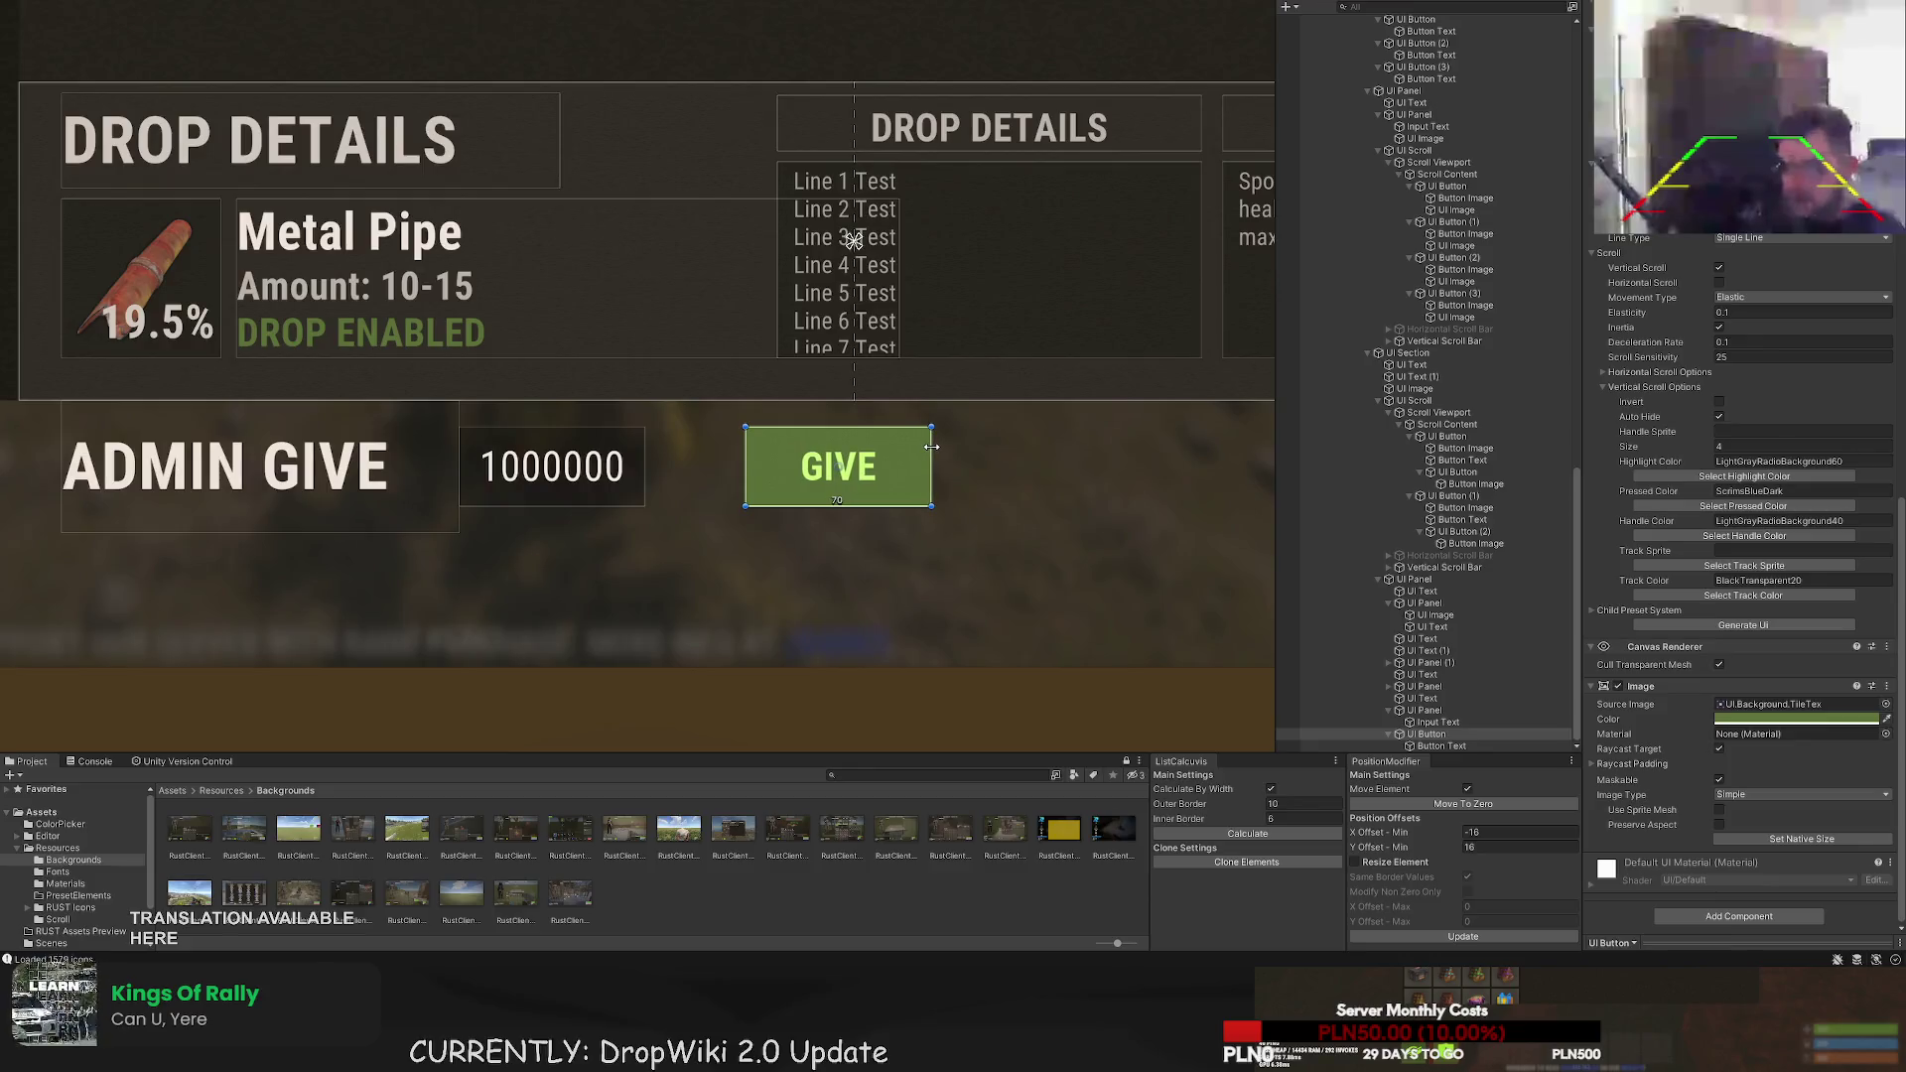
- Widen the 1000000 amount field's panel and frame the GIVE button in view
click(1424, 711)
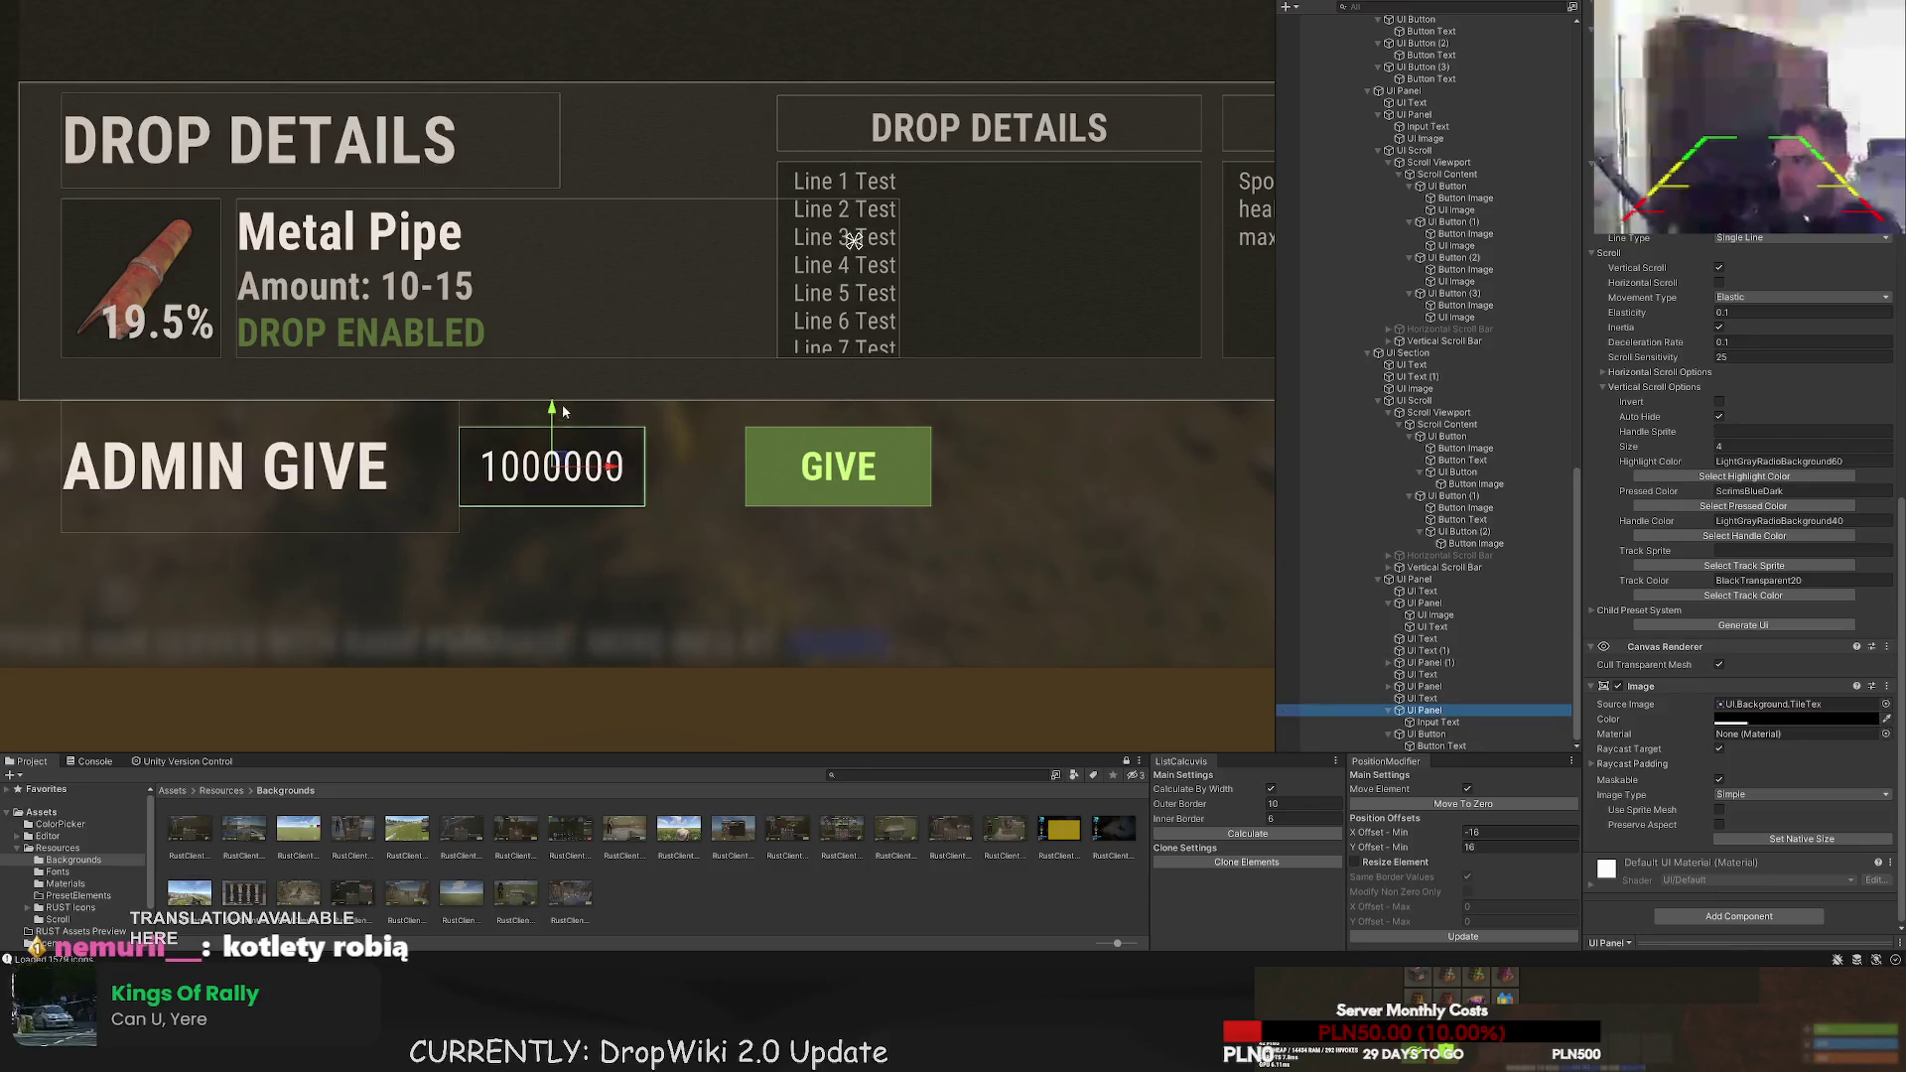
drag(644, 454, 724, 450)
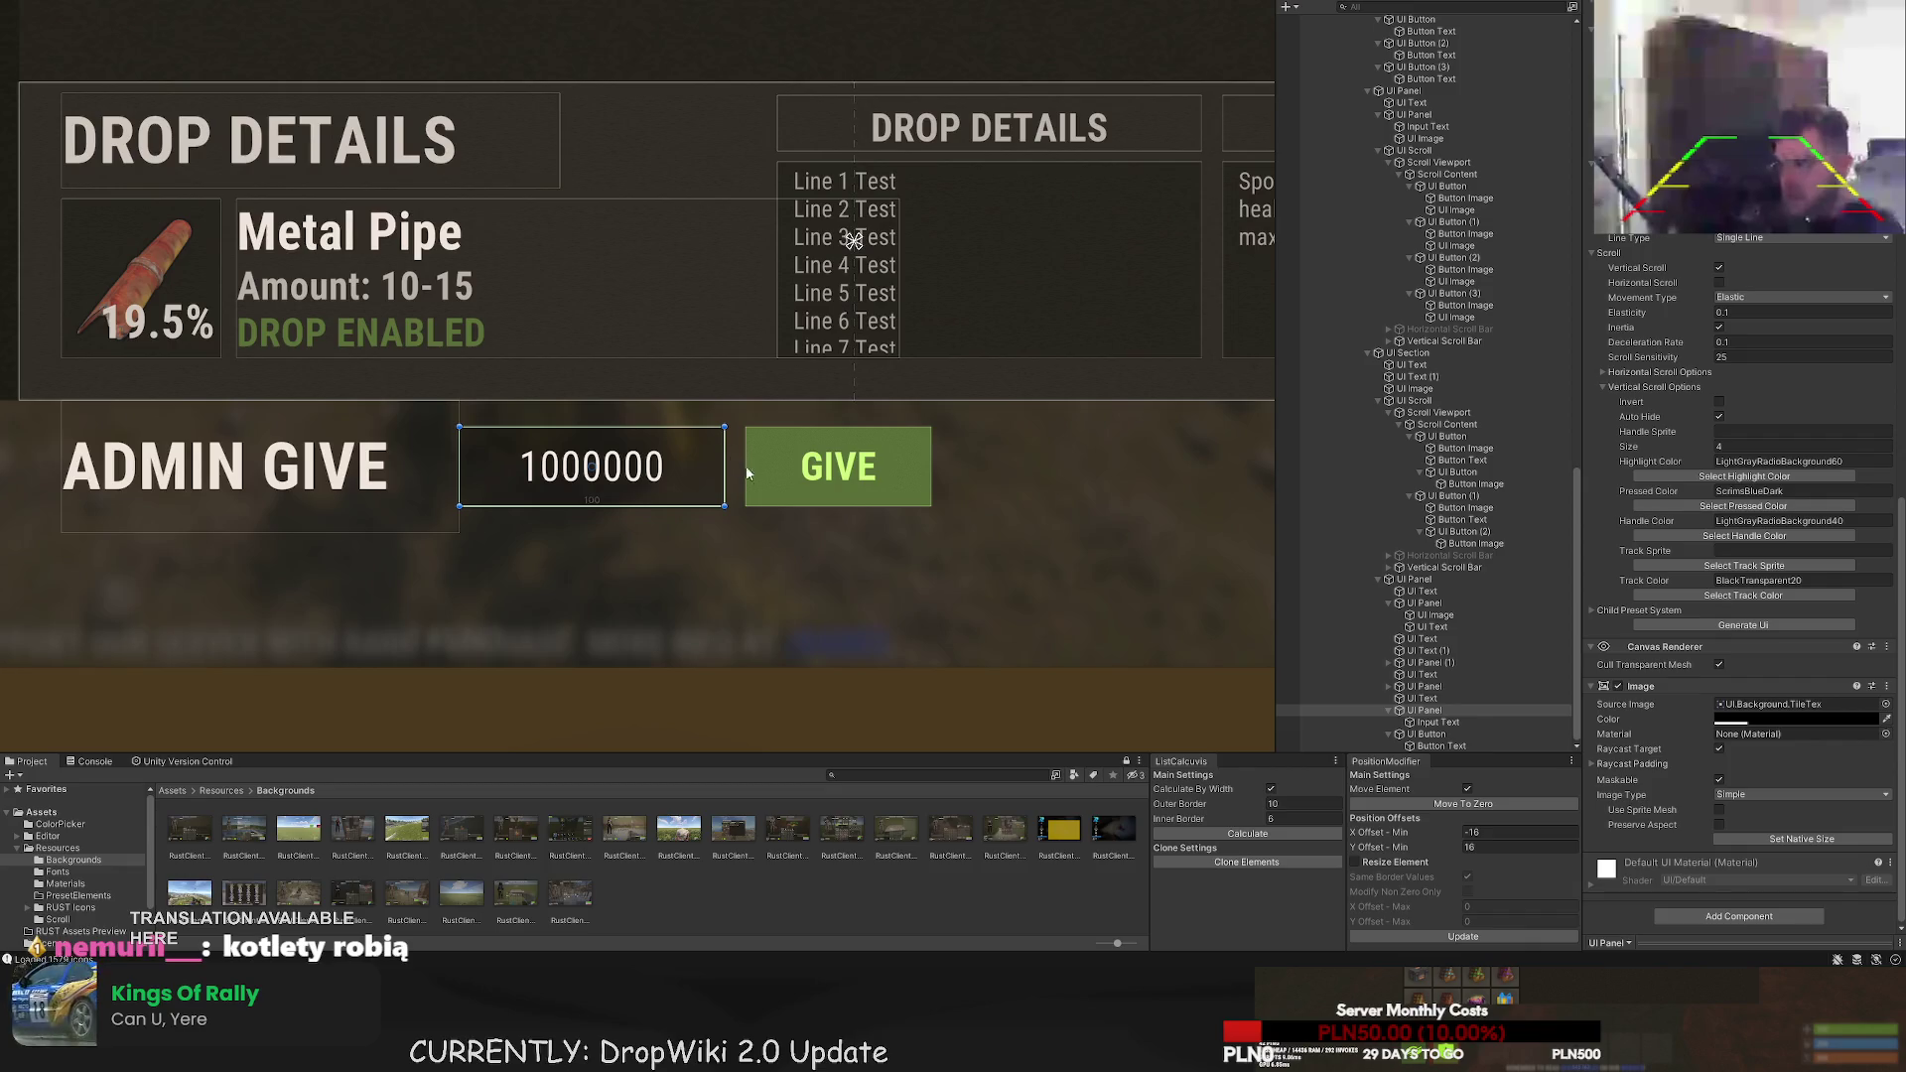
click(1427, 733)
key(f)
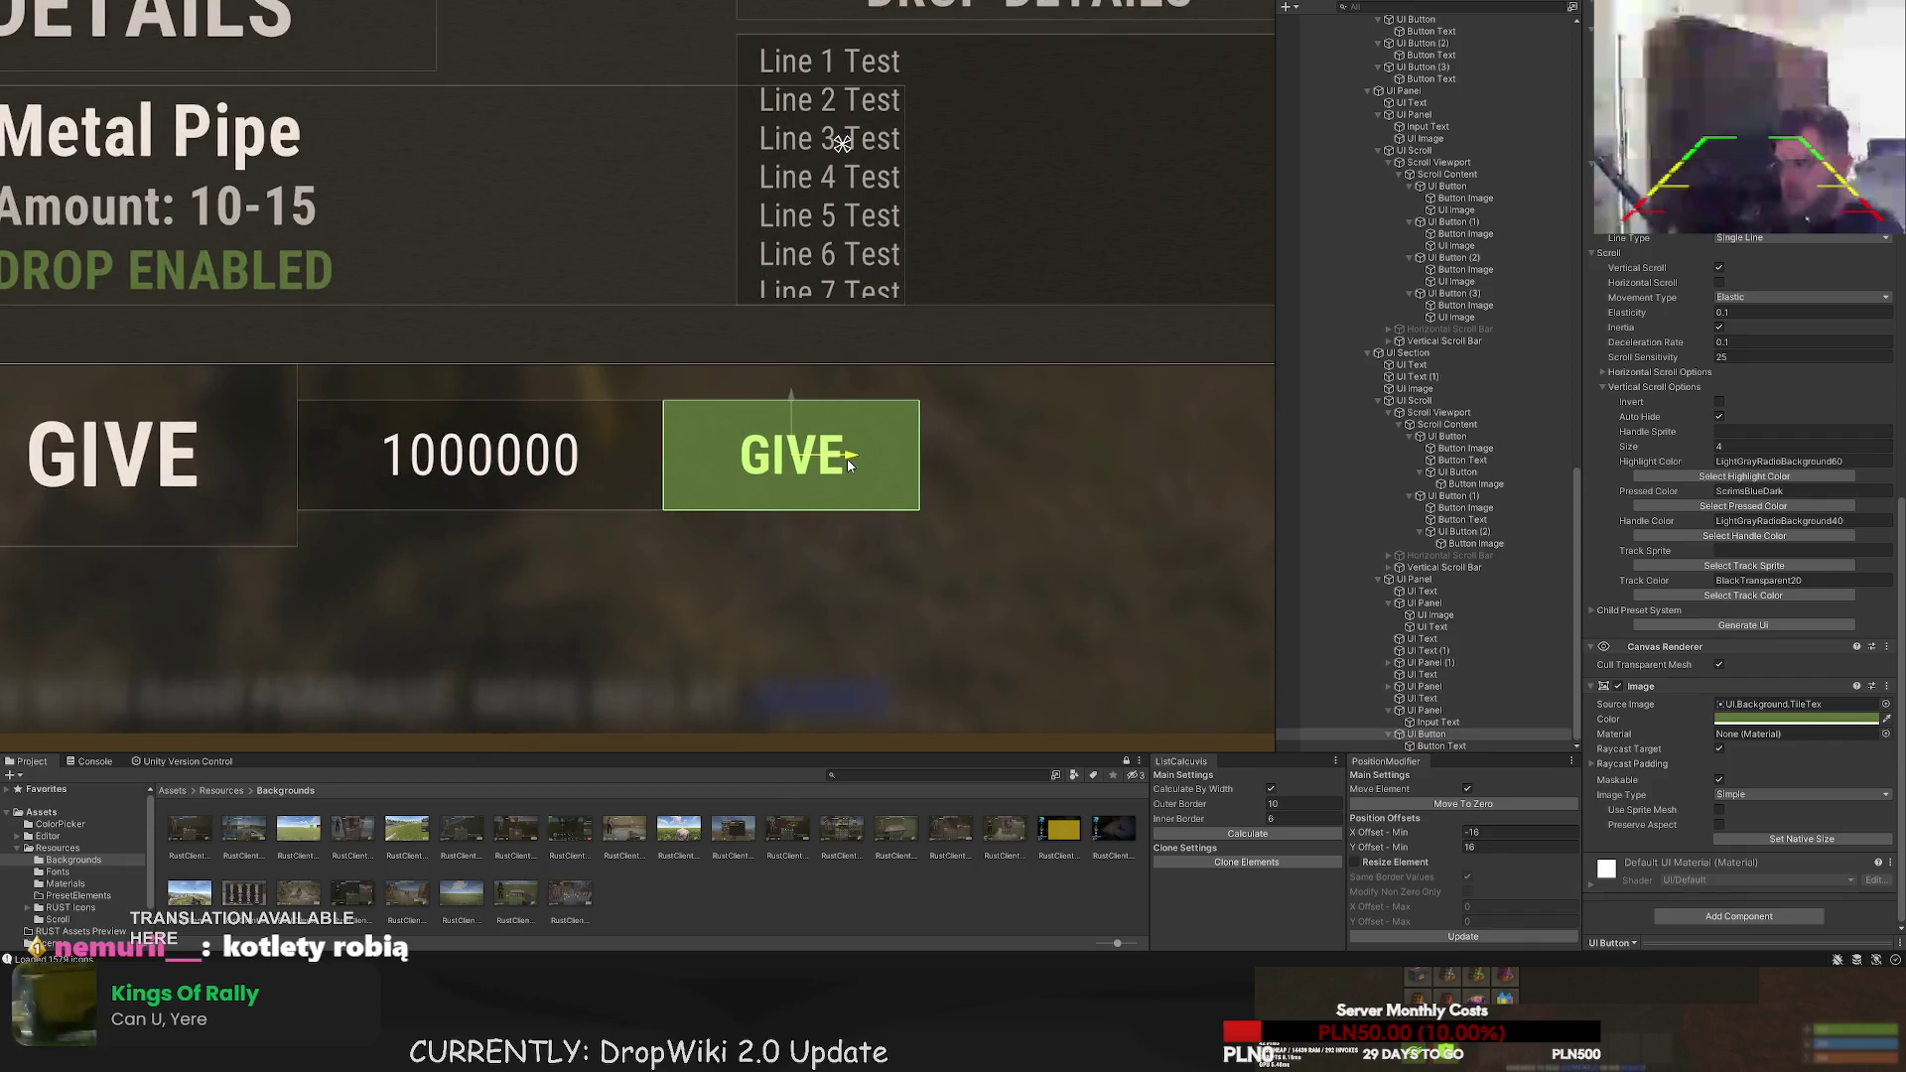
click(1438, 722)
scroll(1736, 397, up, 5)
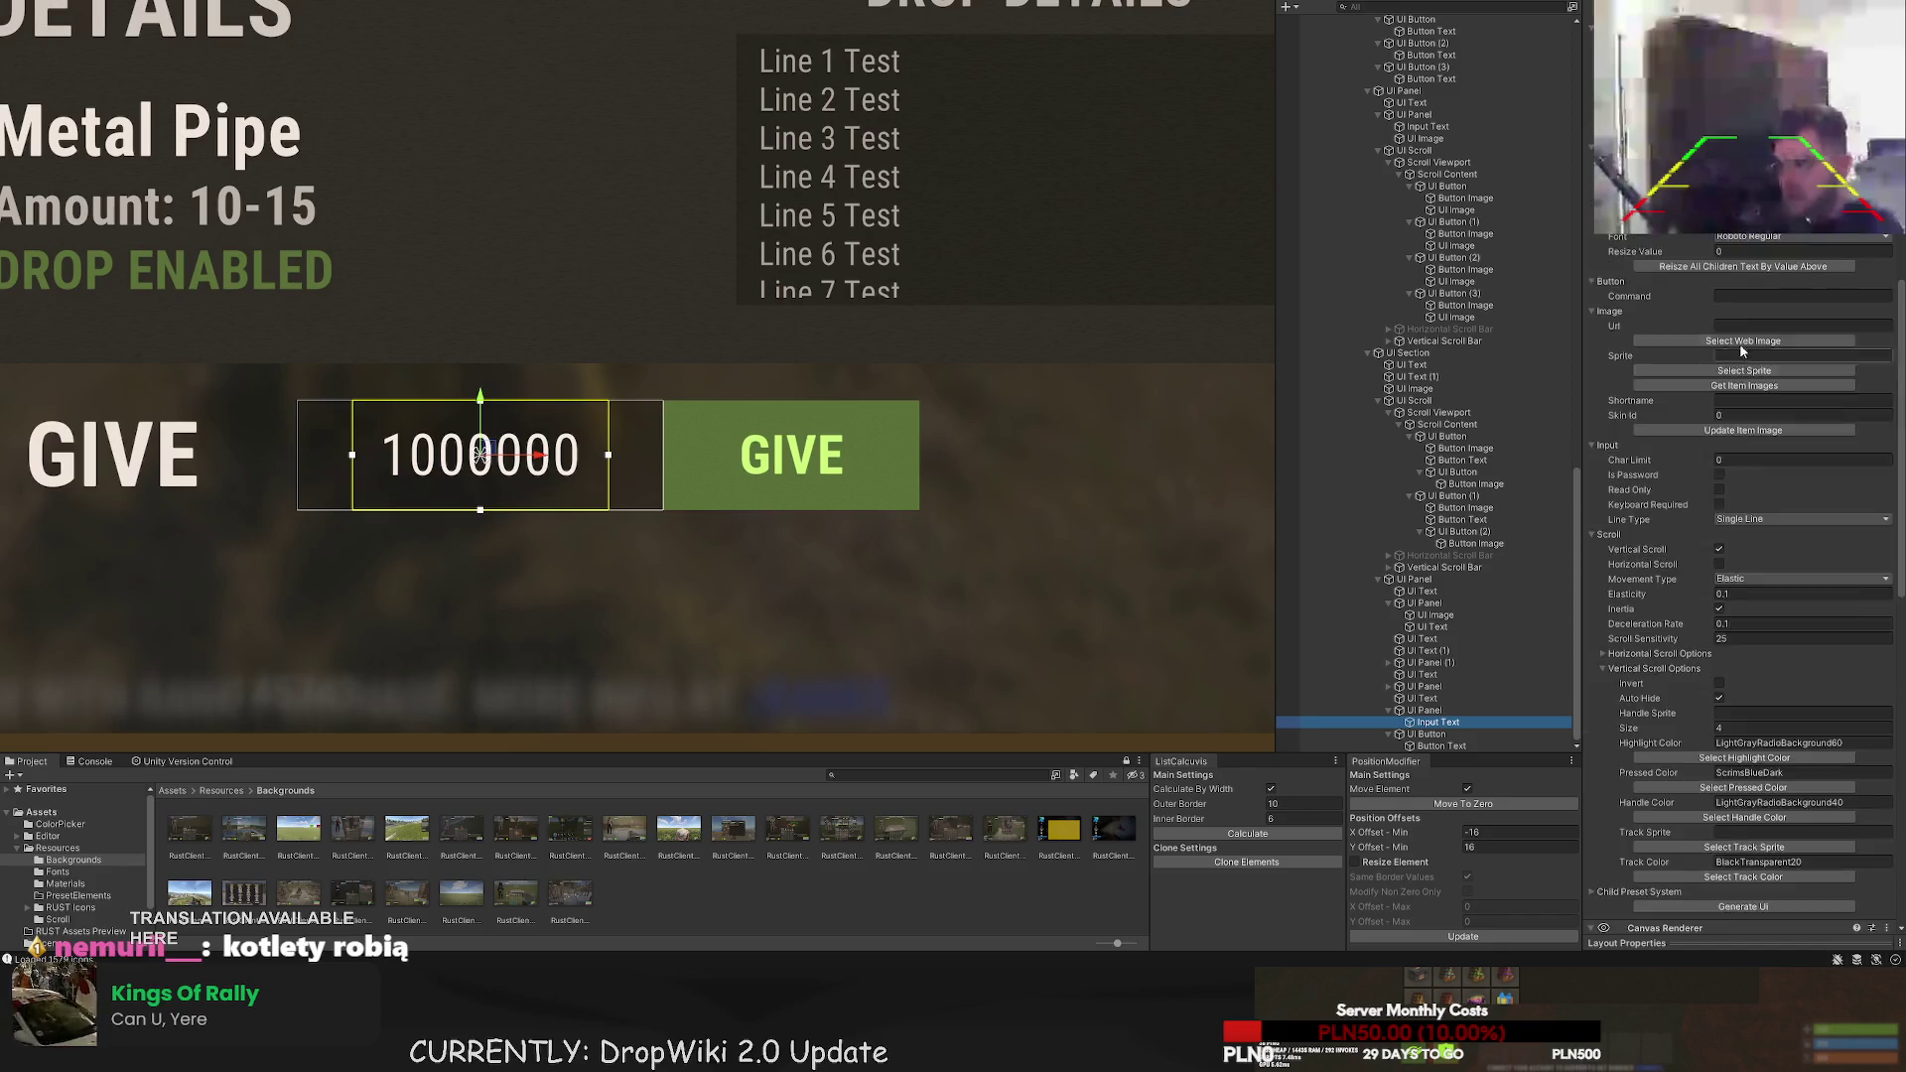
- Select the DropUI background and recentre the view on the Admin Give row
click(865, 558)
scroll(844, 536, down, 4)
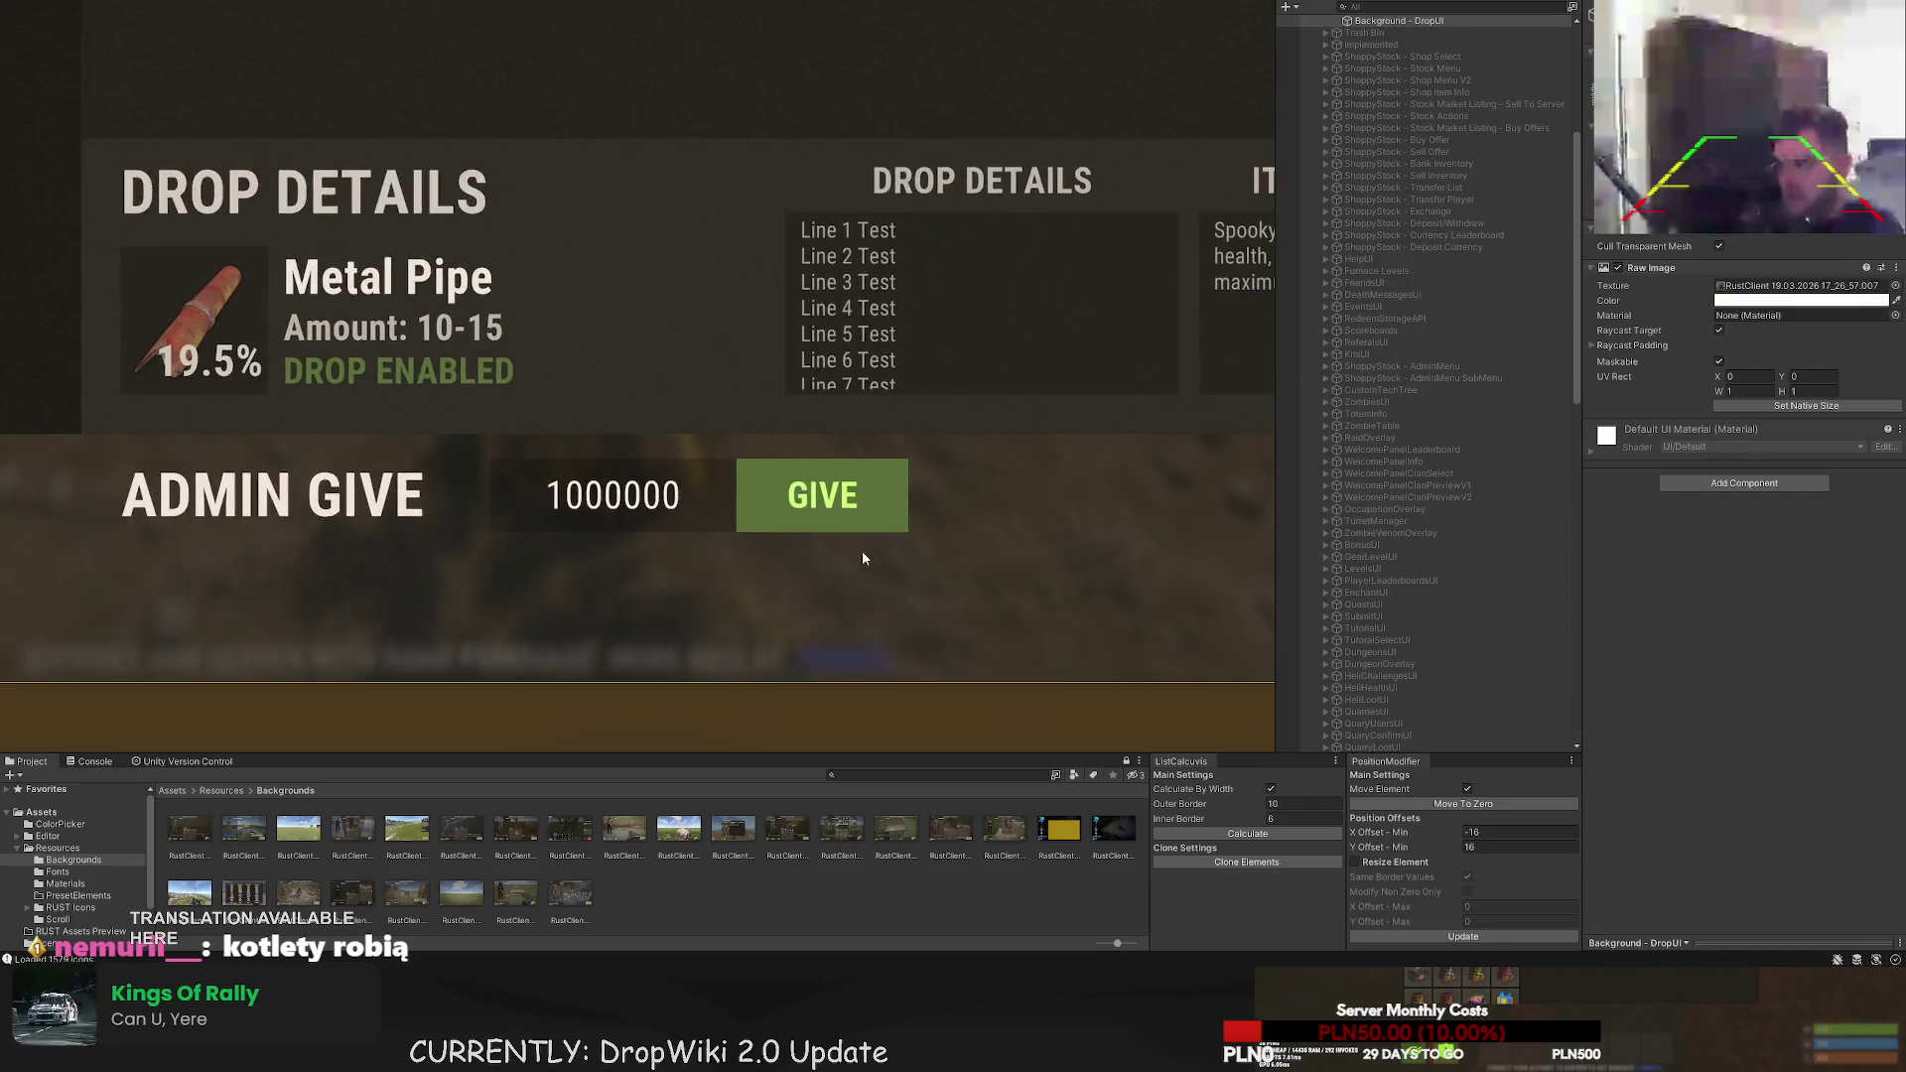
drag(820, 508, 831, 432)
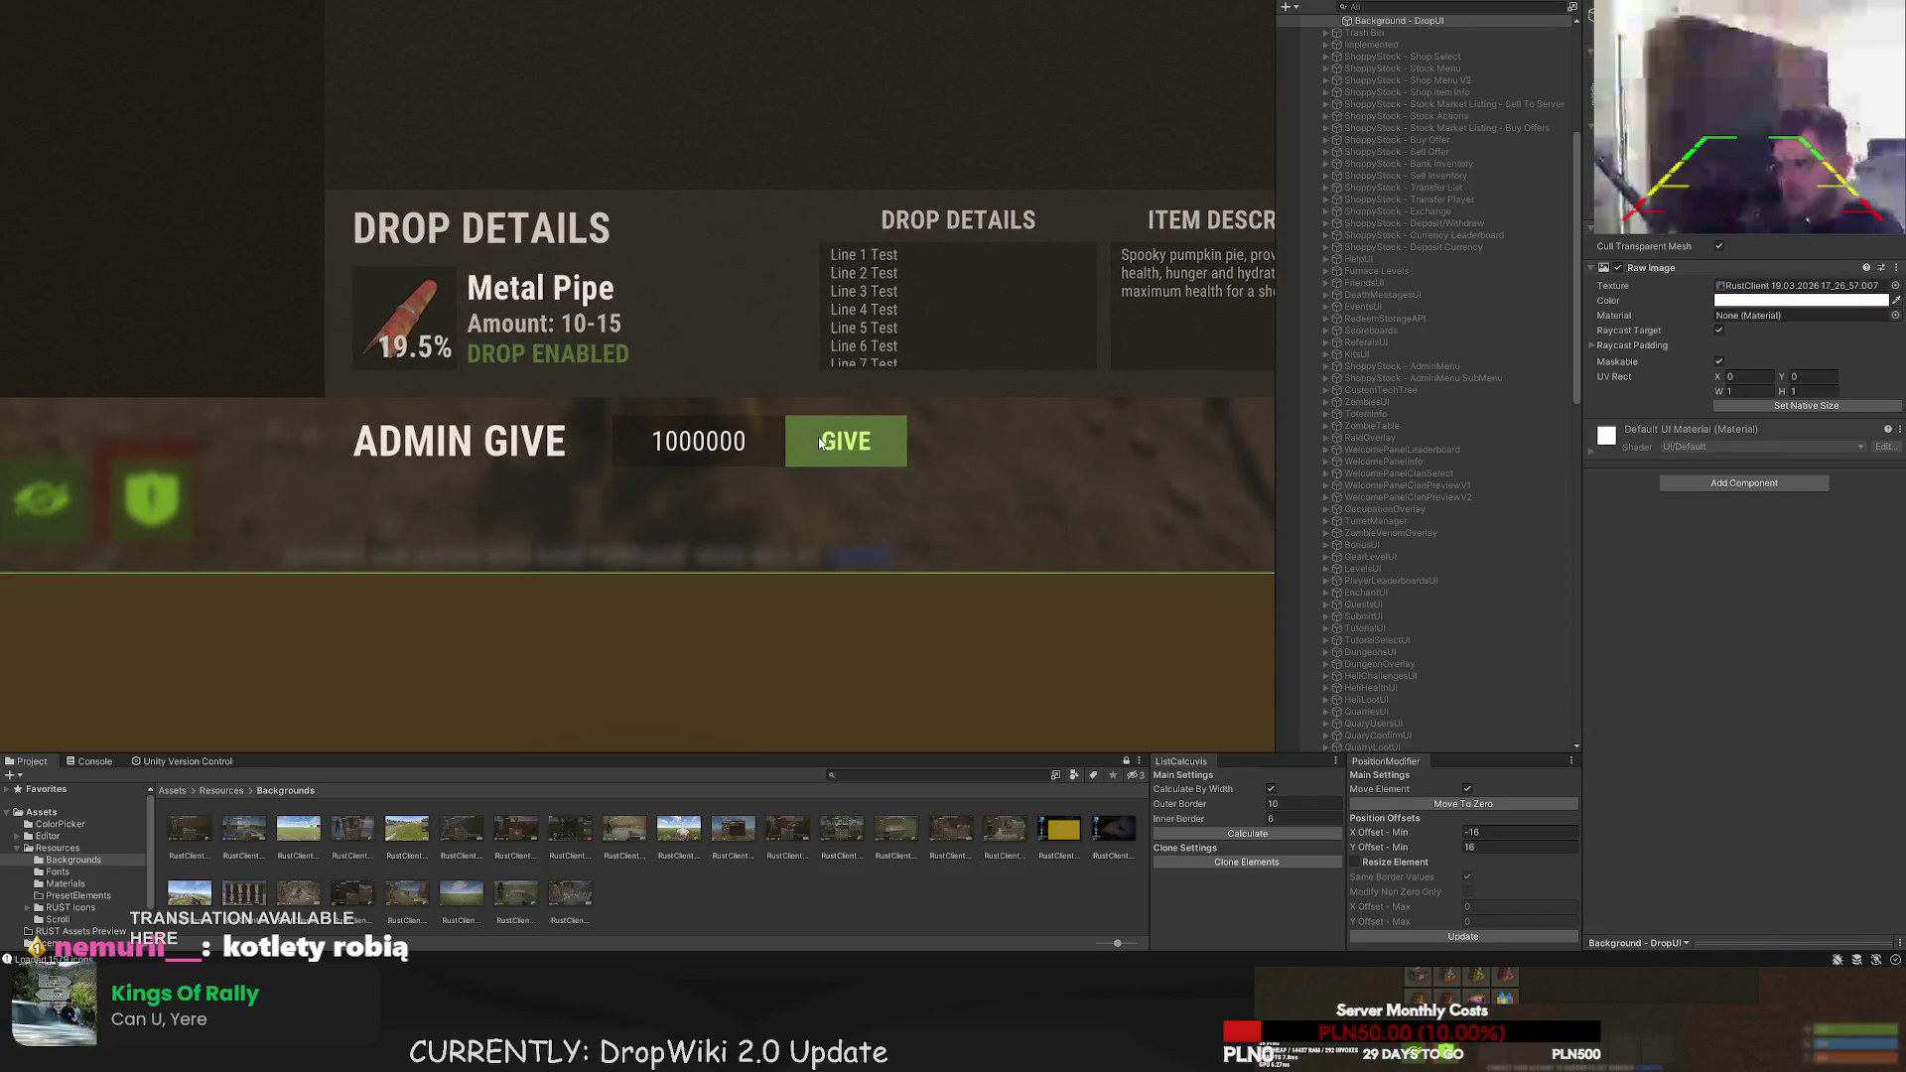
scroll(819, 438, down, 1)
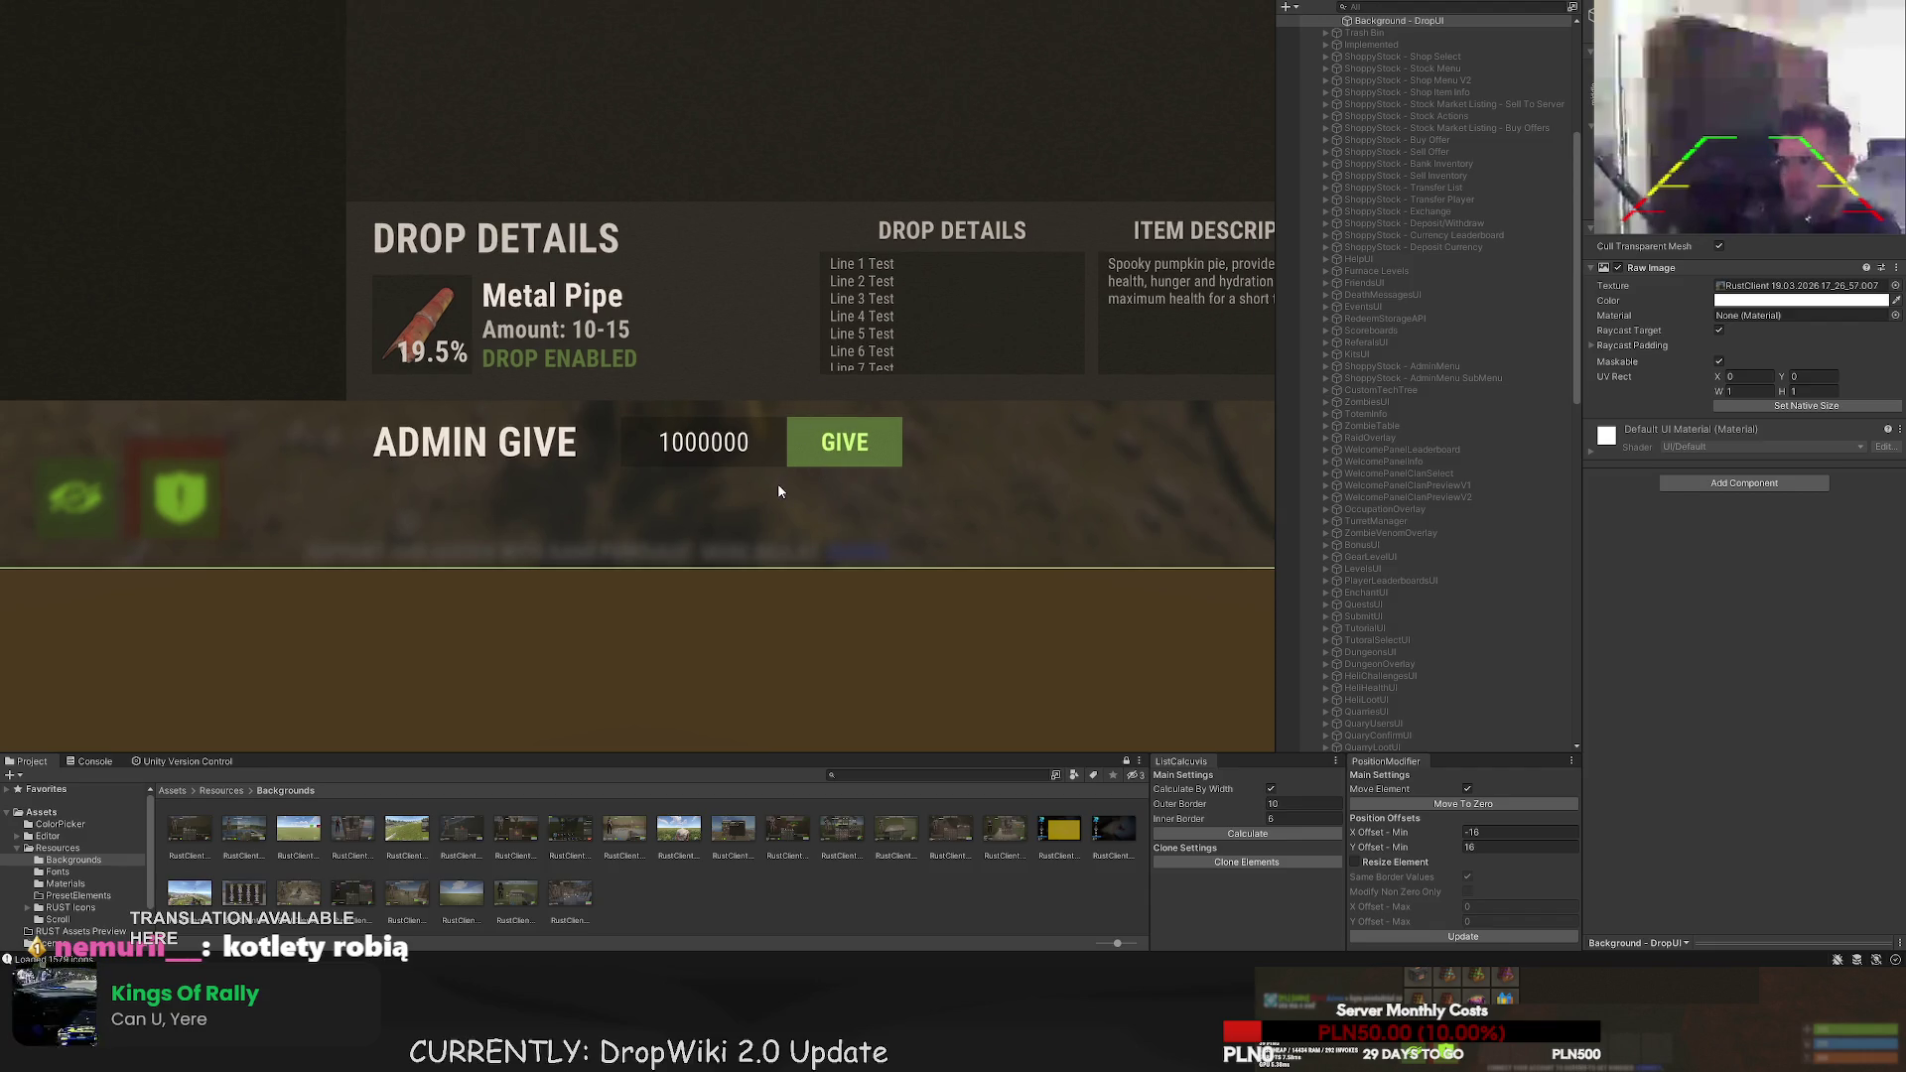
scroll(764, 434, down, 3)
scroll(1348, 565, down, 15)
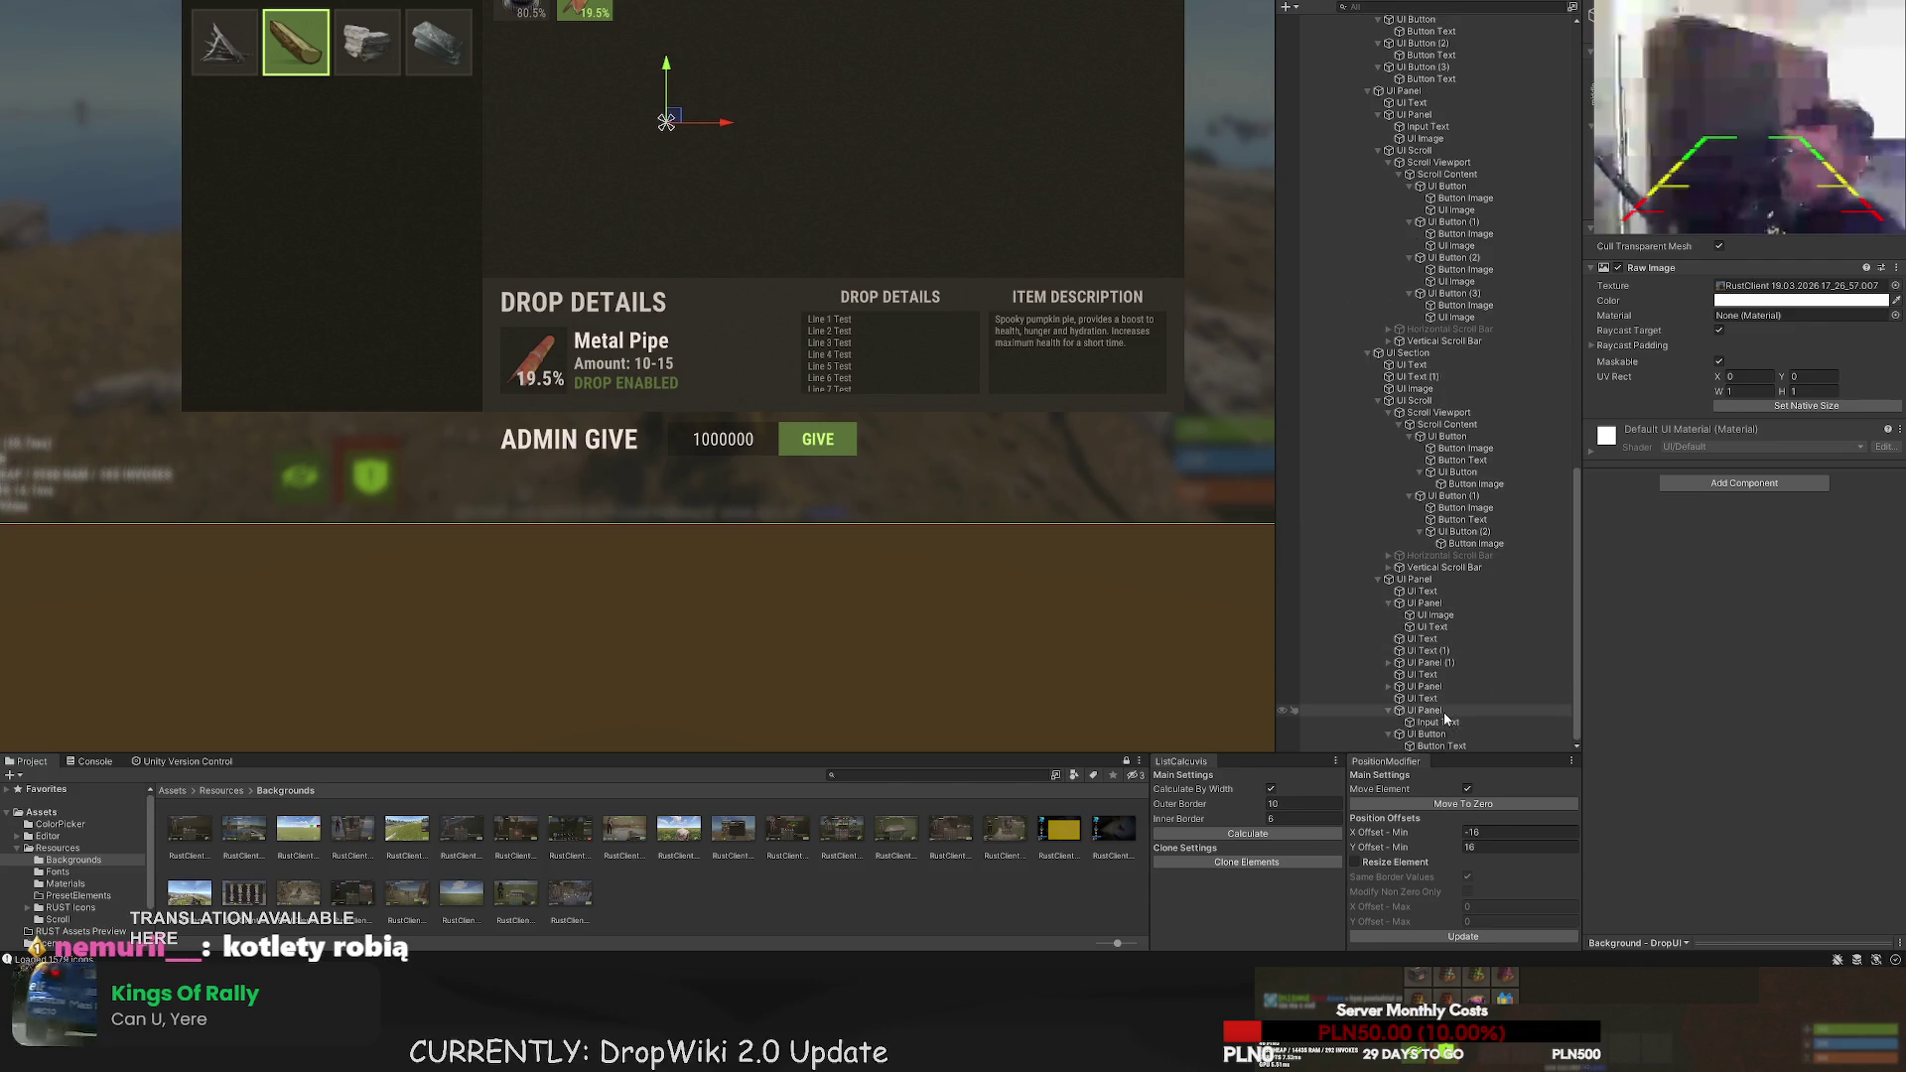
- Resize the ADMIN GIVE label box to height 30 and width 159
click(1429, 711)
click(1422, 698)
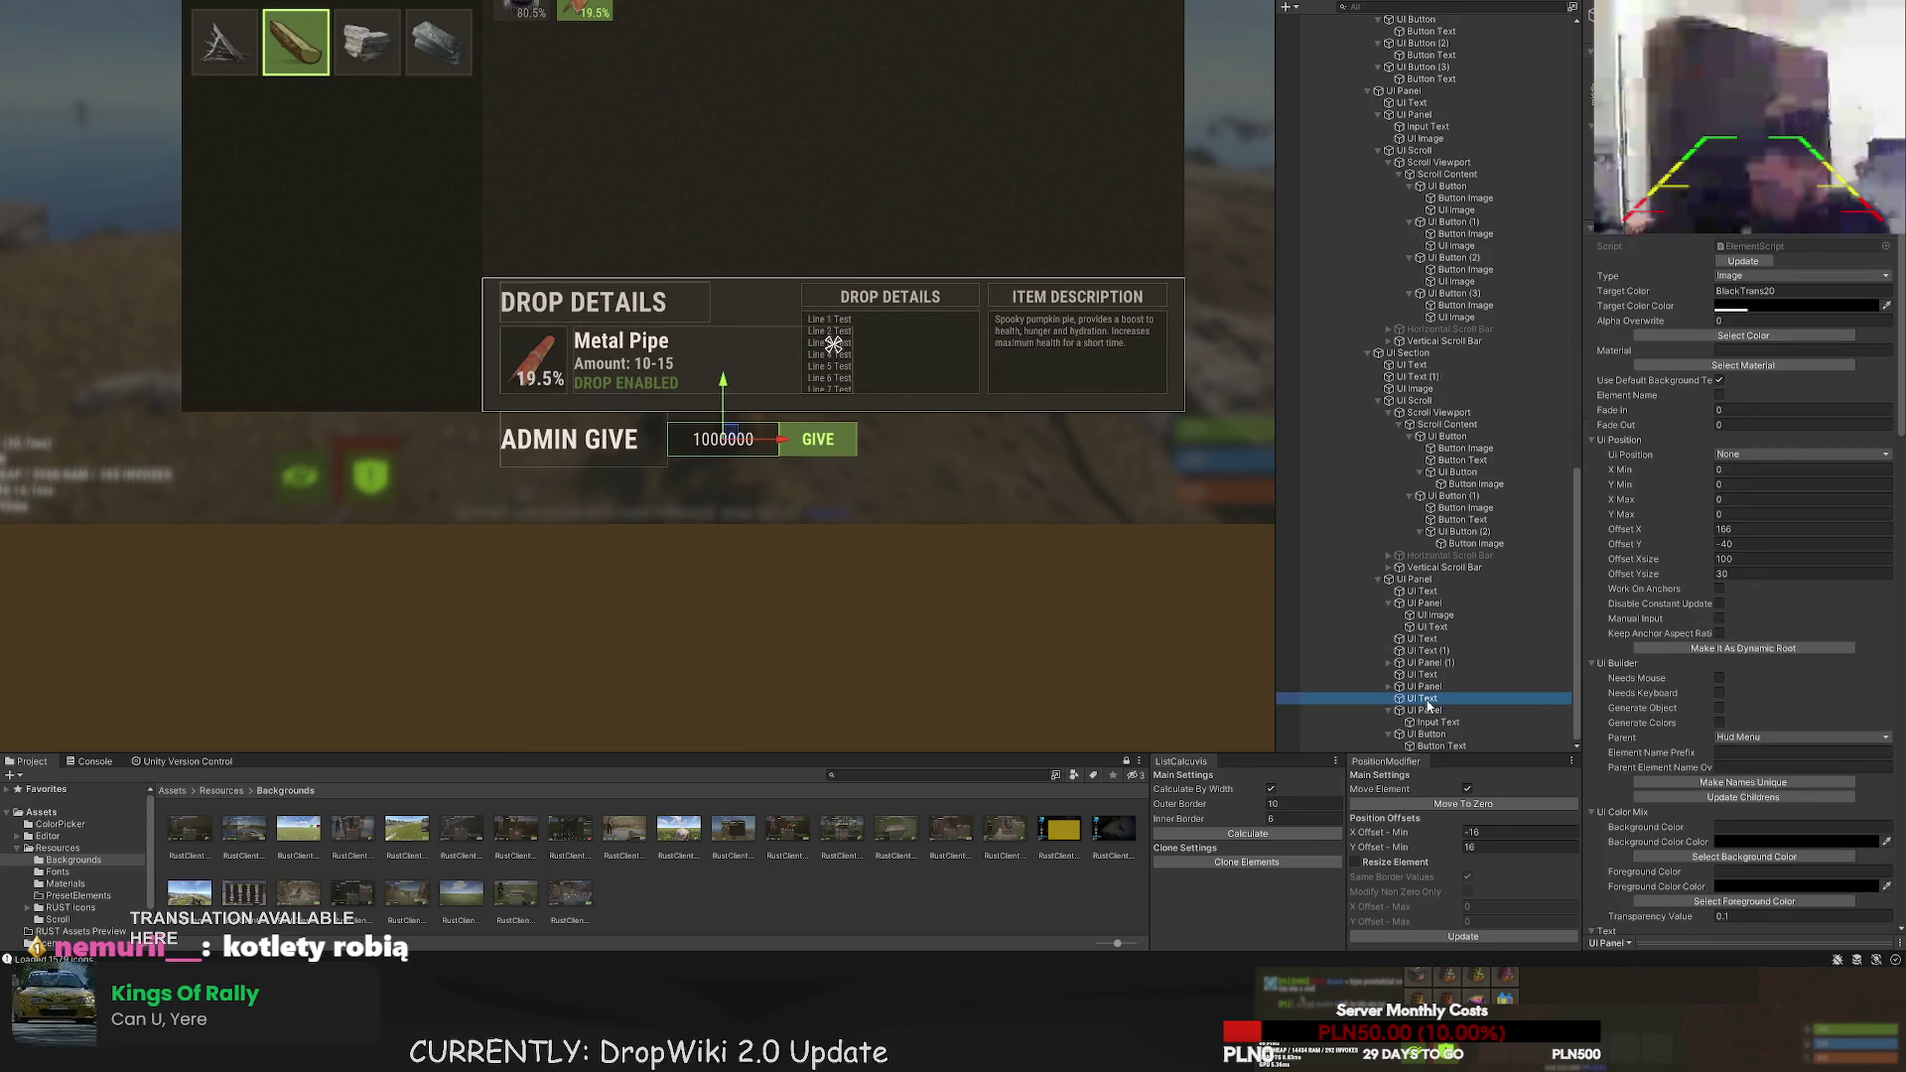
scroll(681, 428, up, 5)
scroll(731, 372, up, 2)
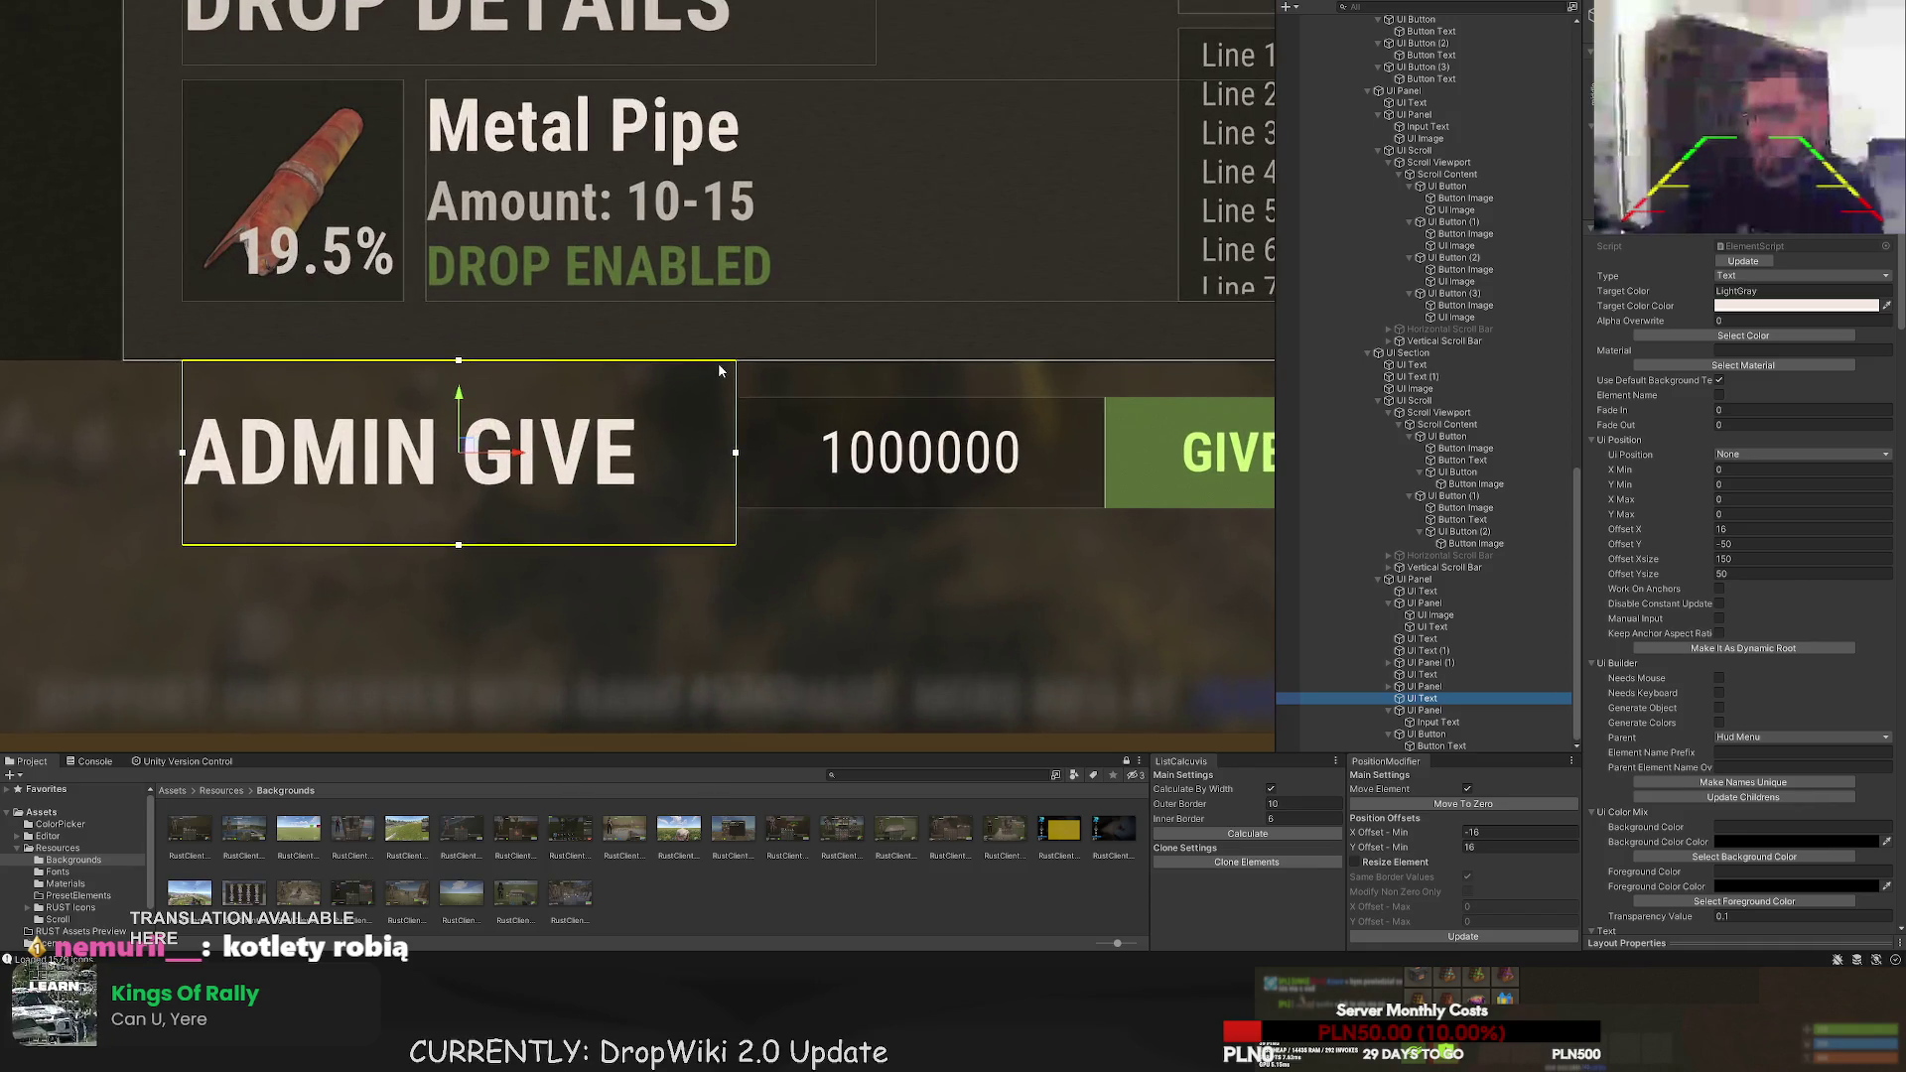
drag(716, 360, 717, 398)
drag(721, 545, 721, 510)
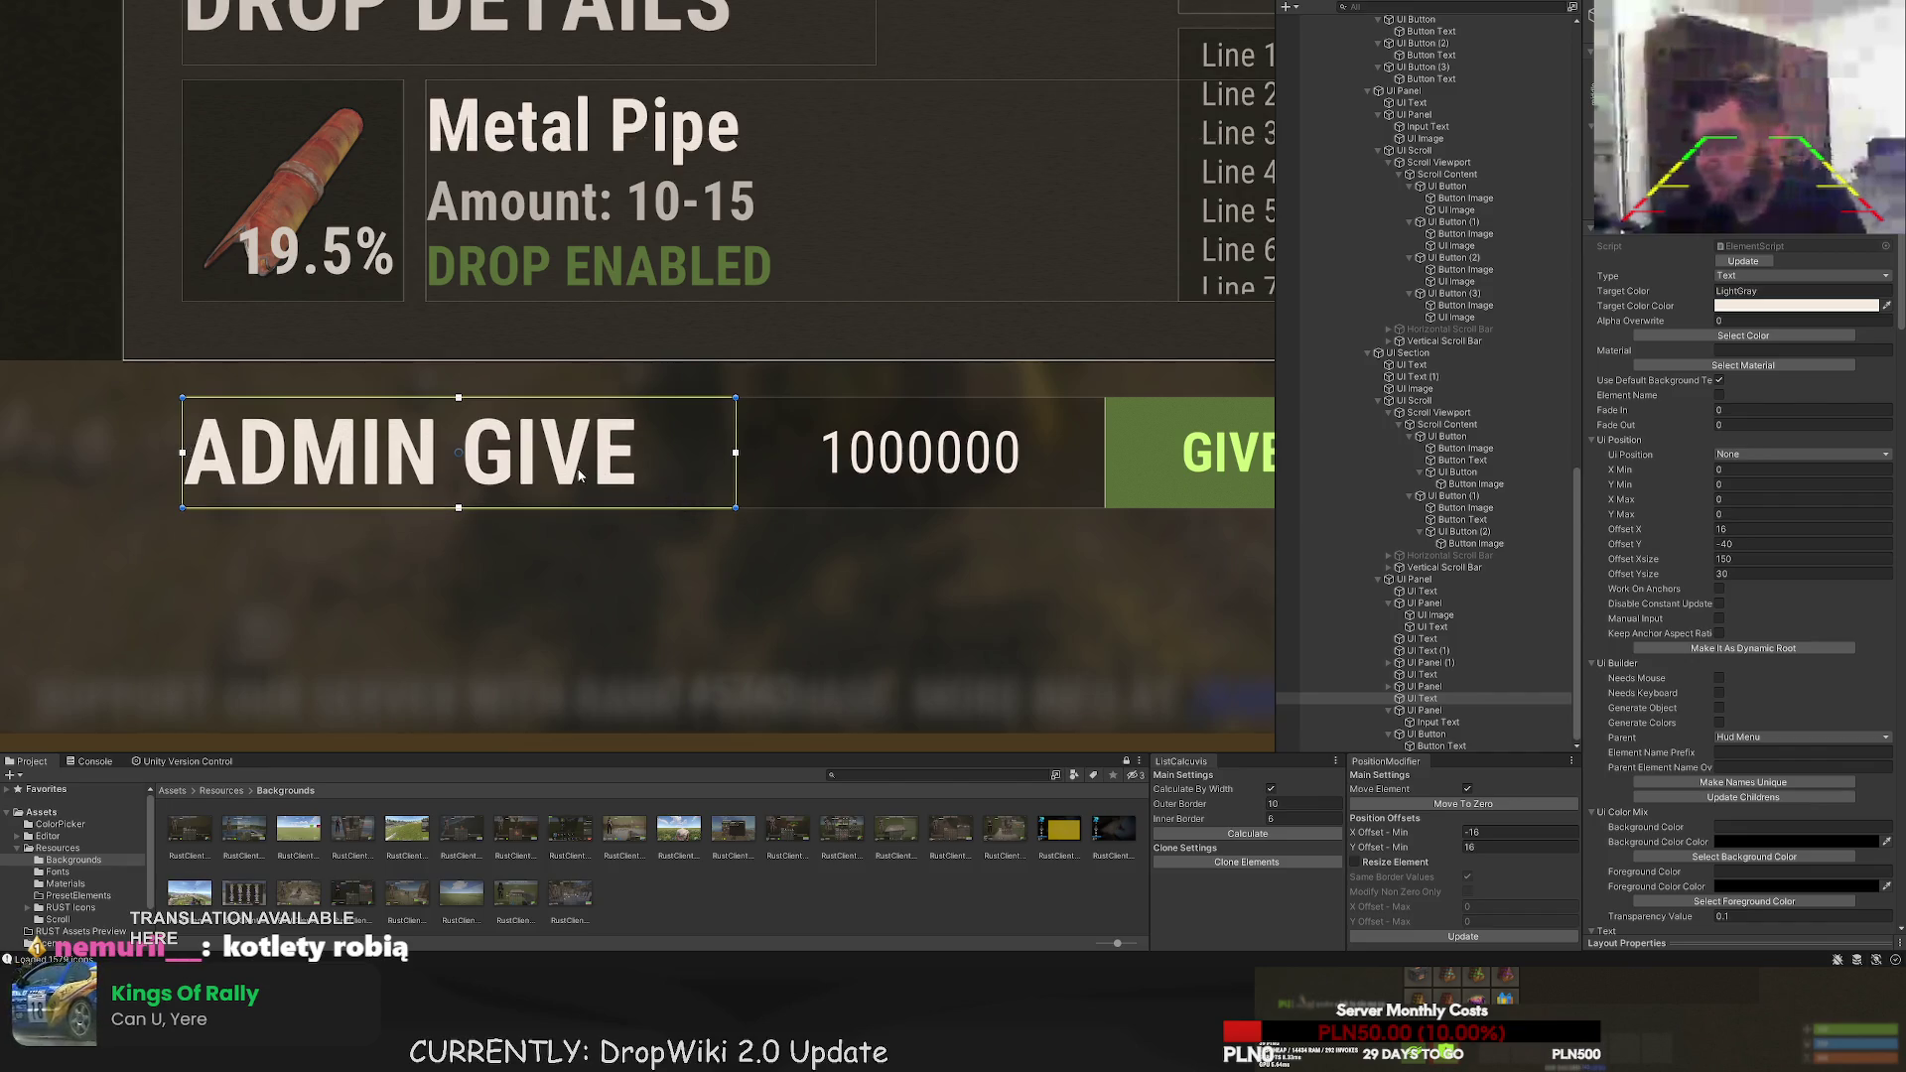
scroll(580, 477, down, 3)
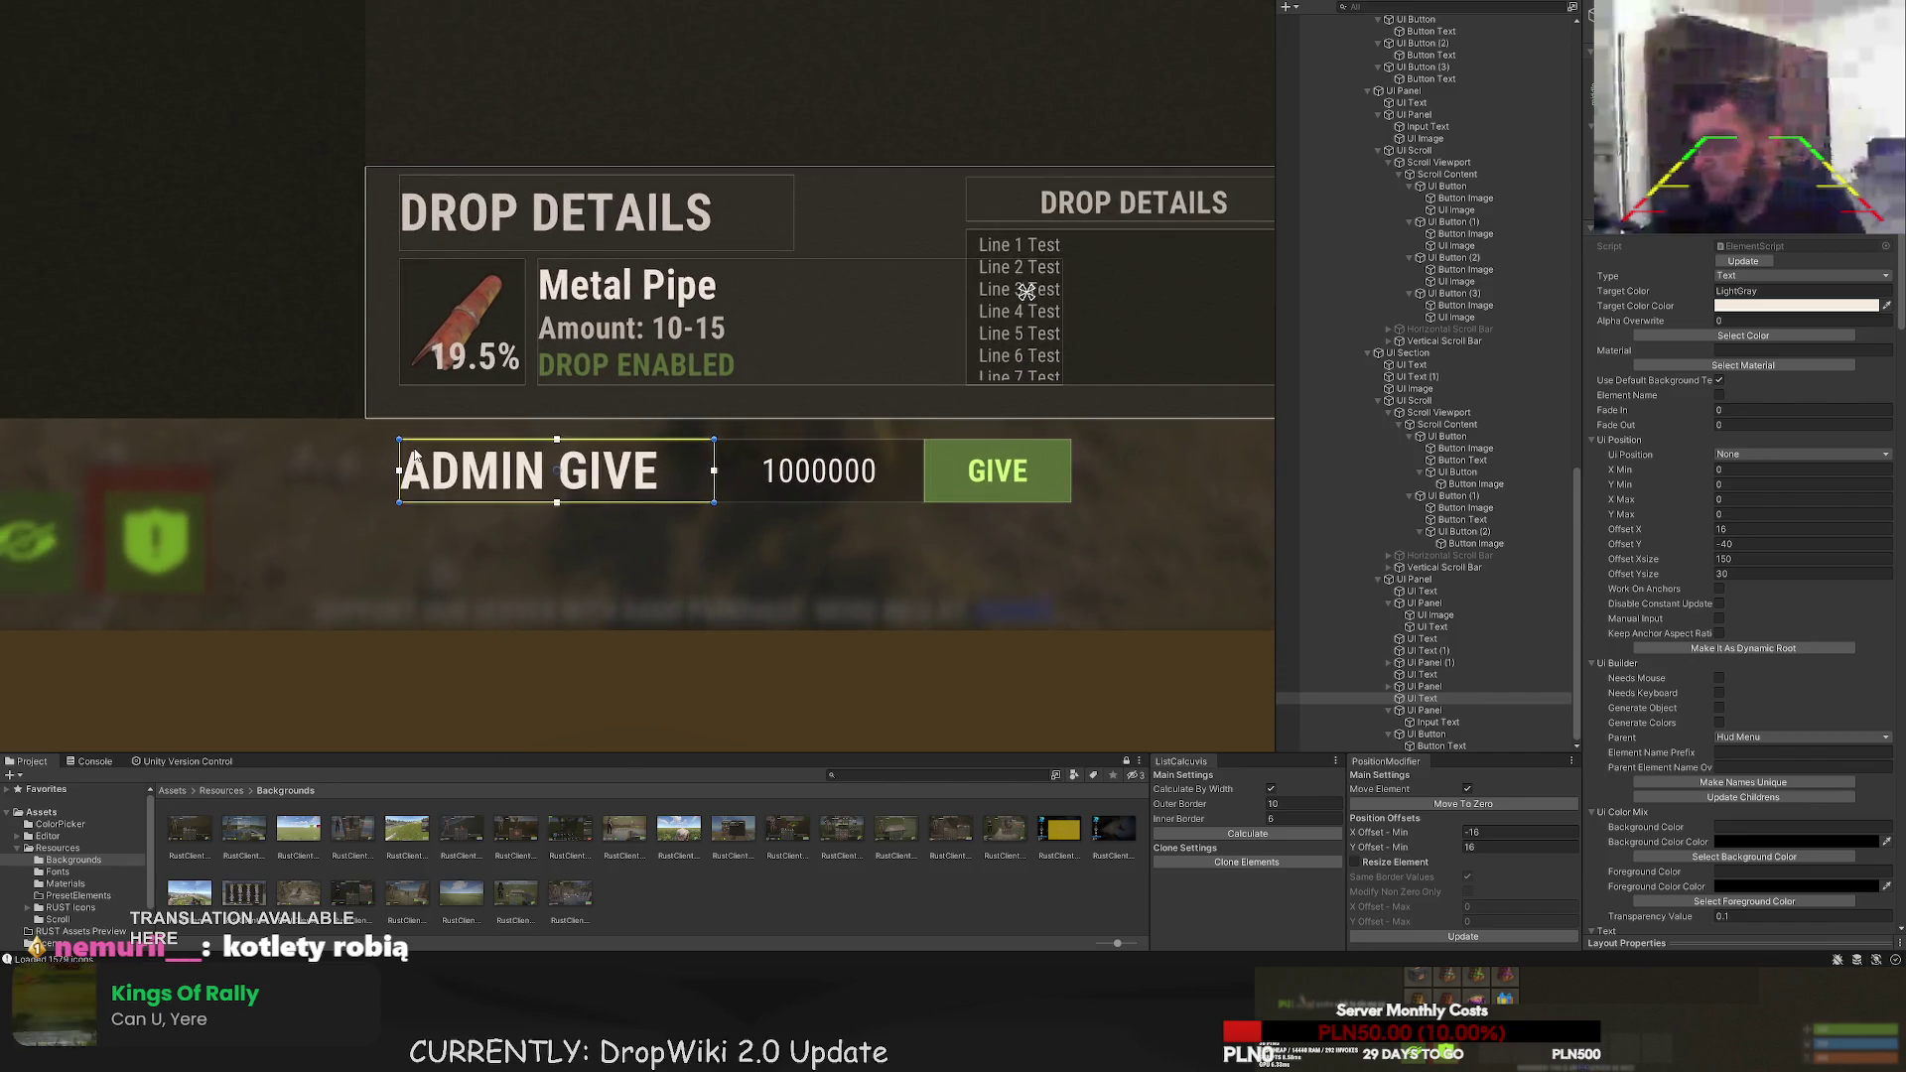
drag(399, 450, 378, 449)
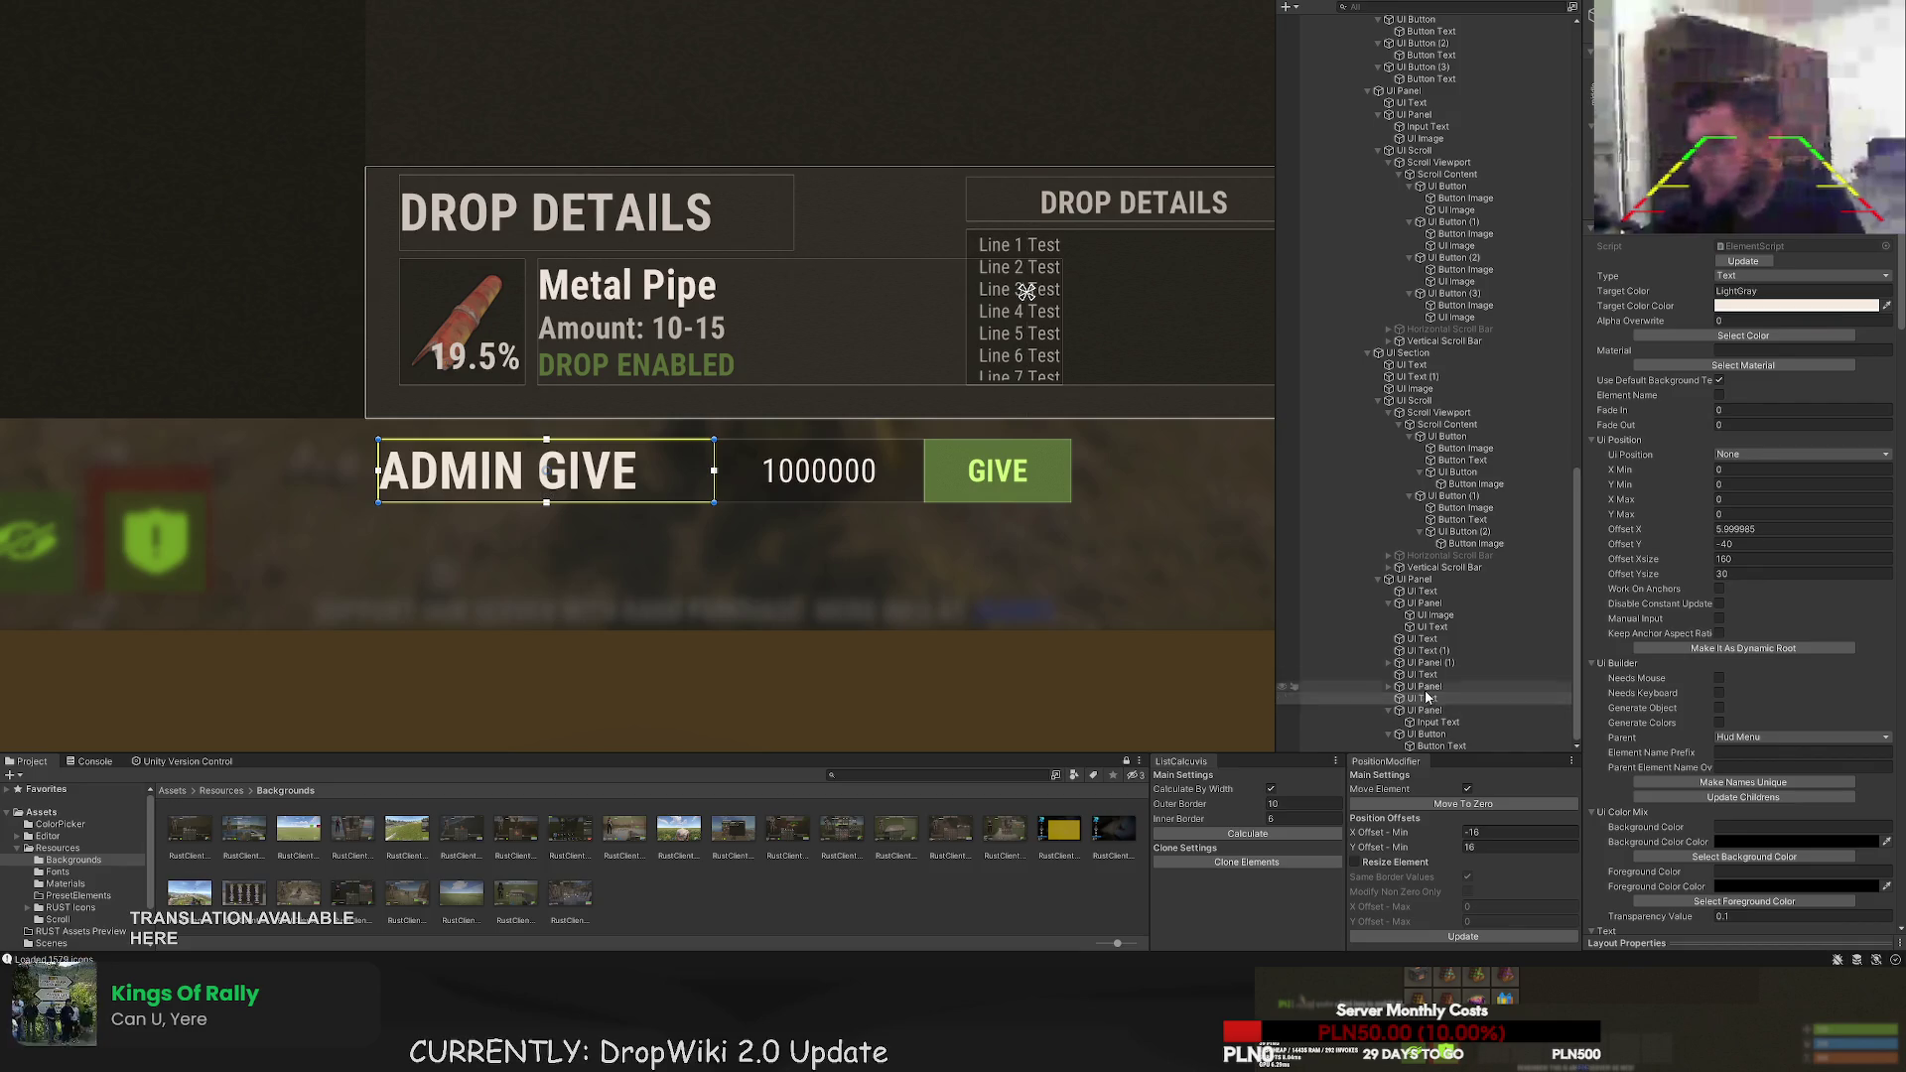
- Move the whole Admin Give row about 9 px to the left
click(1390, 711)
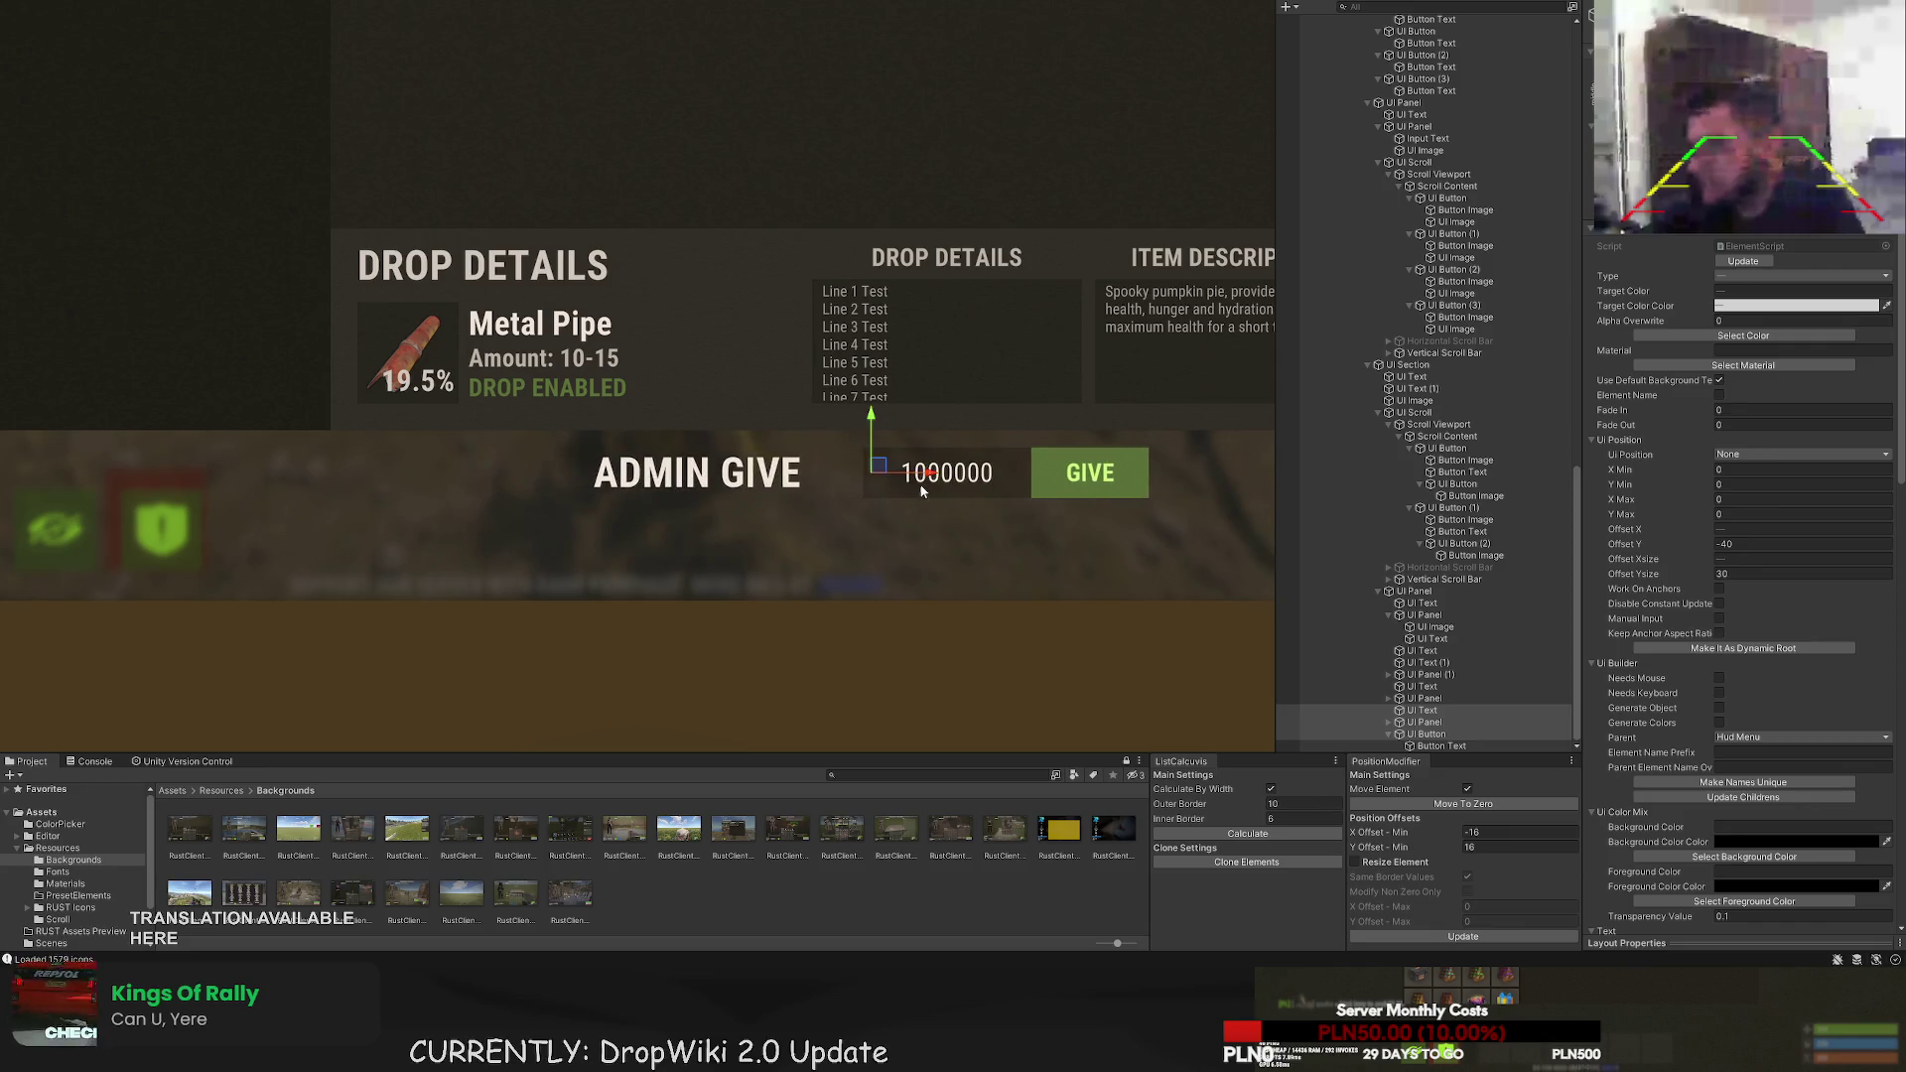
scroll(919, 484, down, 5)
mouse_move(824, 507)
mouse_down()
mouse_move(798, 504)
mouse_move(970, 505)
mouse_up()
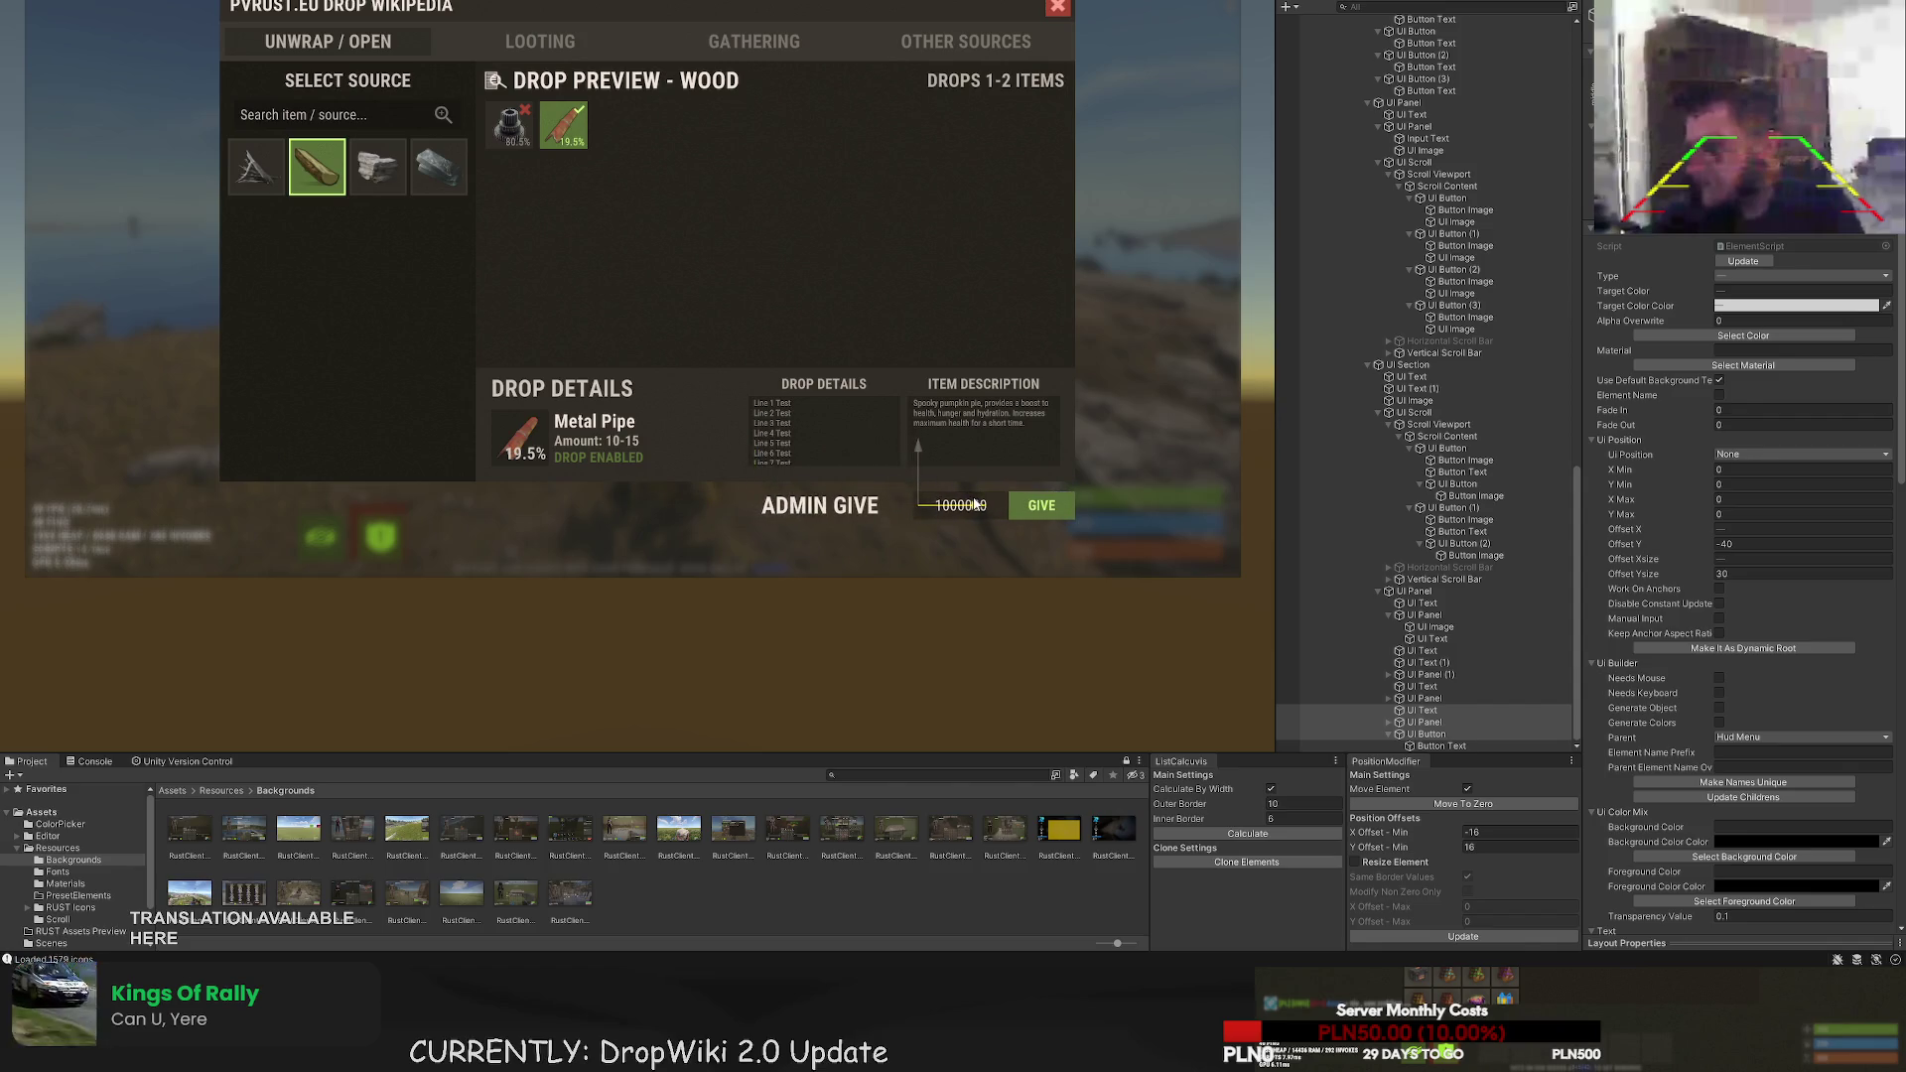
scroll(1037, 504, up, 10)
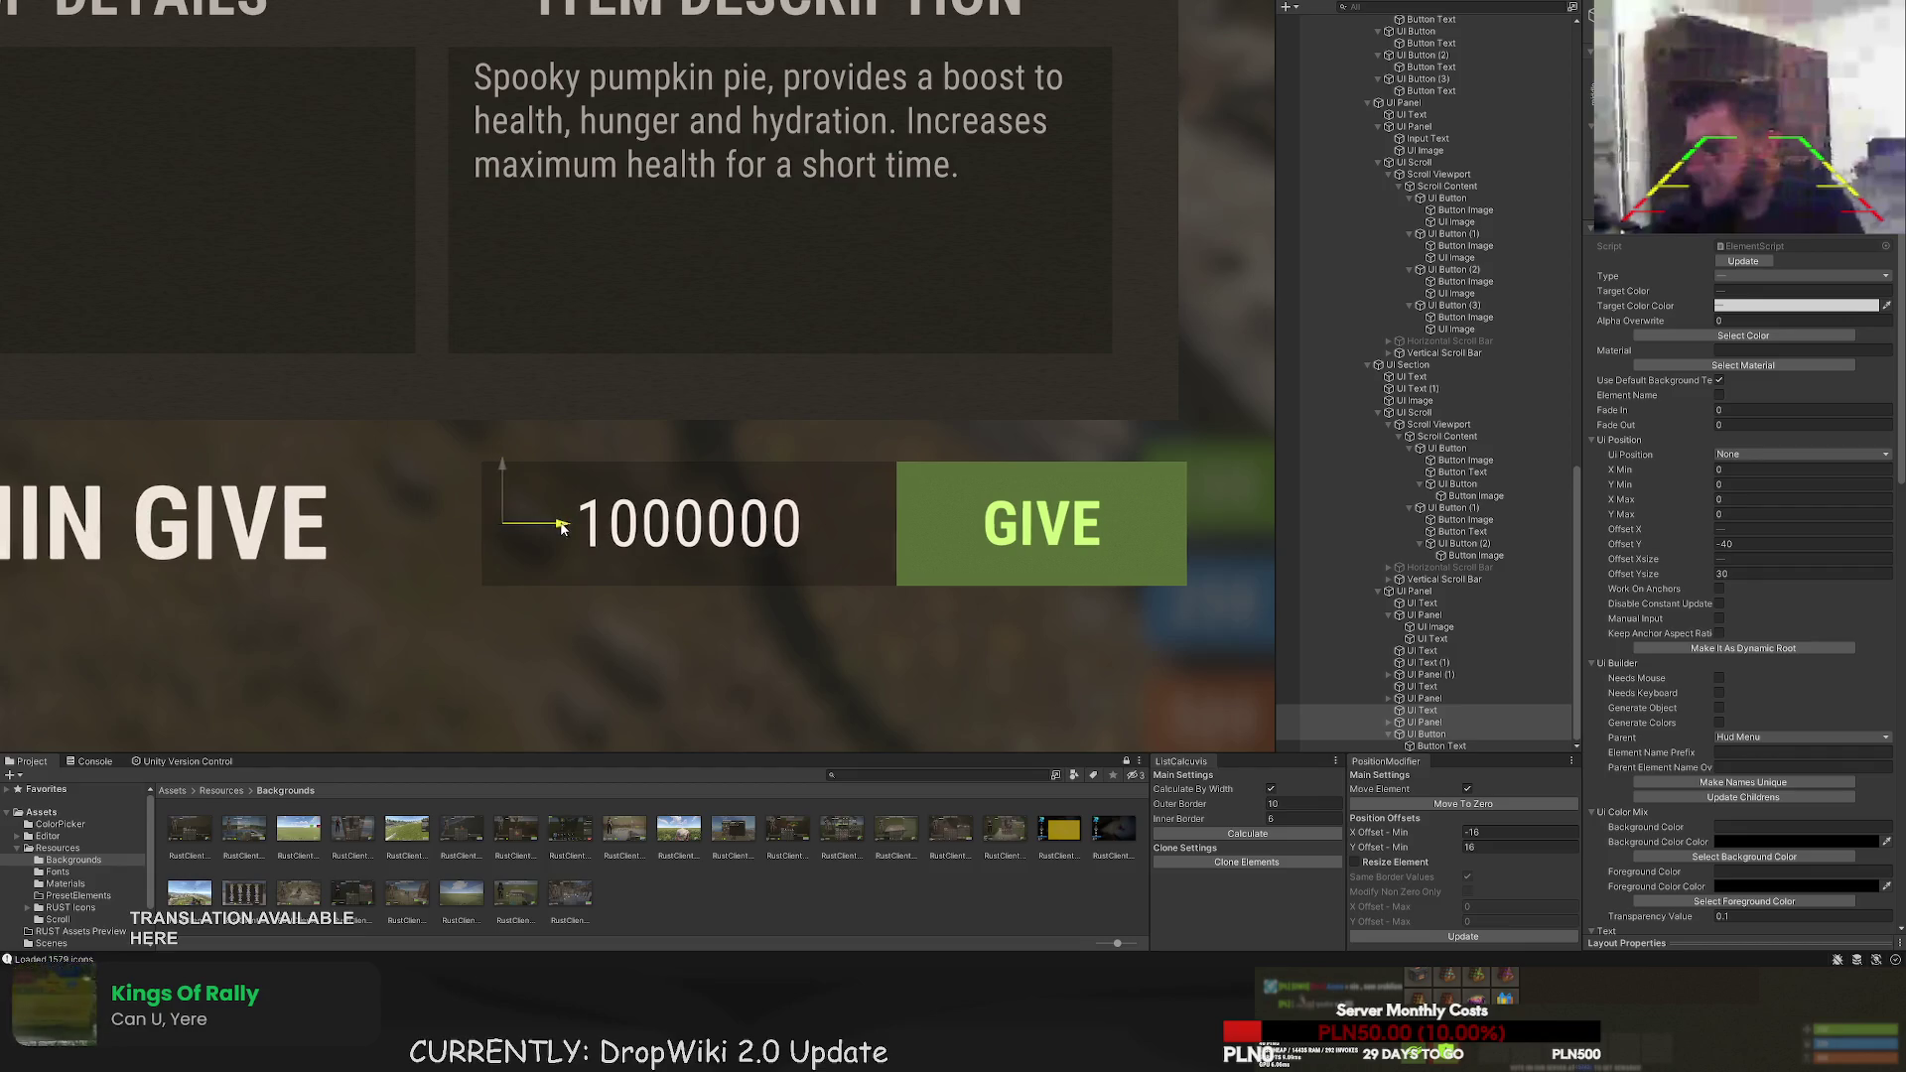
scroll(595, 485, down, 10)
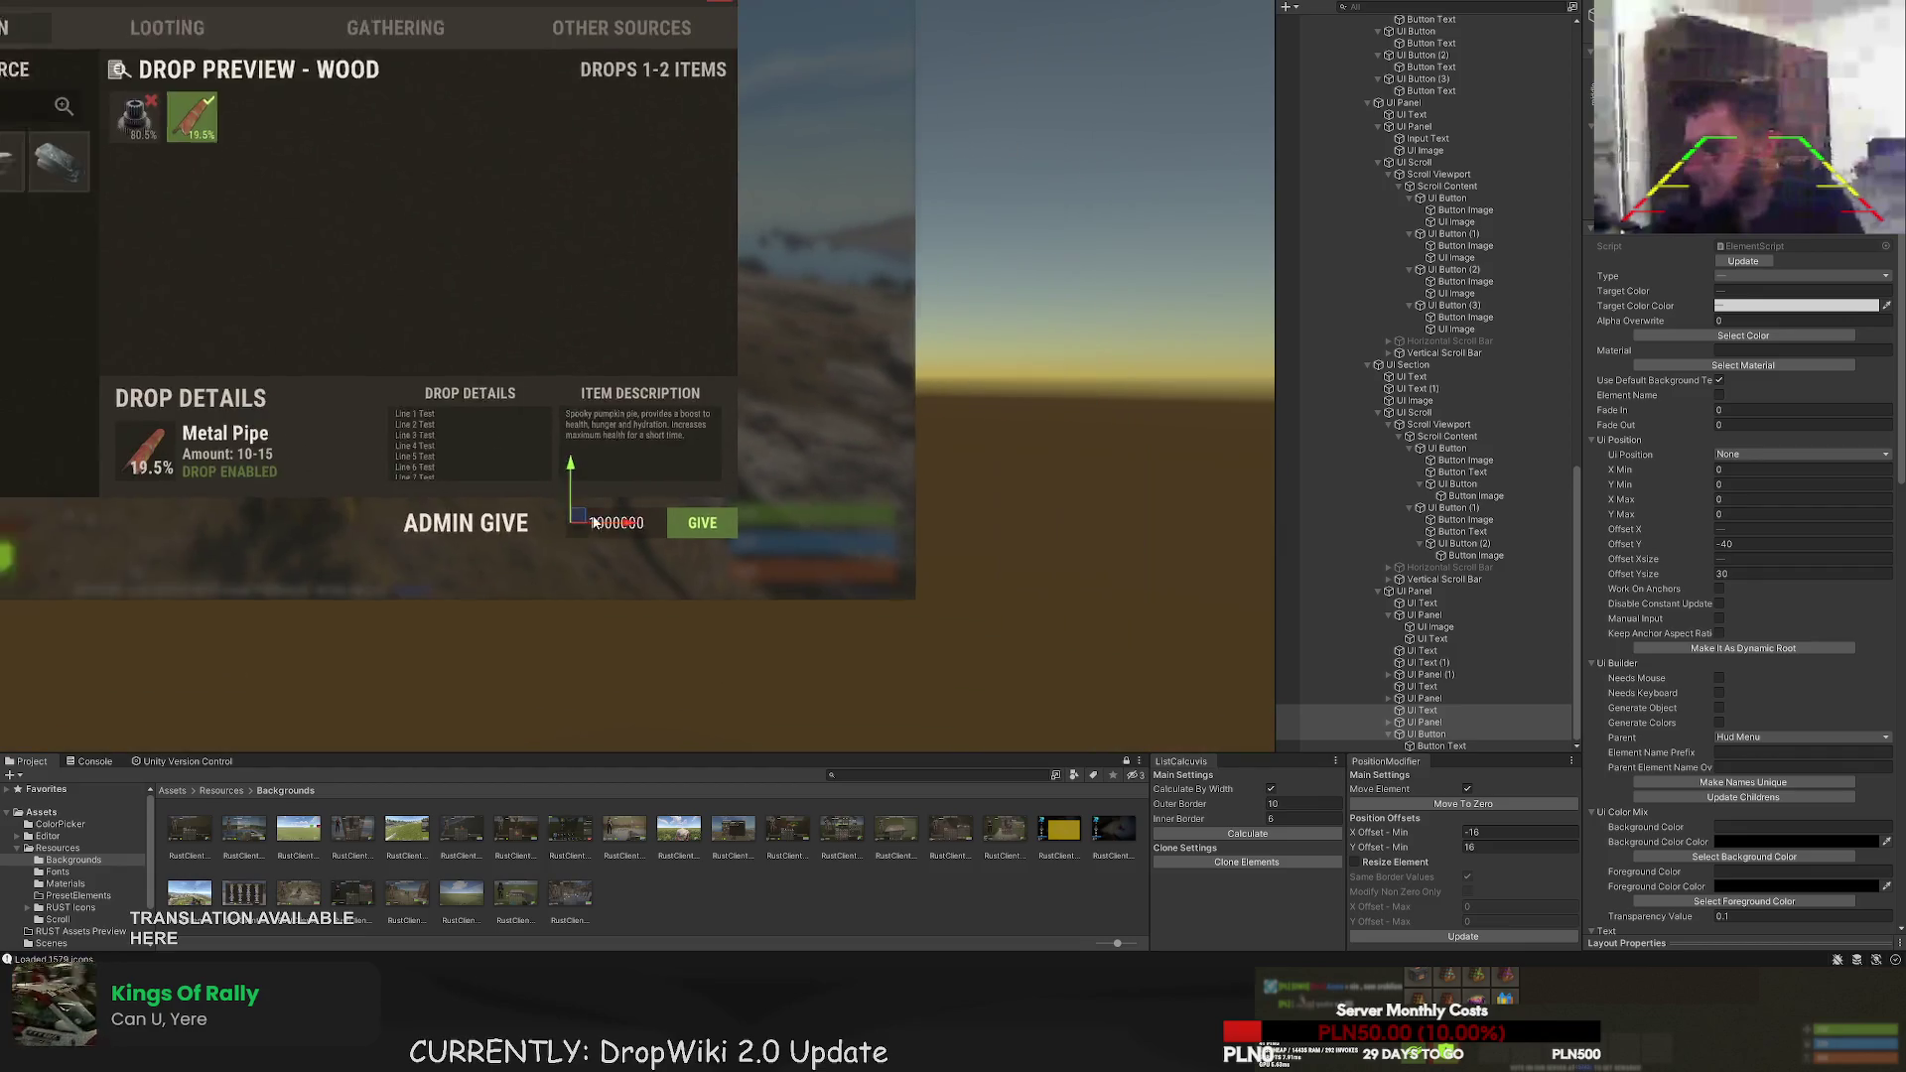
click(507, 648)
scroll(799, 616, down, 2)
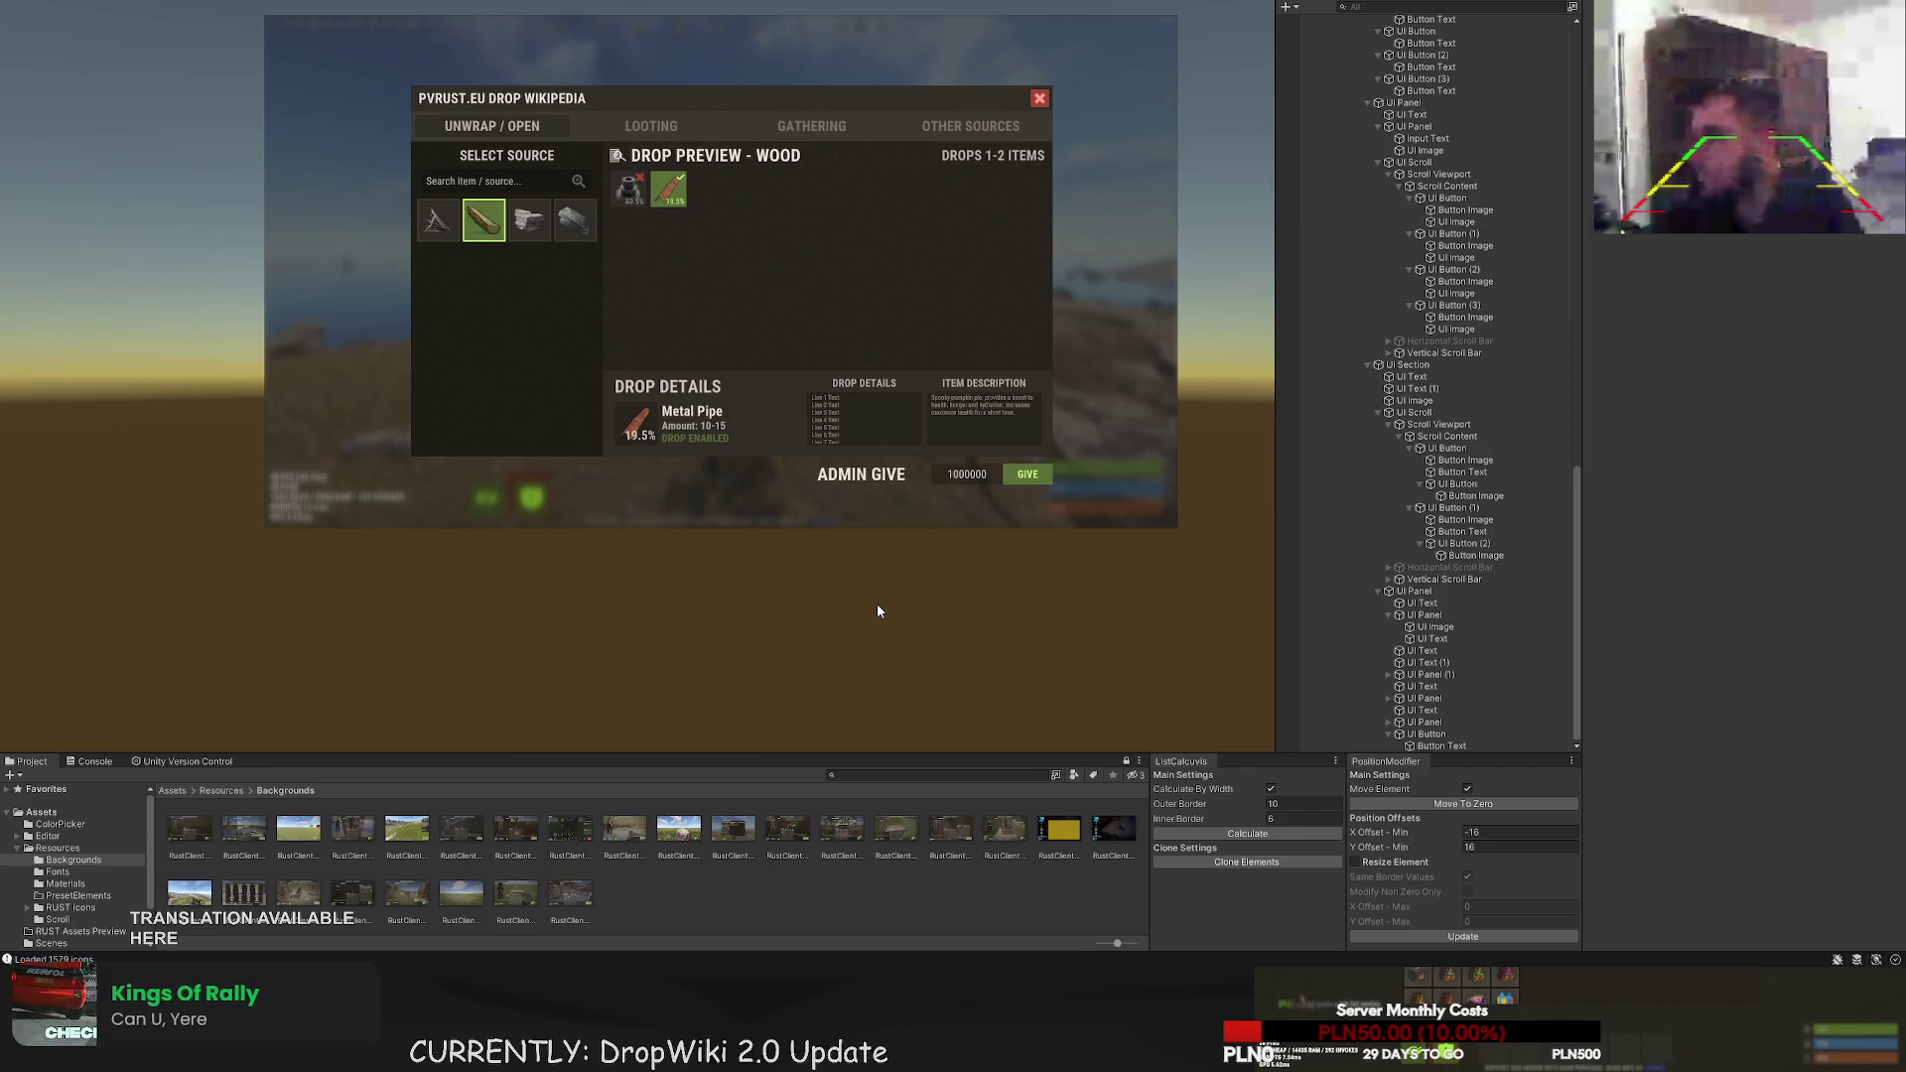
scroll(824, 510, up, 2)
click(958, 532)
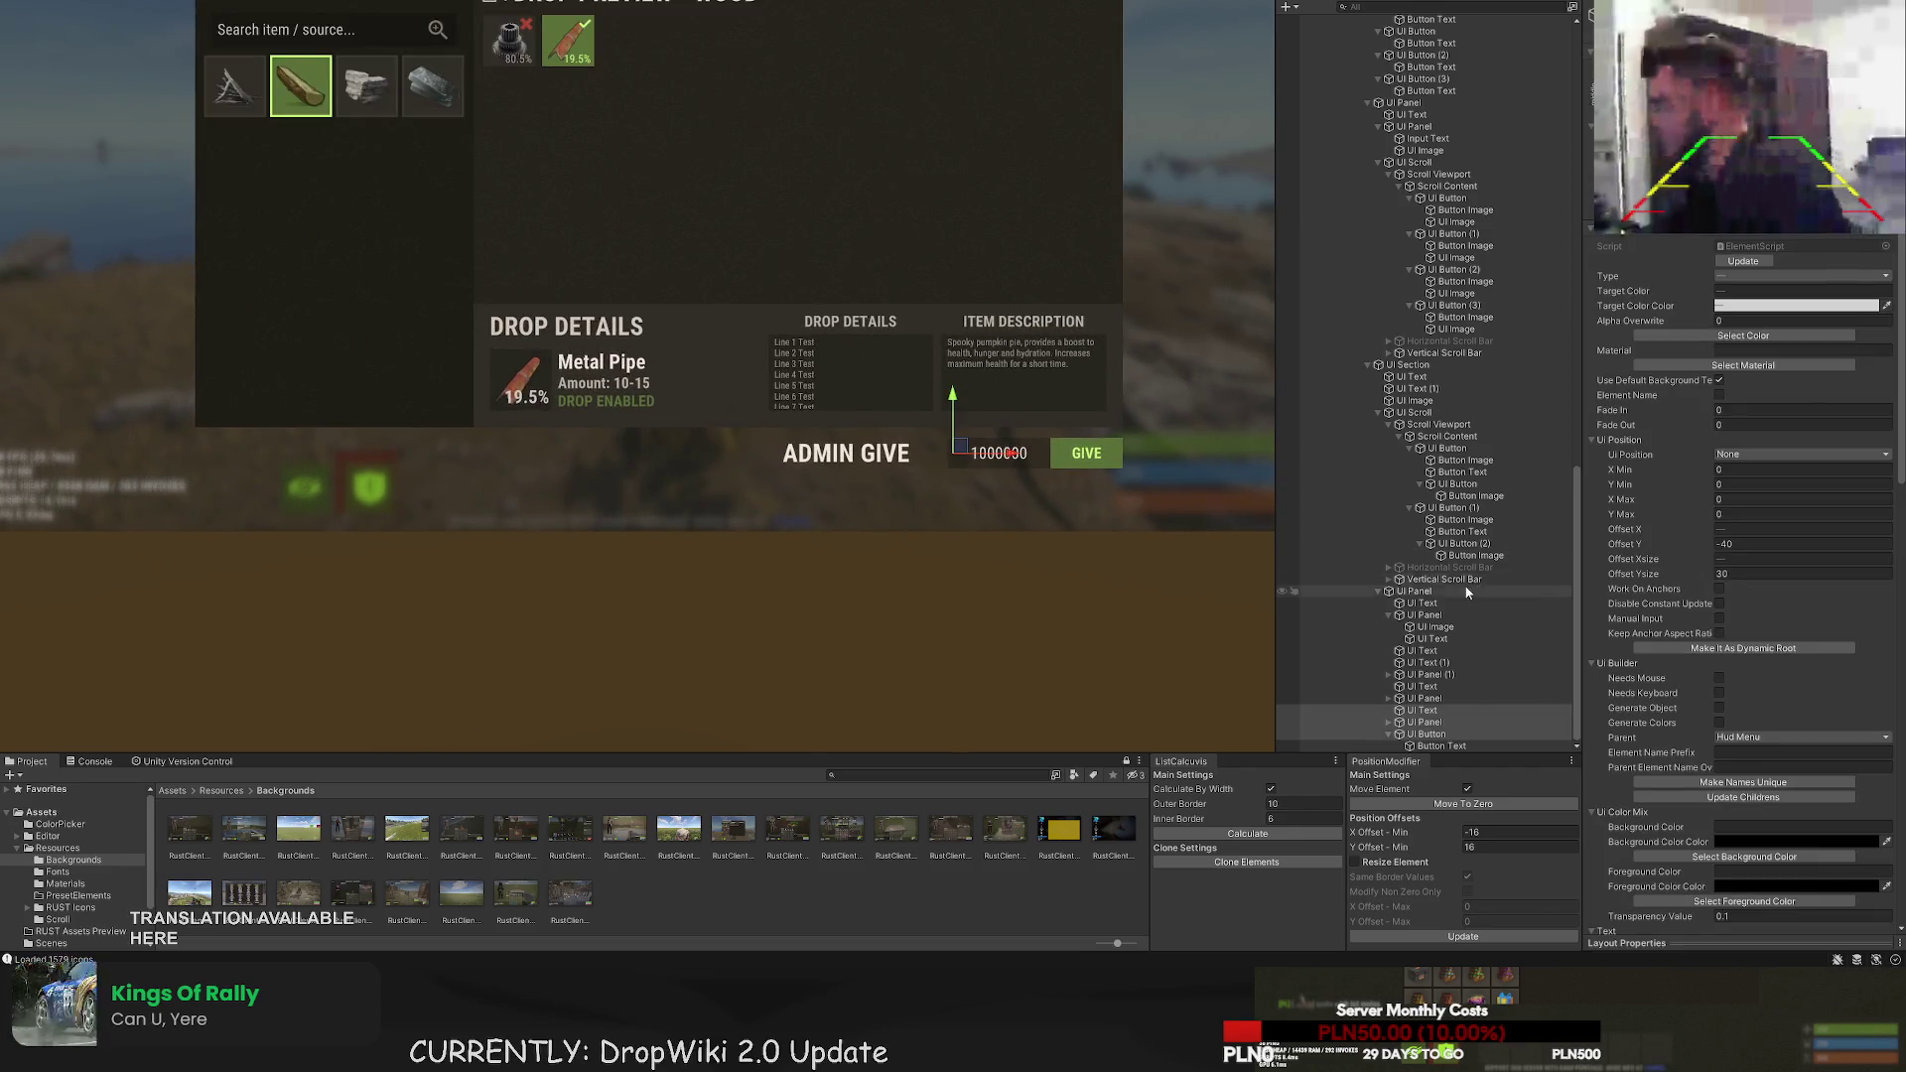
- Extend the ADMIN GIVE label's left edge and set its text alignment to Right
click(1430, 711)
scroll(993, 467, up, 3)
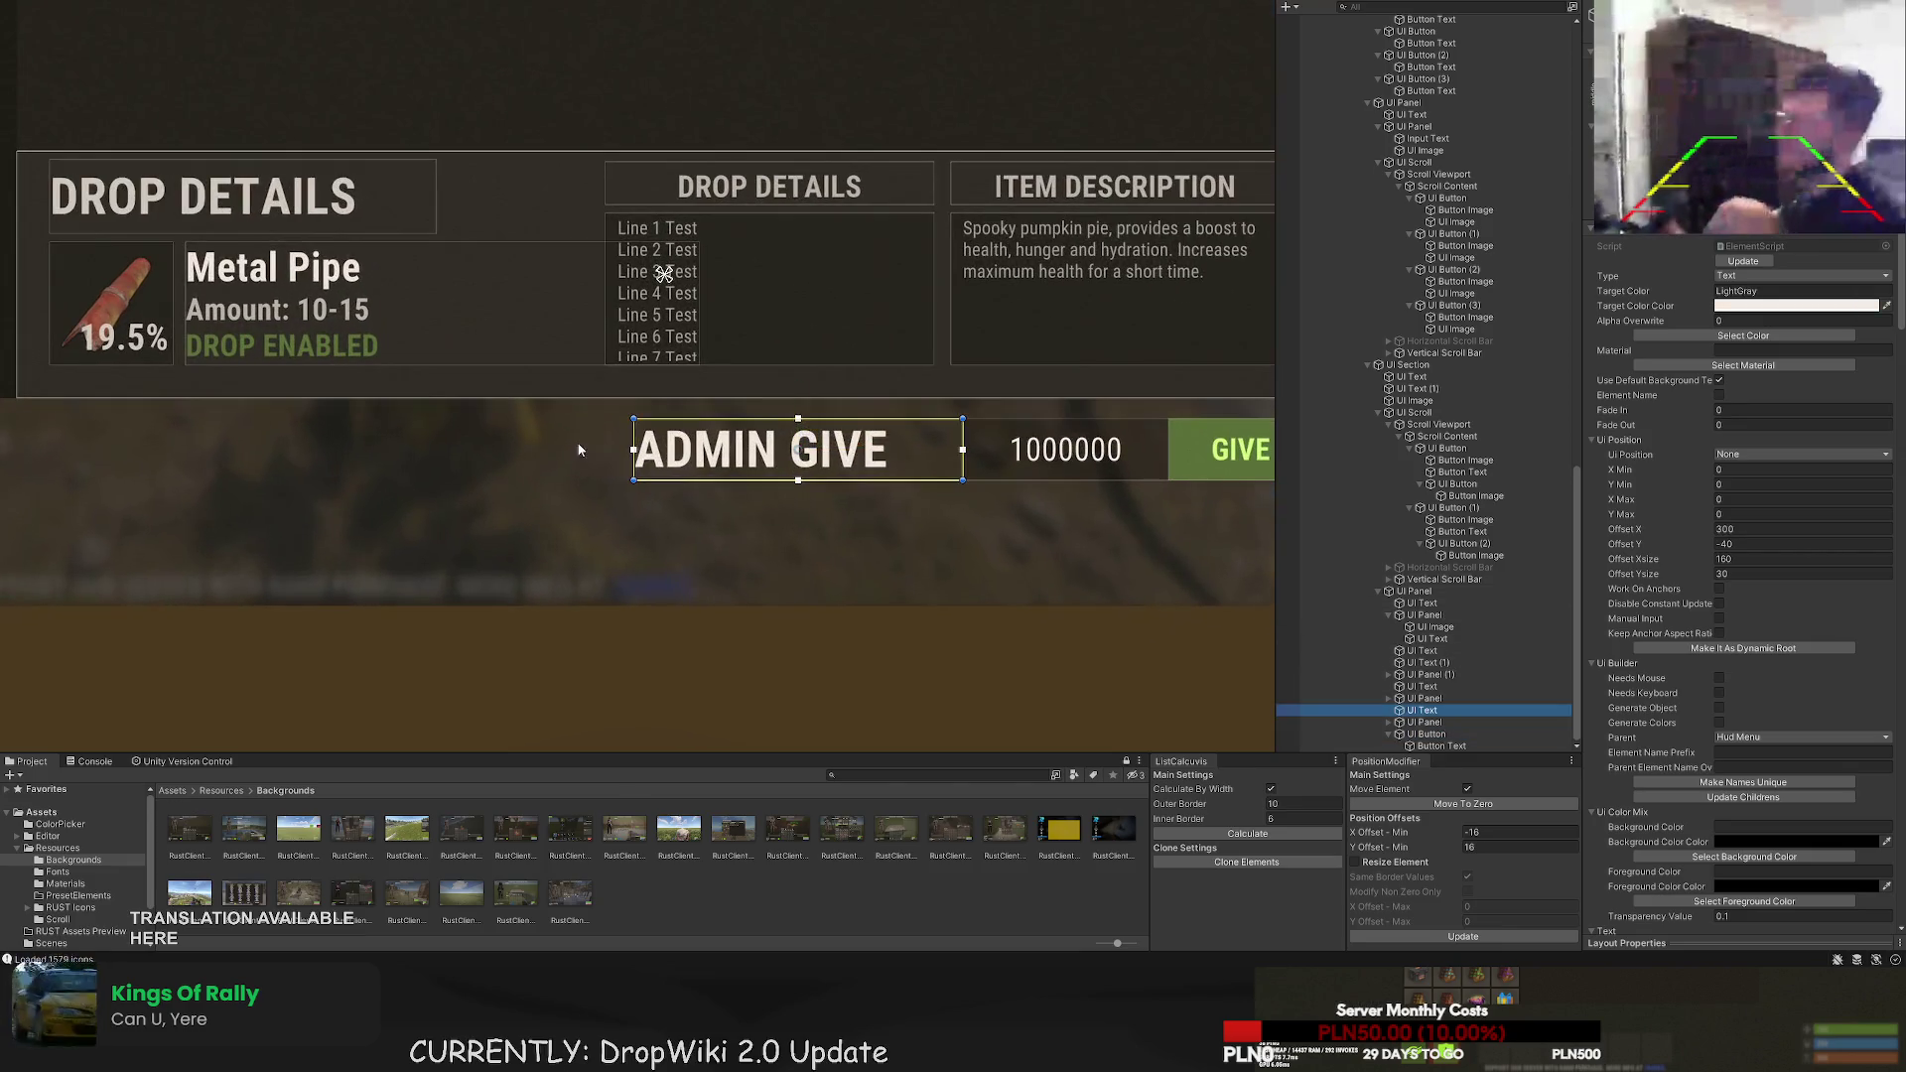
drag(634, 449, 599, 450)
scroll(1755, 722, down, 10)
scroll(1755, 722, down, 10)
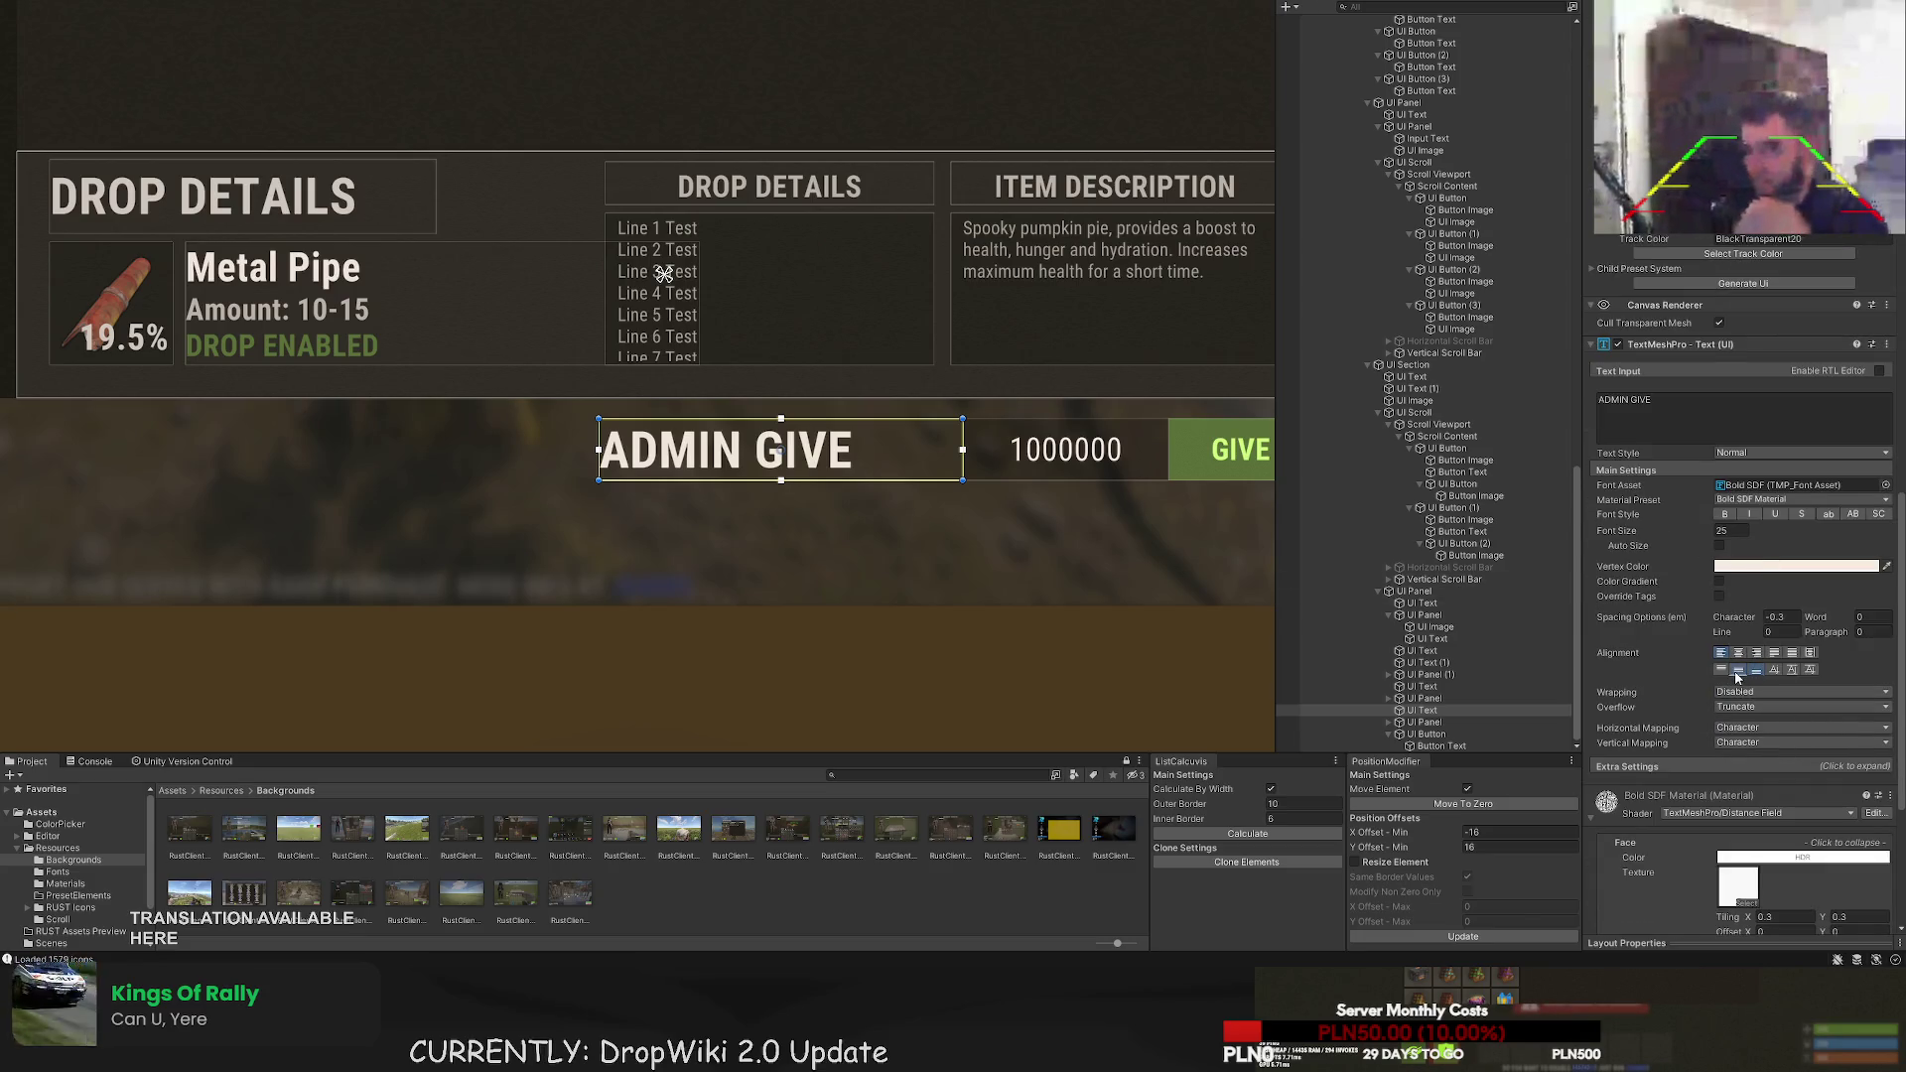
click(1756, 652)
- Pull the label box's right edge inward so the text sits against the amount field
scroll(968, 436, up, 3)
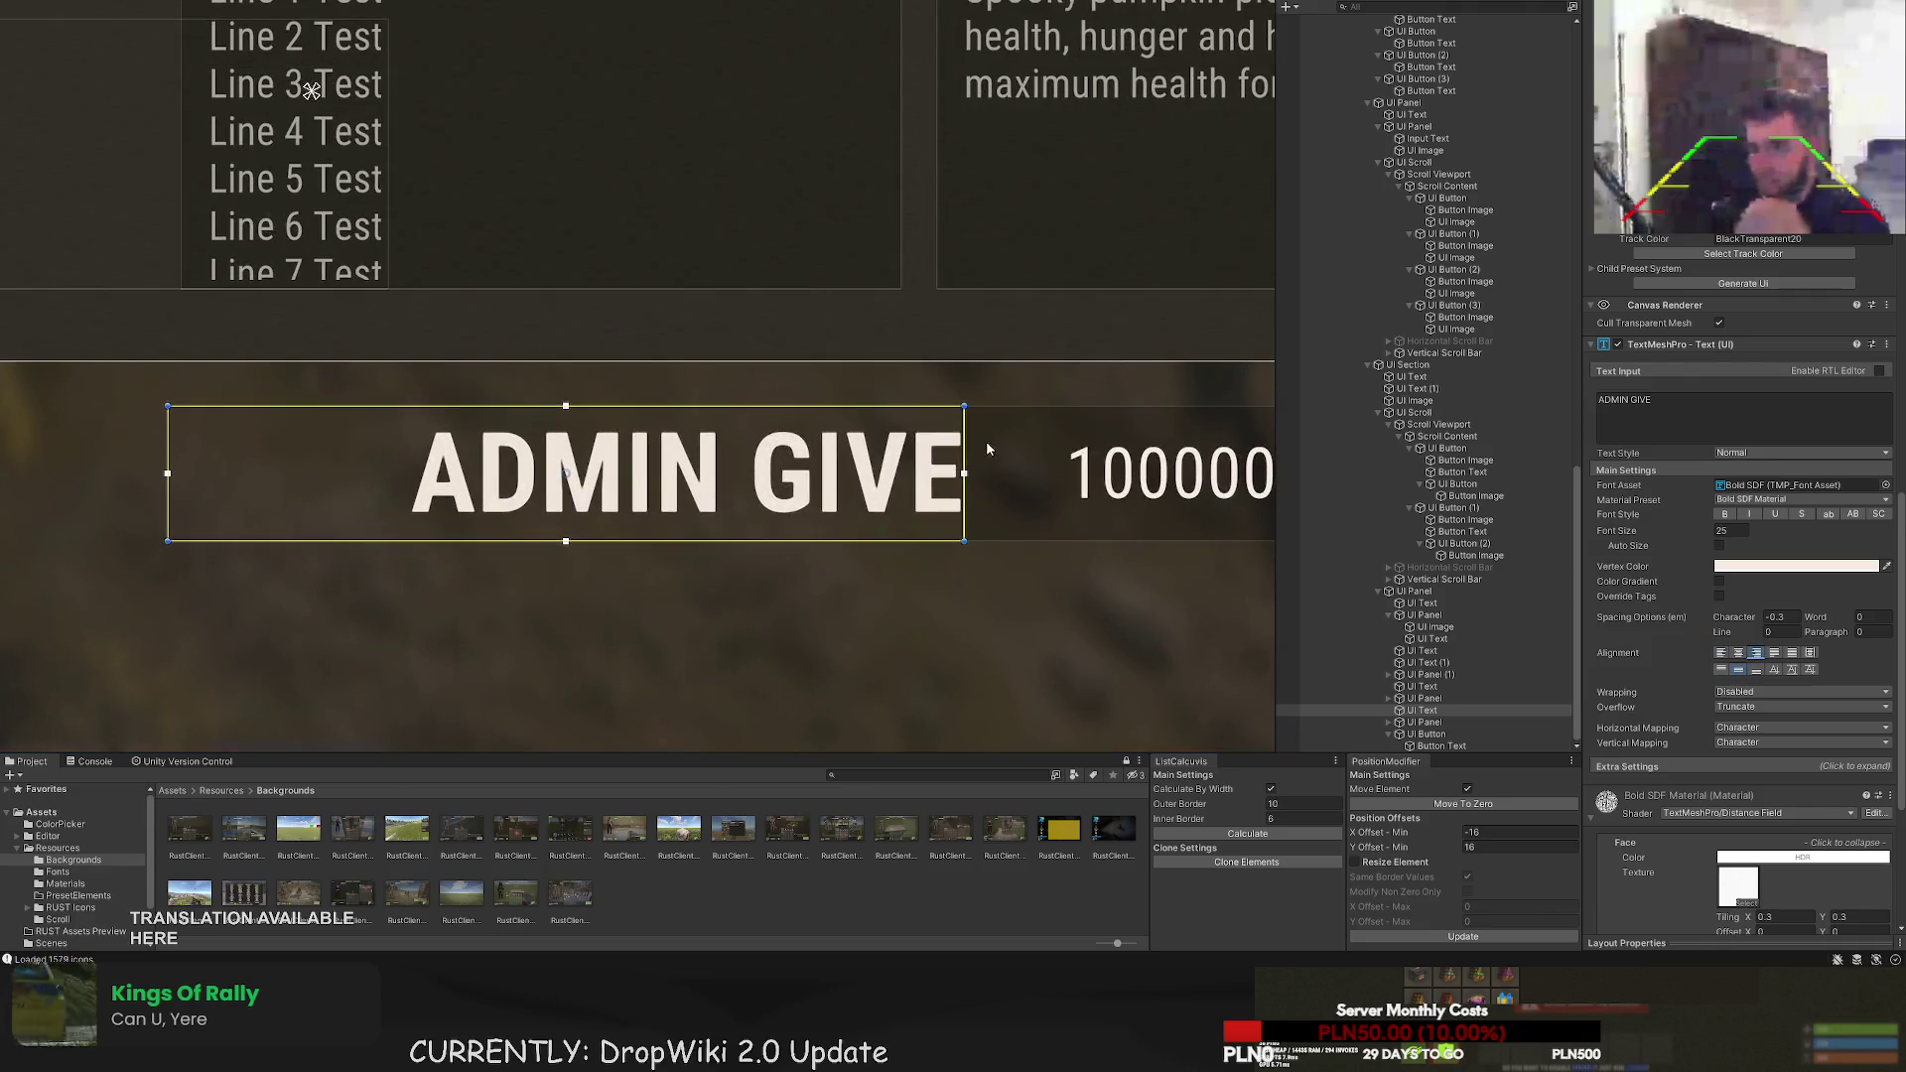
drag(961, 420, 924, 422)
click(958, 472)
scroll(958, 473, down, 3)
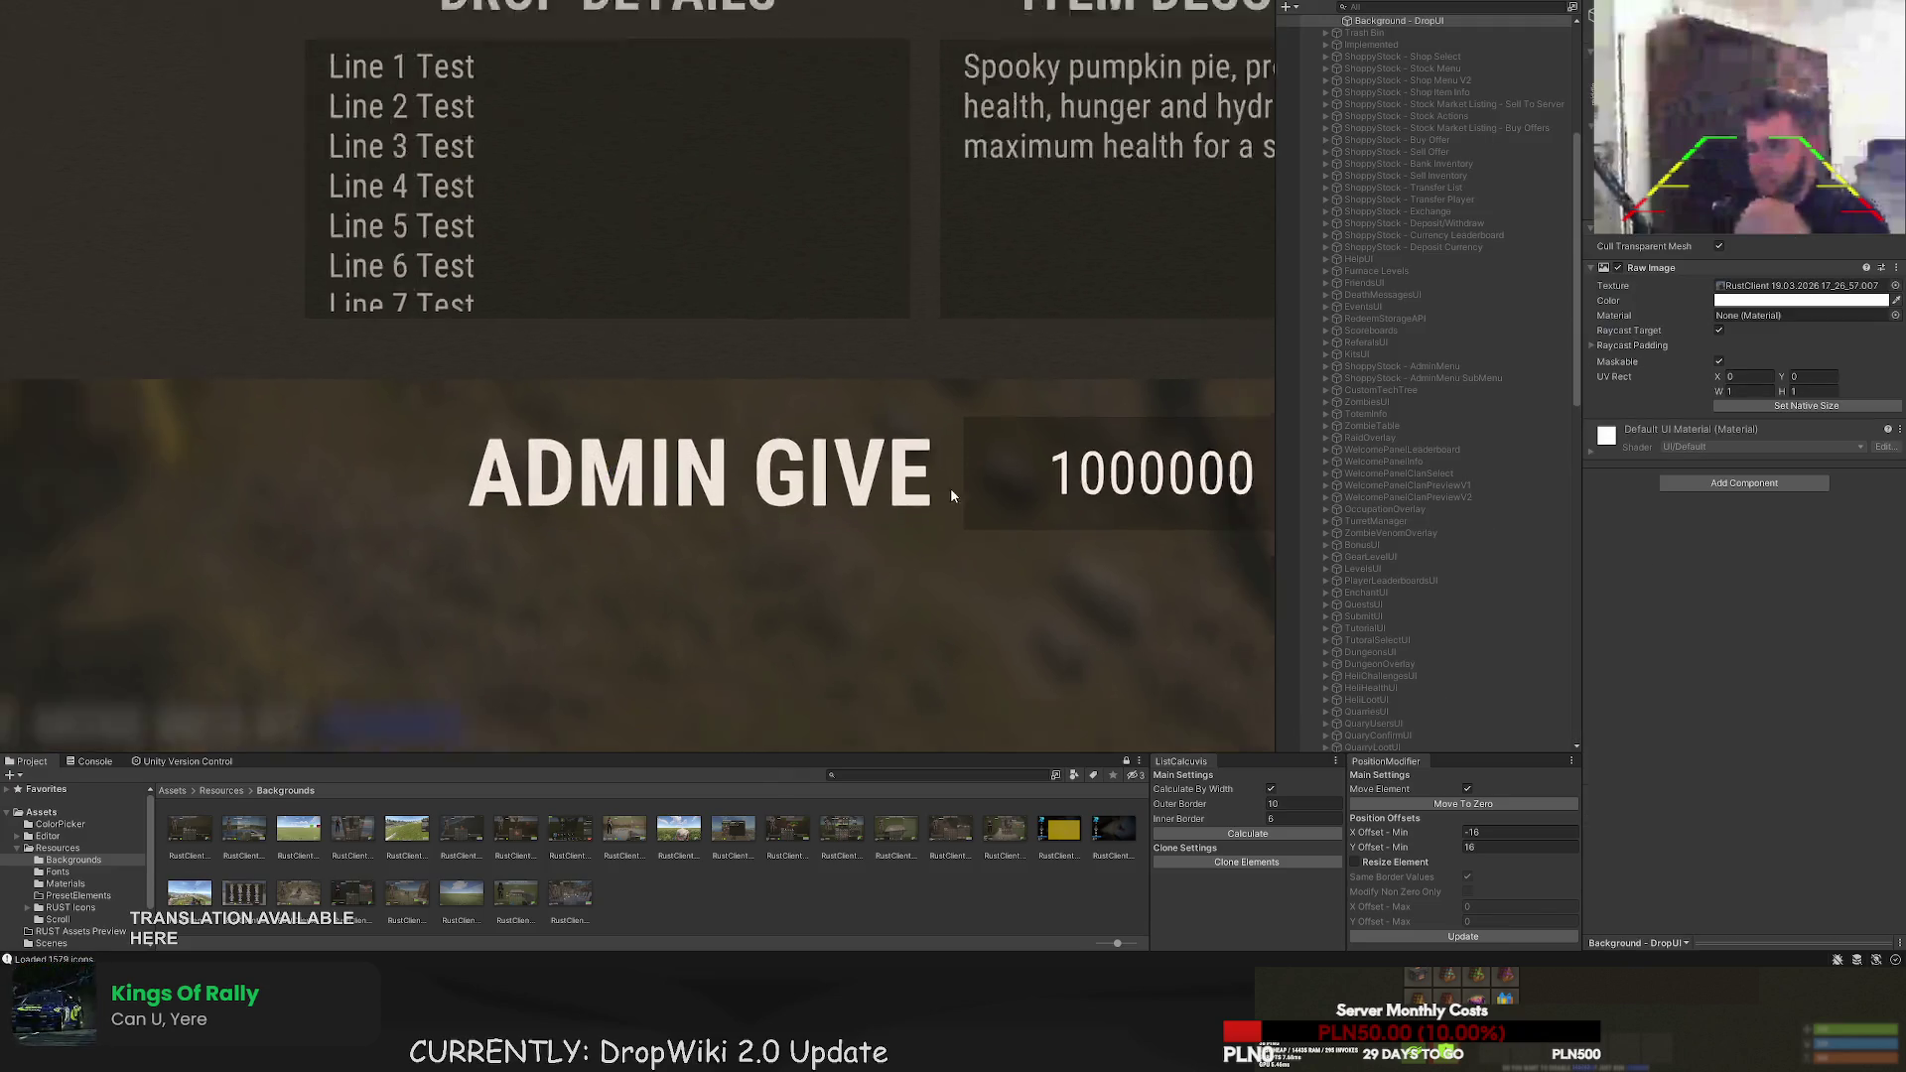
scroll(961, 516, down, 4)
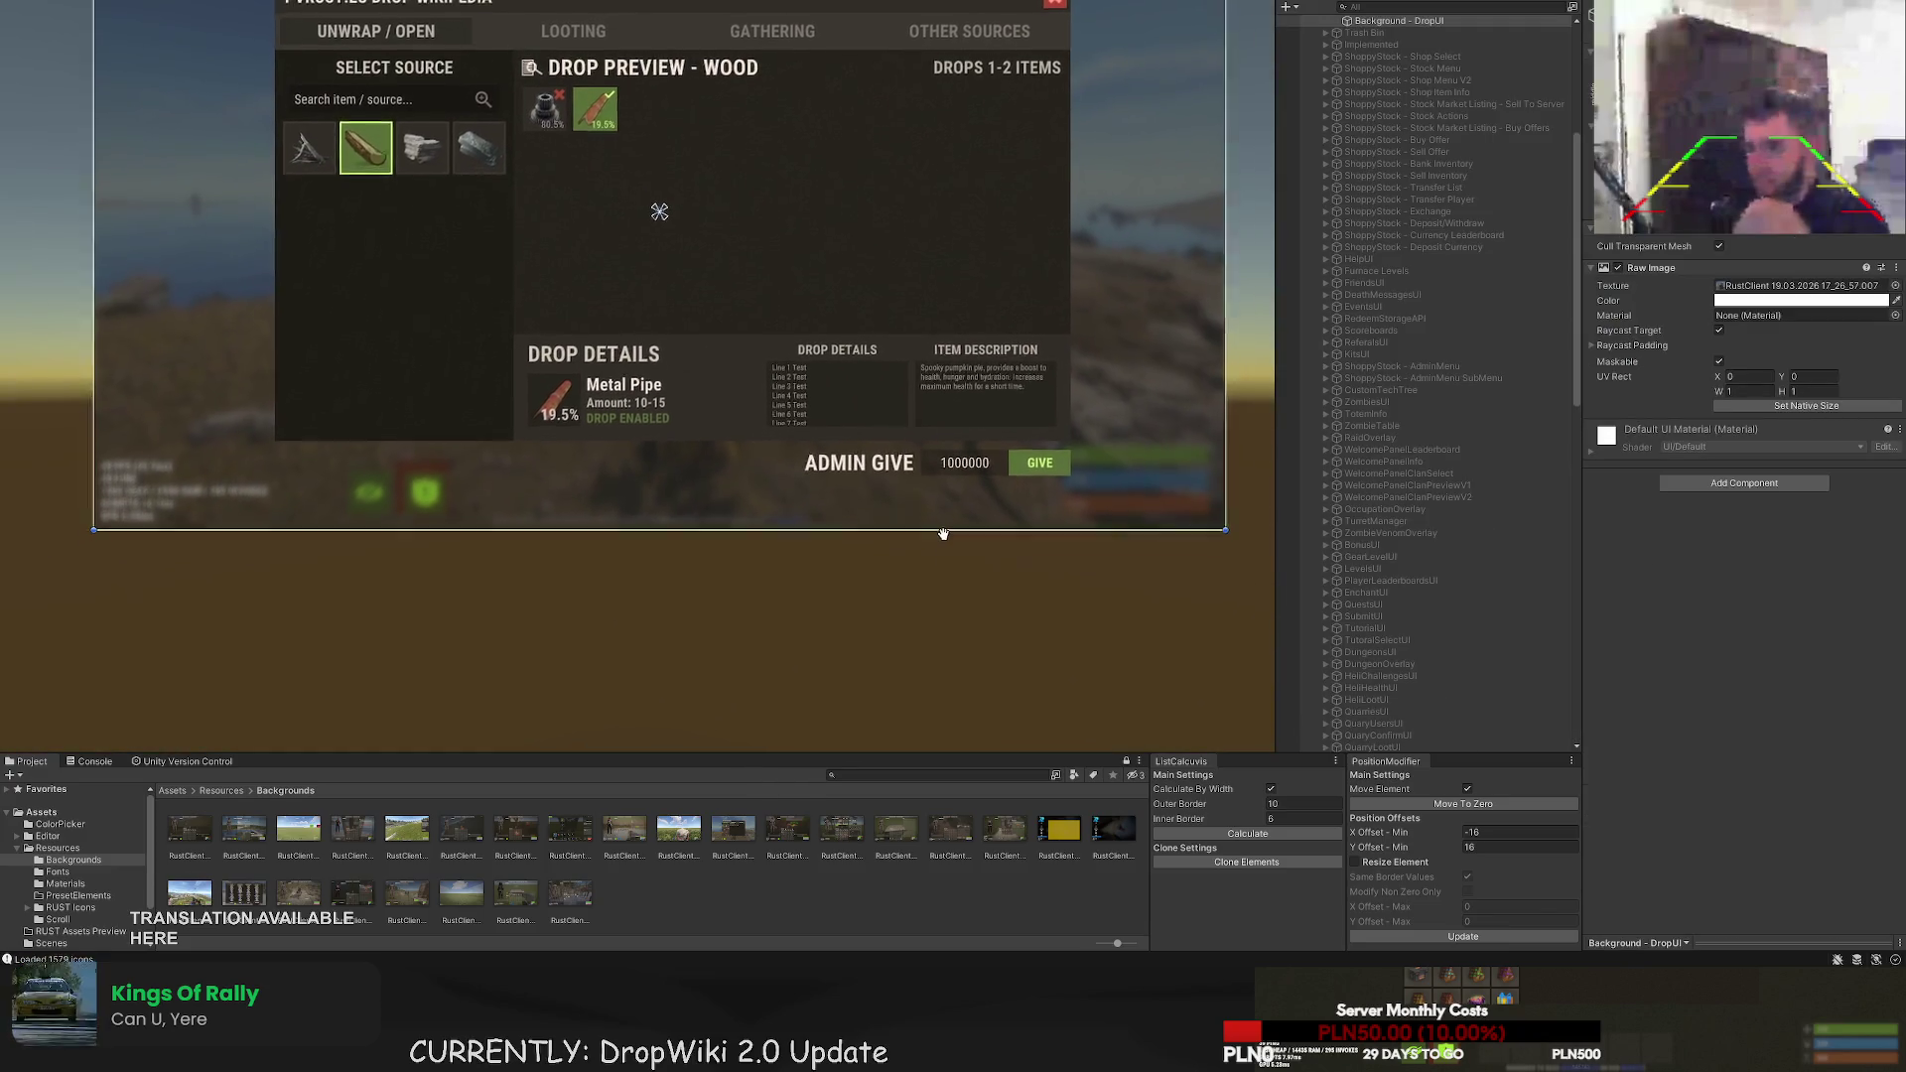
click(869, 452)
scroll(923, 439, up, 6)
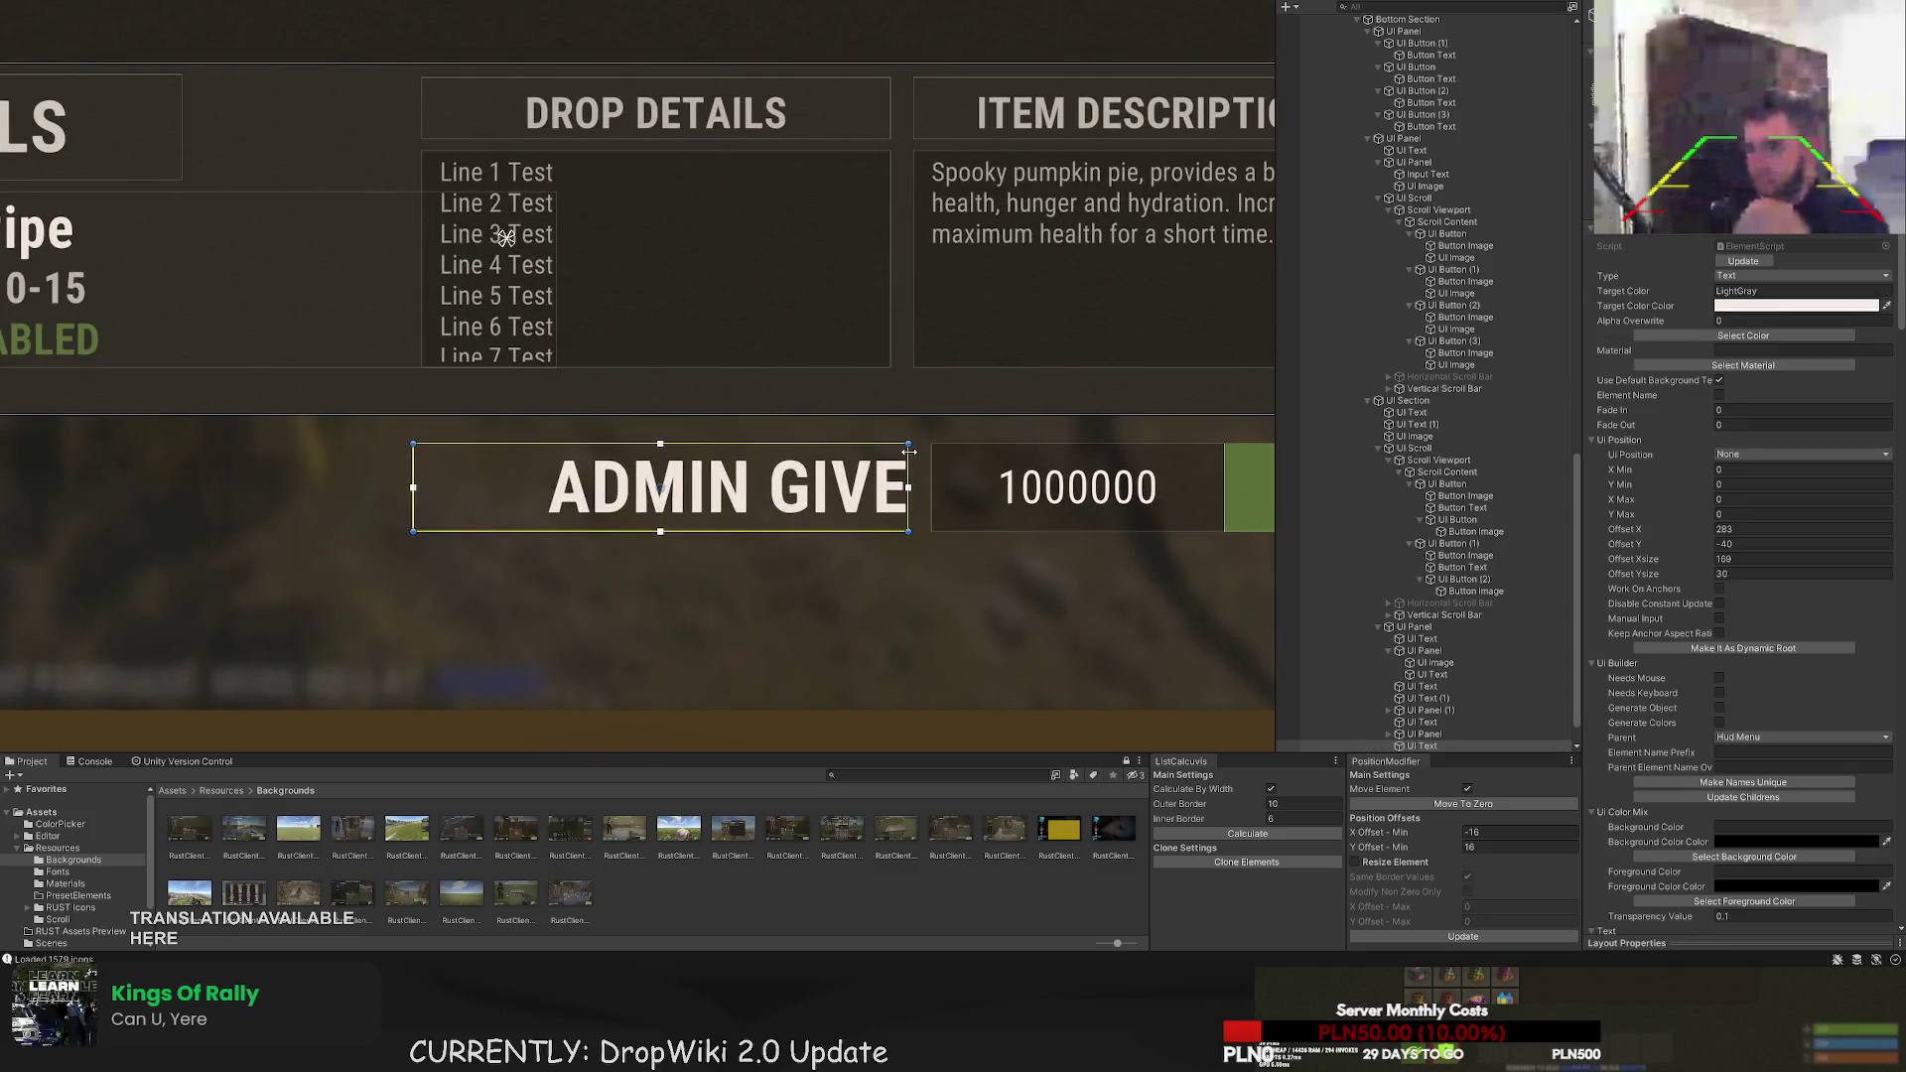
drag(902, 450, 896, 451)
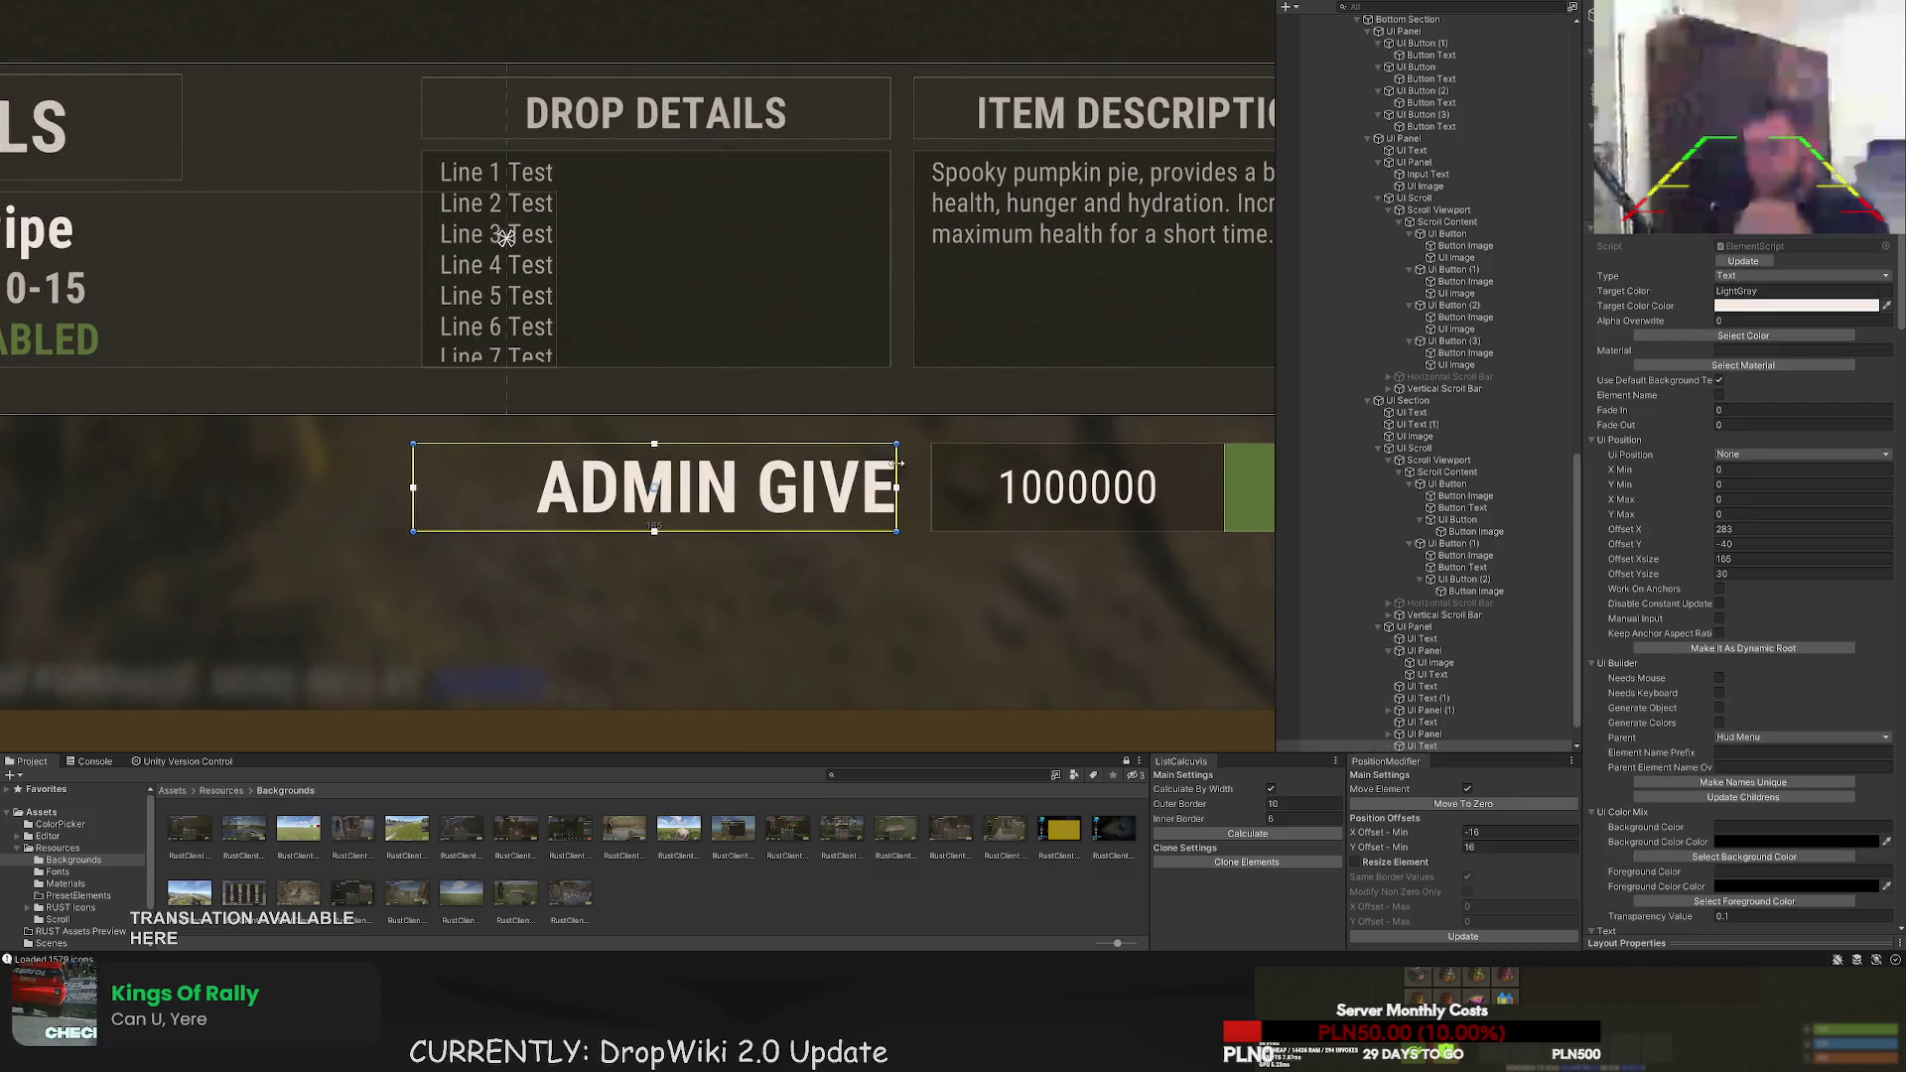
click(890, 588)
scroll(874, 601, down, 3)
scroll(857, 619, down, 3)
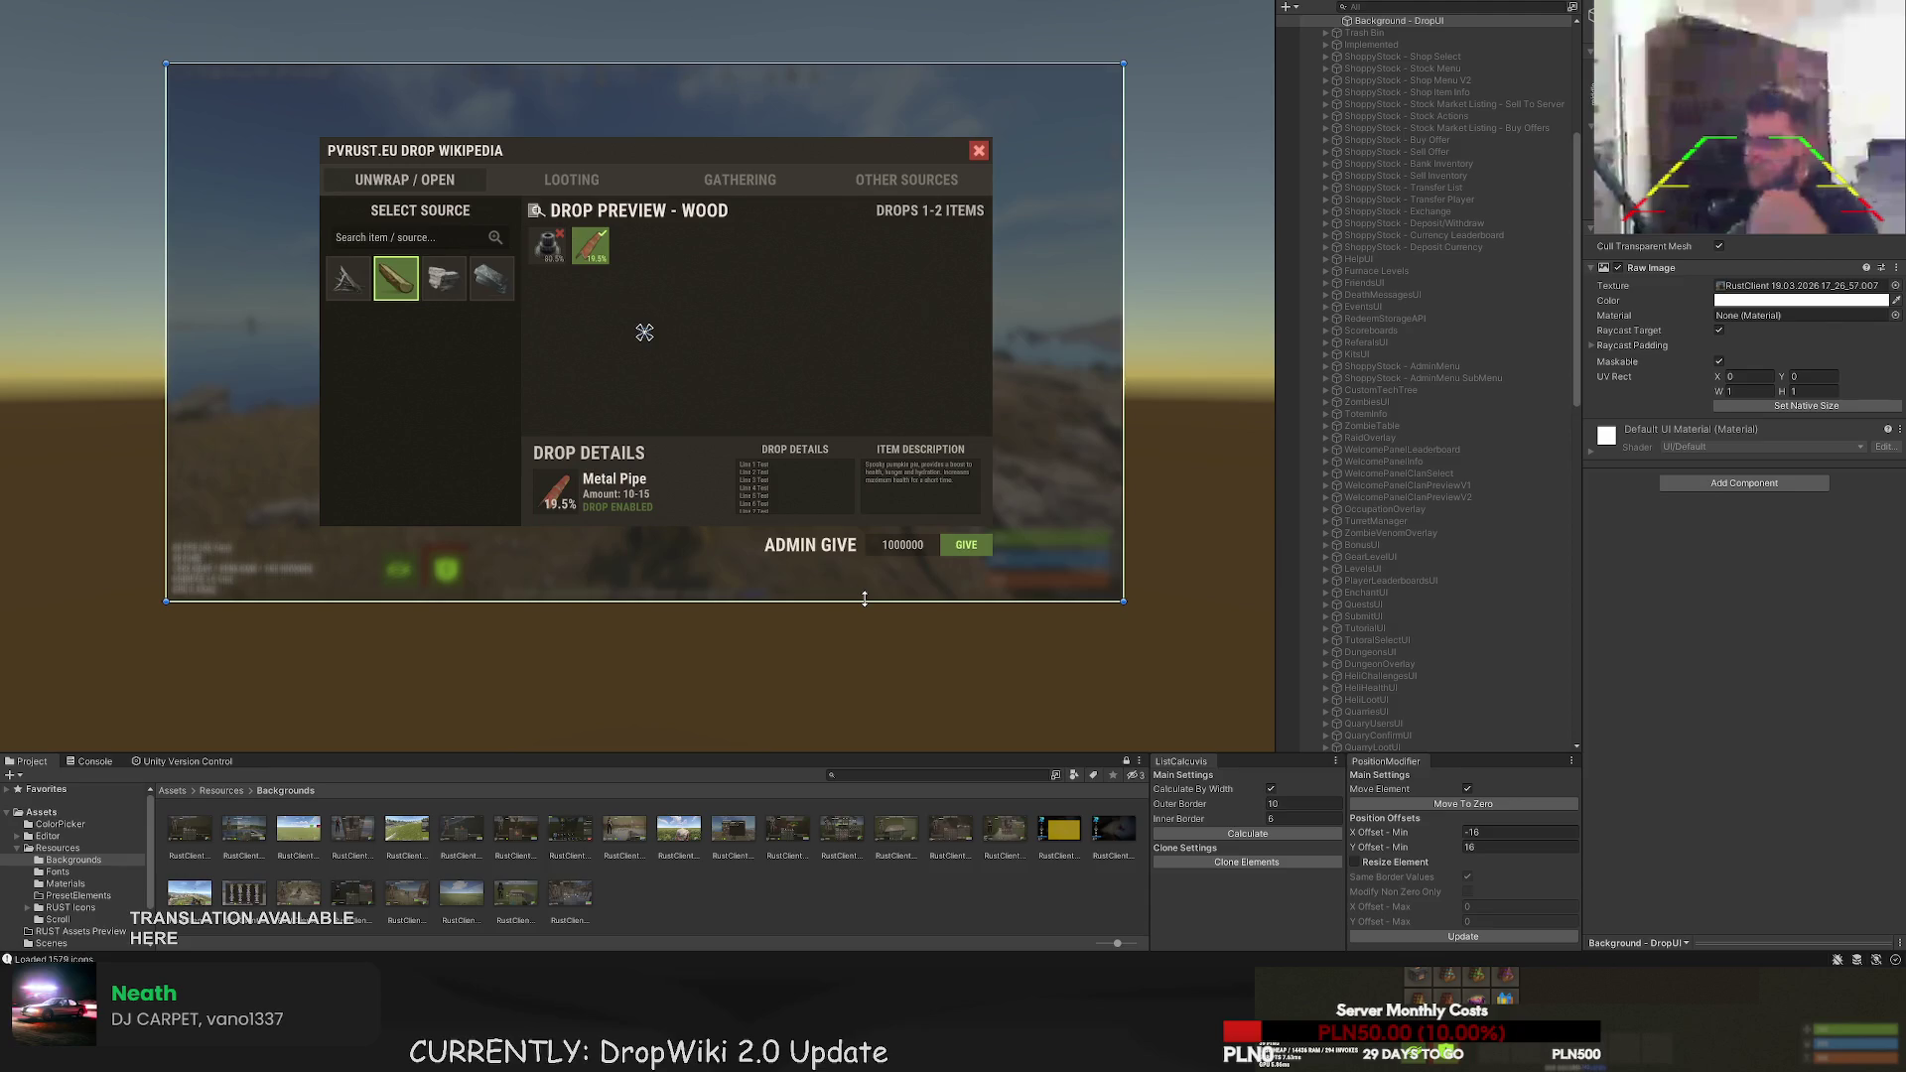
- Change the ITEM DESCRIPTION heading text to 'ITEM DESC. & STATS'
scroll(989, 499, up, 5)
click(903, 415)
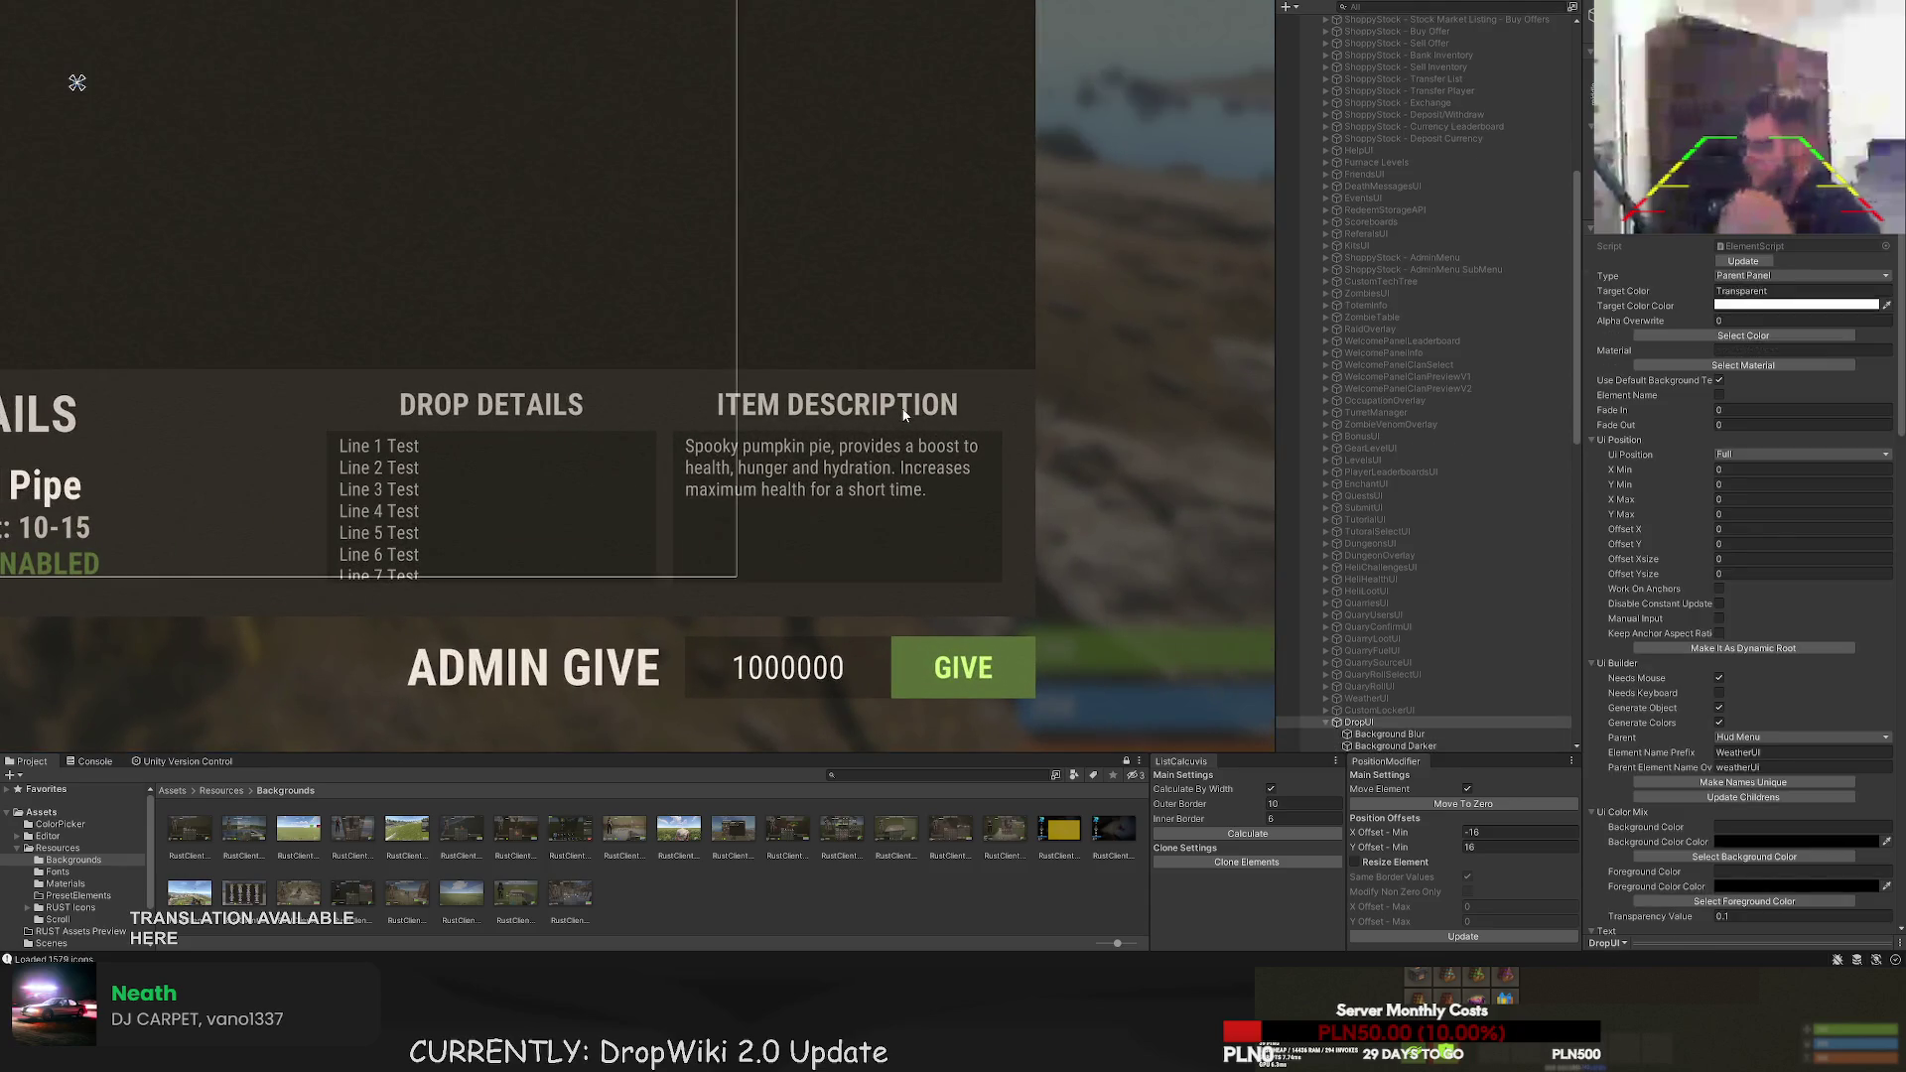
click(902, 415)
click(901, 415)
click(899, 409)
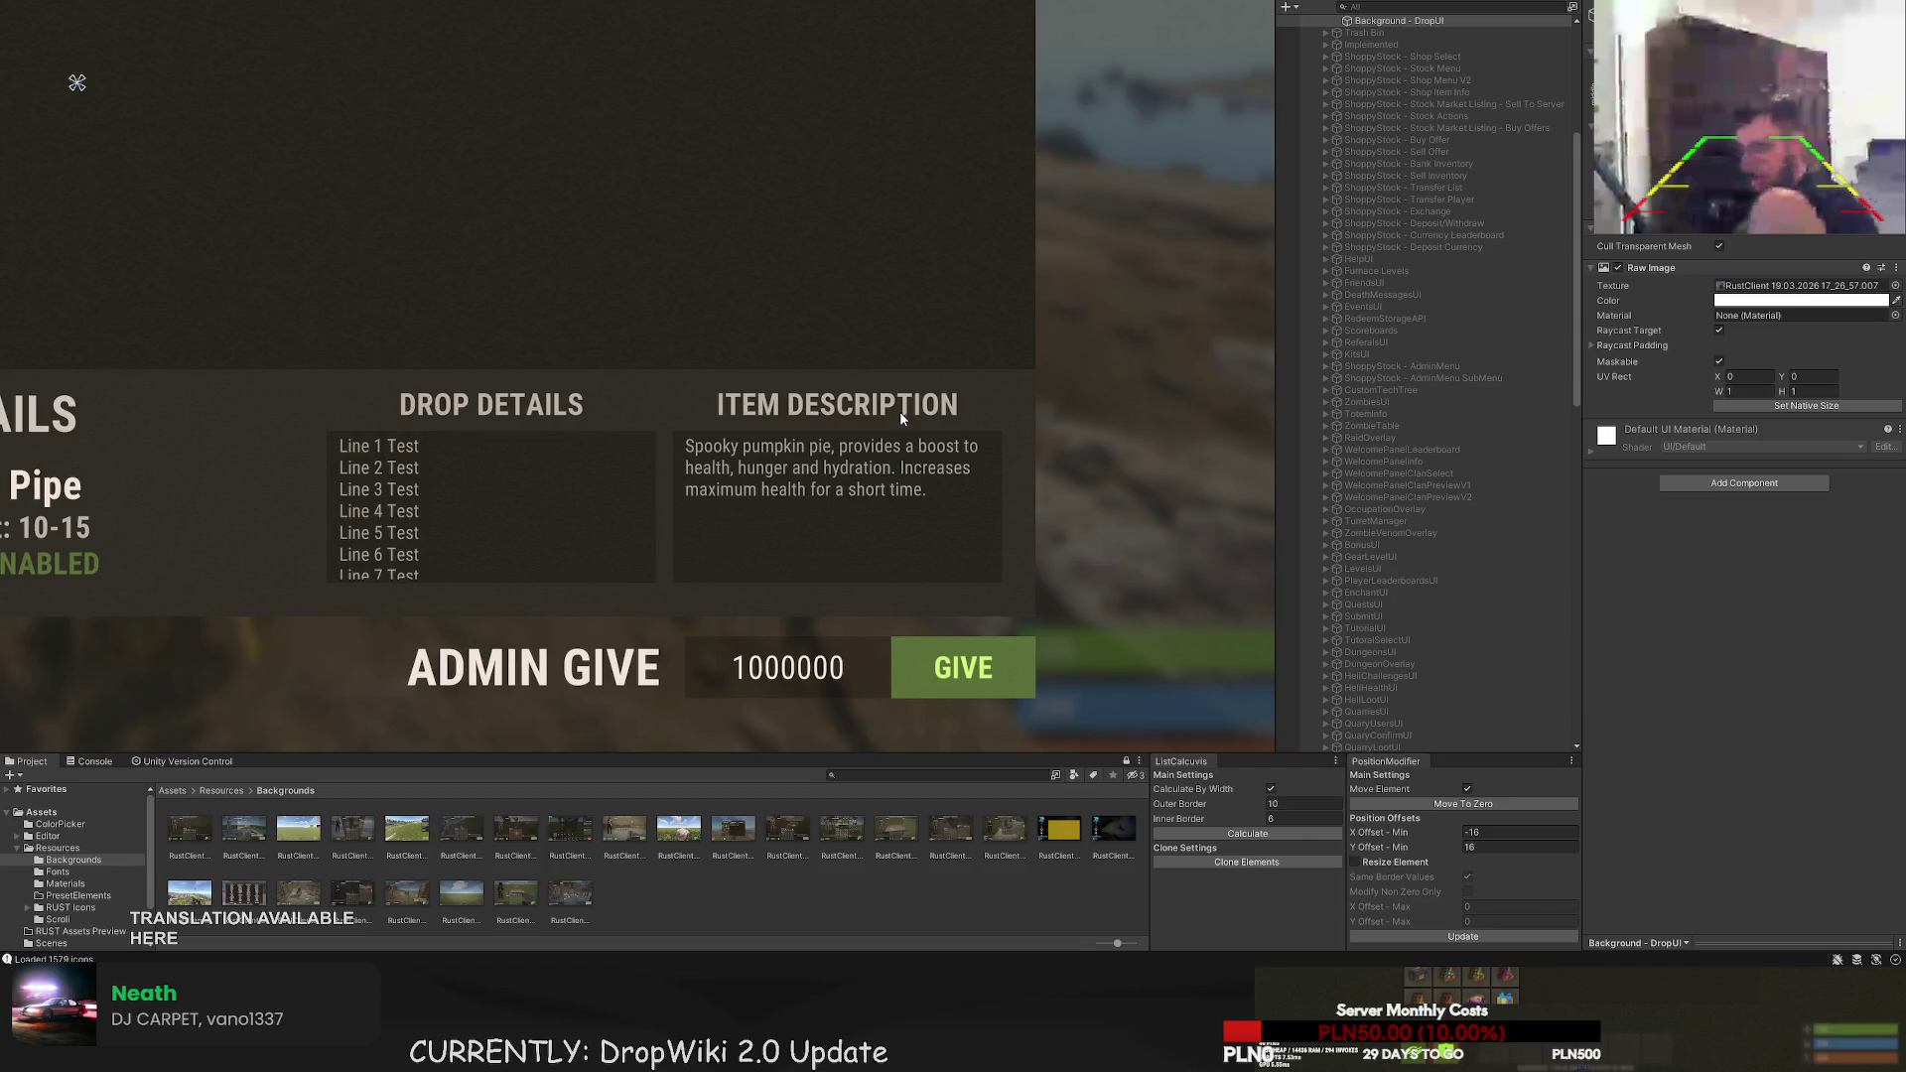
click(899, 409)
scroll(1670, 720, down, 10)
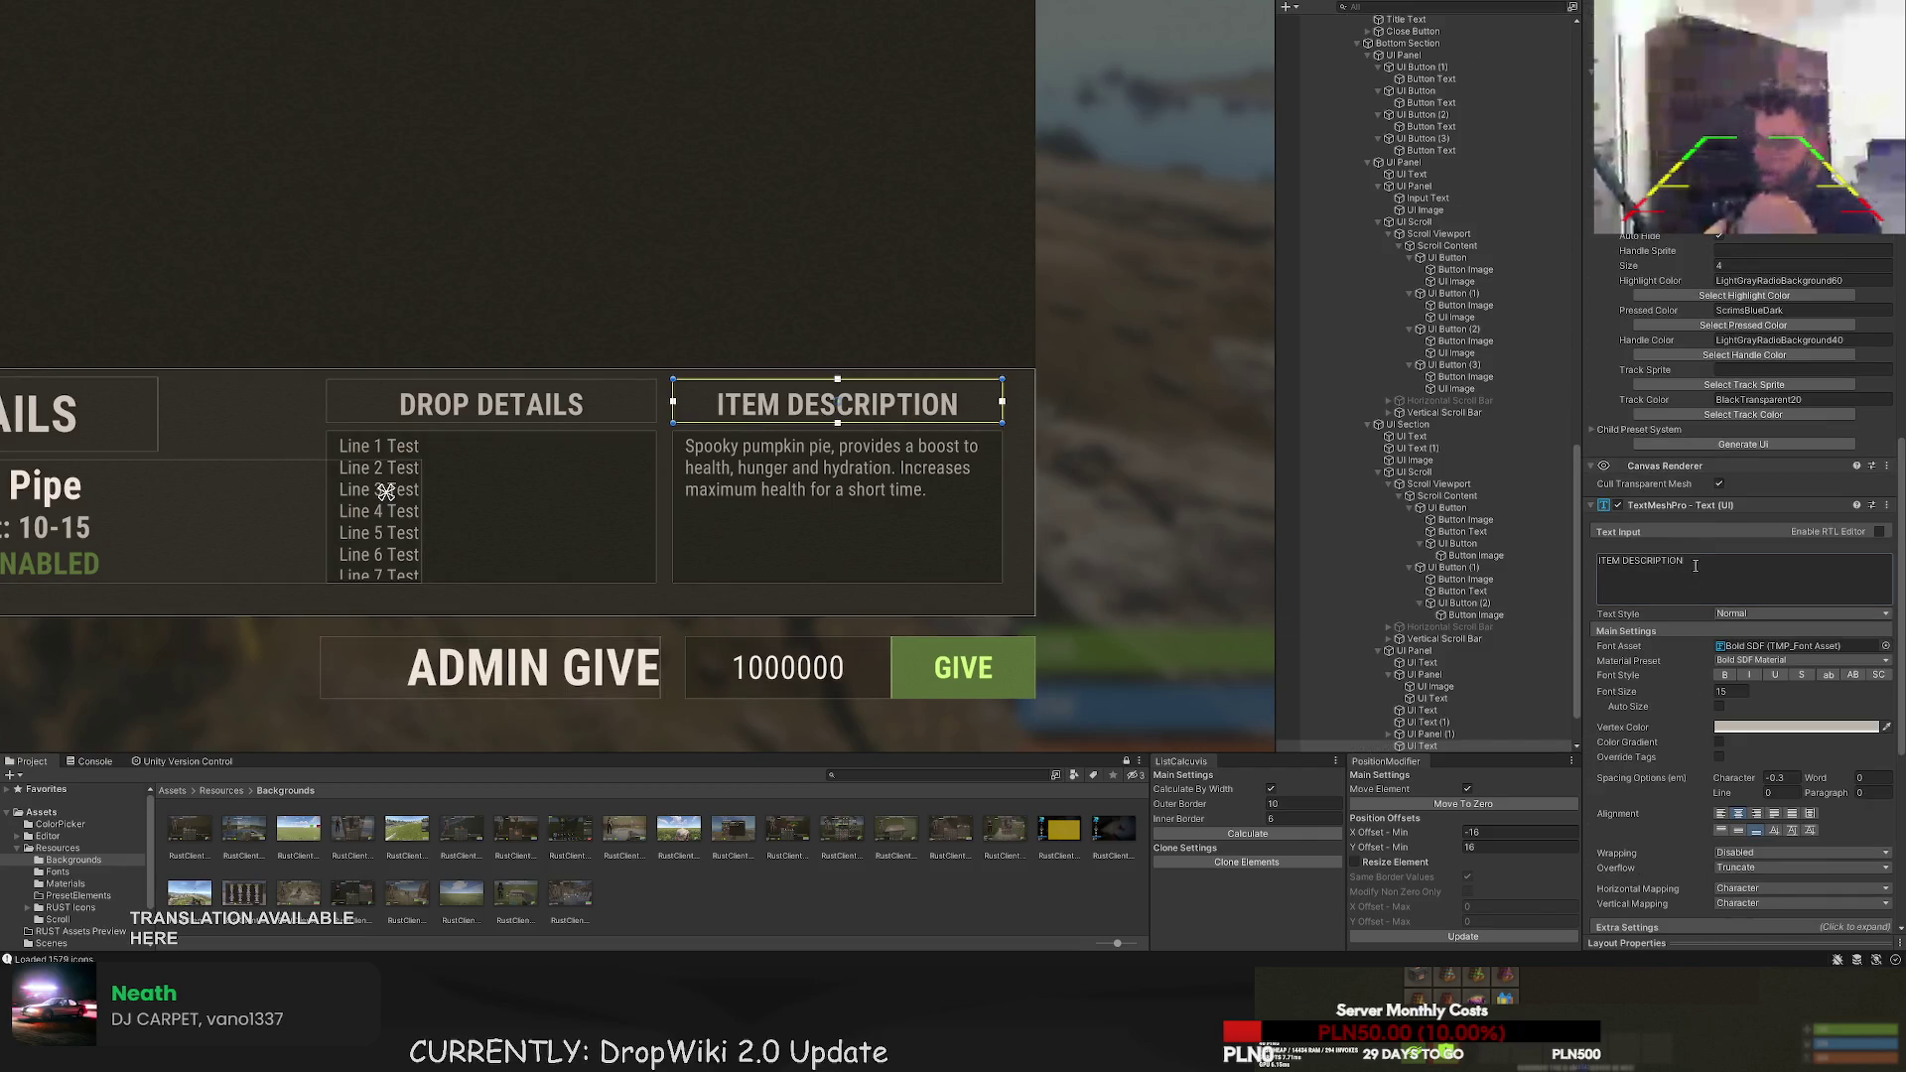
text(DESC)
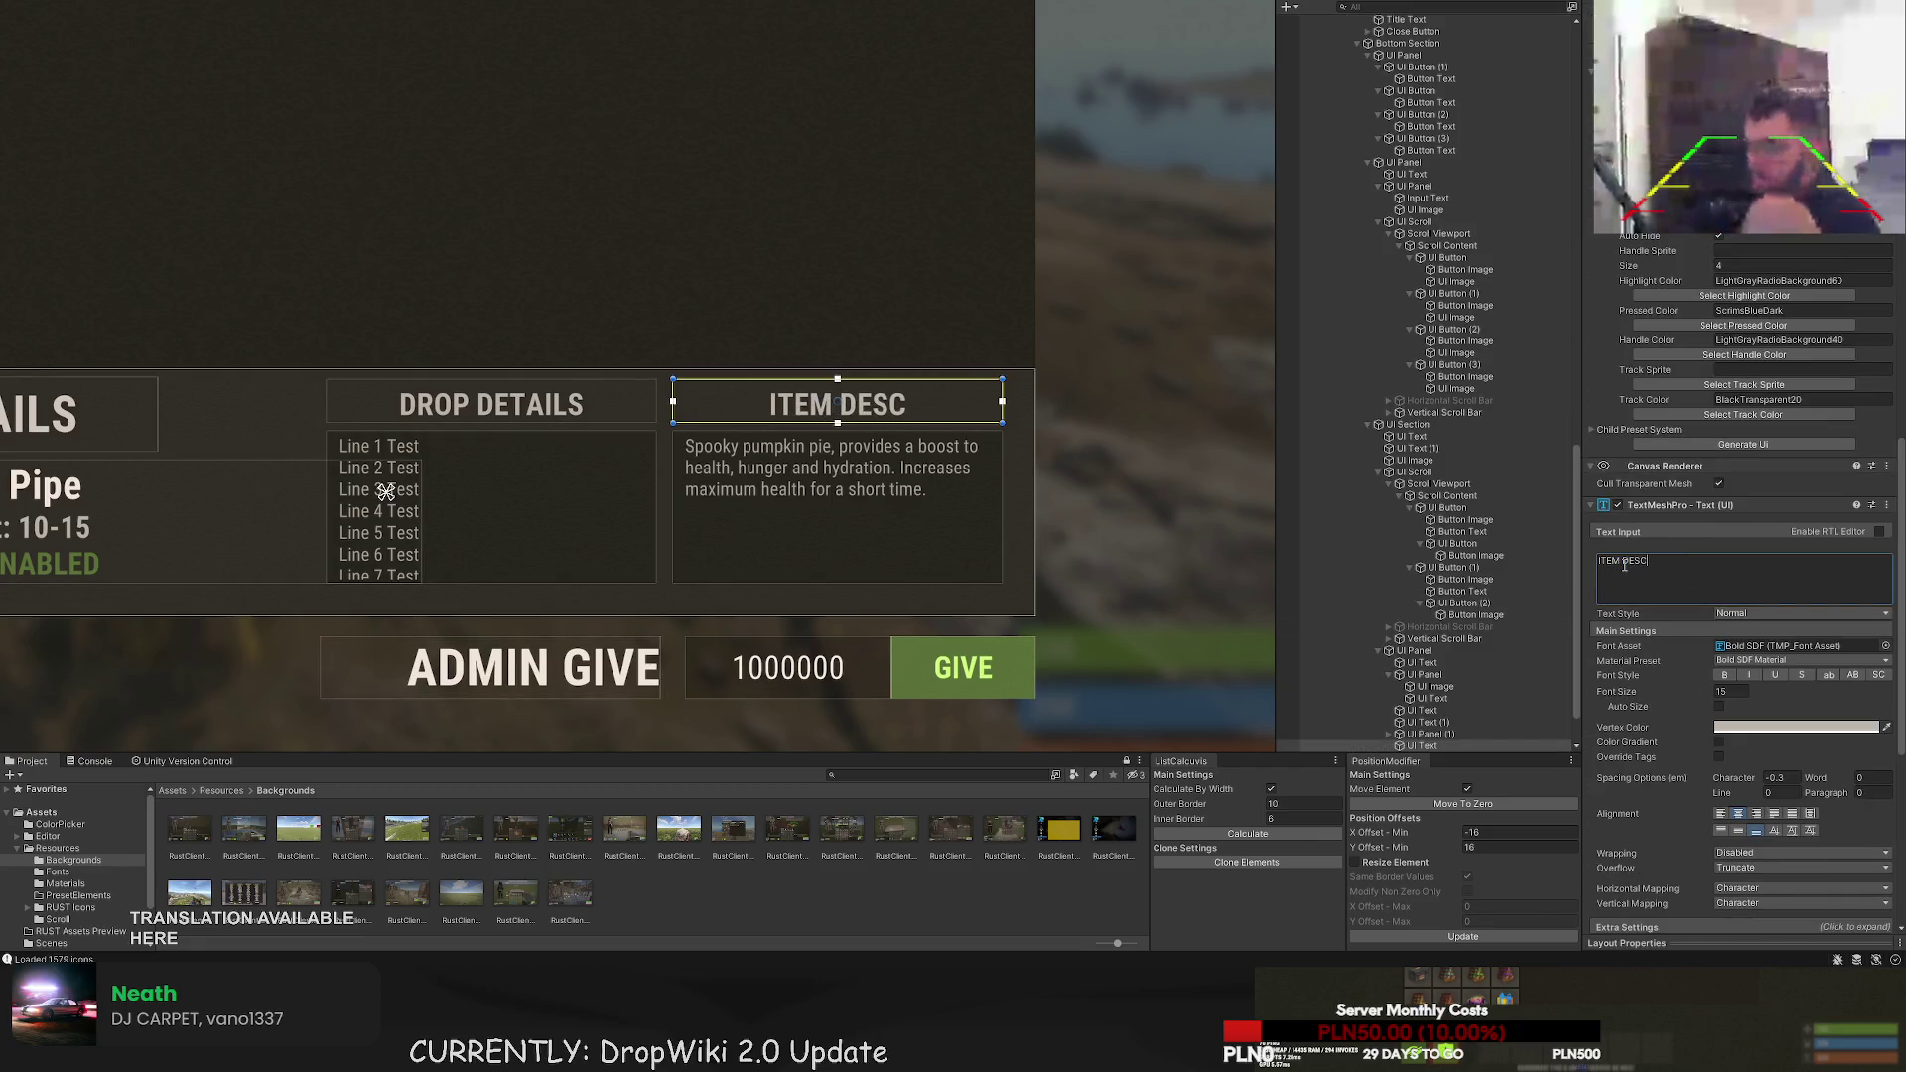
text(. & STATS)
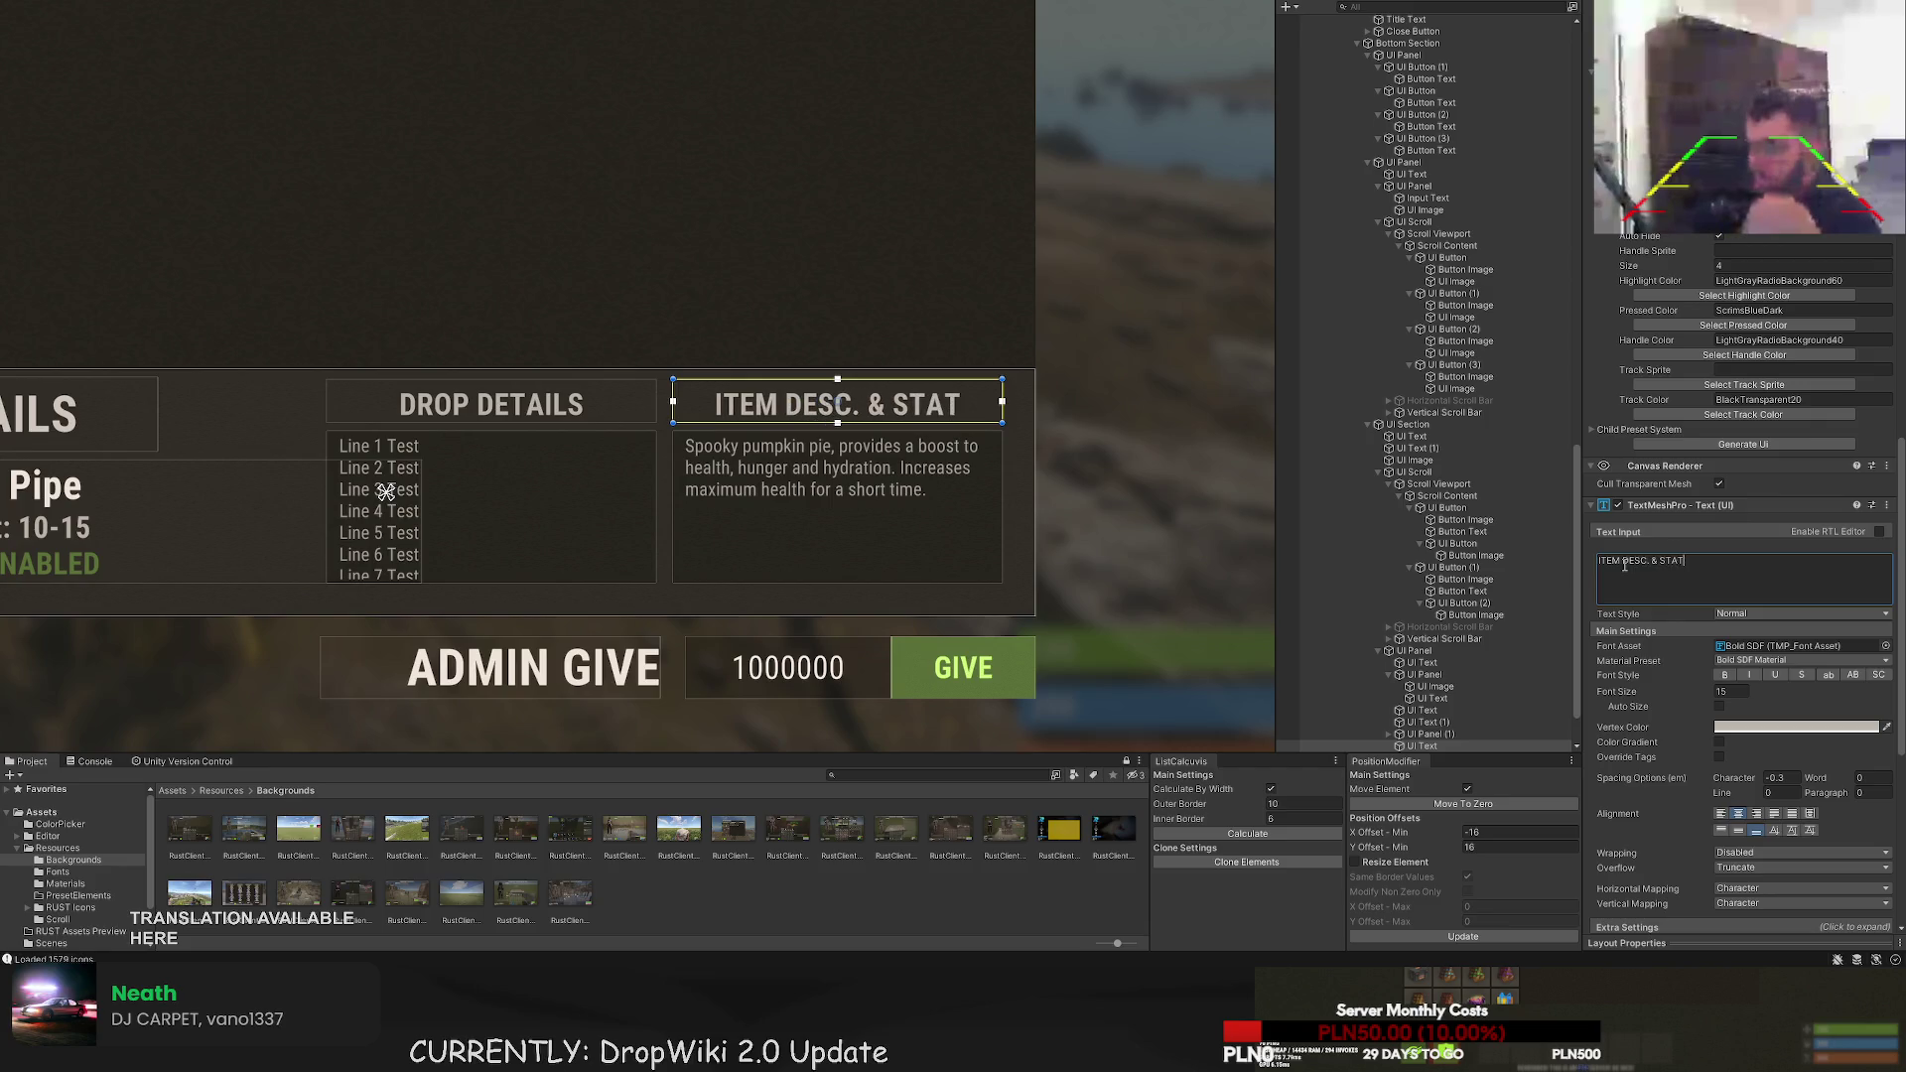
- Preview the whole DropWiki panel, then focus the view on the Metal Pipe text
click(971, 626)
scroll(972, 624, down, 6)
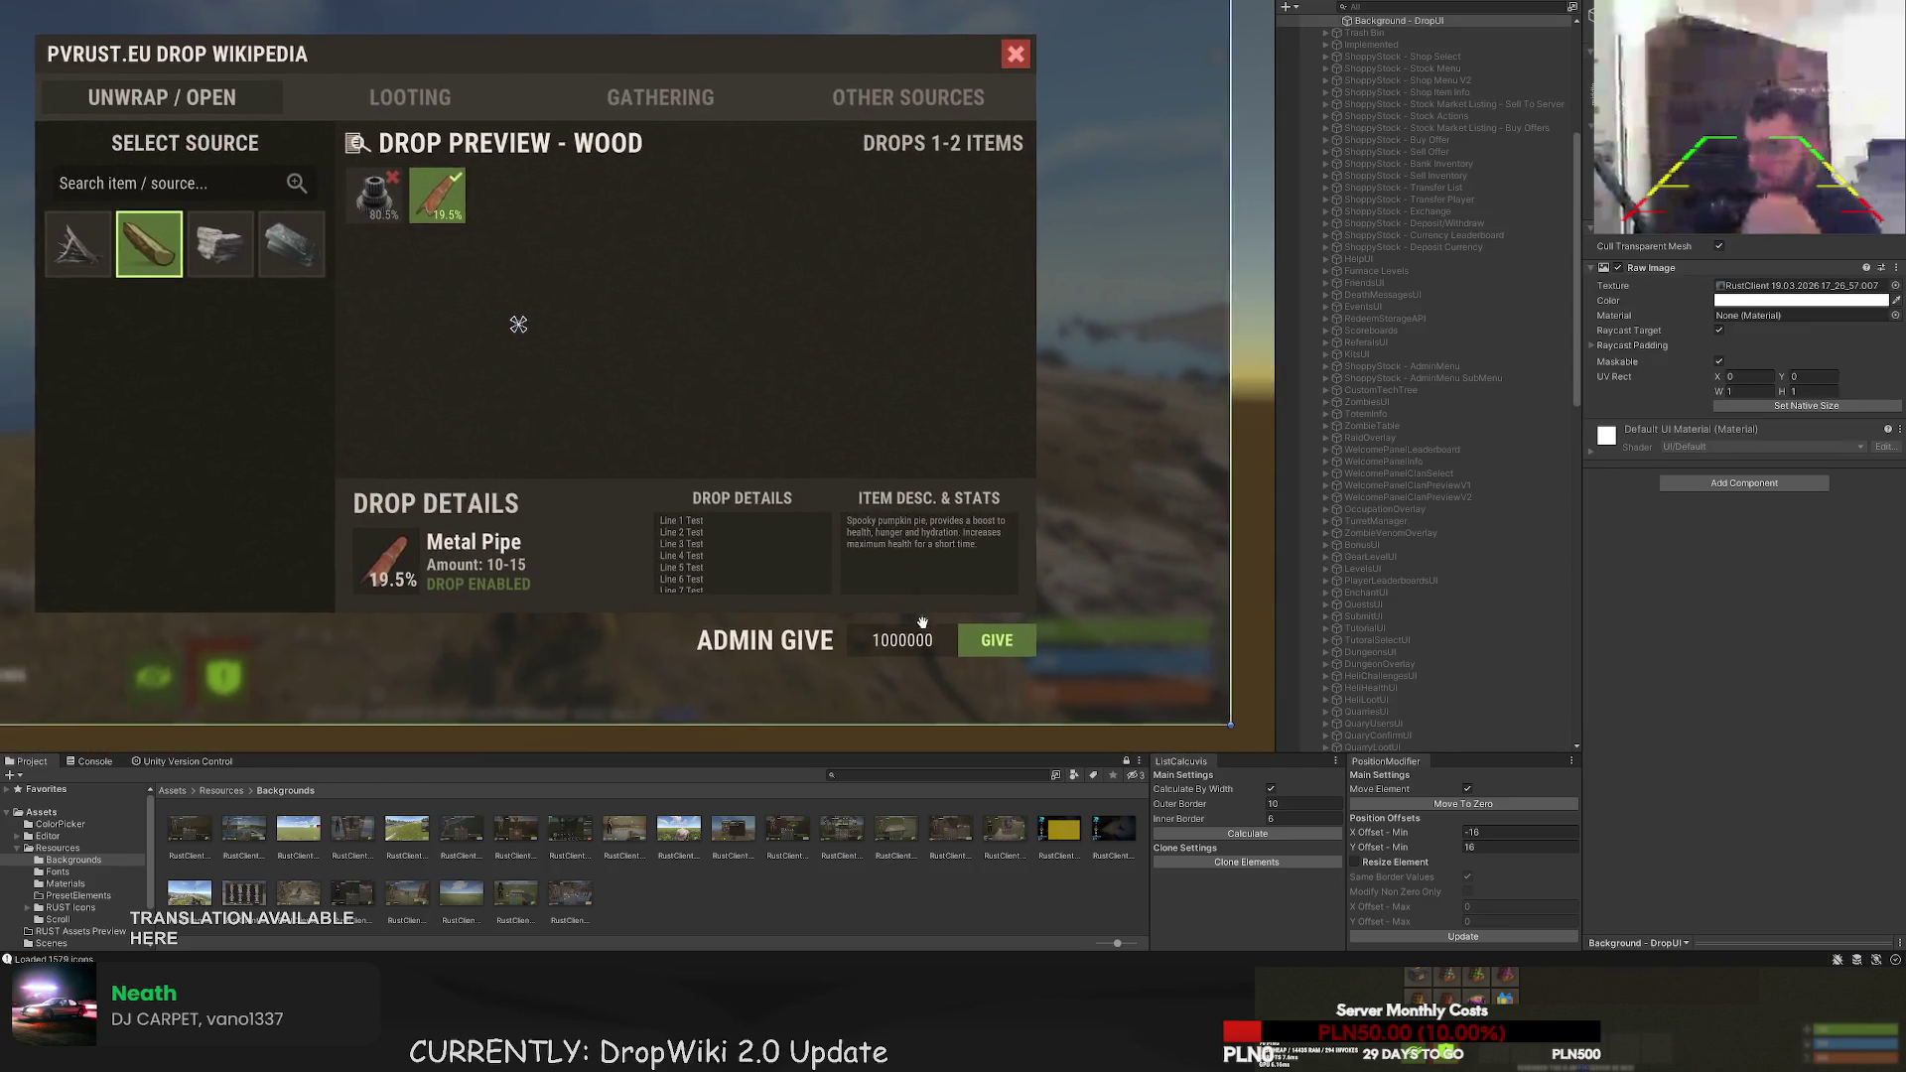
key(ctrl+z)
scroll(948, 627, down, 3)
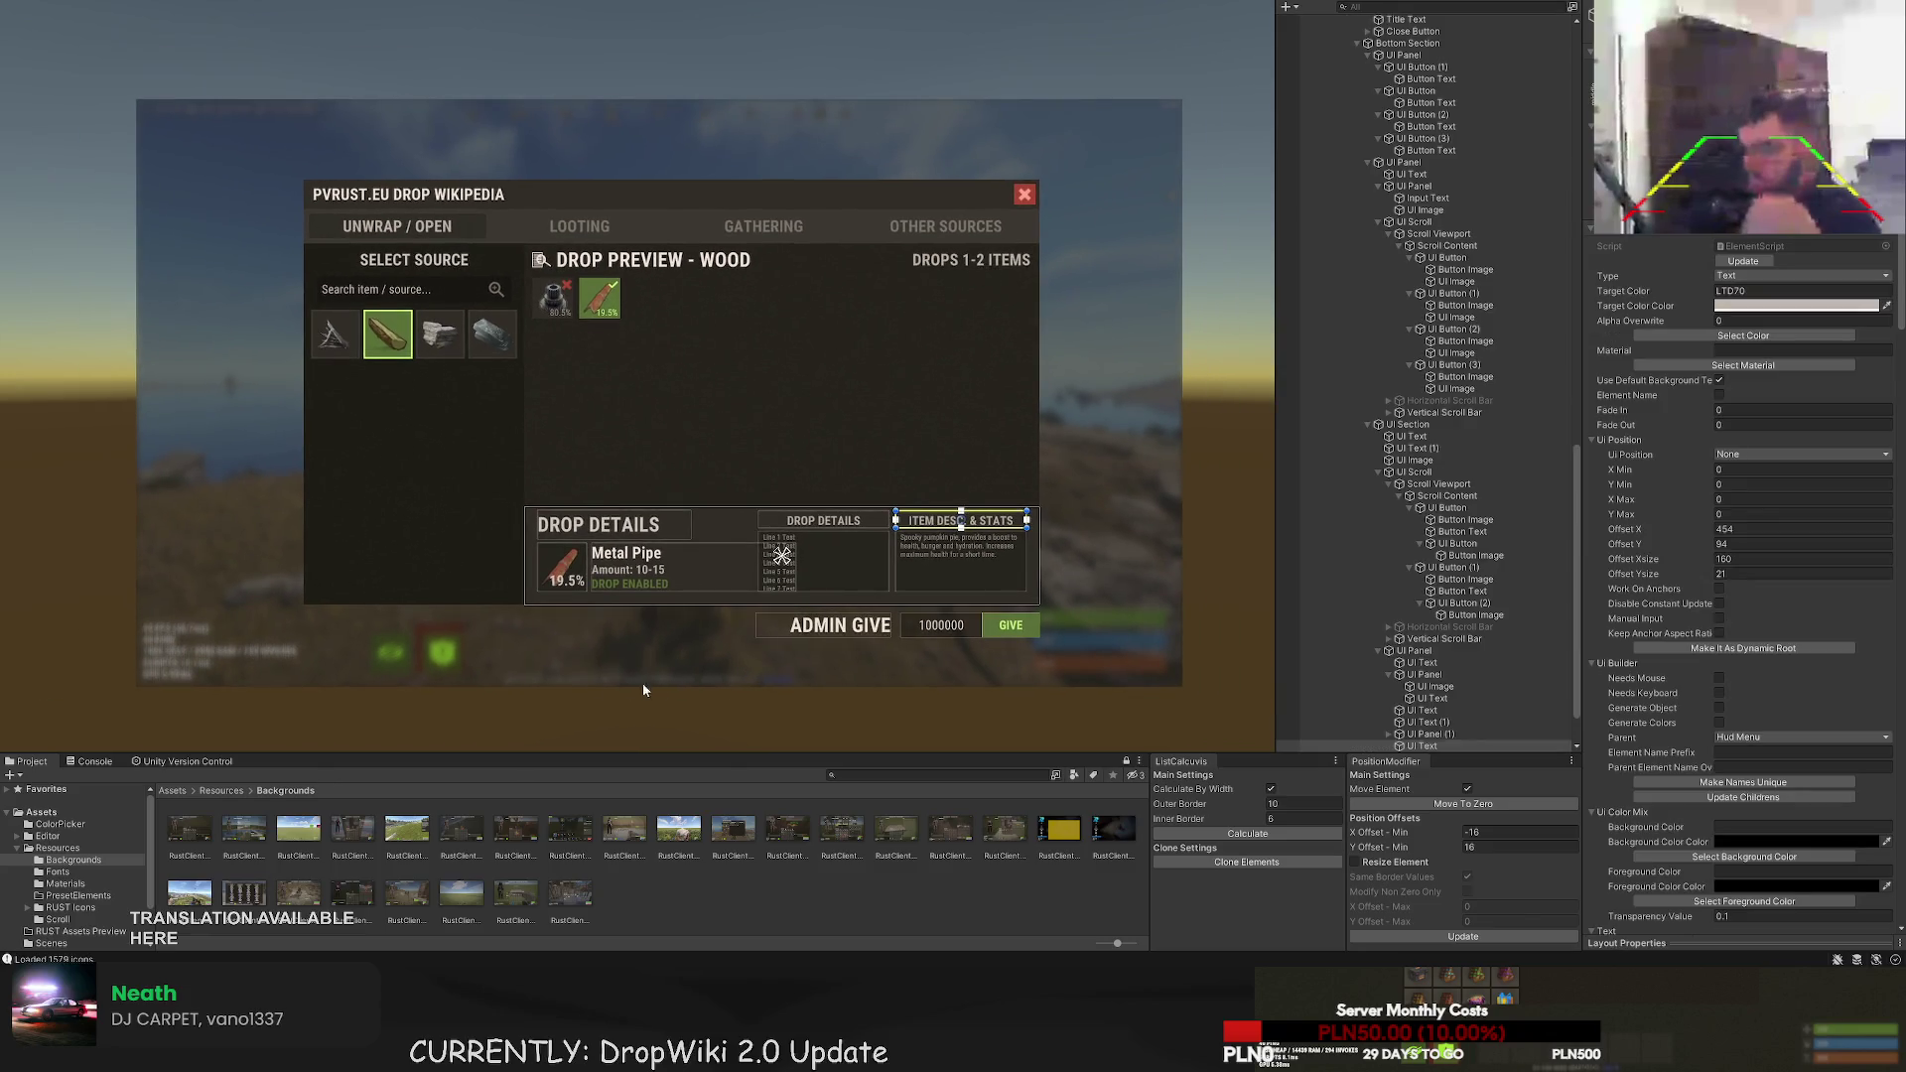
click(485, 721)
drag(498, 678, 608, 571)
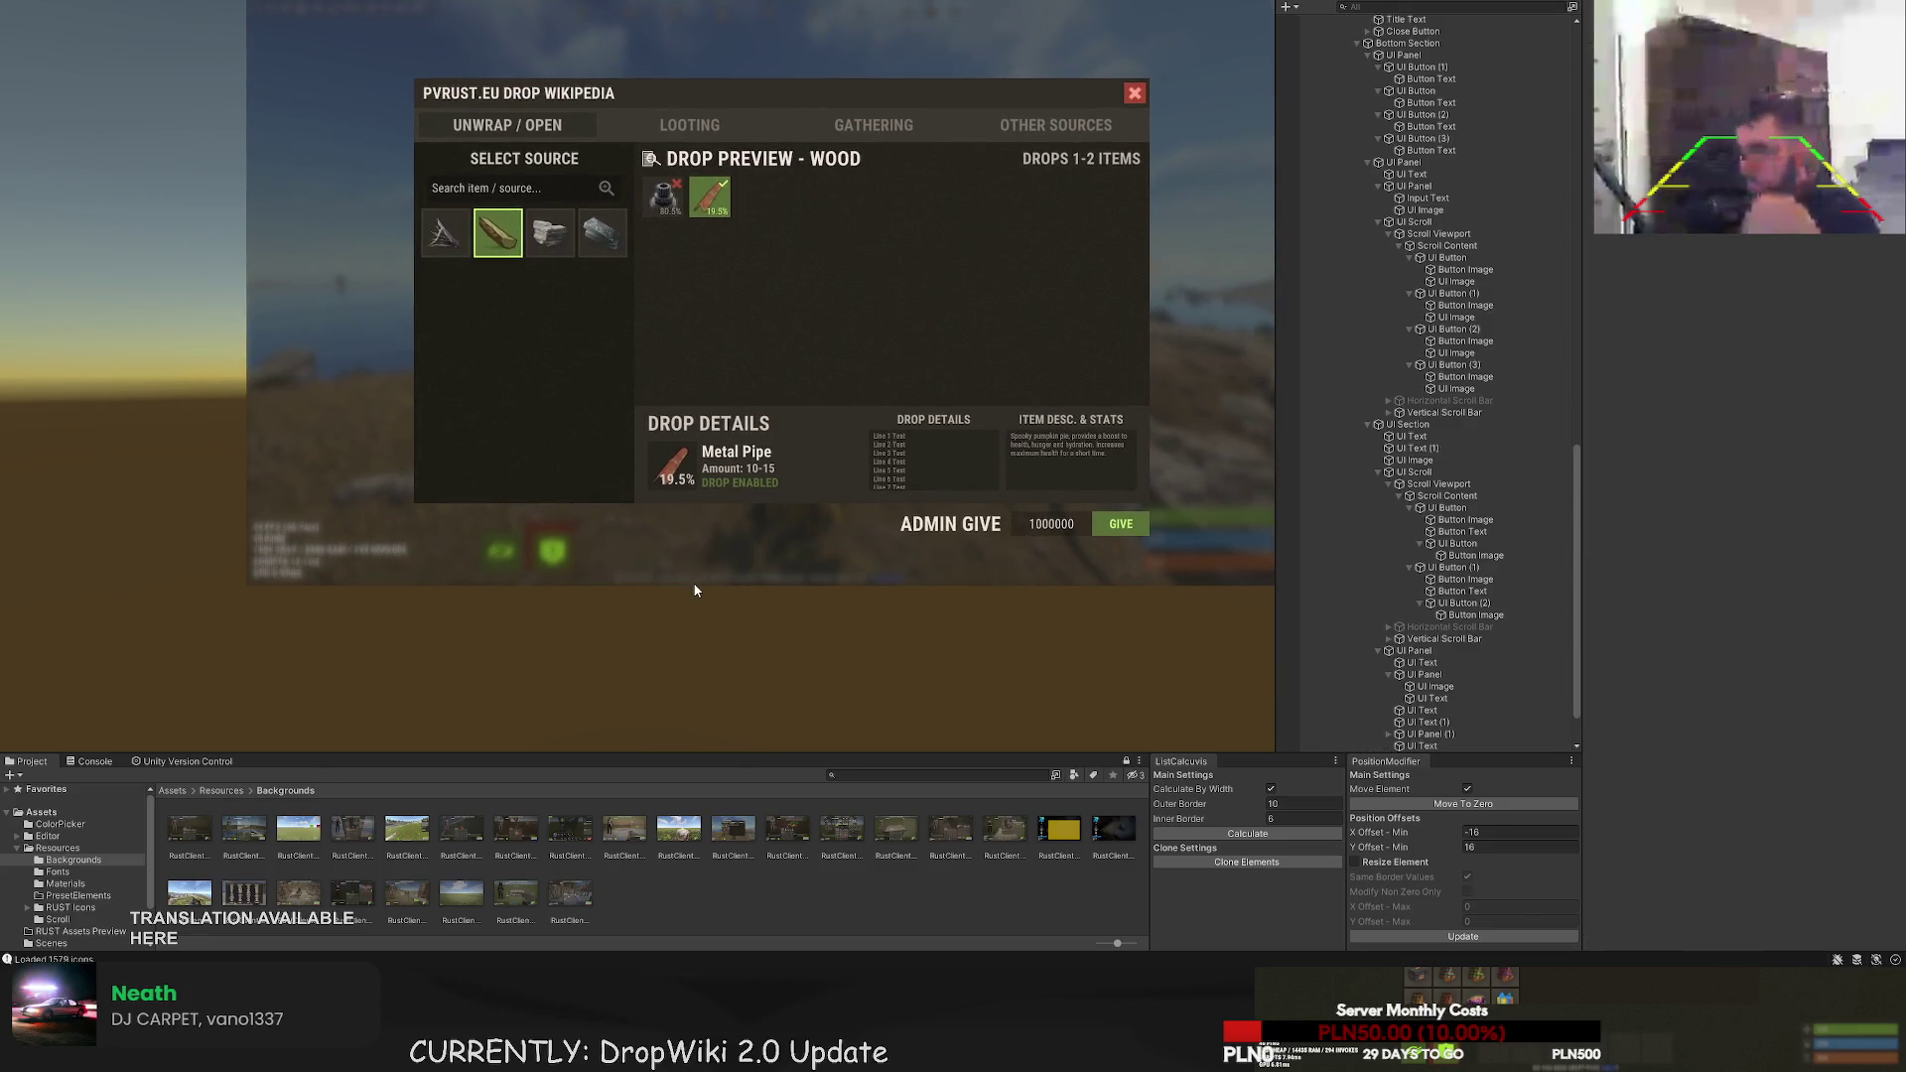
drag(734, 602, 743, 569)
key(ctrl+z)
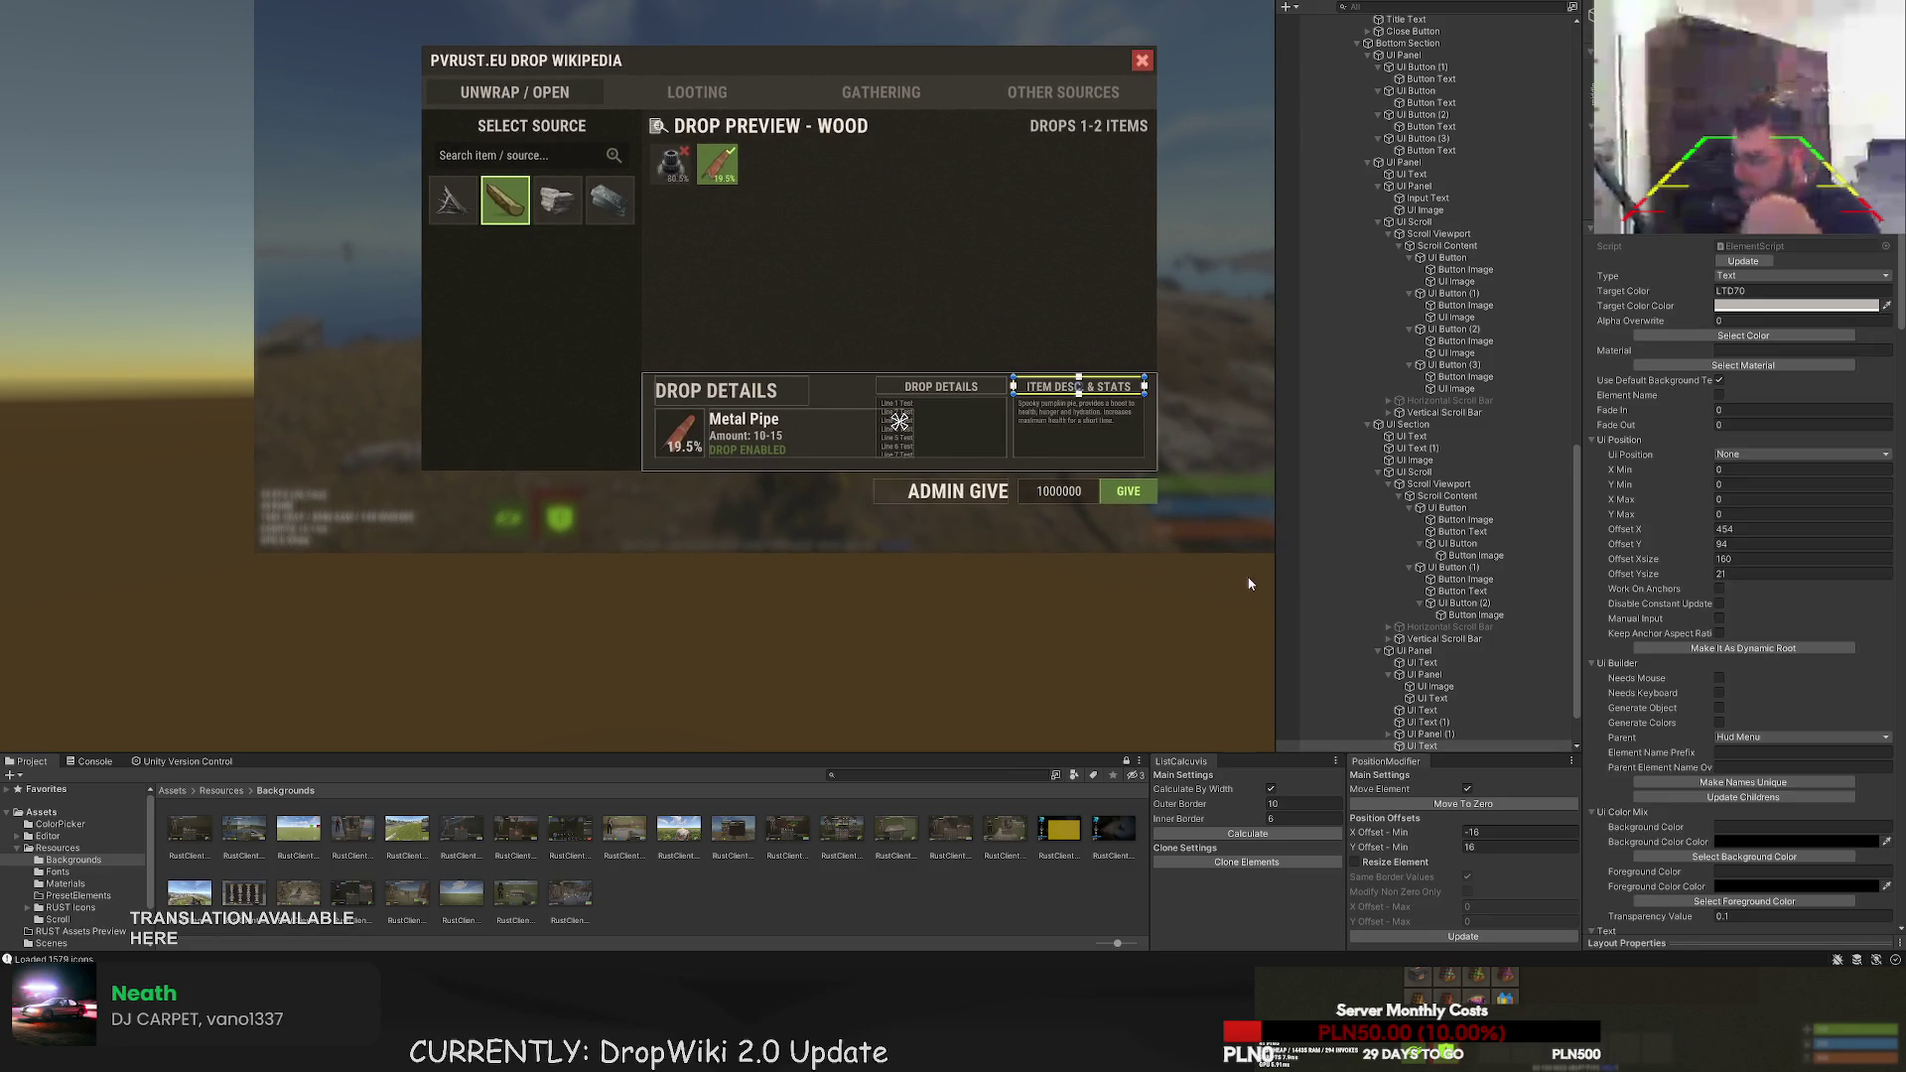
scroll(1429, 614, down, 3)
double_click(1422, 650)
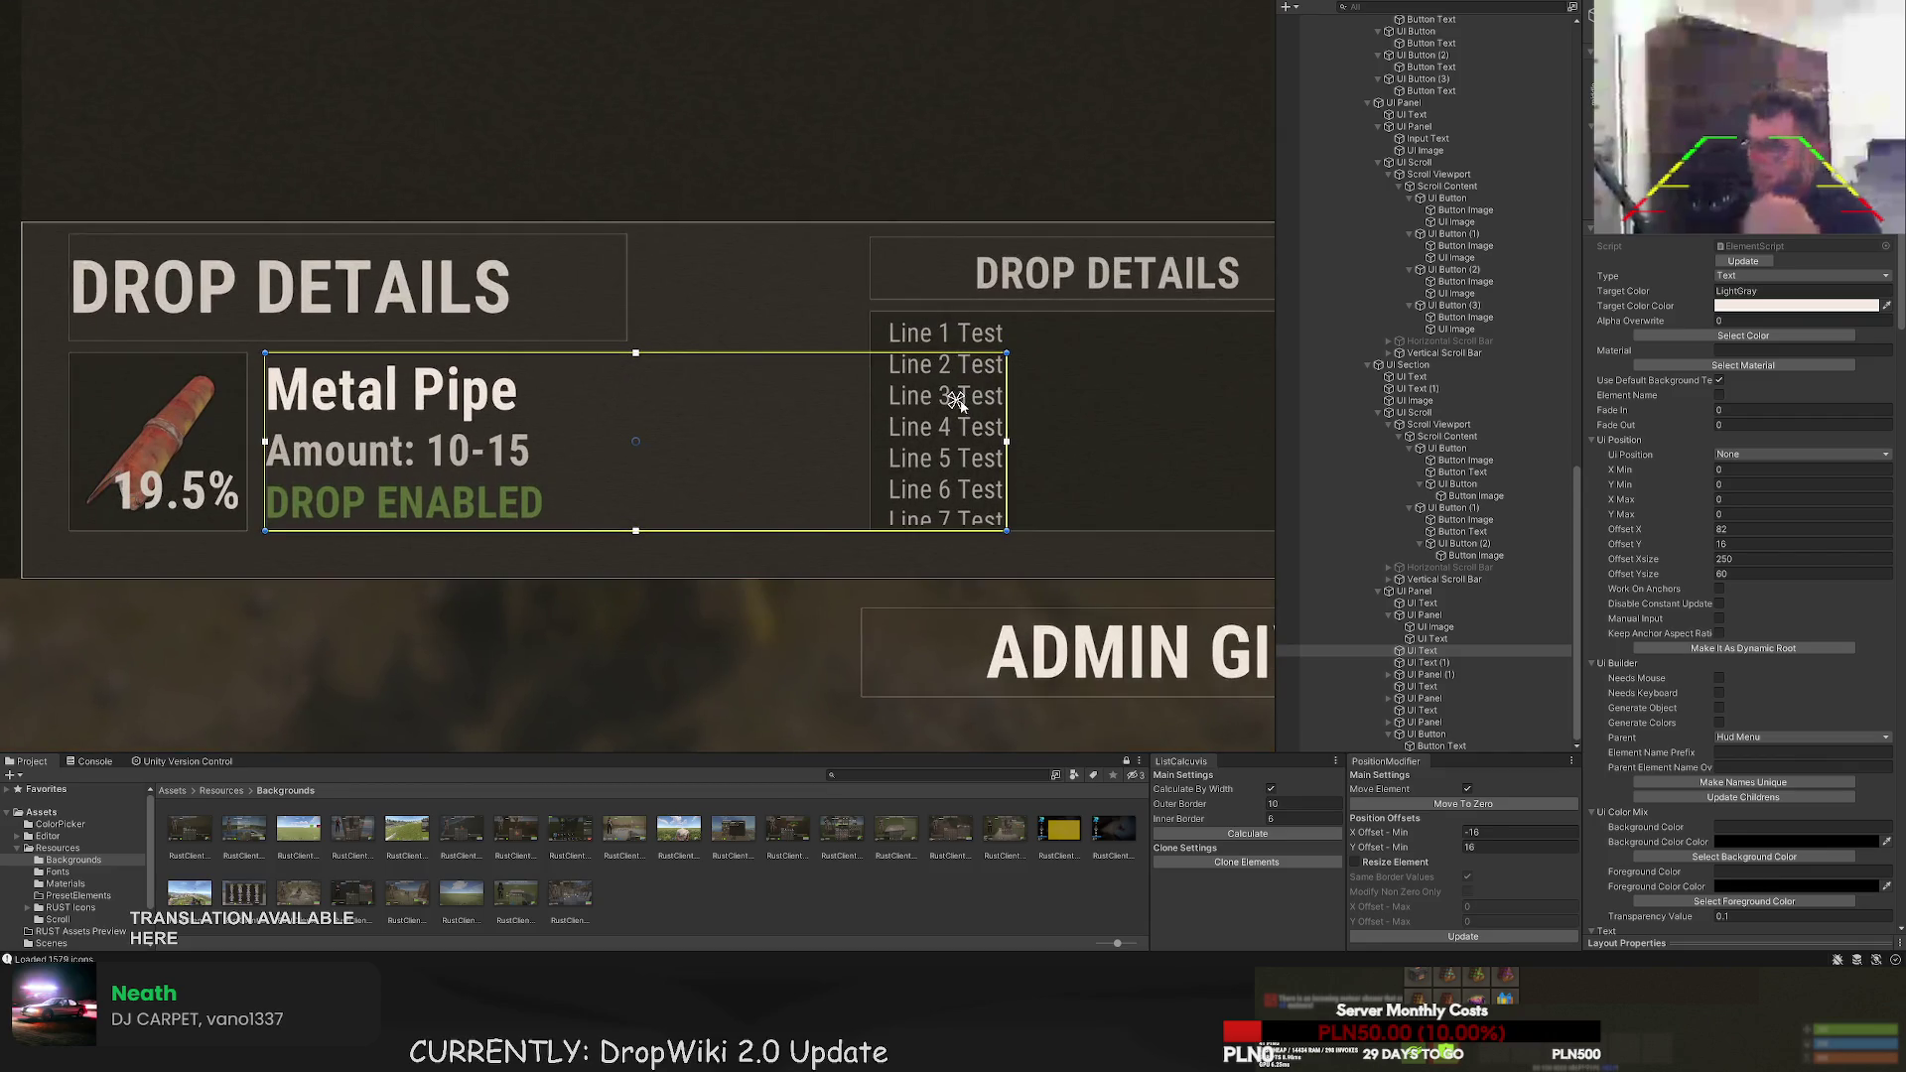
- Narrow the Metal Pipe text box, align it to the top, and duplicate it
drag(997, 382, 868, 381)
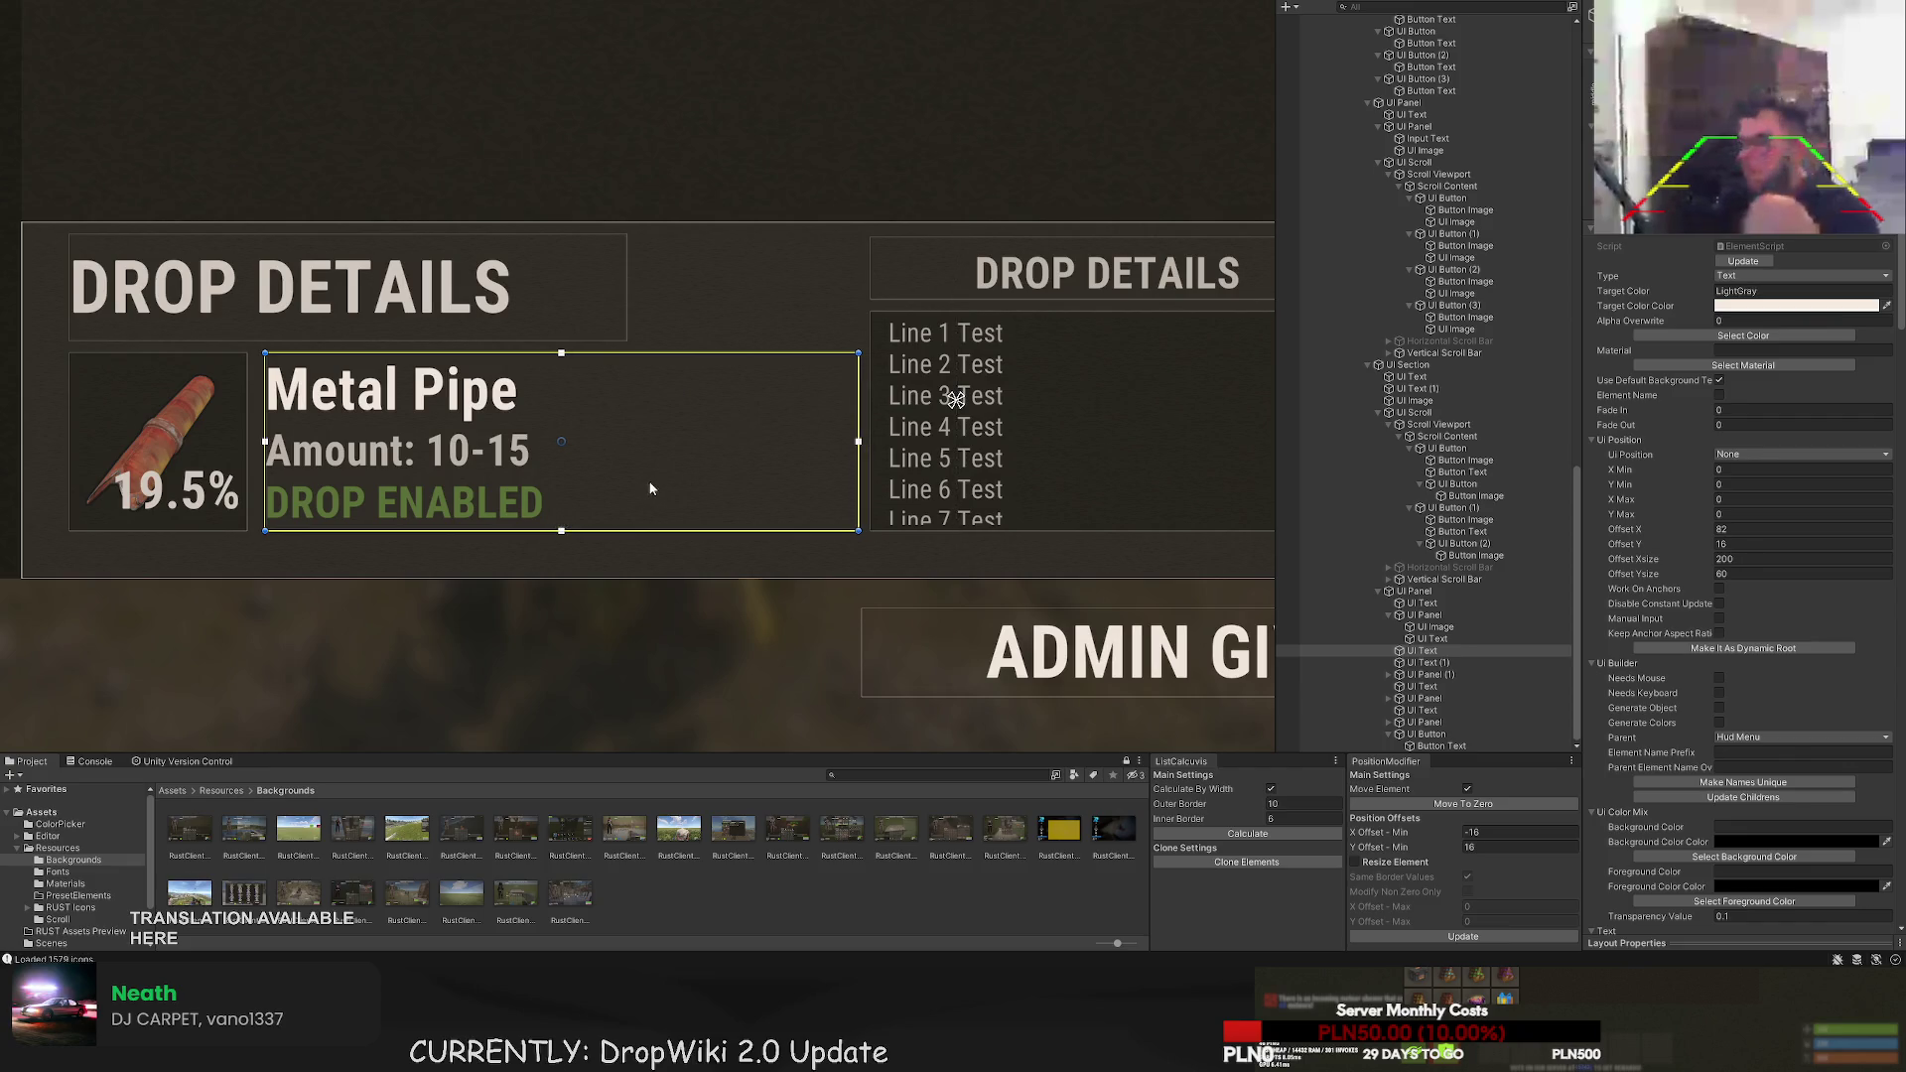
scroll(1692, 717, down, 10)
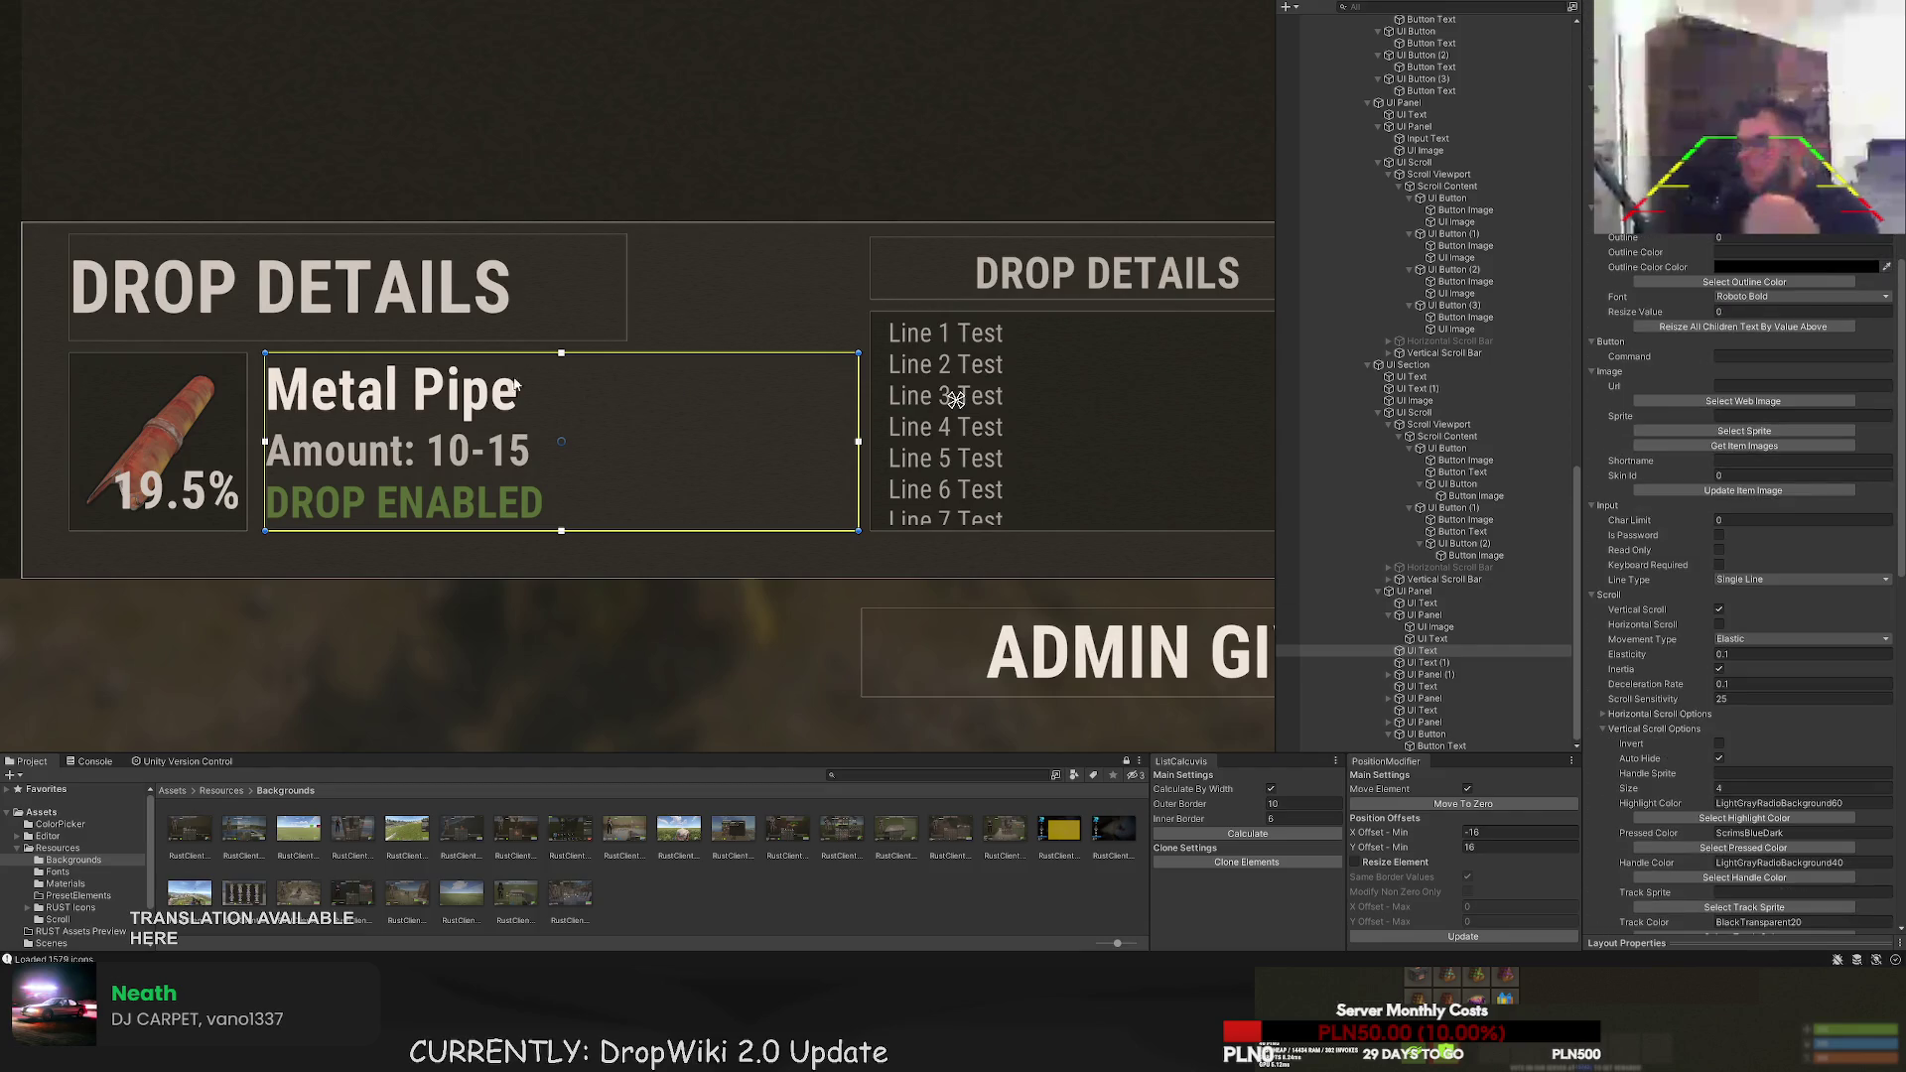
scroll(487, 387, up, 2)
scroll(1725, 675, up, 10)
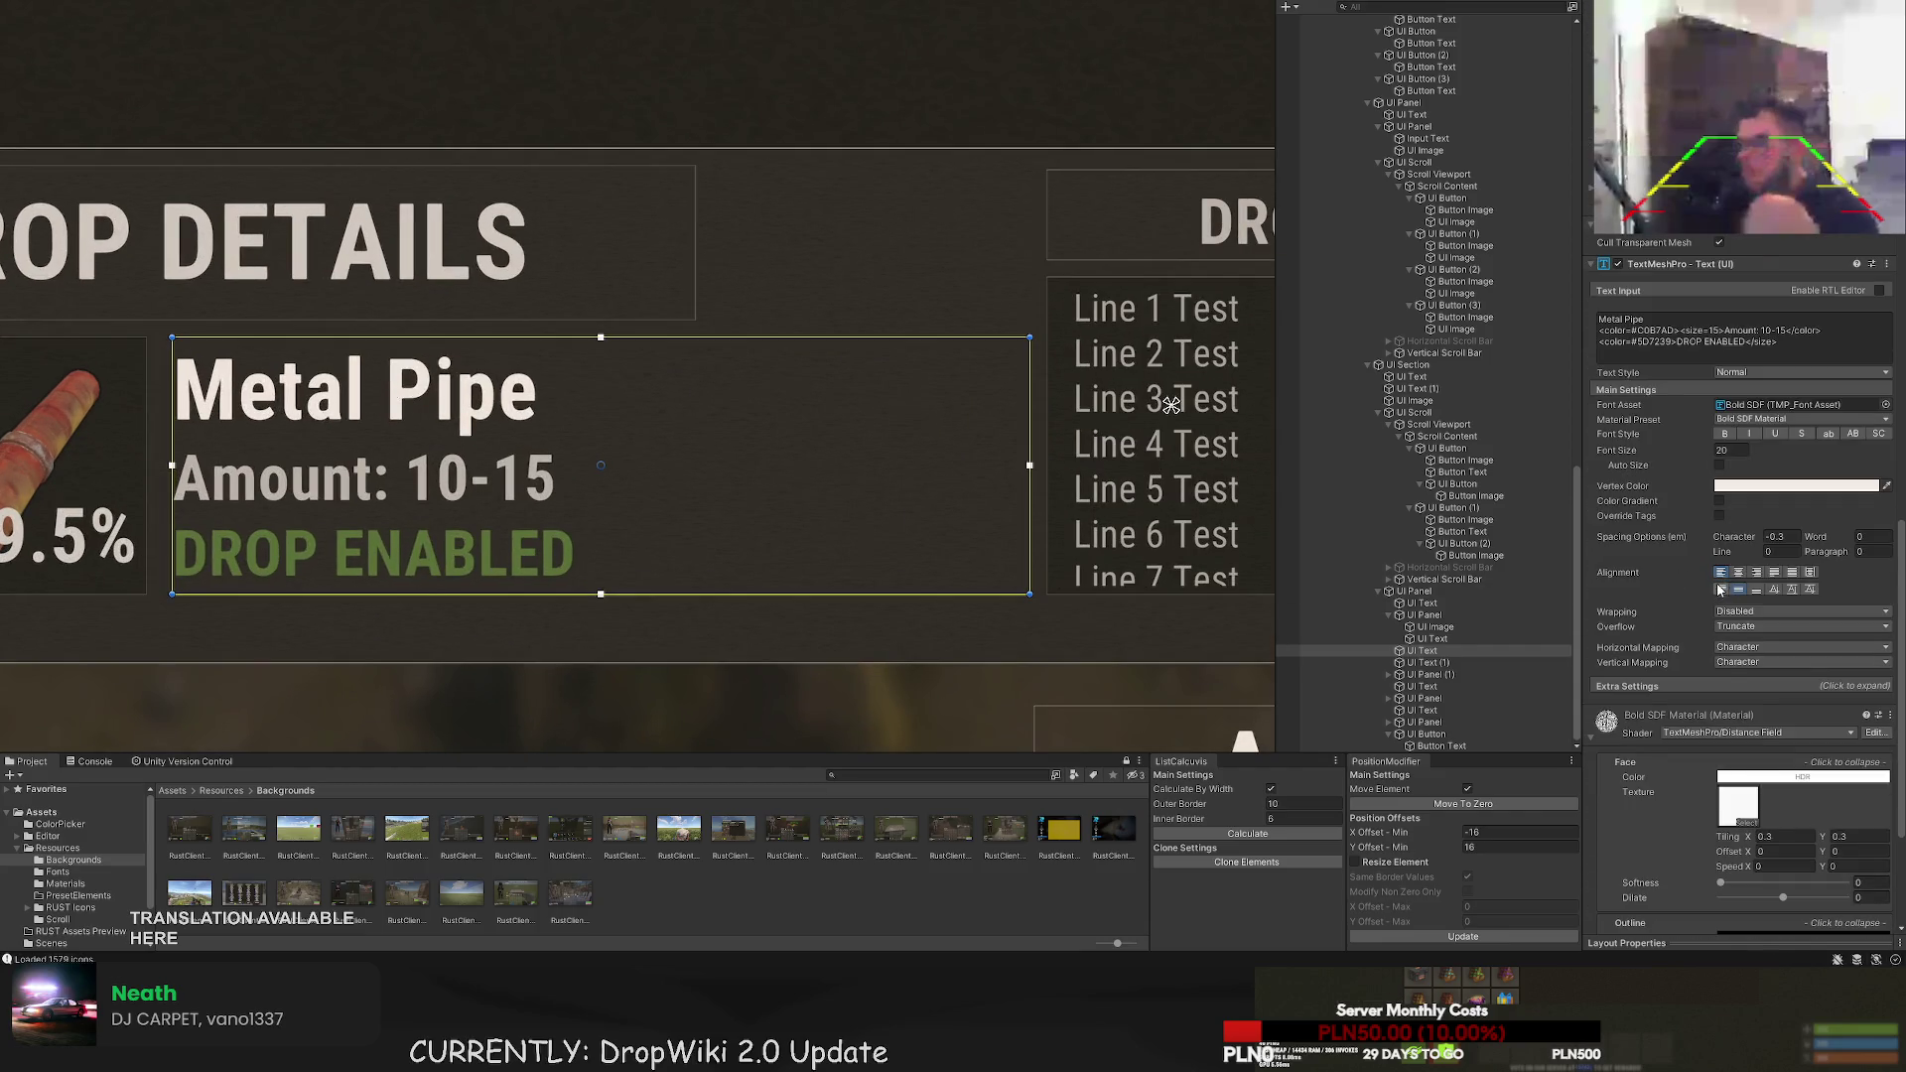
click(1721, 589)
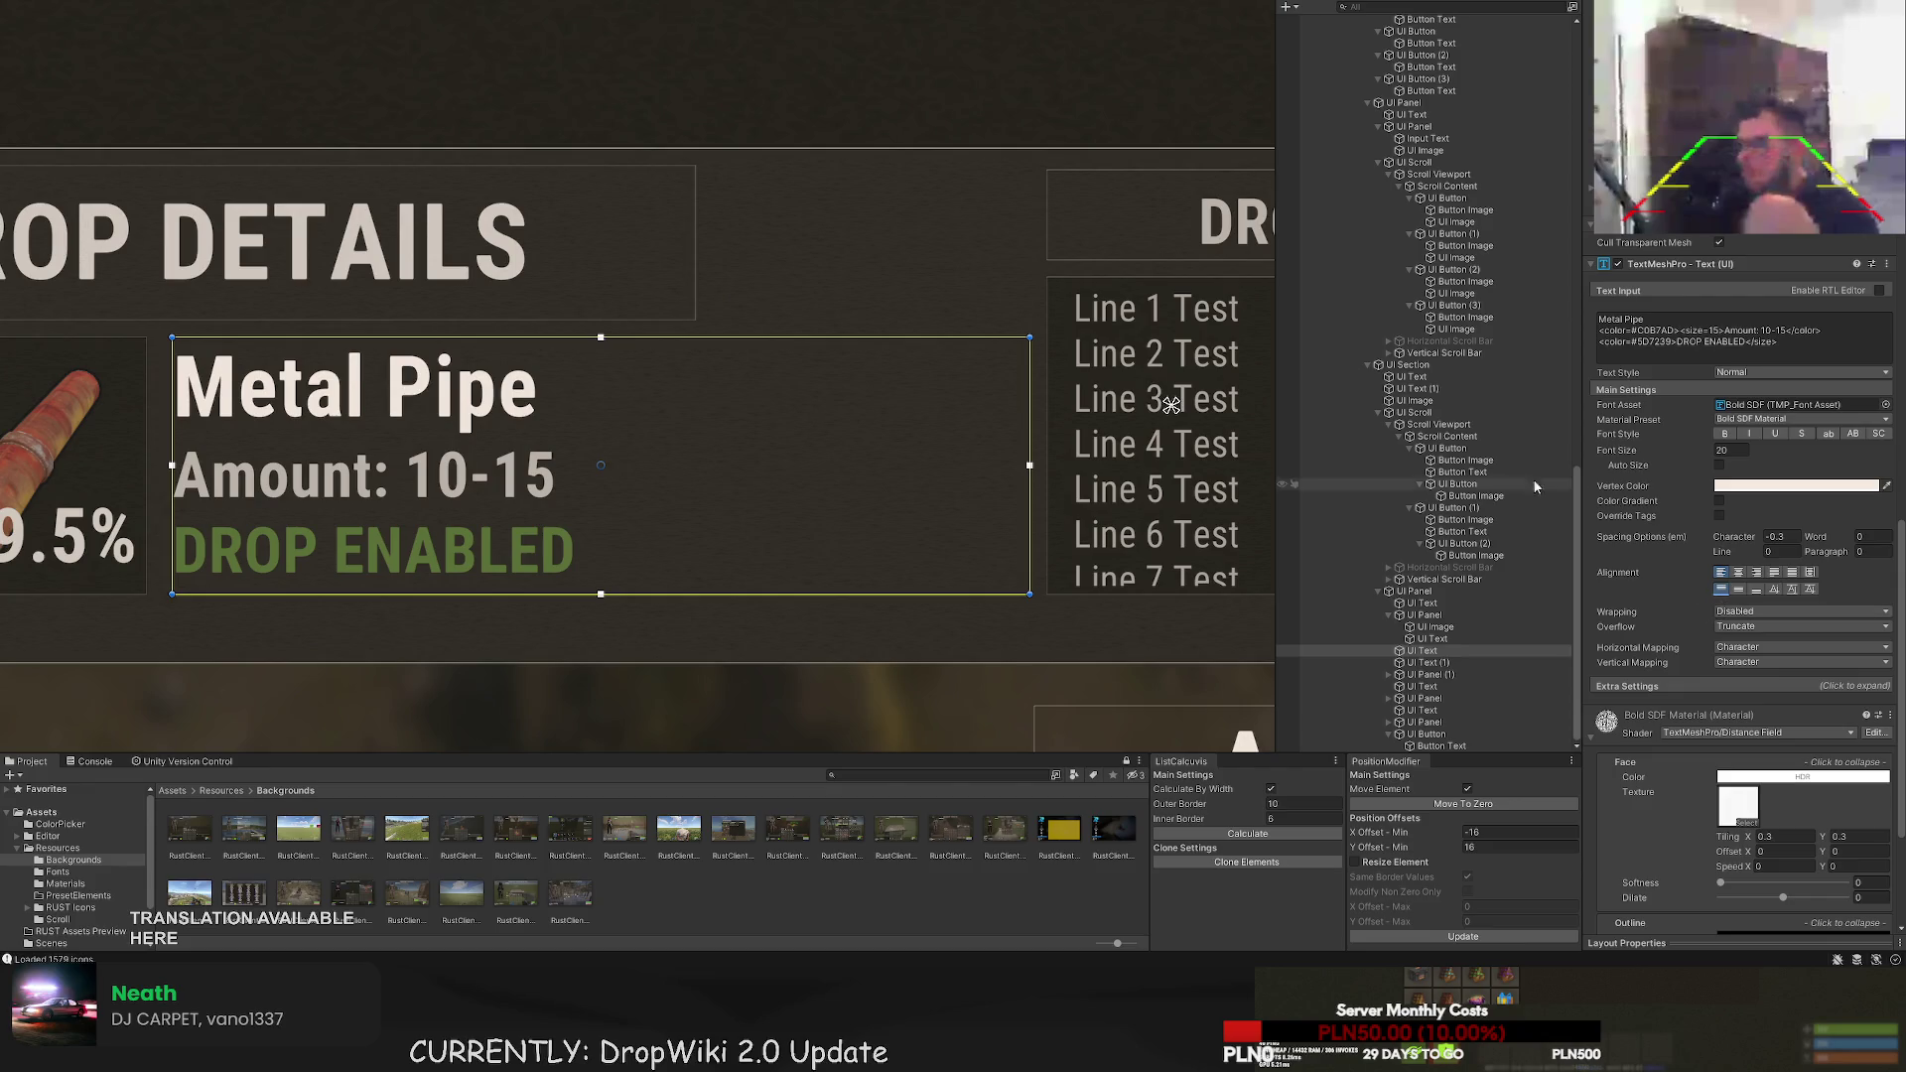
click(1420, 663)
key(ctrl+d)
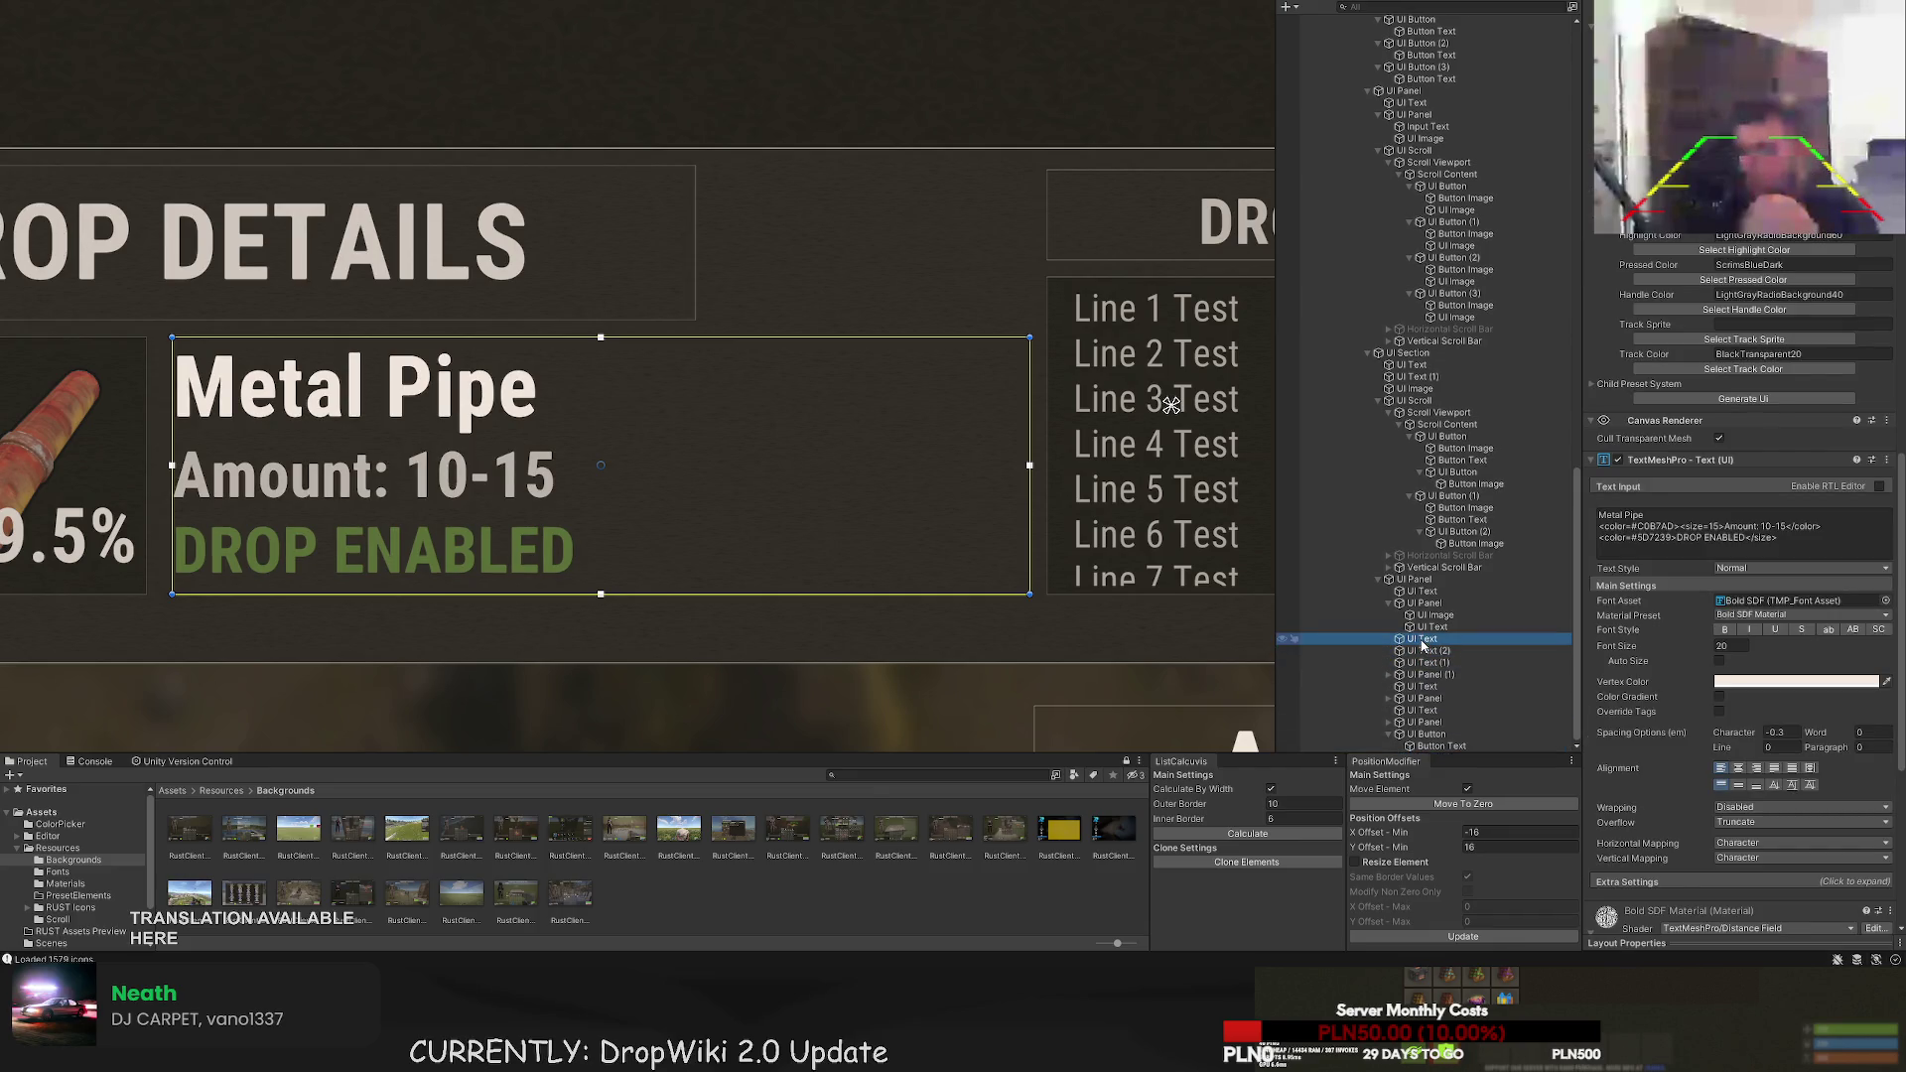
- Delete the Amount and DROP ENABLED lines and shrink the Metal Pipe name box to one line
click(1755, 785)
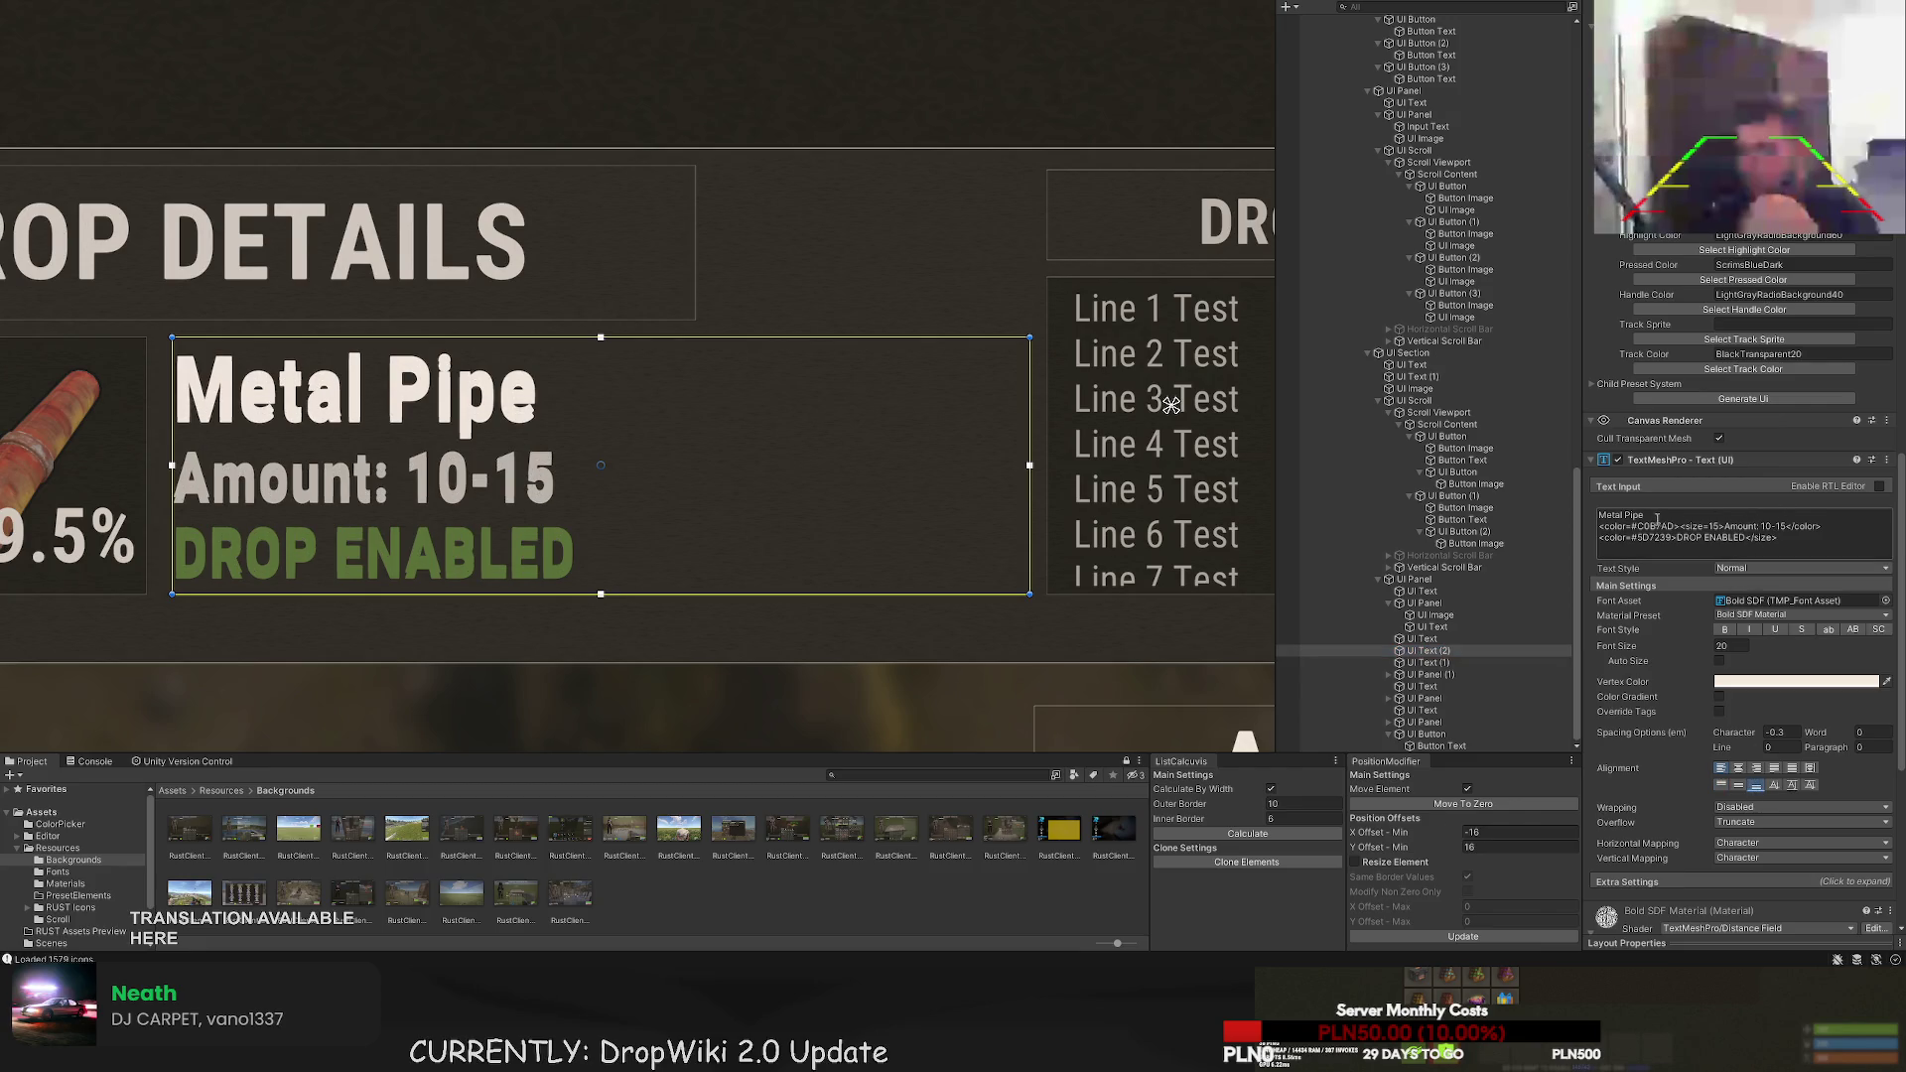
click(1643, 554)
drag(1643, 554, 1777, 518)
key(BackSpace)
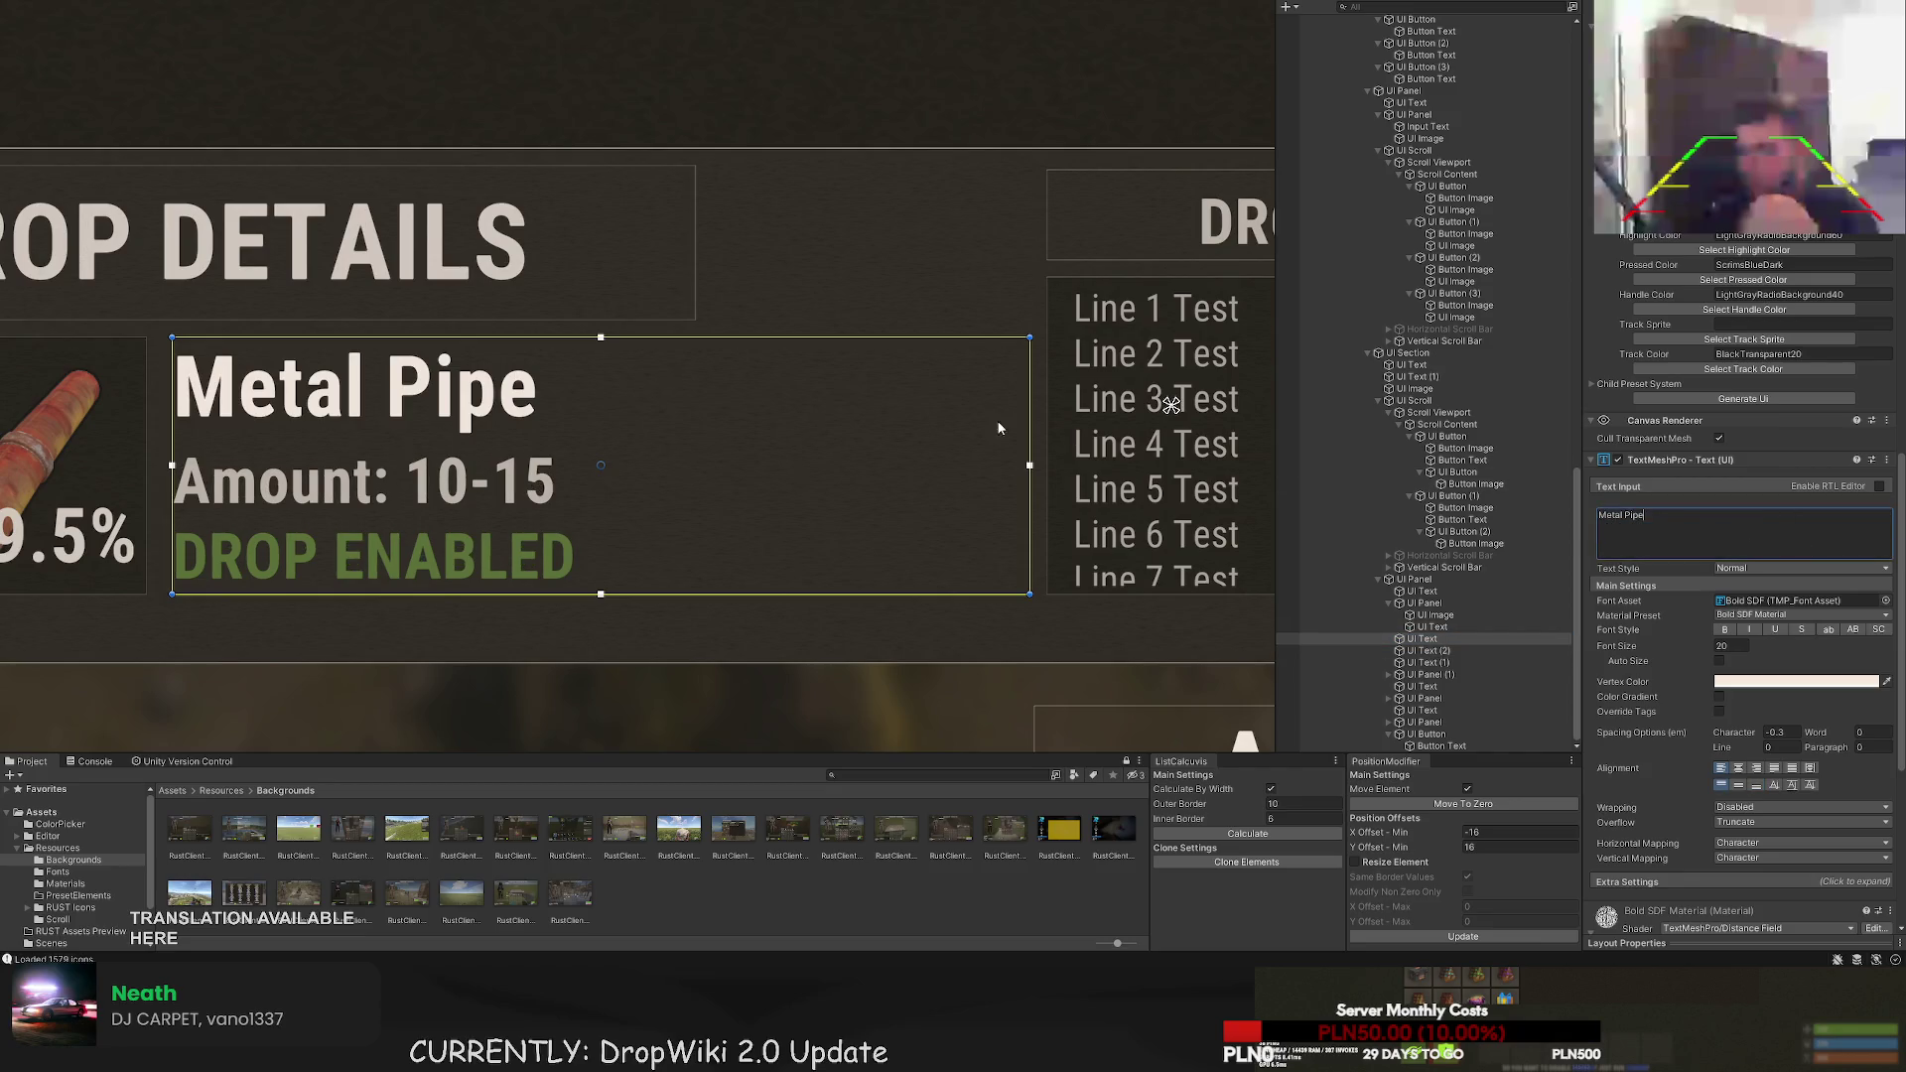
click(1429, 627)
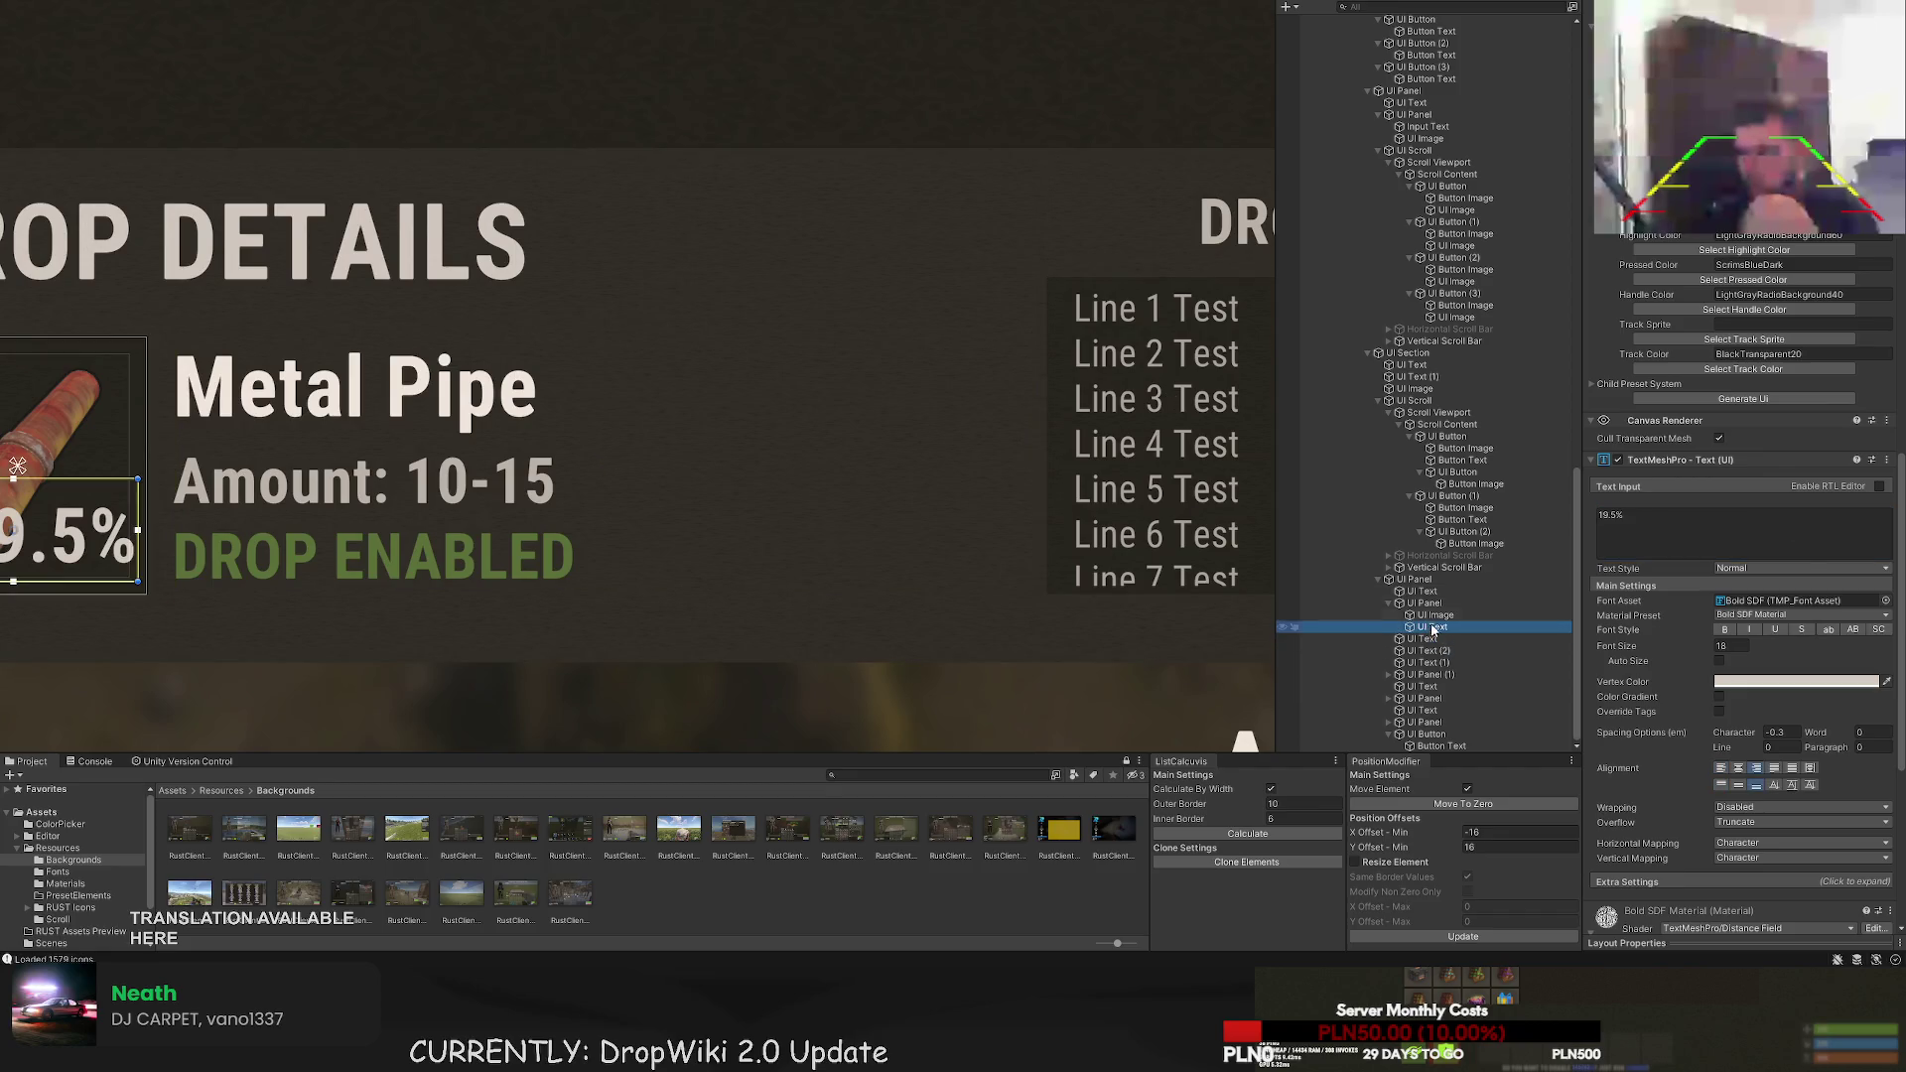
click(1426, 638)
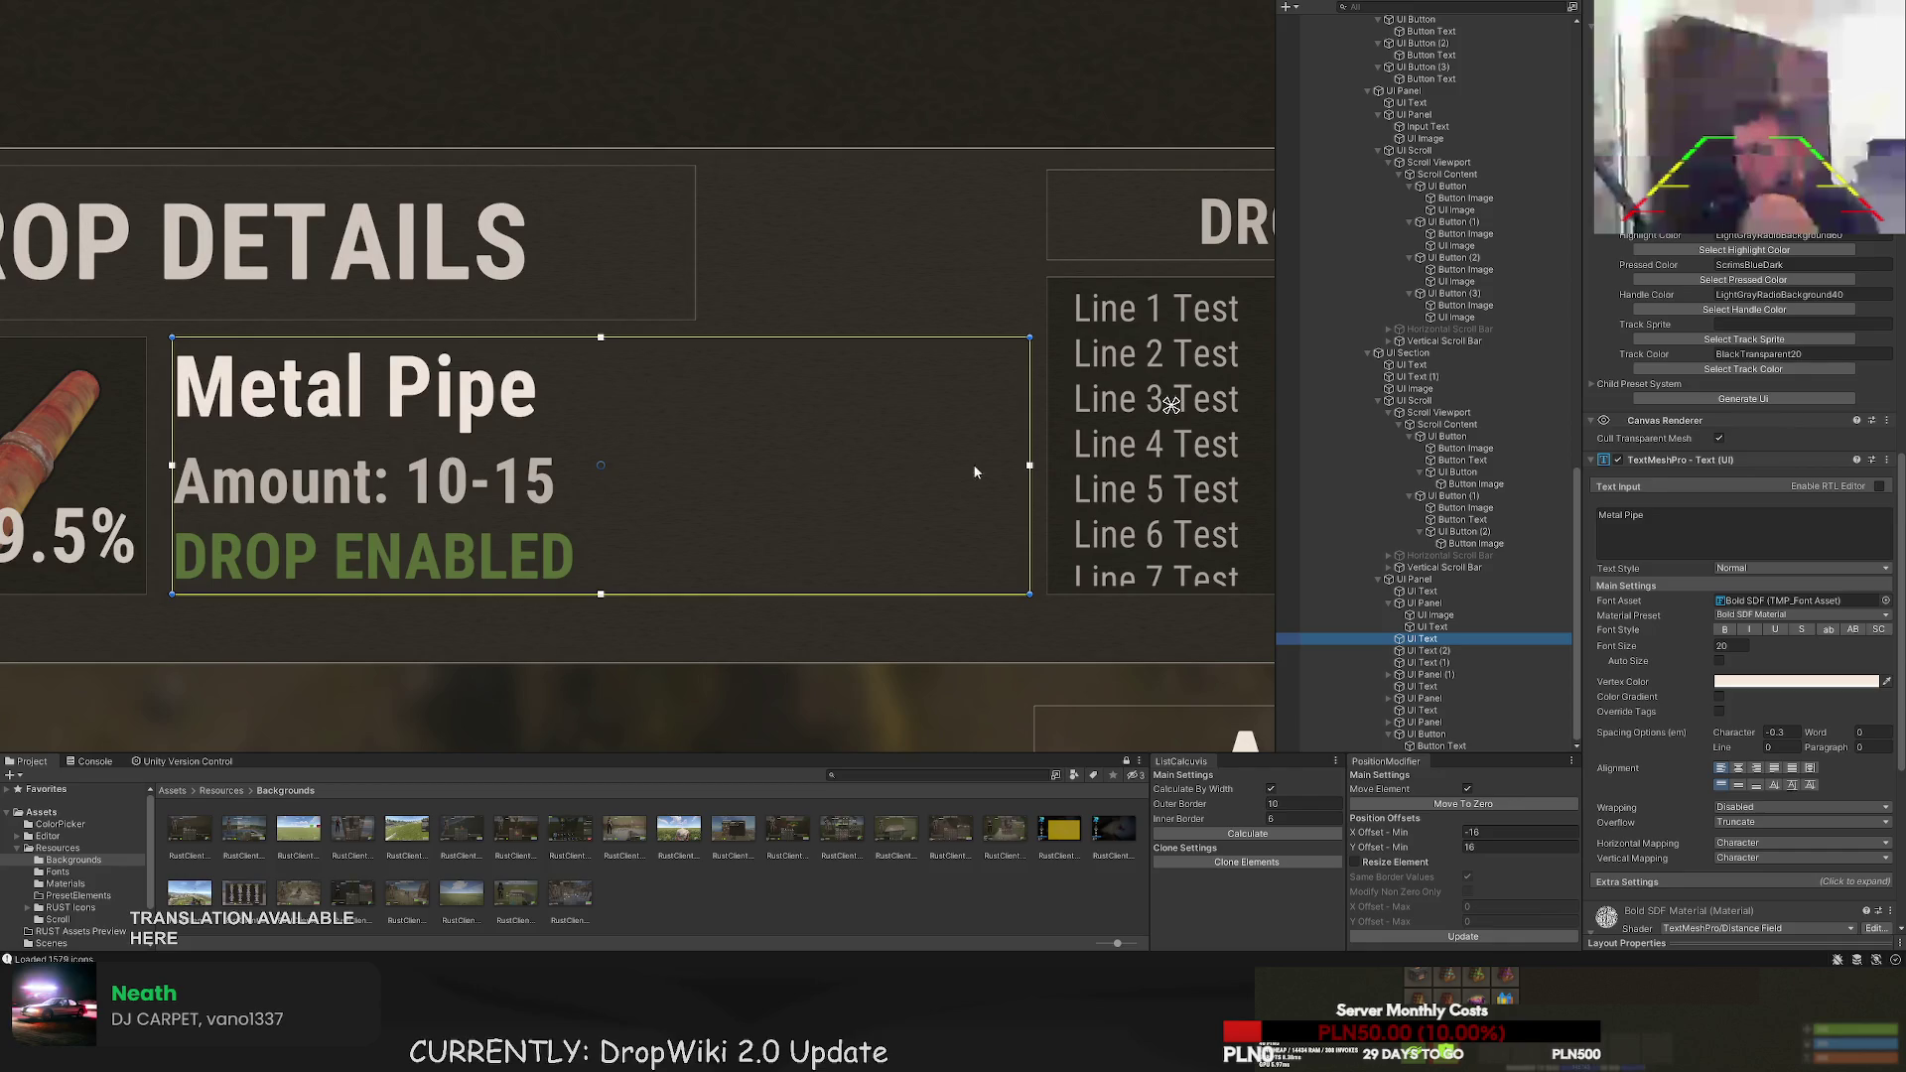
mouse_move(496, 593)
mouse_down()
mouse_move(497, 426)
mouse_move(494, 446)
mouse_up()
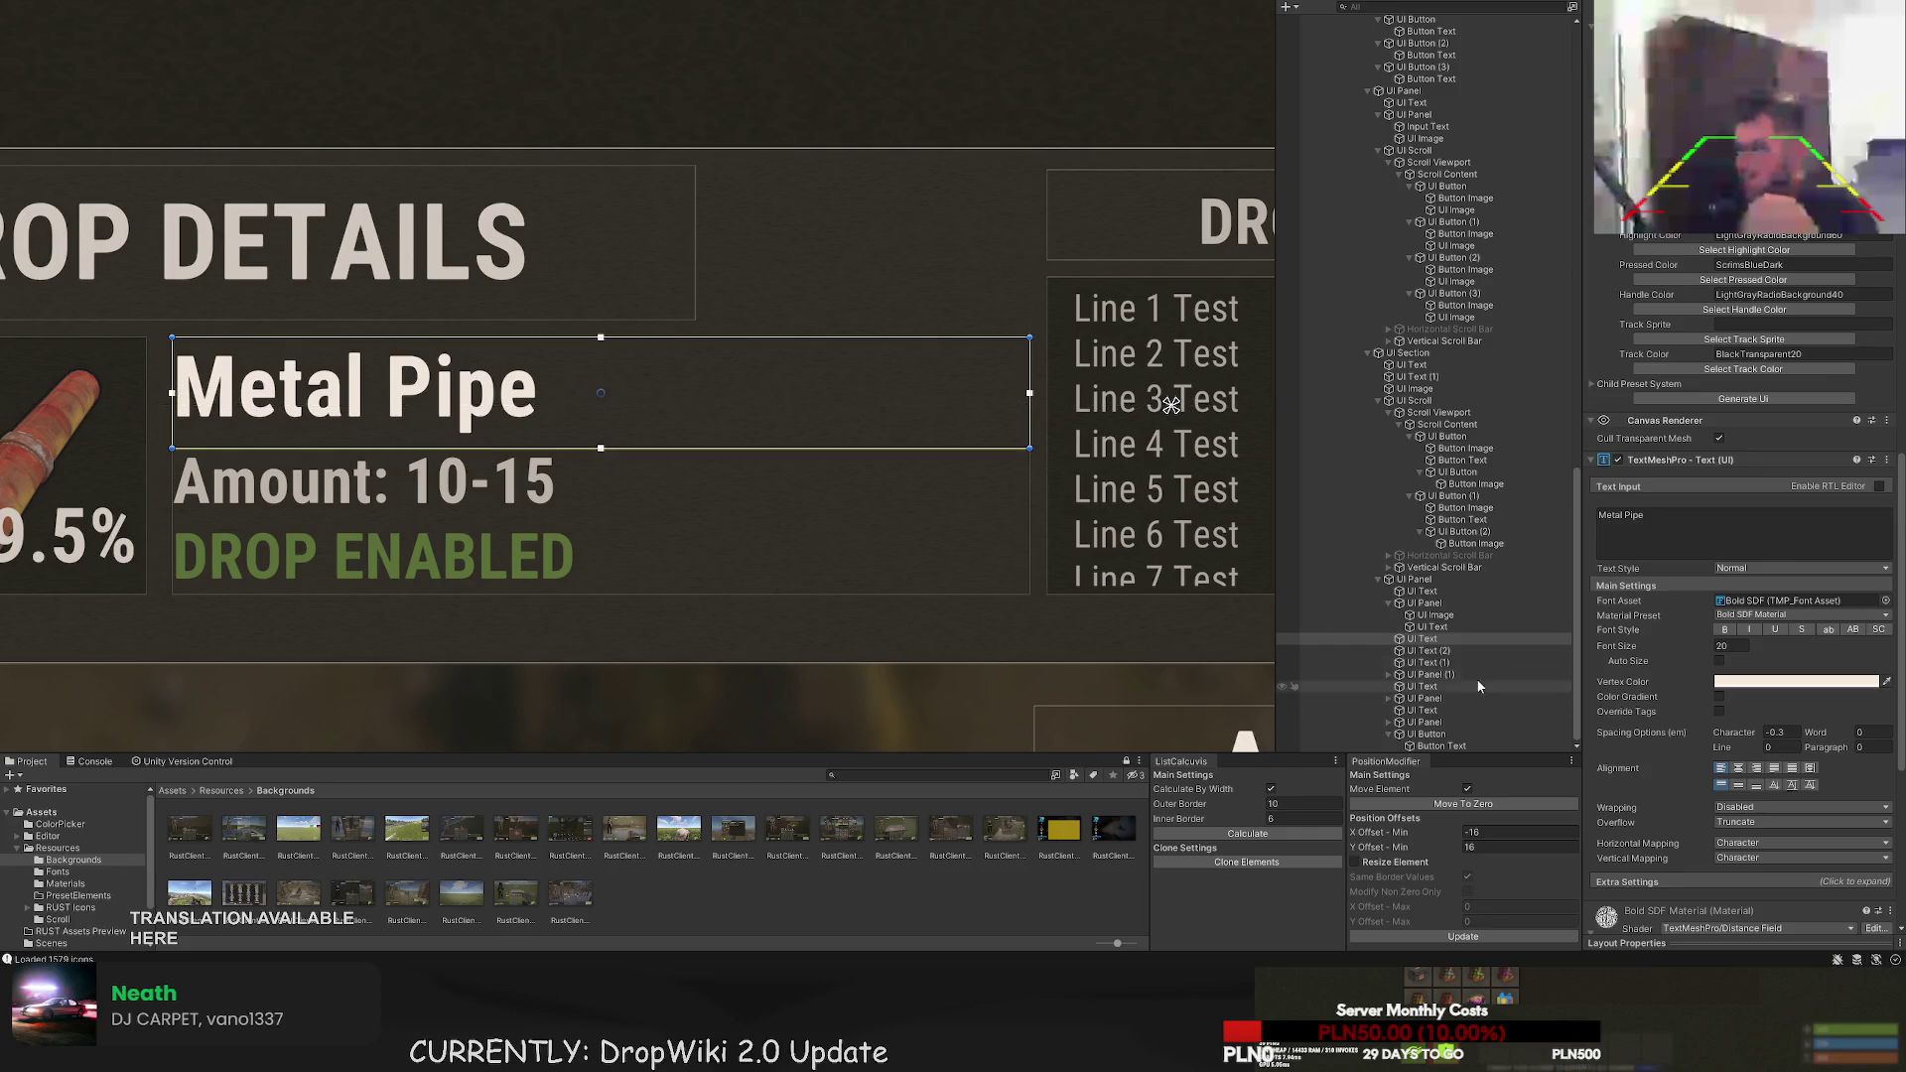
- Lower the duplicated Amount/DROP ENABLED box's top edge to sit below the Metal Pipe title
click(1426, 650)
drag(362, 337, 384, 423)
key(ctrl+z)
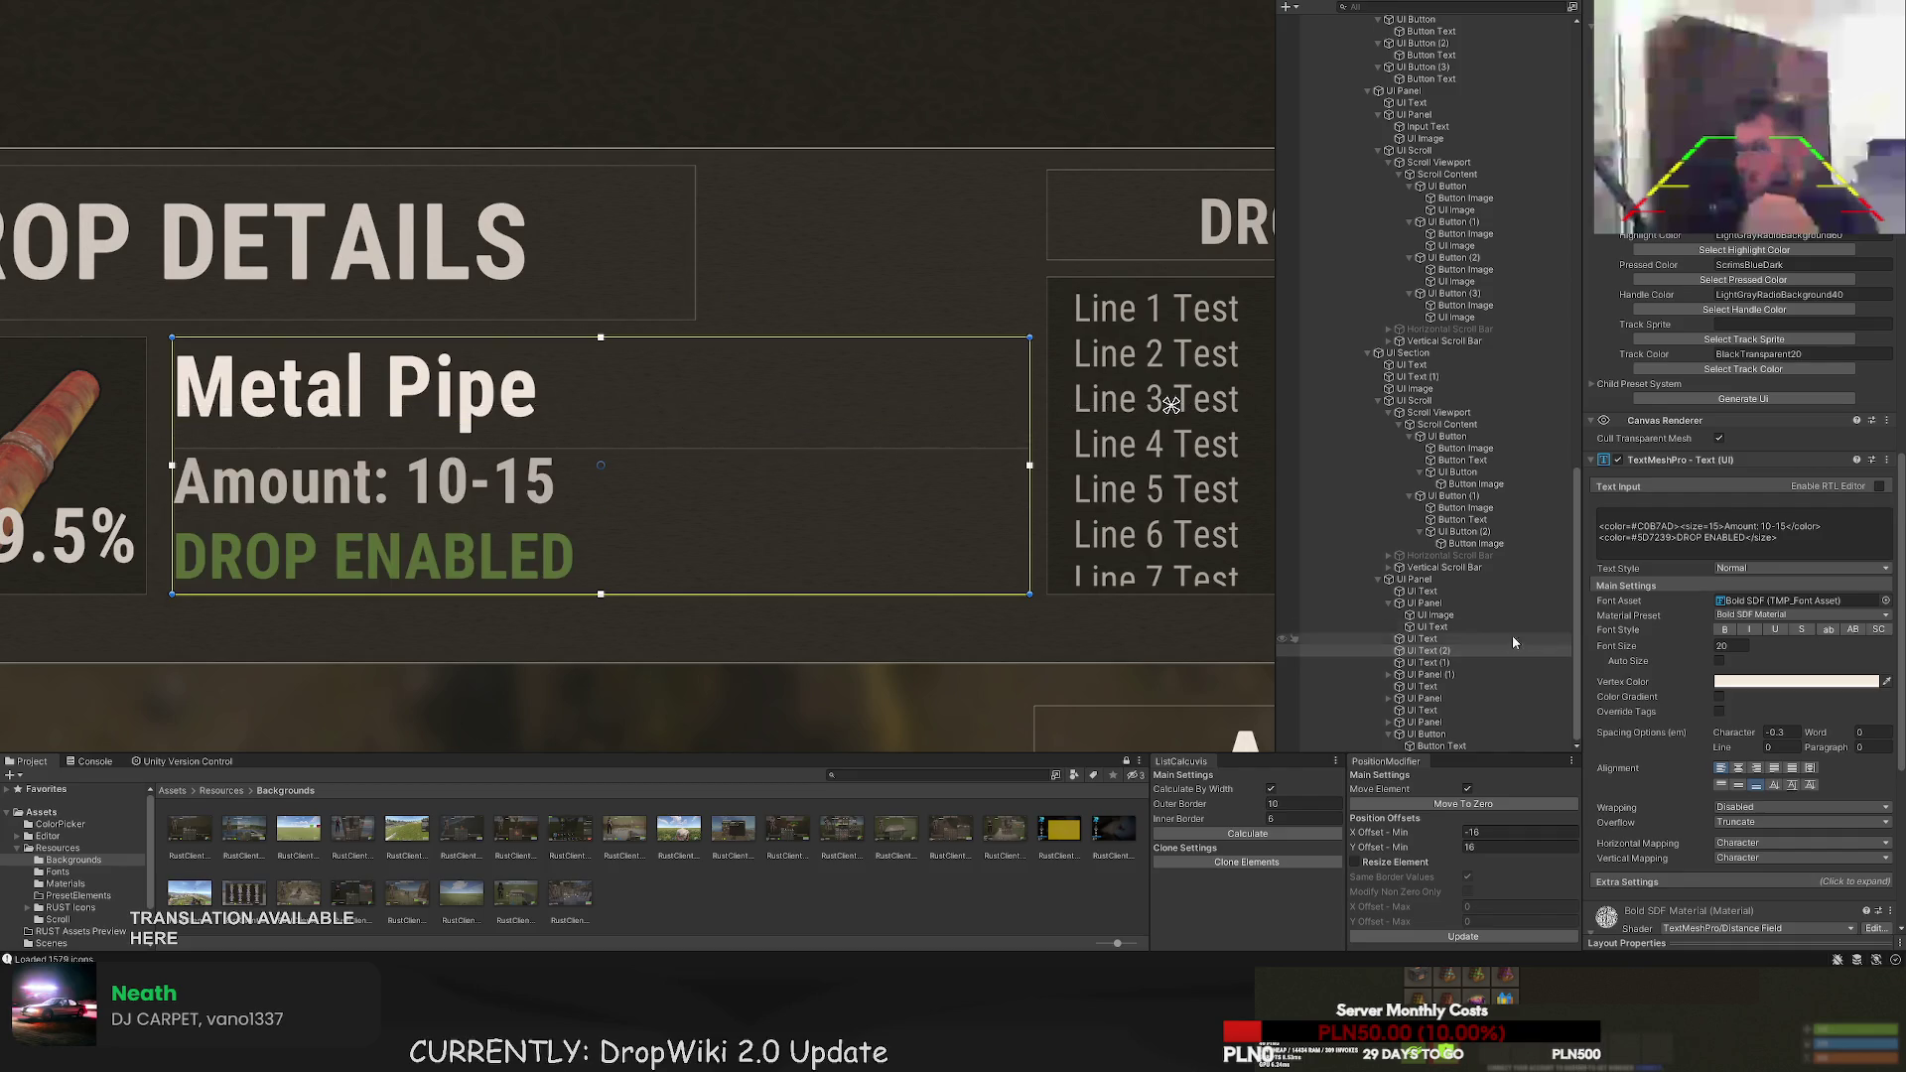
click(1603, 531)
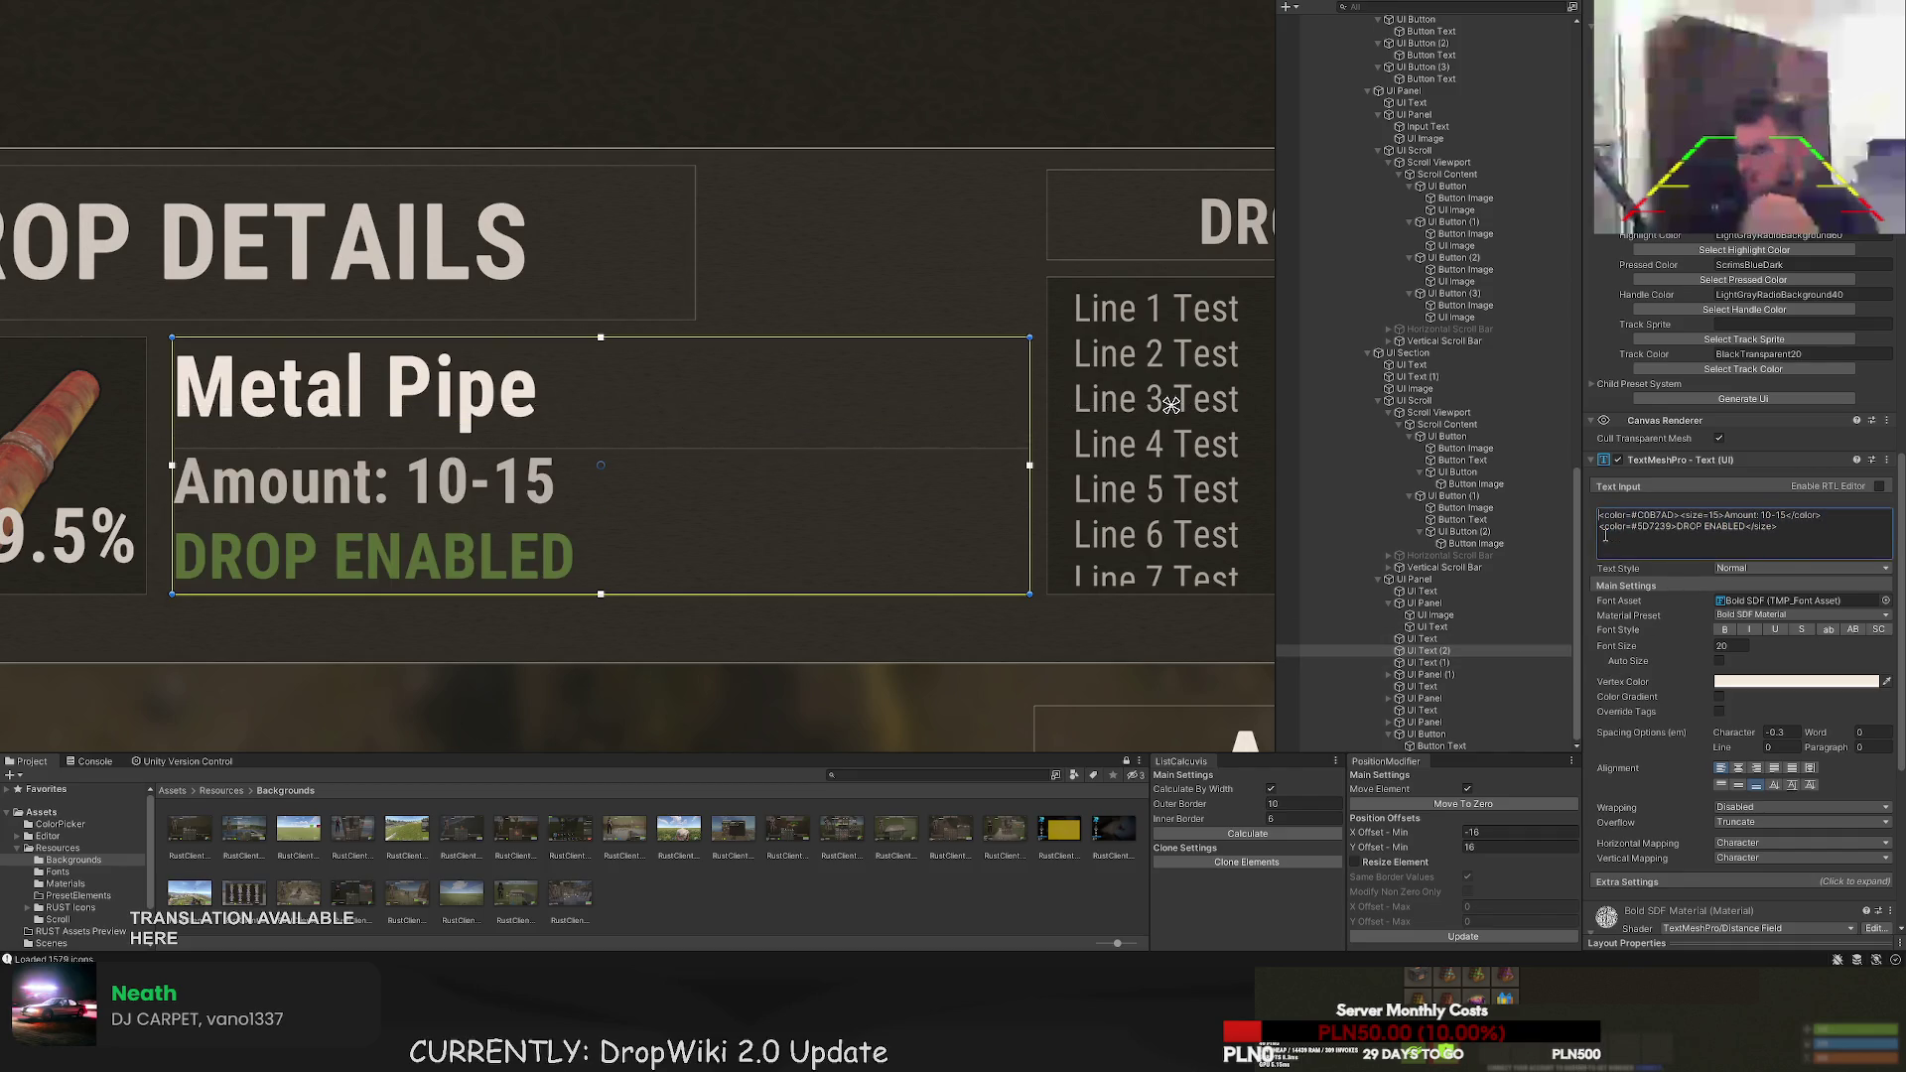
drag(440, 337, 415, 431)
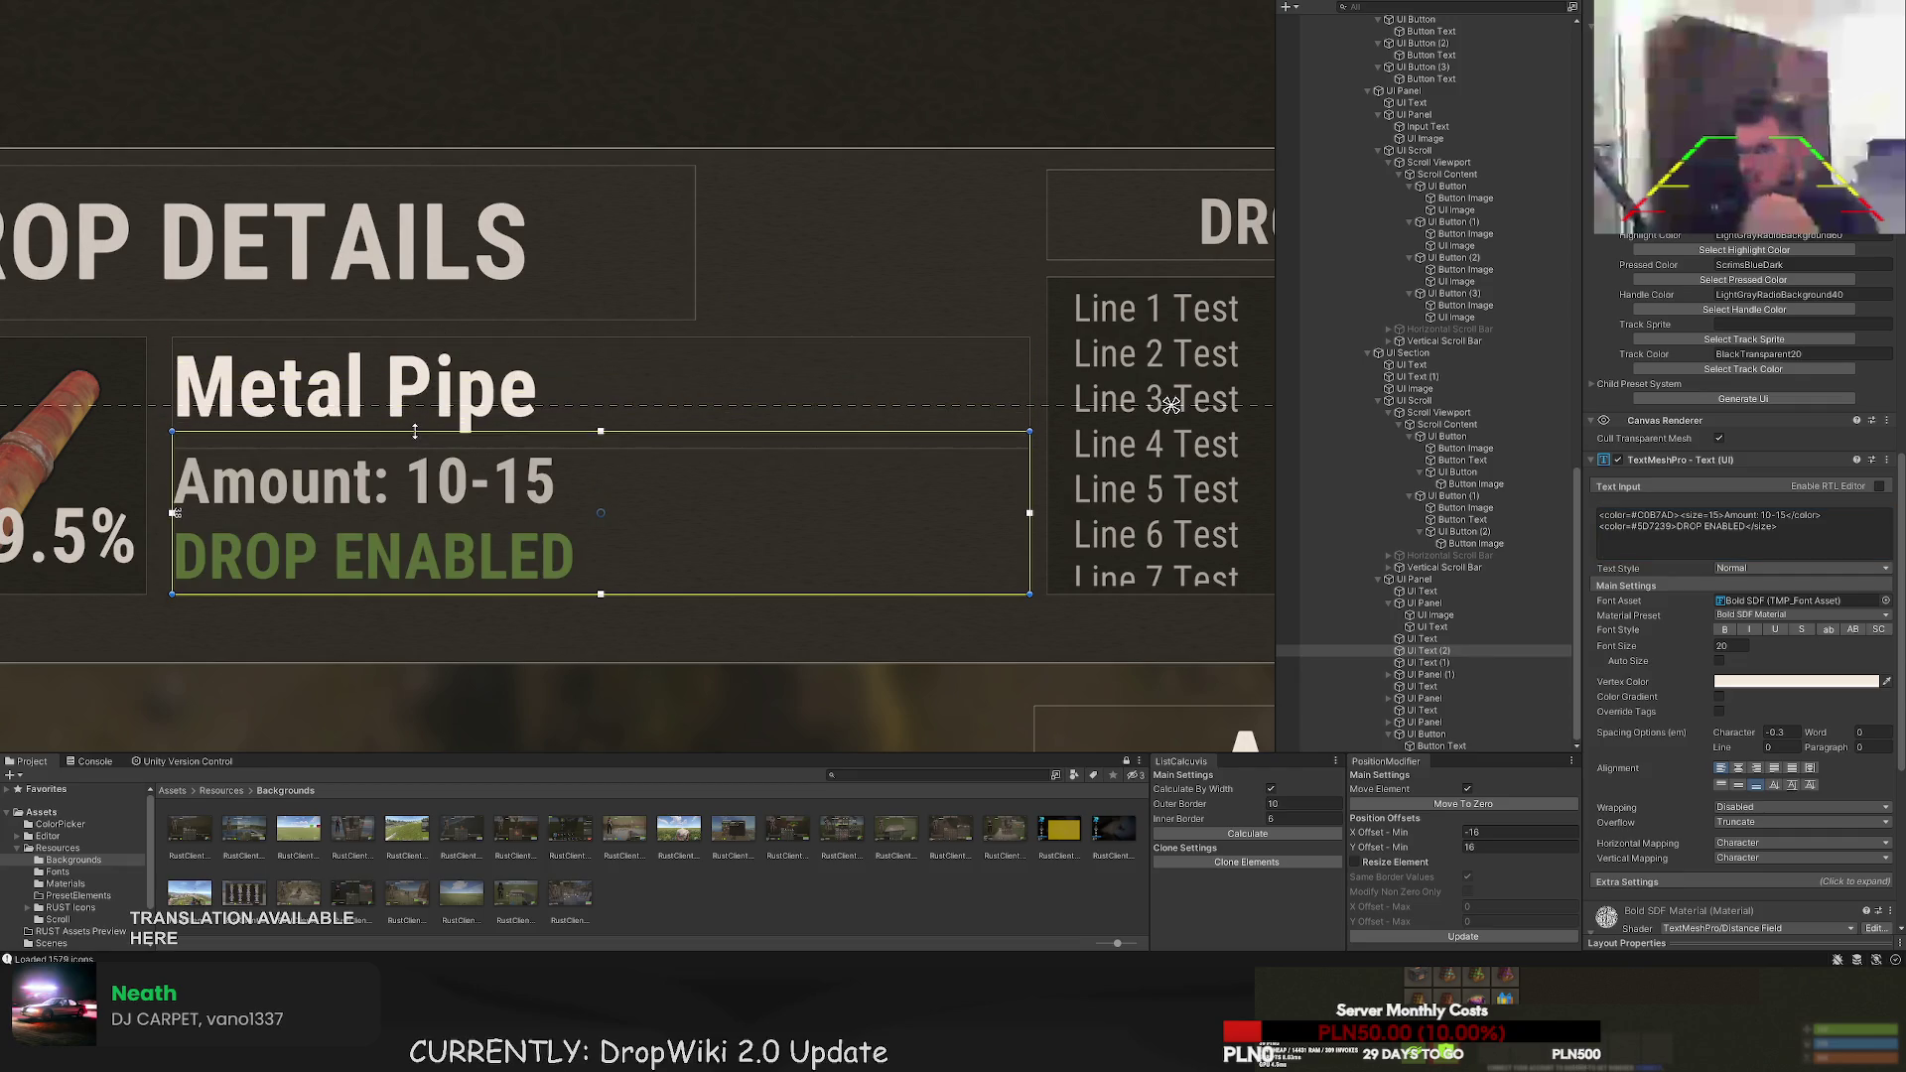
scroll(497, 526, down, 5)
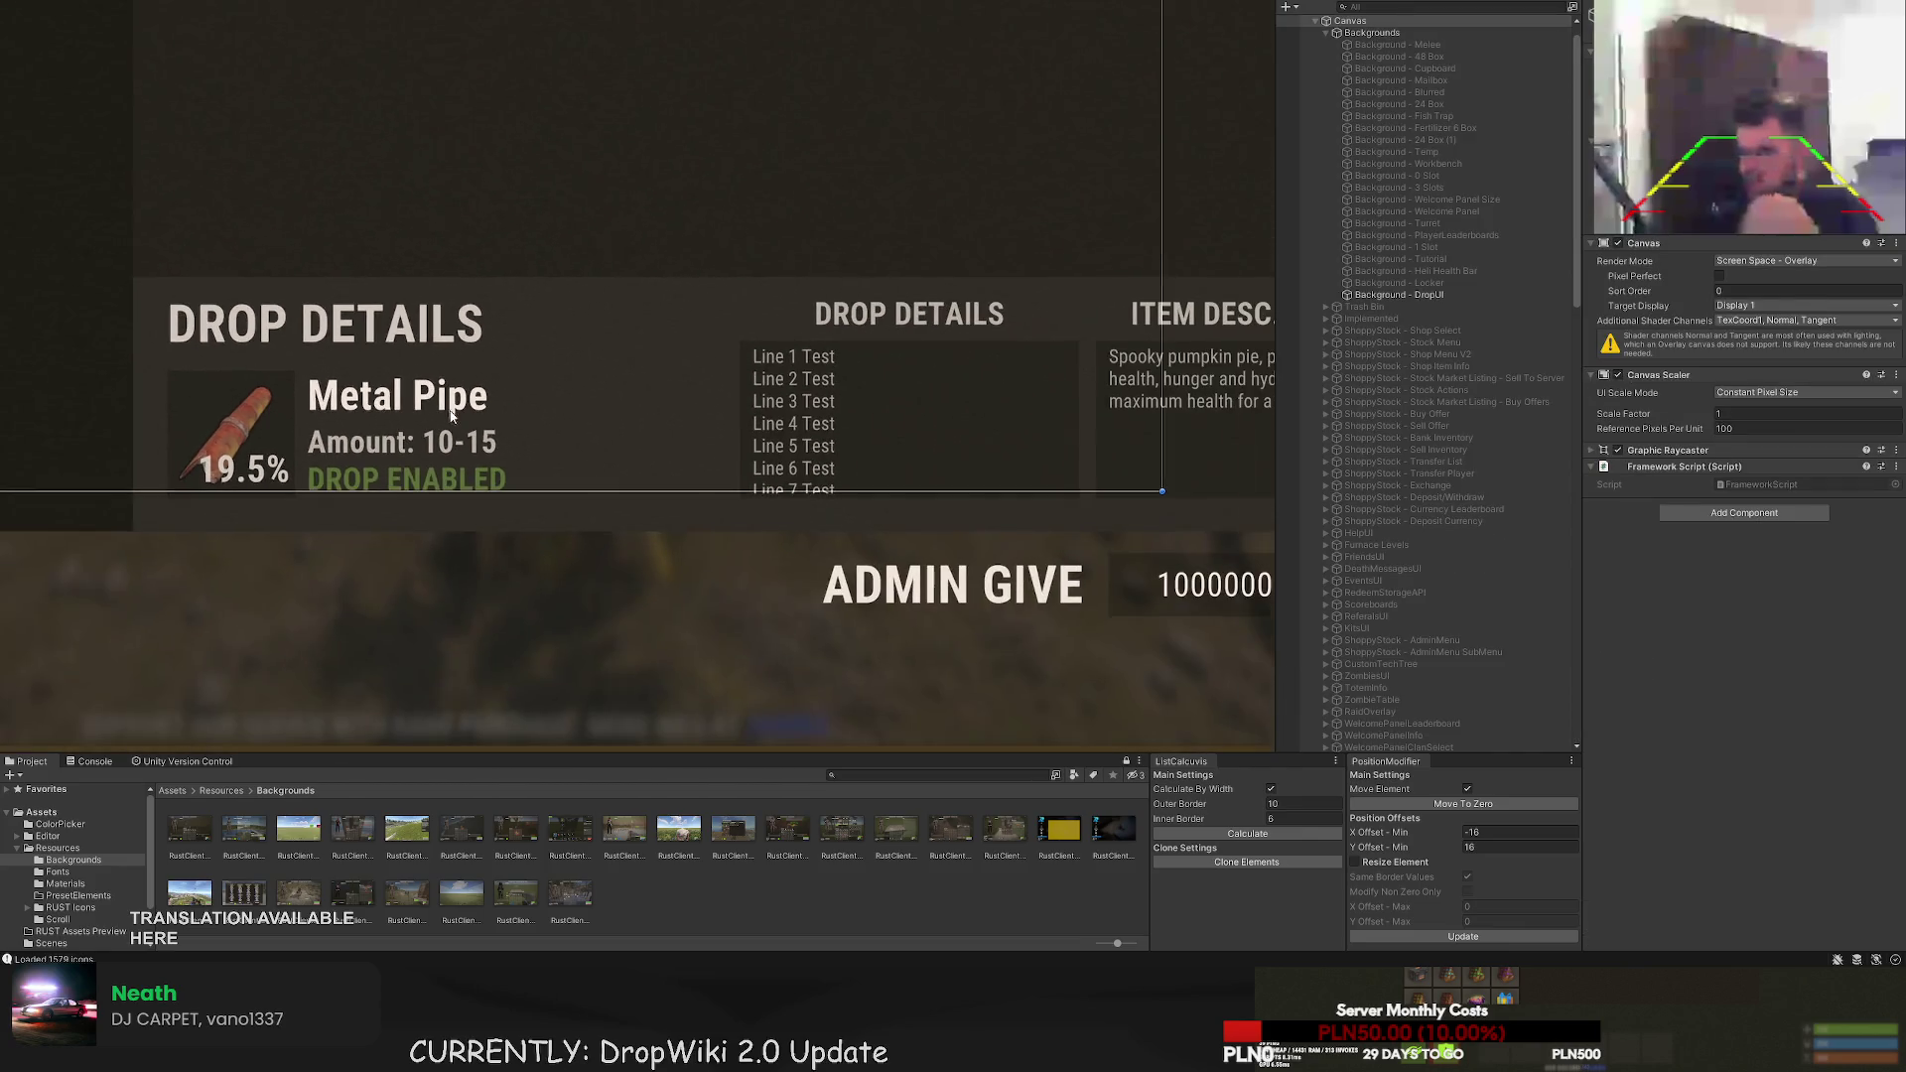
click(542, 643)
key(f)
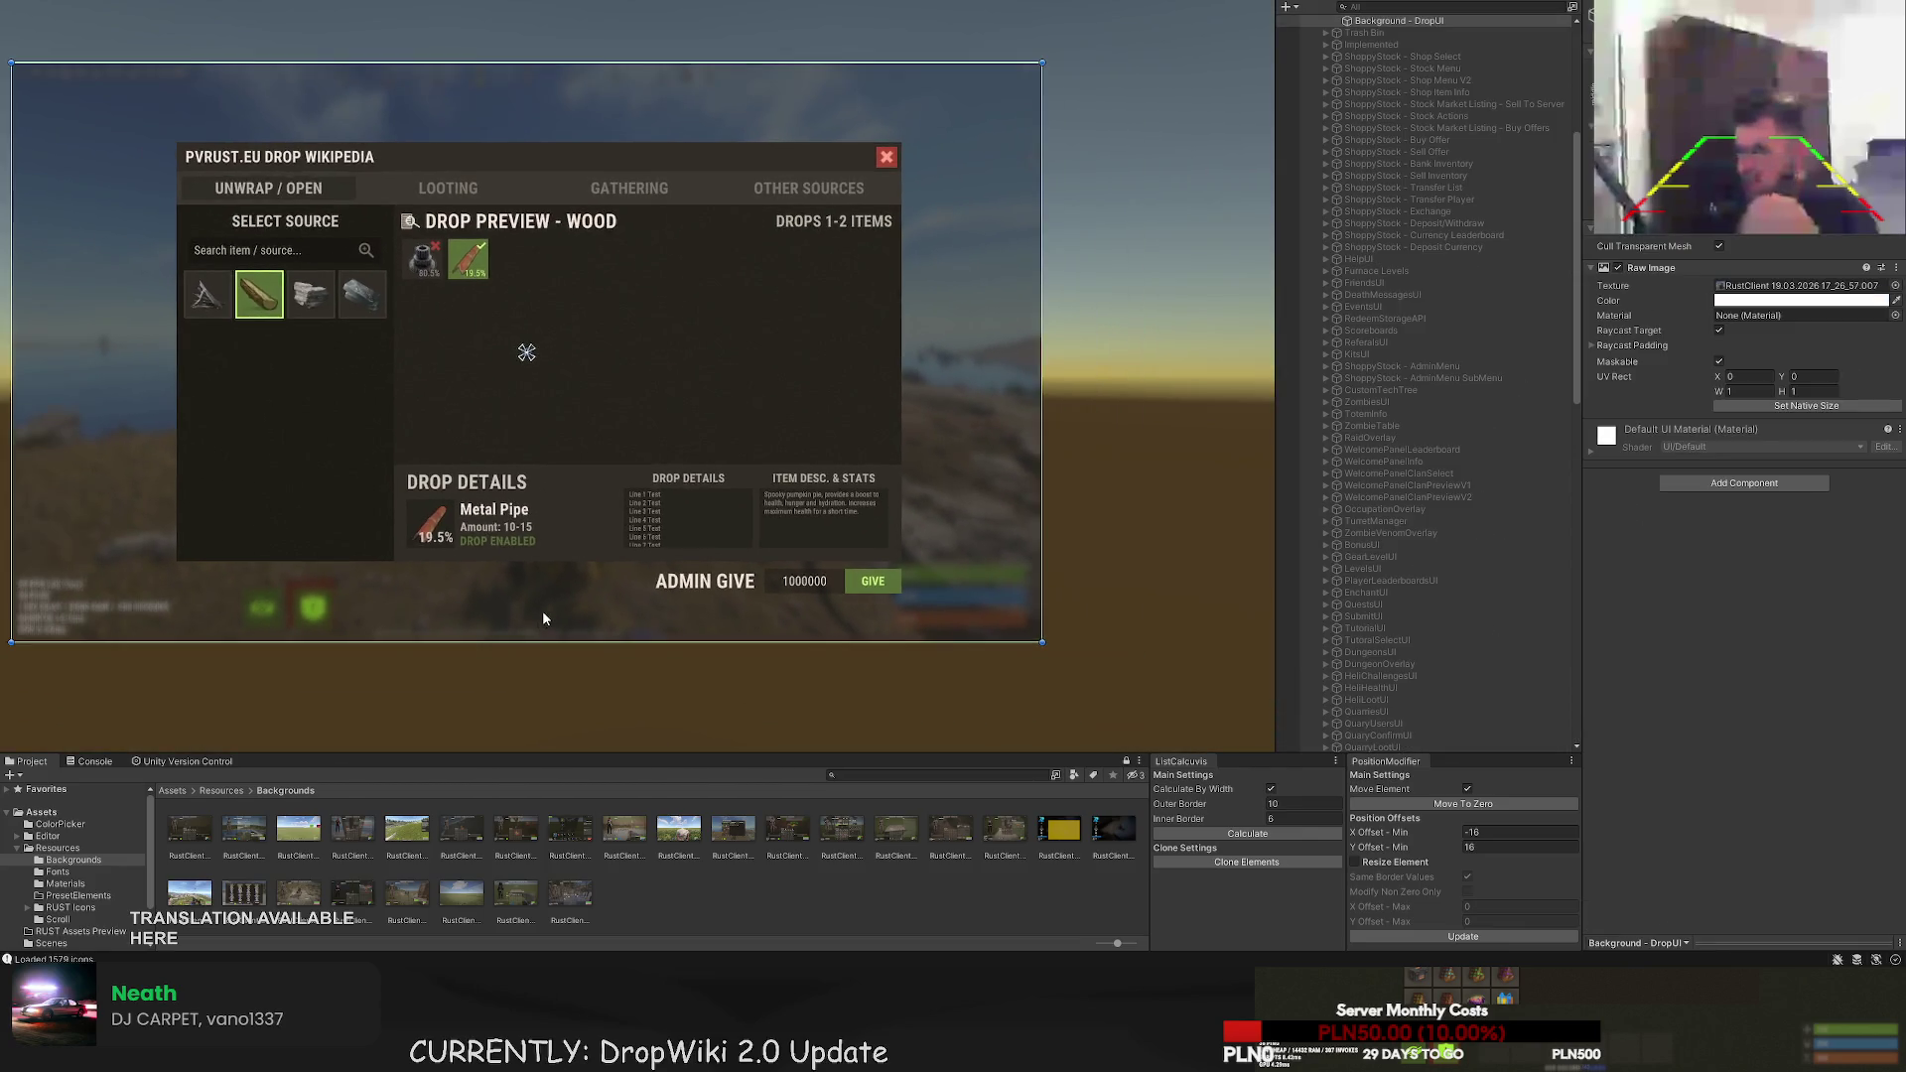
mouse_move(545, 612)
mouse_down()
mouse_move(590, 518)
mouse_move(636, 497)
mouse_move(566, 536)
mouse_move(593, 569)
mouse_up()
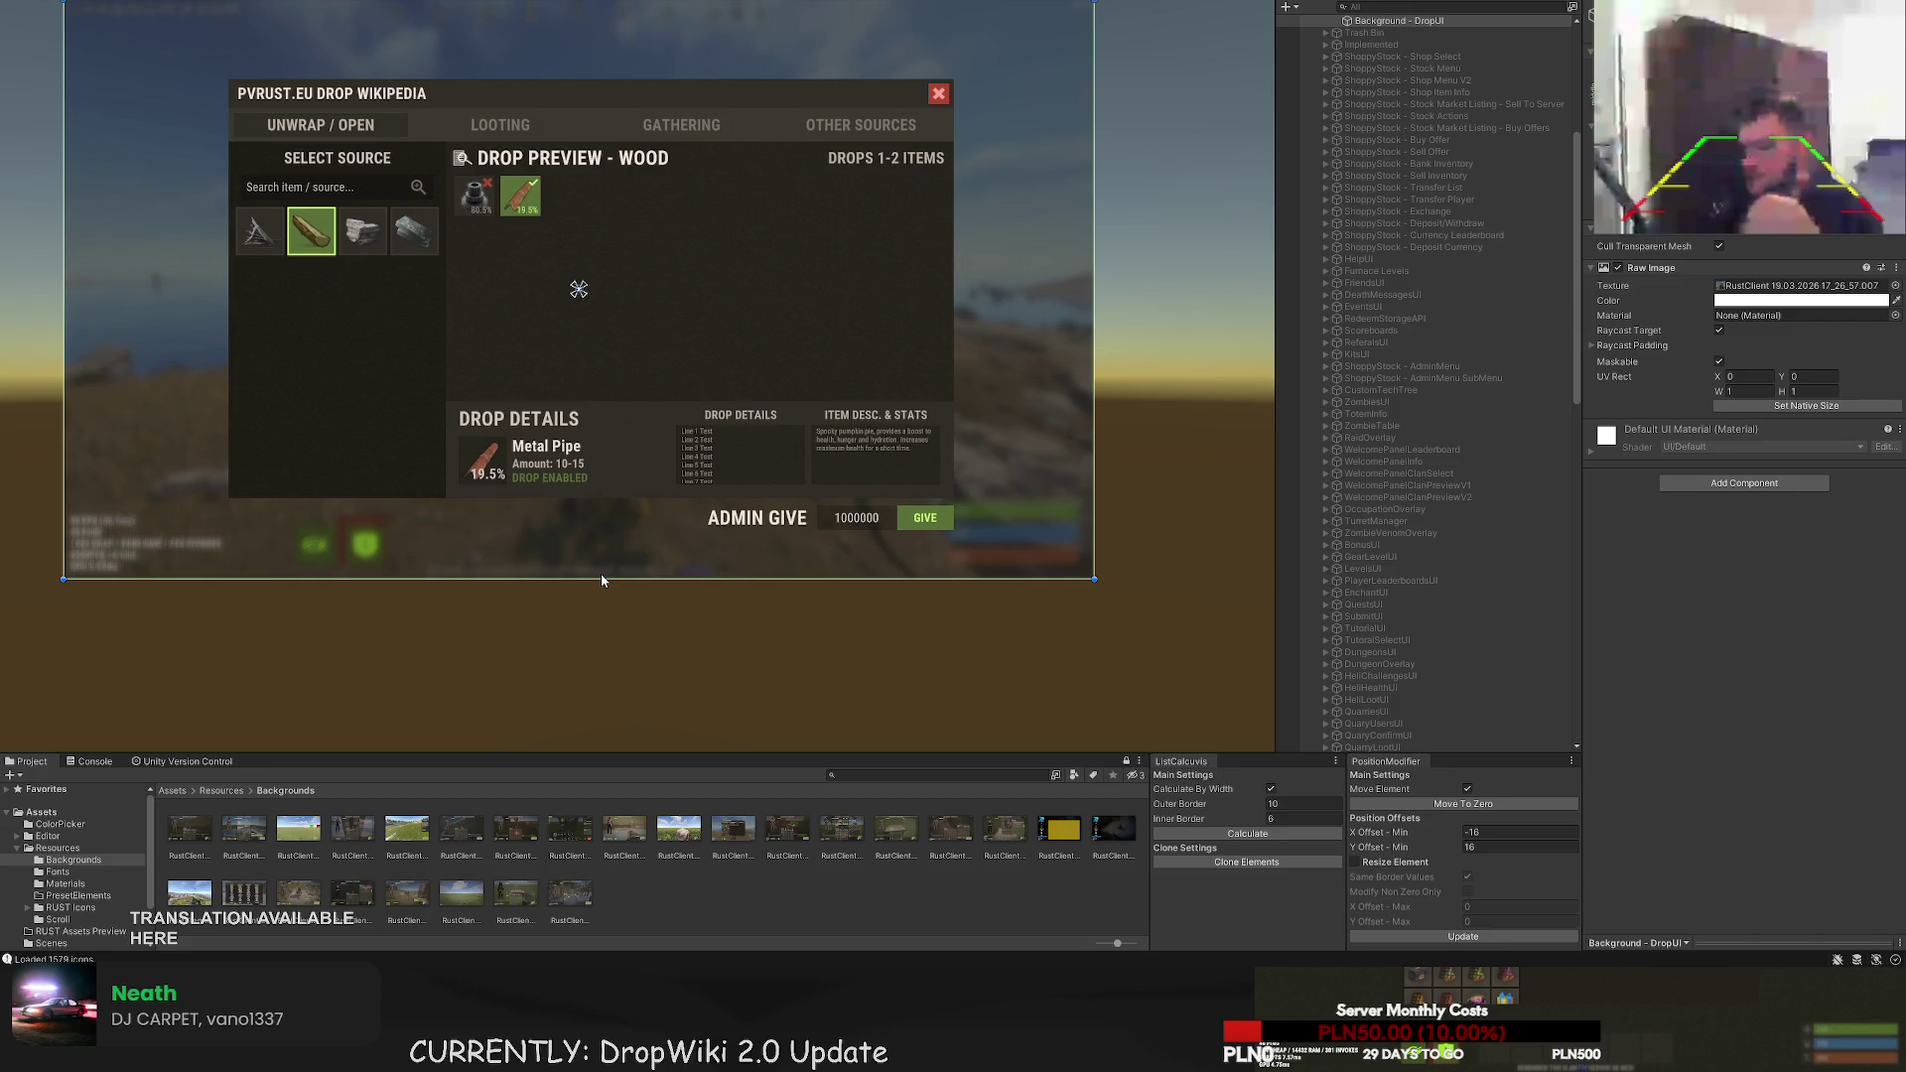
scroll(753, 446, up, 5)
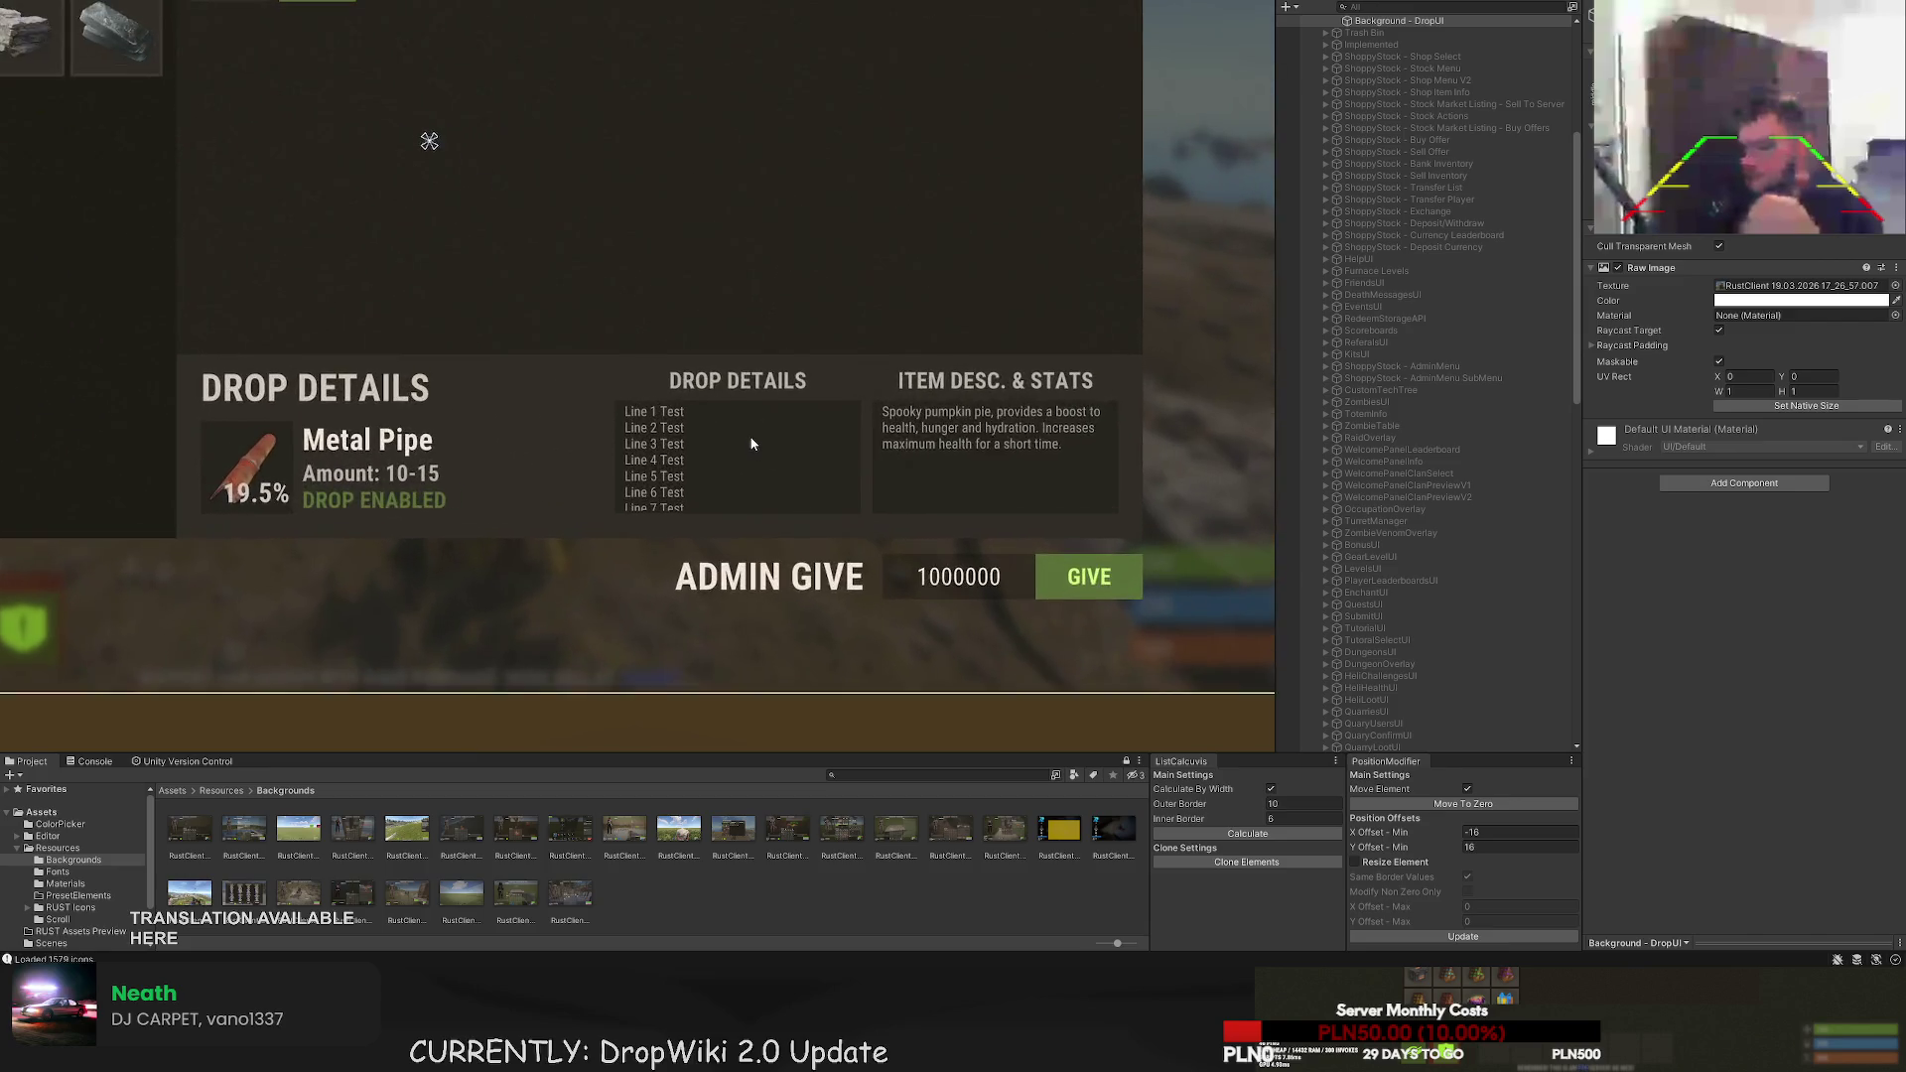
click(749, 380)
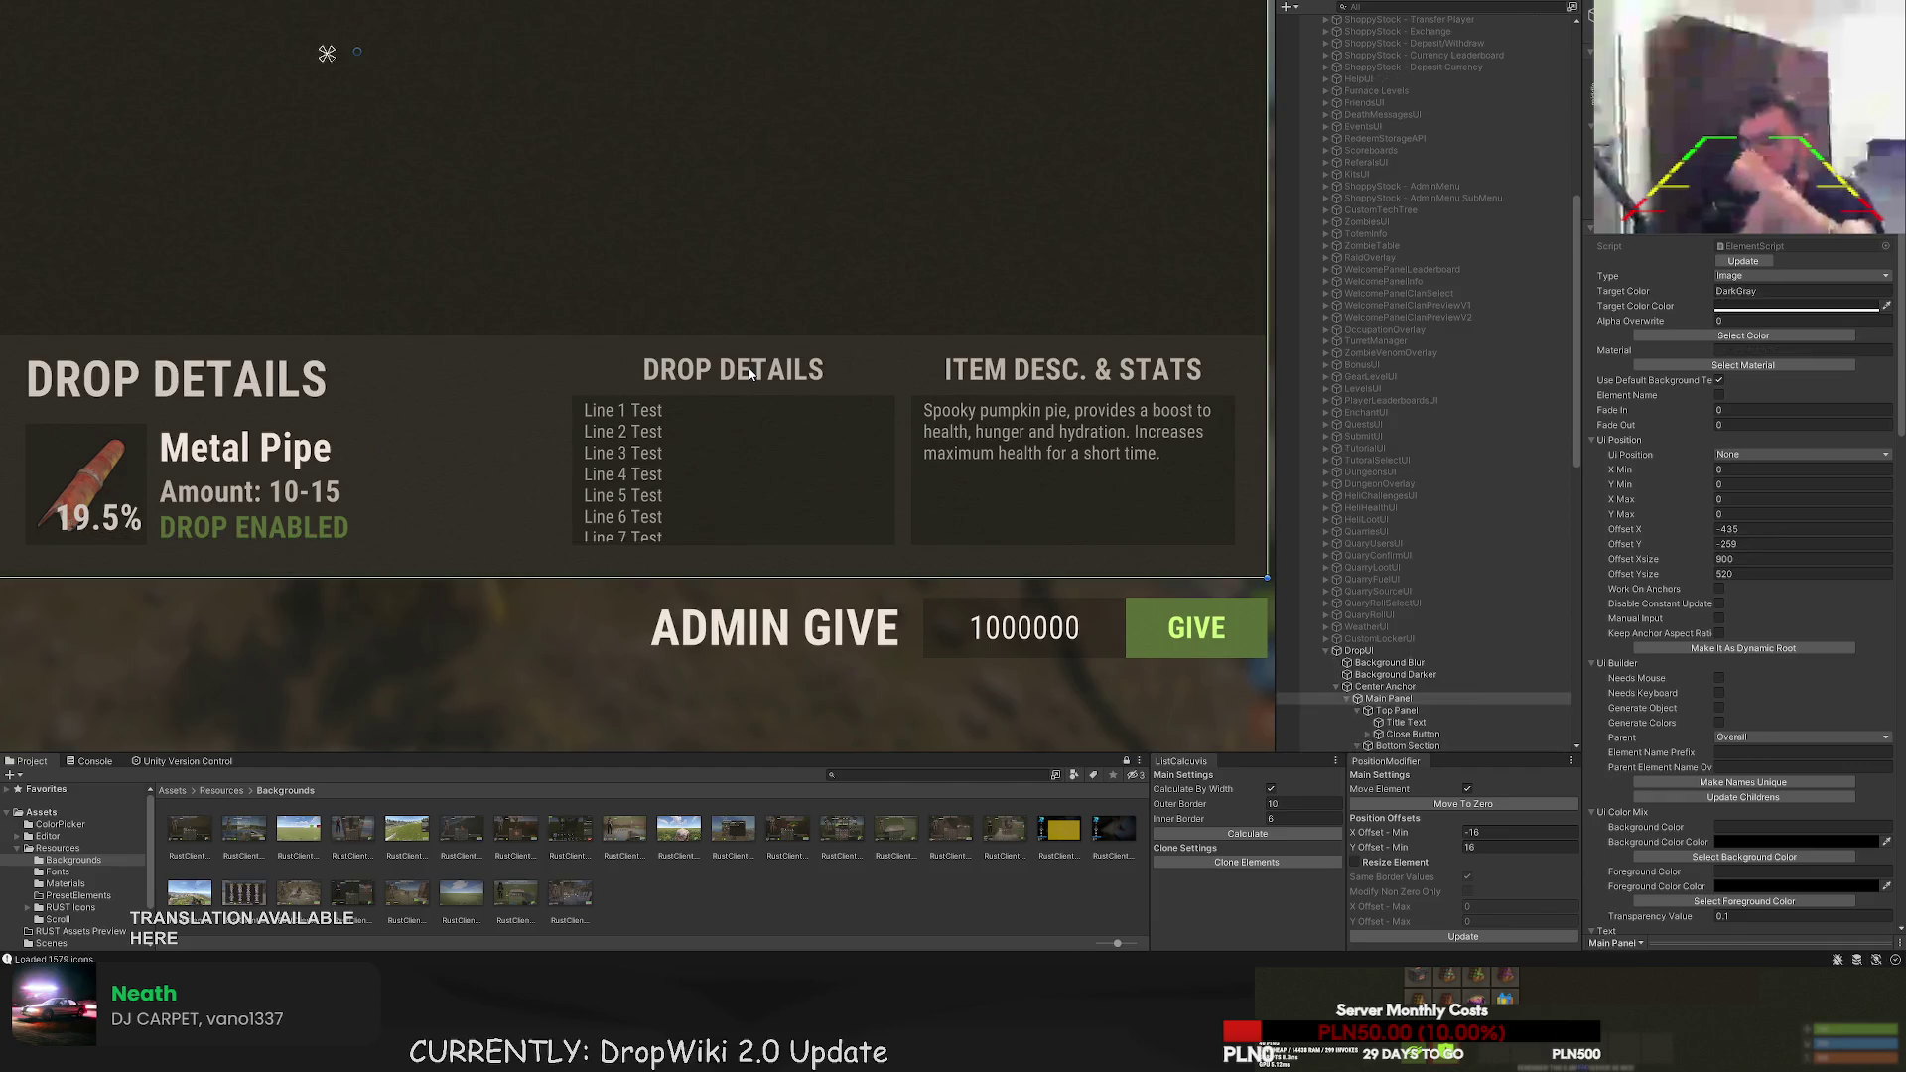
click(750, 373)
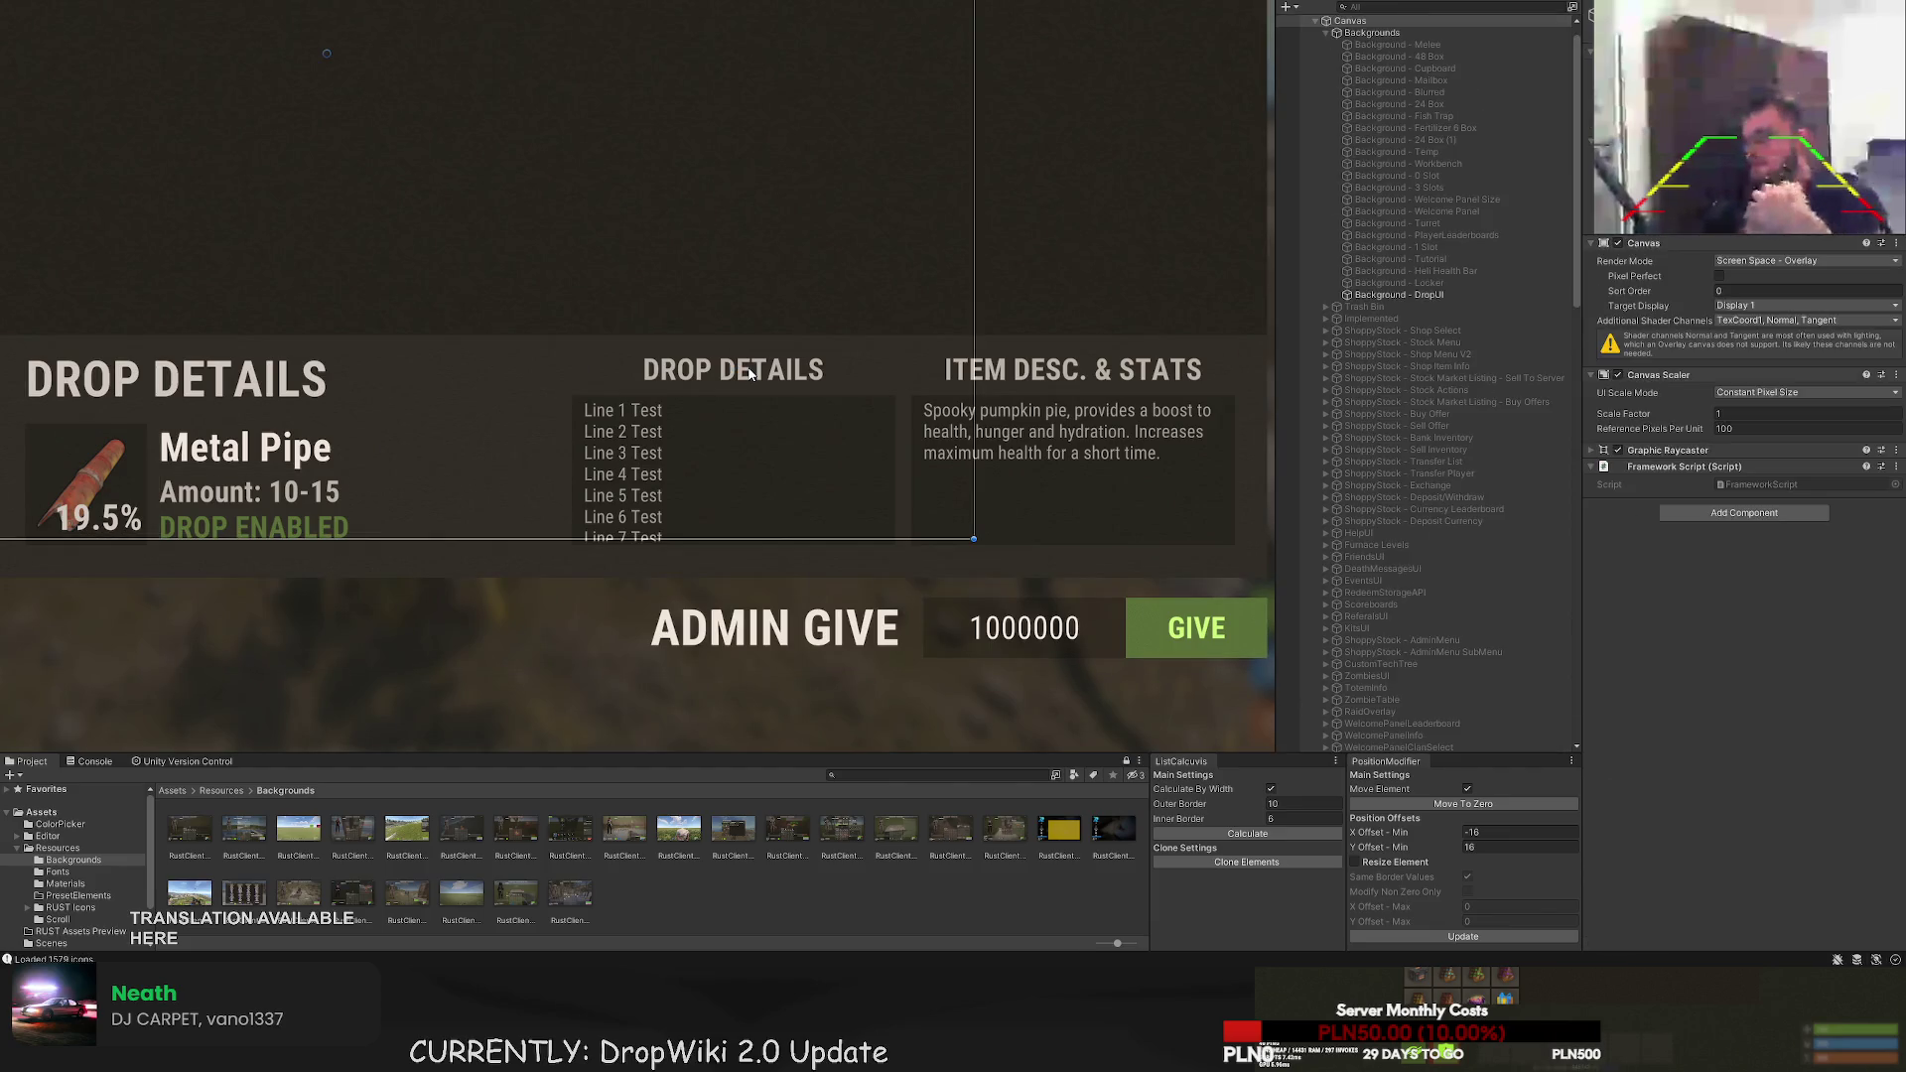
scroll(1688, 685, down, 10)
scroll(1730, 687, down, 5)
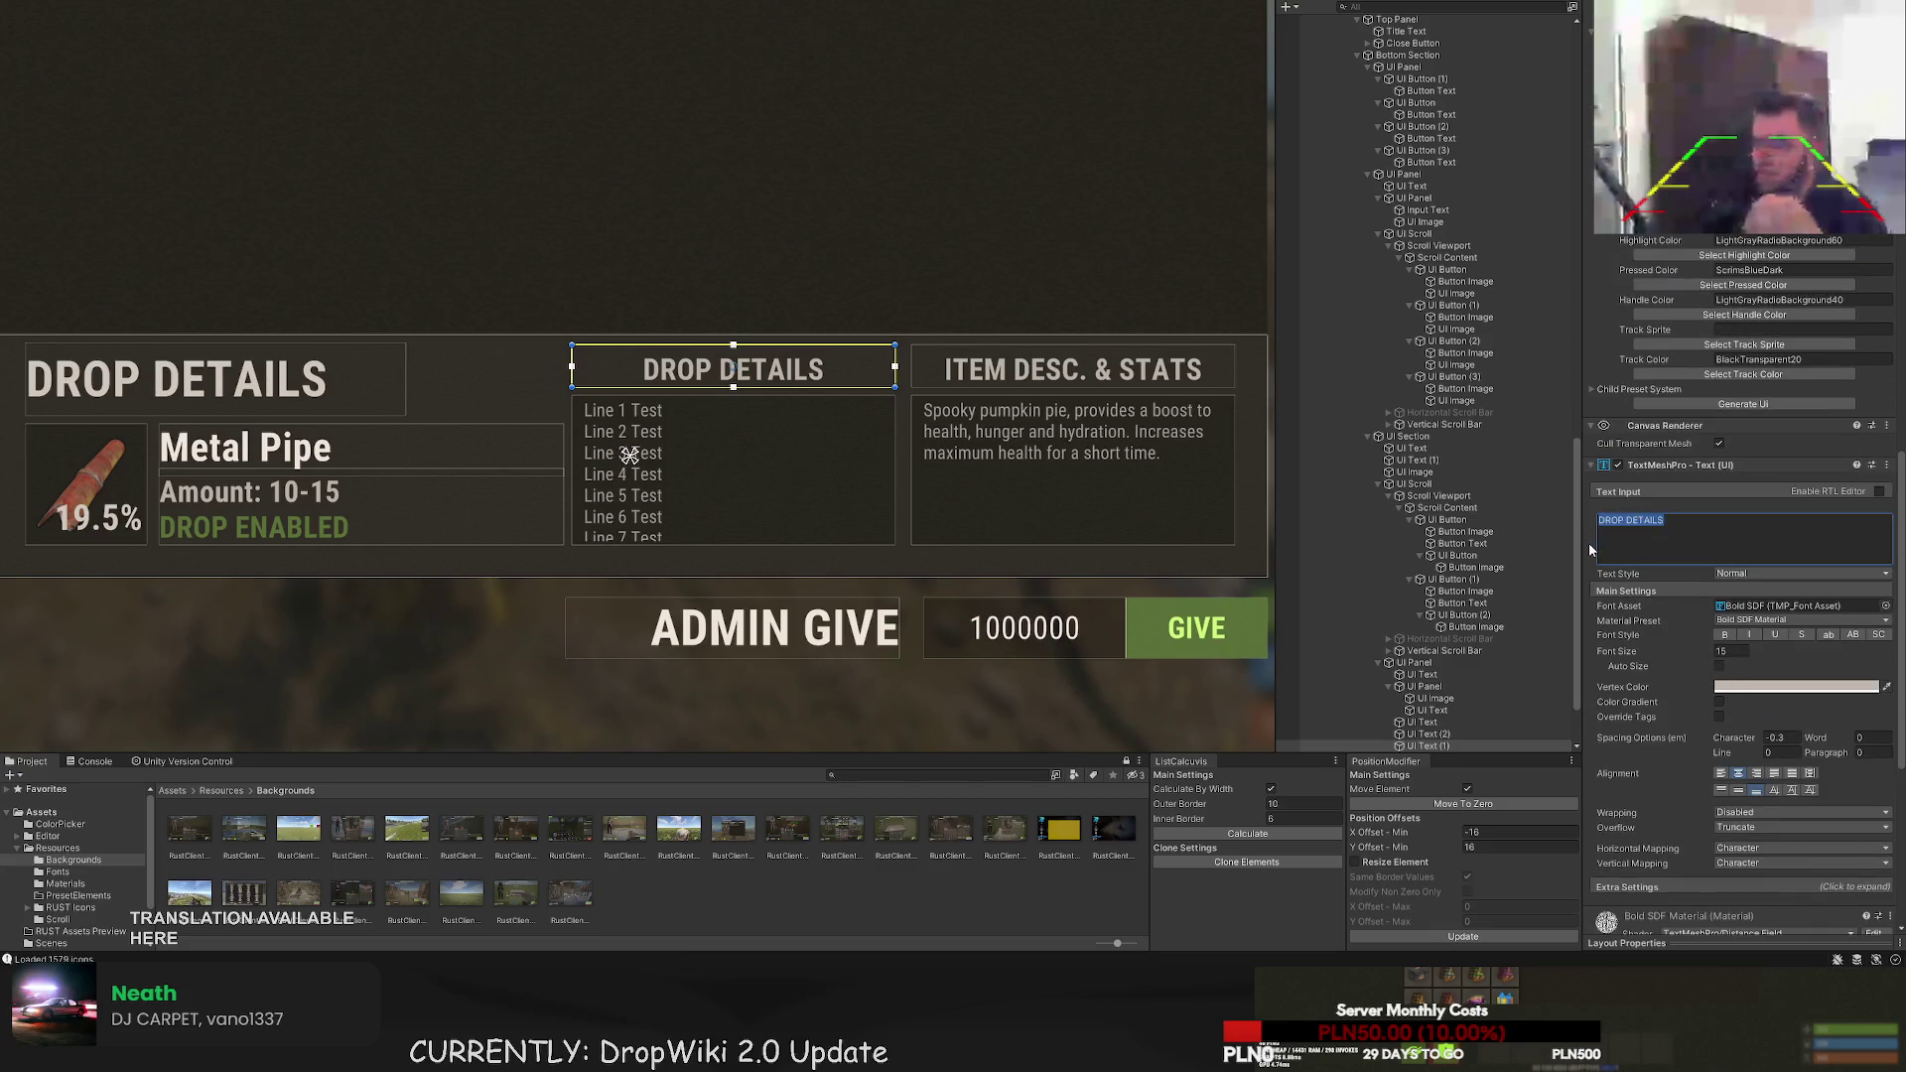
text(CHANCES & R)
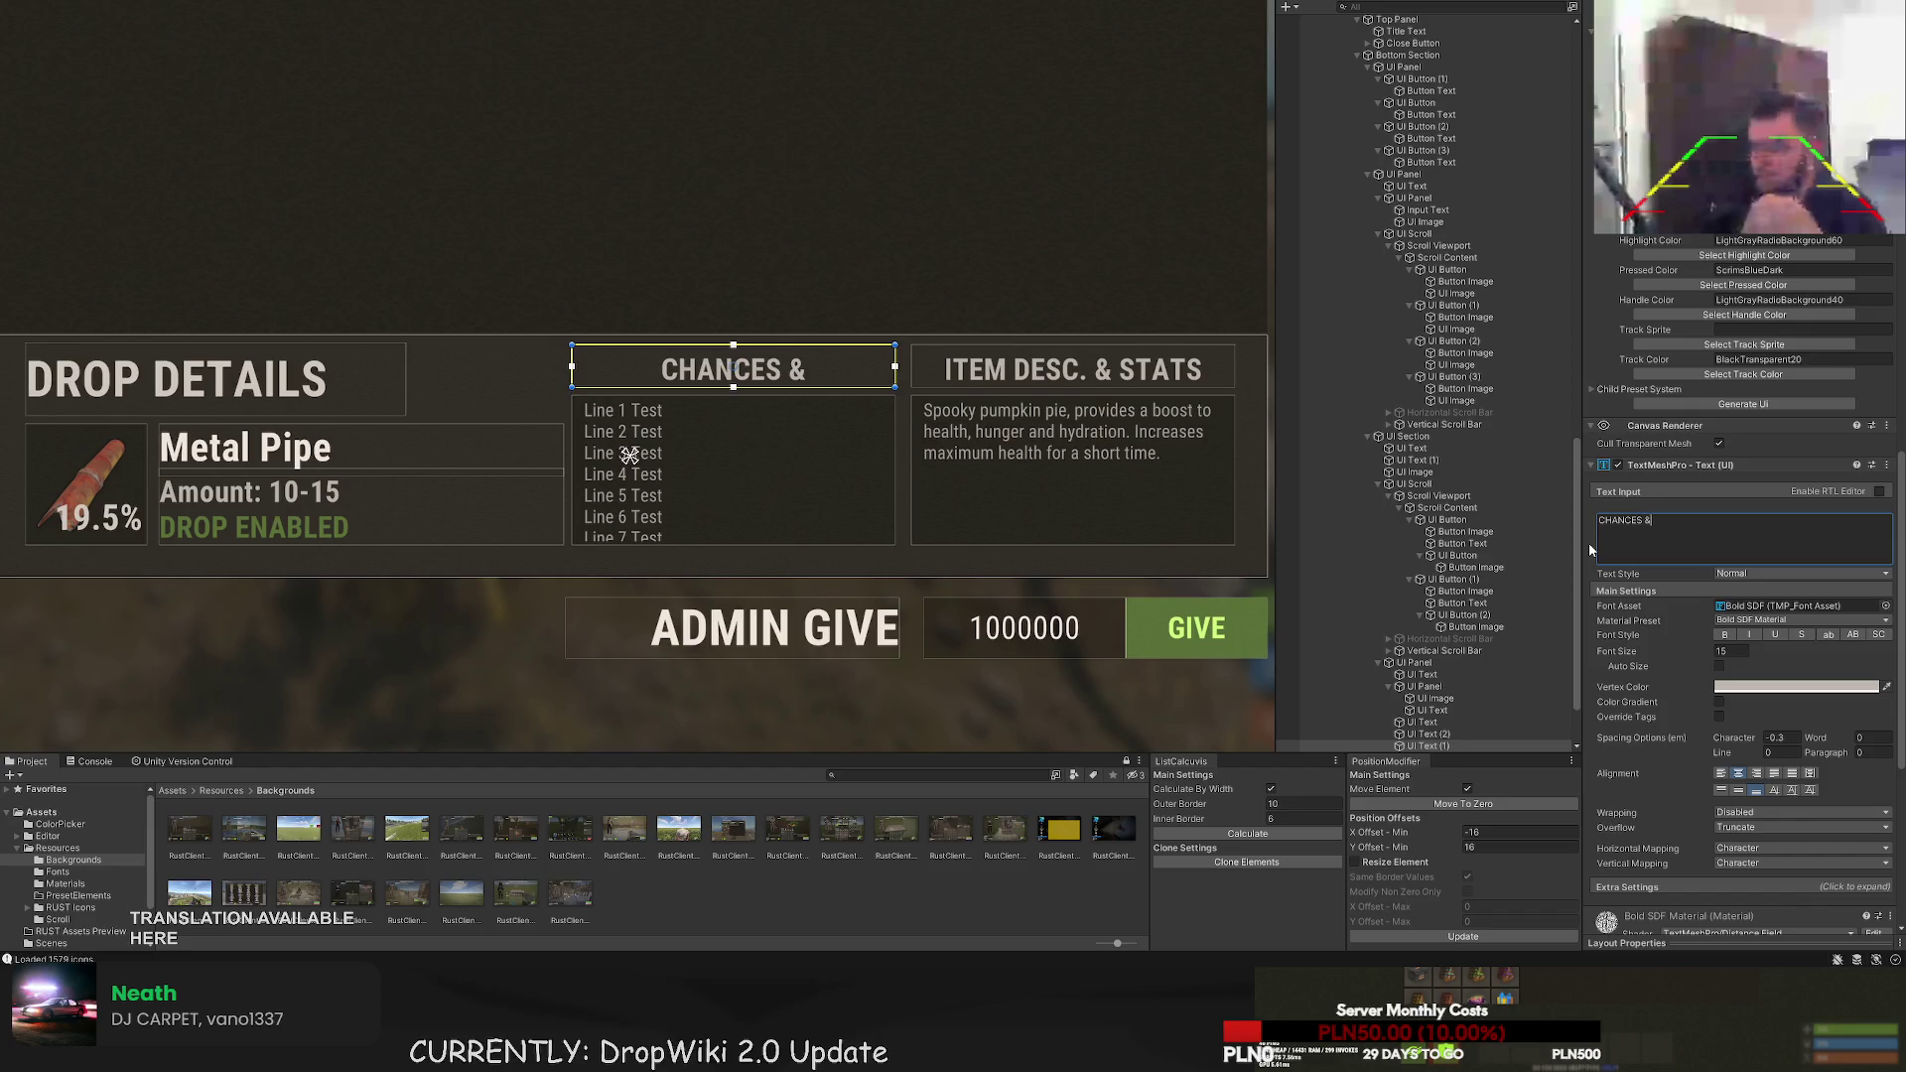
key(BackSpace)
key(BackSpace)
key(BackSpace)
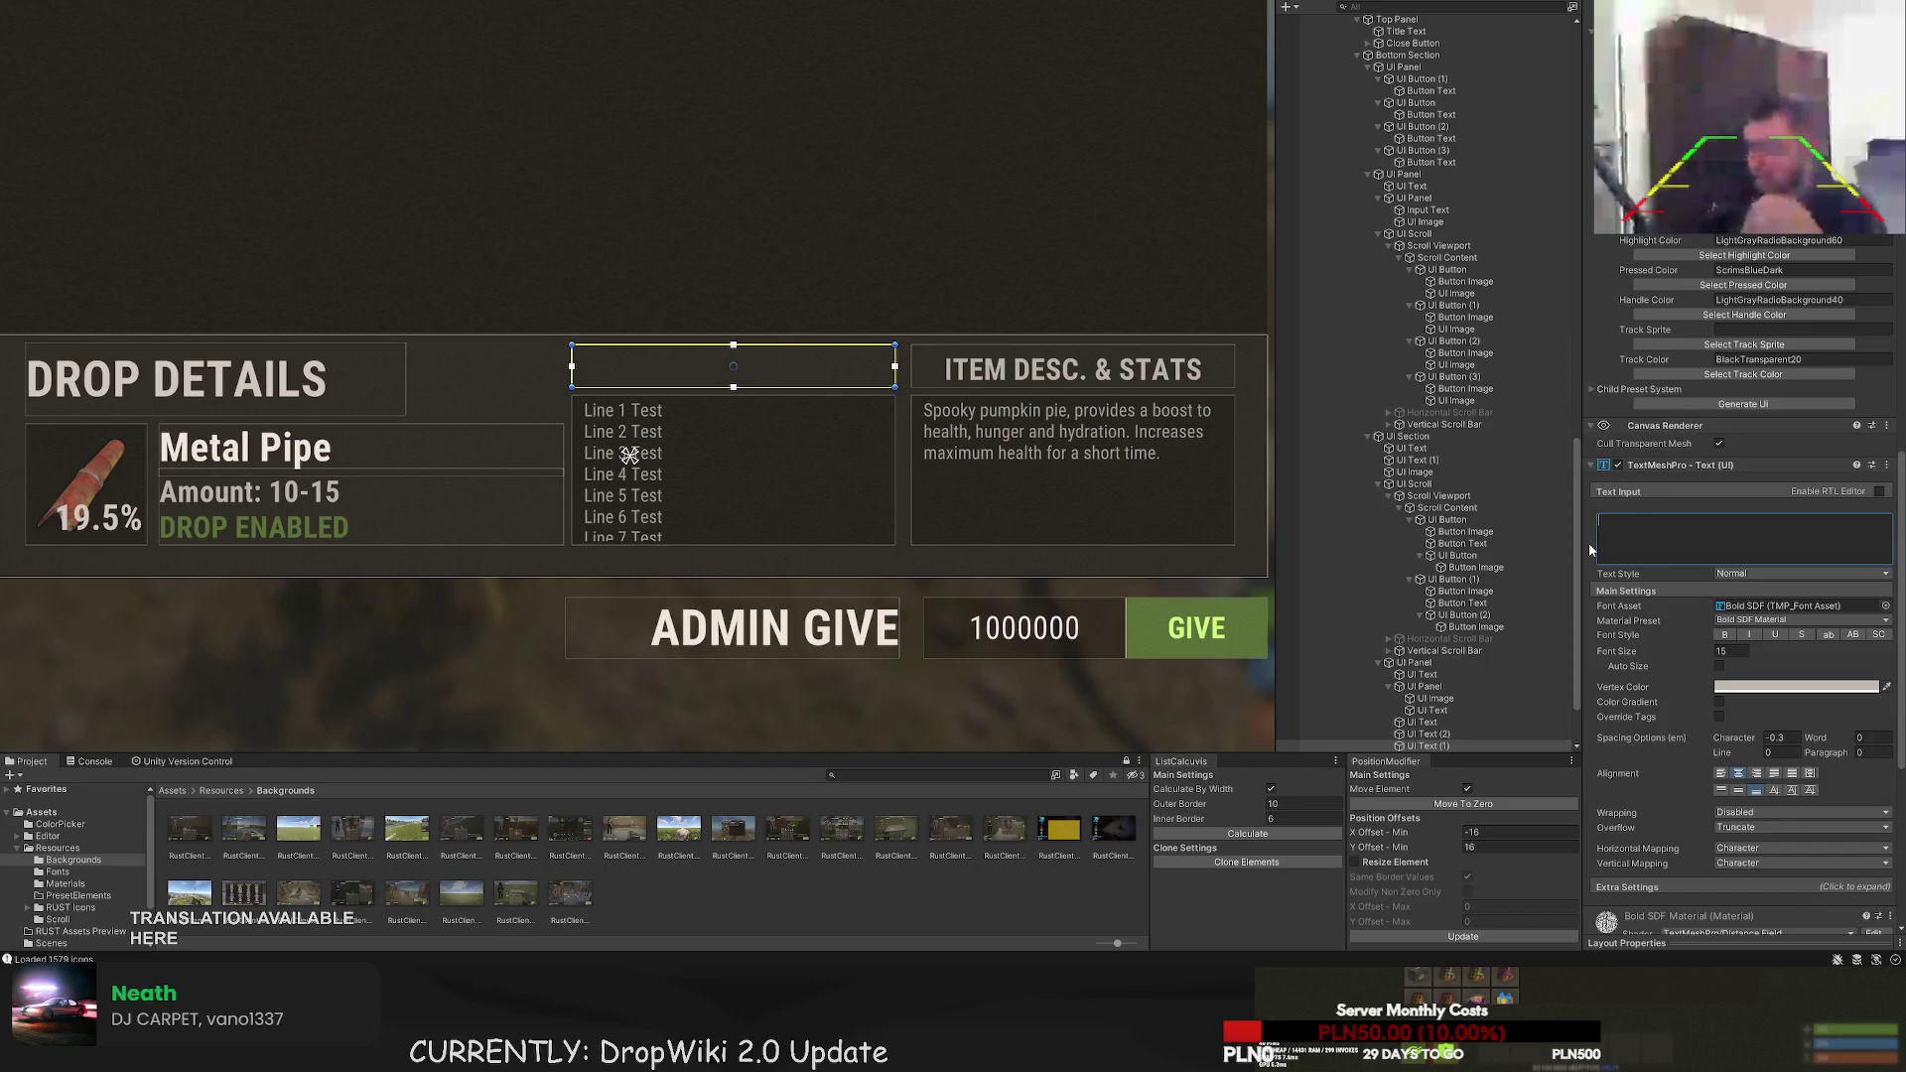
text(REQUIREMENTS)
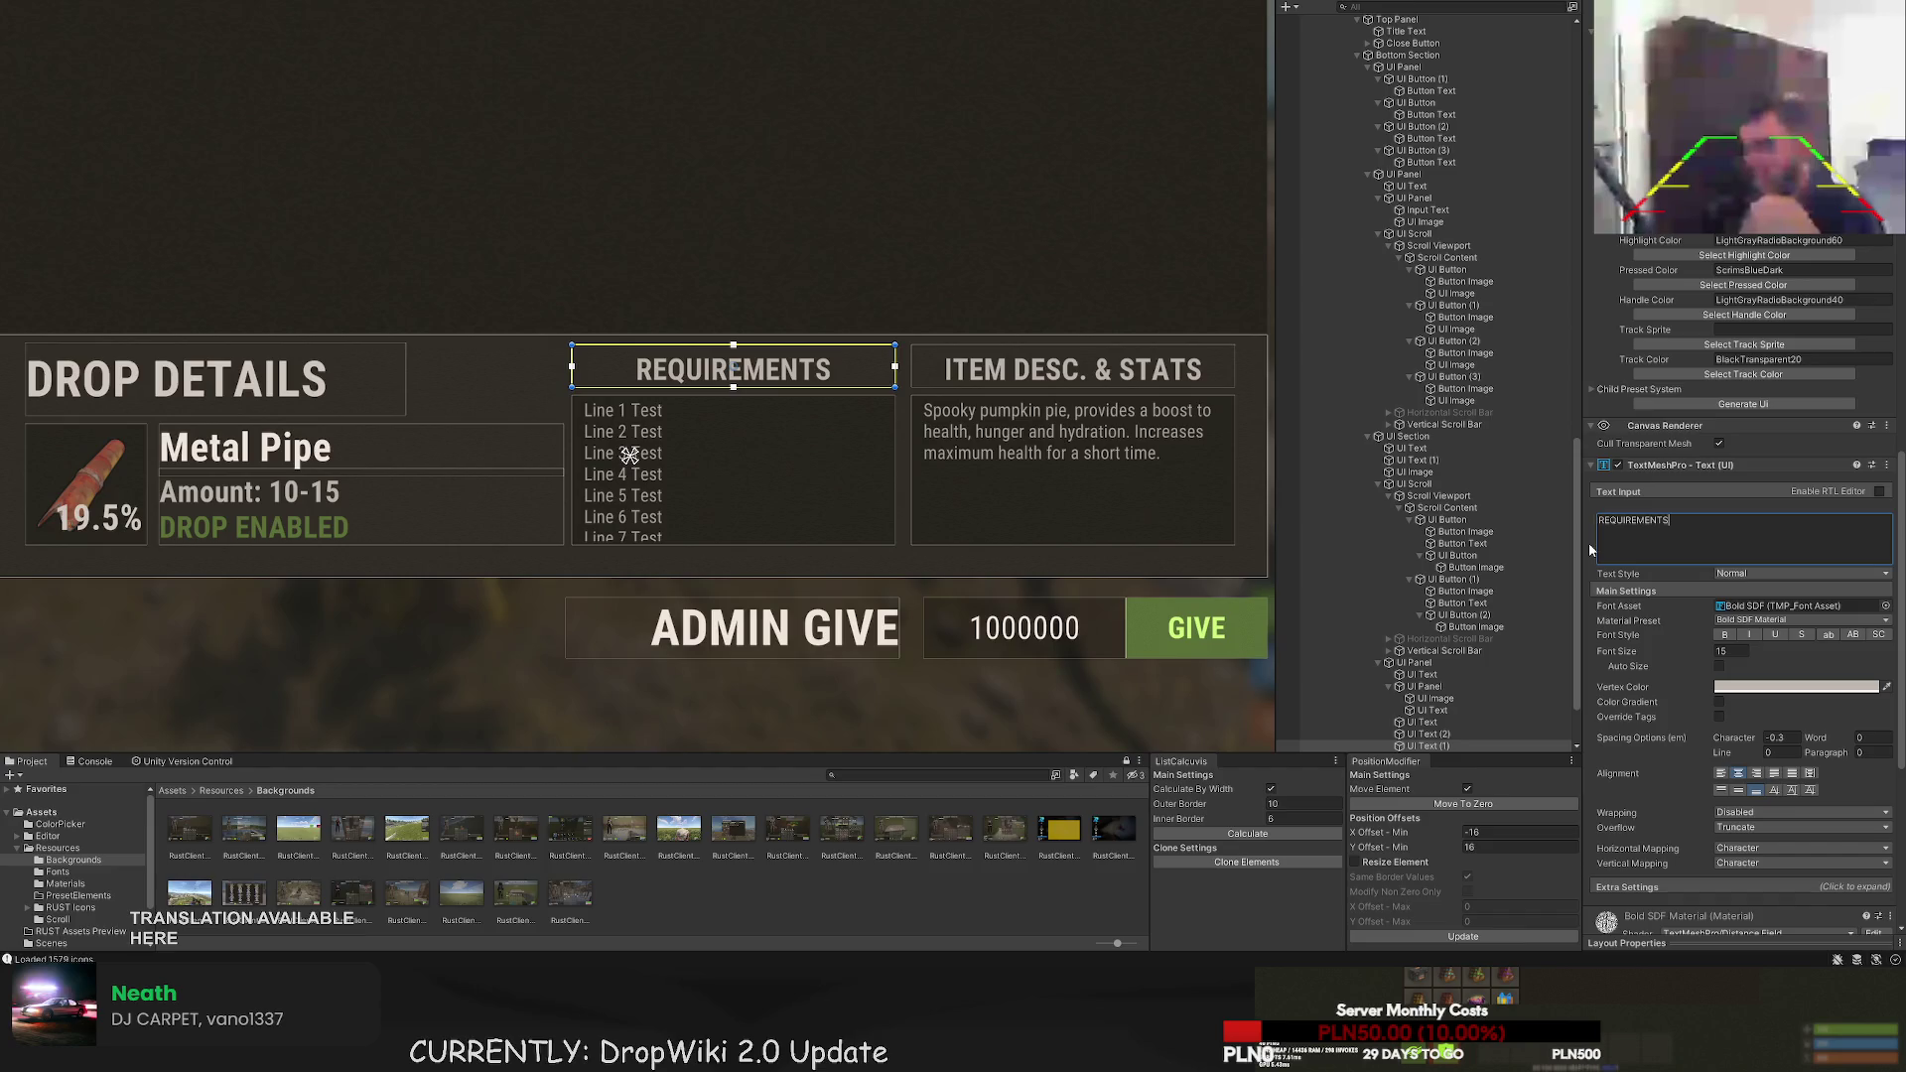
scroll(866, 615, down, 5)
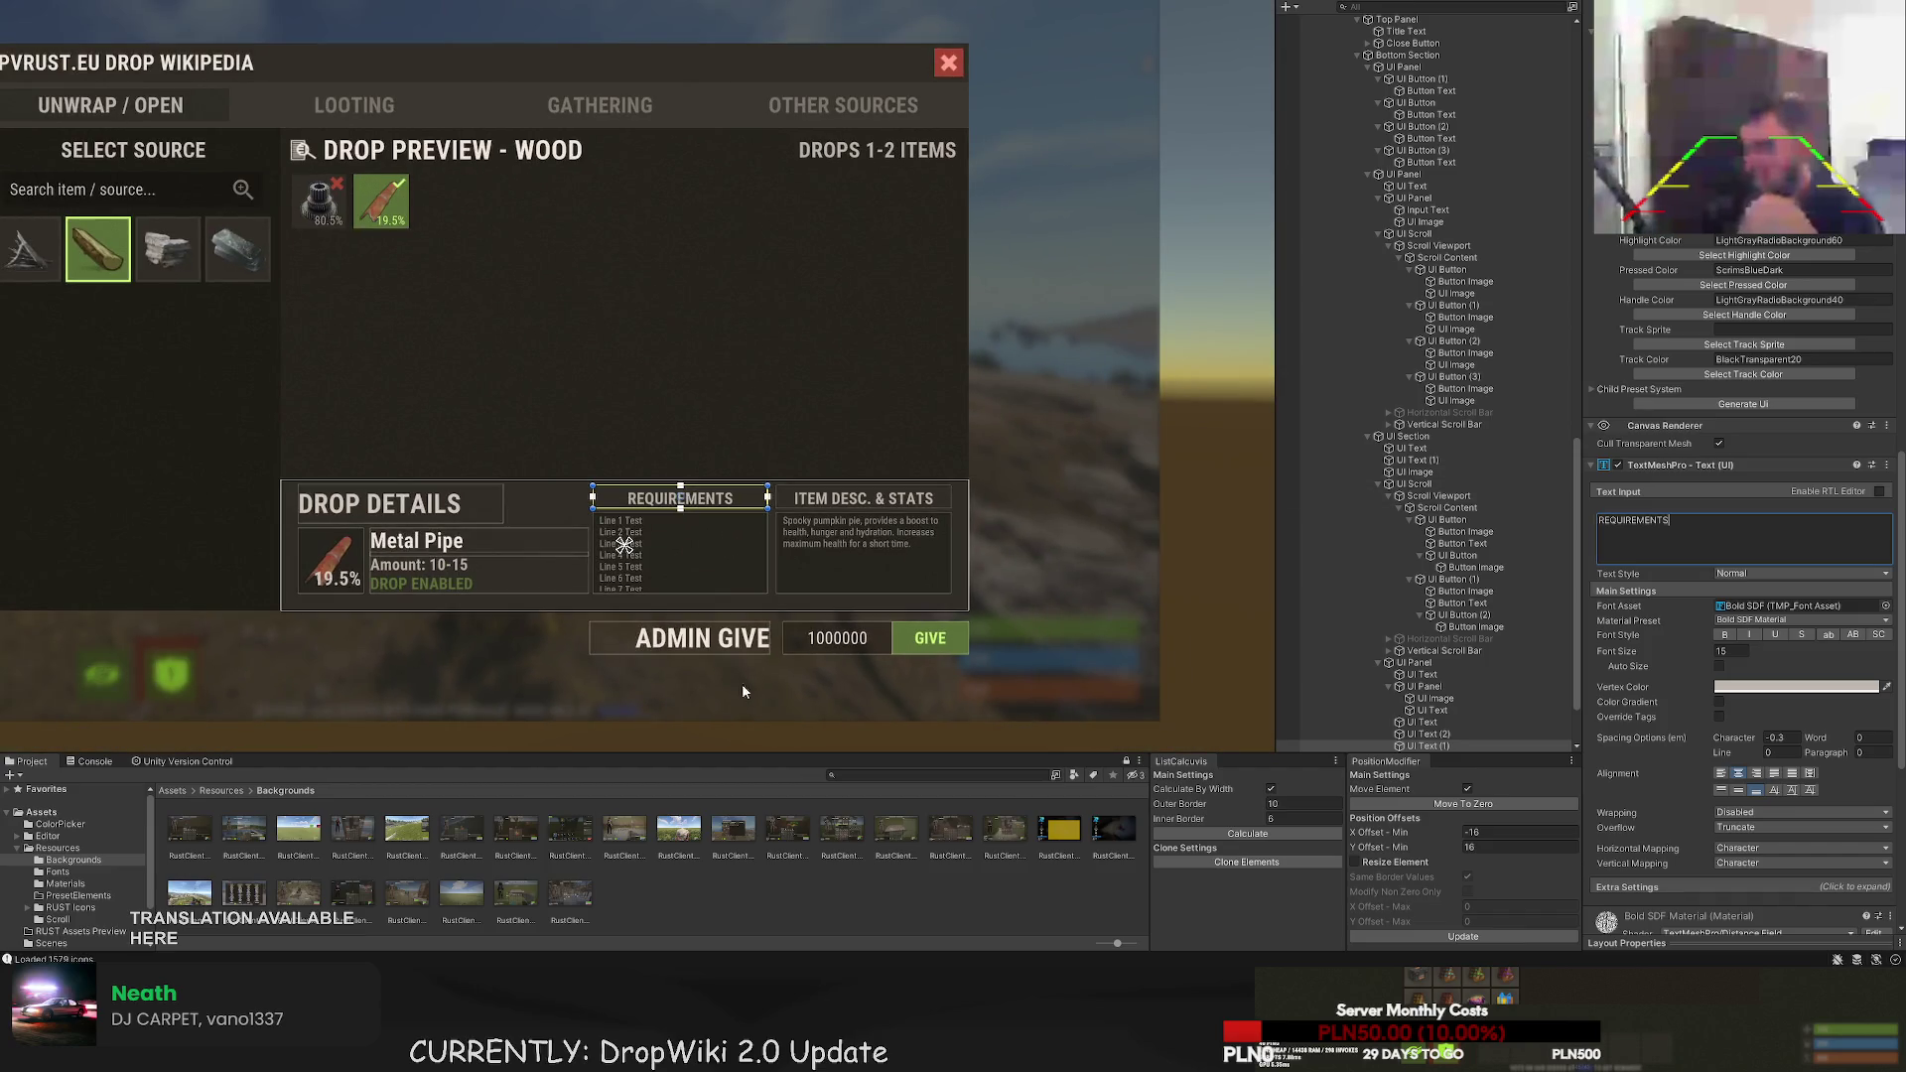
click(671, 700)
scroll(715, 675, down, 3)
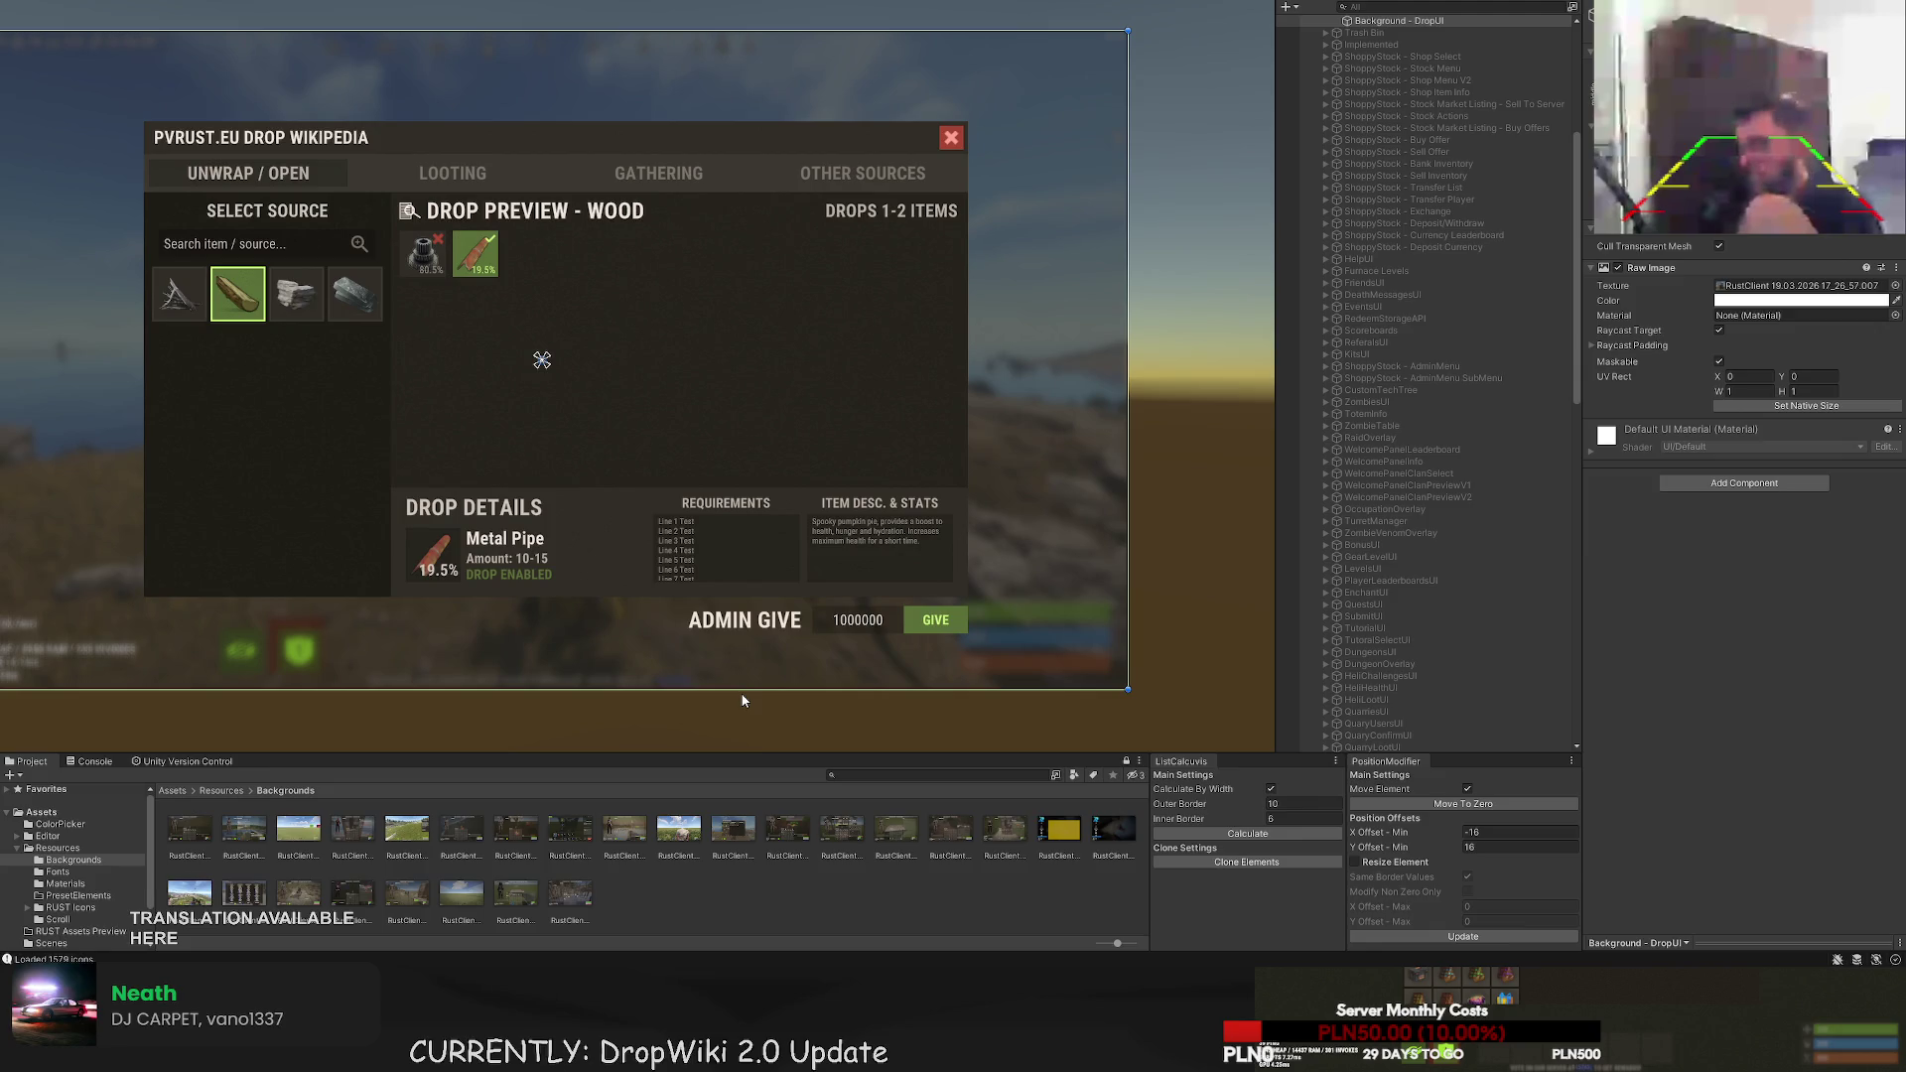
scroll(652, 642, down, 3)
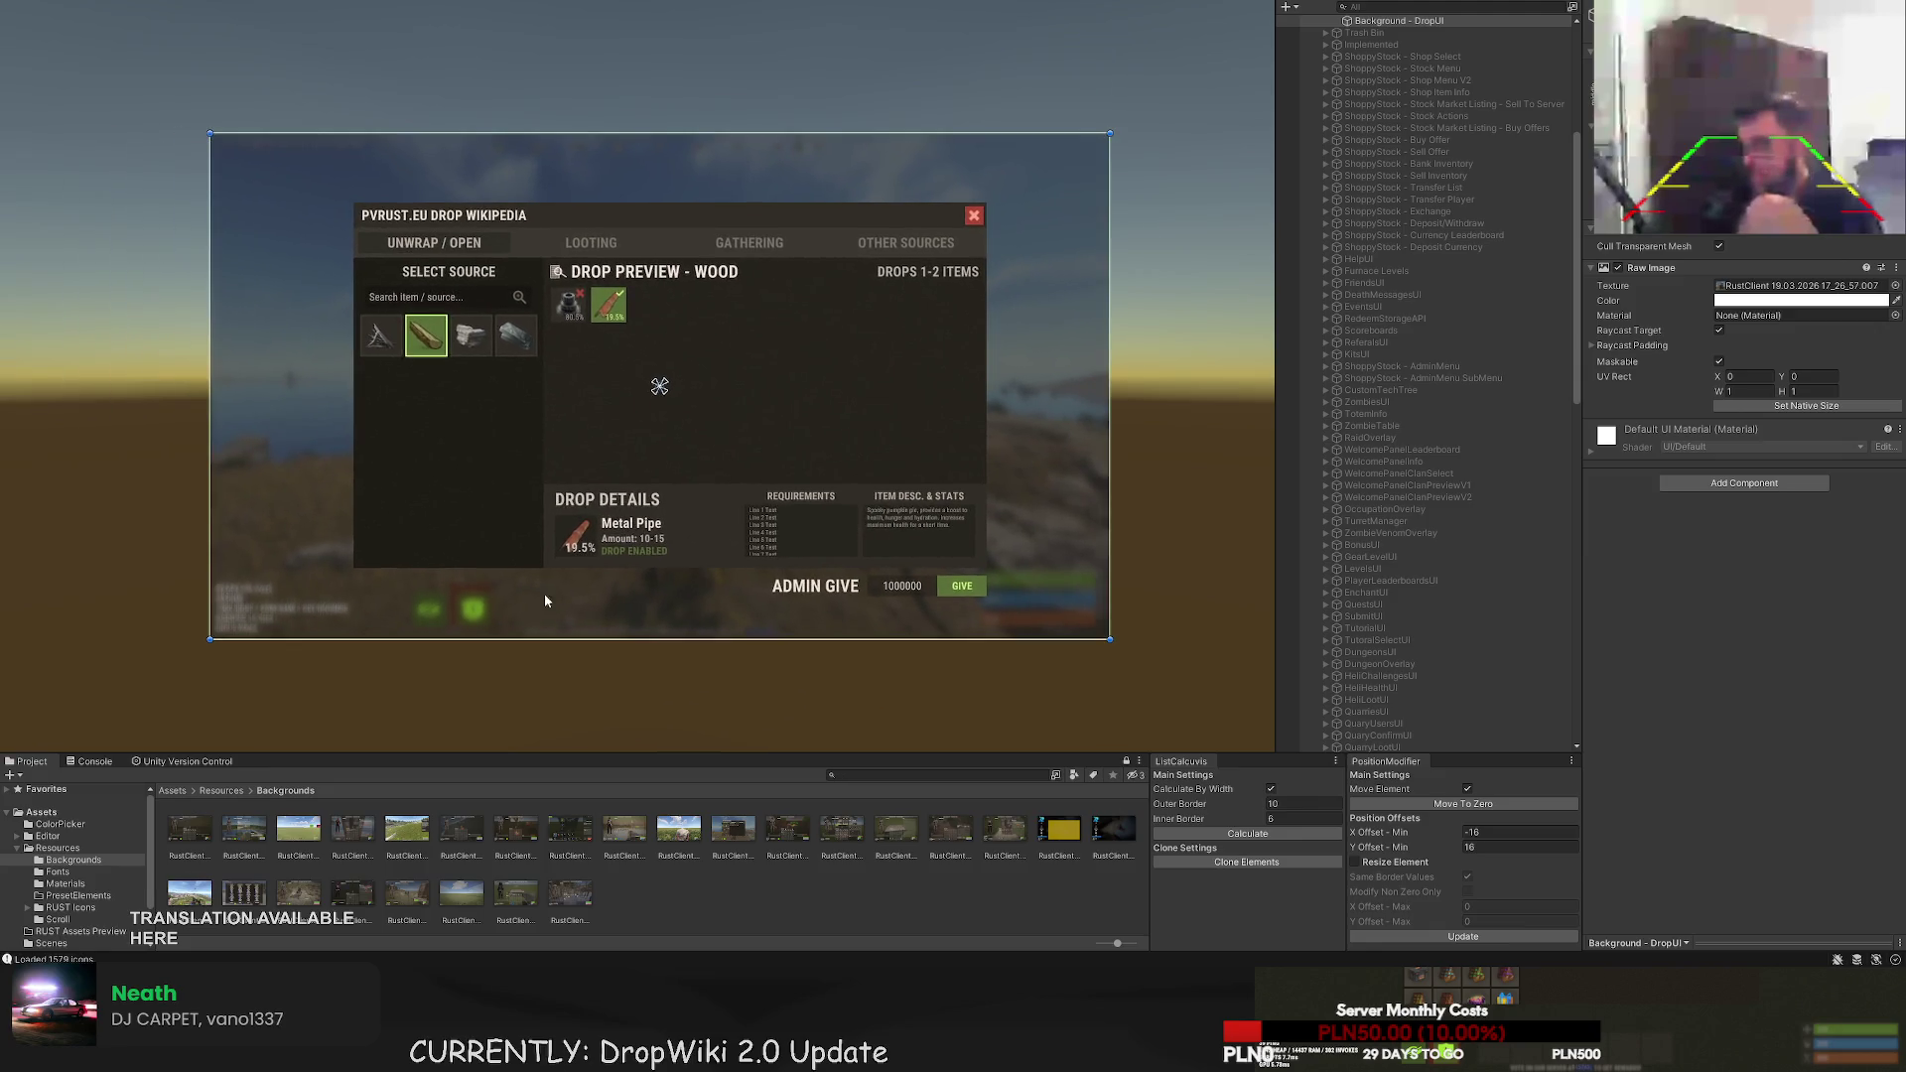
scroll(239, 571, up, 1)
drag(181, 517, 166, 528)
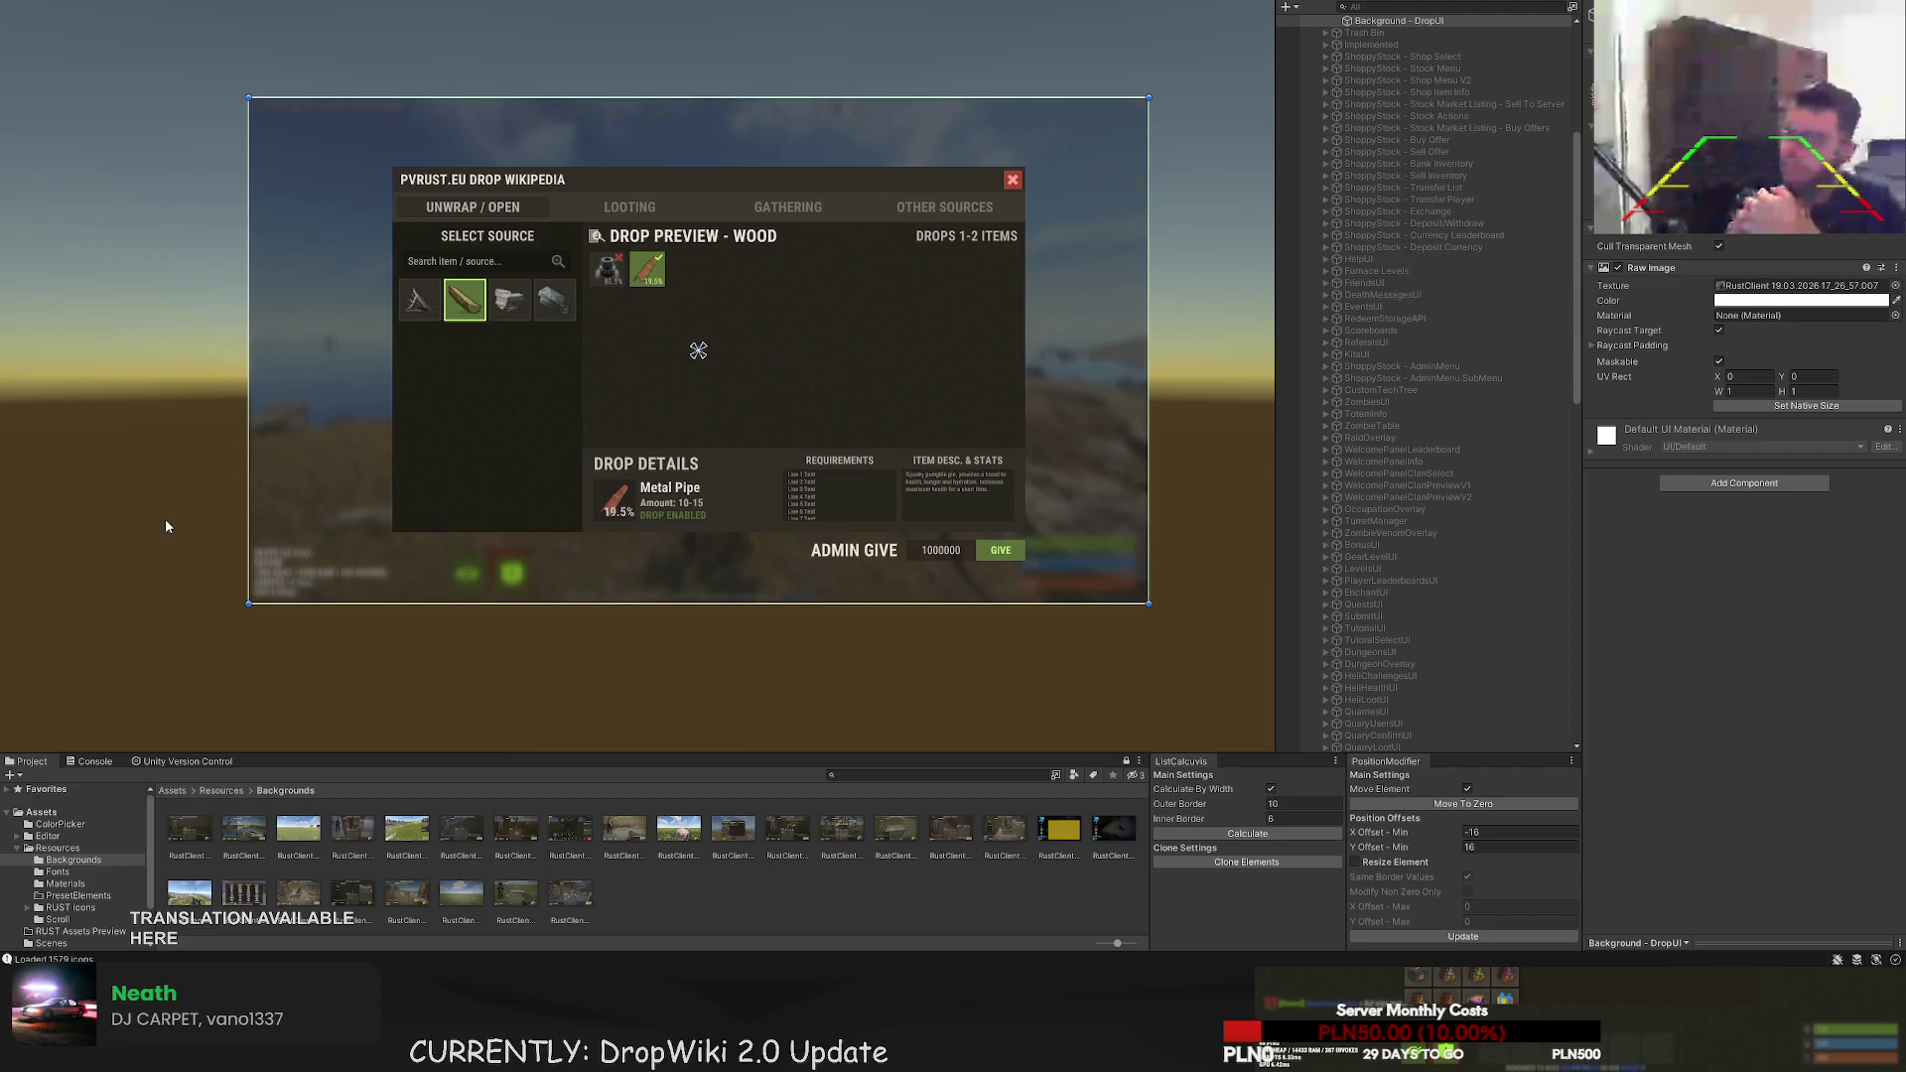
scroll(794, 417, up, 3)
scroll(1414, 616, down, 5)
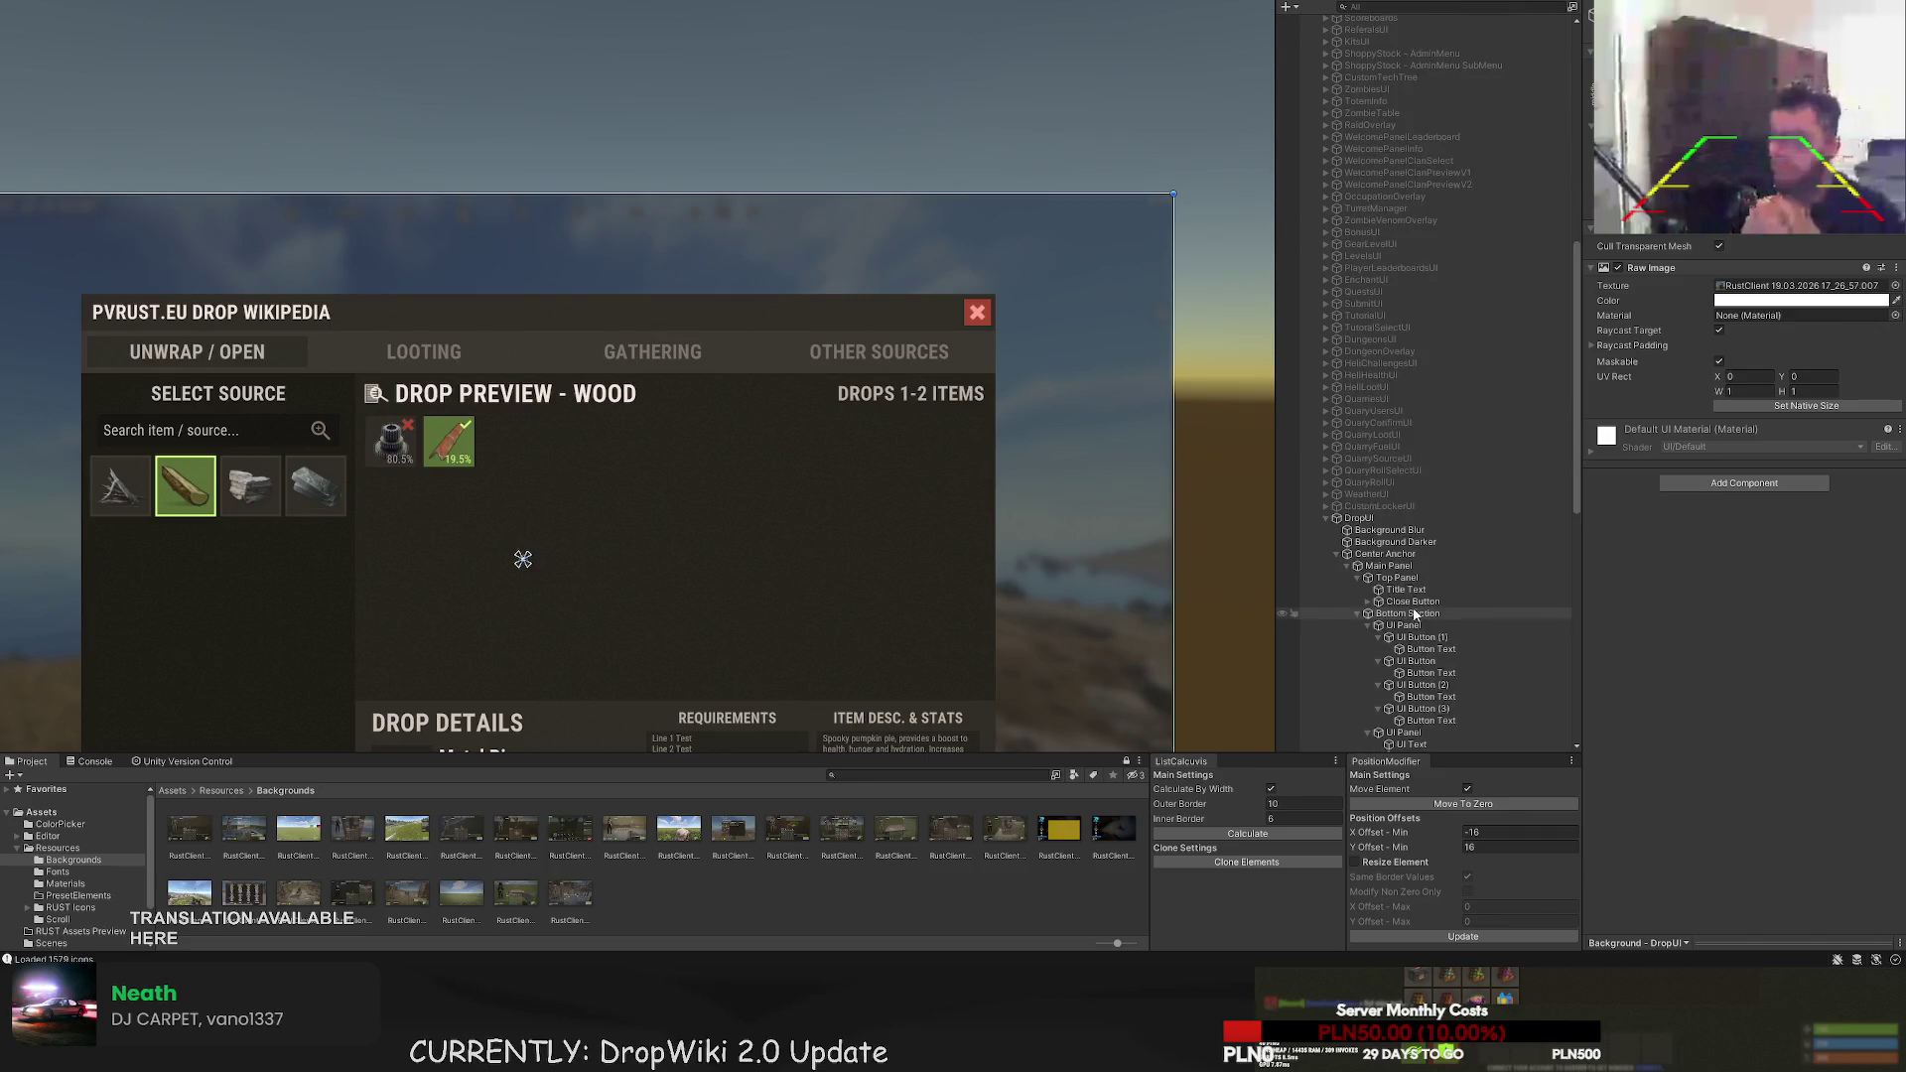
- Move the DROPS 1-2 ITEMS label to the left in the preview header
scroll(1414, 616, down, 5)
scroll(873, 370, up, 3)
click(874, 370)
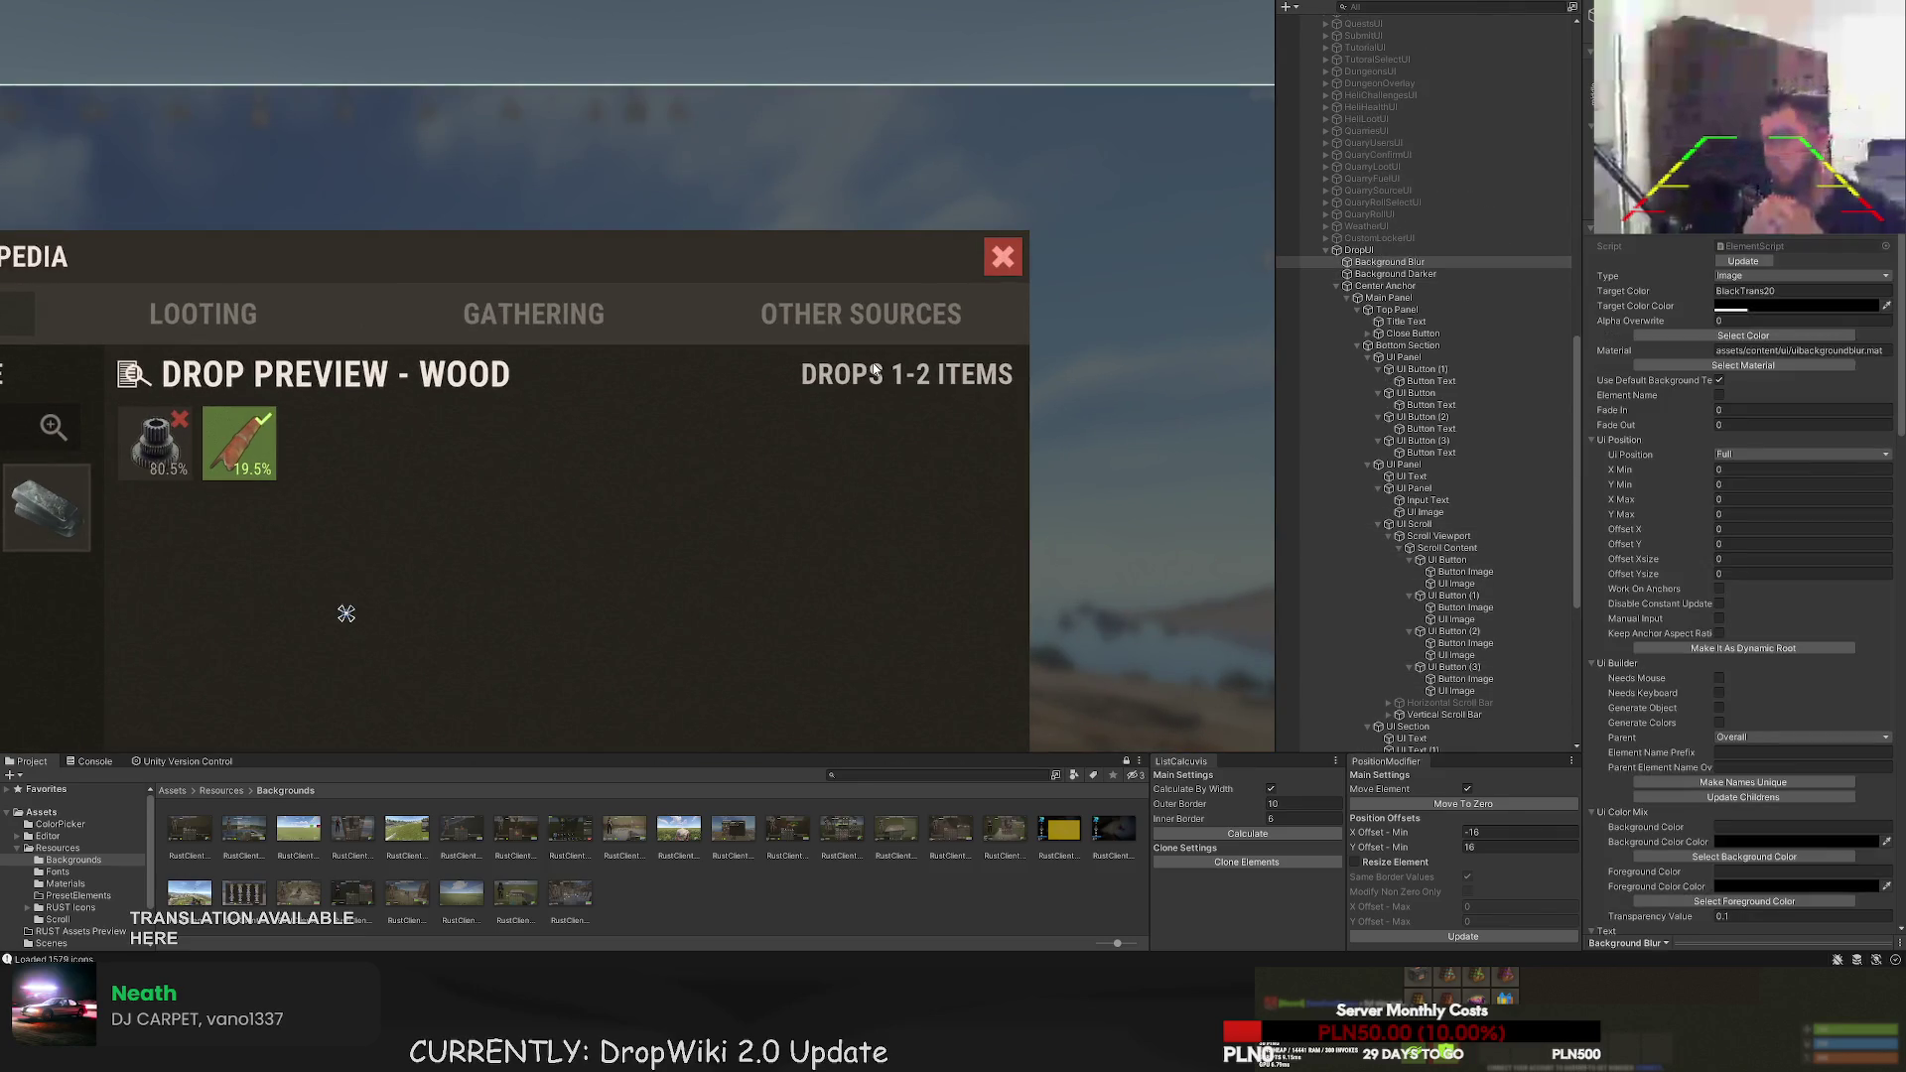
click(874, 370)
scroll(955, 462, up, 2)
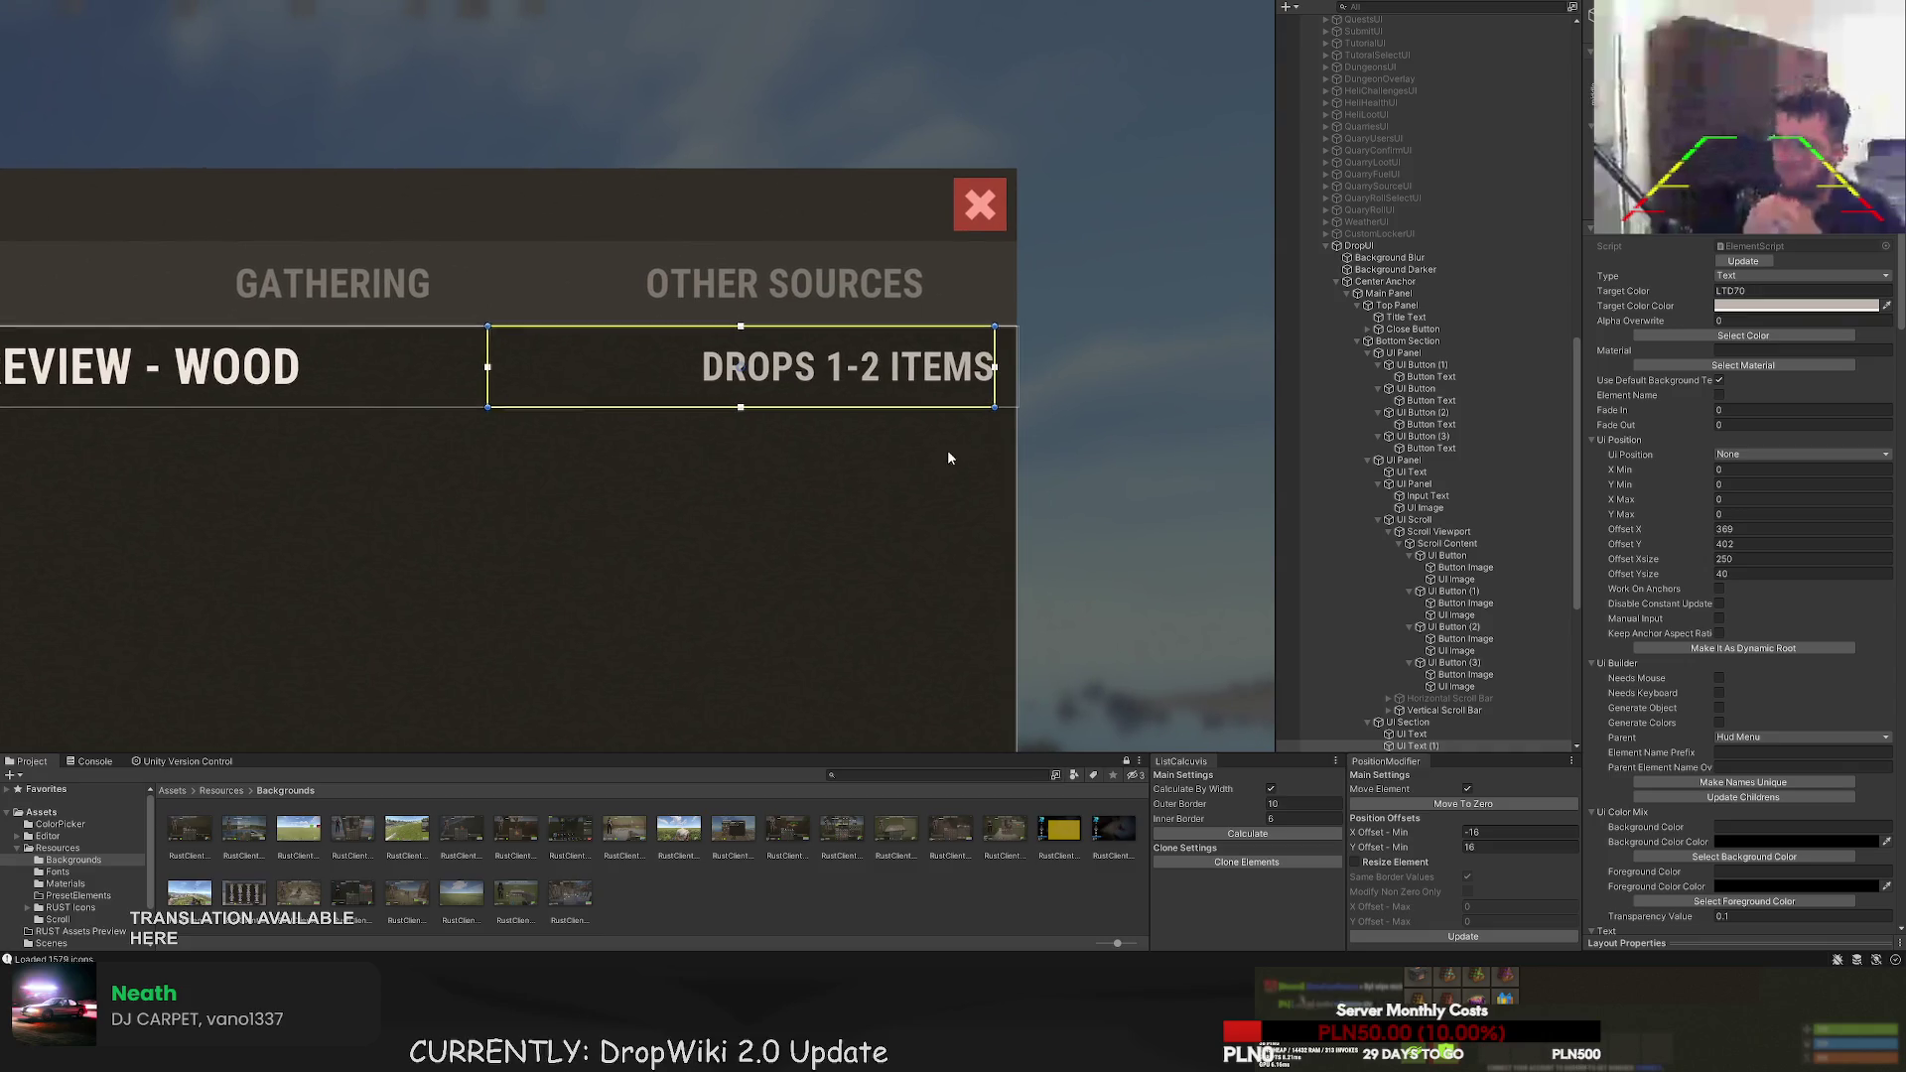
drag(780, 375, 661, 375)
- Drag the white UI Button into the preview header and reduce its height
click(1421, 722)
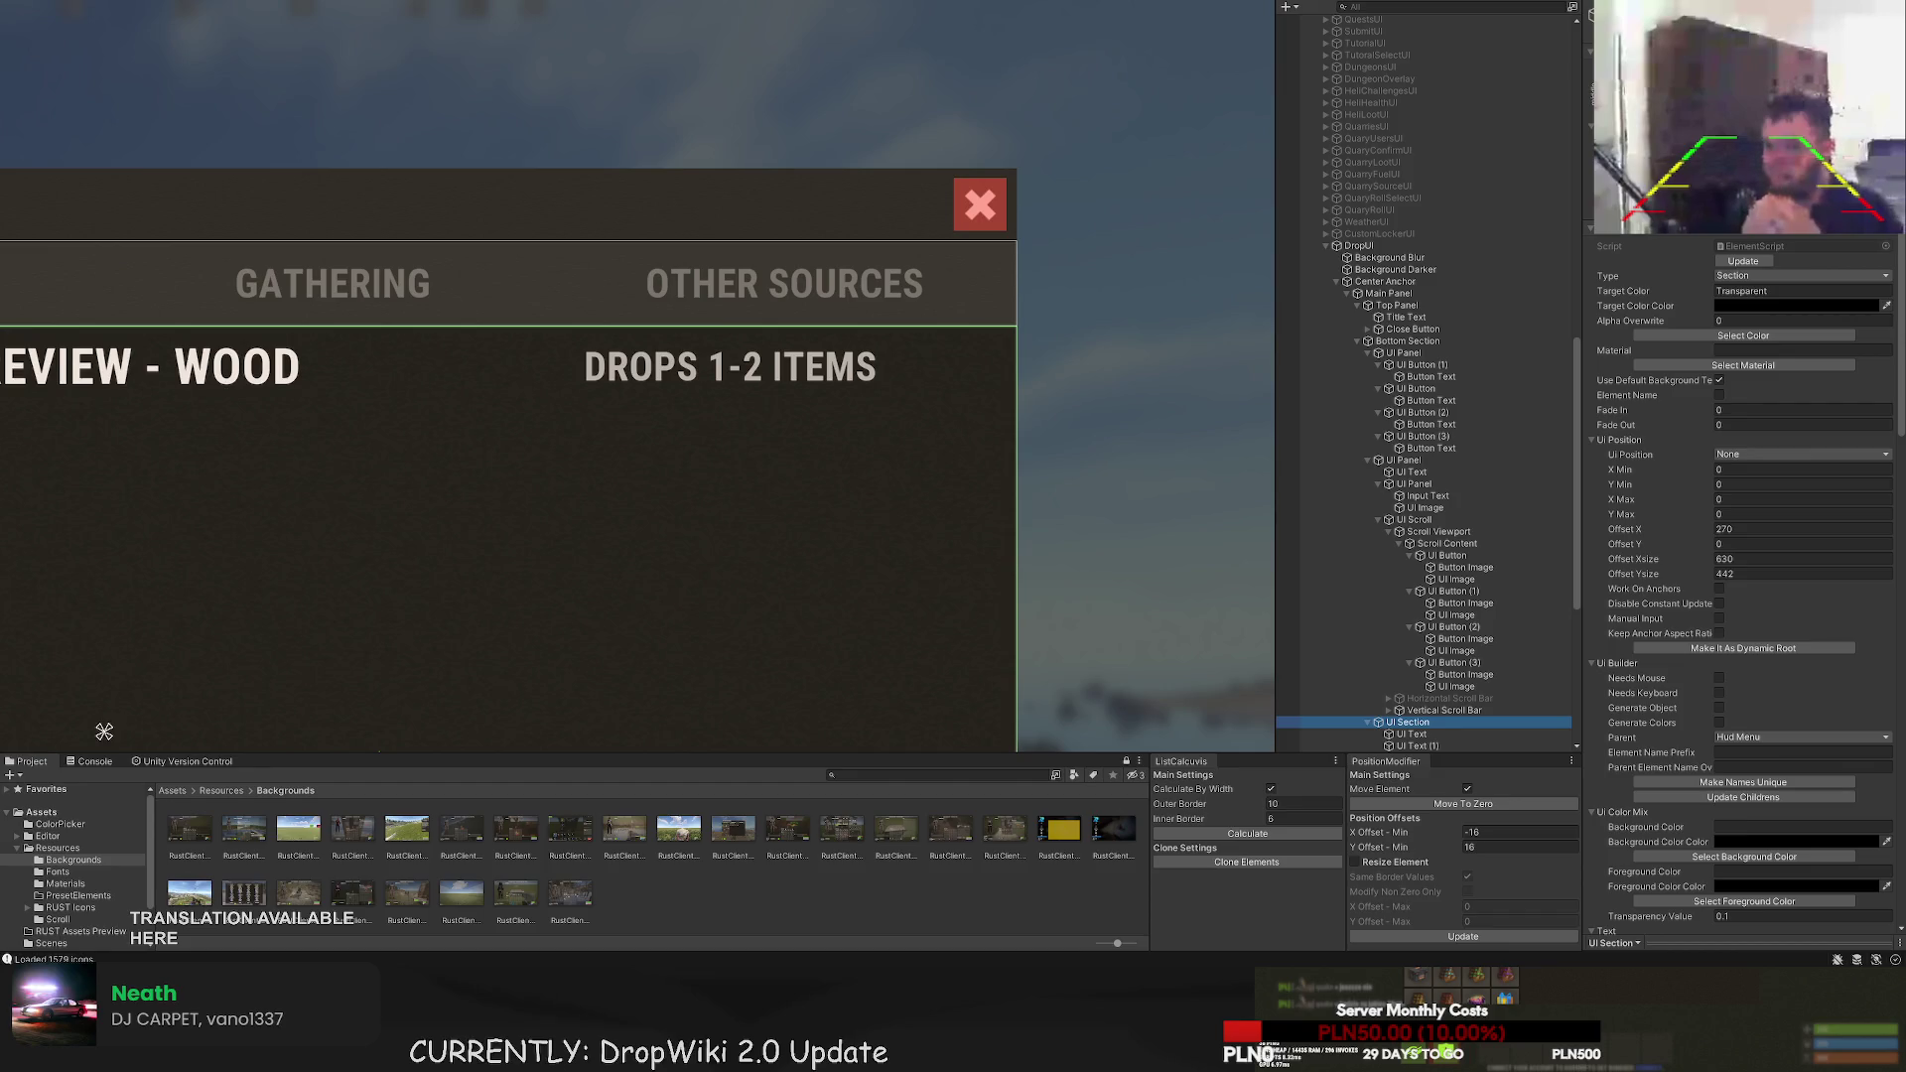
scroll(647, 407, down, 3)
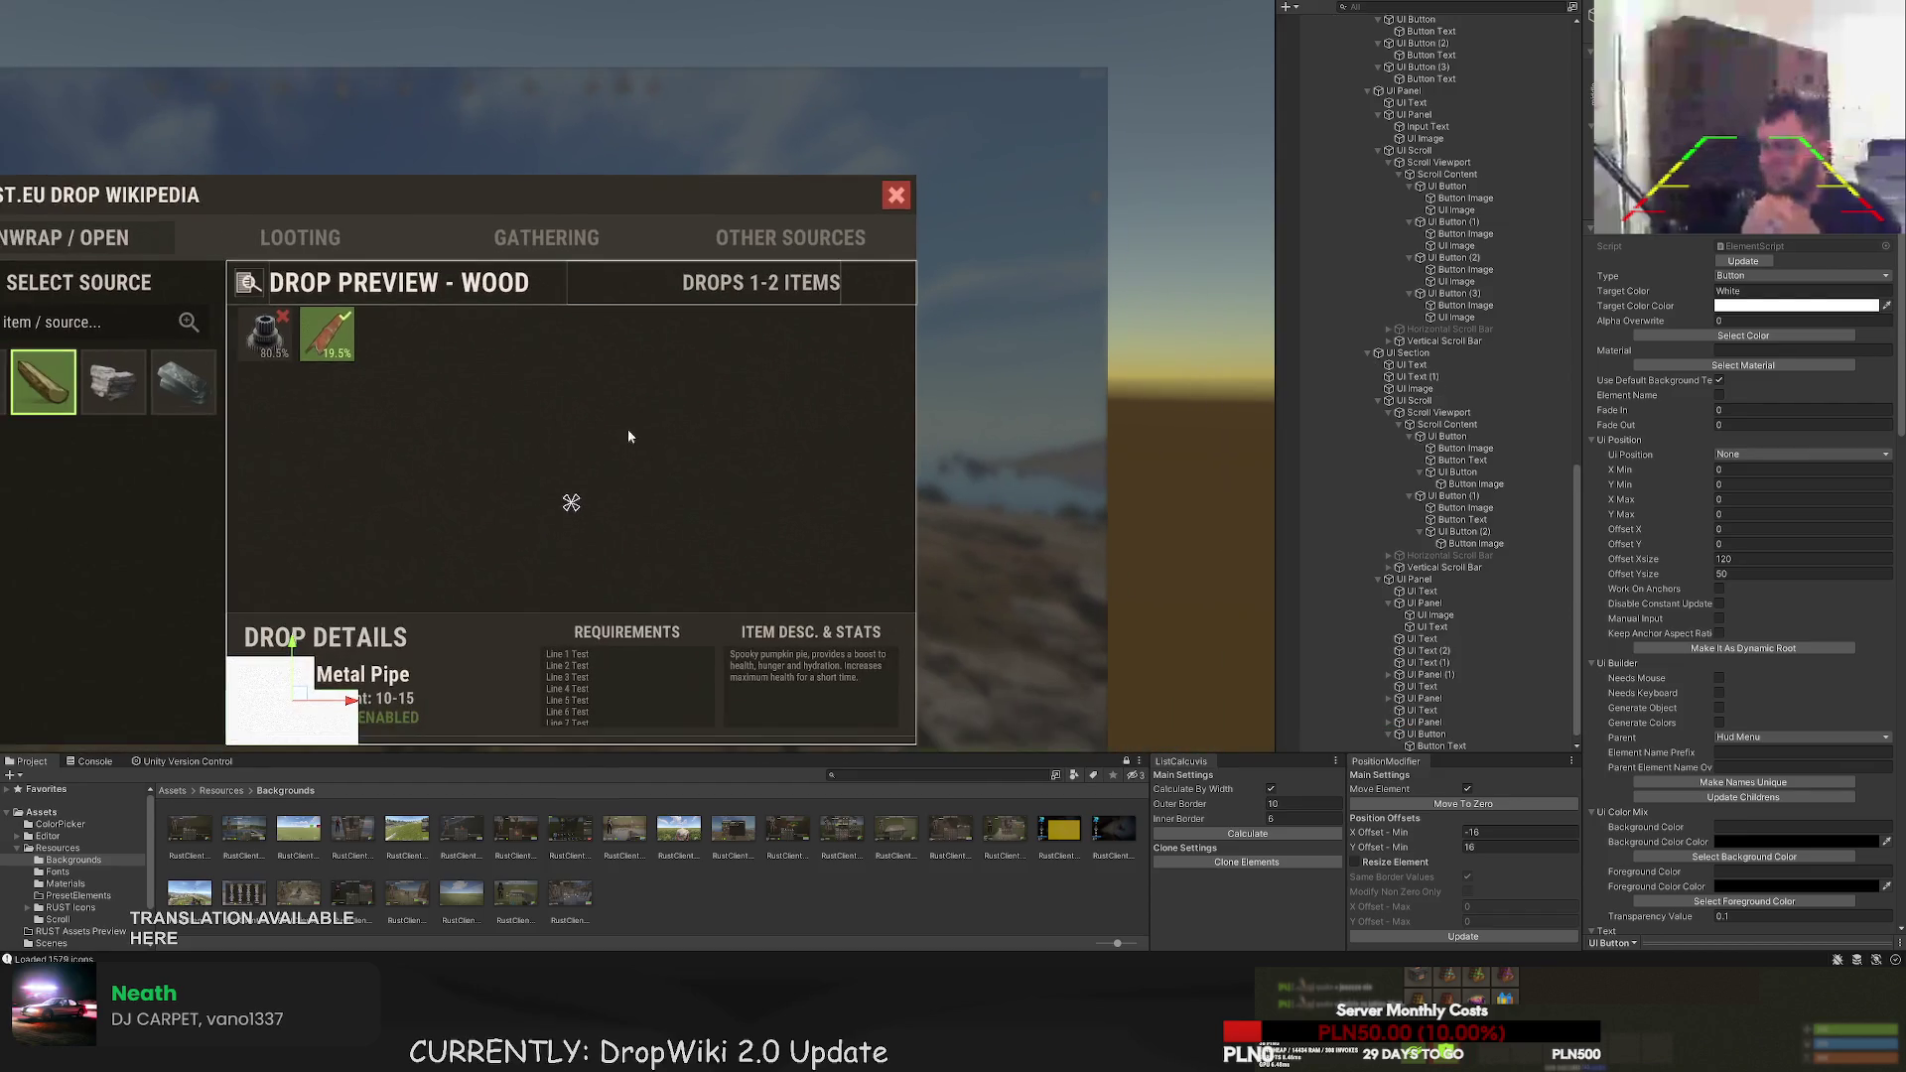
mouse_move(311, 658)
mouse_down()
mouse_move(308, 204)
mouse_move(768, 203)
mouse_move(893, 253)
mouse_up()
scroll(894, 253, up, 5)
mouse_move(724, 287)
mouse_down()
mouse_move(759, 283)
mouse_move(731, 281)
mouse_up()
key(t)
drag(867, 235, 869, 299)
scroll(860, 255, up, 4)
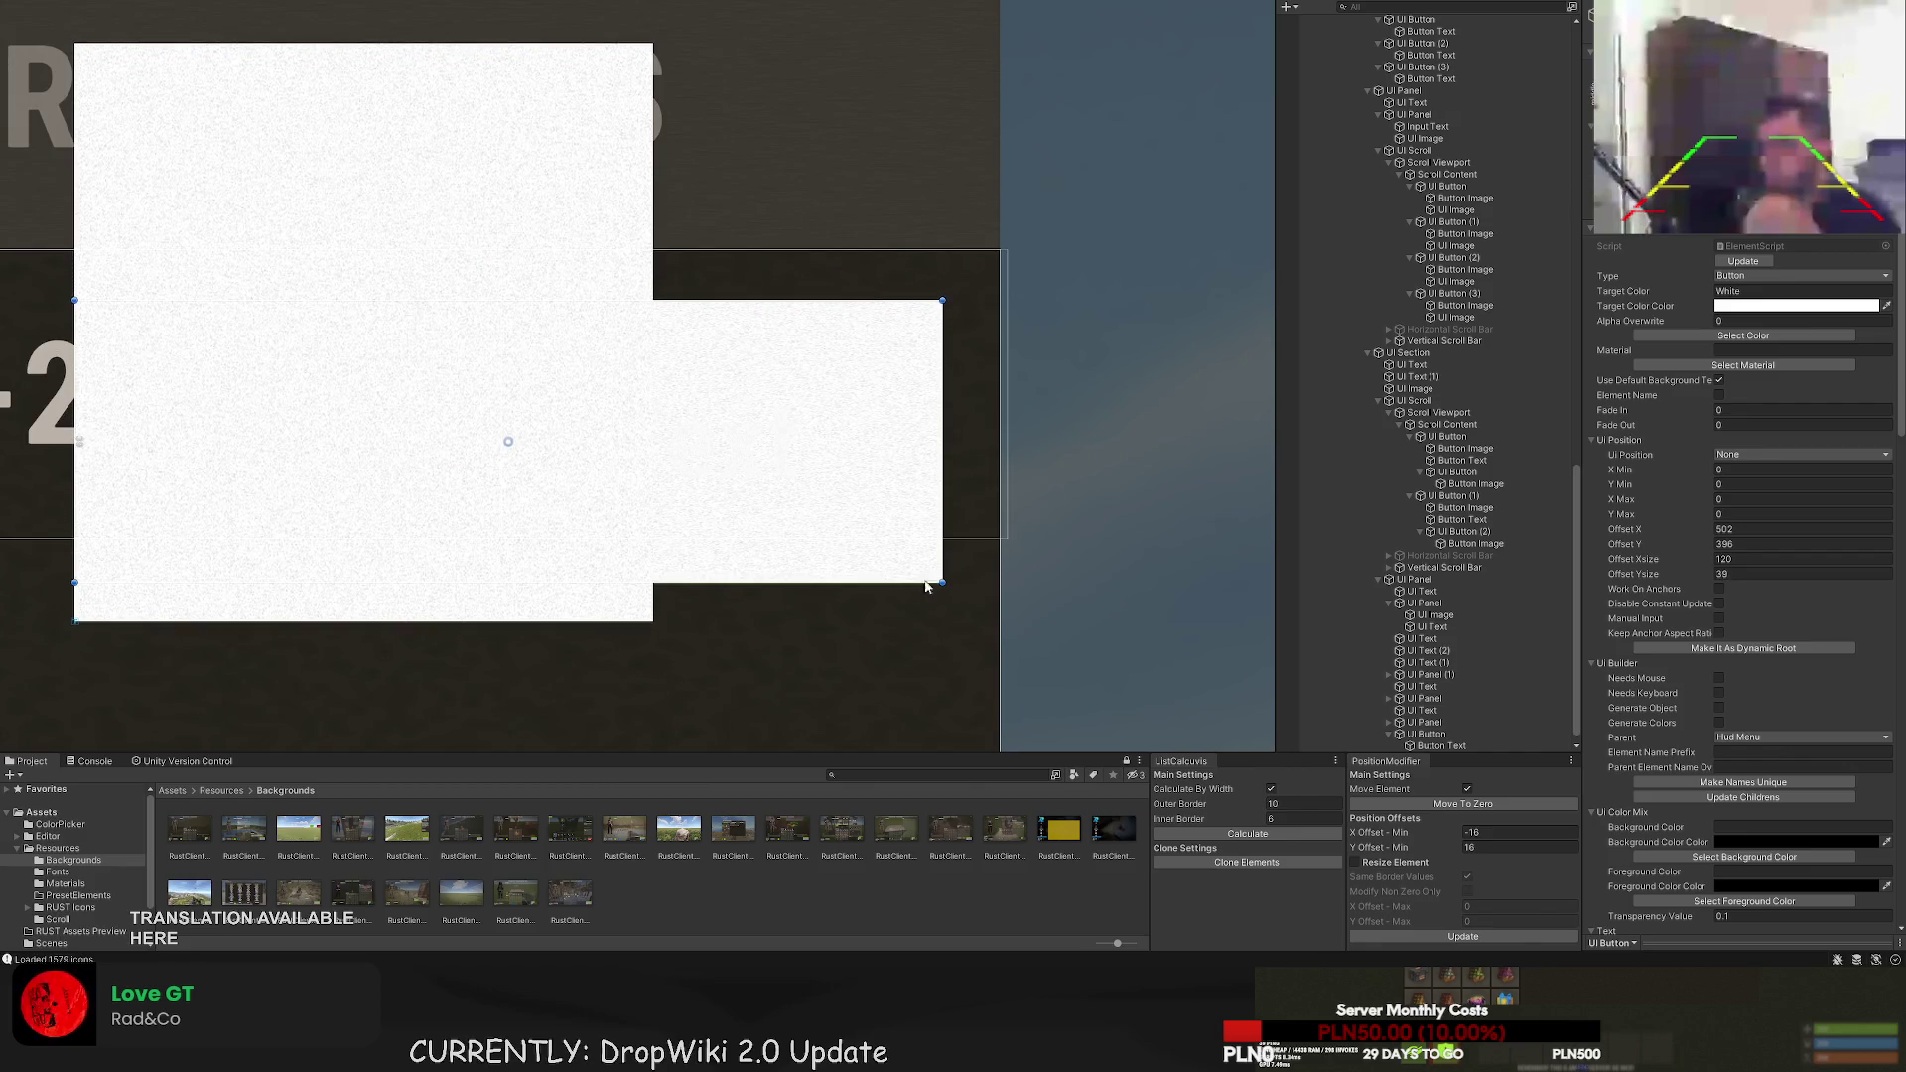
- Resize the button to a 25×25 square and set its colour to RedBg
drag(899, 583, 901, 481)
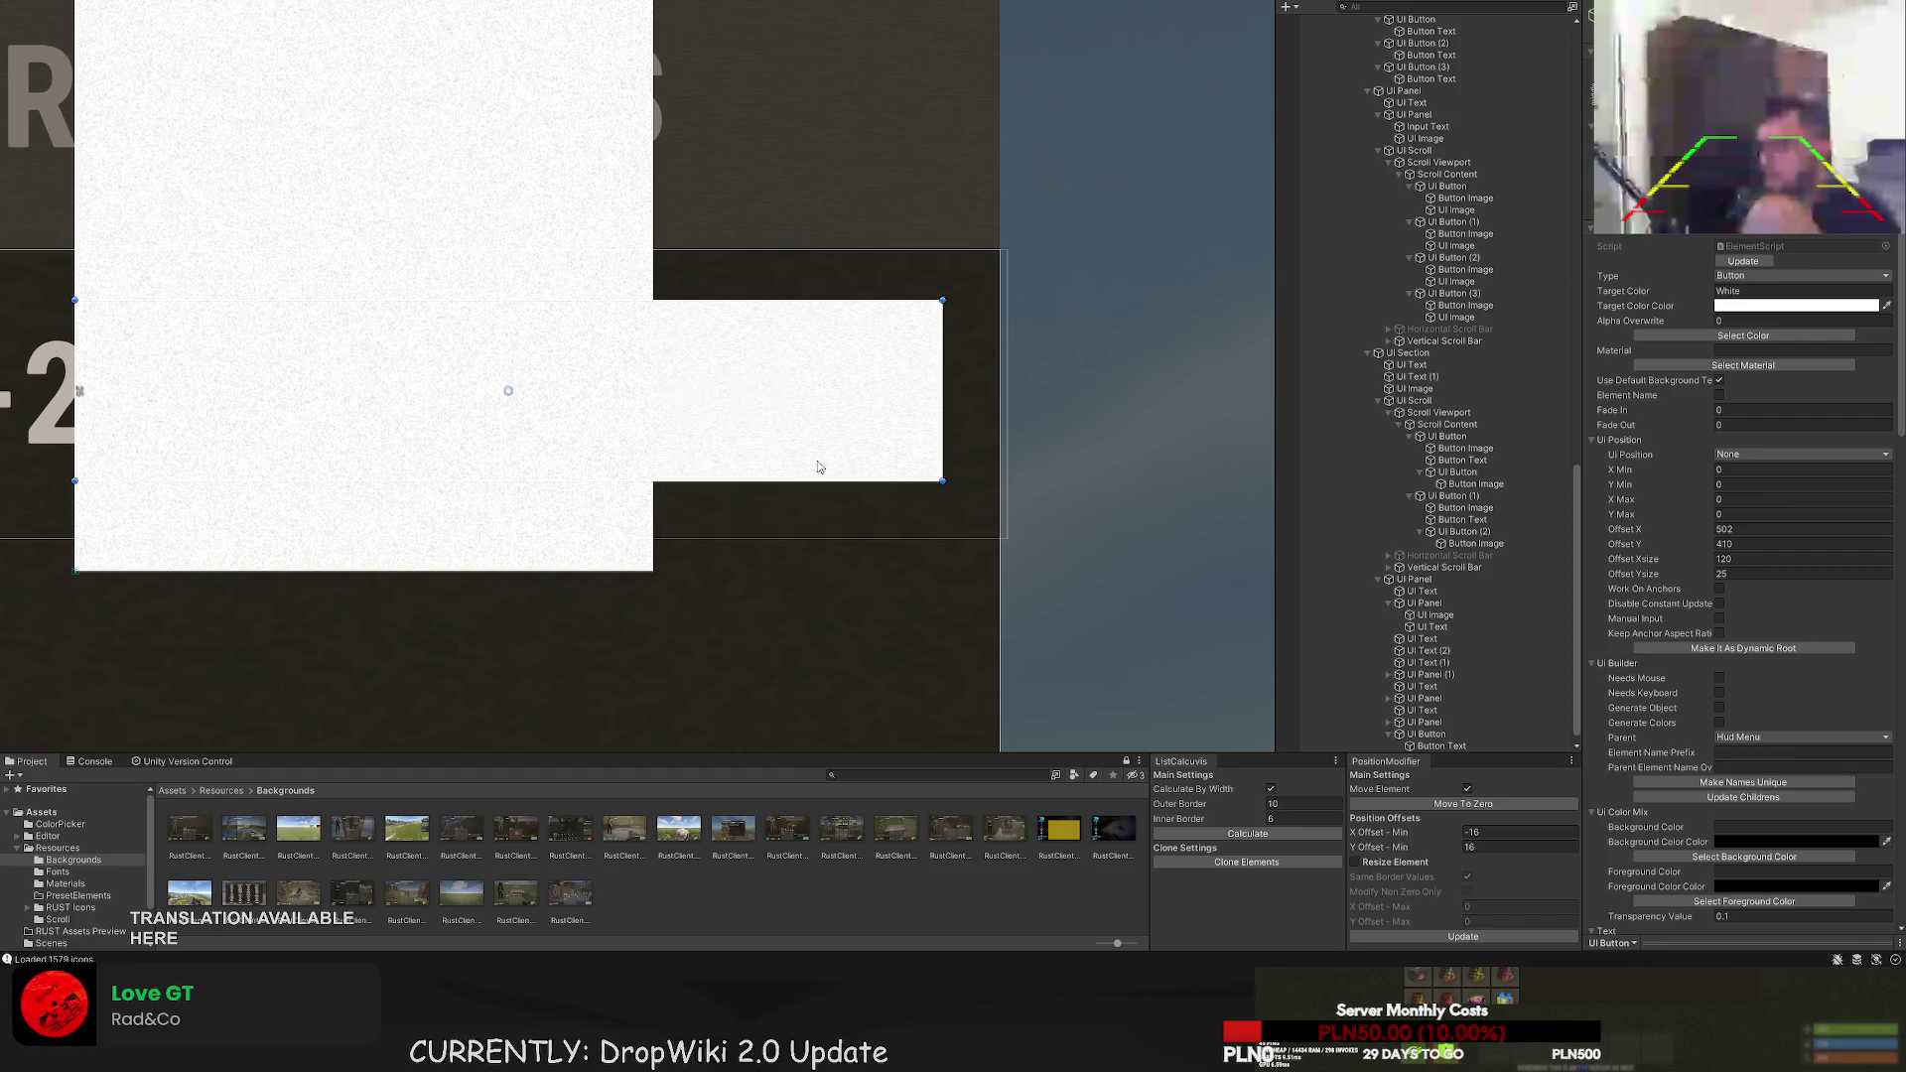
drag(76, 346, 757, 367)
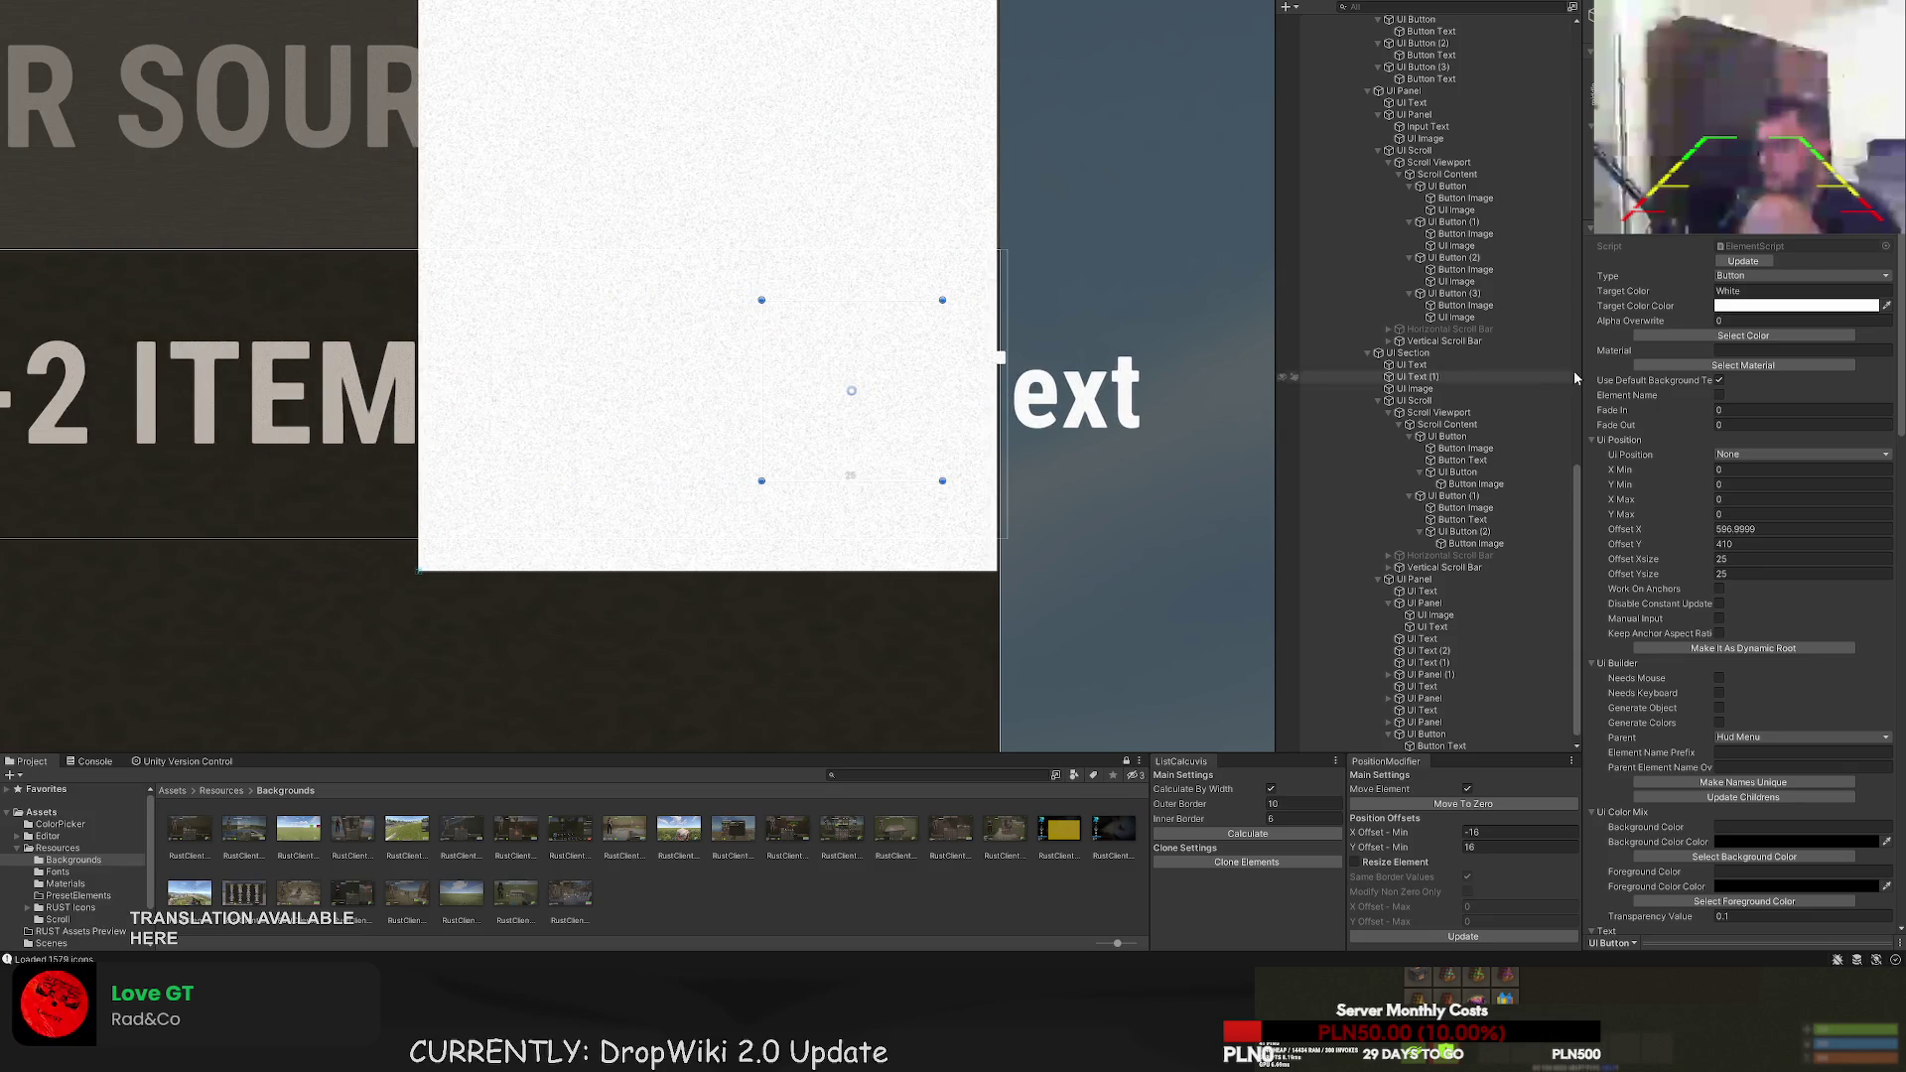
click(1707, 335)
click(456, 251)
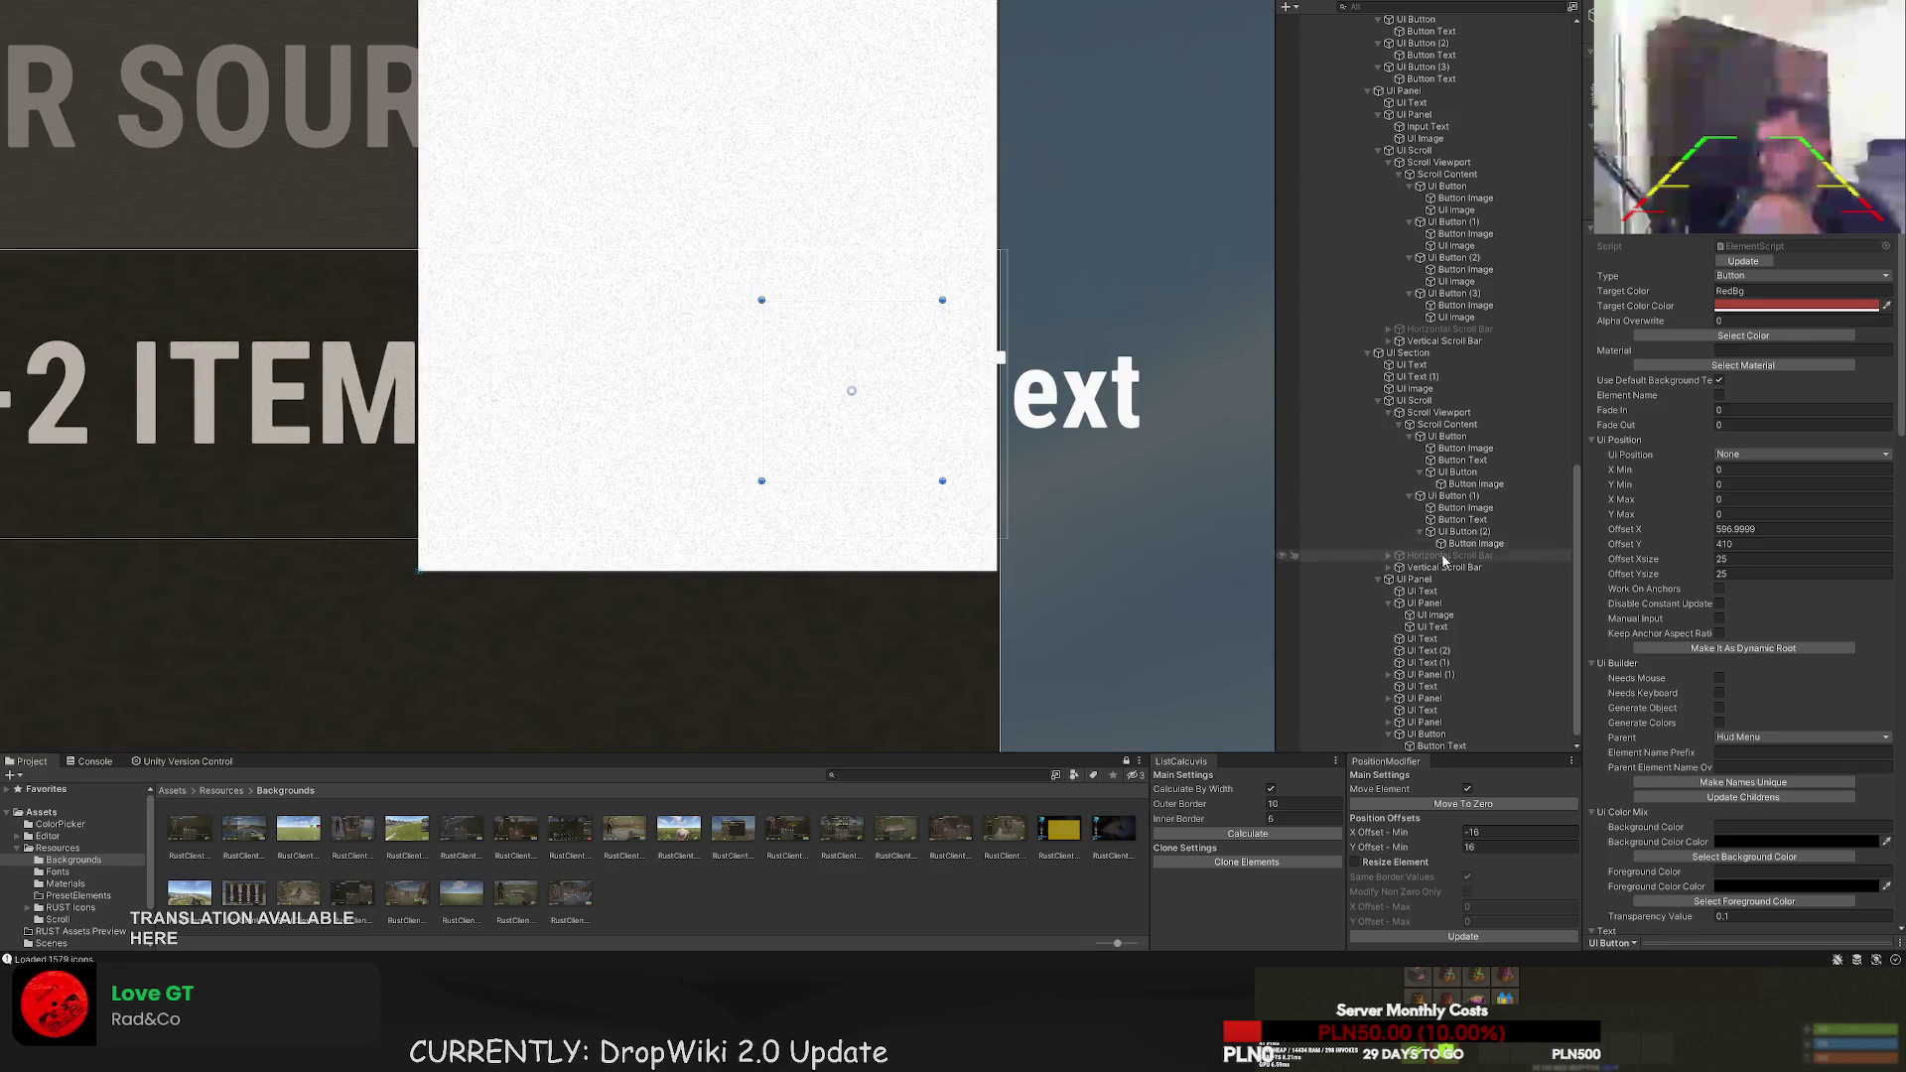
- Reposition the UI Button in the Hierarchy just below UI Text (1)
click(1390, 746)
click(1388, 746)
click(1421, 734)
mouse_move(1408, 725)
mouse_down()
mouse_move(1421, 616)
mouse_move(1399, 647)
mouse_up()
click(1414, 617)
key(f)
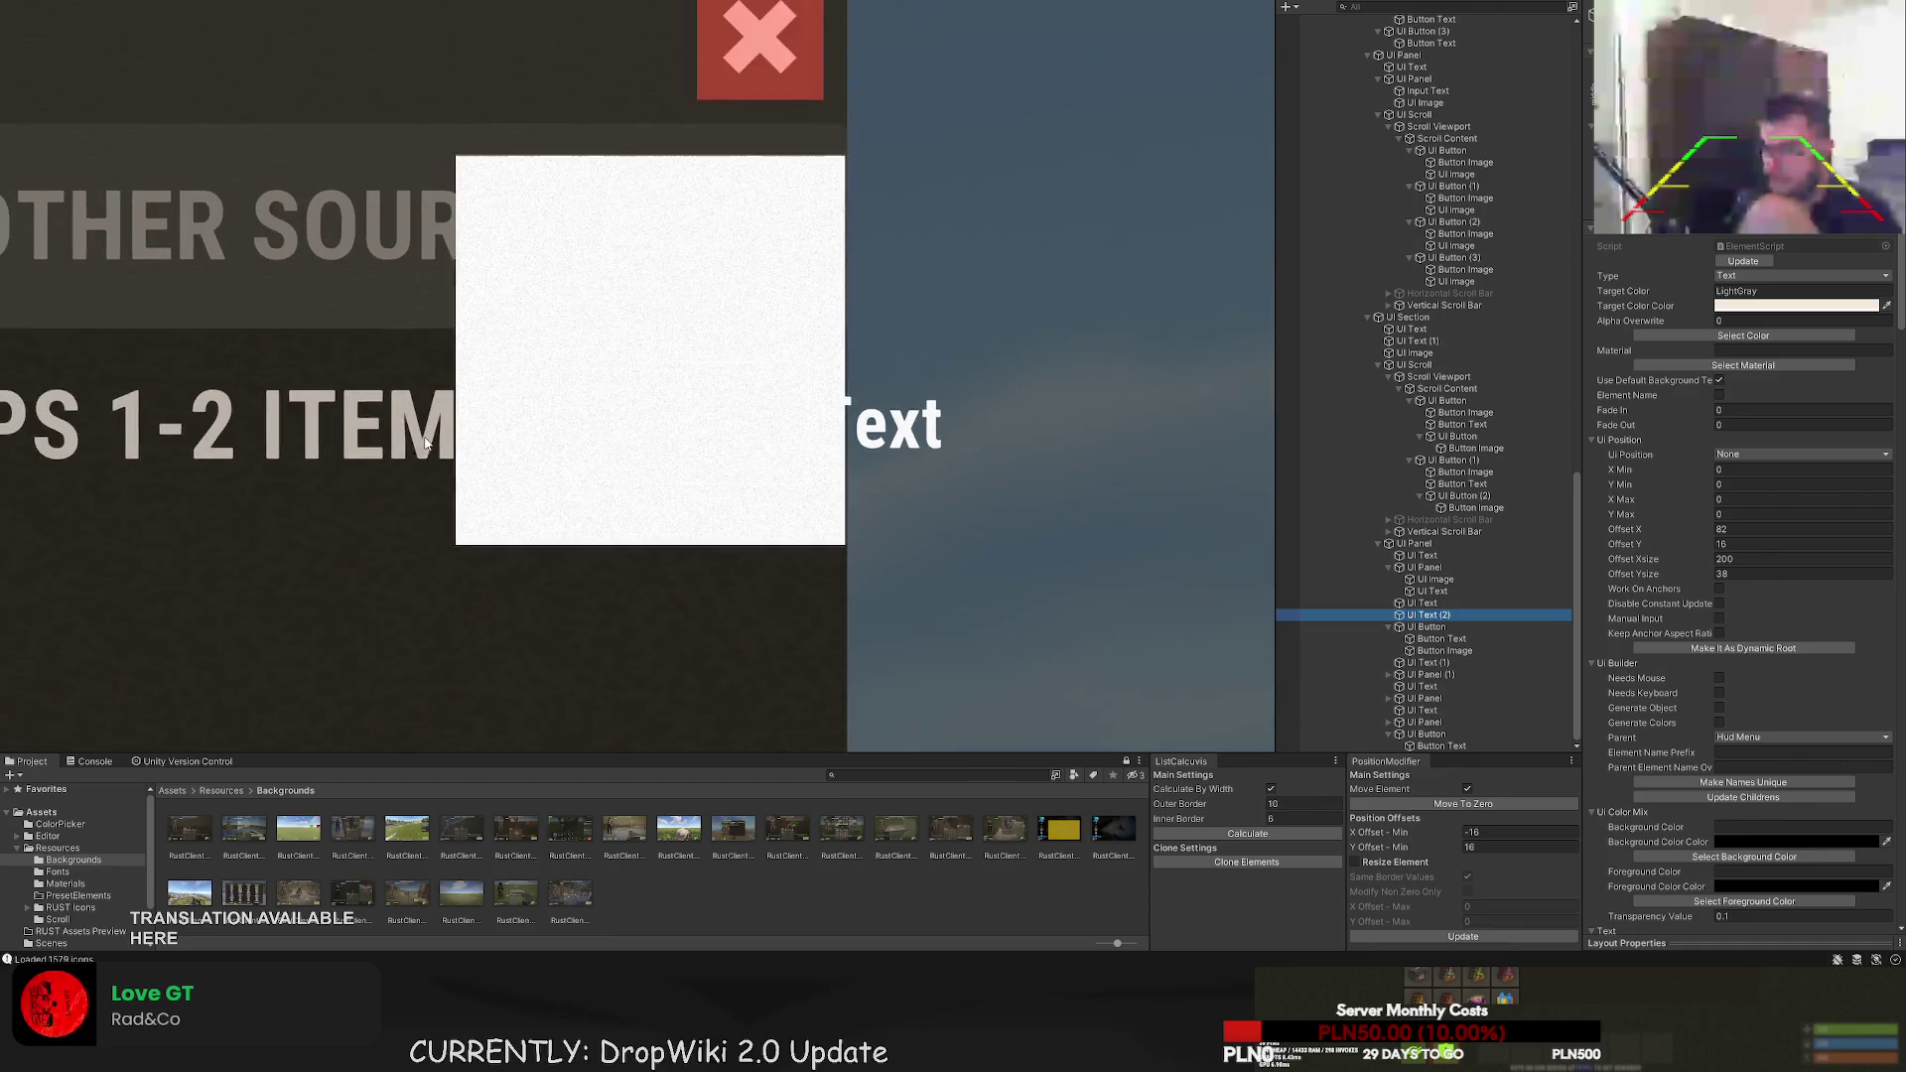
scroll(413, 500, up, 5)
scroll(976, 348, down, 2)
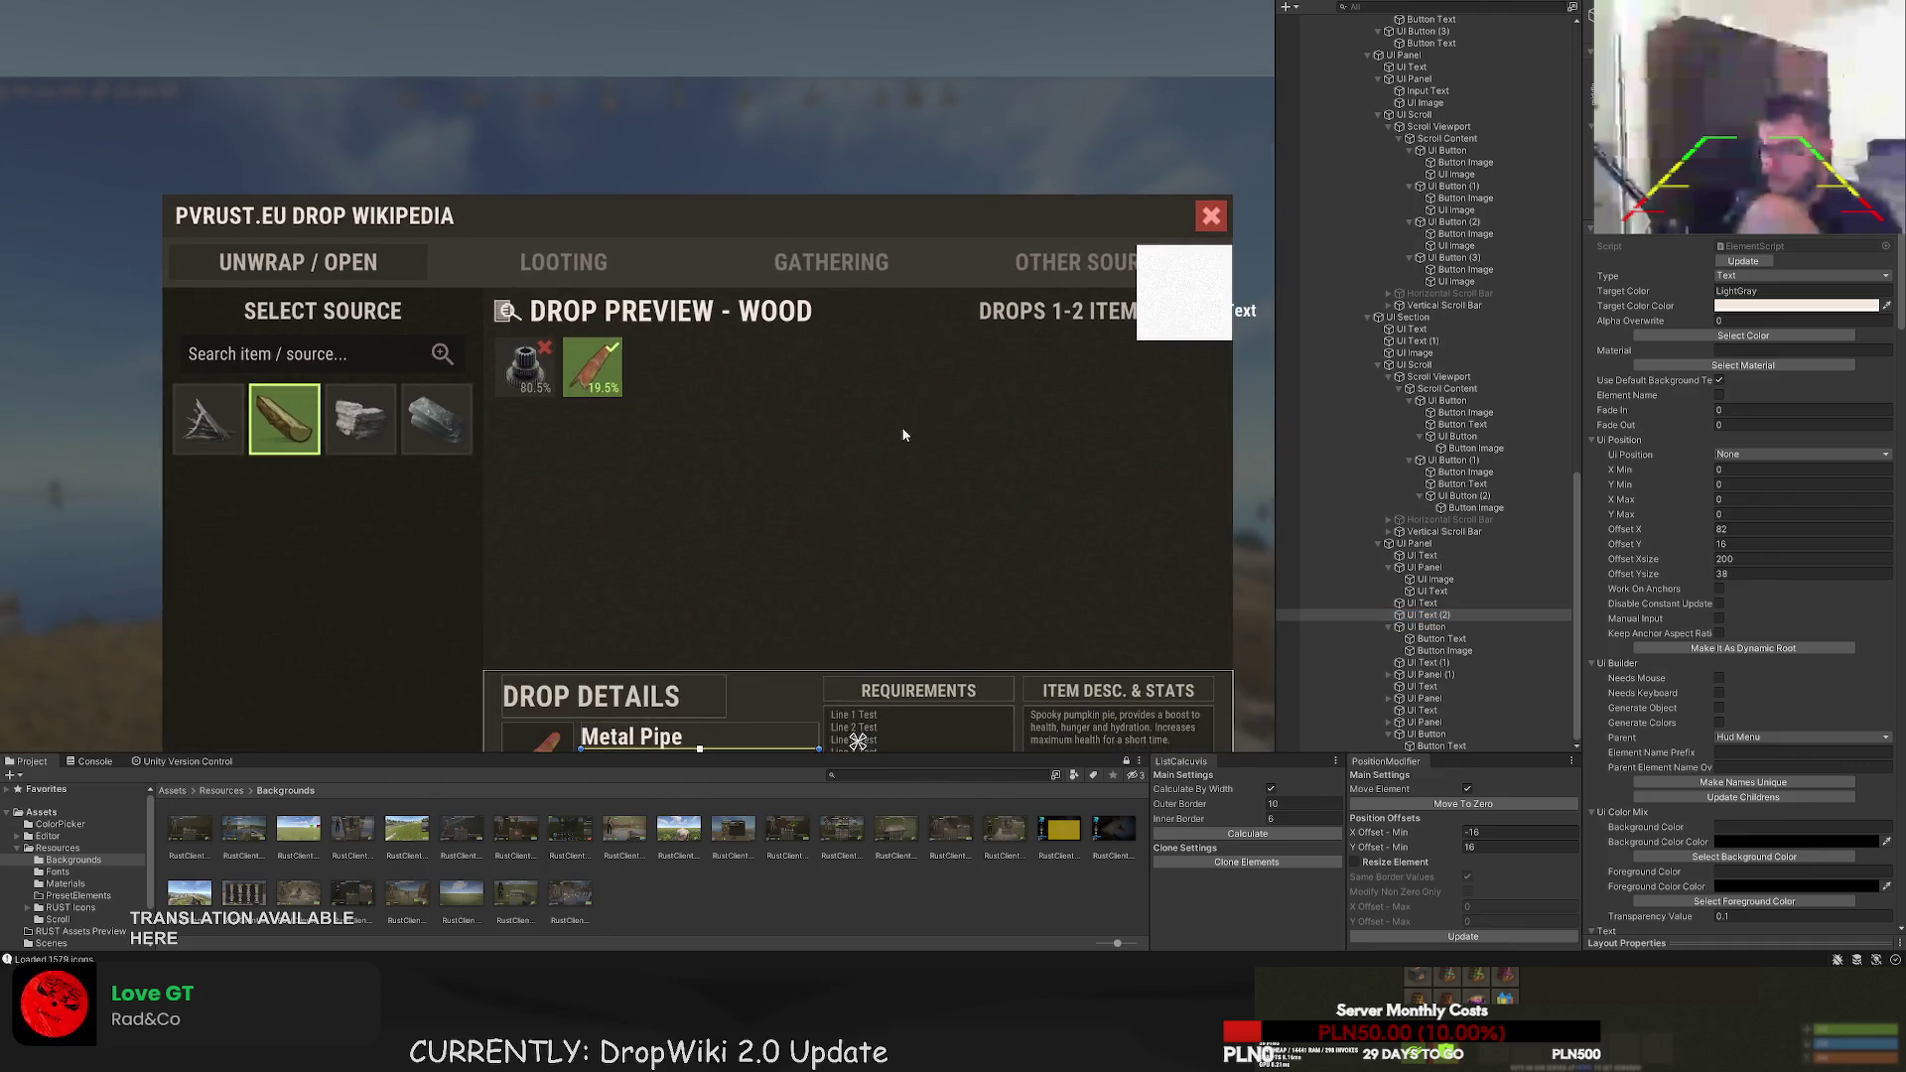
click(1436, 627)
mouse_move(1436, 631)
mouse_down()
mouse_move(1421, 405)
mouse_move(1398, 352)
mouse_up()
click(1407, 343)
- Delete the button's Button Text child
click(1408, 353)
key(f)
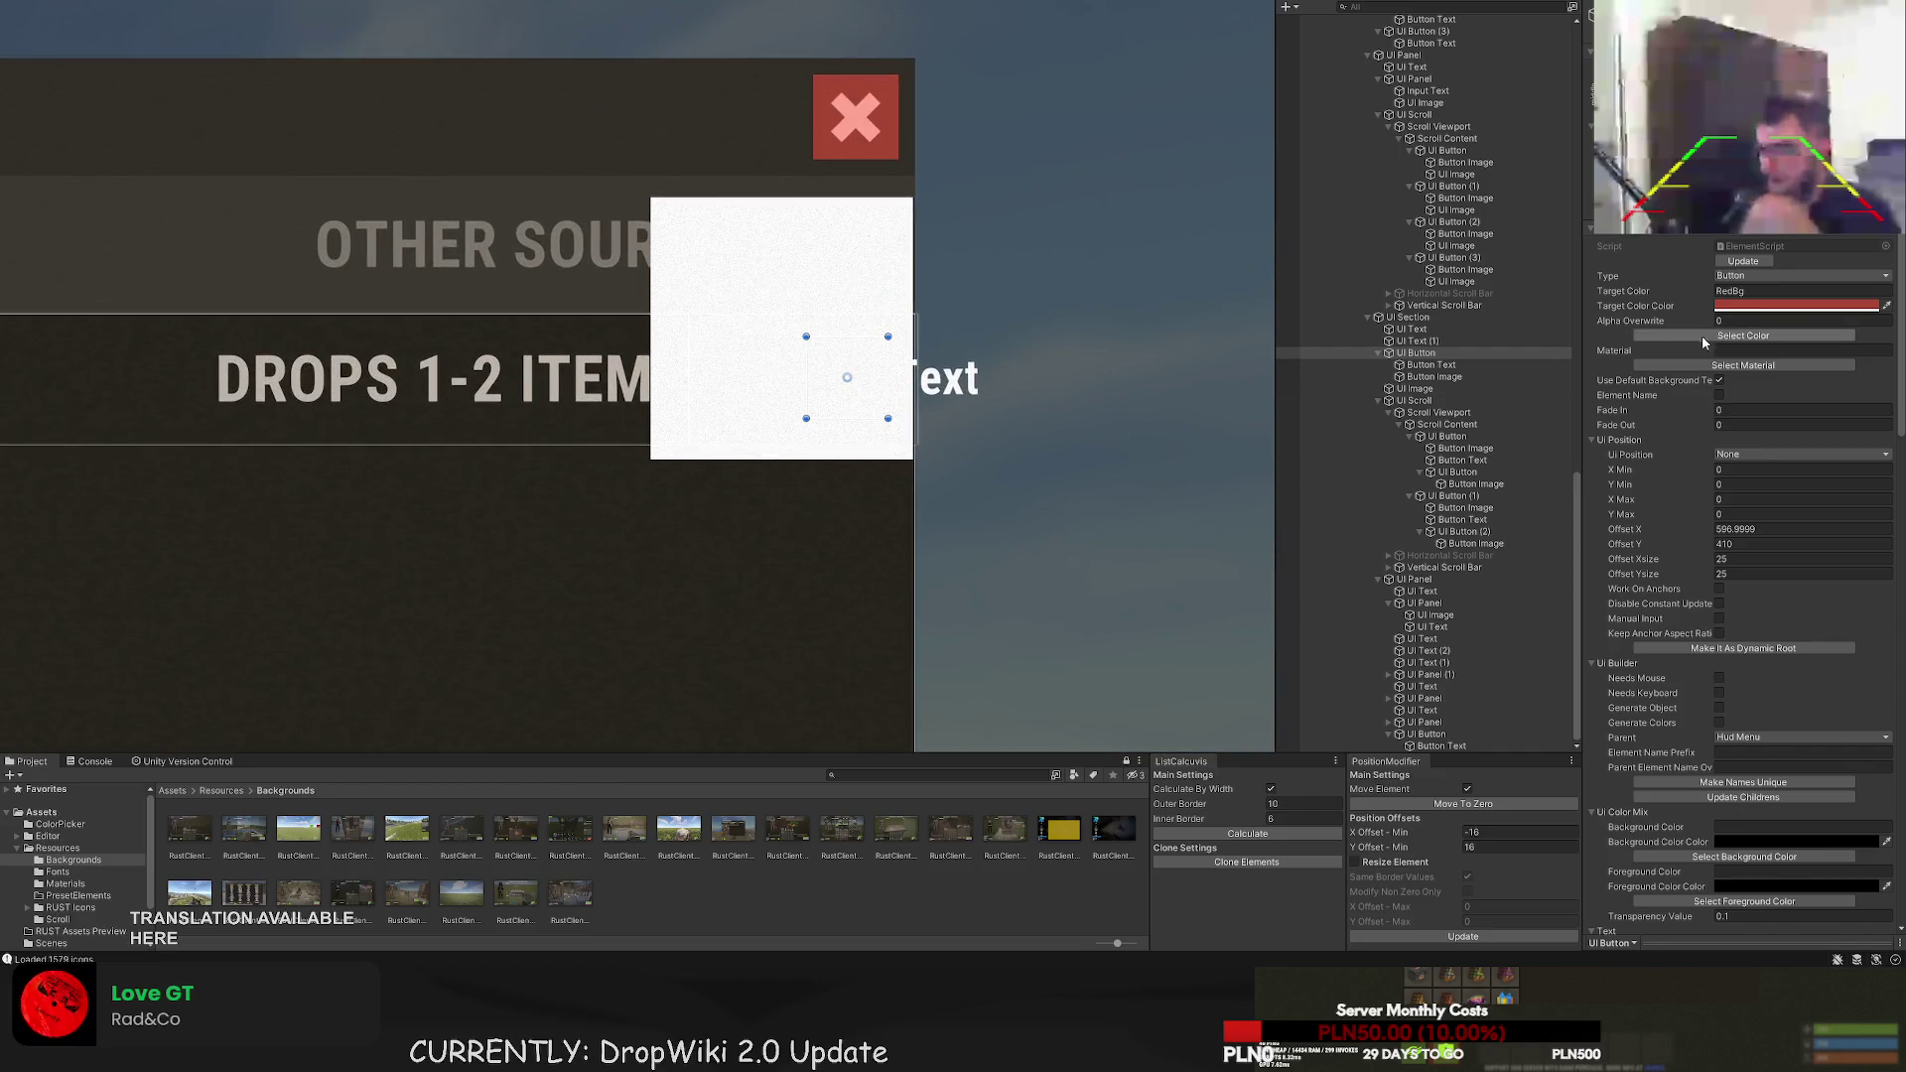
click(1418, 365)
key(Delete)
- Colour the Button Image salmon pink and give it the X icon sprite
click(1418, 366)
click(1435, 377)
click(1743, 335)
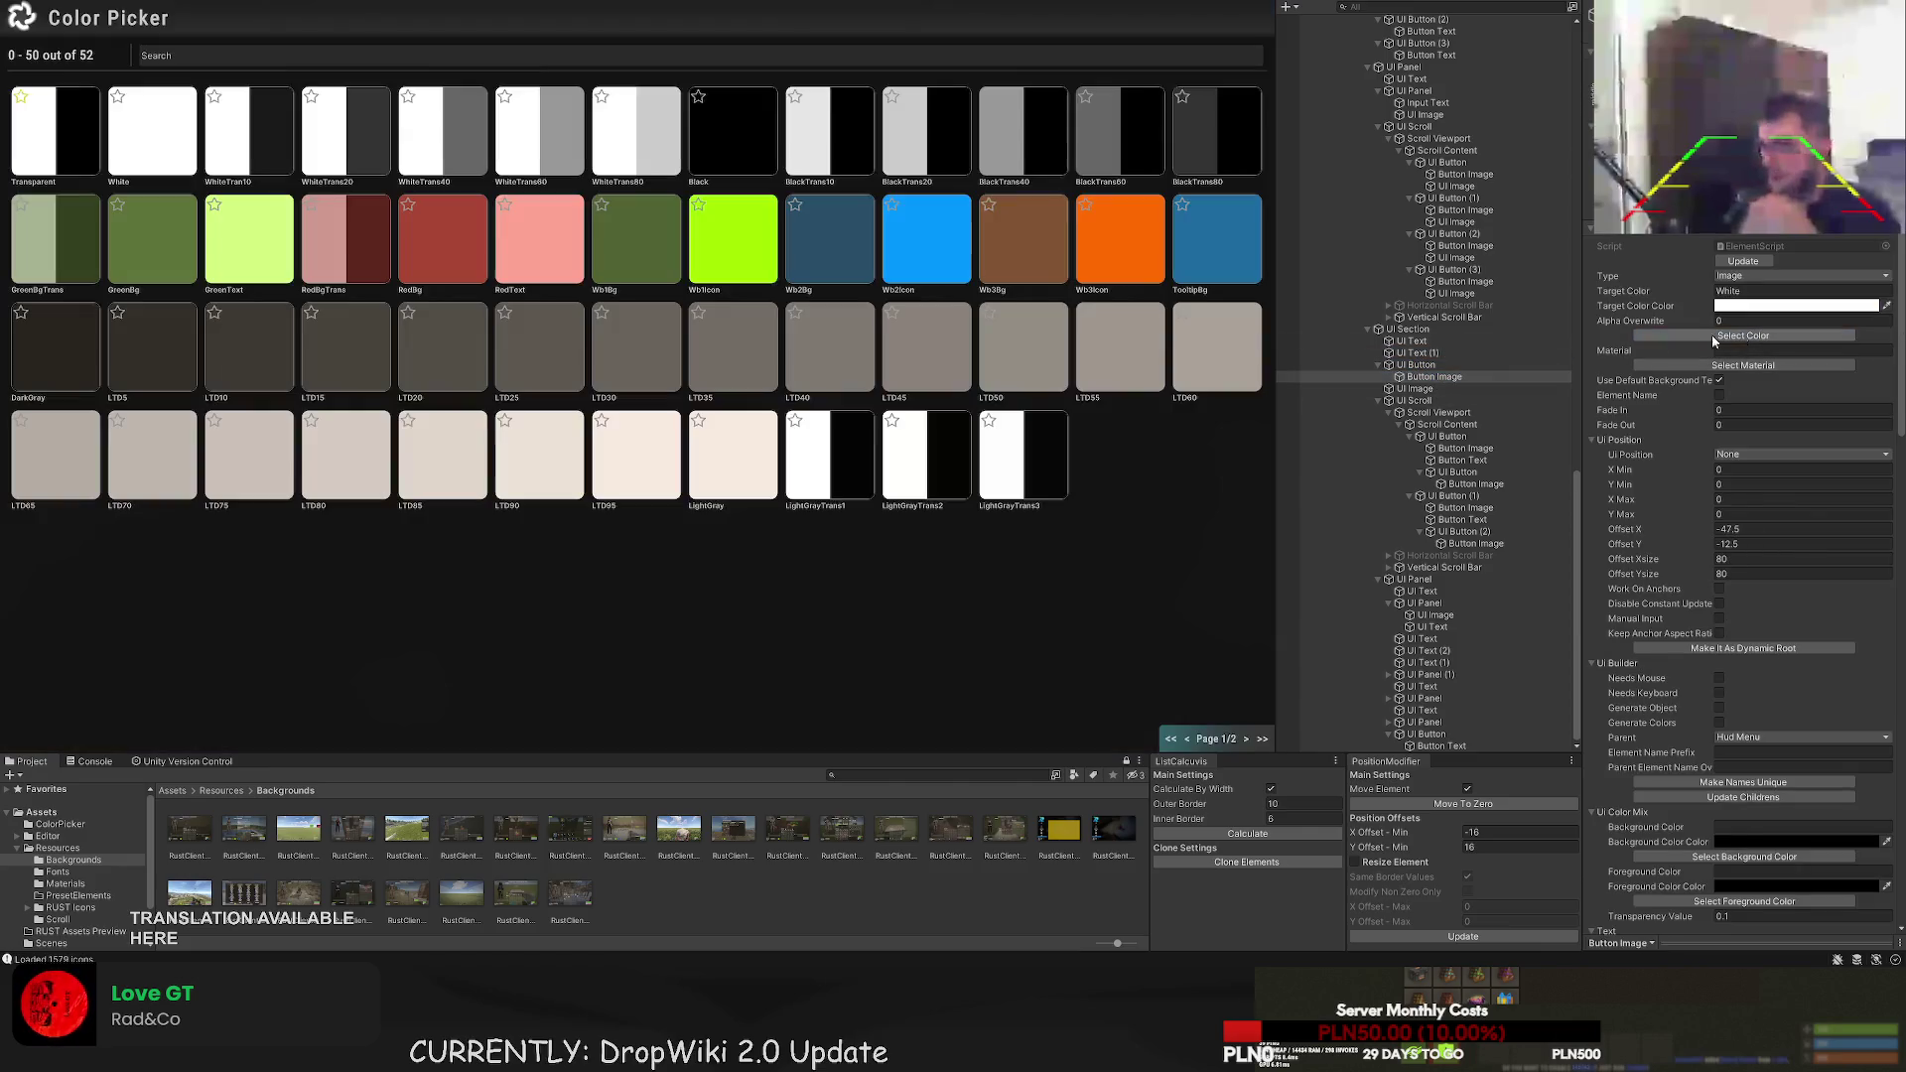
click(504, 258)
scroll(1807, 551, down, 10)
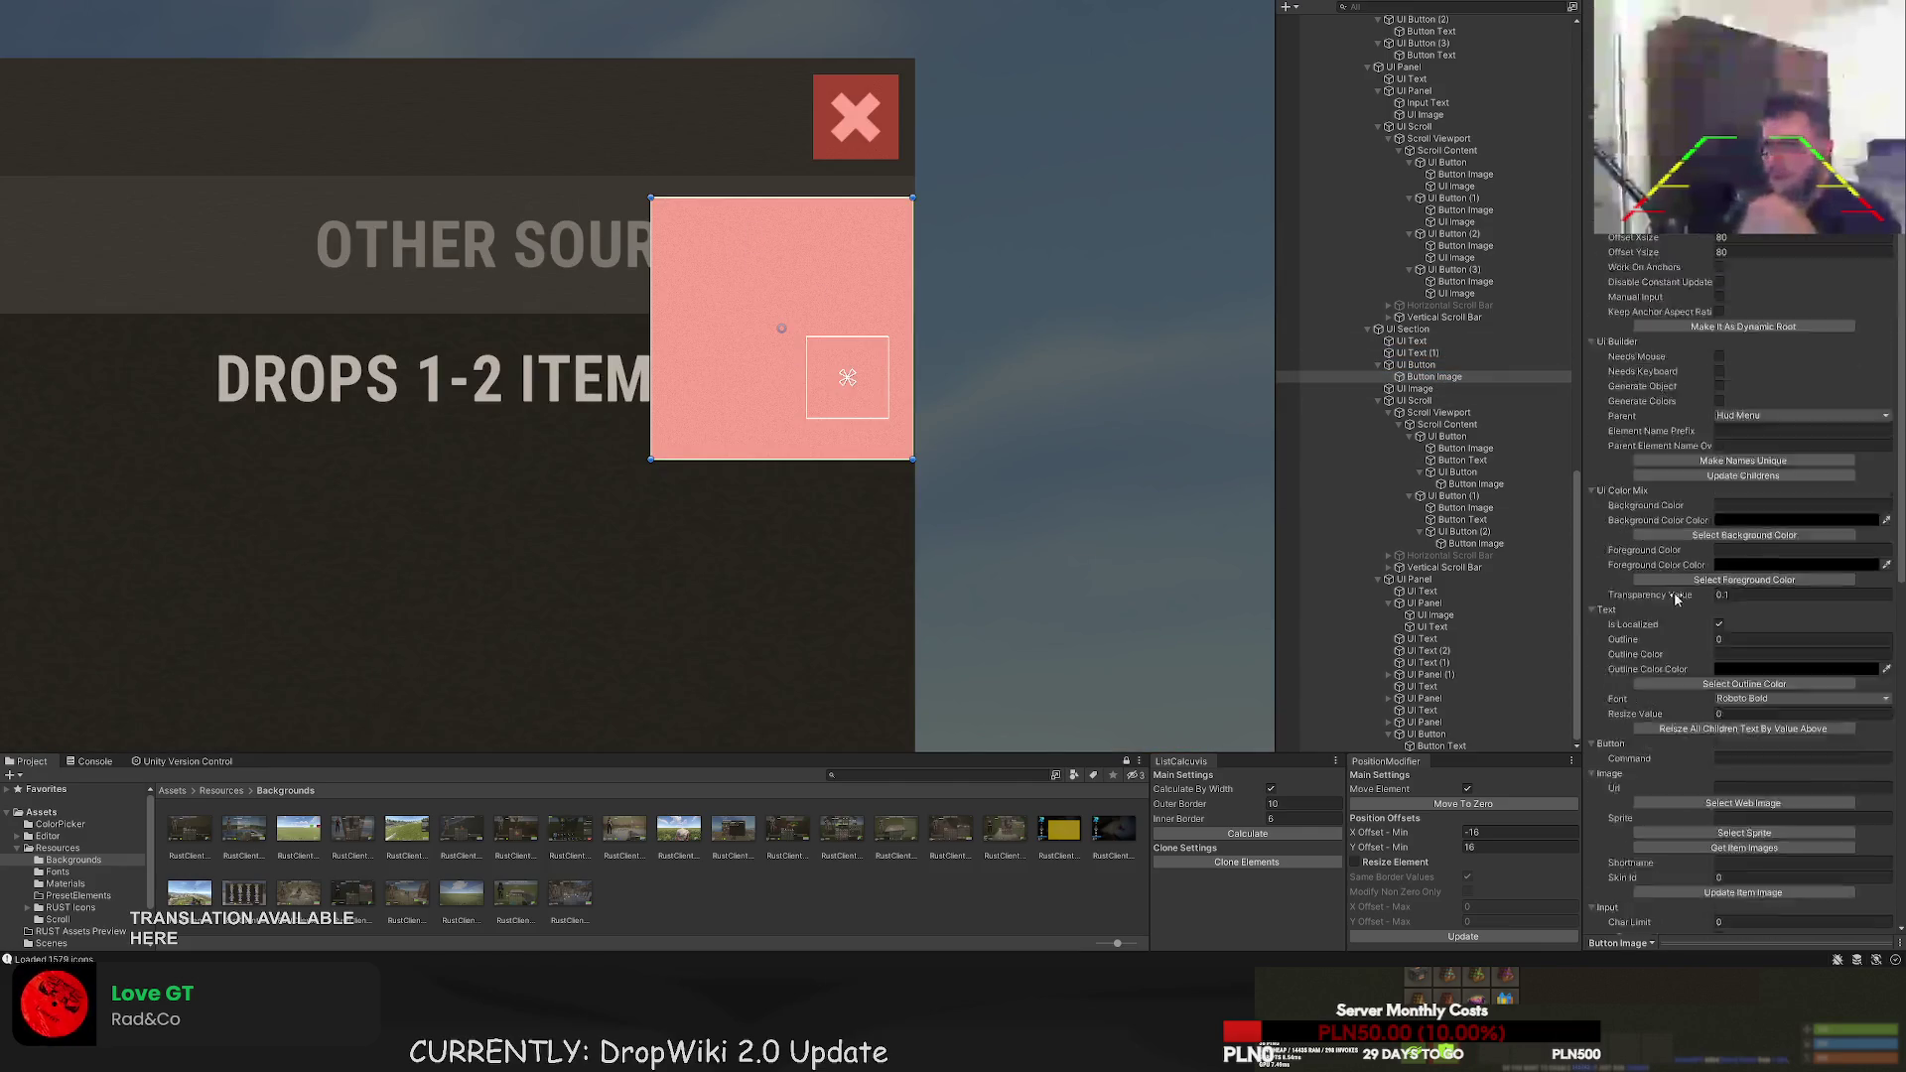
click(1767, 599)
click(615, 194)
- Shrink the X image's rectangle and square it inside the button
drag(628, 179, 845, 369)
scroll(1743, 596, up, 5)
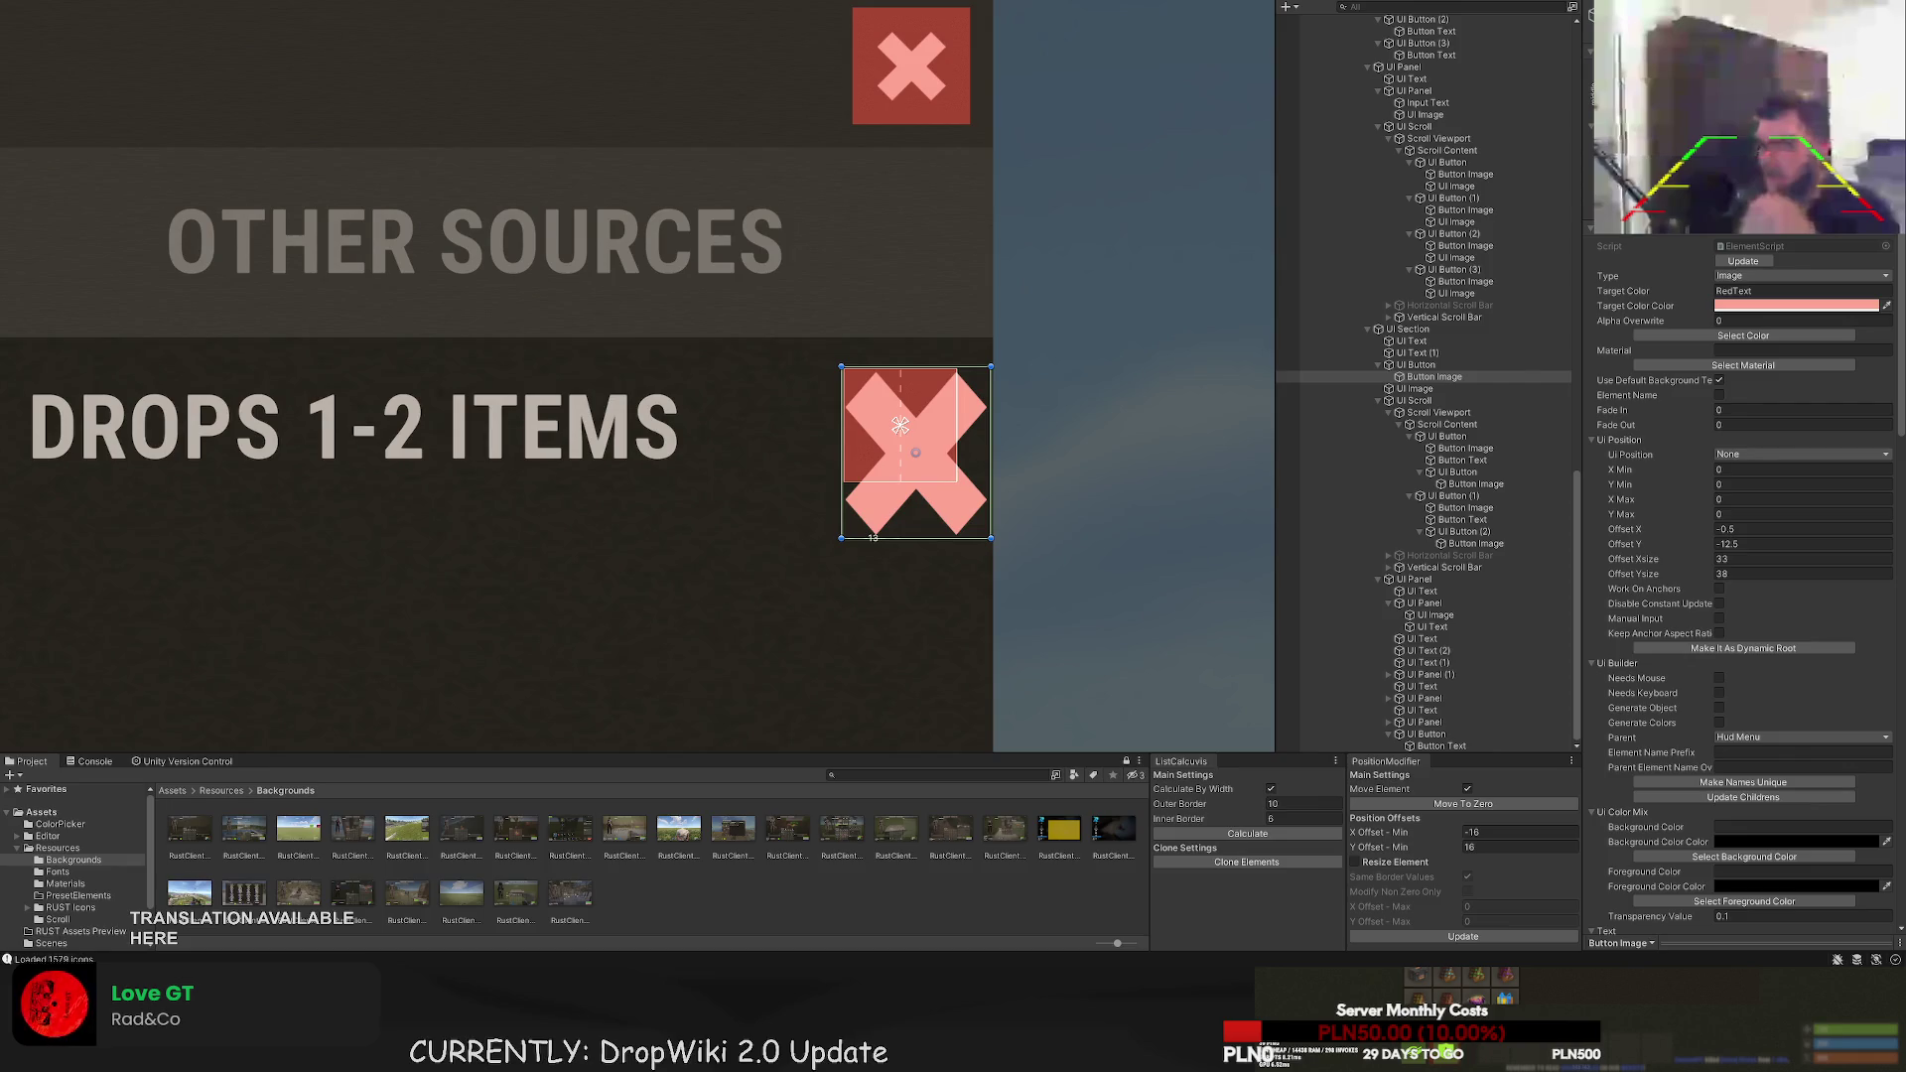
drag(842, 368, 839, 367)
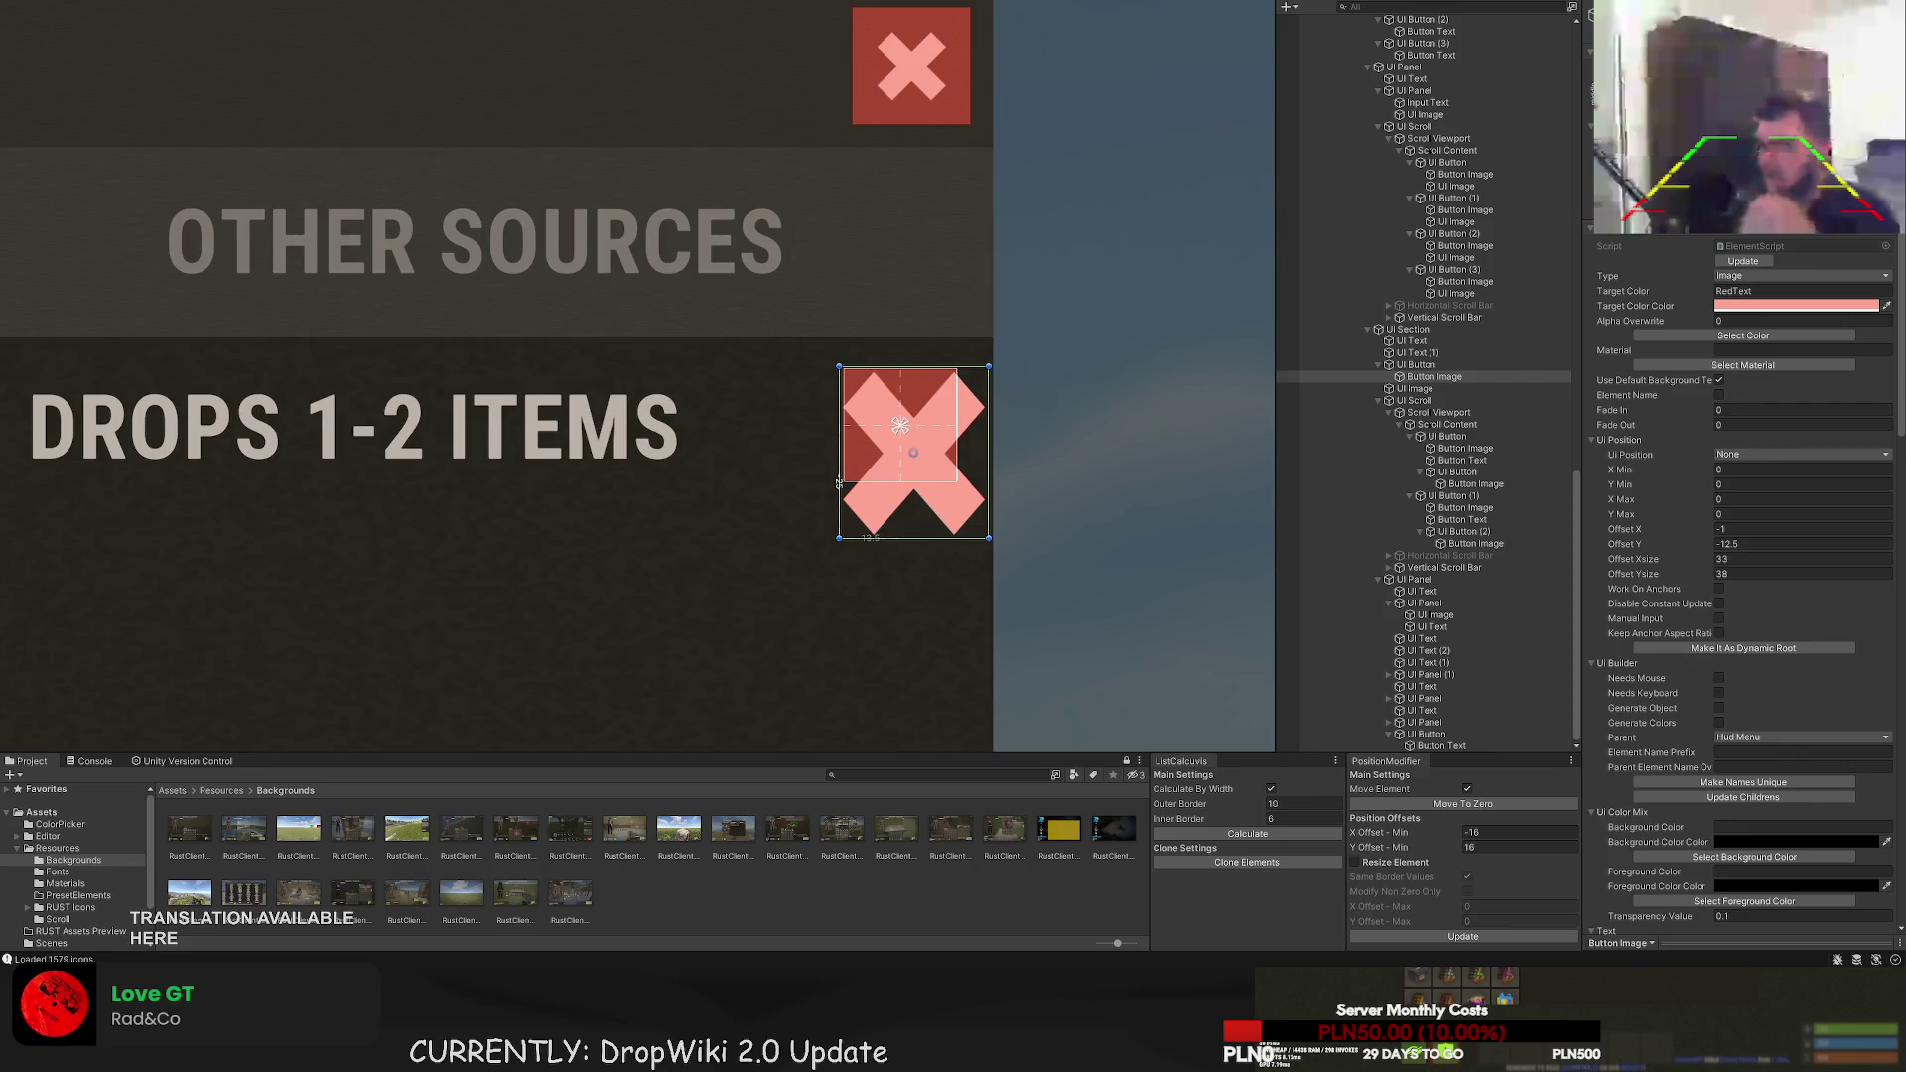
scroll(985, 347, up, 2)
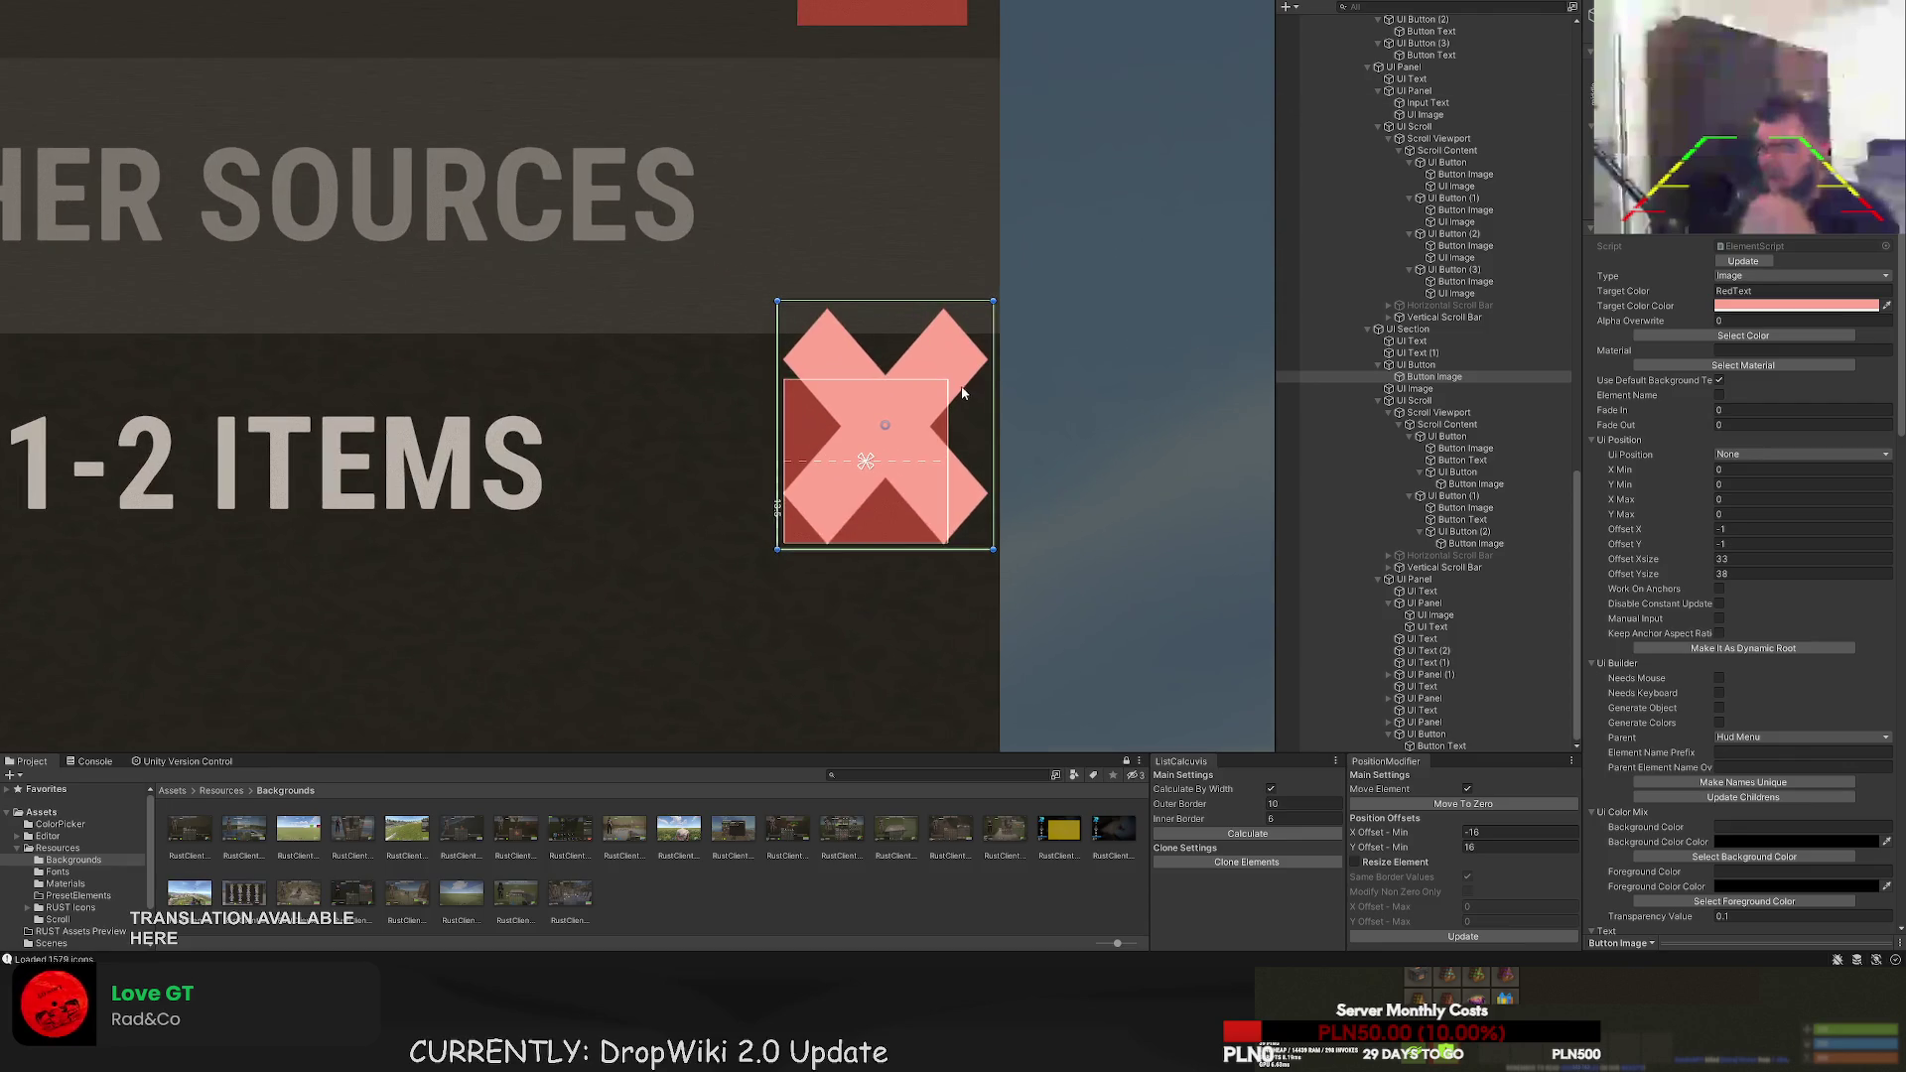
mouse_move(991, 407)
mouse_down()
mouse_move(901, 405)
mouse_move(935, 405)
mouse_up()
mouse_move(866, 300)
mouse_down()
mouse_move(865, 395)
mouse_move(790, 427)
mouse_move(798, 457)
mouse_up()
drag(833, 550, 833, 533)
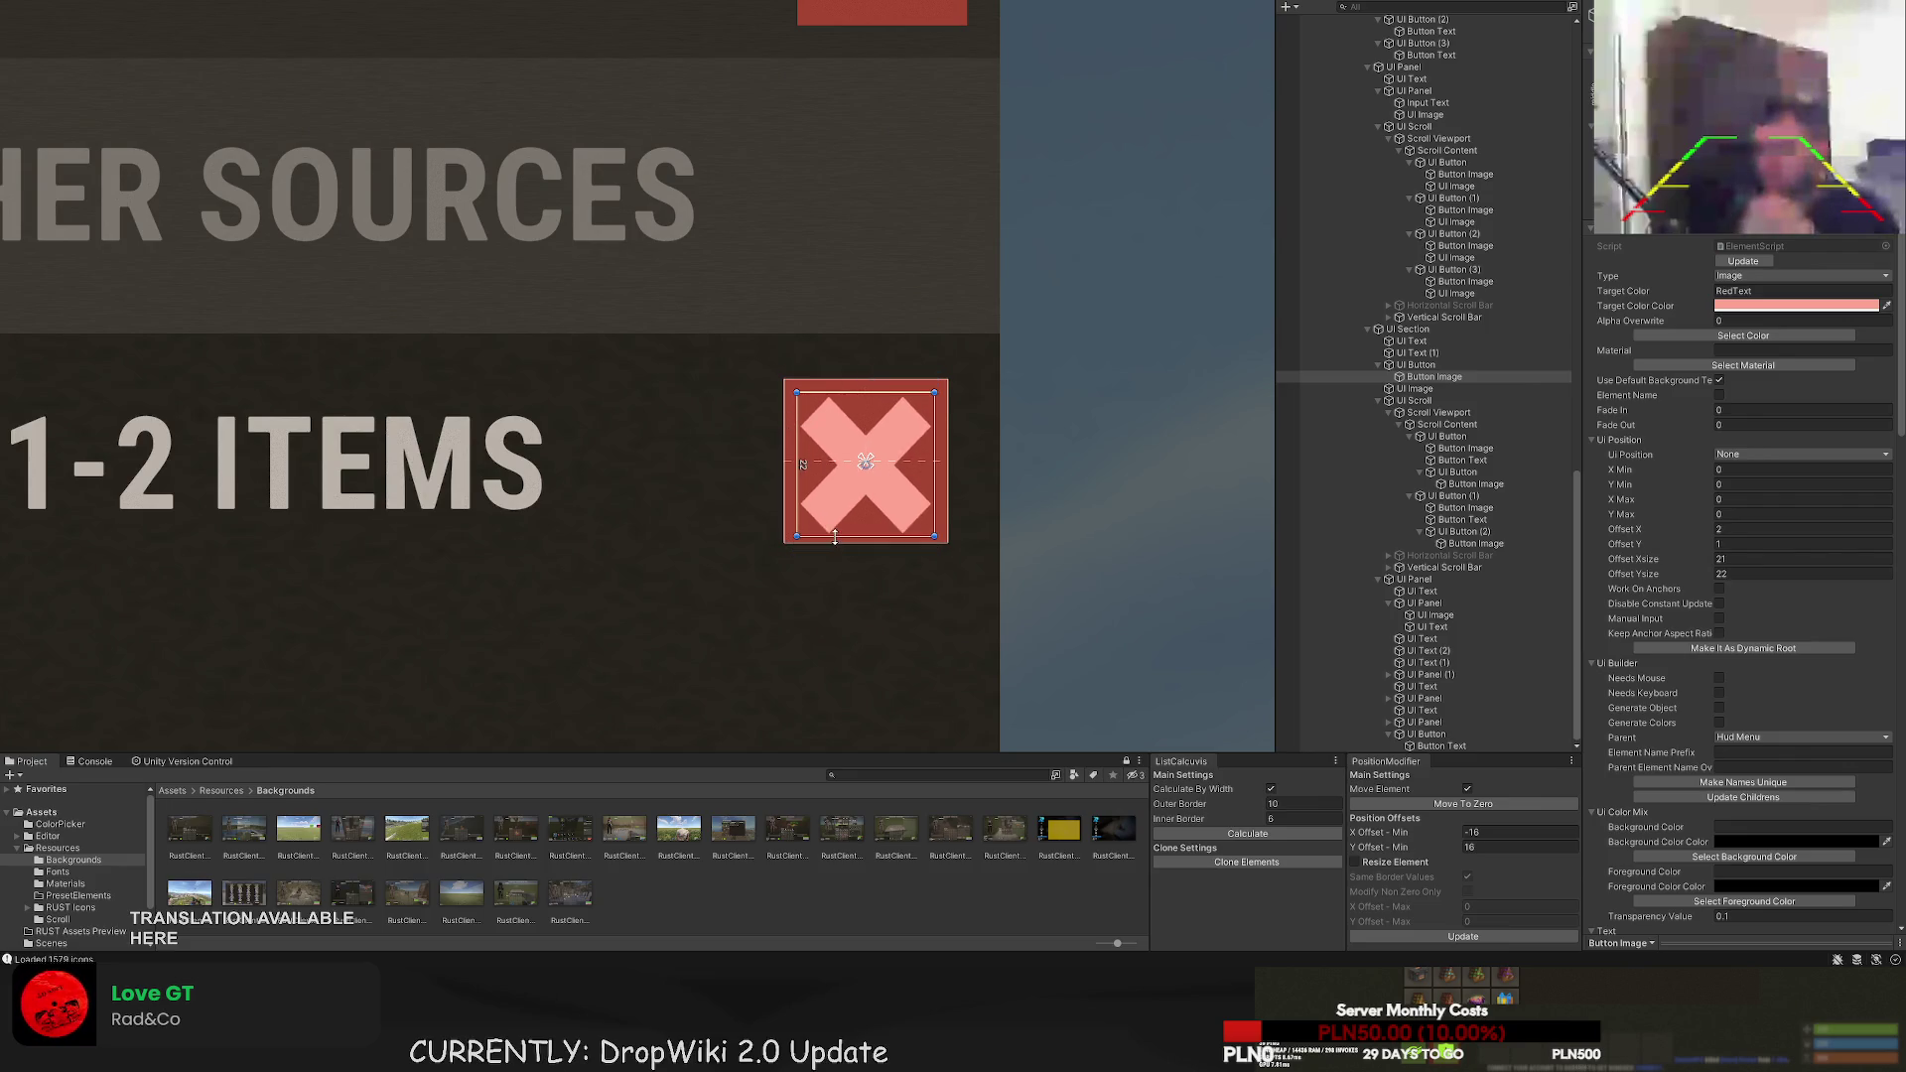
- Resize the red button by raising its top edge and extending its bottom edge
click(1430, 364)
key(Up)
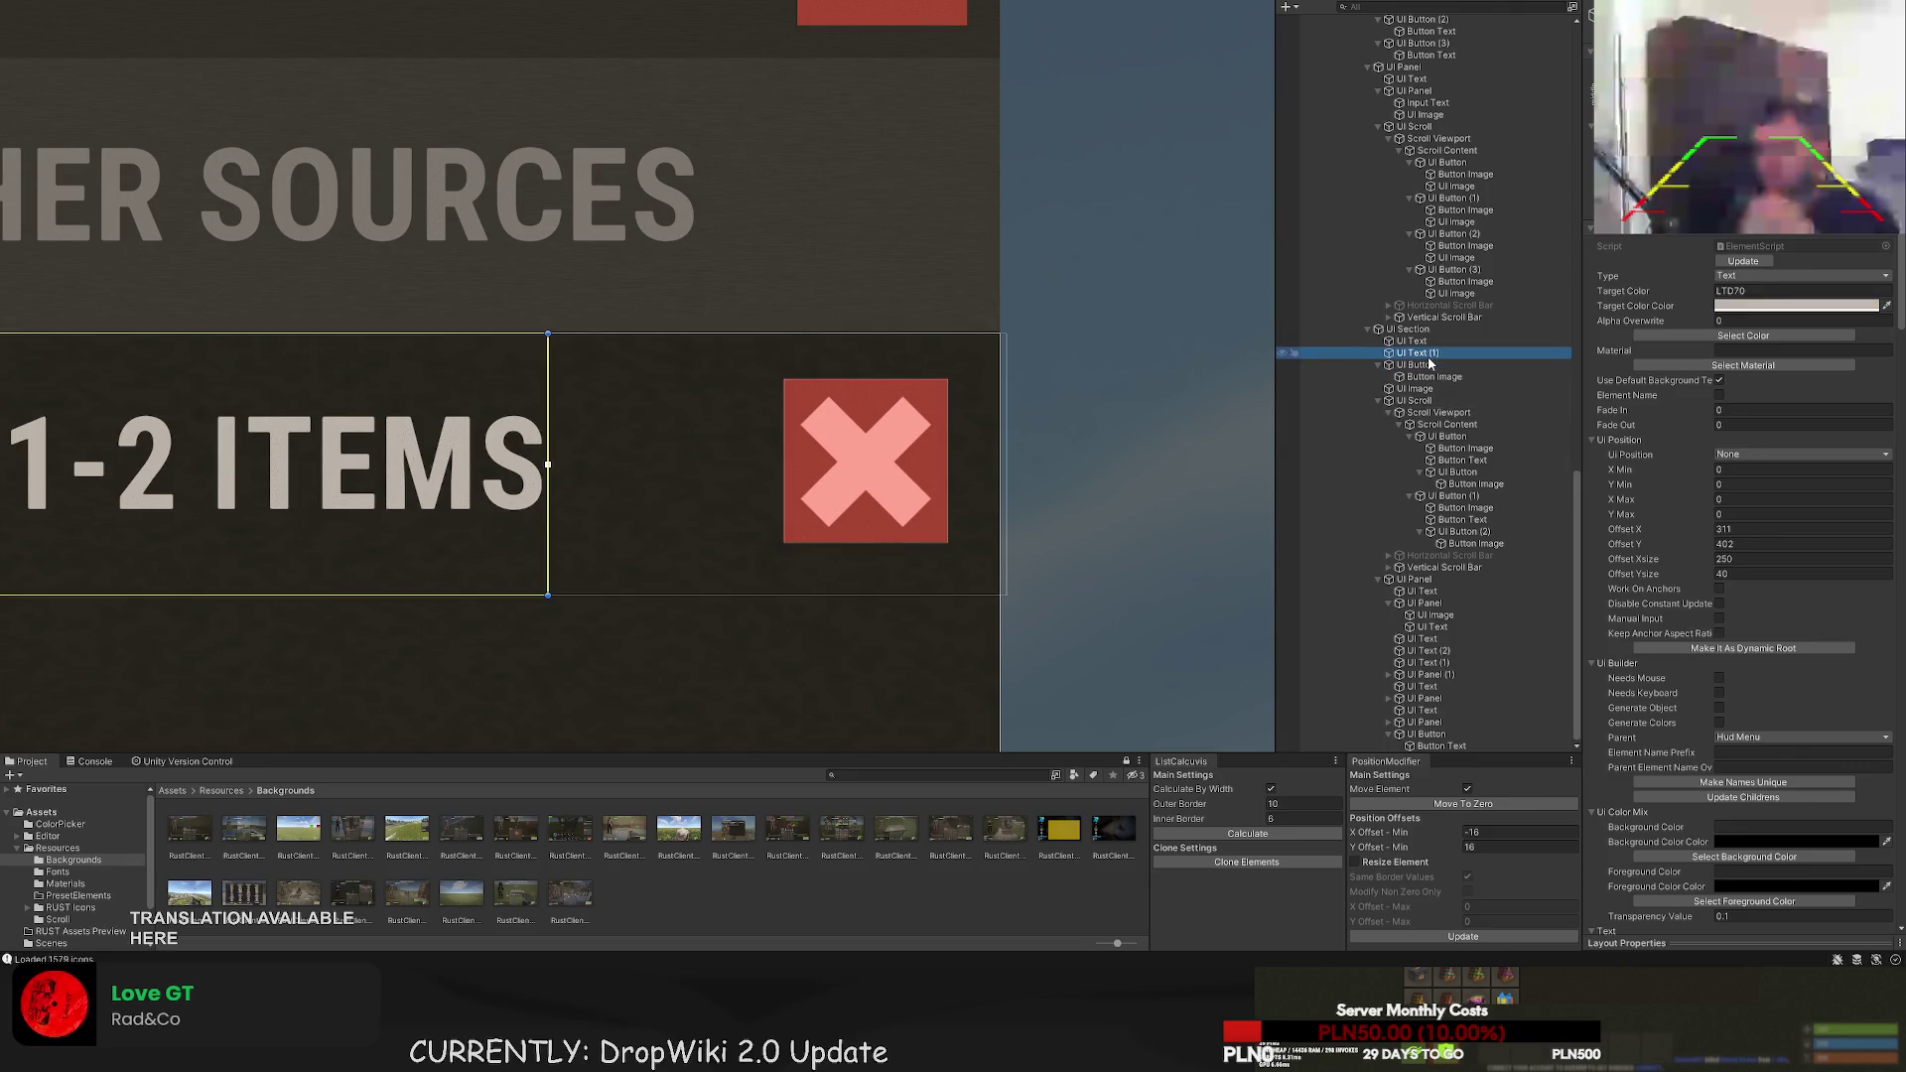
click(1431, 364)
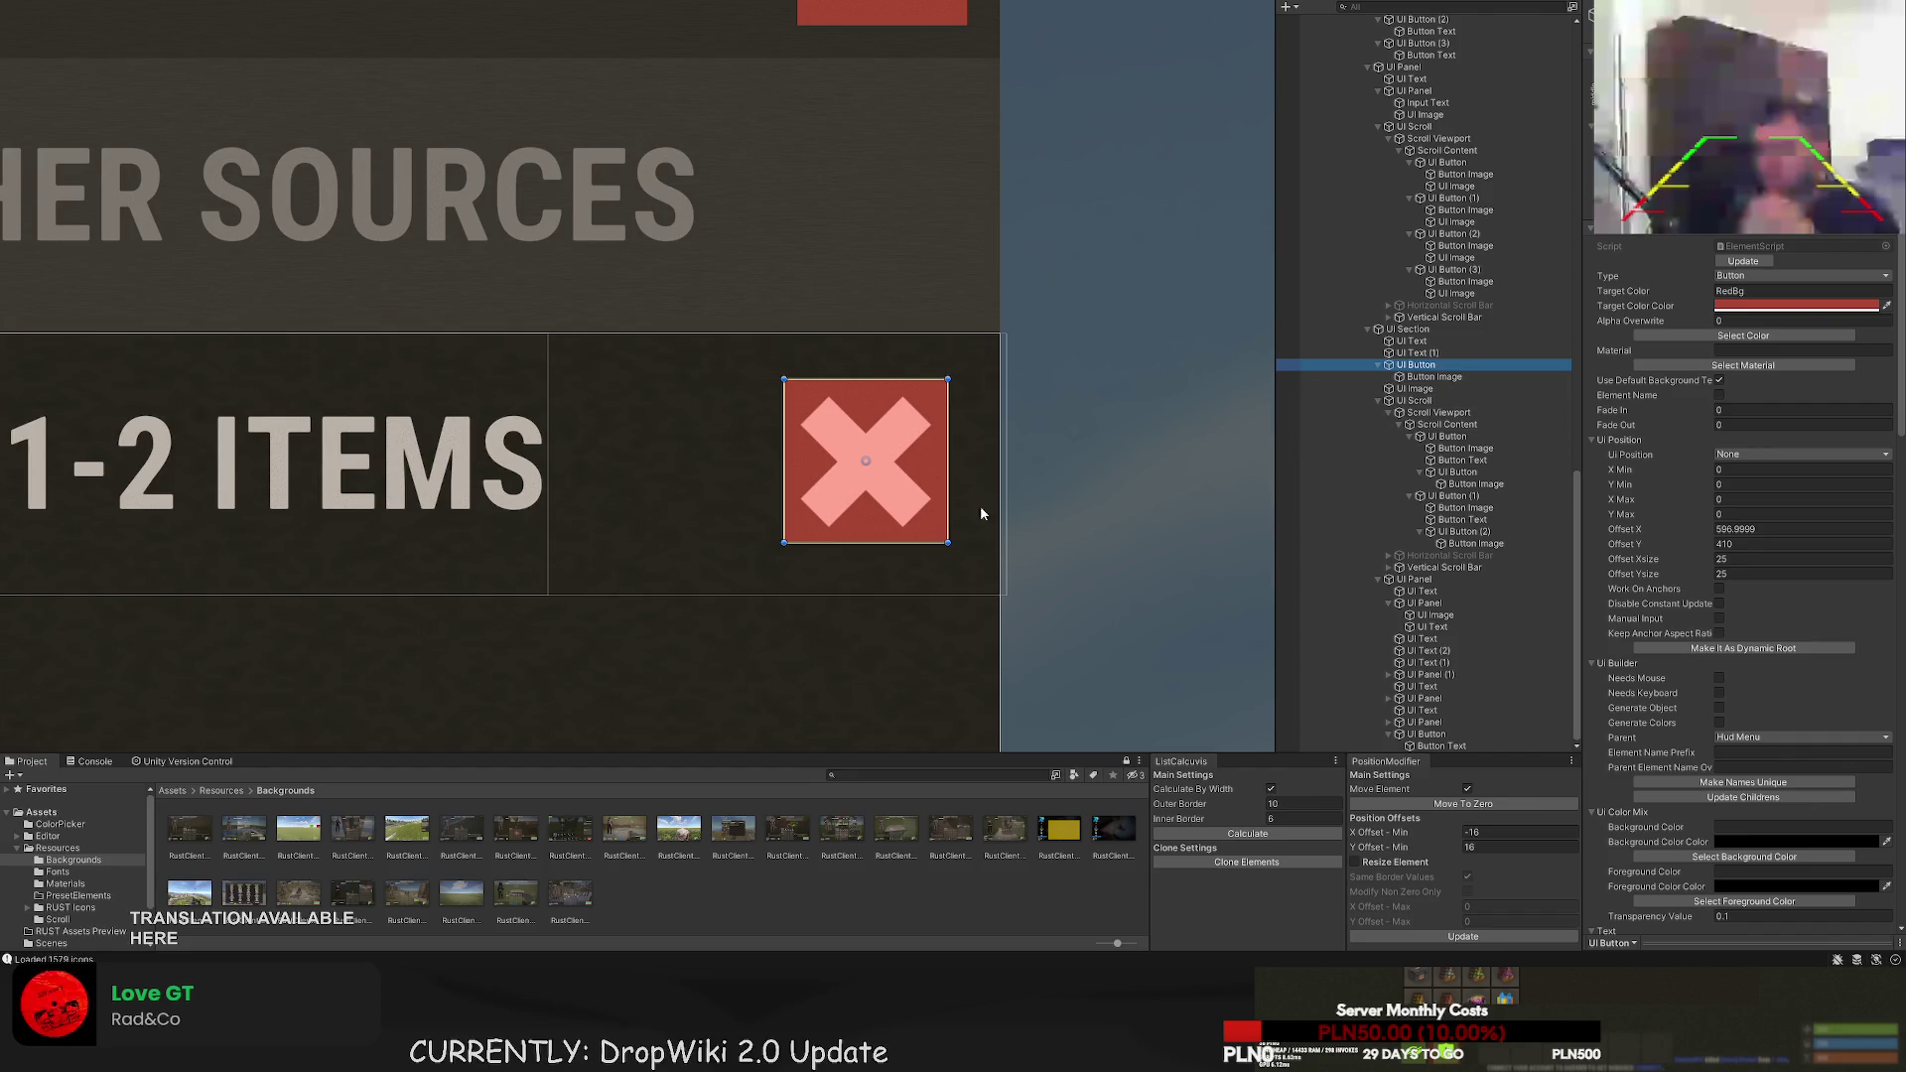
scroll(927, 553, up, 5)
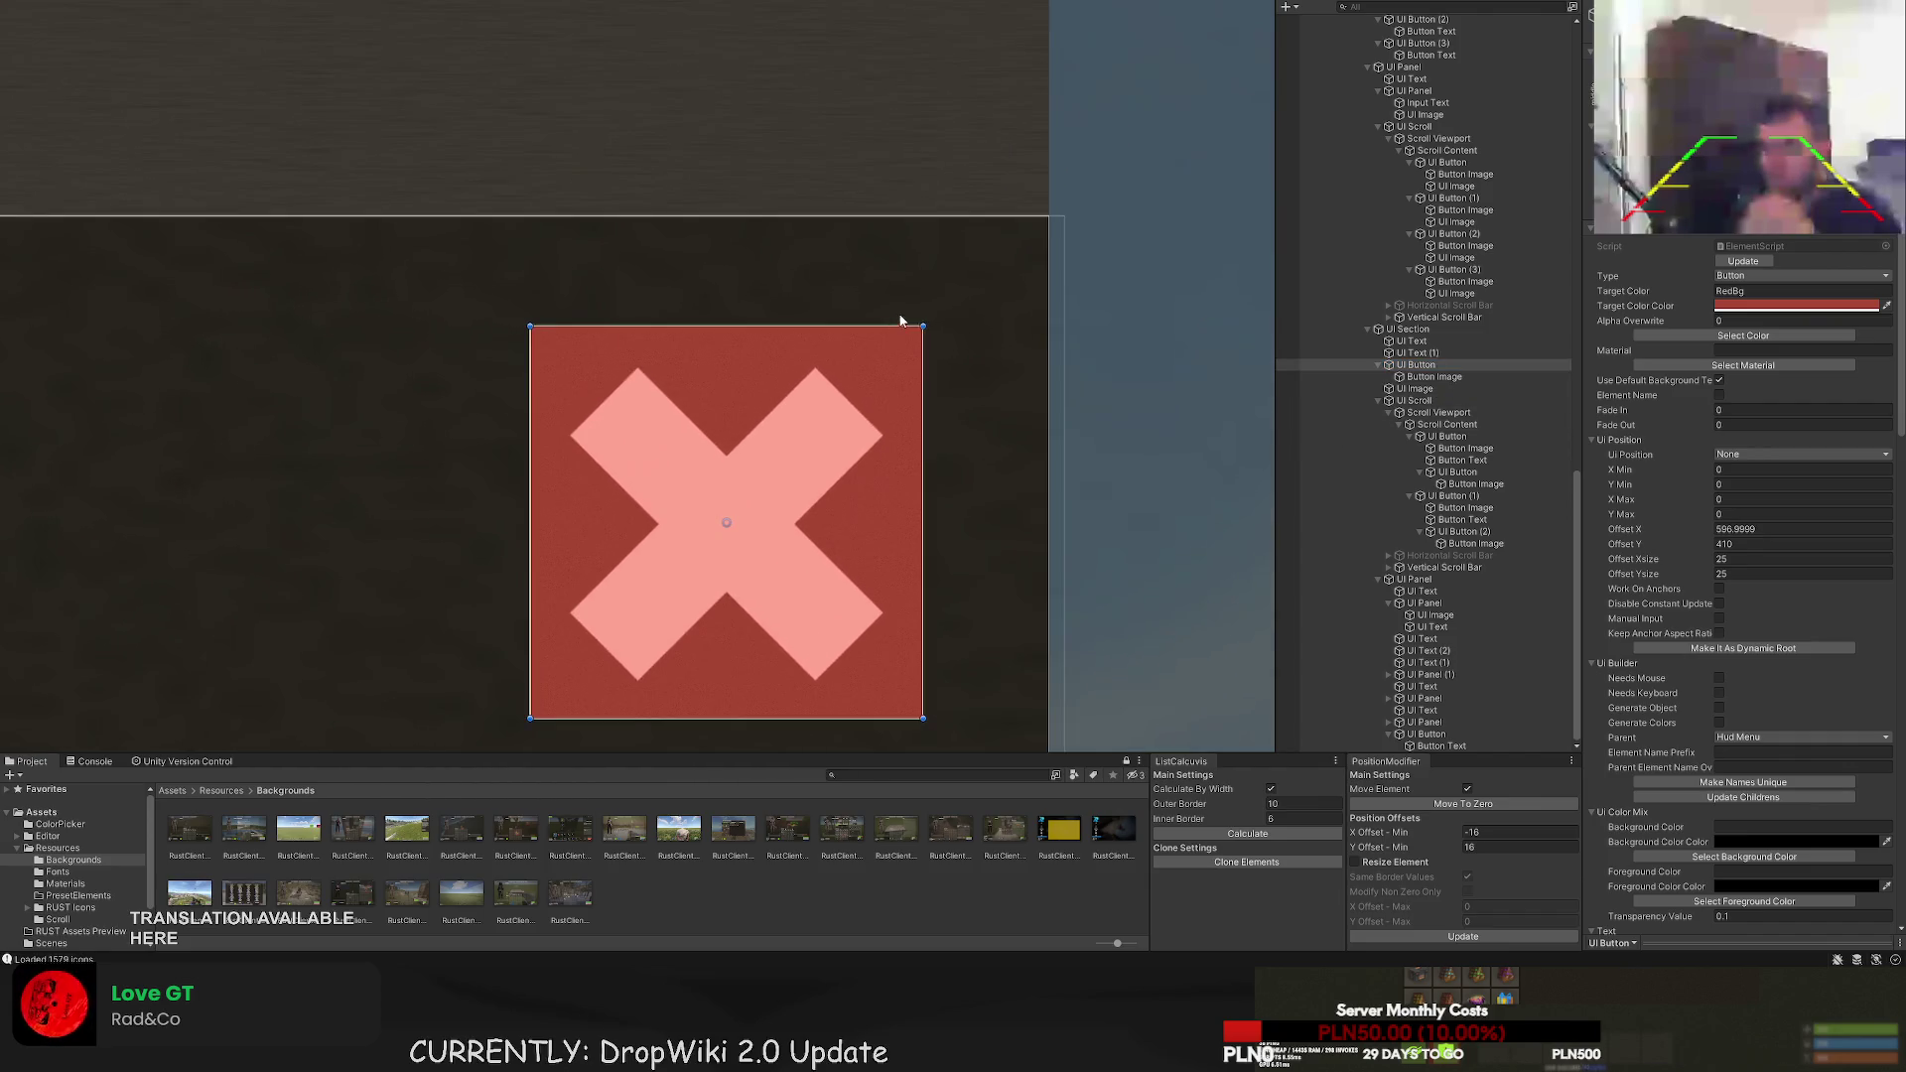
mouse_move(894, 324)
mouse_down()
mouse_move(887, 213)
mouse_move(878, 336)
mouse_up()
key(f)
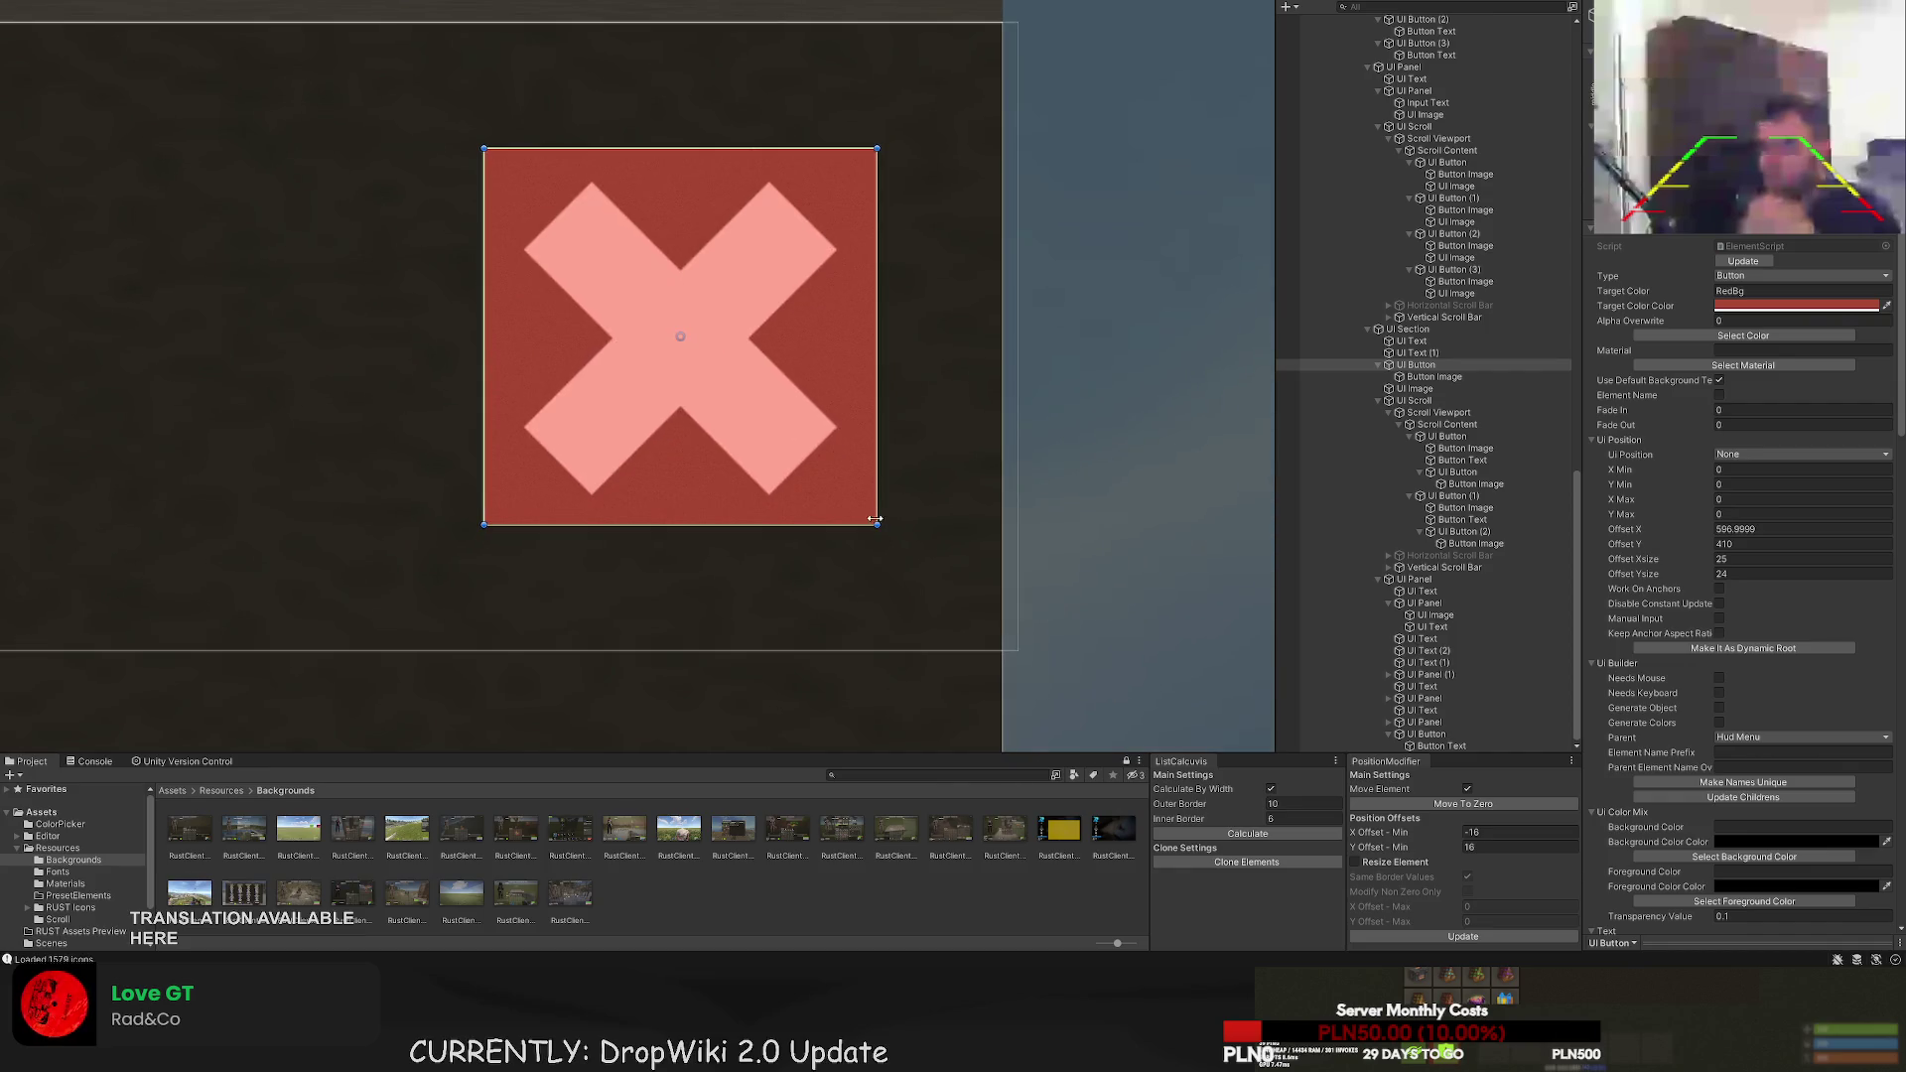
drag(845, 526, 837, 653)
drag(876, 305, 993, 301)
key(ctrl+z)
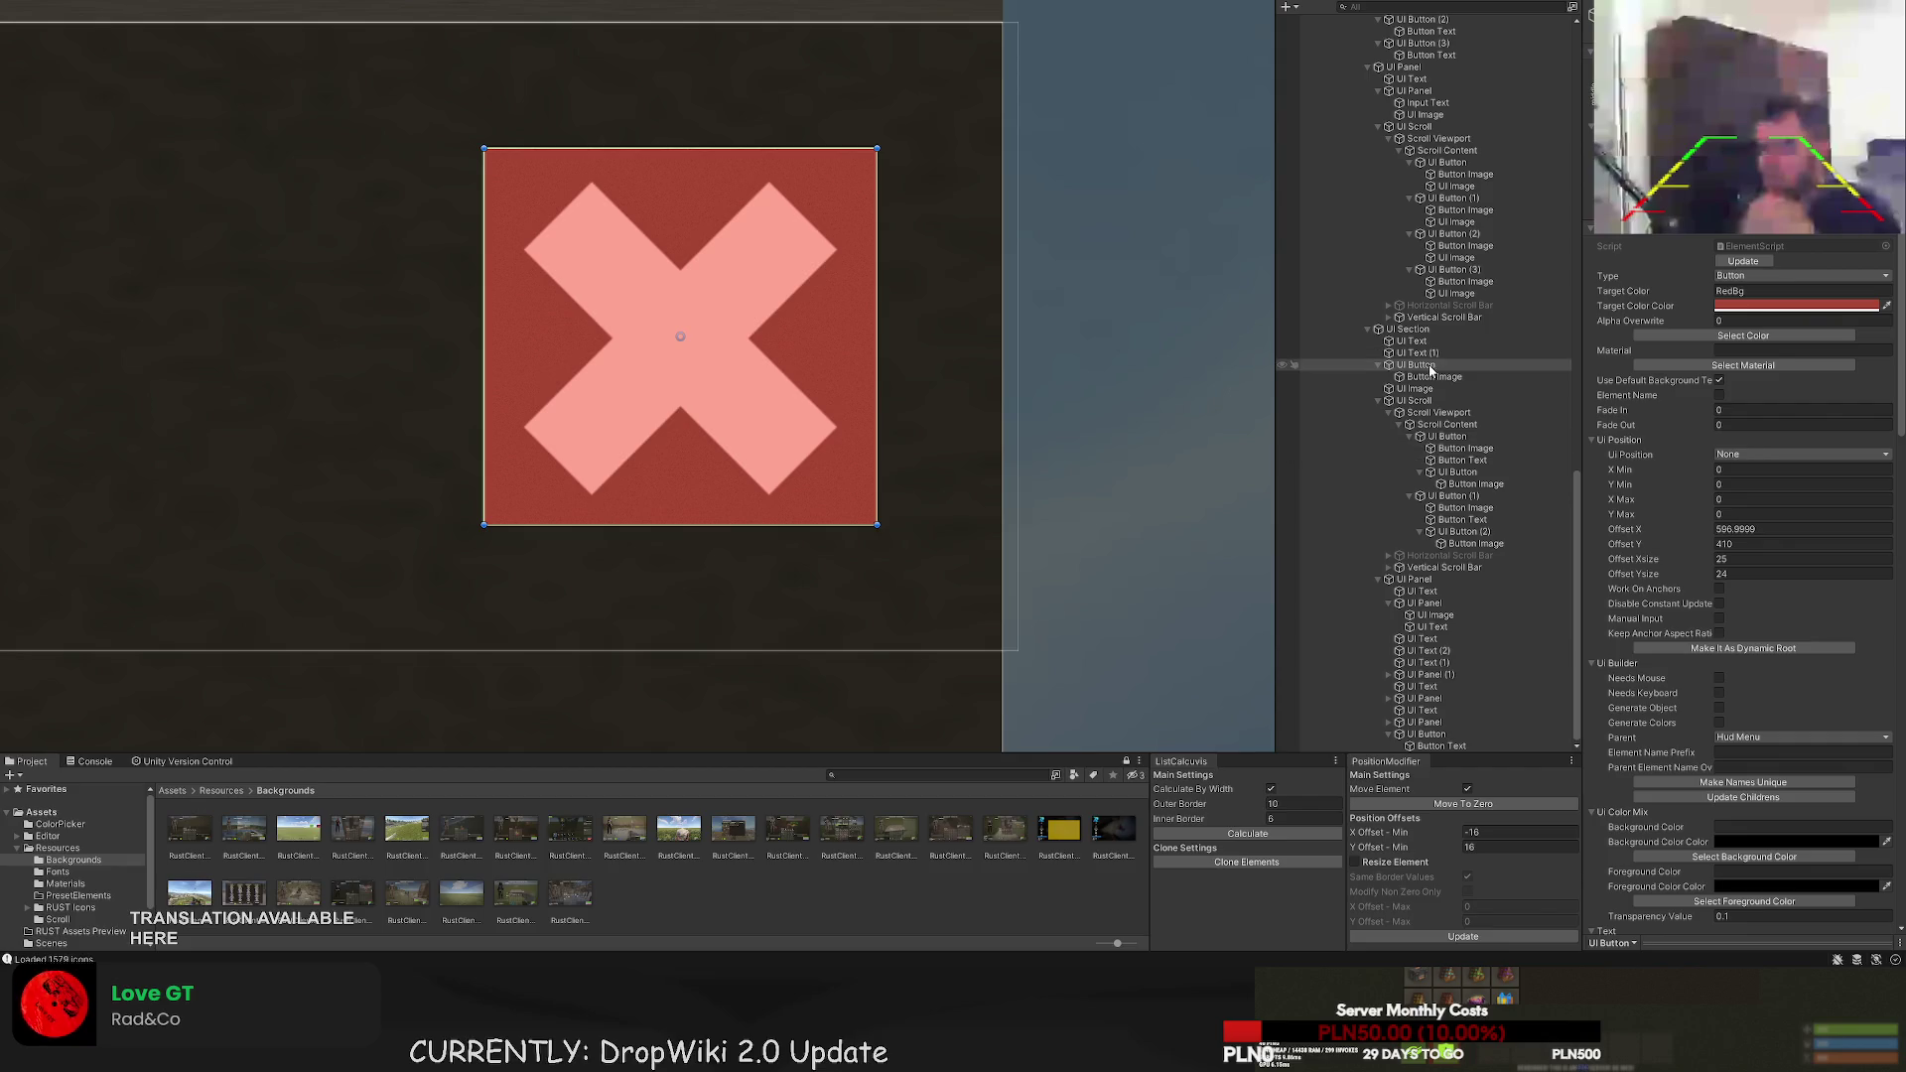
- Nudge the X image up, inset the button's left edge, and shrink the X to 20 by 20
click(1433, 376)
drag(681, 337, 680, 335)
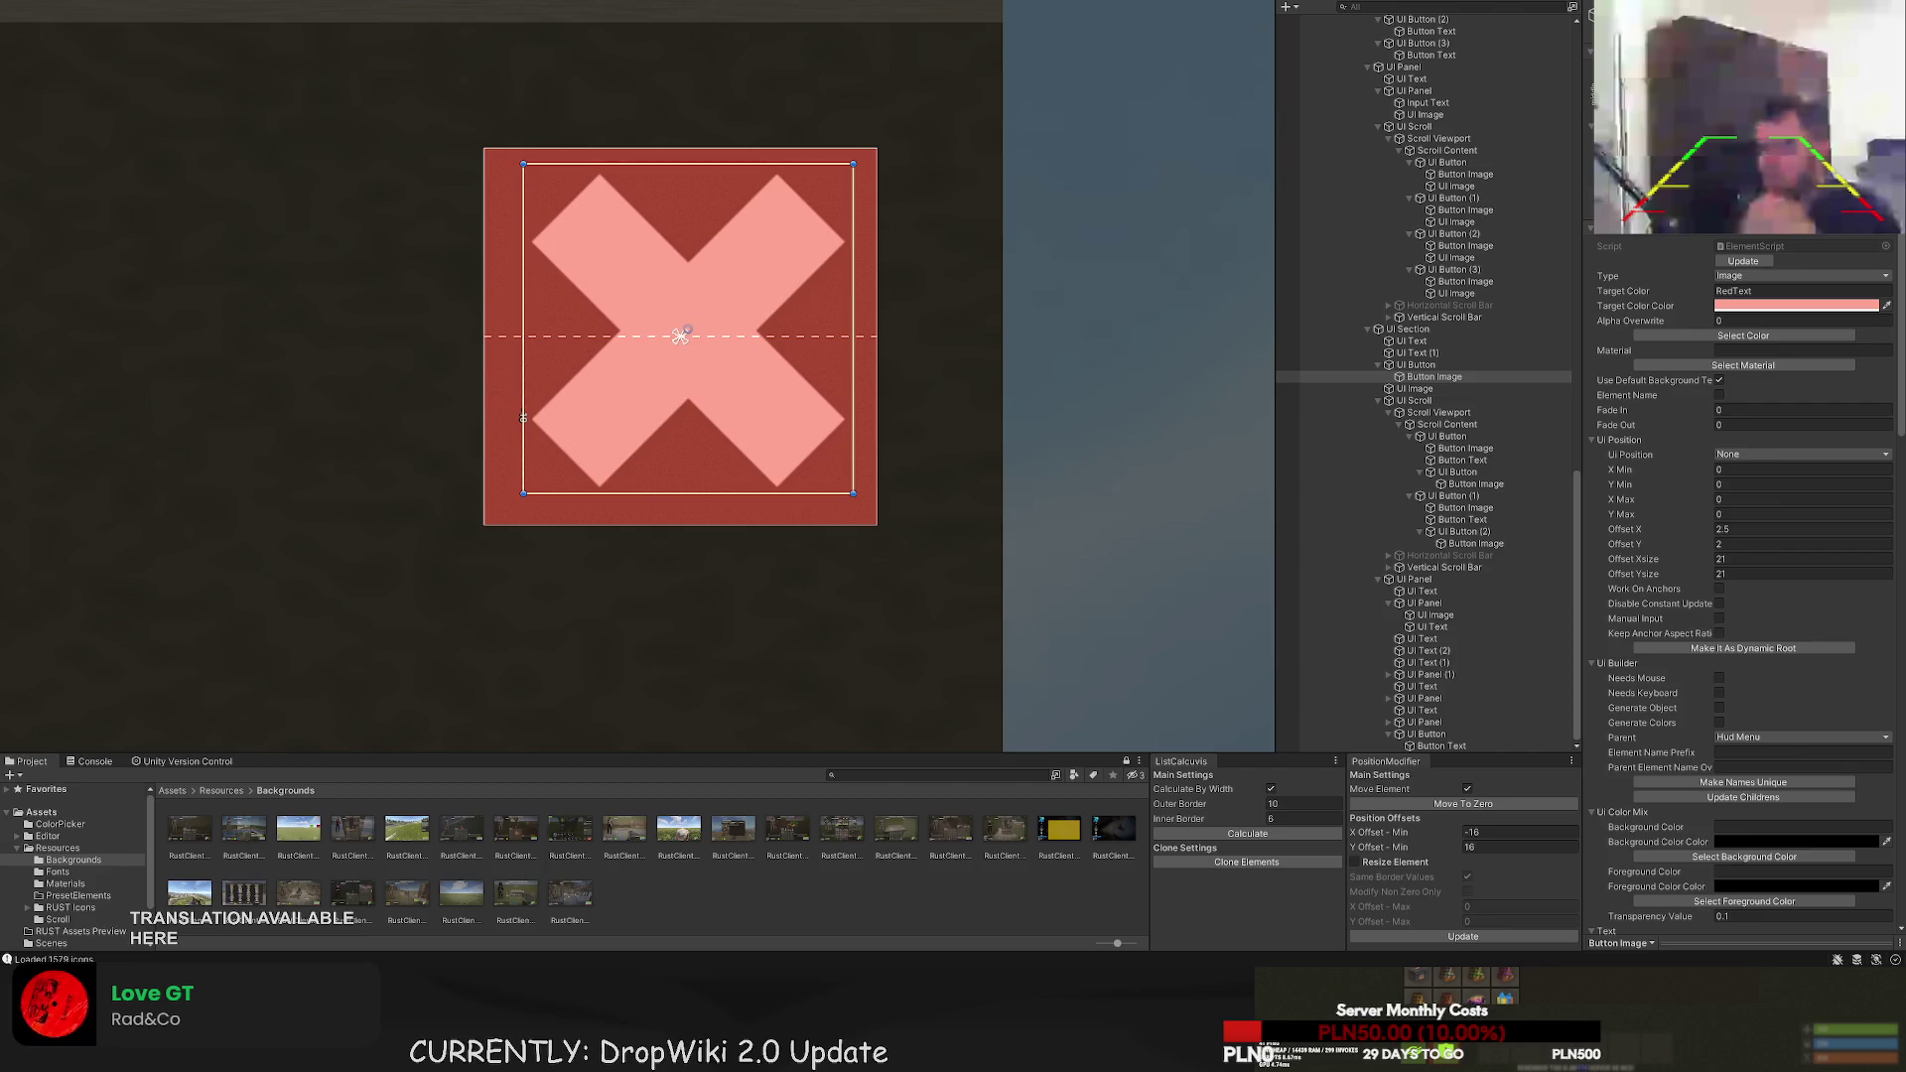
click(1428, 366)
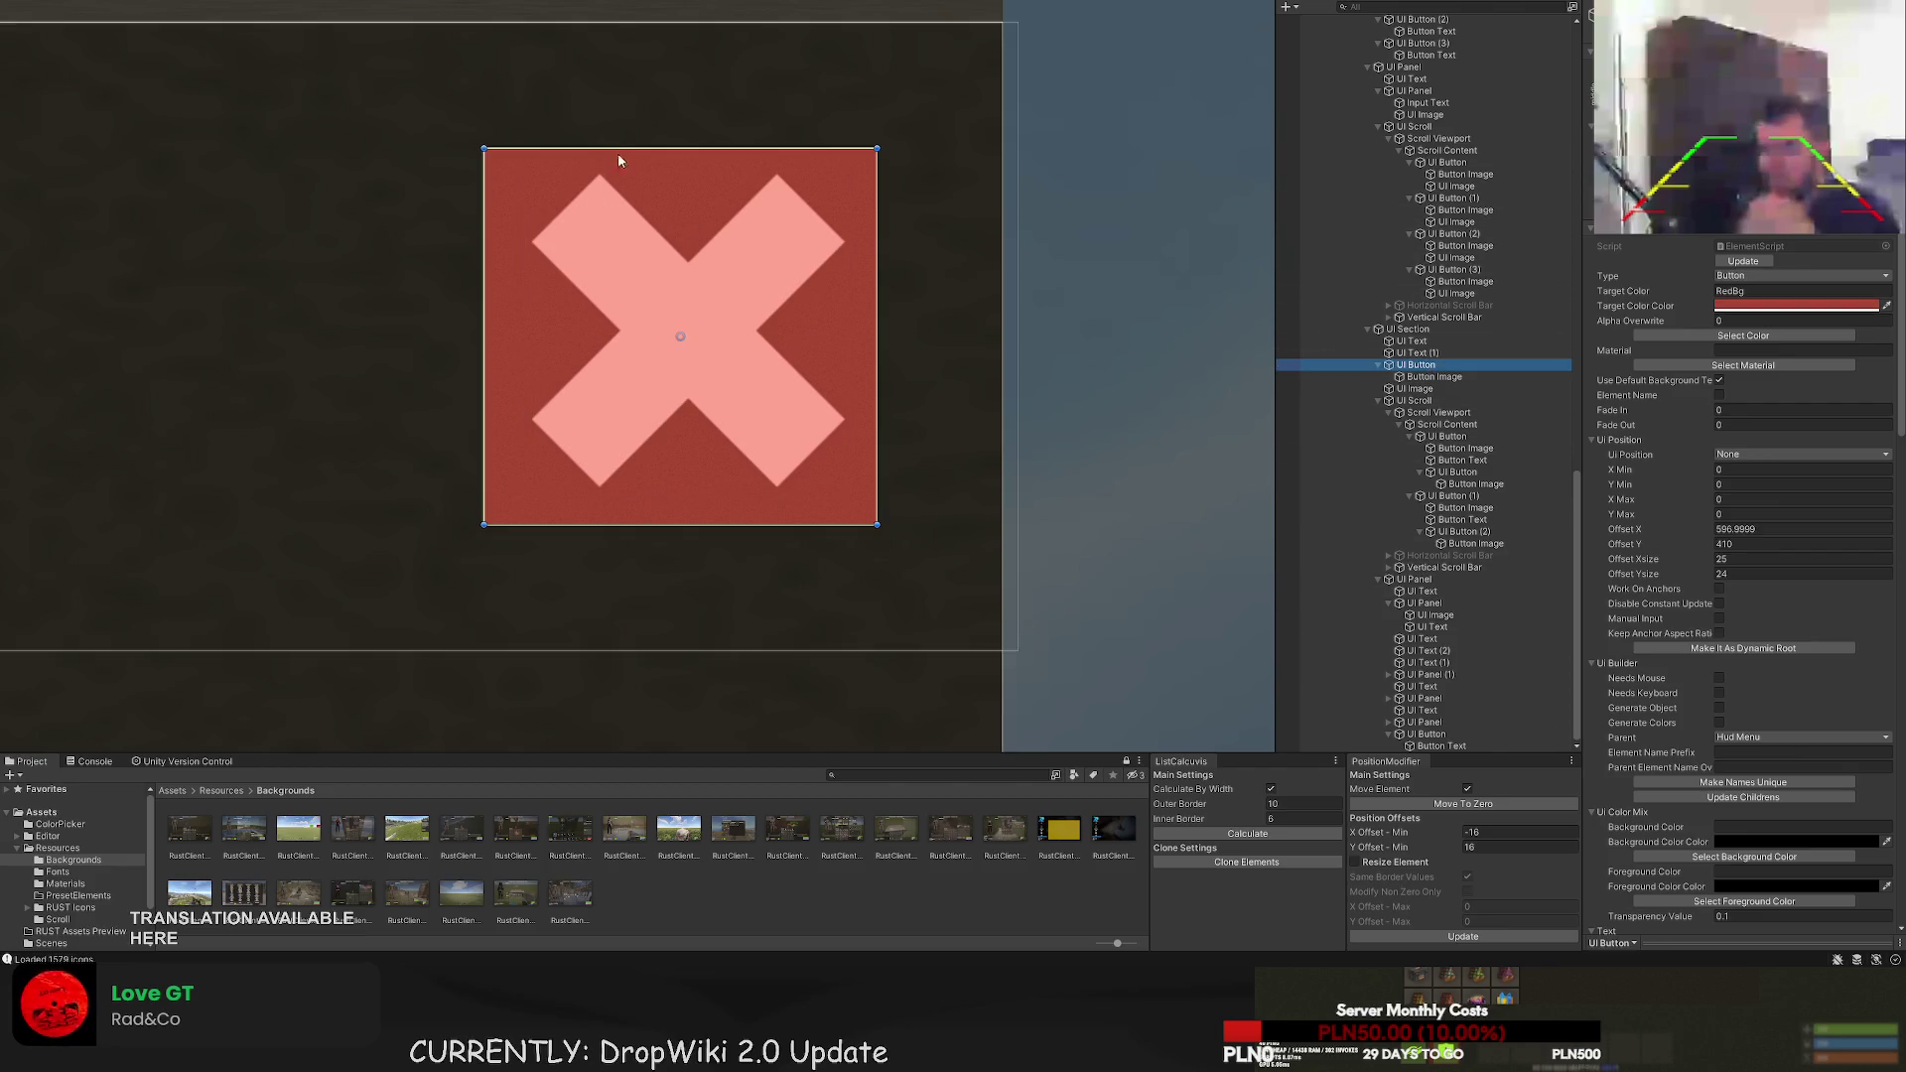
drag(483, 208, 500, 204)
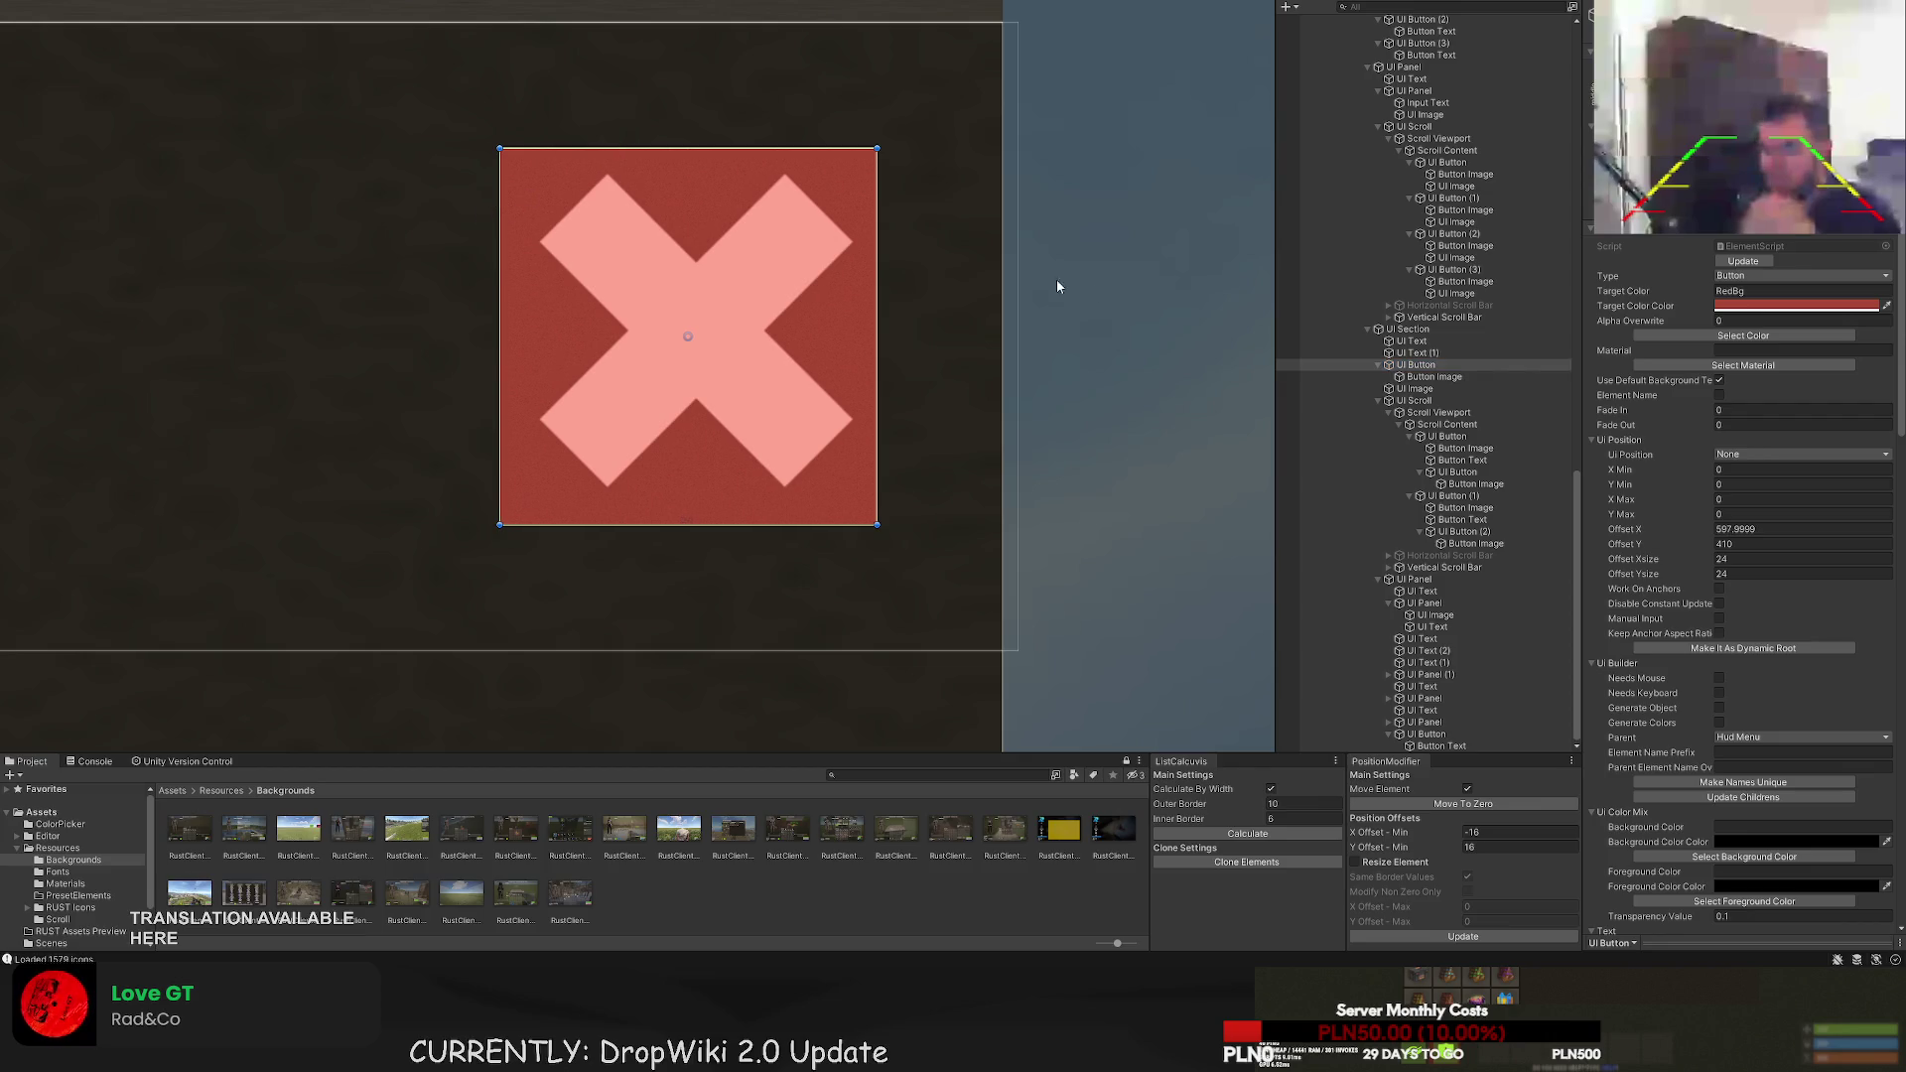
click(1434, 377)
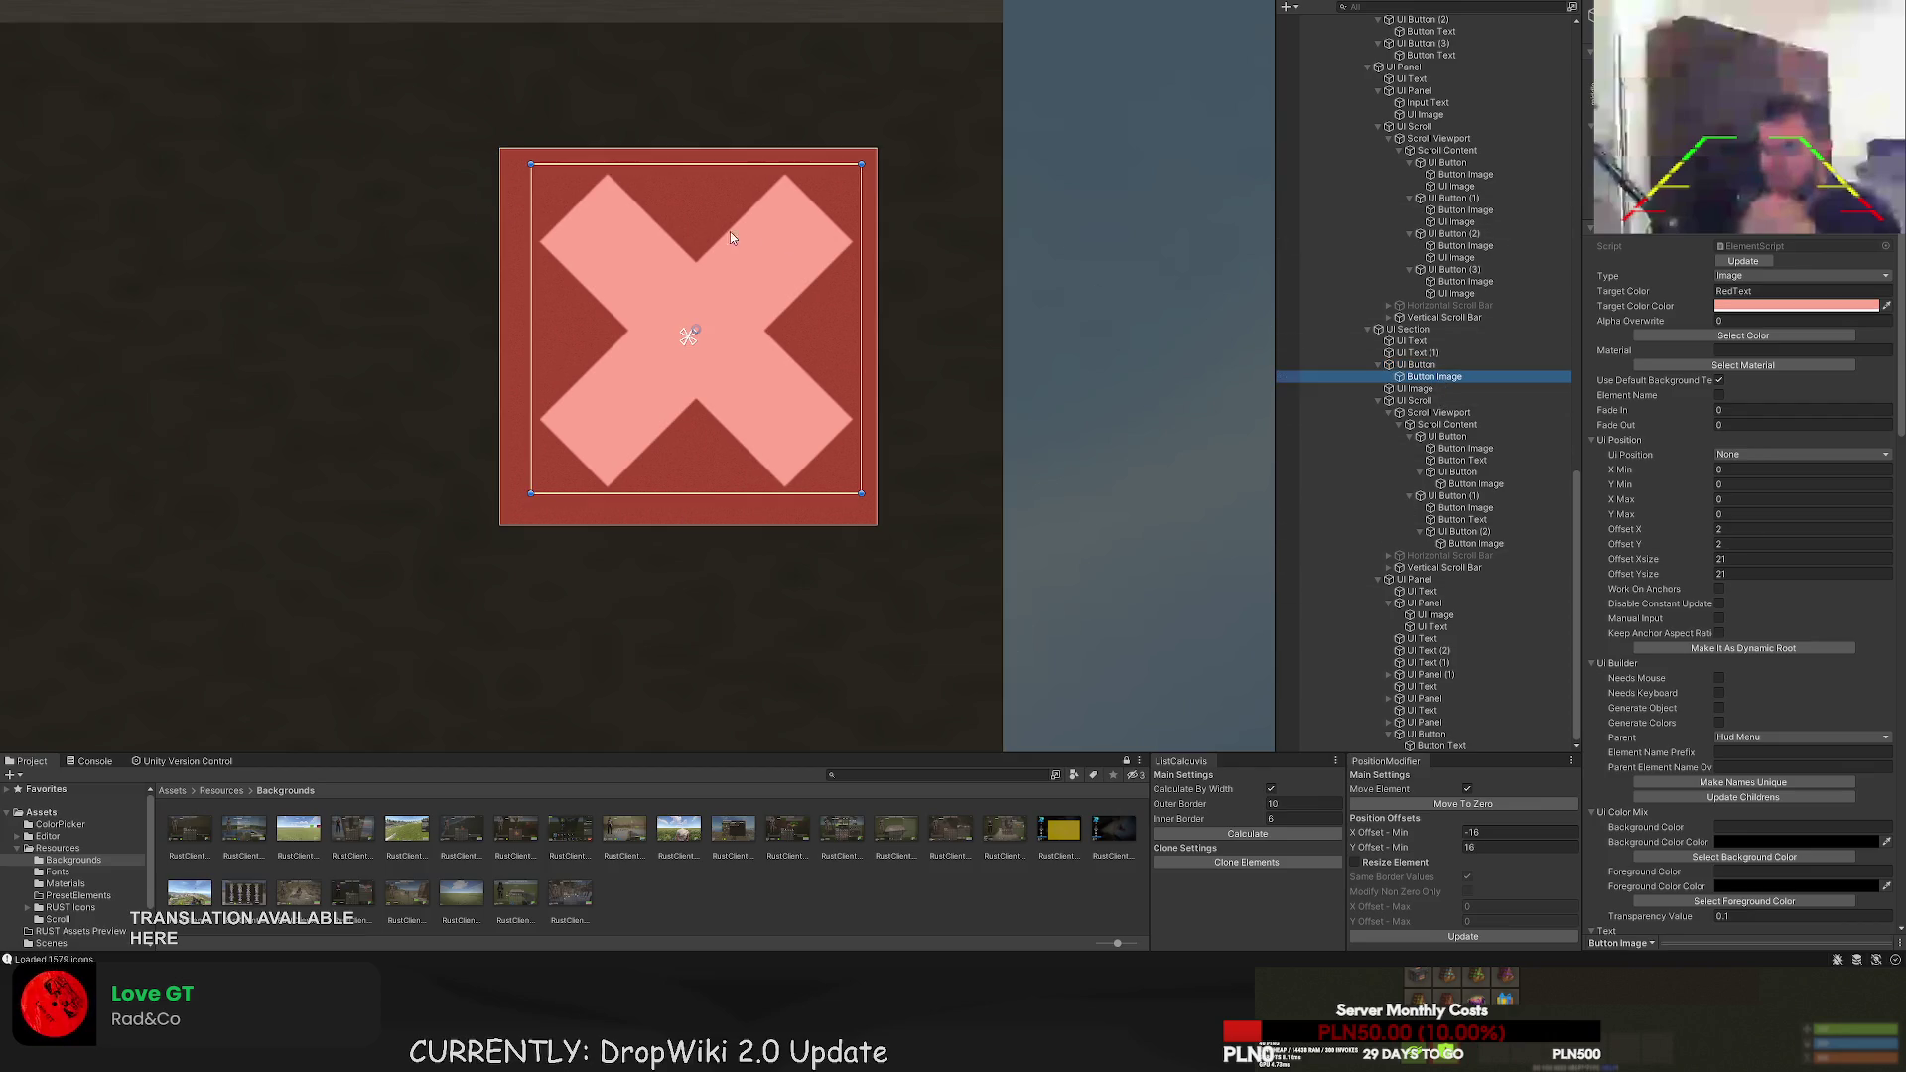
scroll(750, 240, up, 2)
drag(892, 152, 873, 173)
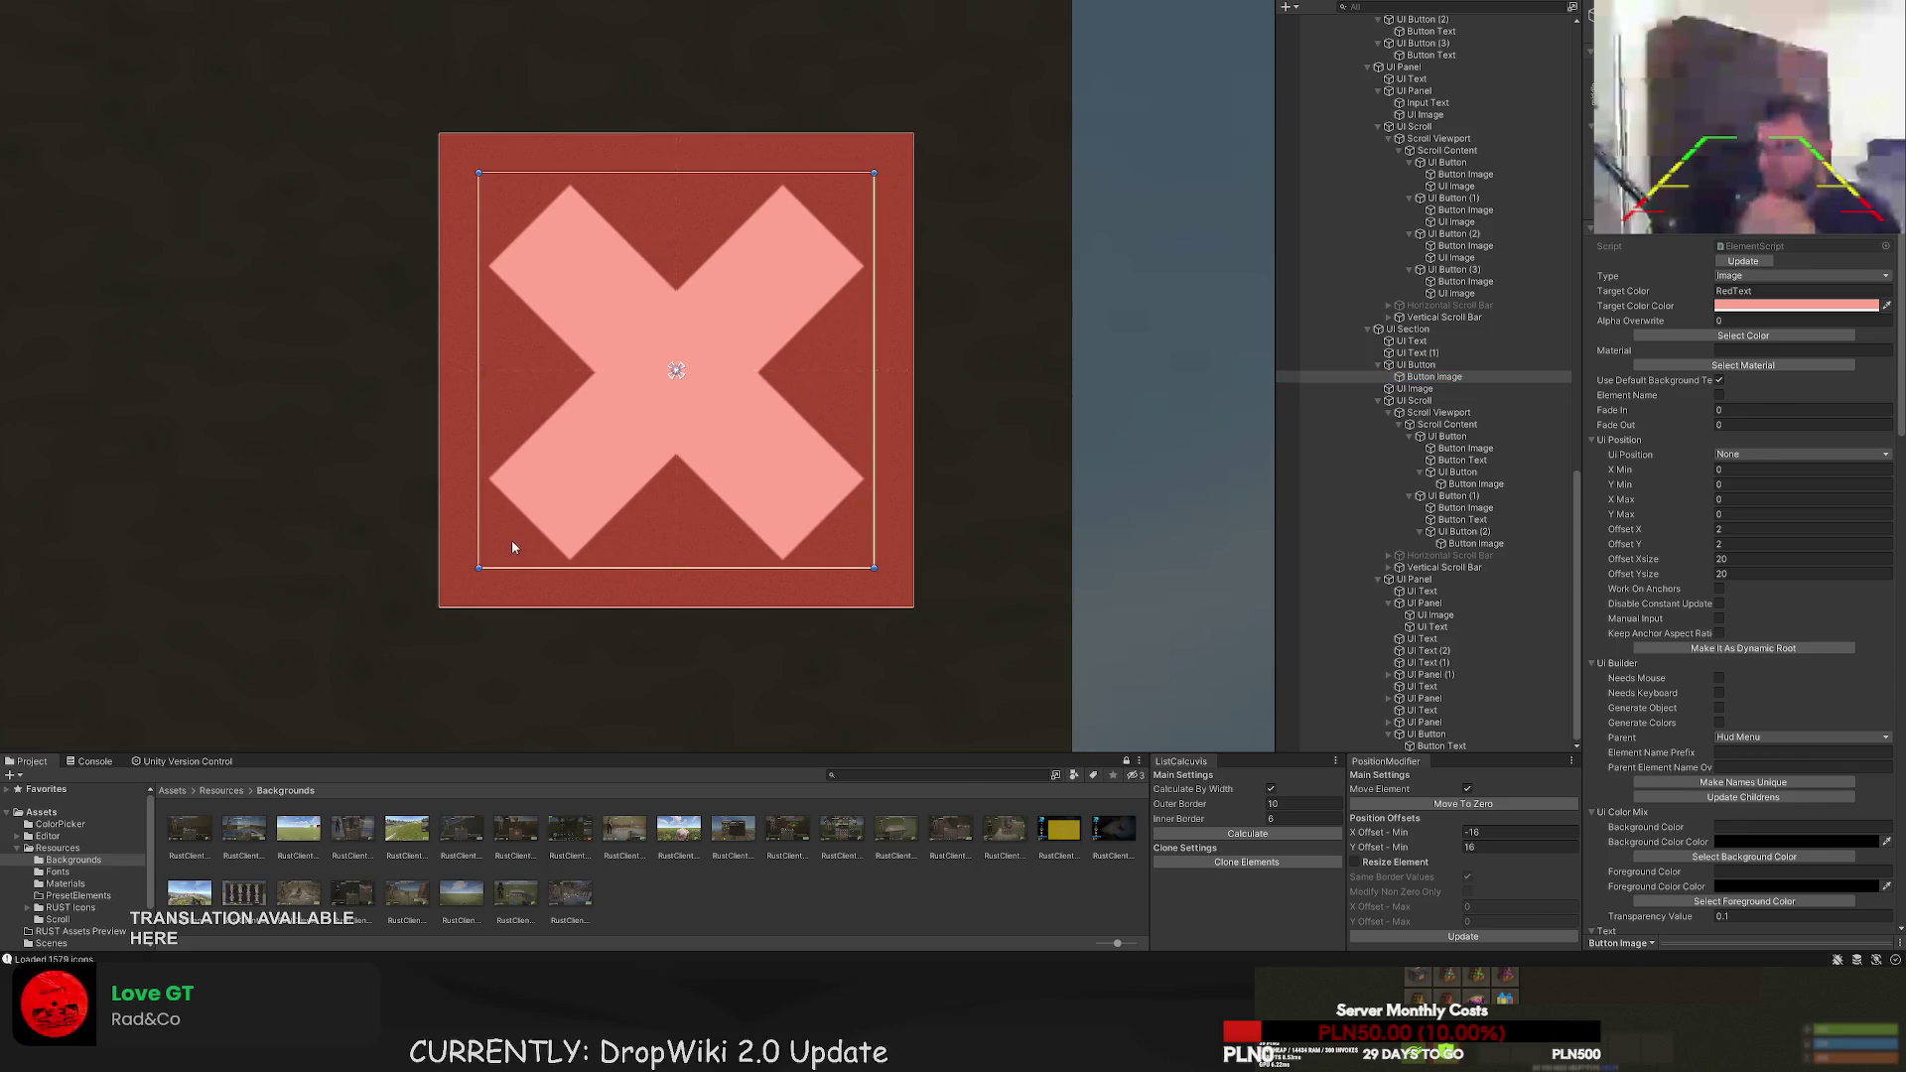
scroll(447, 507, down, 4)
- Shrink the X icon from its corners until the offsets reach about 17
click(333, 421)
click(489, 392)
scroll(556, 390, up, 4)
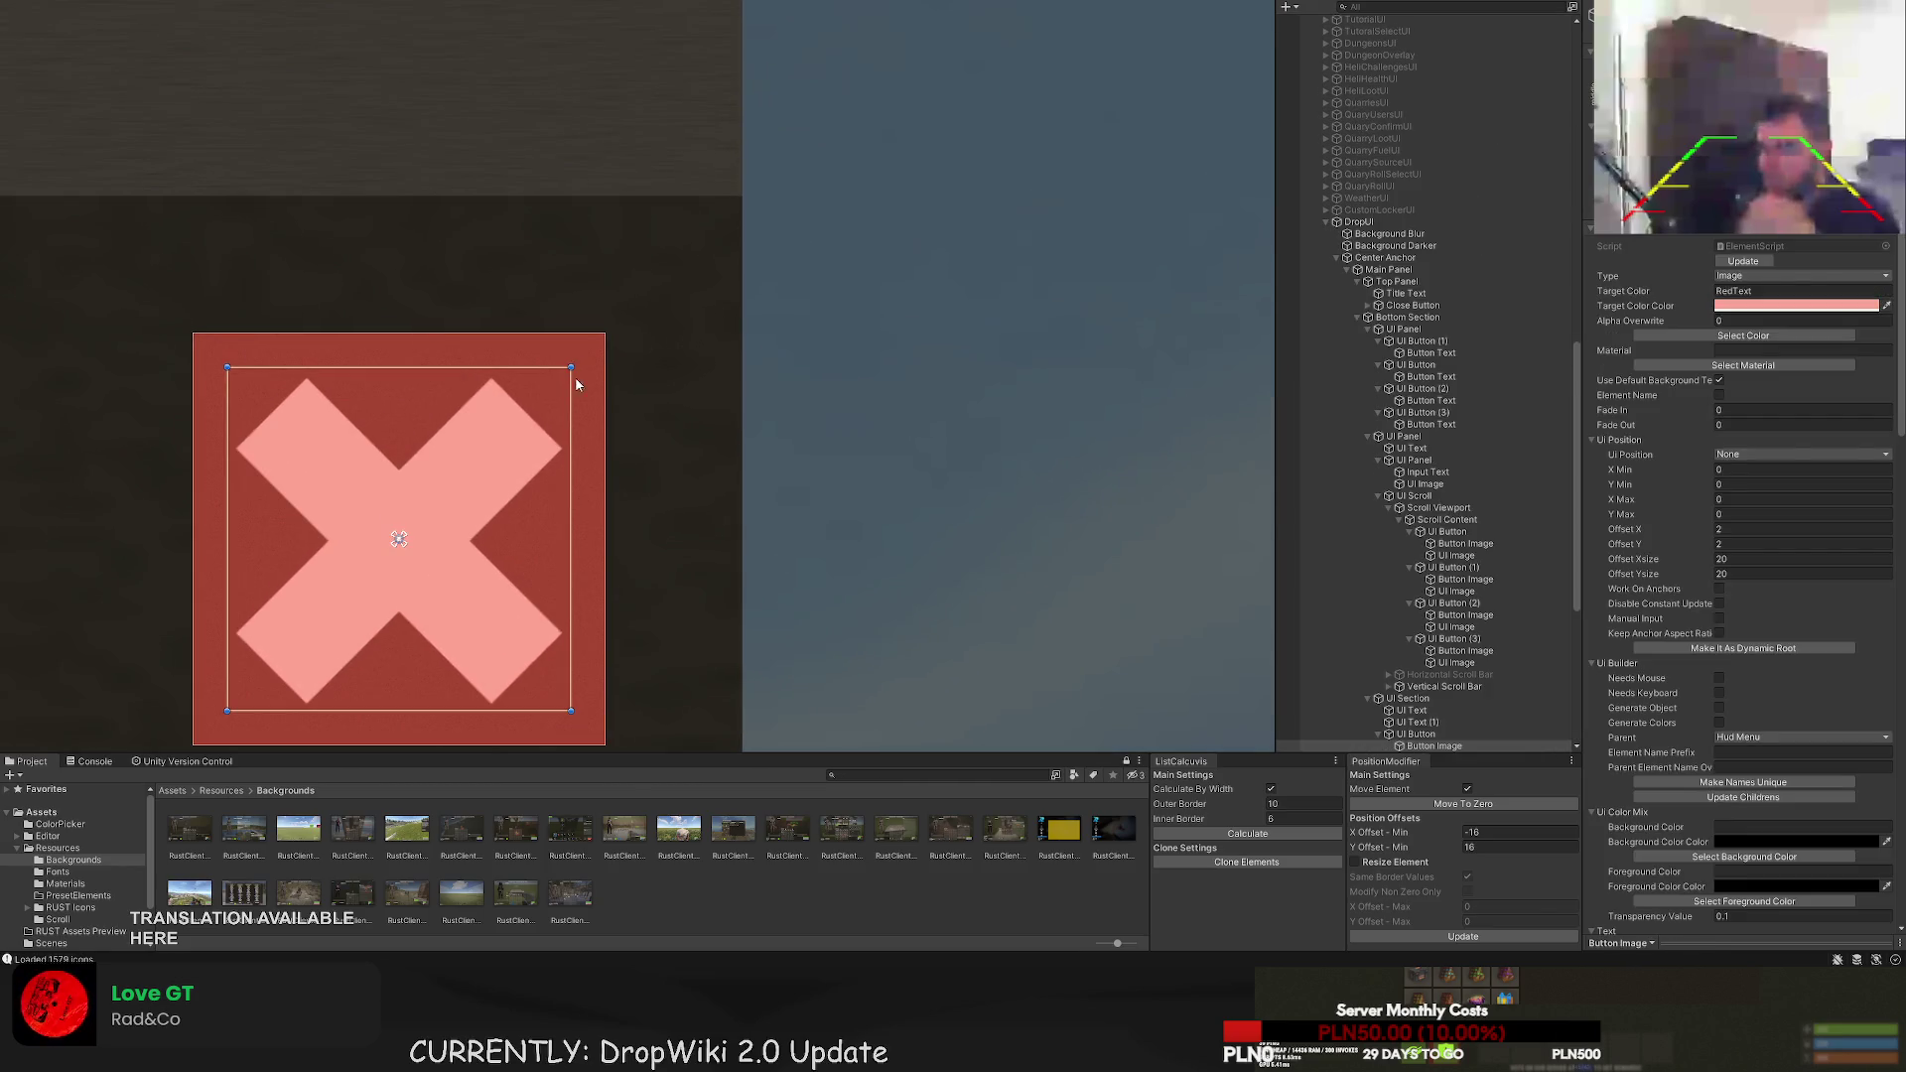
drag(574, 366, 561, 378)
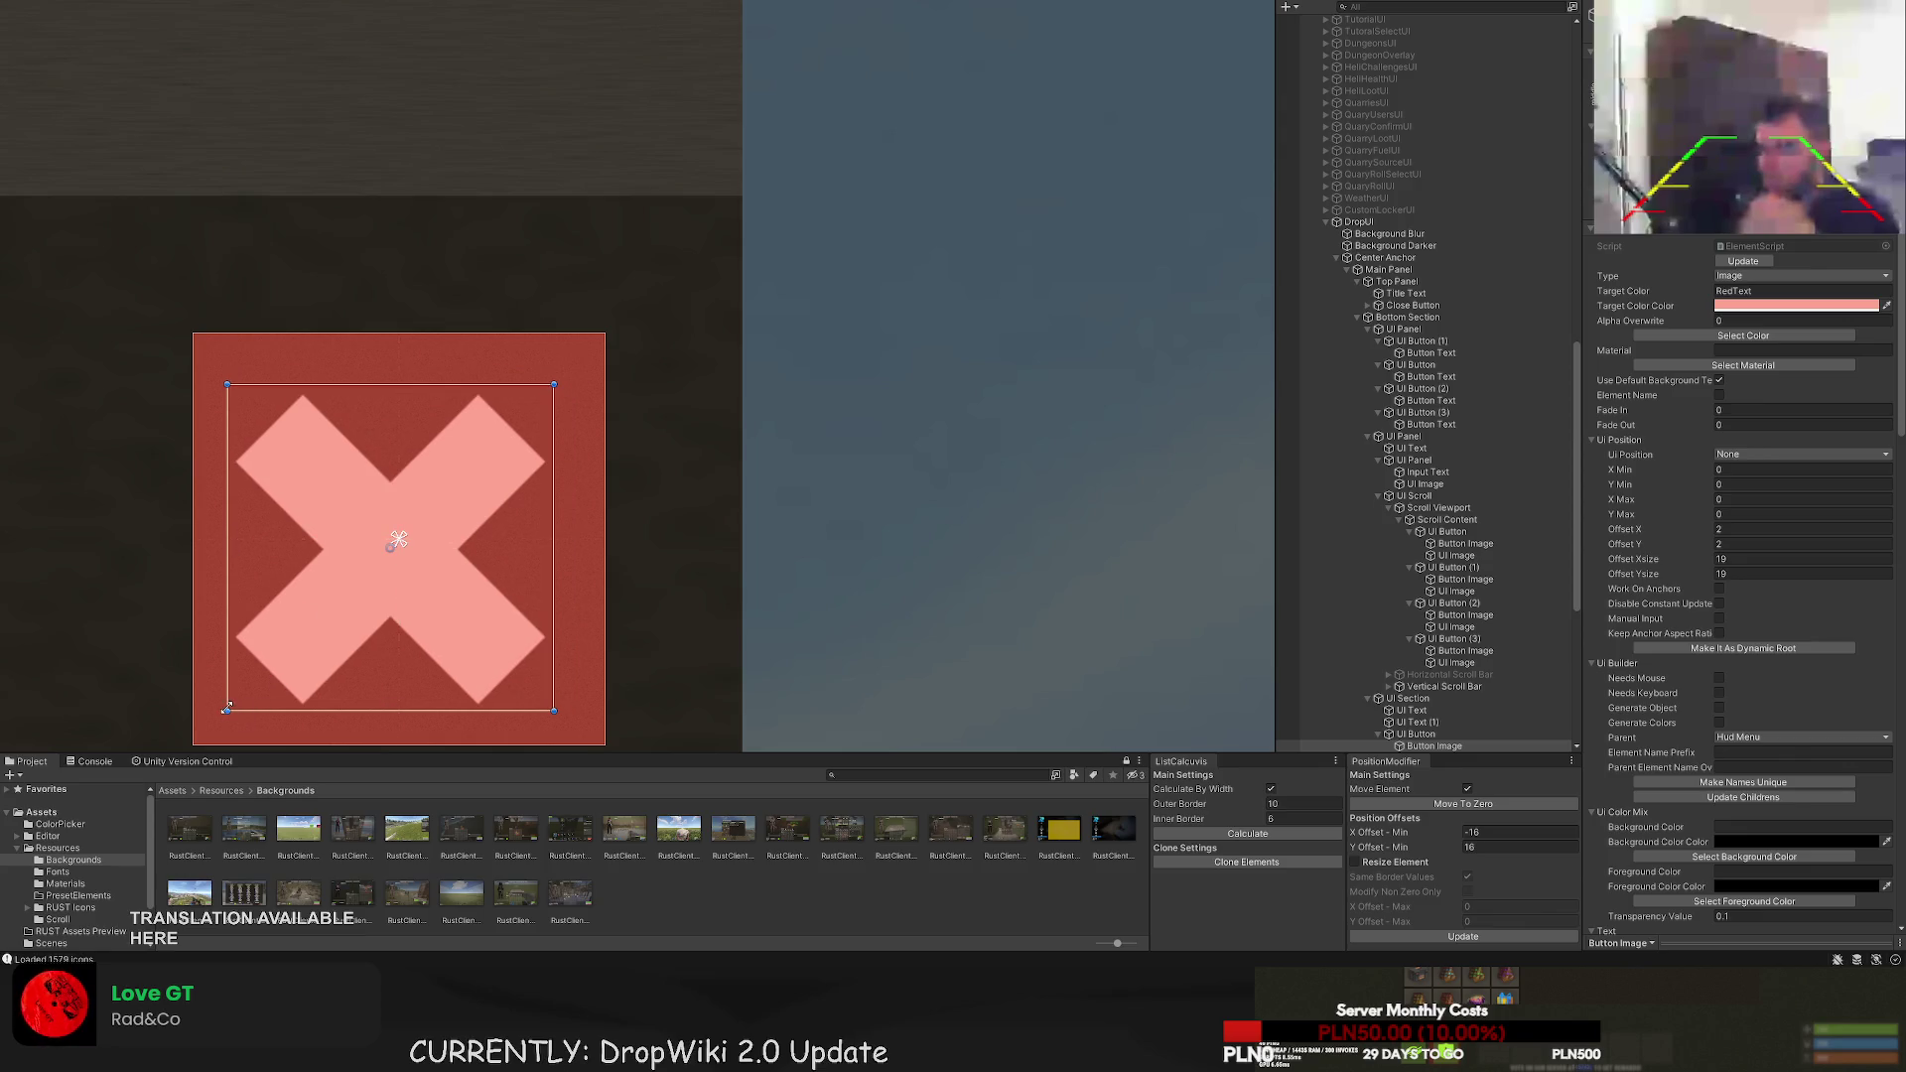
drag(226, 710, 252, 681)
drag(554, 385, 540, 391)
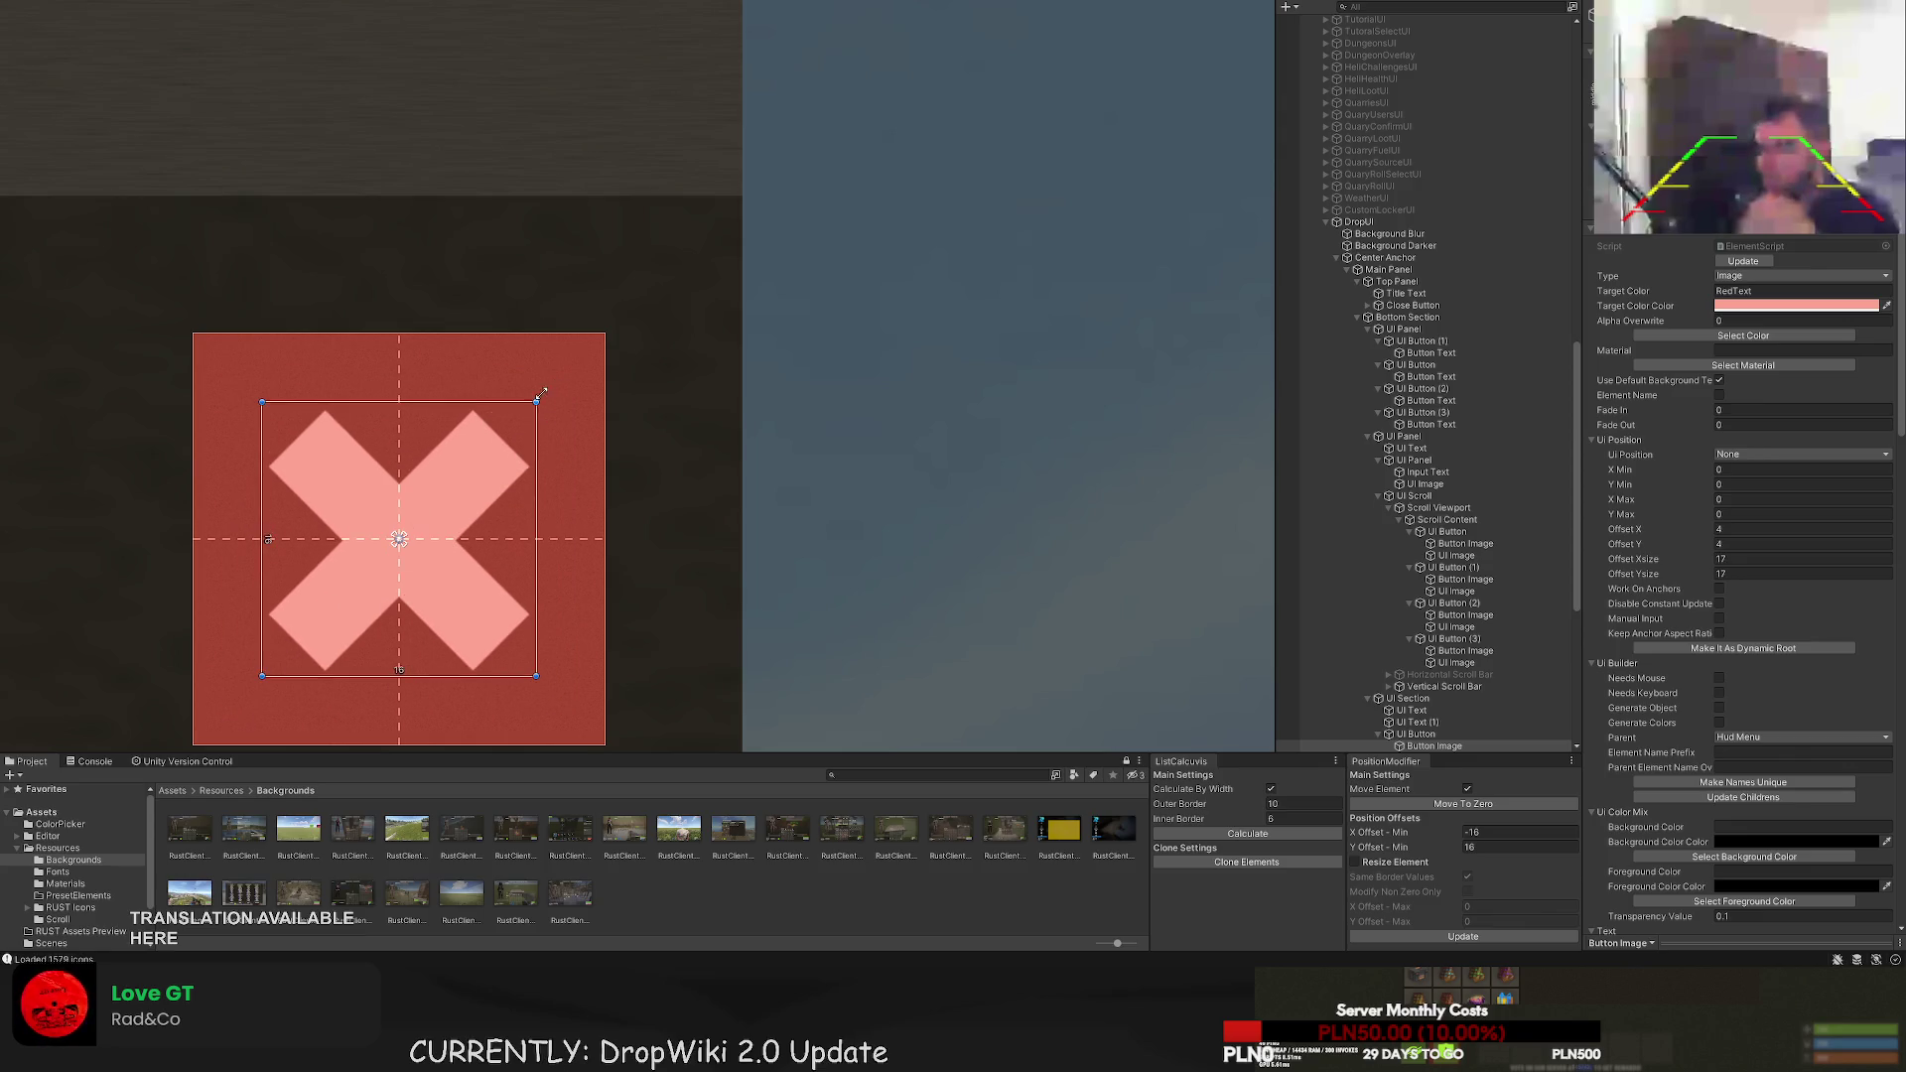
click(683, 383)
scroll(536, 441, down, 6)
scroll(536, 441, down, 6)
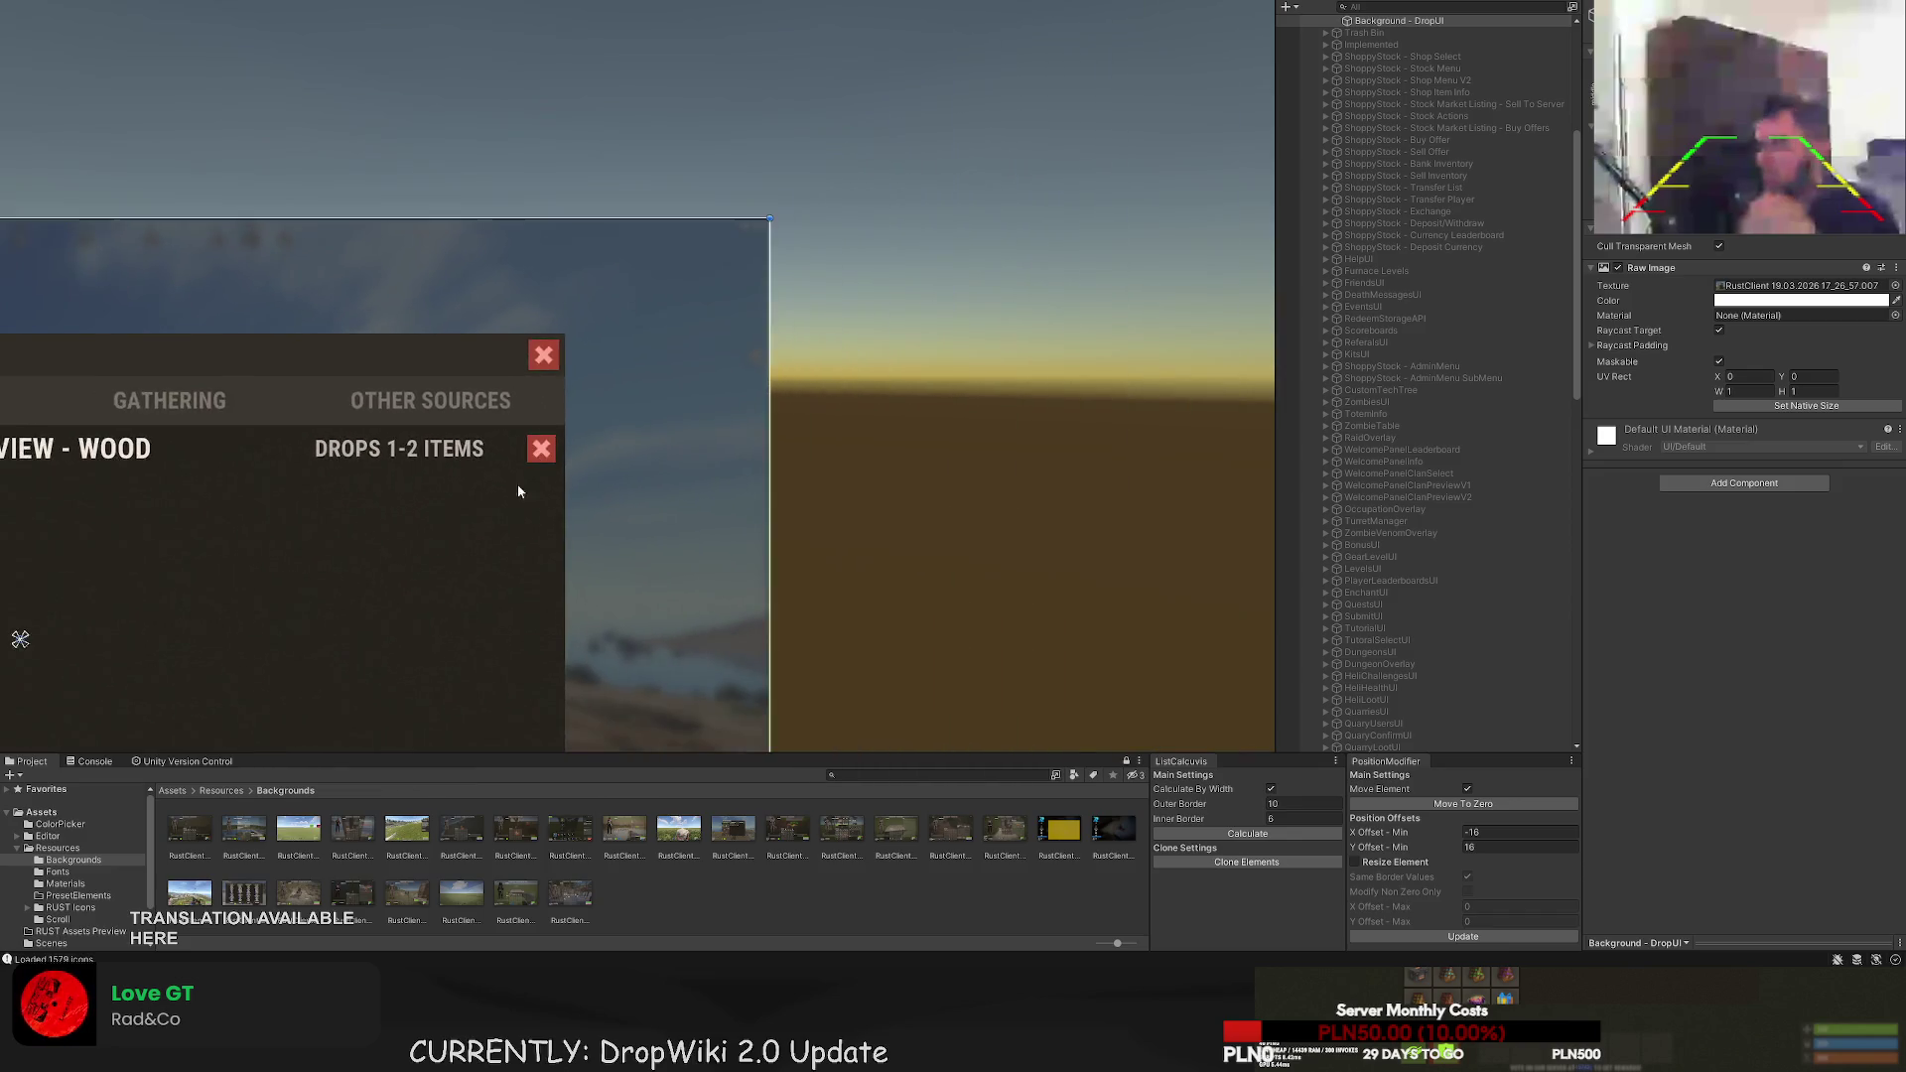
- Pan the Scene view to the panel's right side and select the close button beside DROPS 1-2 ITEMS
scroll(849, 375, down, 2)
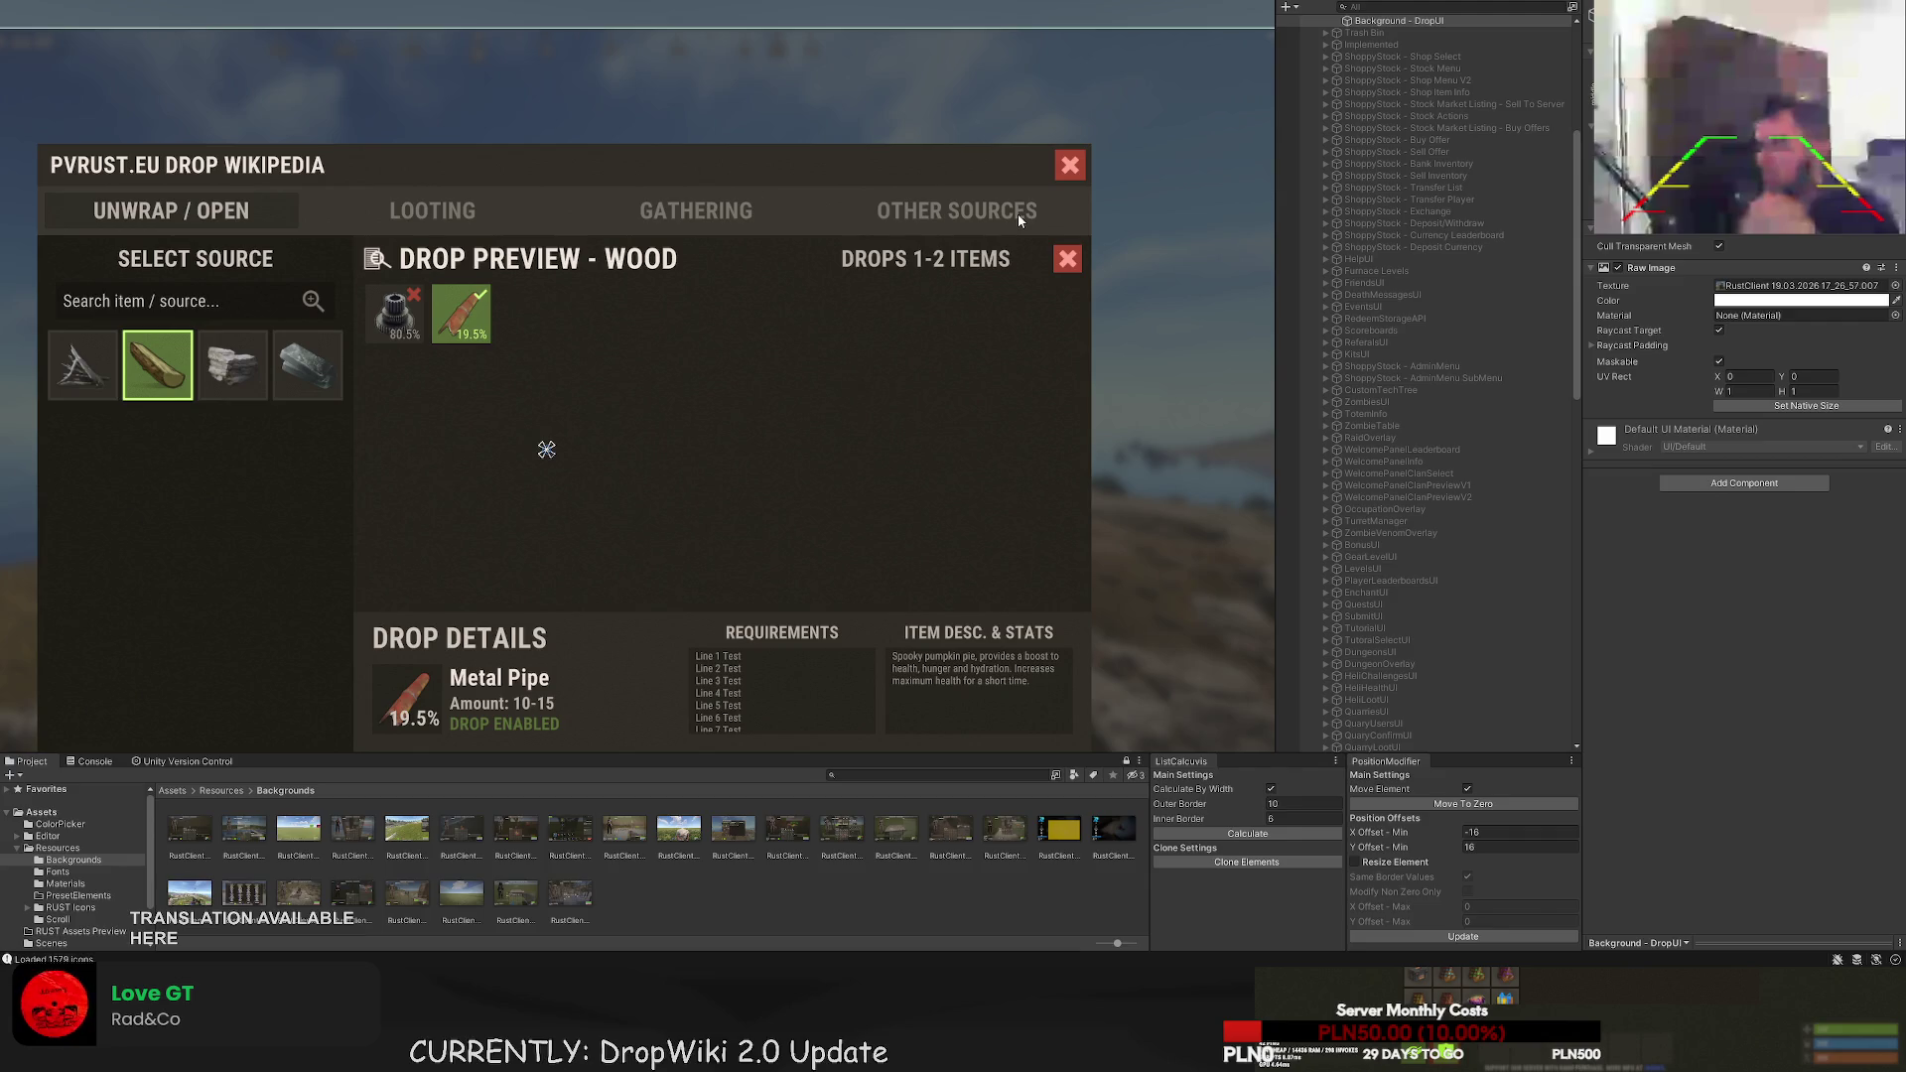
key(f)
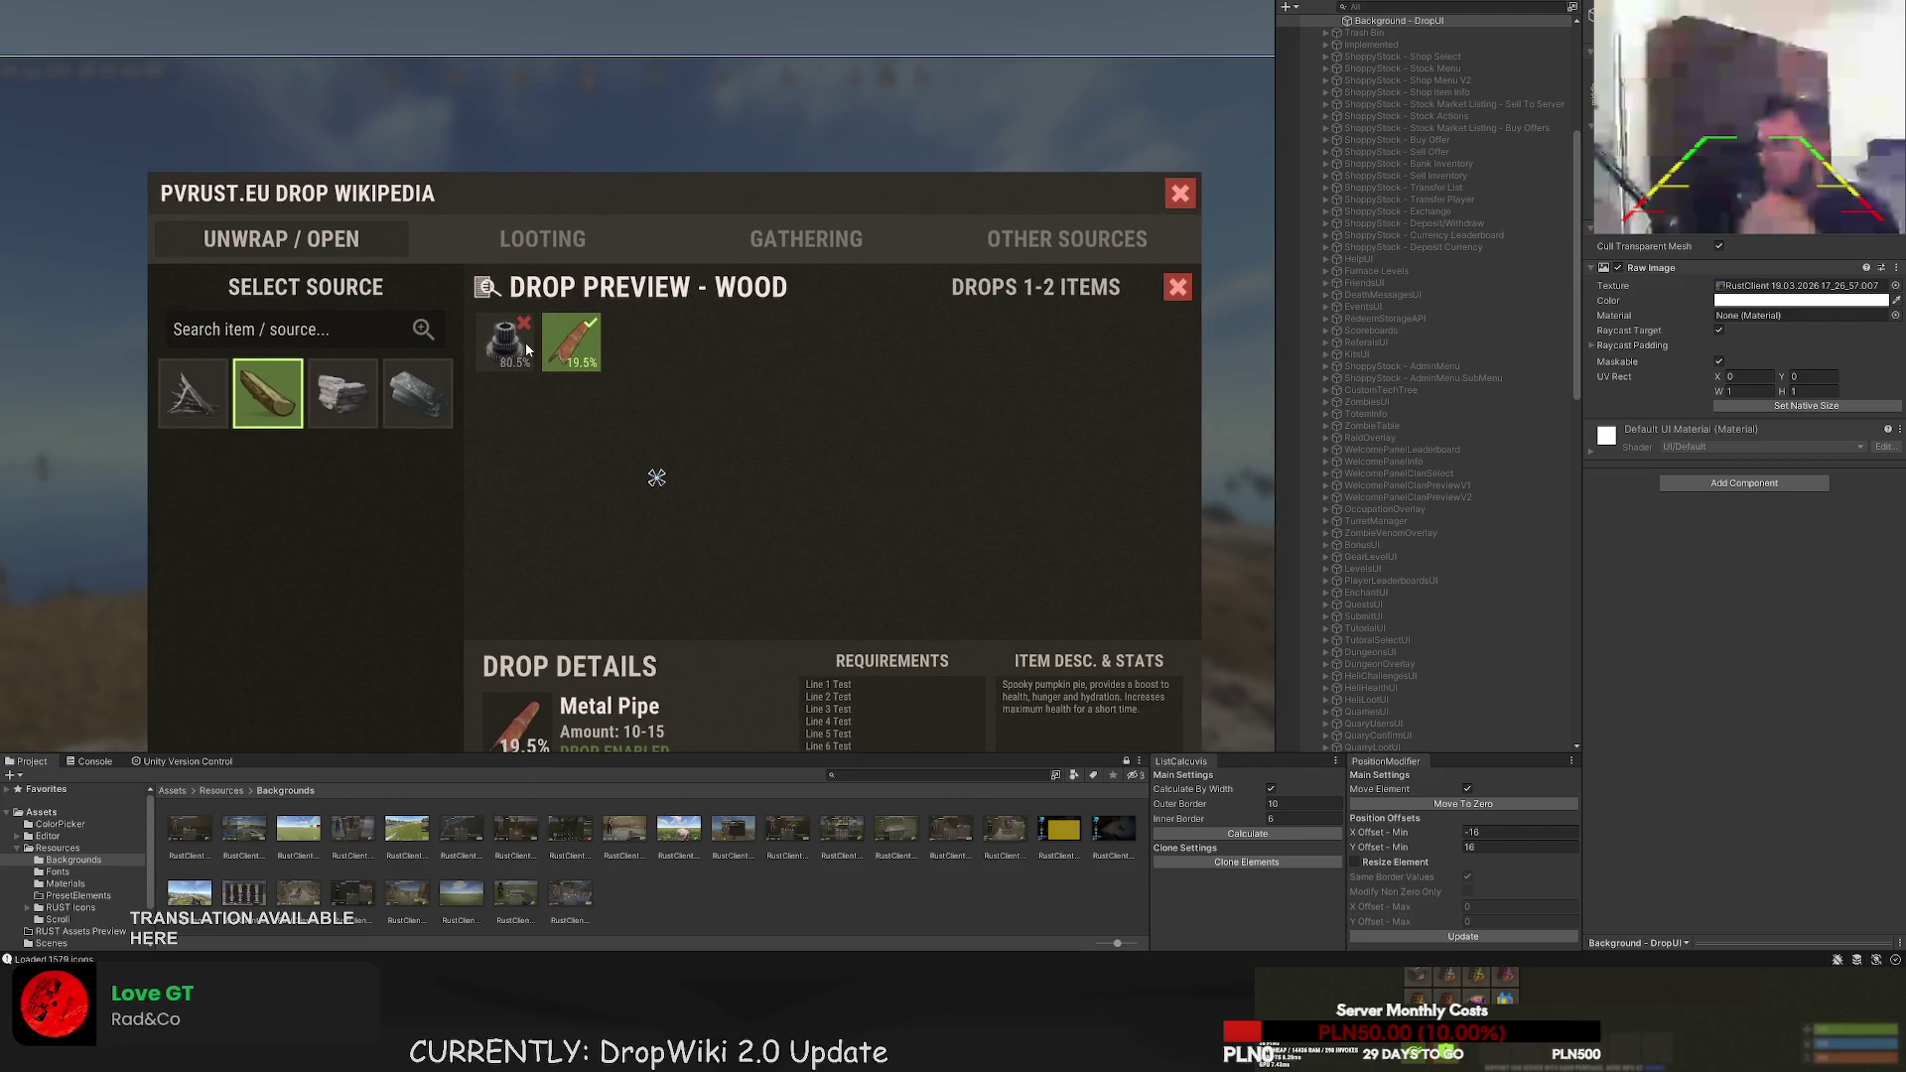
mouse_move(1180, 438)
mouse_down()
mouse_move(1022, 438)
mouse_move(889, 504)
mouse_up()
scroll(923, 476, up, 2)
scroll(899, 491, up, 1)
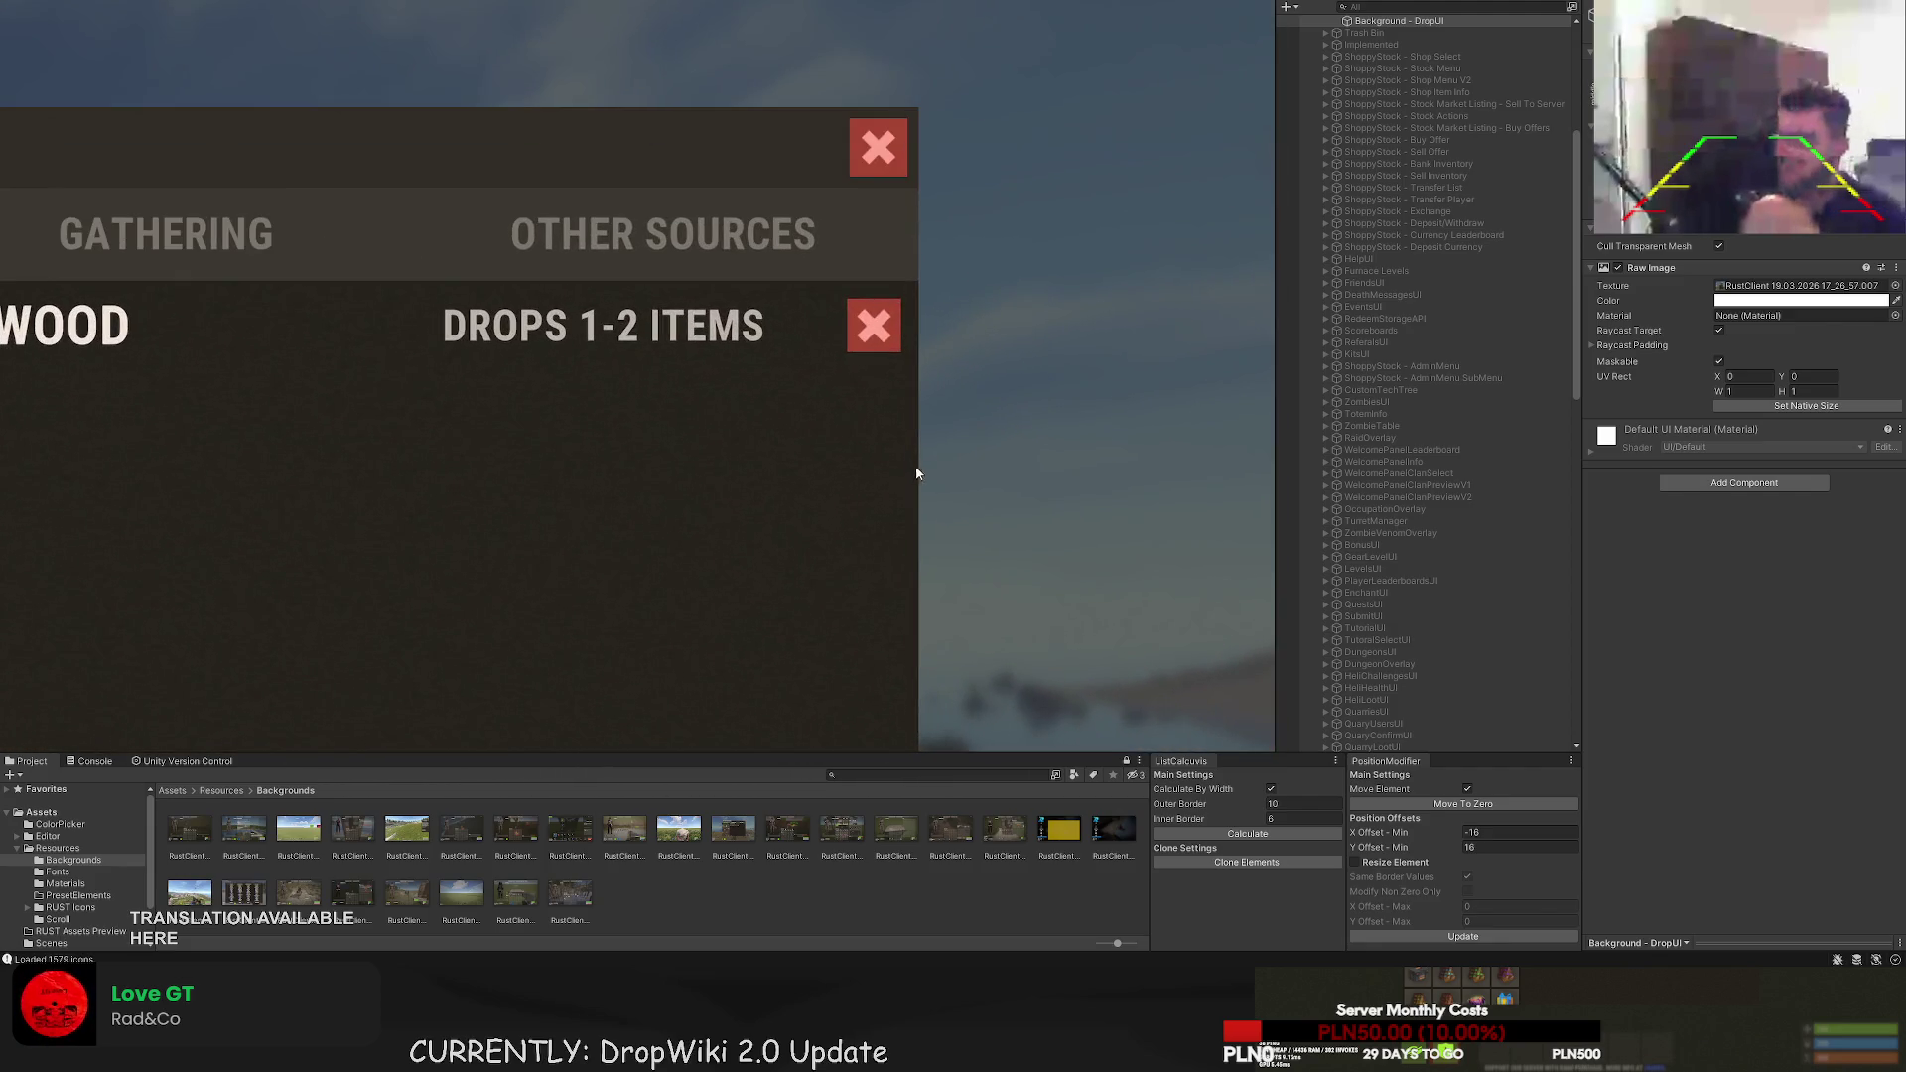
click(874, 326)
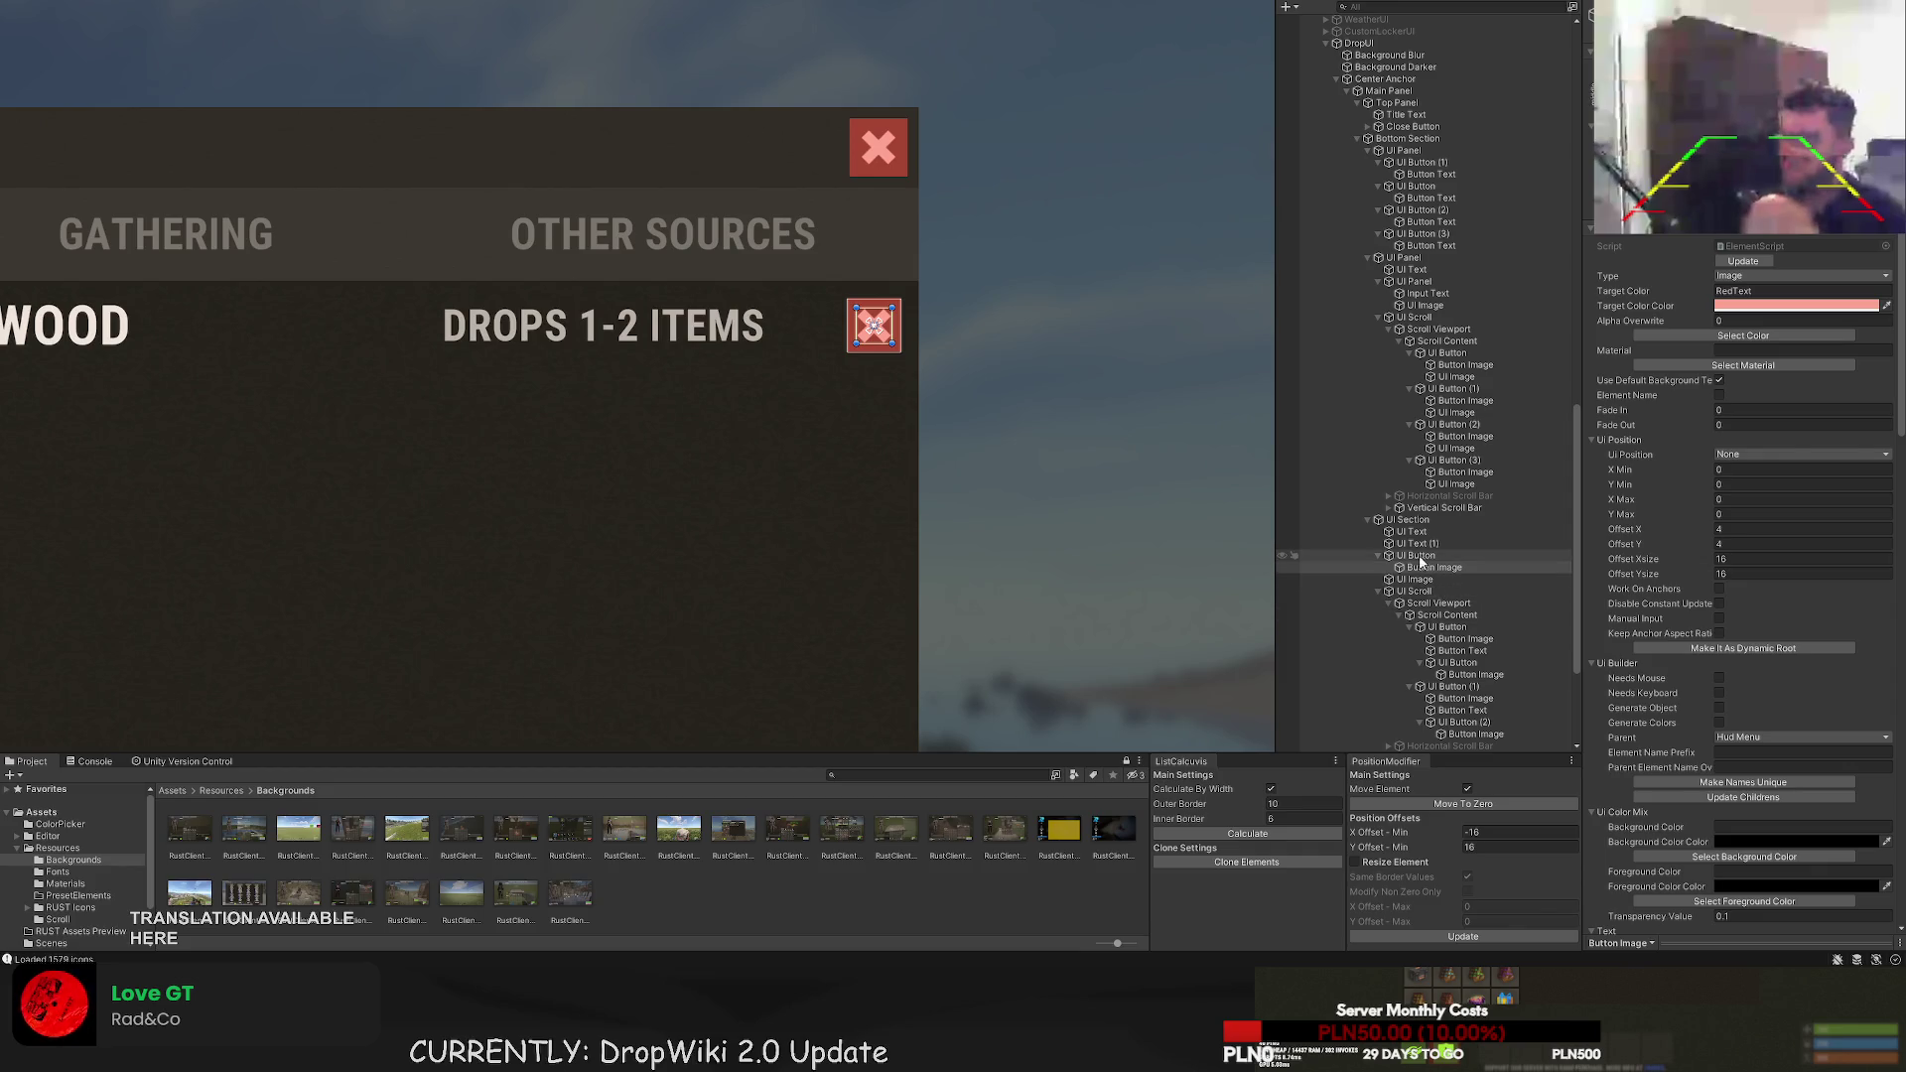
- Make the close button's background colour Transparent
scroll(914, 361, up, 1)
click(1416, 555)
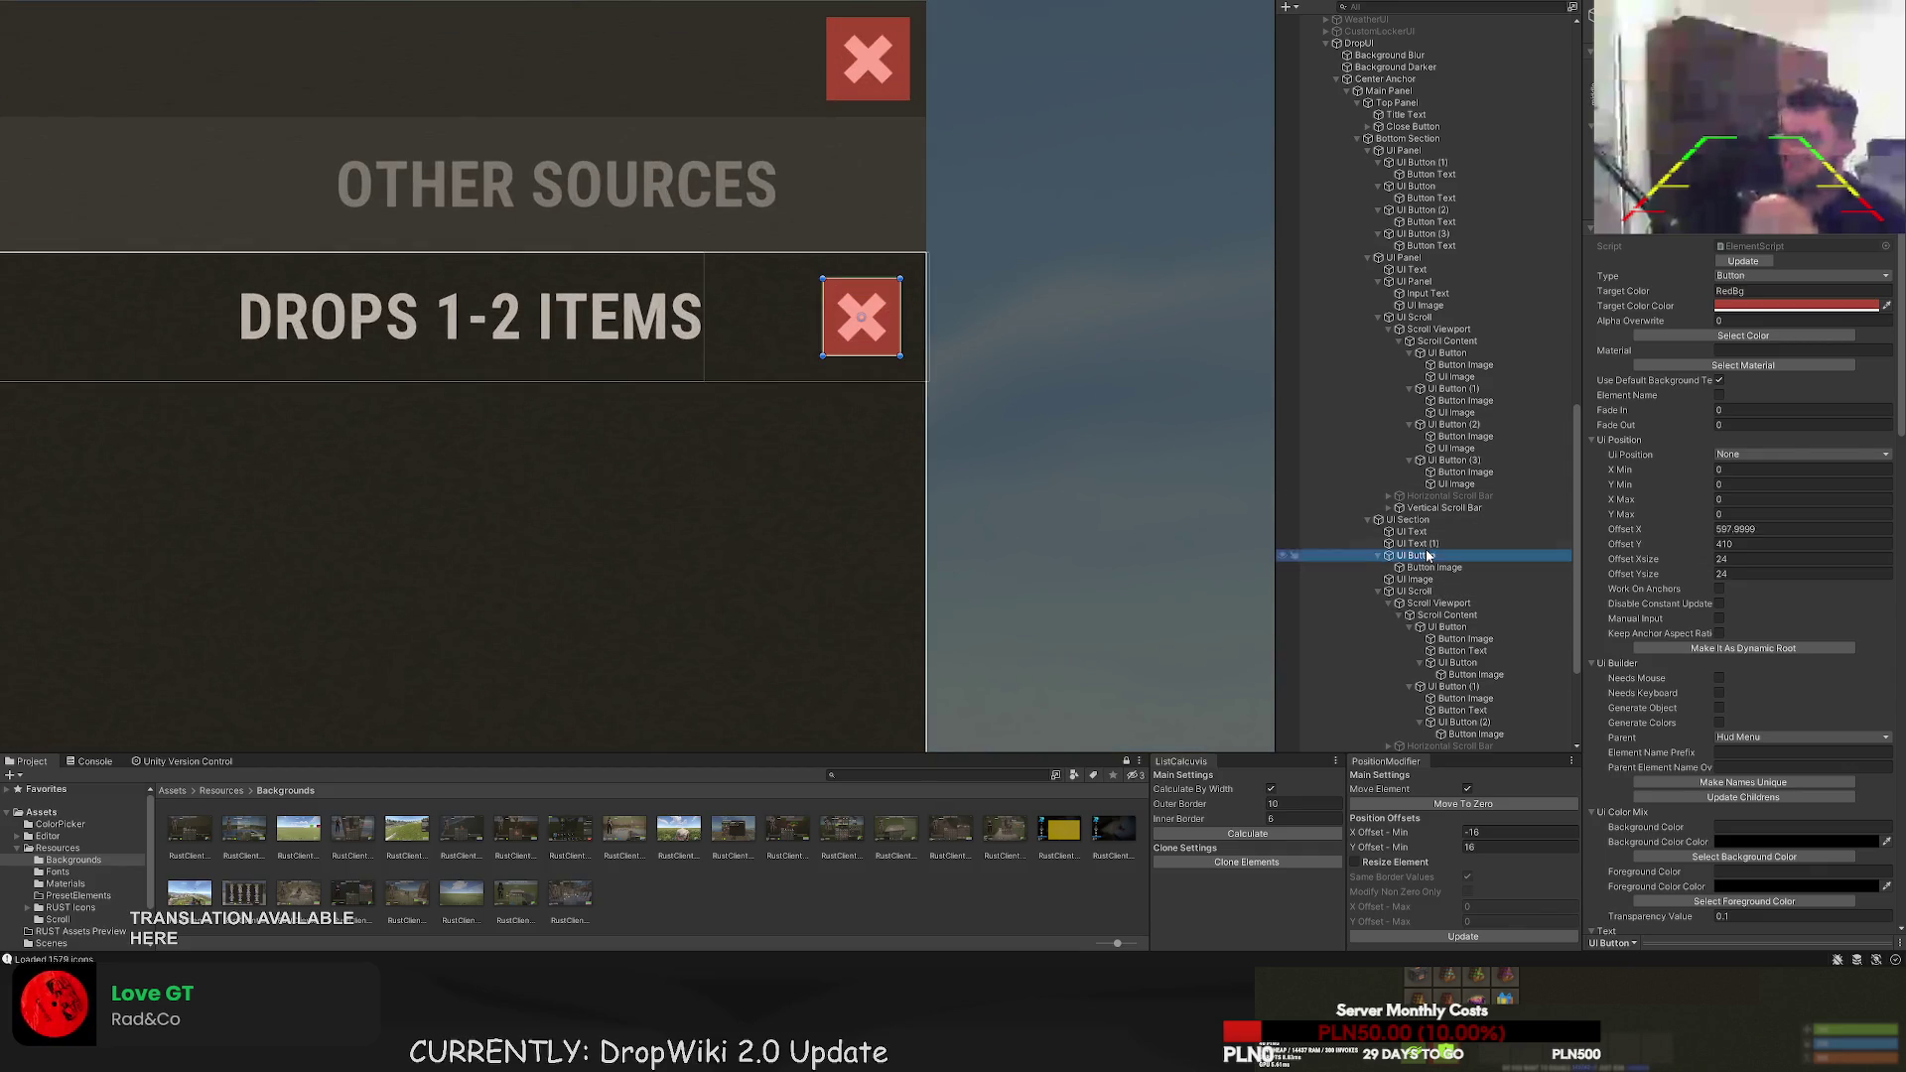
click(1743, 334)
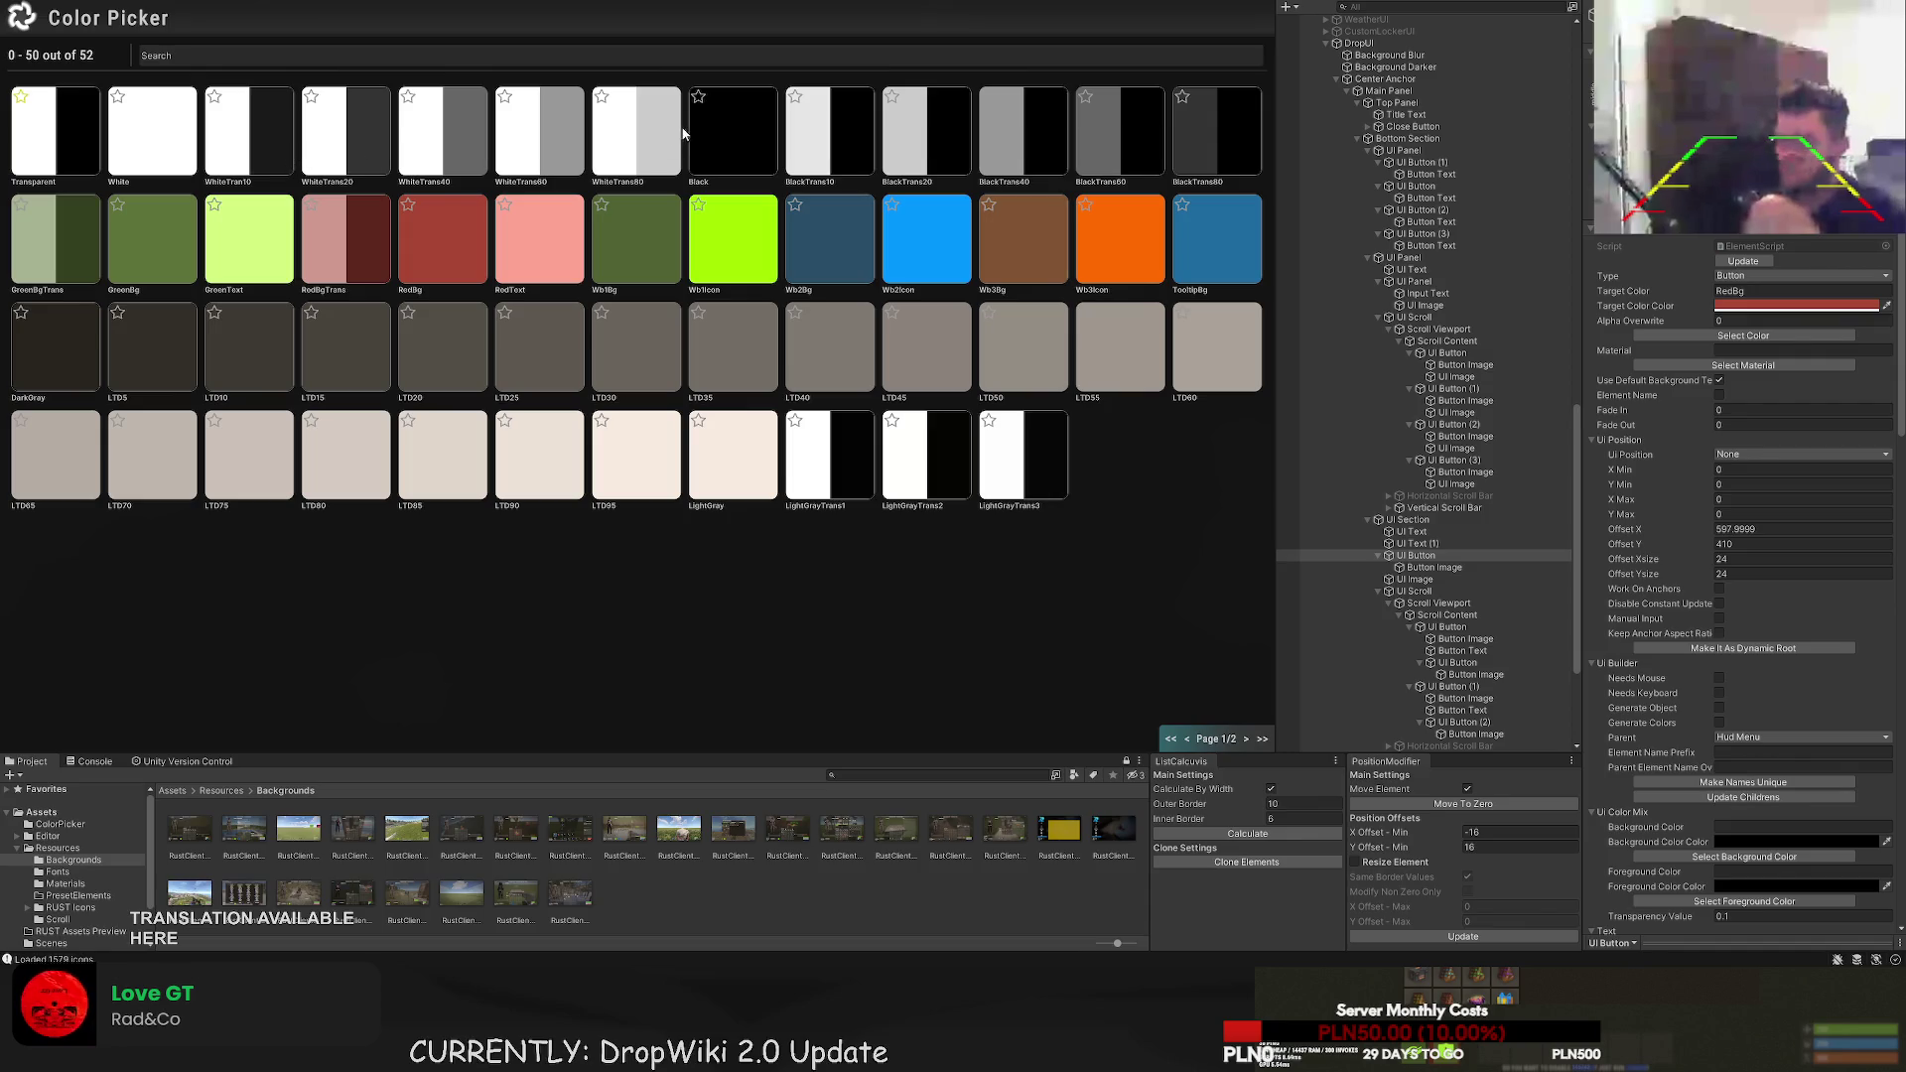
click(55, 134)
- Enlarge the close button to a 31 by 31 square
click(1441, 568)
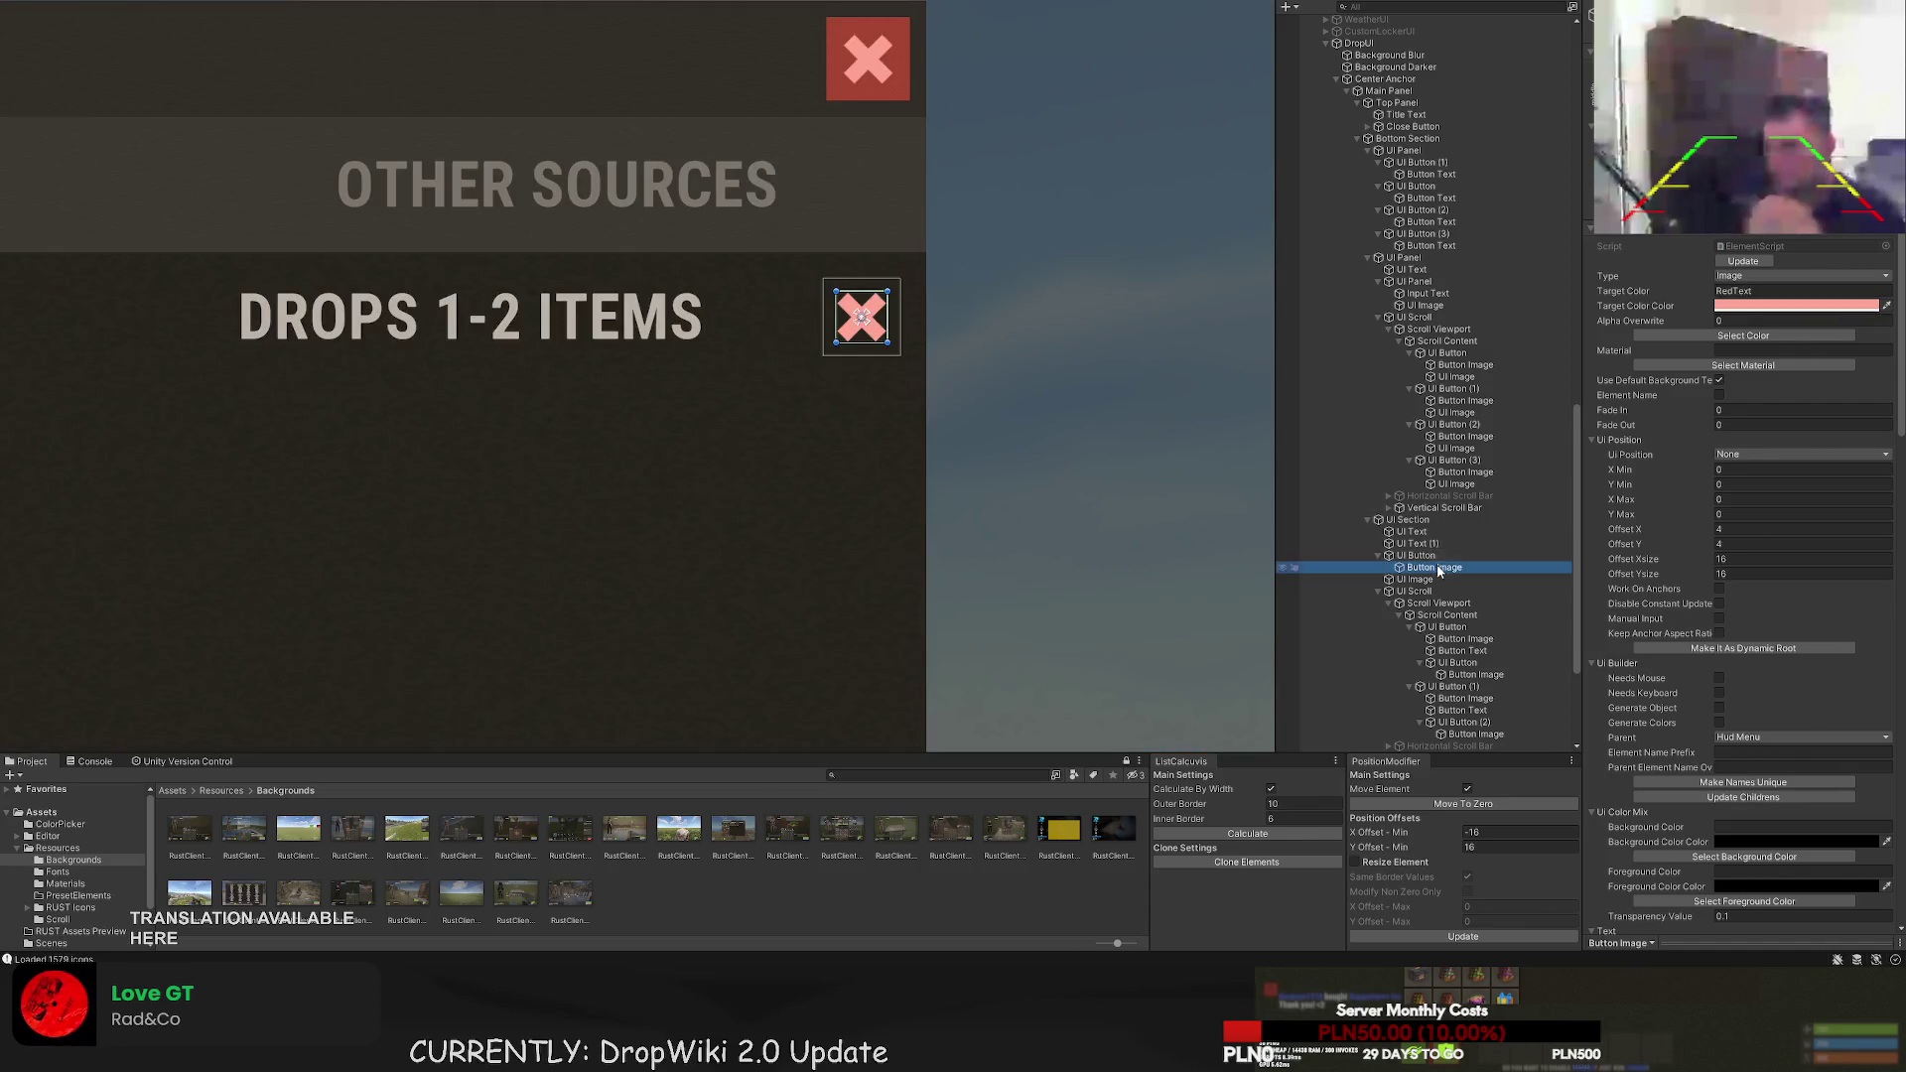
key(Up)
scroll(892, 300, up, 4)
click(910, 257)
drag(911, 257, 940, 231)
- Inspect the UI Text heading and pull its right edge slightly left
scroll(927, 277, up, 2)
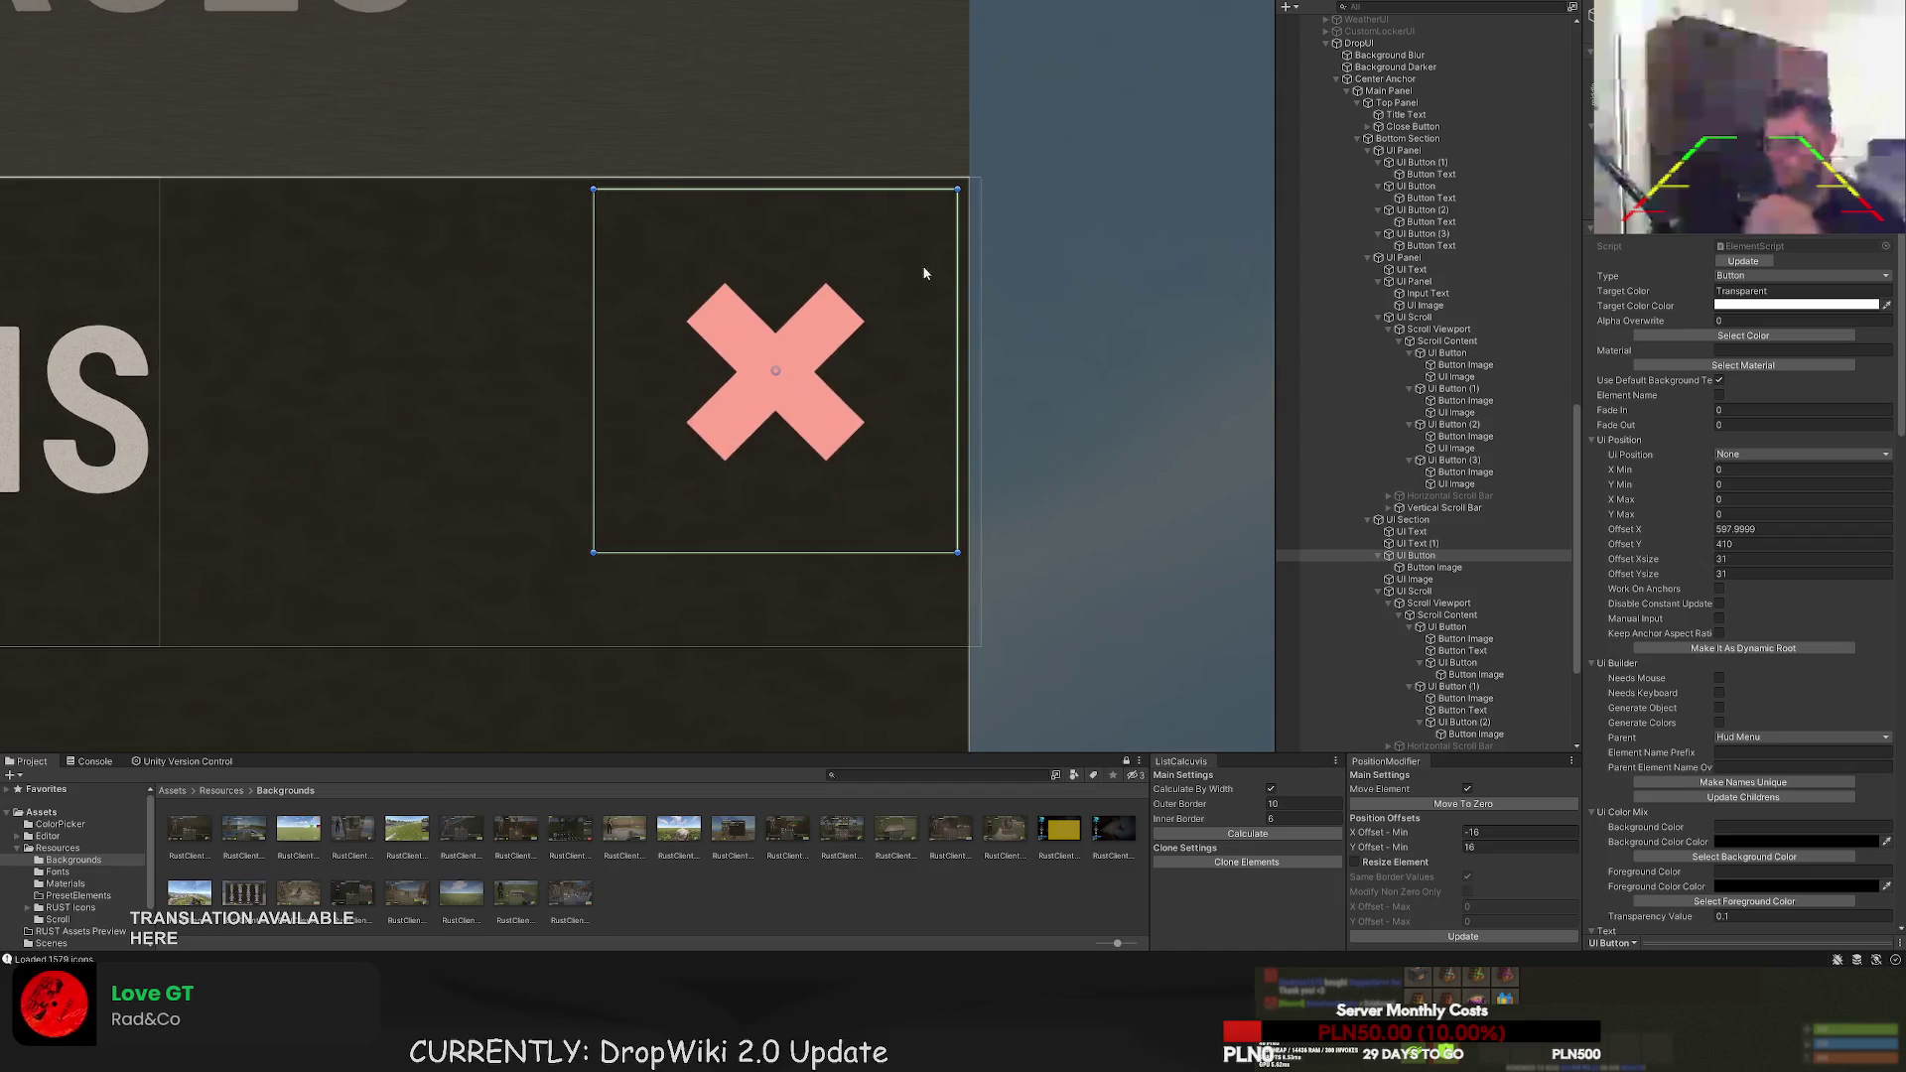
click(1407, 519)
click(1415, 534)
click(1418, 543)
click(1412, 532)
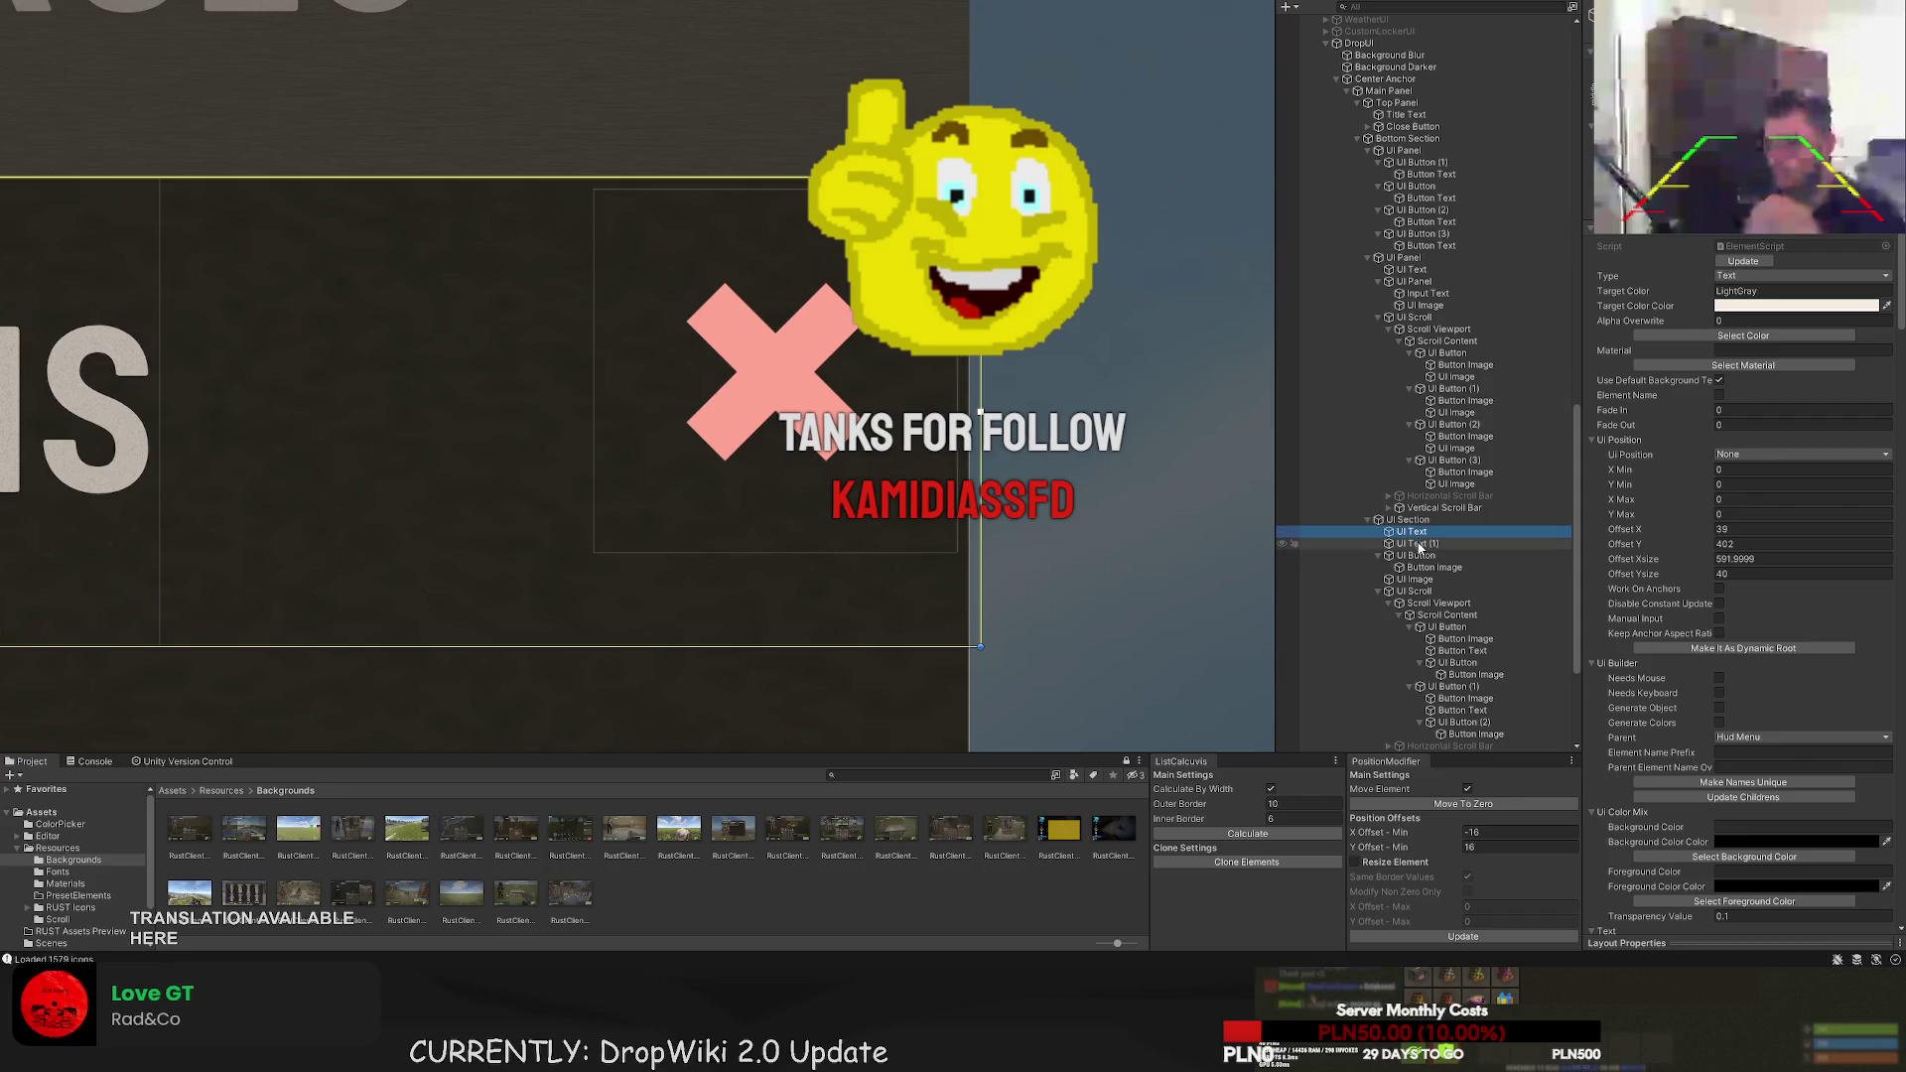
drag(980, 297, 964, 297)
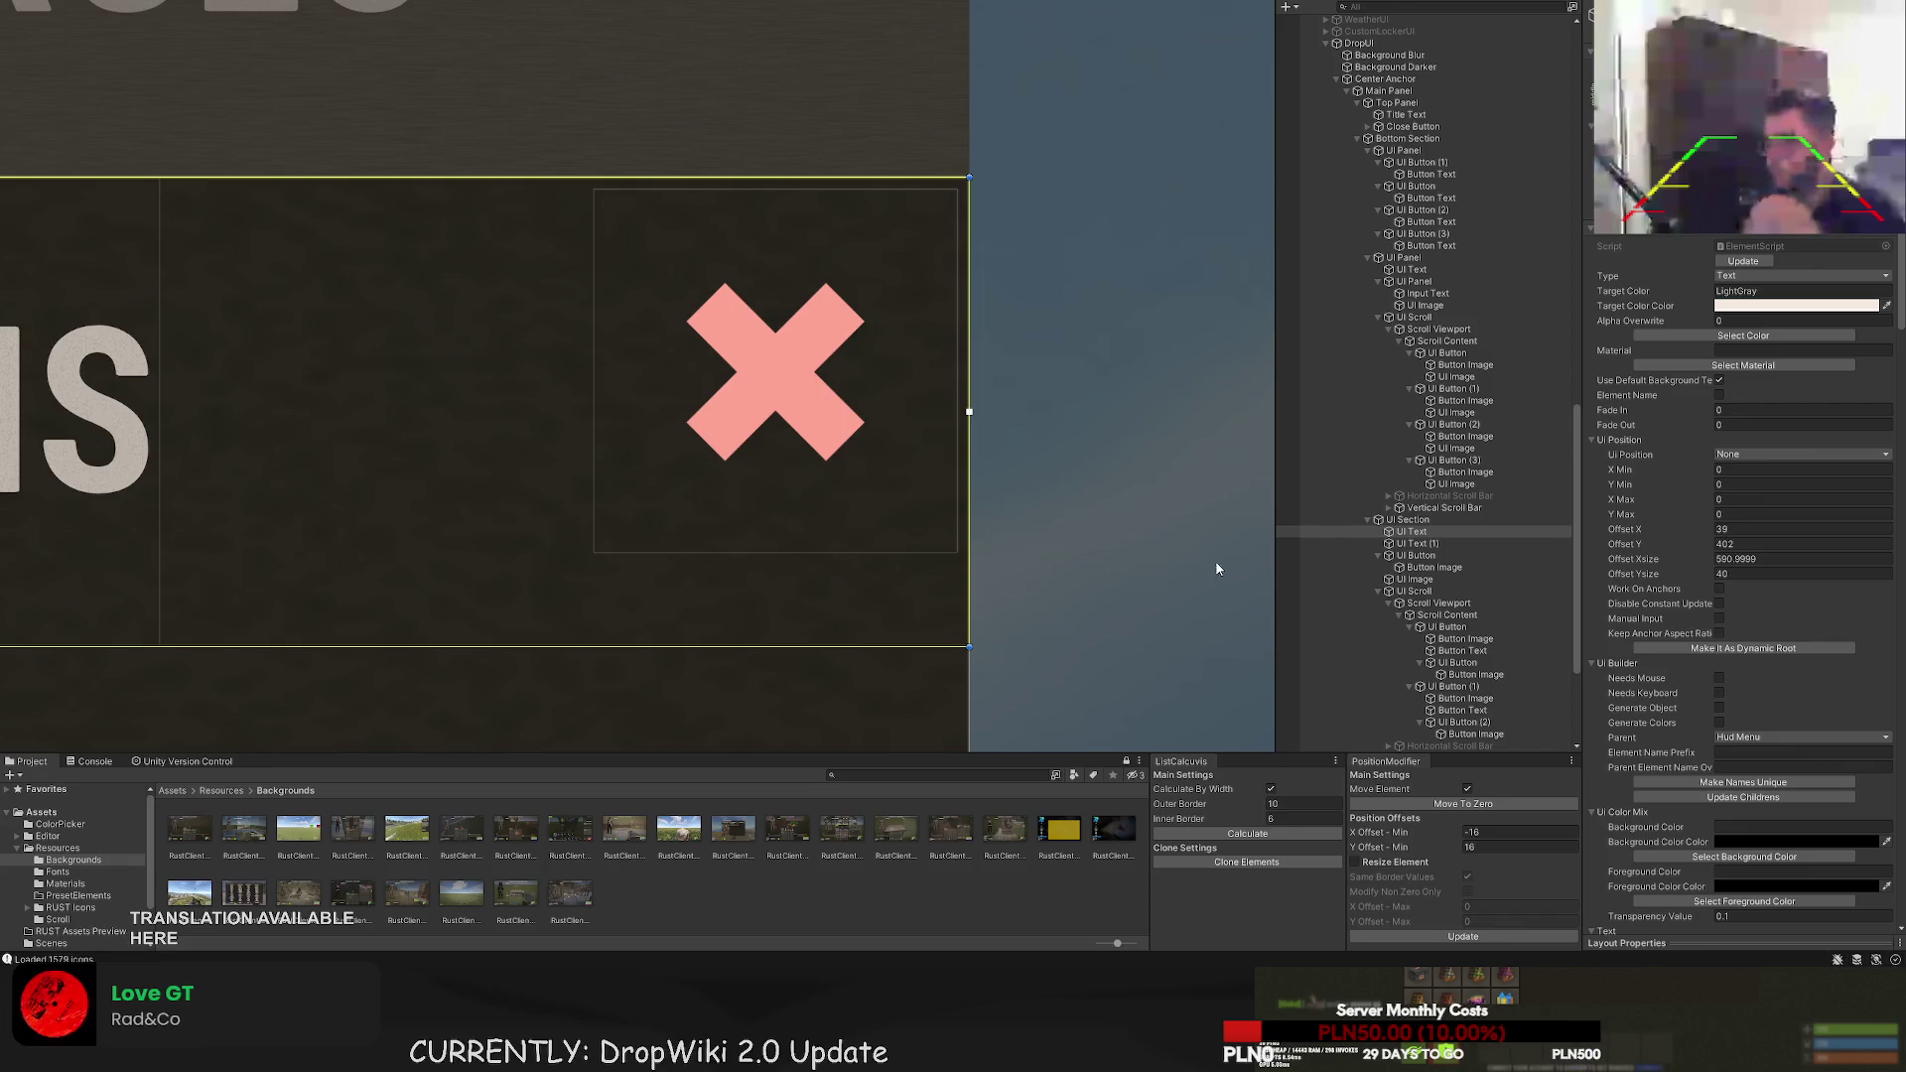
click(1430, 544)
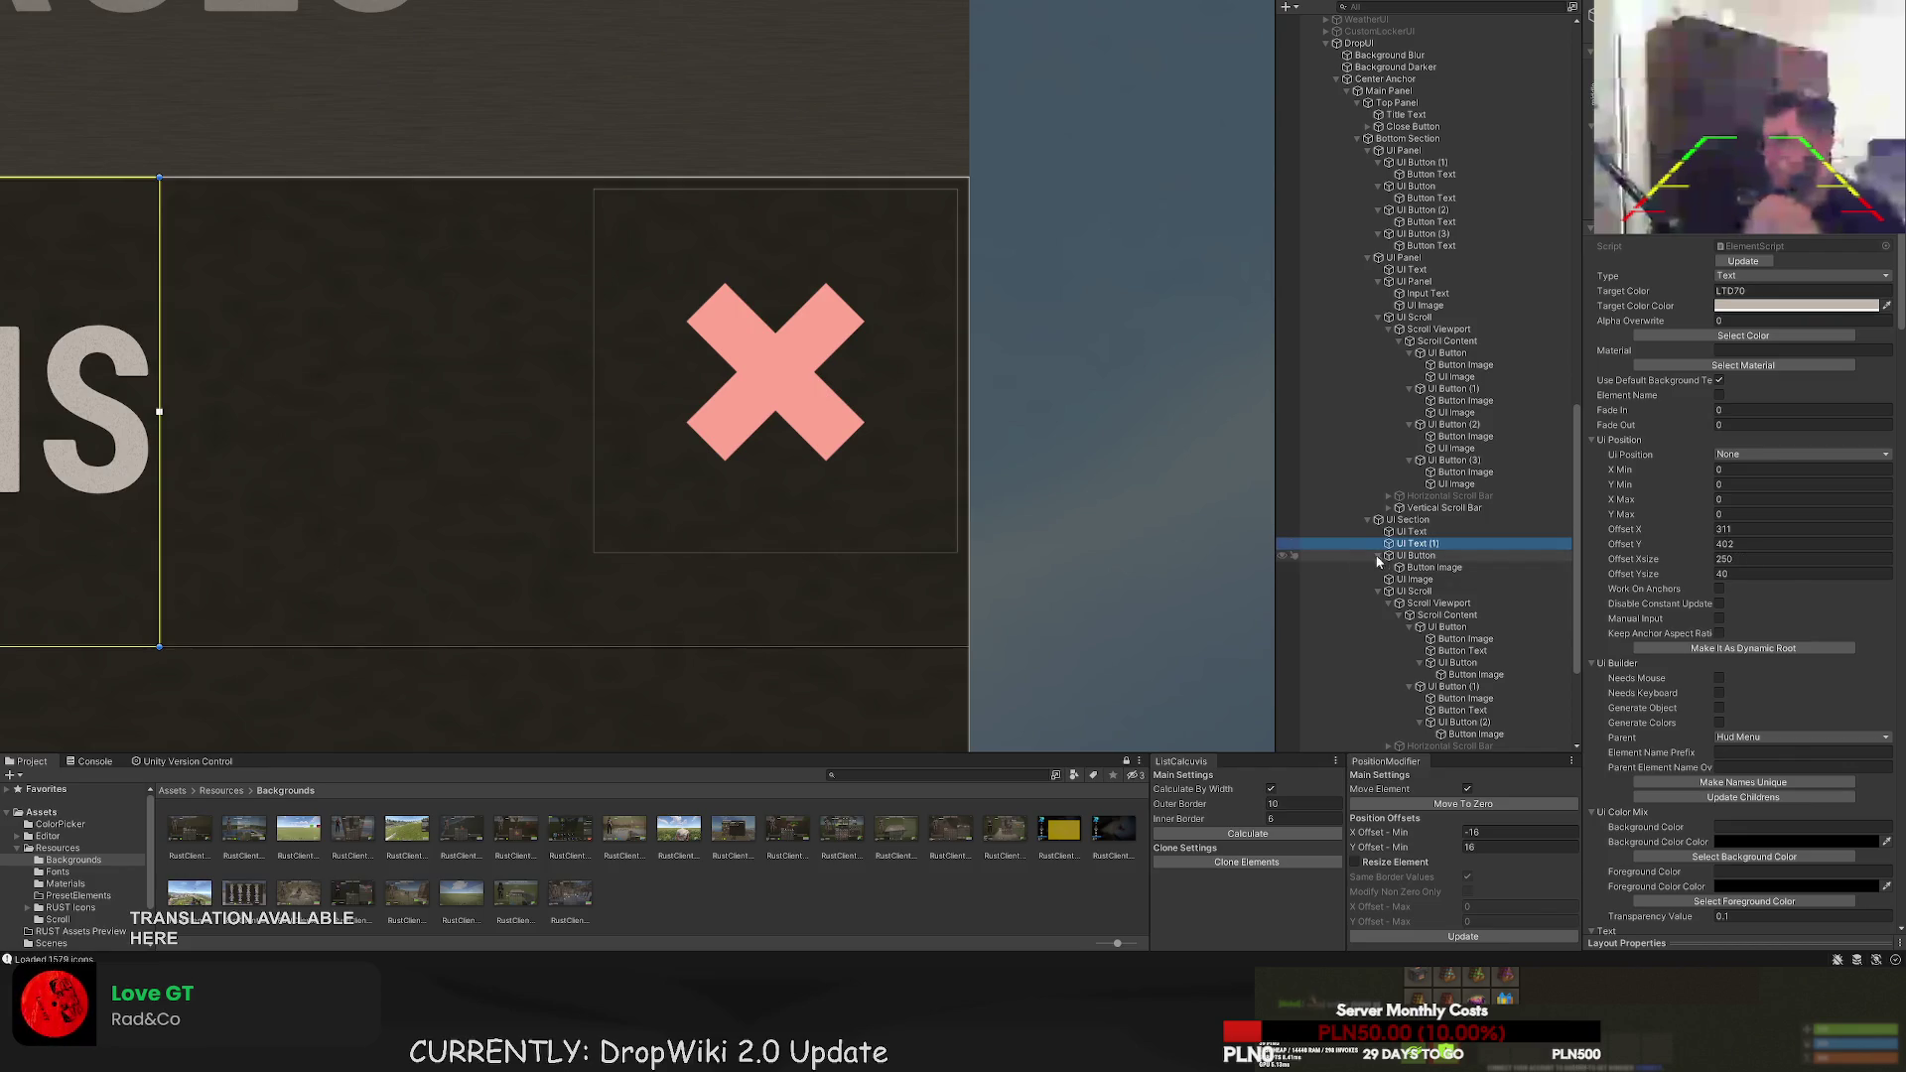
click(1401, 580)
click(1429, 604)
click(1439, 616)
click(1456, 663)
click(1441, 687)
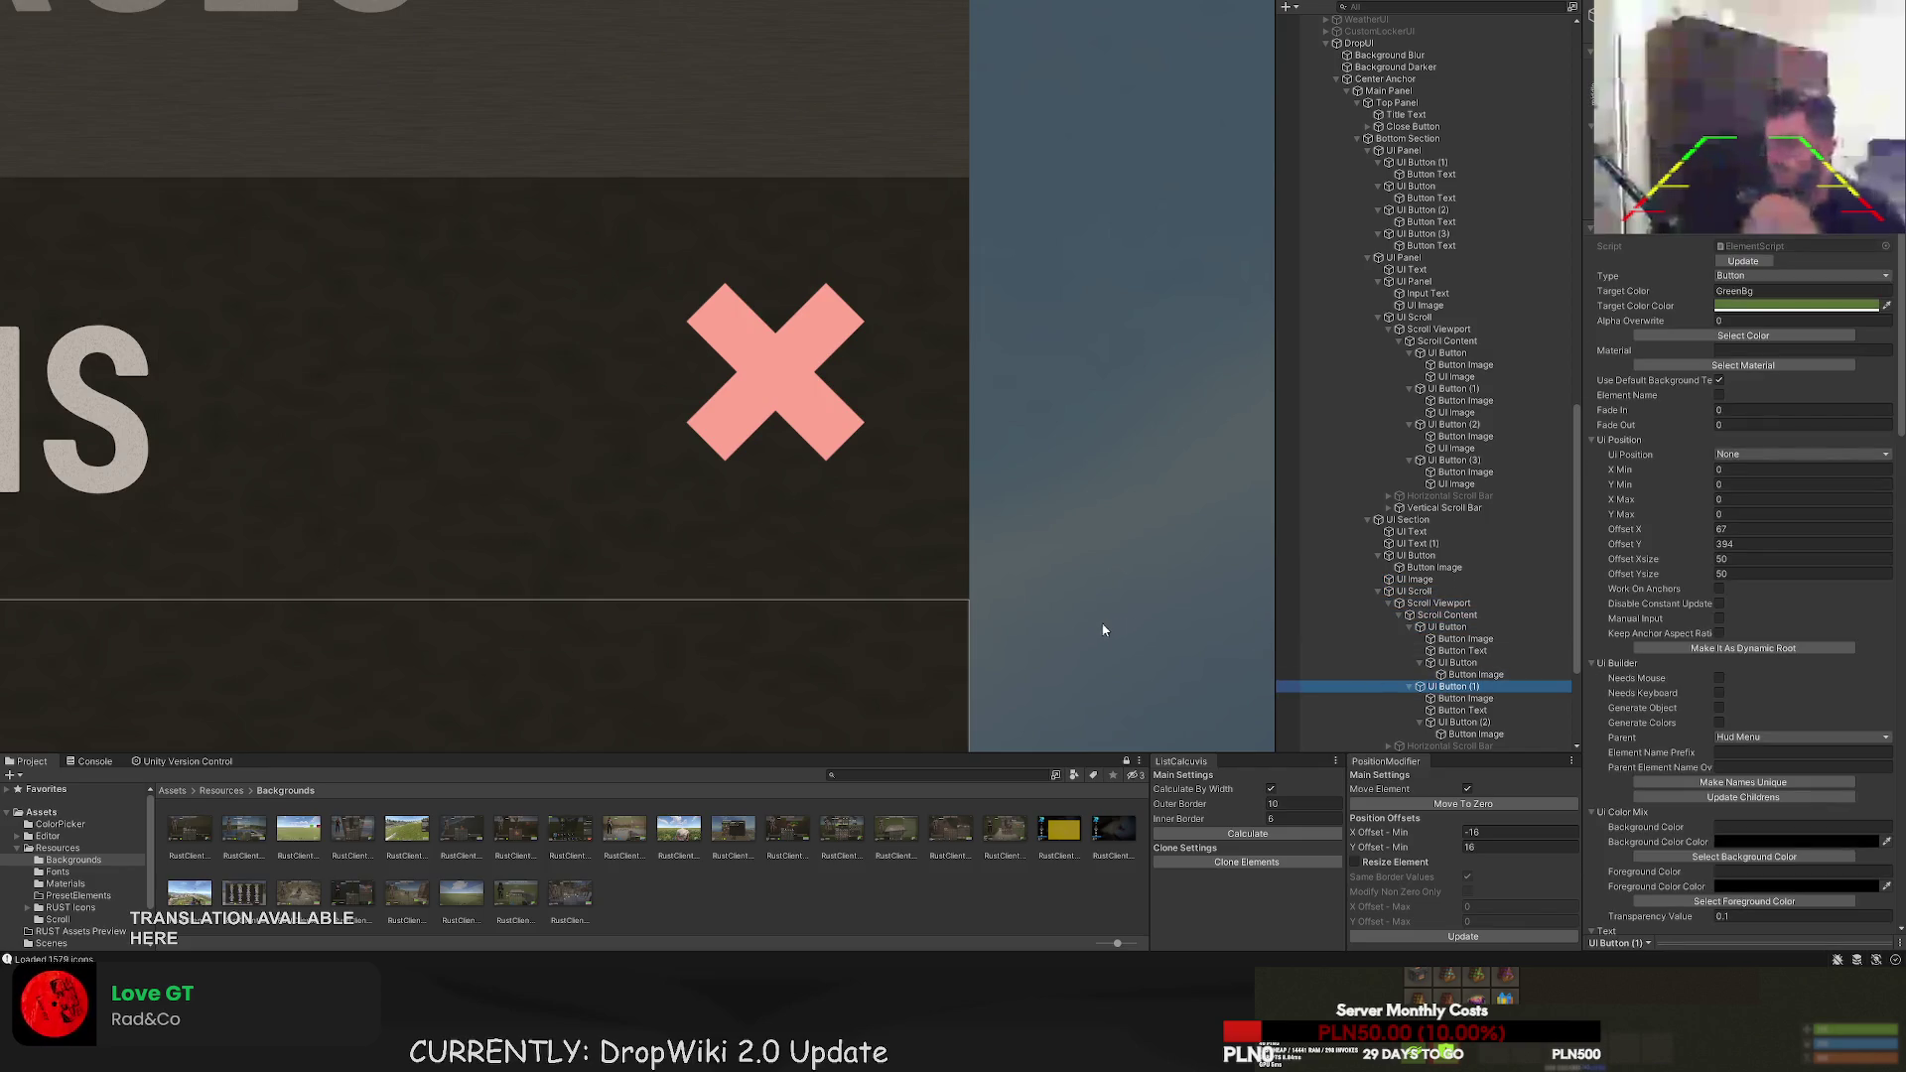
click(1484, 698)
click(1469, 710)
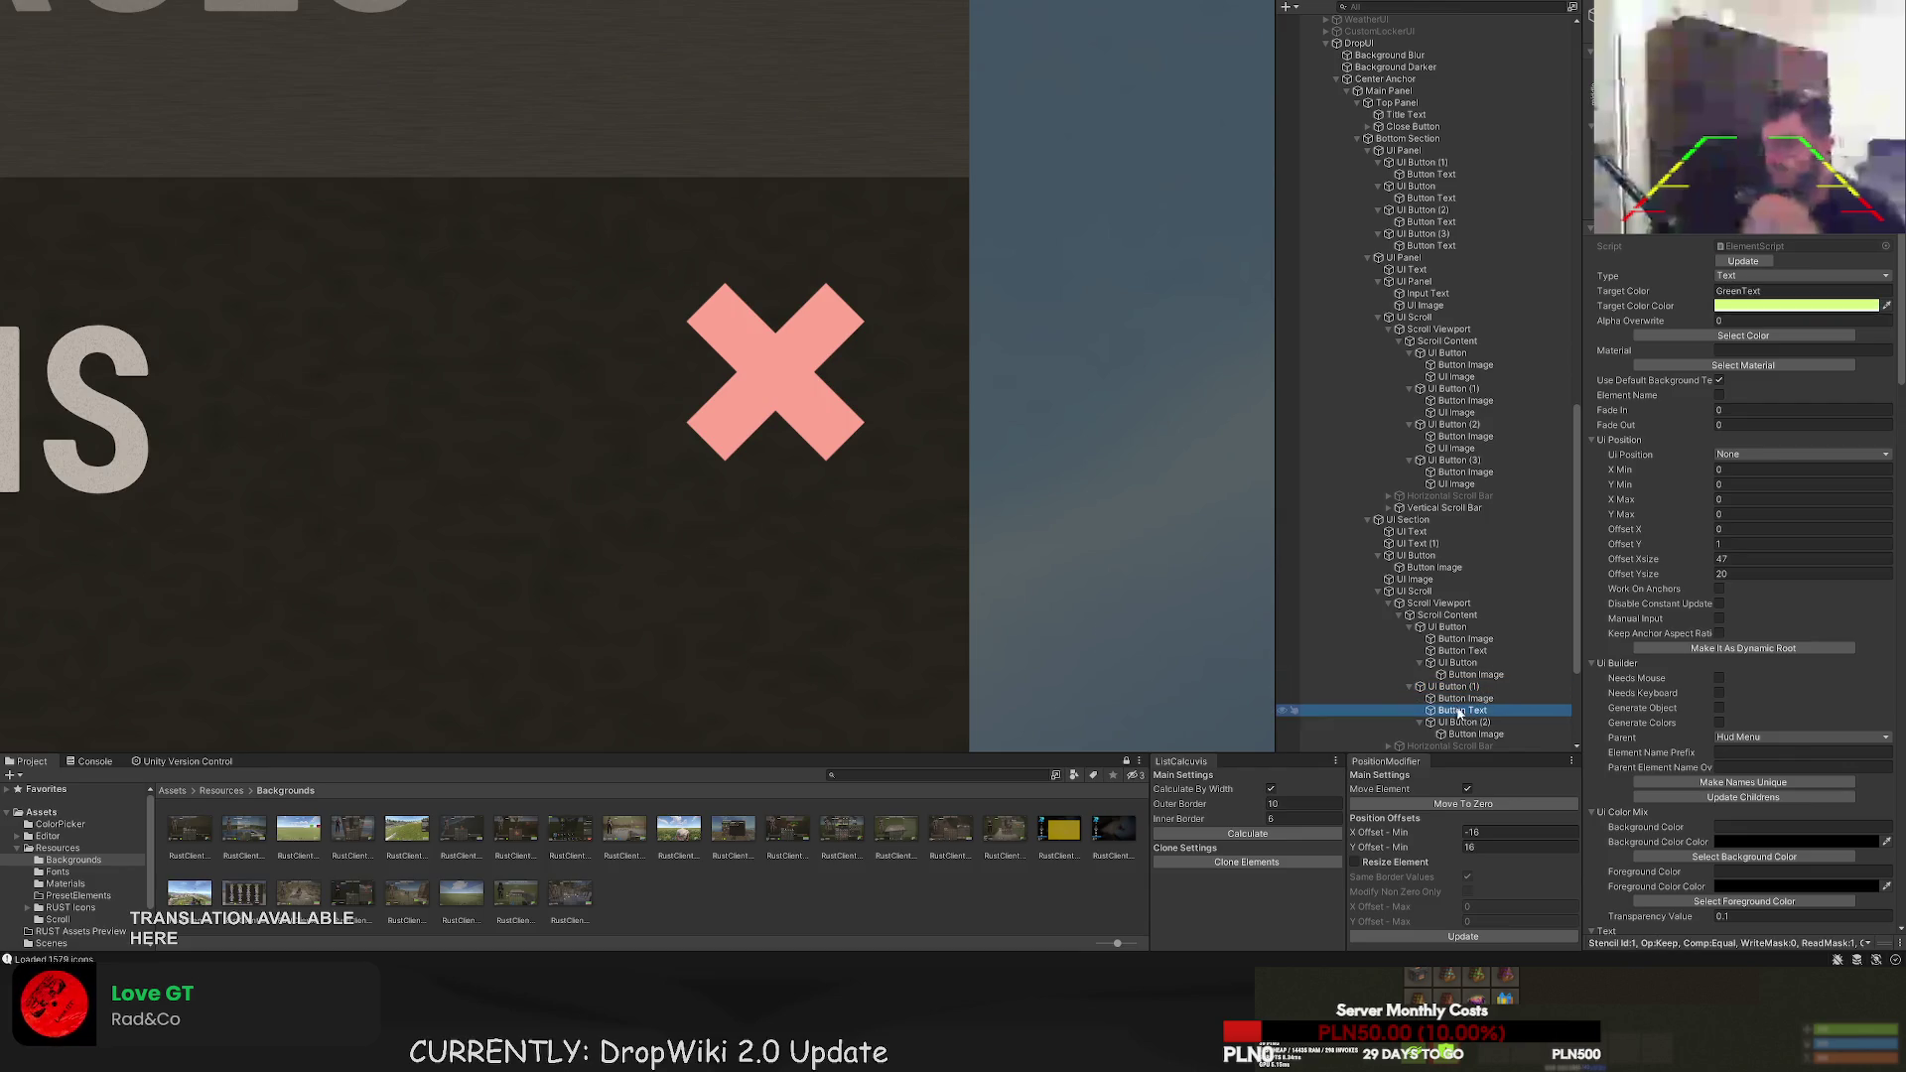
click(1459, 722)
click(1472, 674)
key(Up)
key(Up)
key(Up)
key(f)
key(Down)
key(Down)
key(Down)
key(Up)
key(Up)
key(Up)
key(Up)
key(Up)
key(Up)
key(Up)
key(Up)
key(Up)
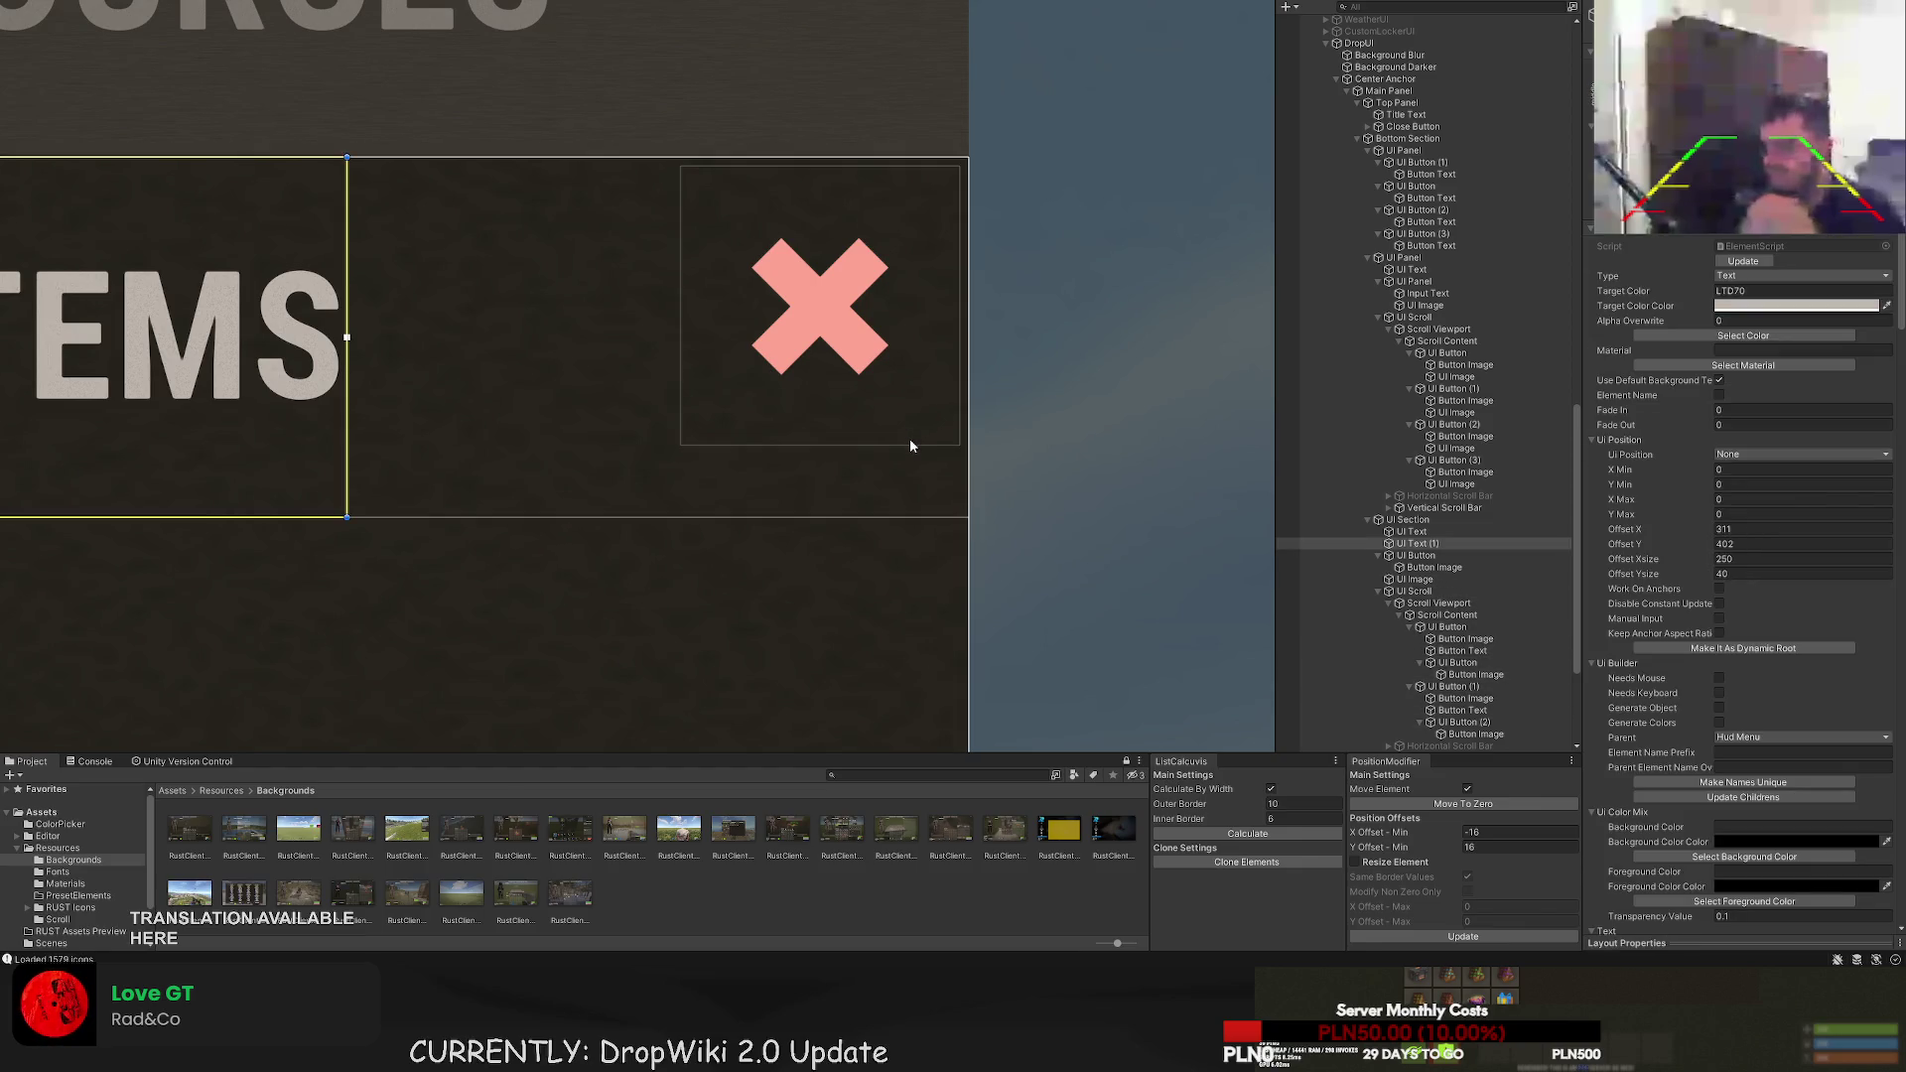
key(Down)
key(Down)
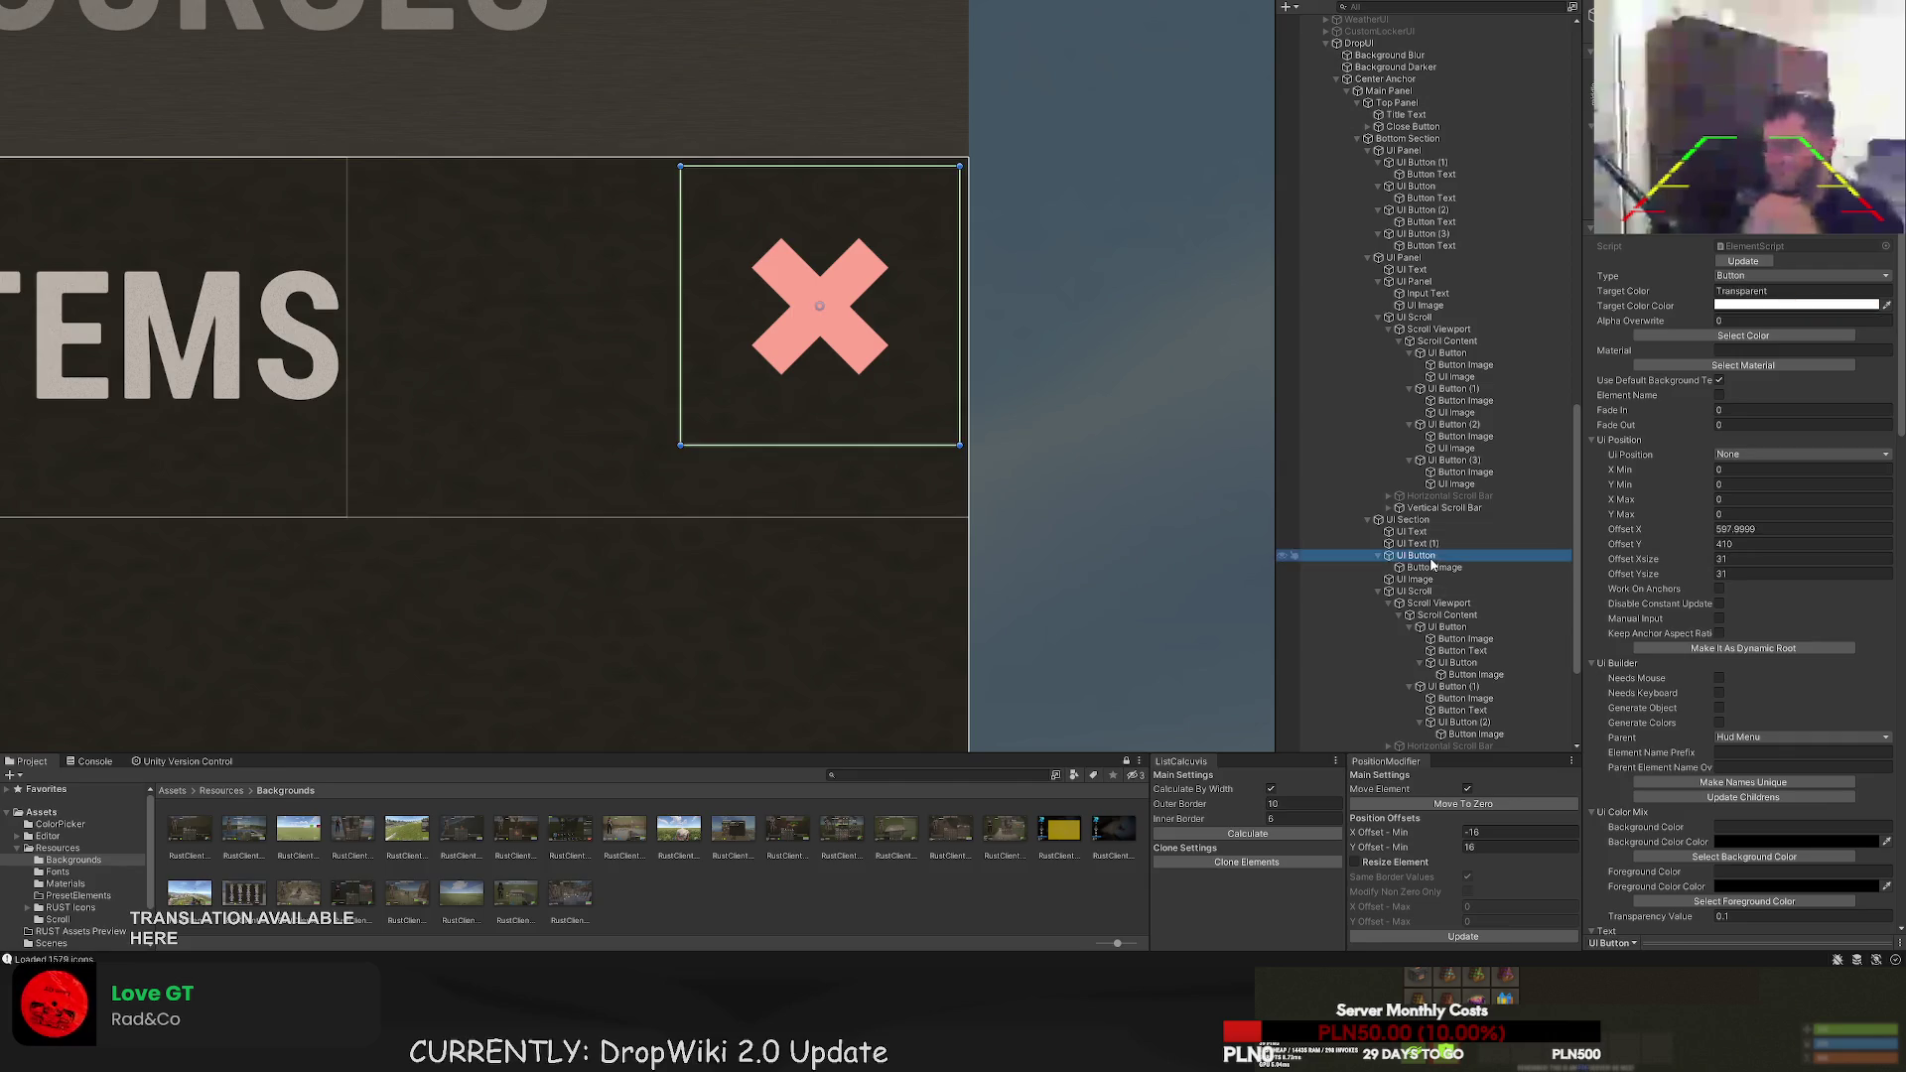
- Resize the transparent close button from its corners and fine-tune its left edge
drag(890, 254, 938, 179)
scroll(1061, 131, up, 1)
drag(1013, 87, 982, 120)
mouse_move(676, 420)
mouse_down()
mouse_move(639, 415)
mouse_move(638, 498)
mouse_move(641, 466)
mouse_up()
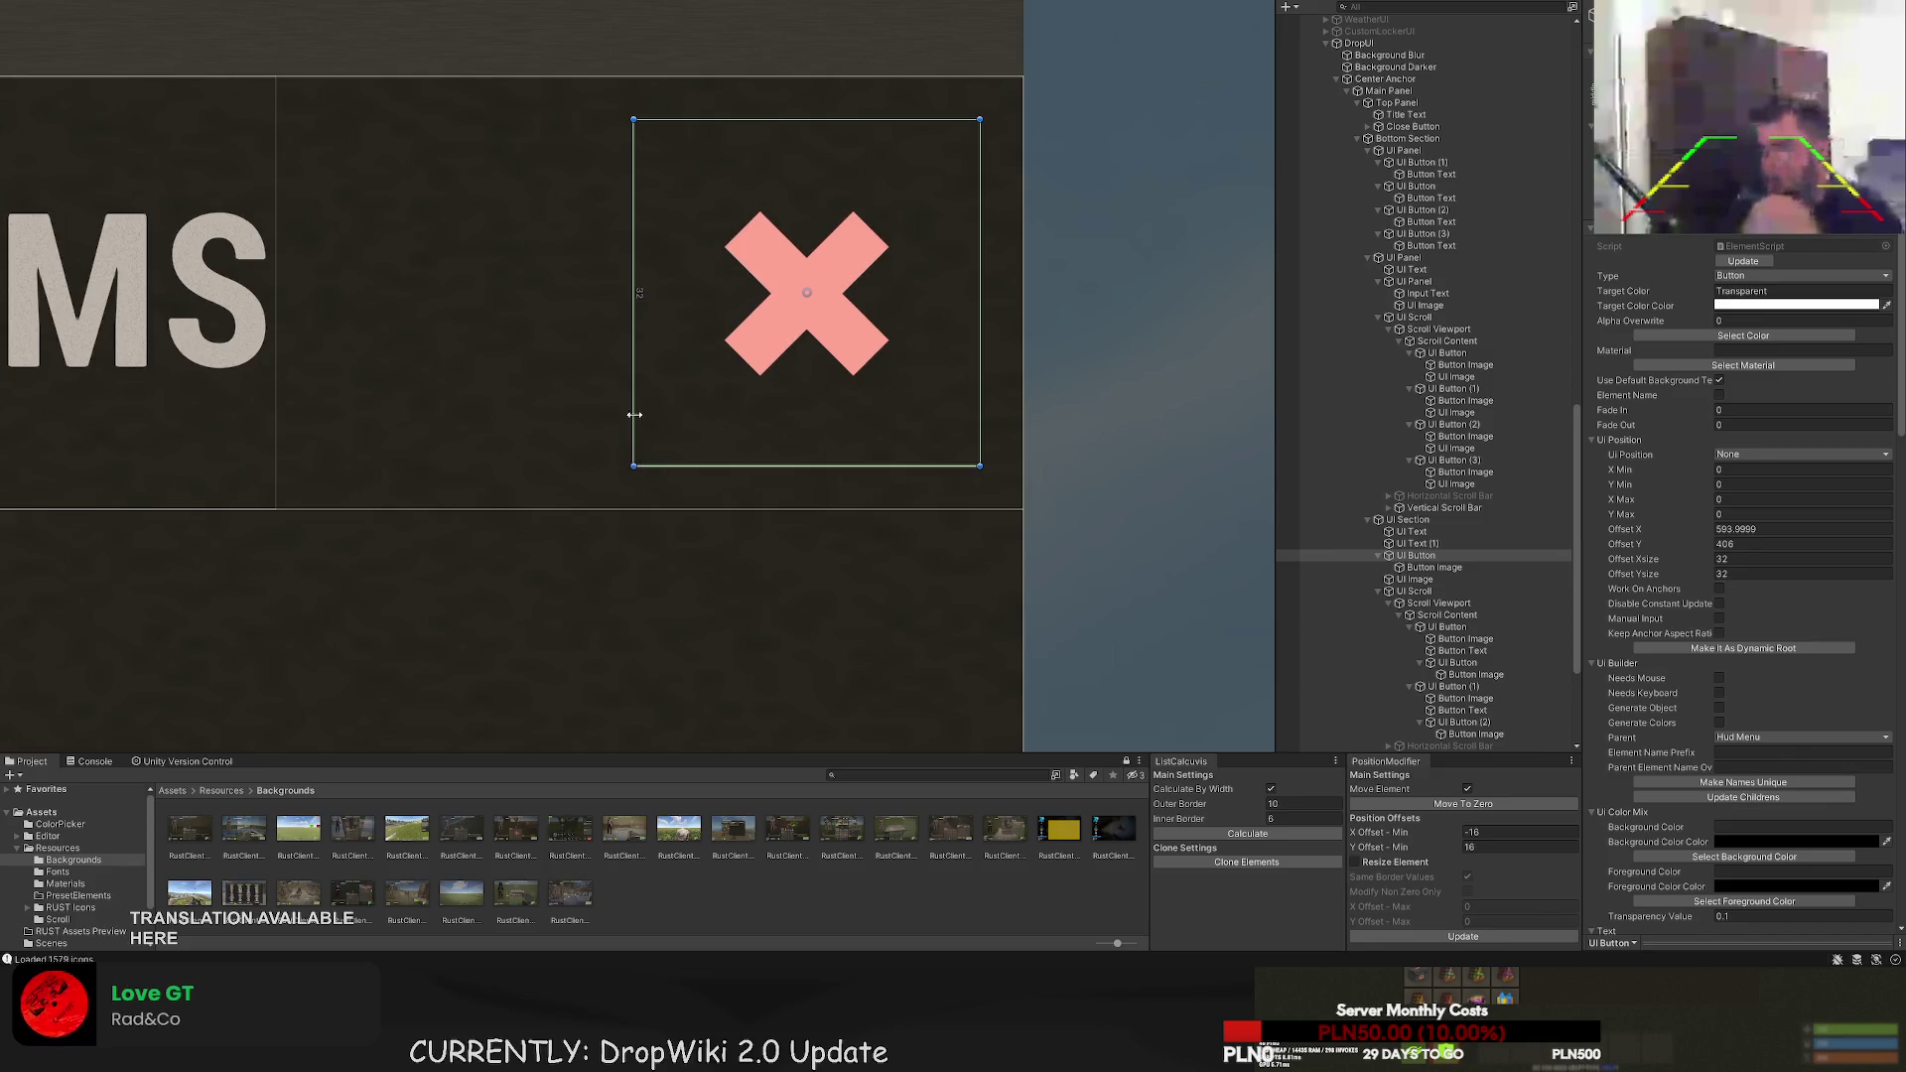
mouse_move(635, 323)
mouse_down()
mouse_move(655, 318)
mouse_move(638, 317)
mouse_up()
scroll(608, 382, down, 5)
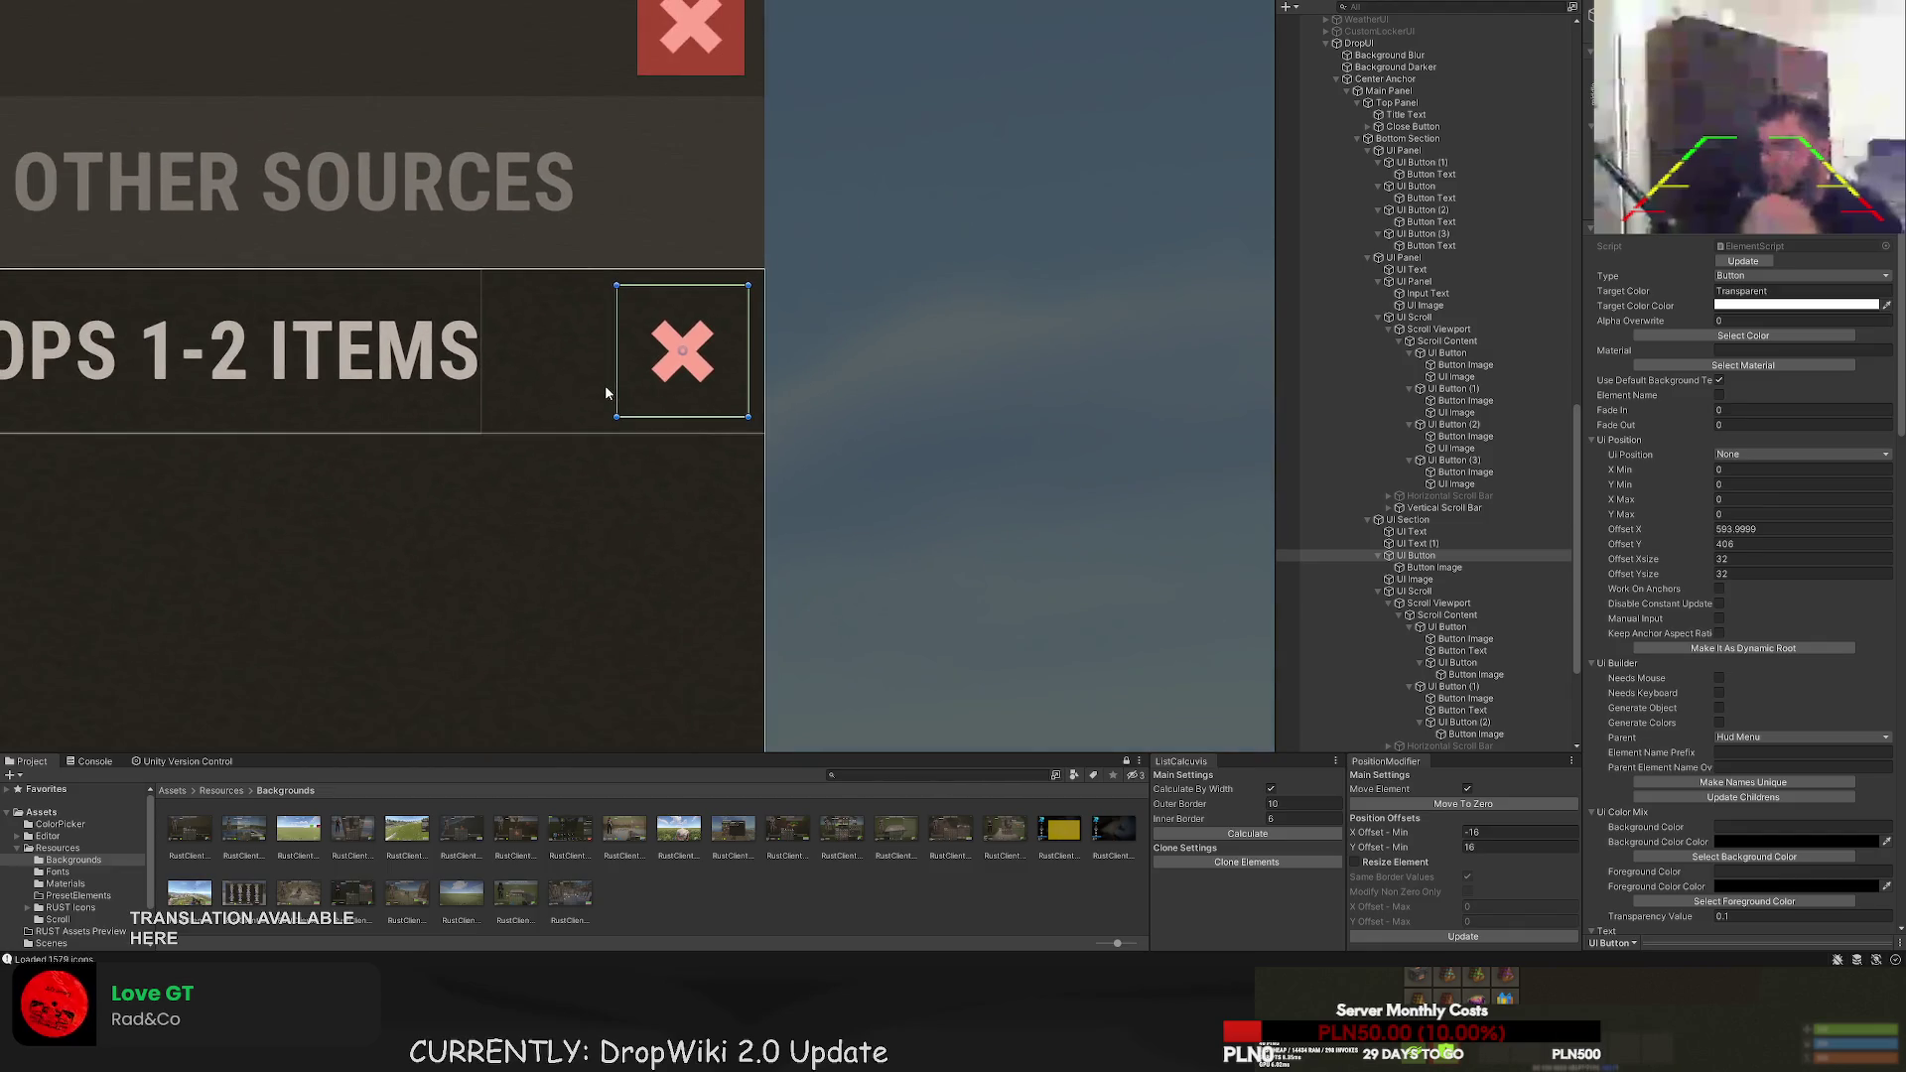
- Move the X icon up and enlarge it to 18 by 18
click(1434, 567)
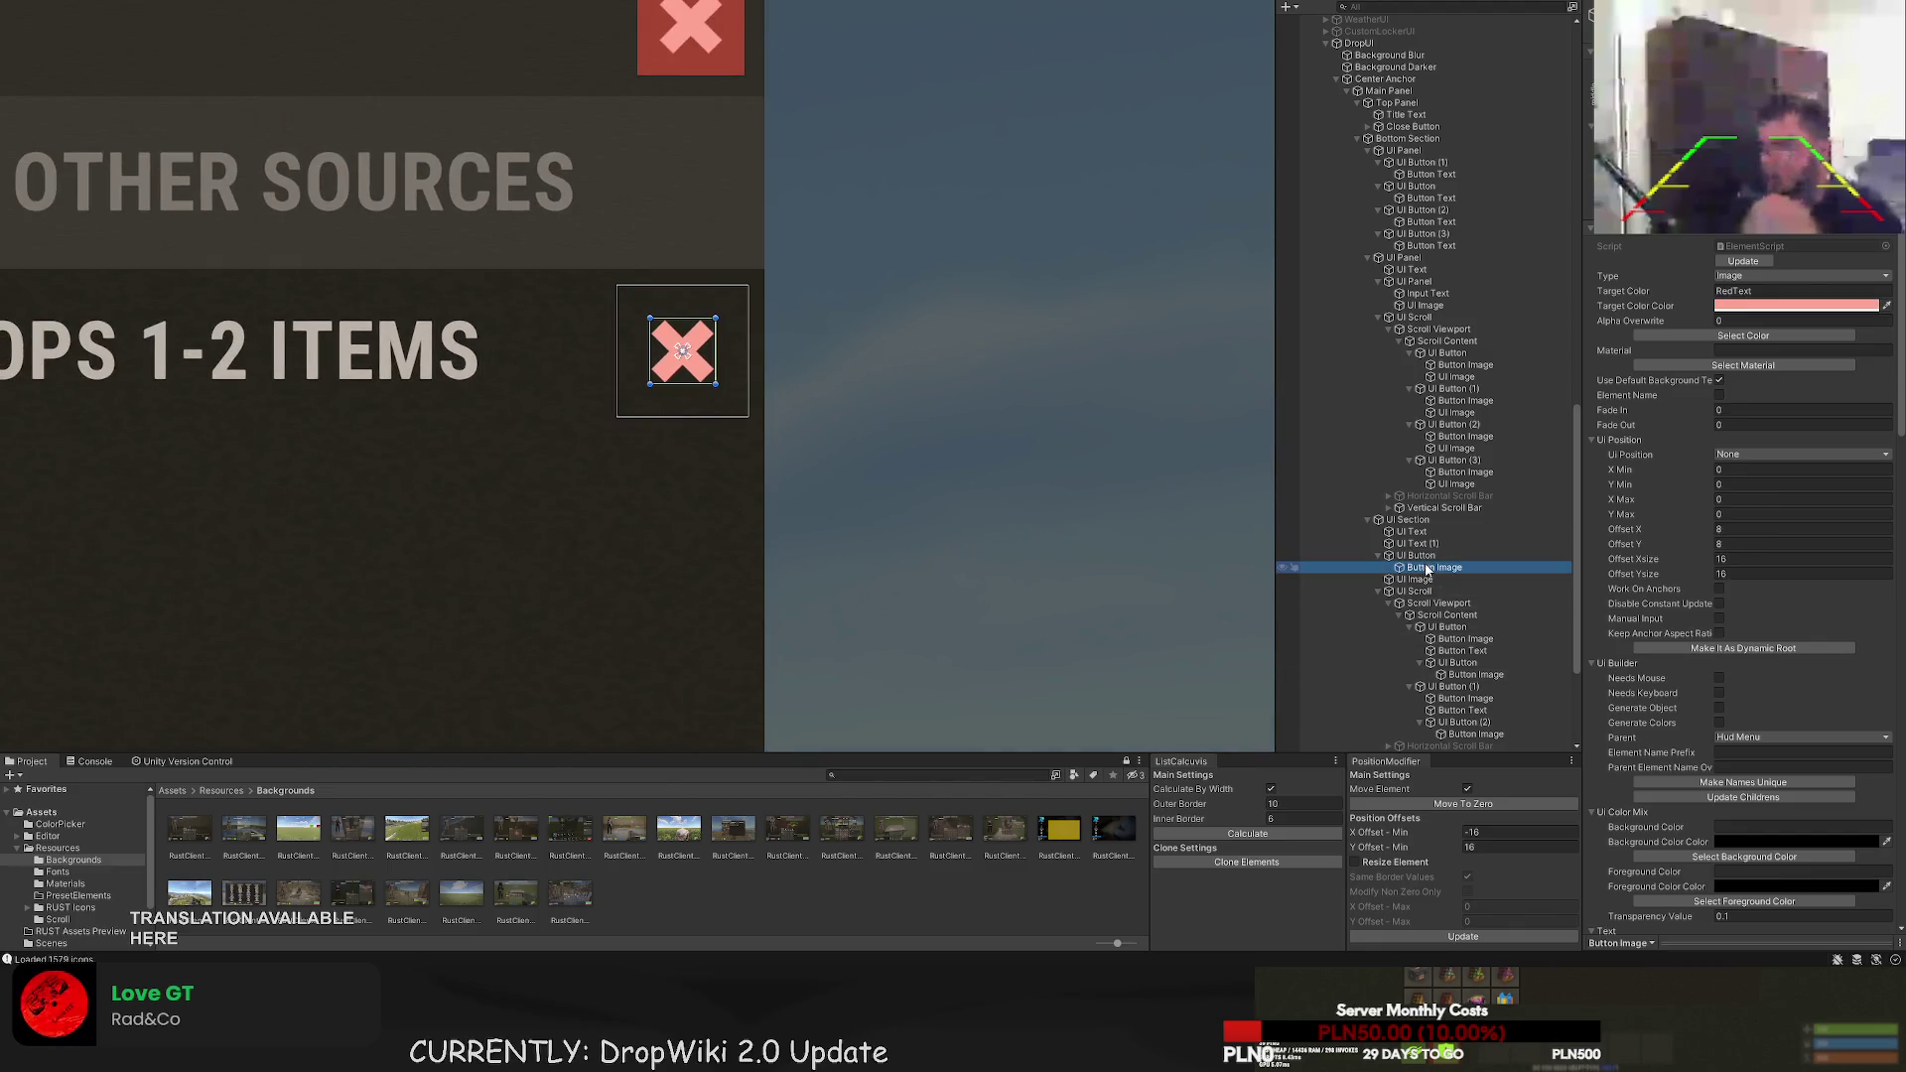
scroll(658, 345, up, 2)
drag(664, 291, 664, 257)
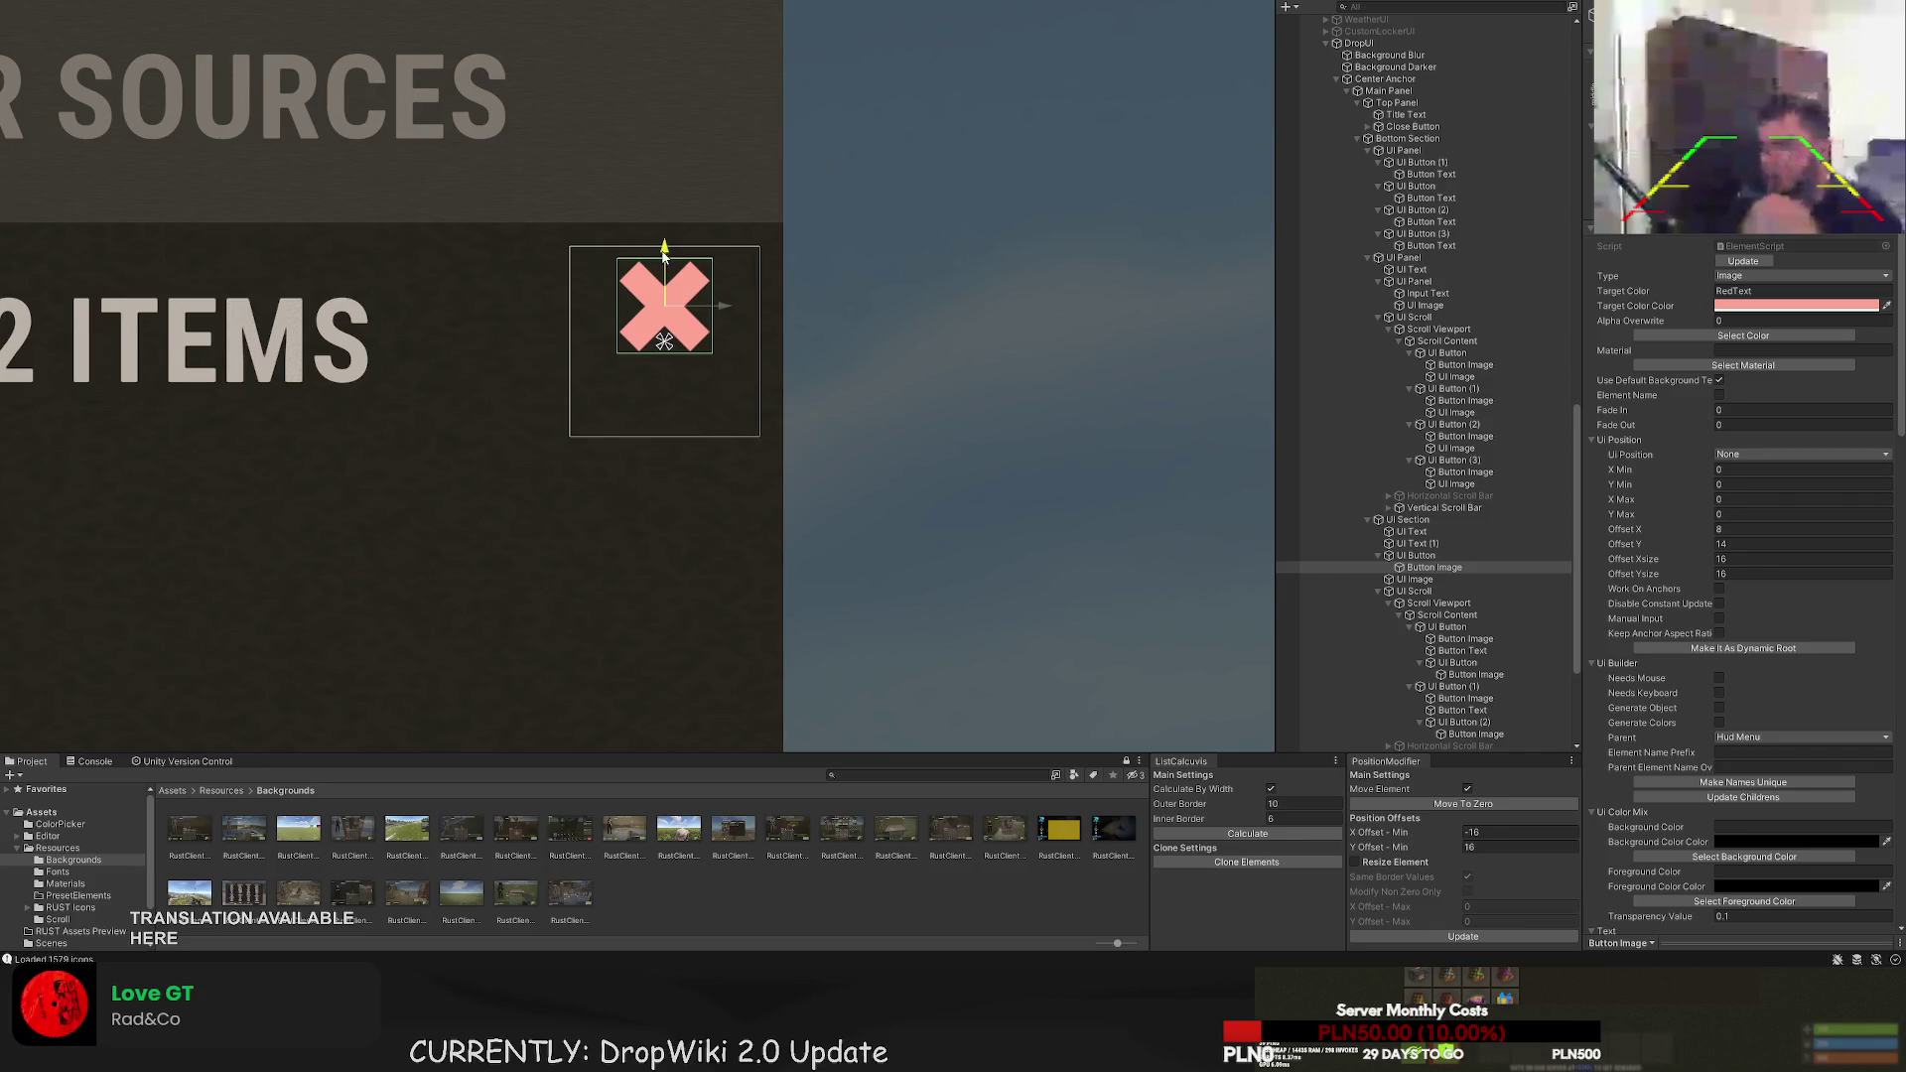
drag(717, 354, 725, 366)
scroll(722, 360, up, 4)
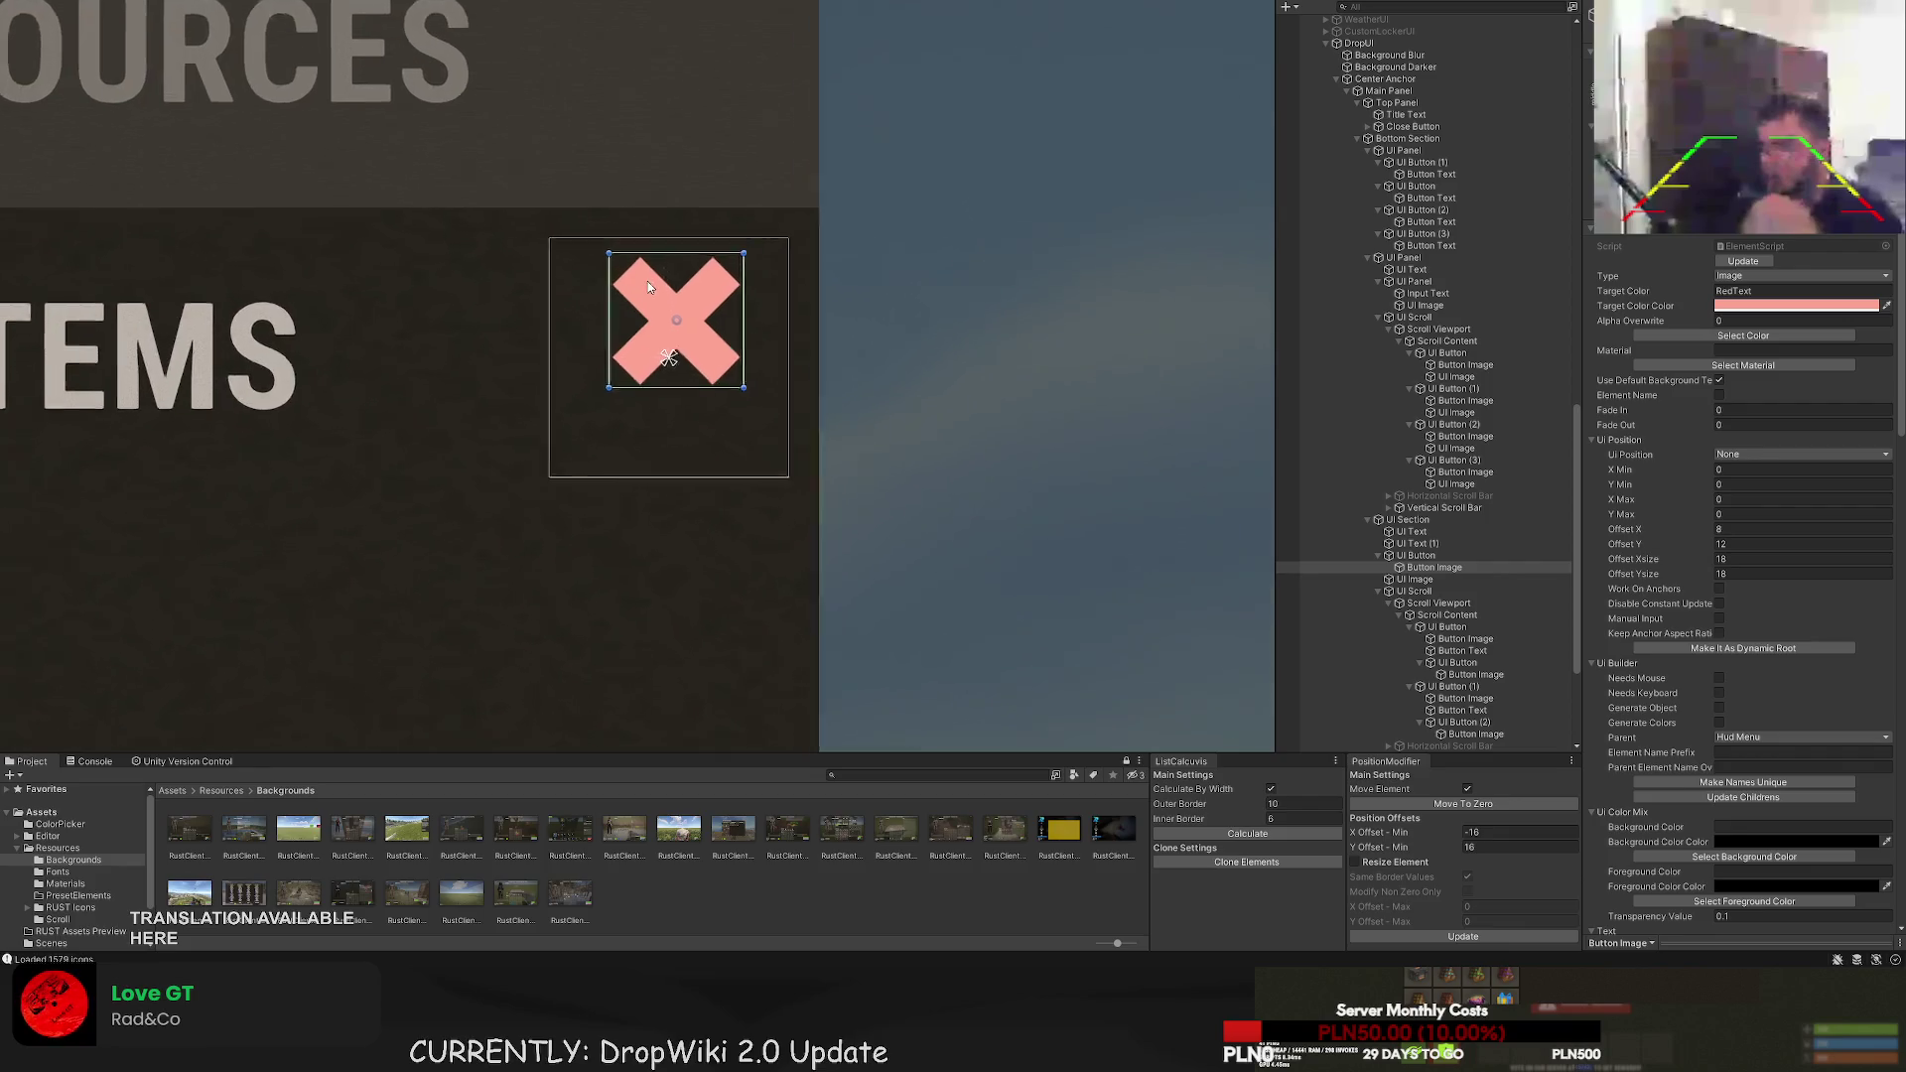
key(w)
drag(719, 342, 710, 343)
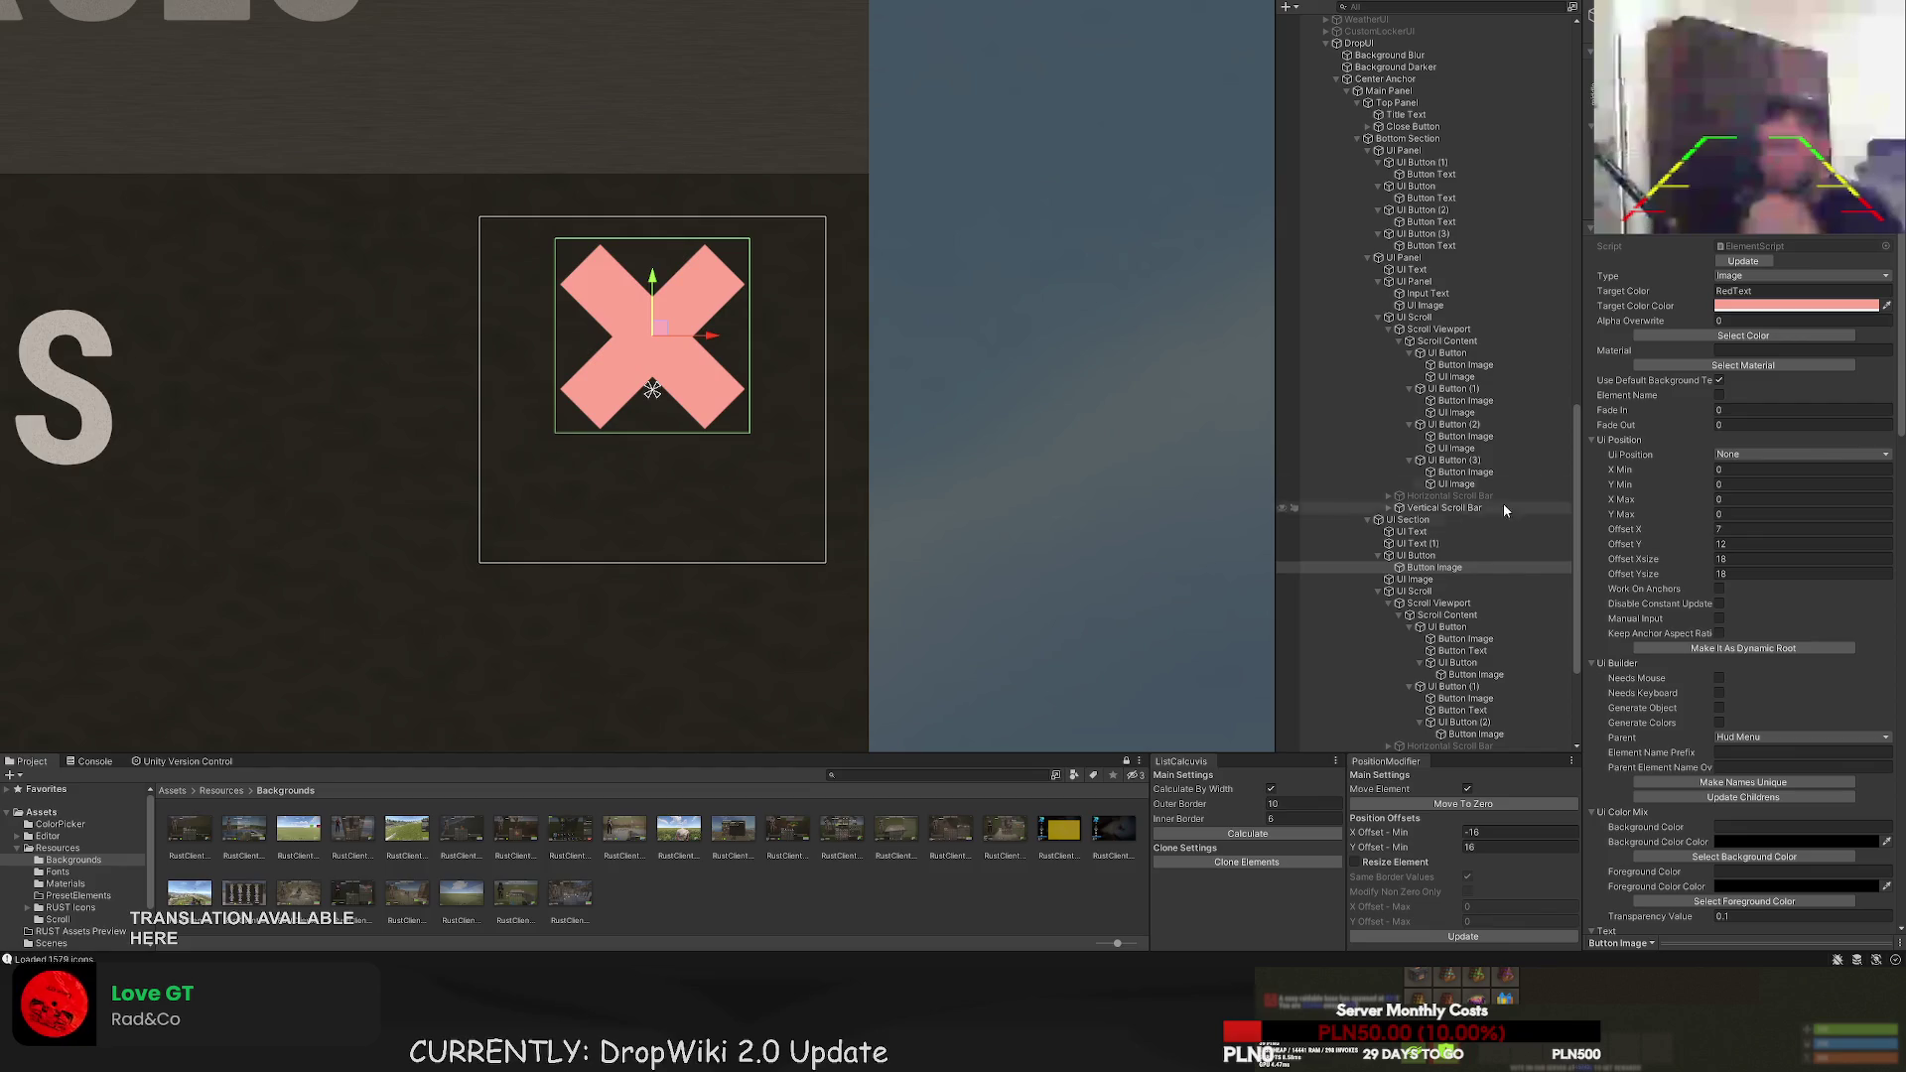
- Colour the X icon RedBg
click(1765, 335)
click(430, 245)
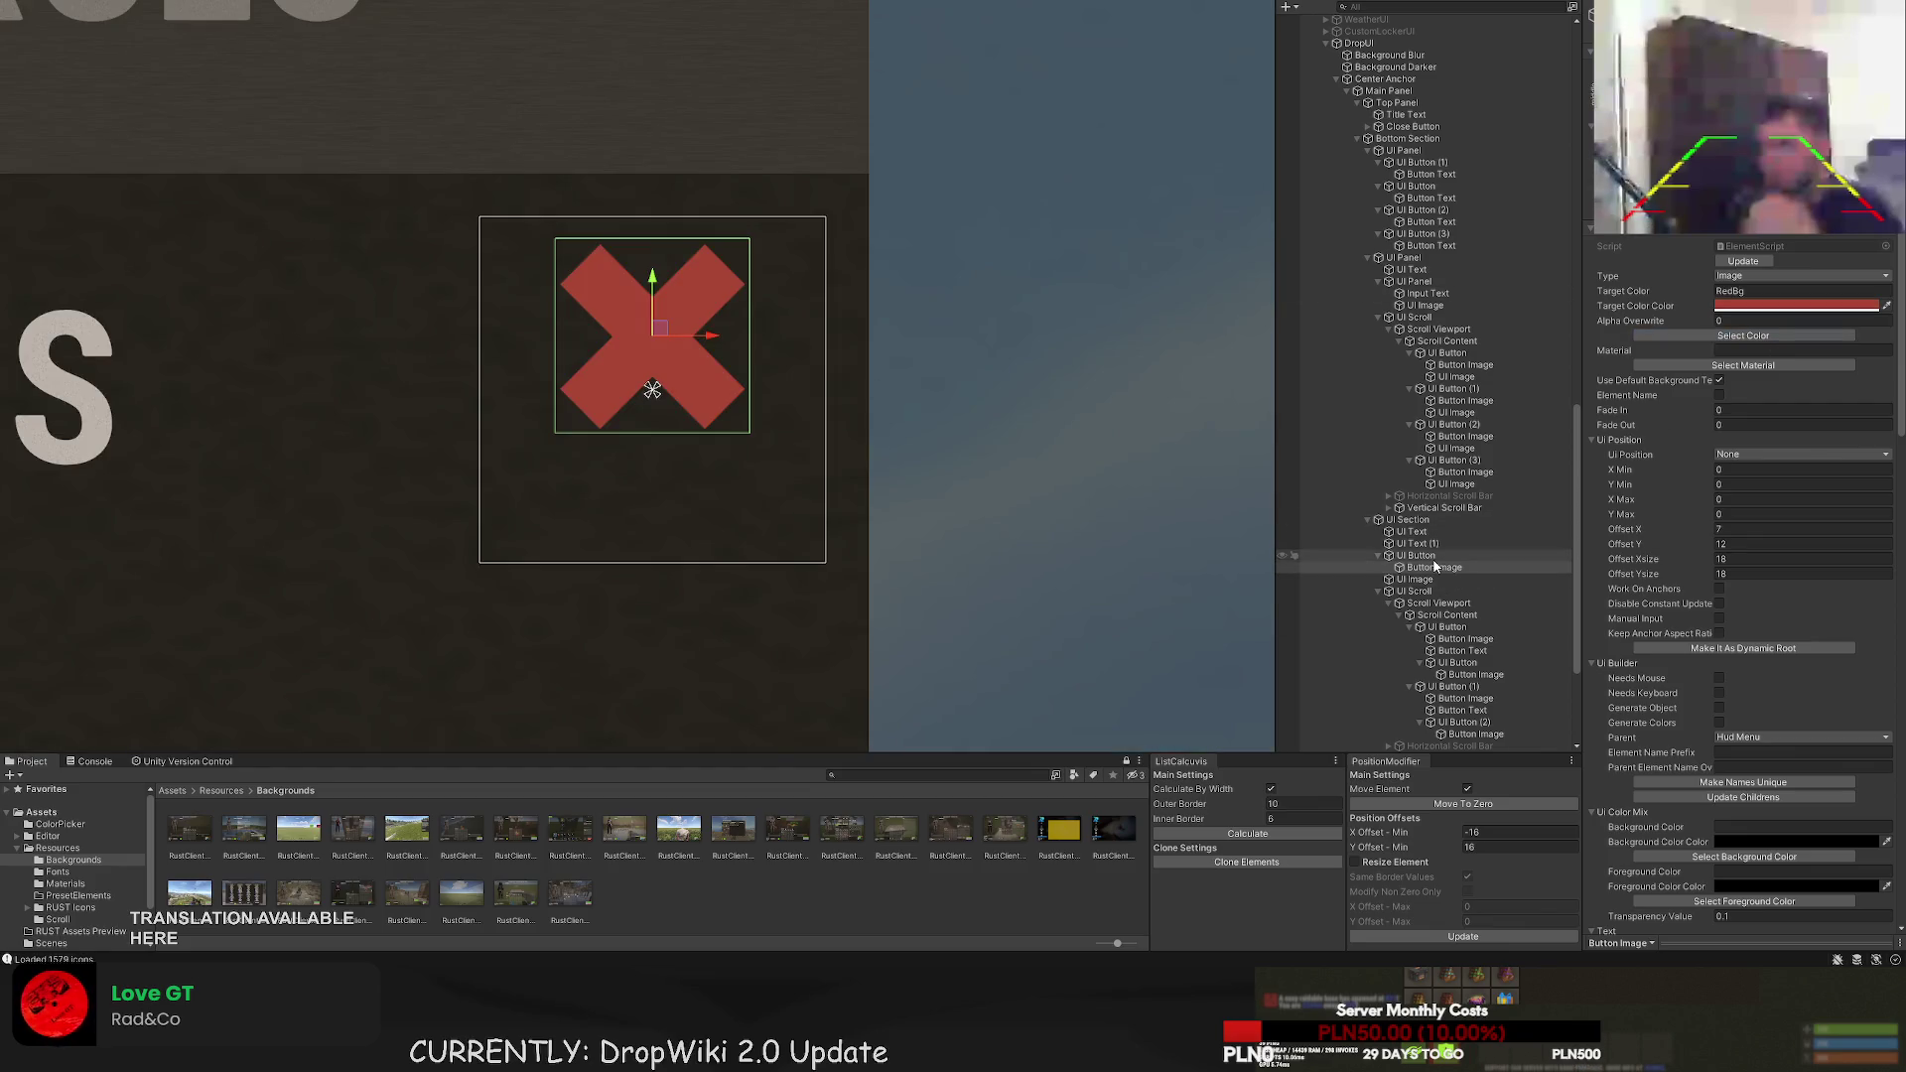
click(1499, 554)
key(f)
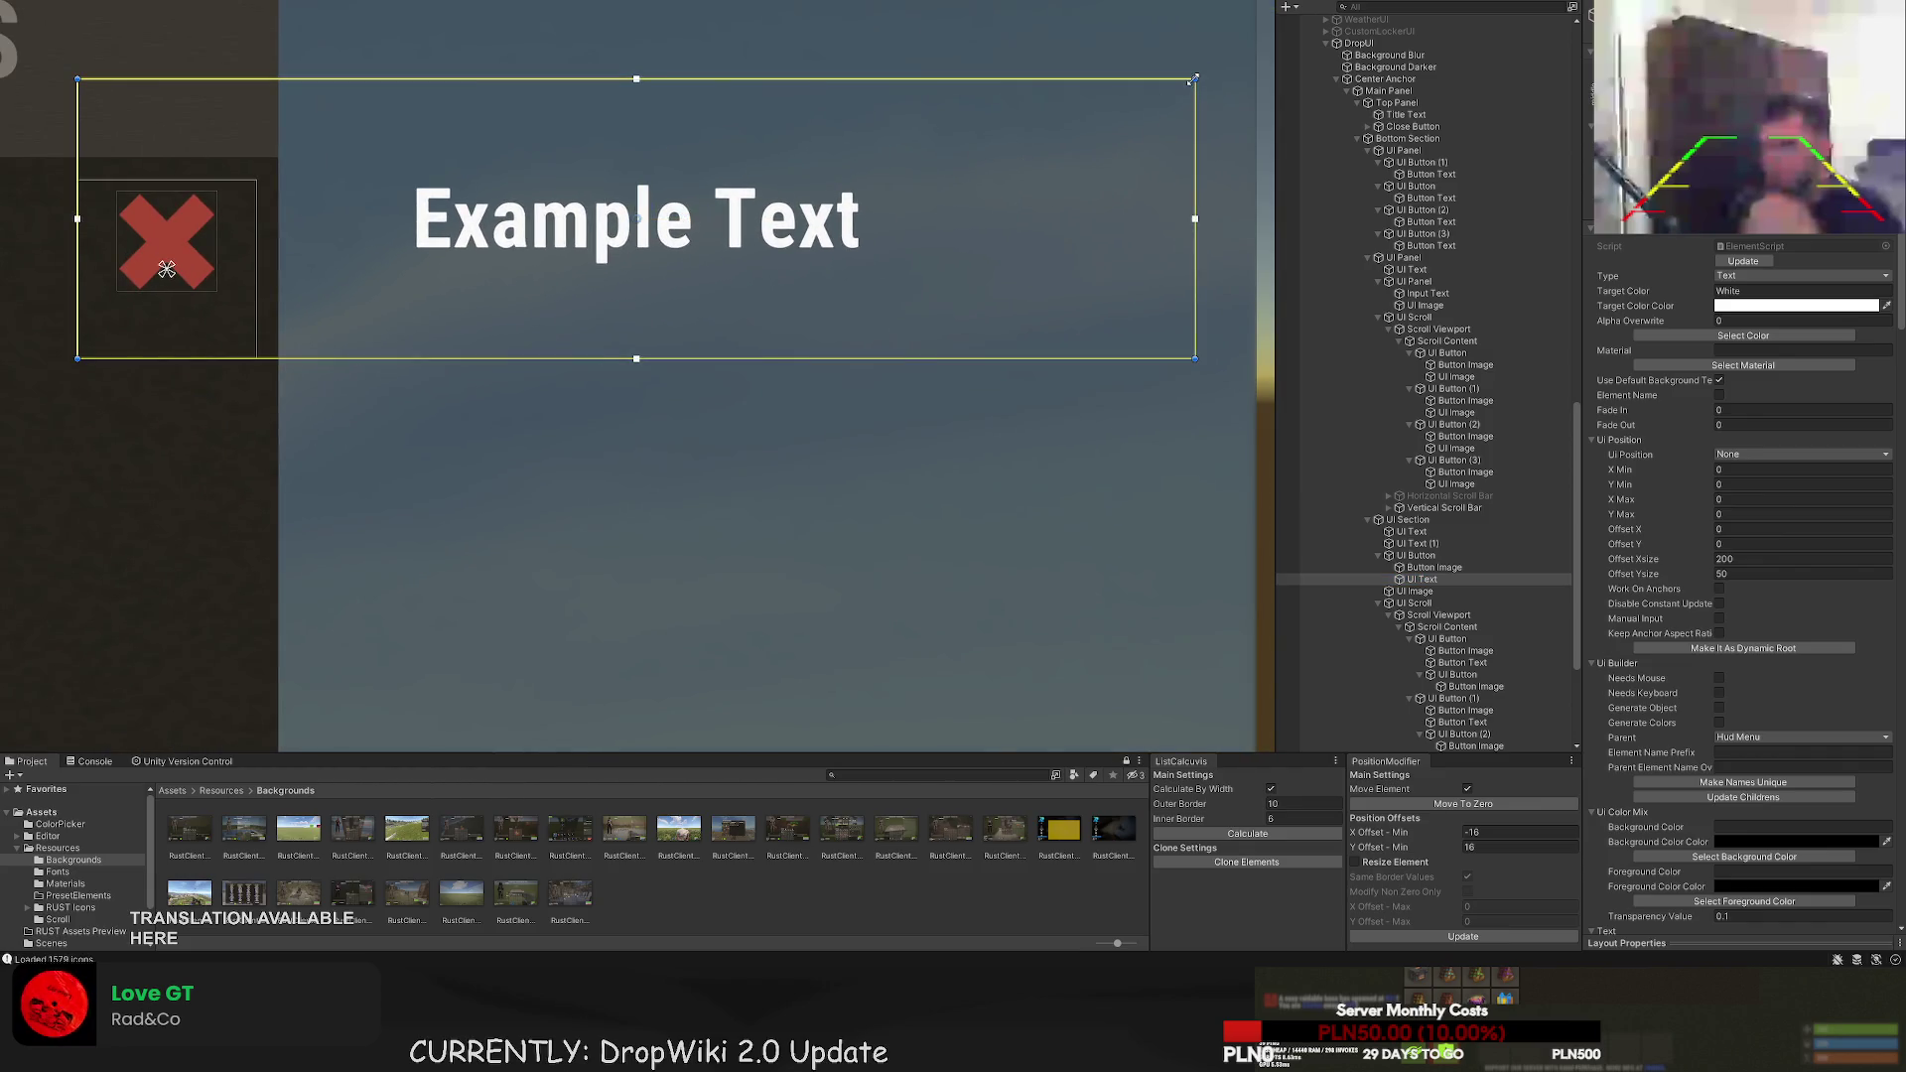
- Size the new text child to 32 by 12 under the X, with font size 10 reading ALL
drag(1195, 79, 241, 289)
scroll(1747, 556, down, 15)
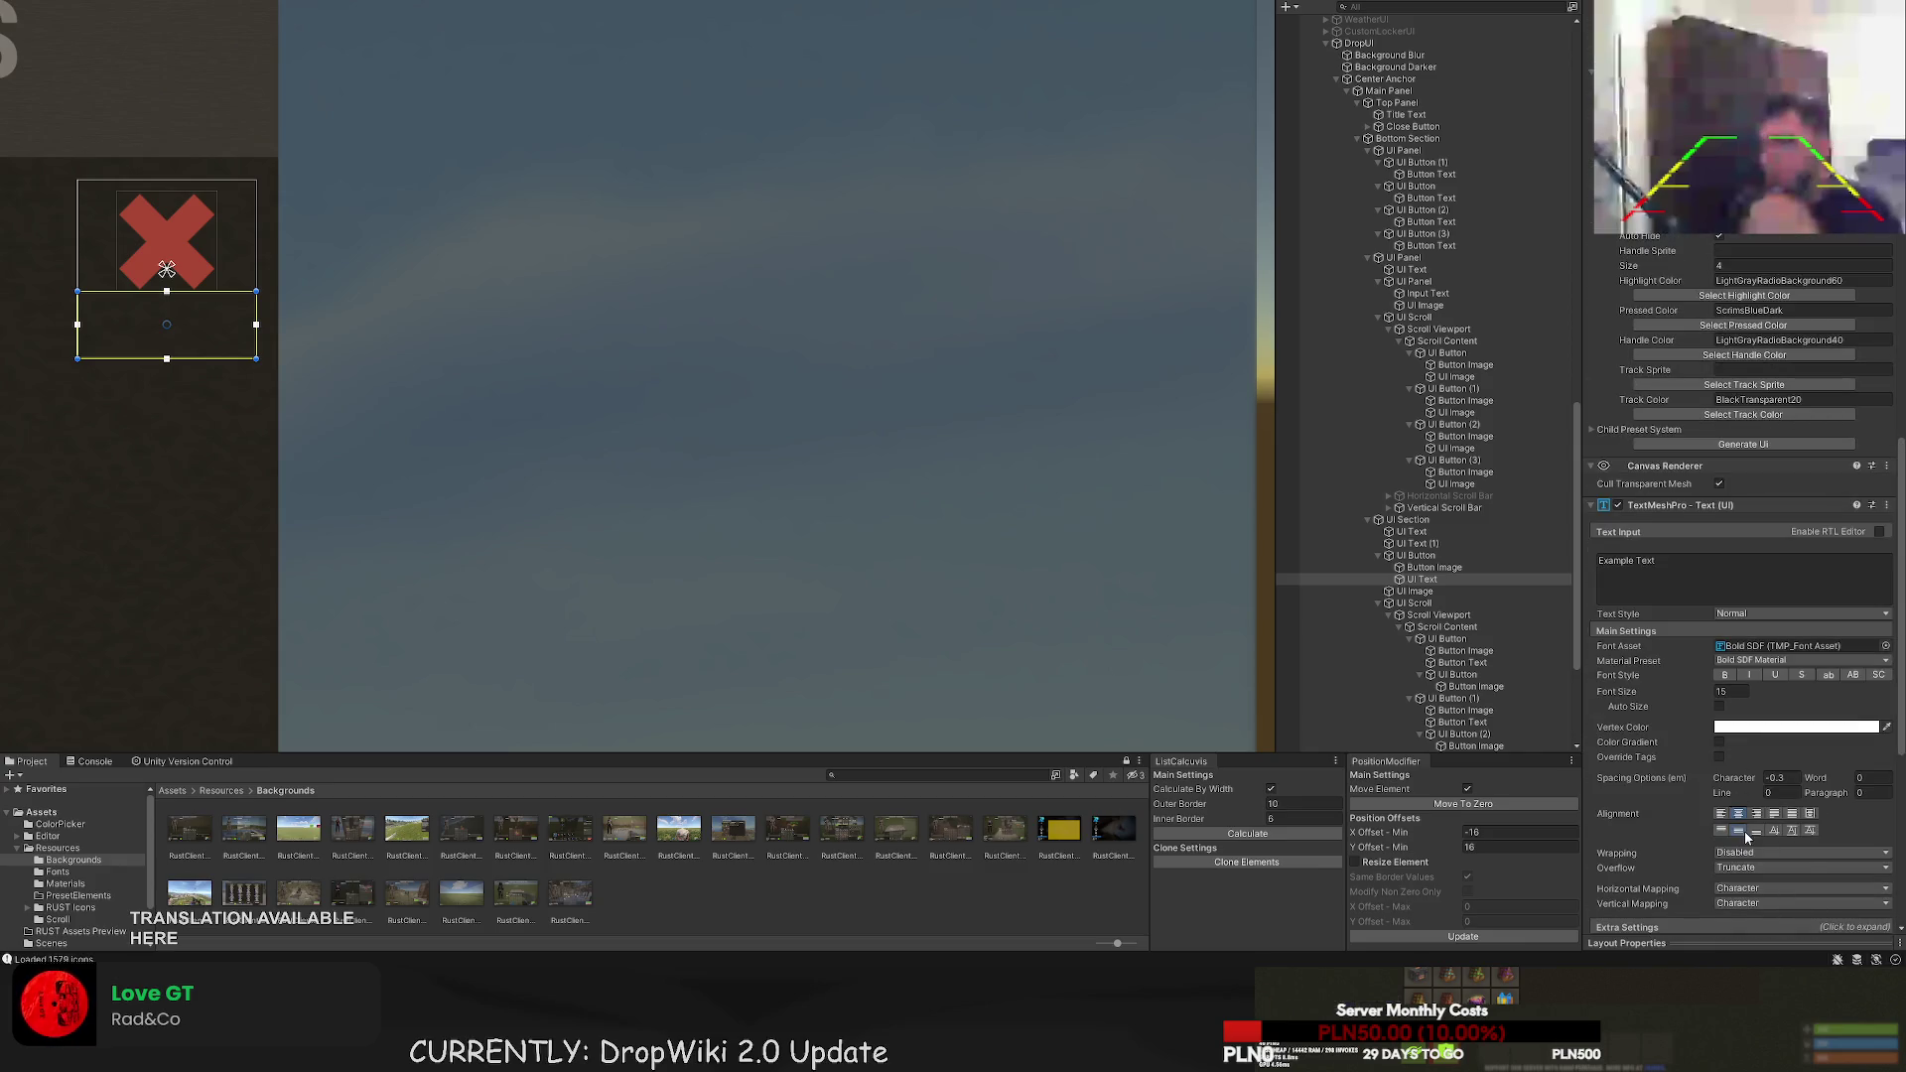
text(70)
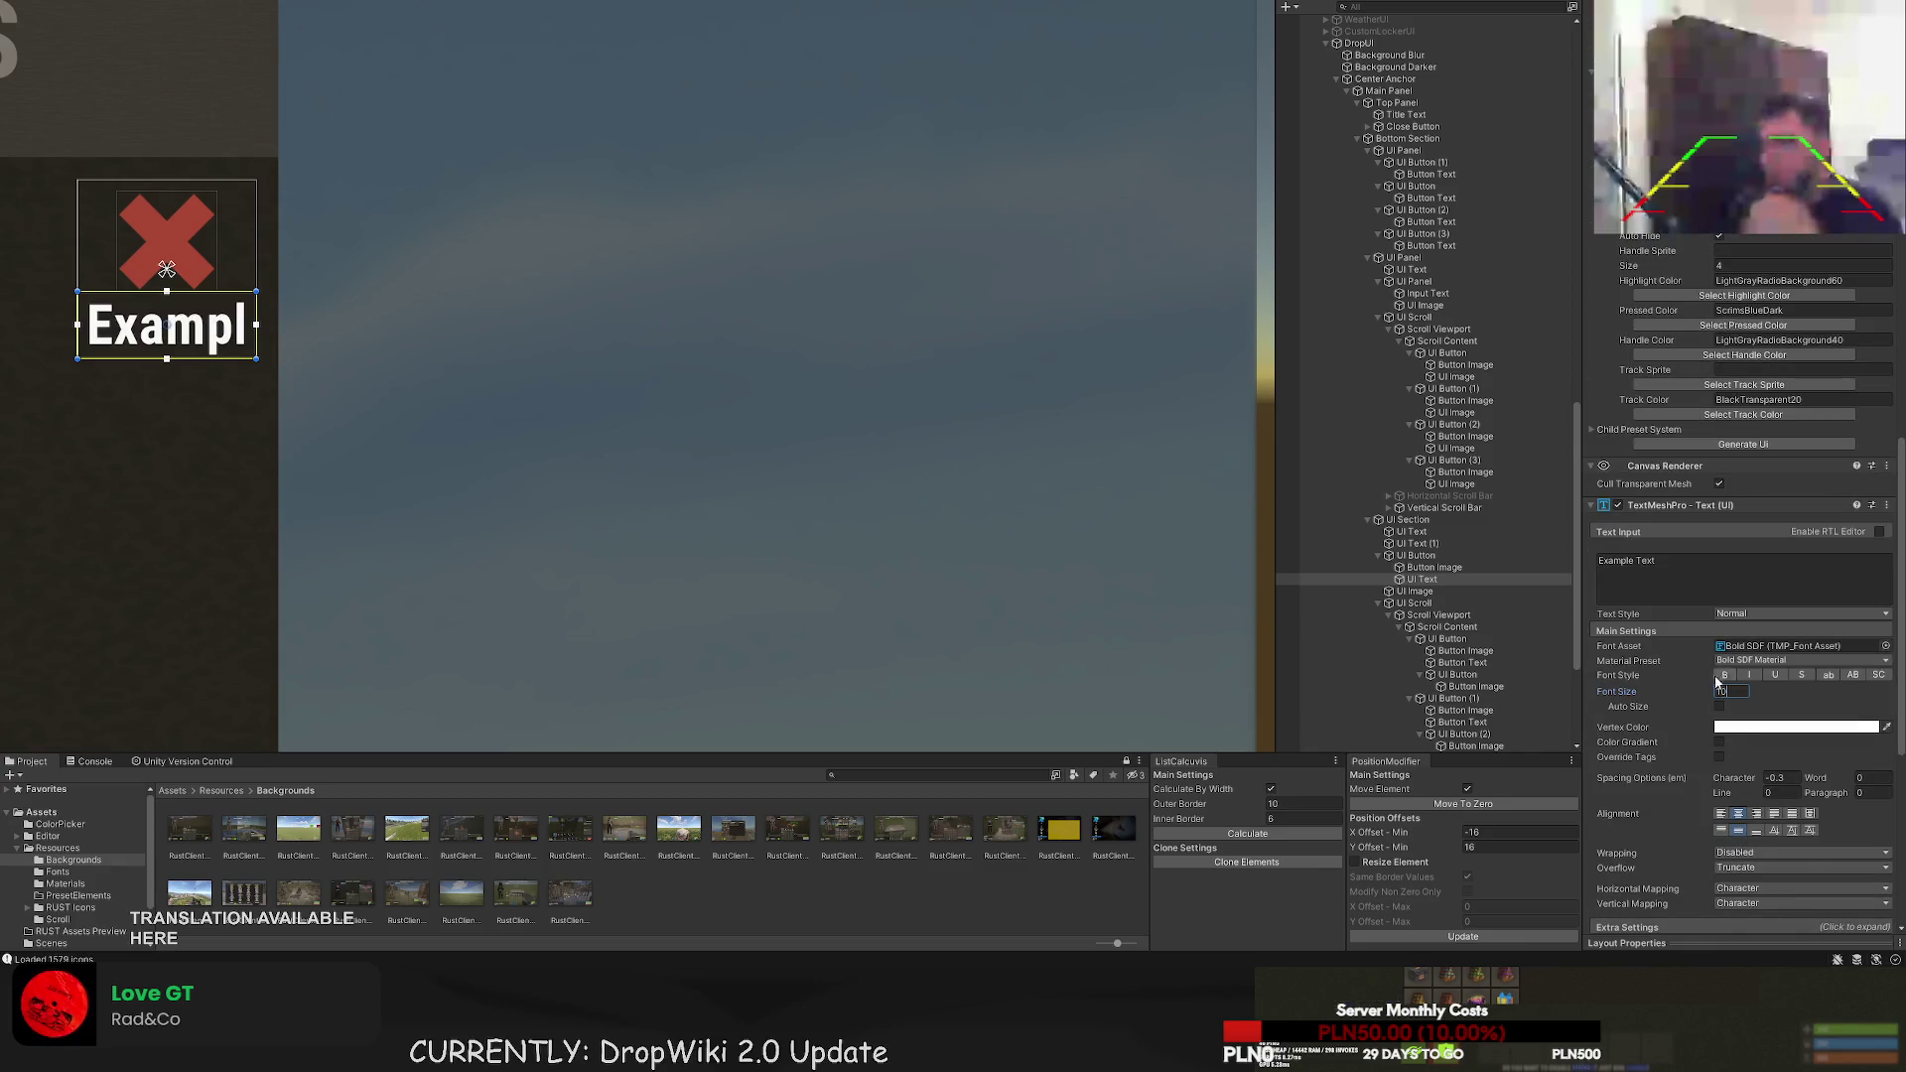
text(ALL)
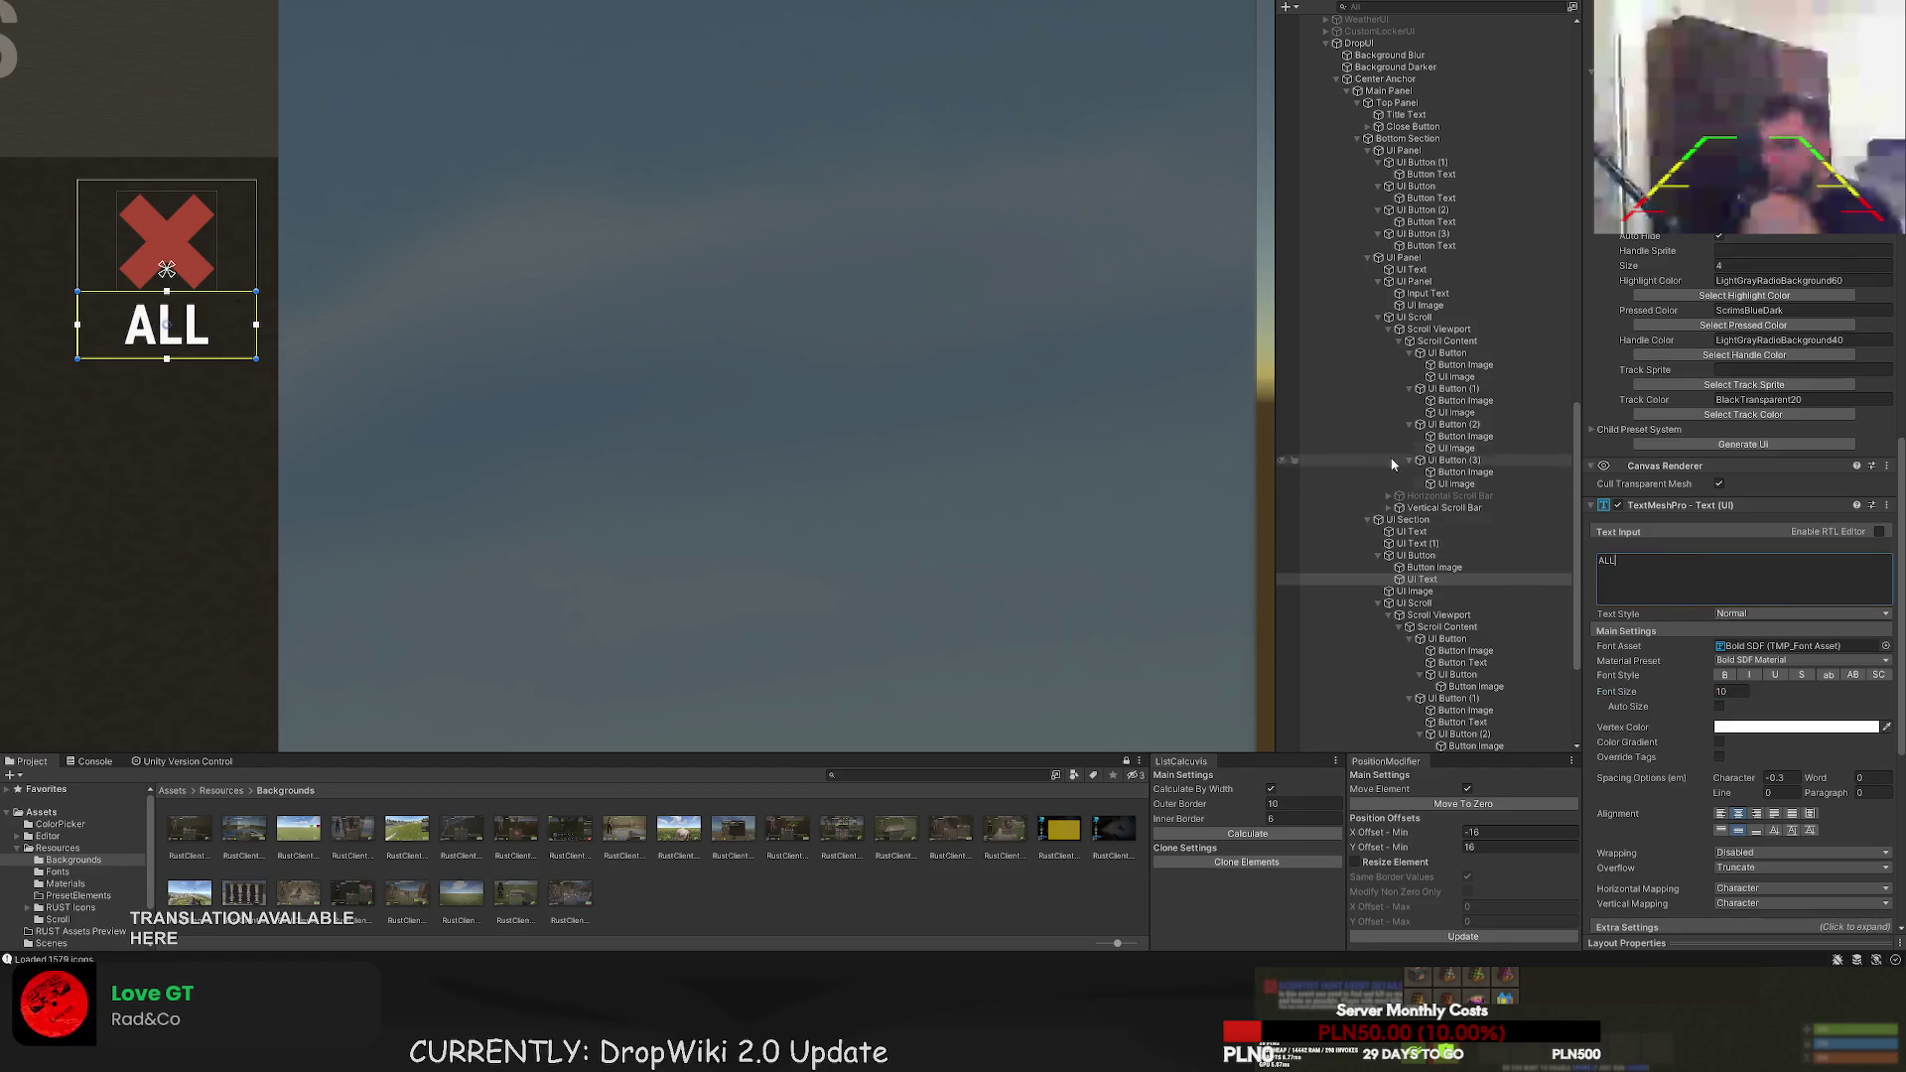
scroll(1757, 300, up, 10)
scroll(1757, 300, up, 8)
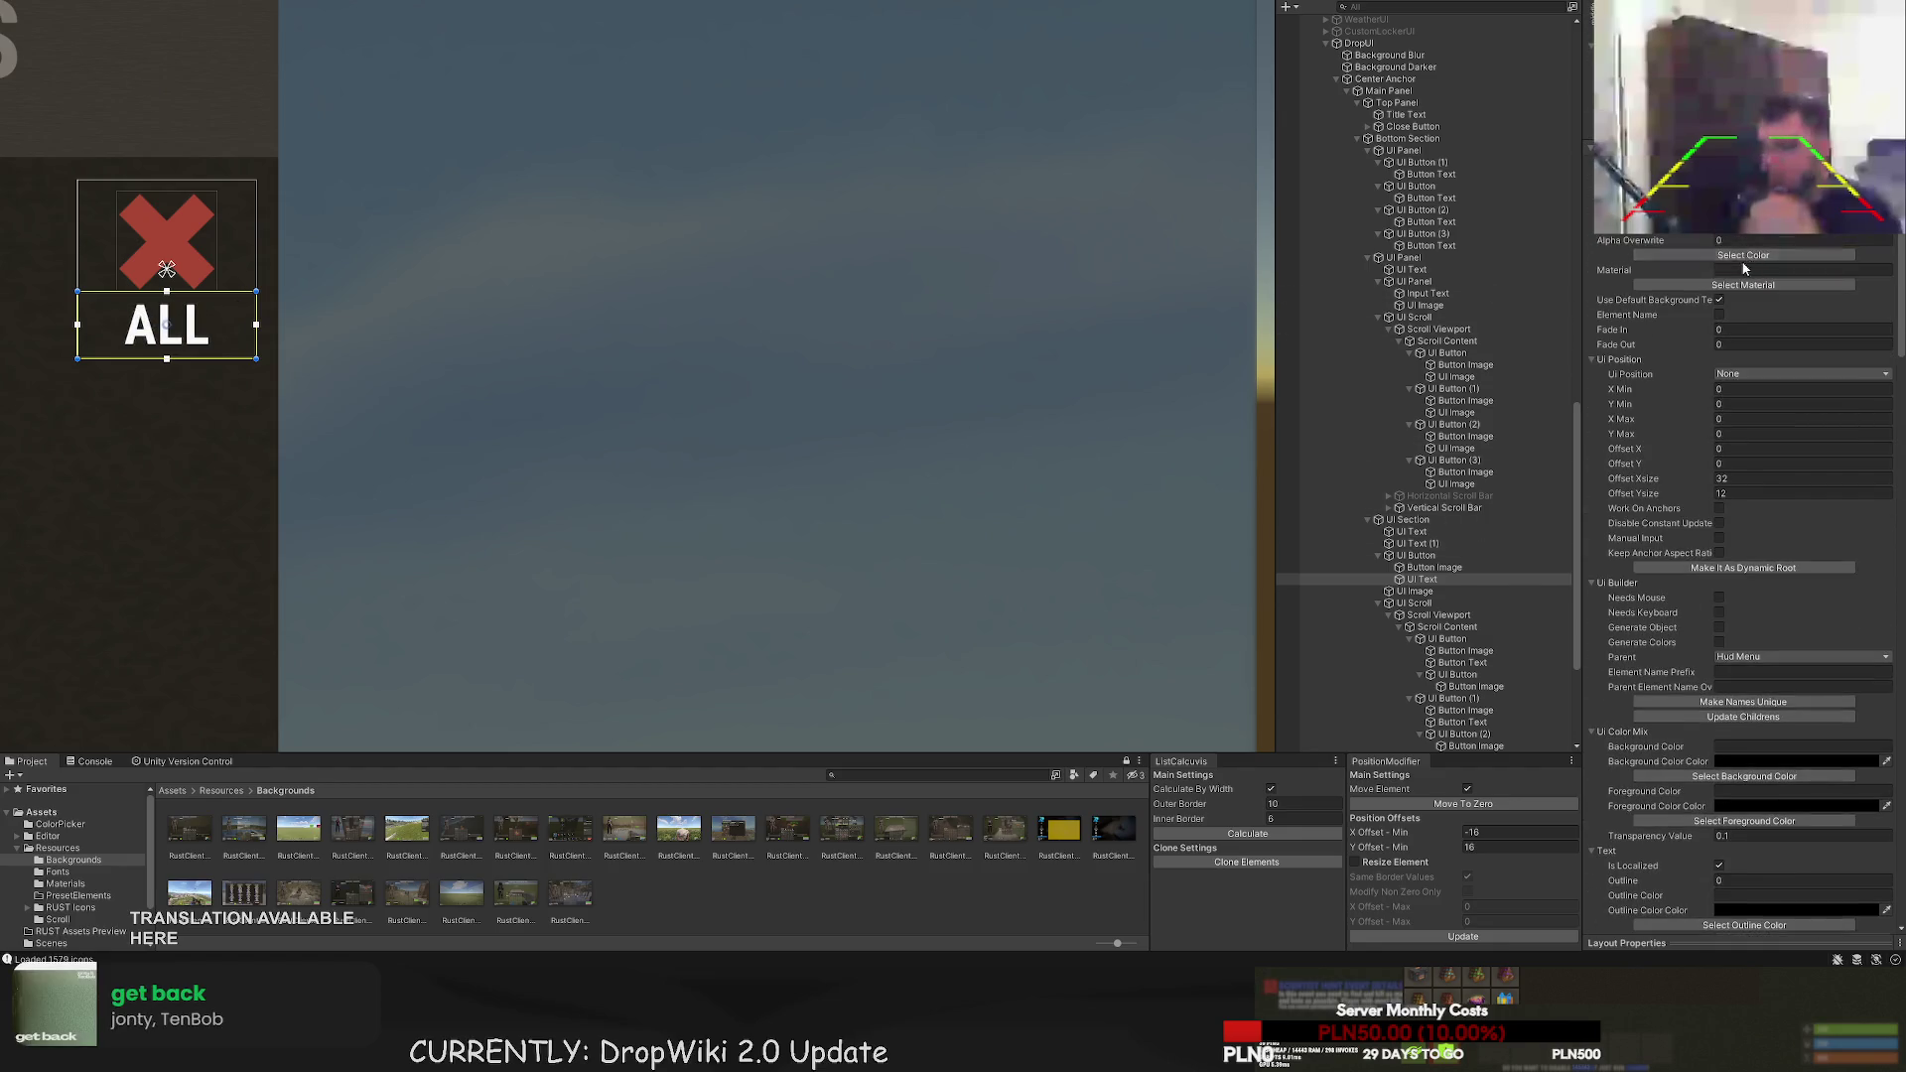
- Colour the ALL text RedBg and set its font size to 8
click(1748, 257)
click(452, 268)
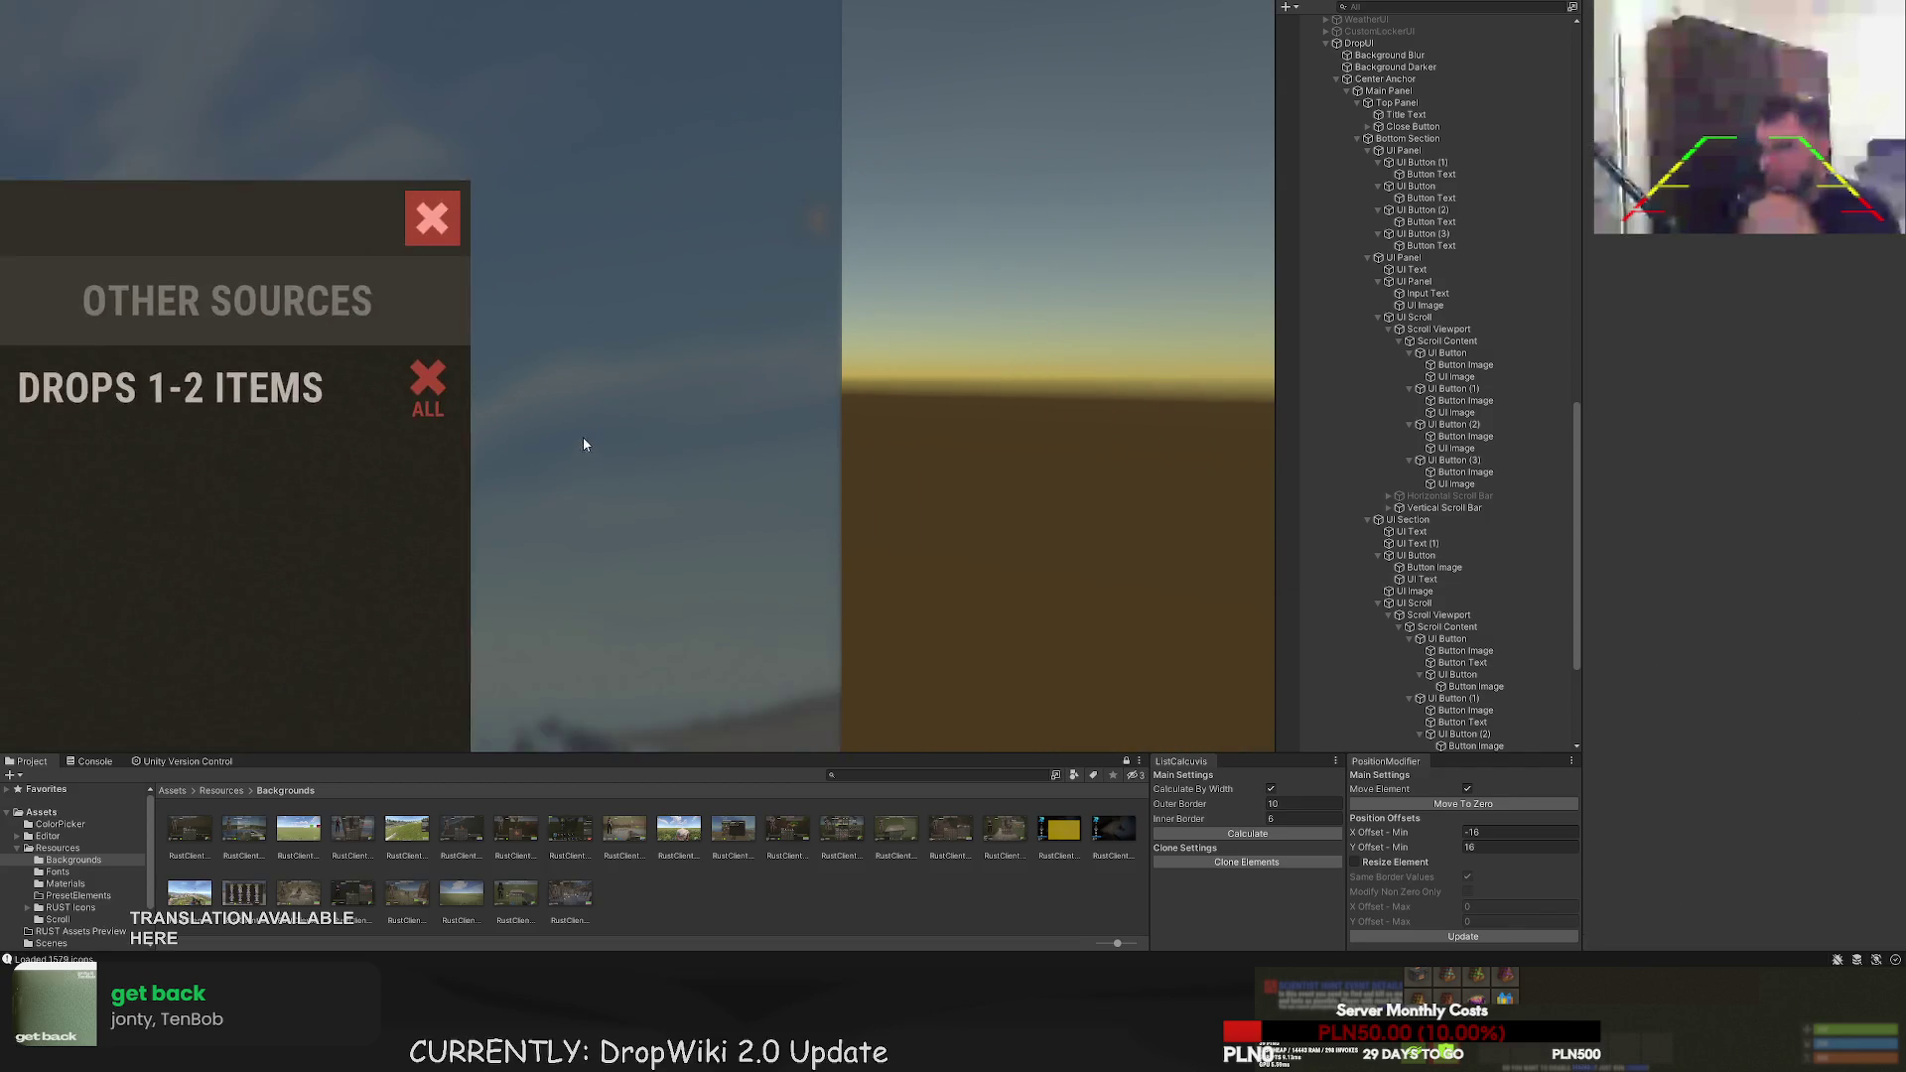
click(764, 409)
scroll(770, 412, up, 5)
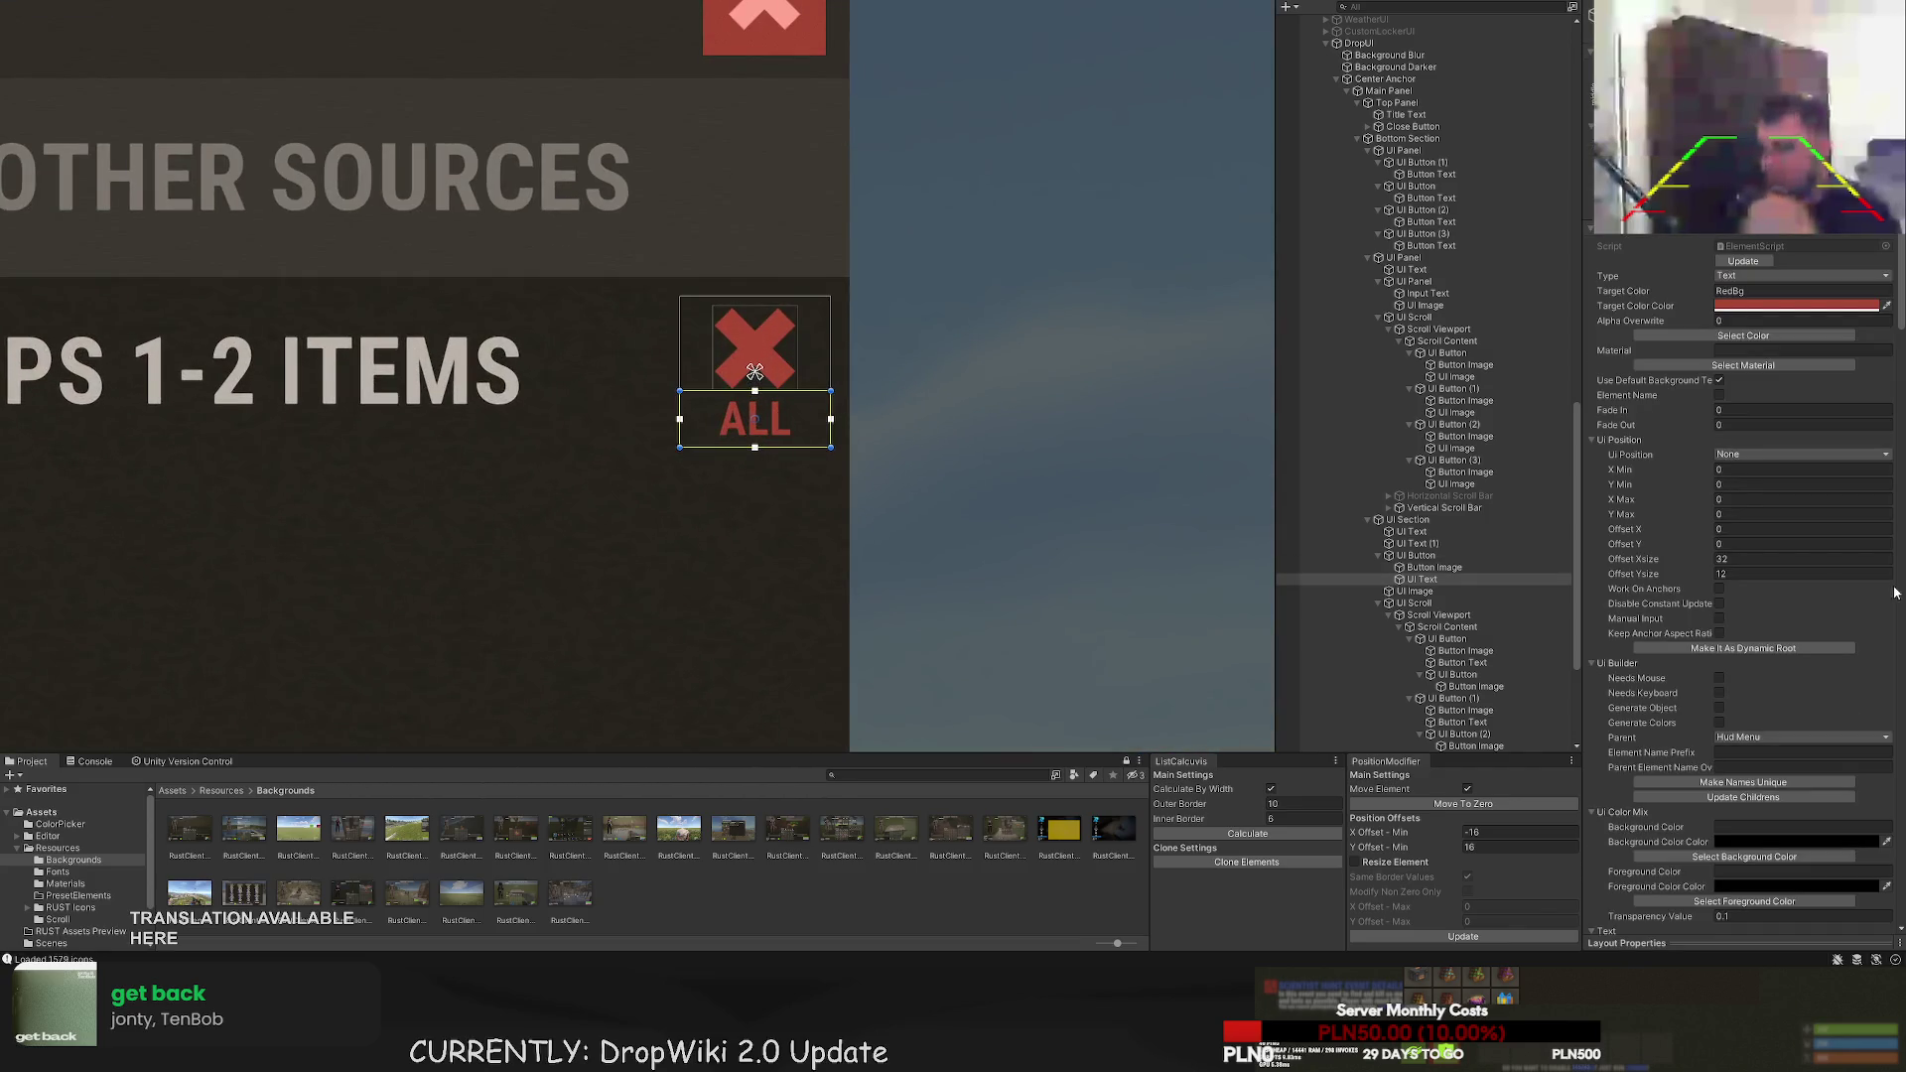
scroll(1774, 628, down, 8)
scroll(1774, 629, down, 10)
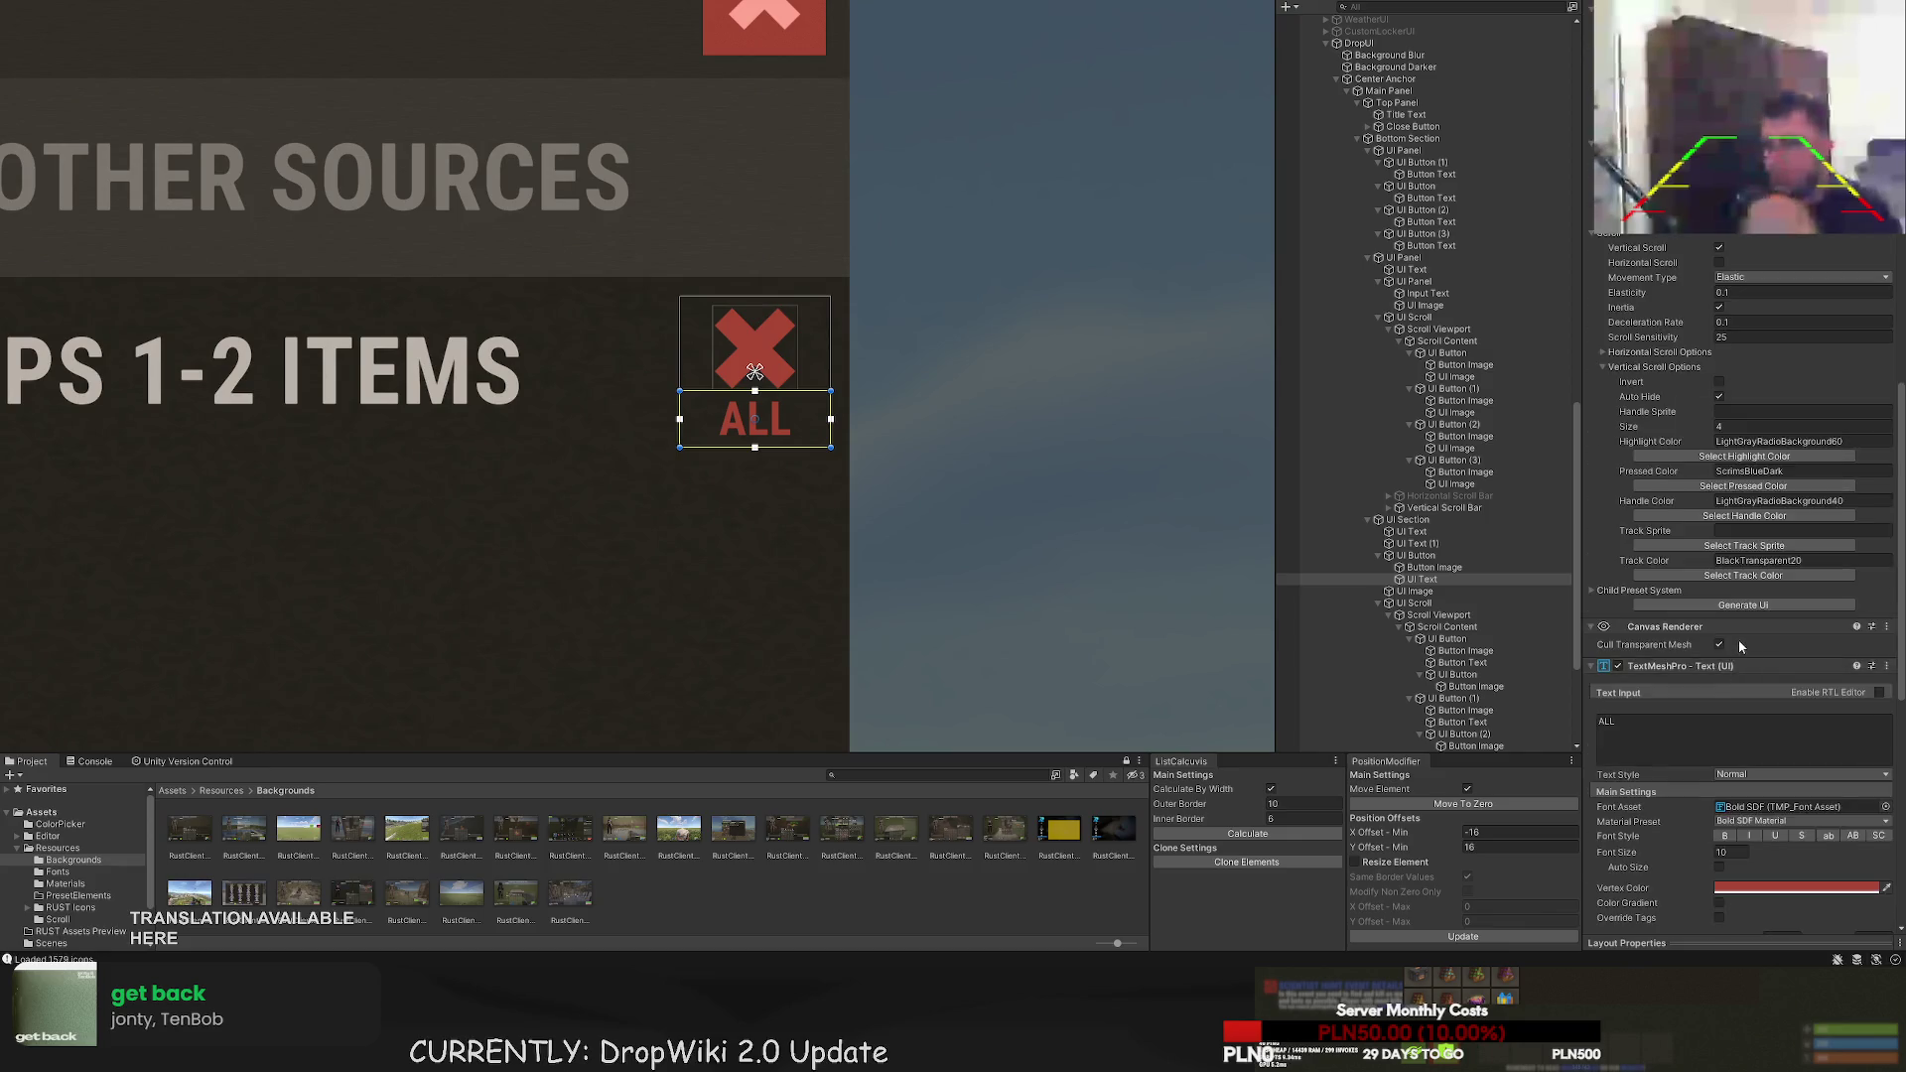
text(8)
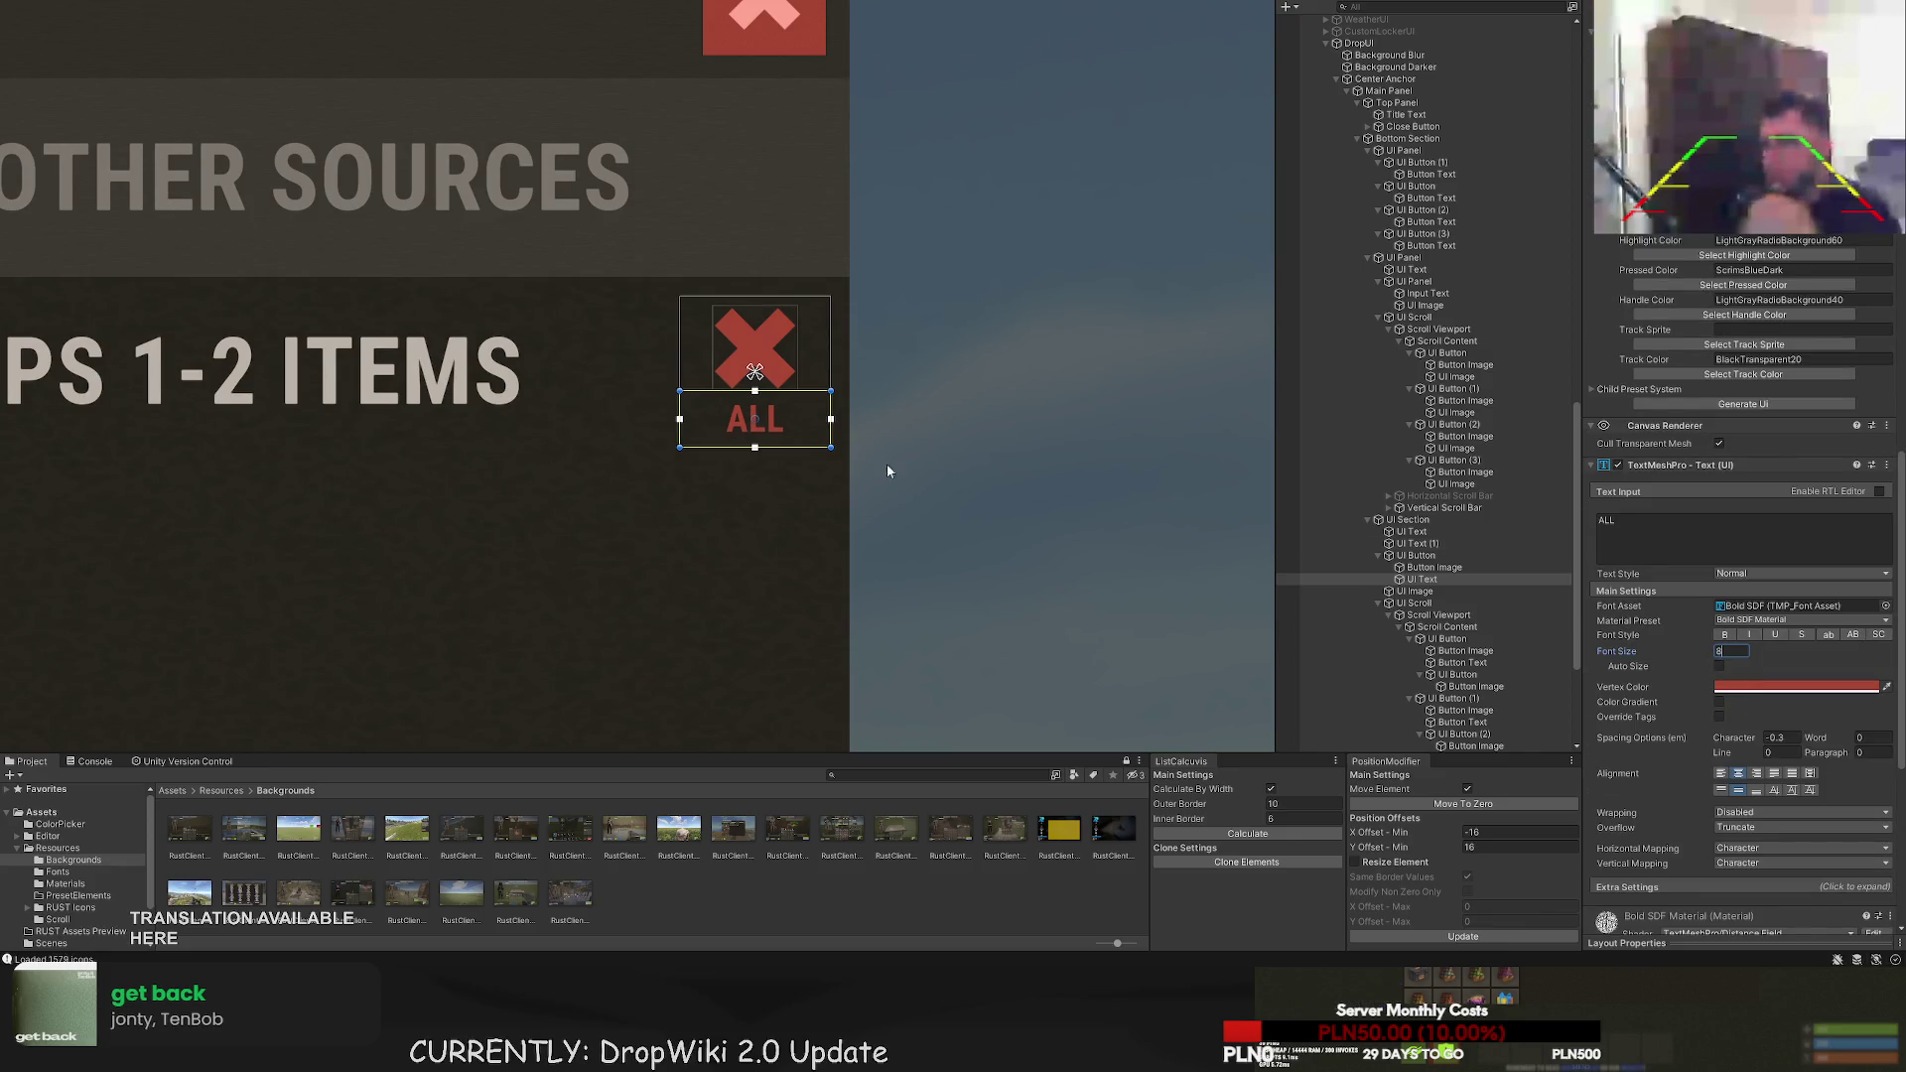
scroll(906, 469, up, 2)
scroll(769, 381, up, 2)
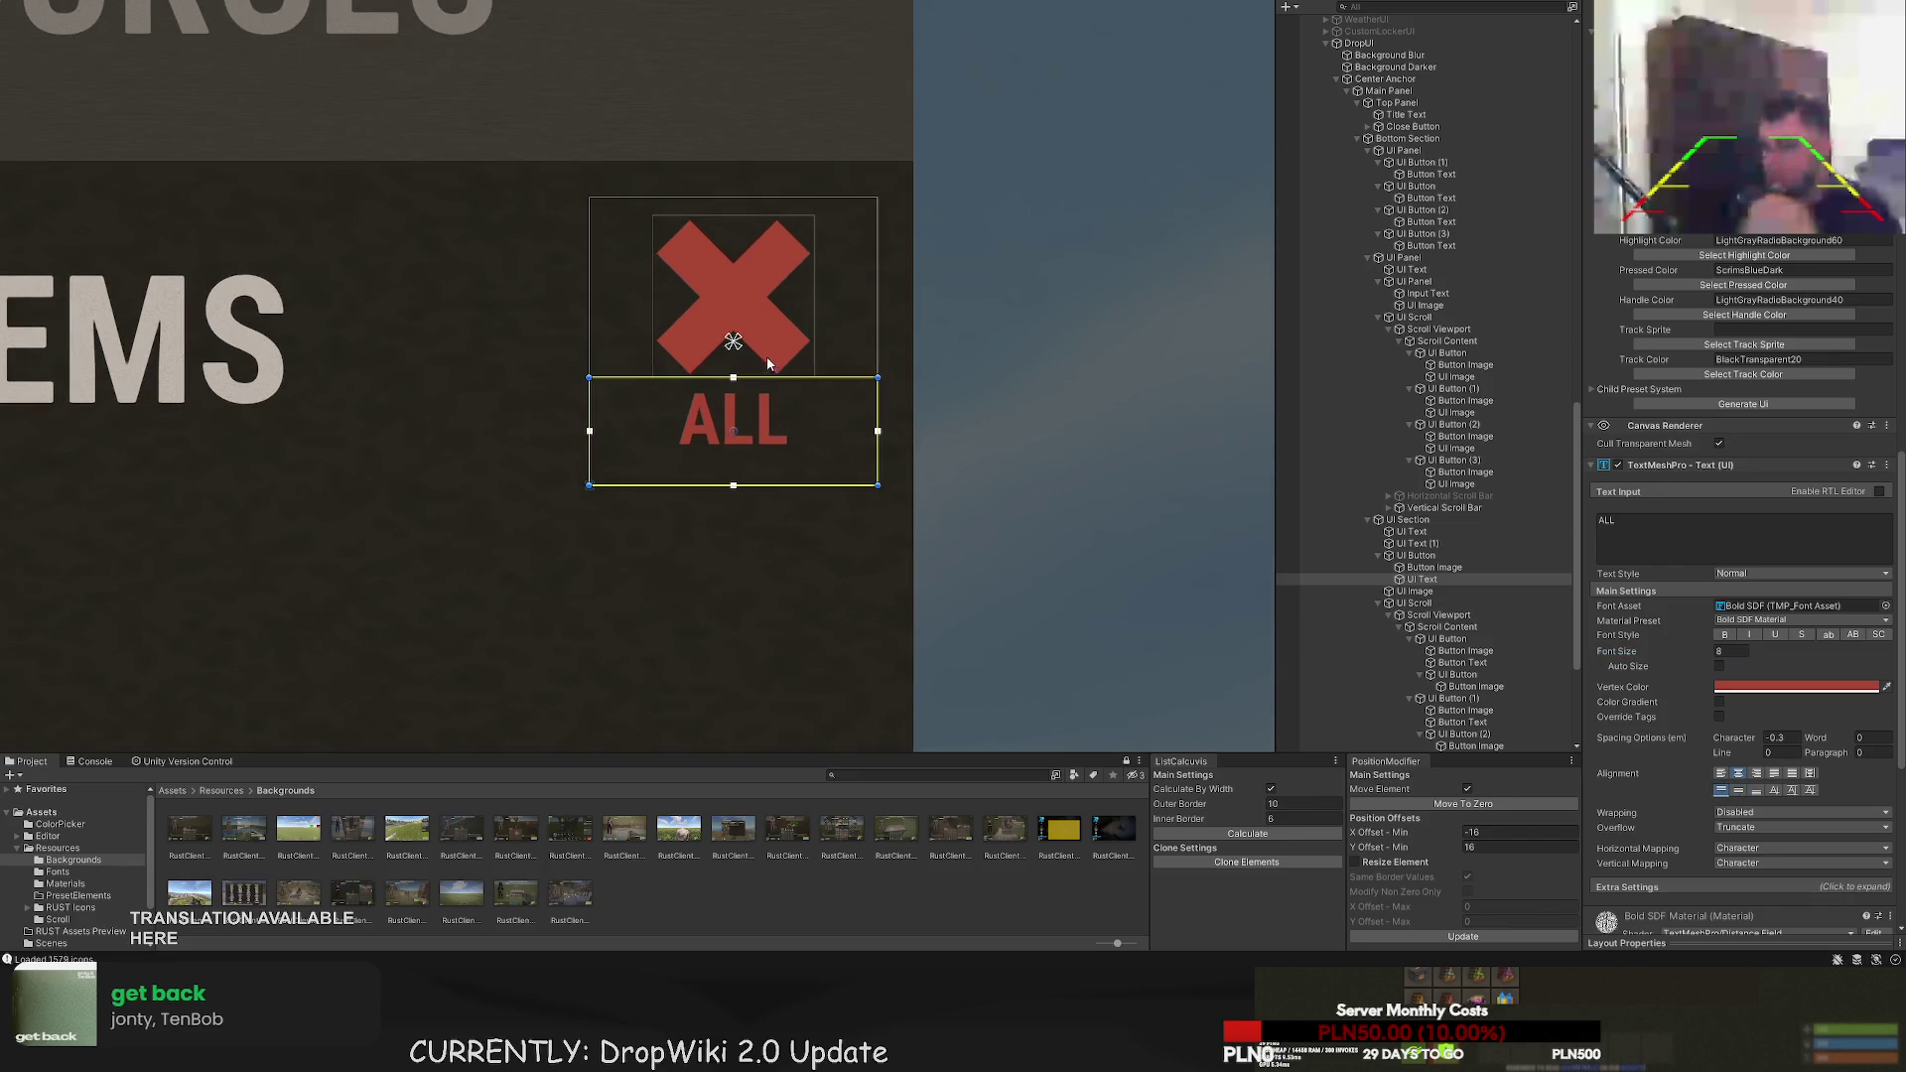
- Shrink the X icon to about 15 by 15 and move it left
click(1435, 567)
scroll(724, 276, up, 2)
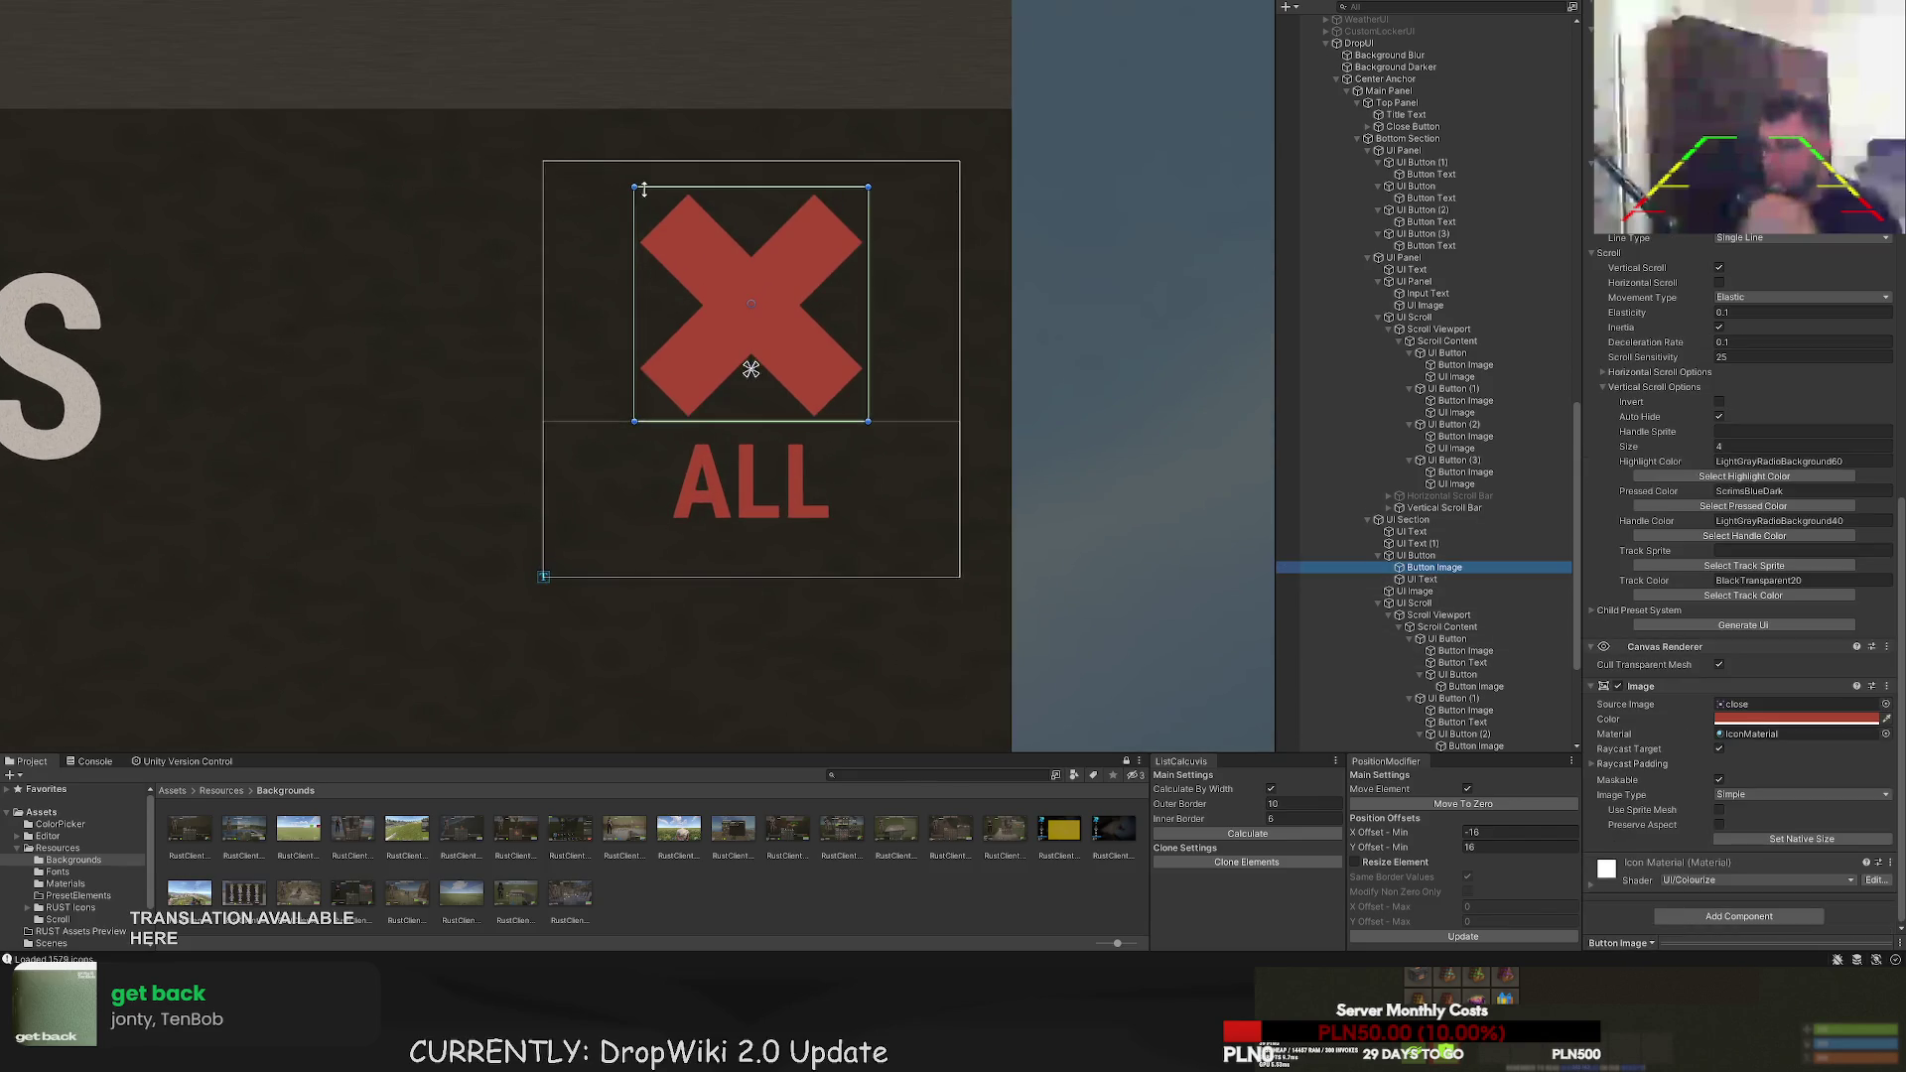
drag(636, 189, 684, 245)
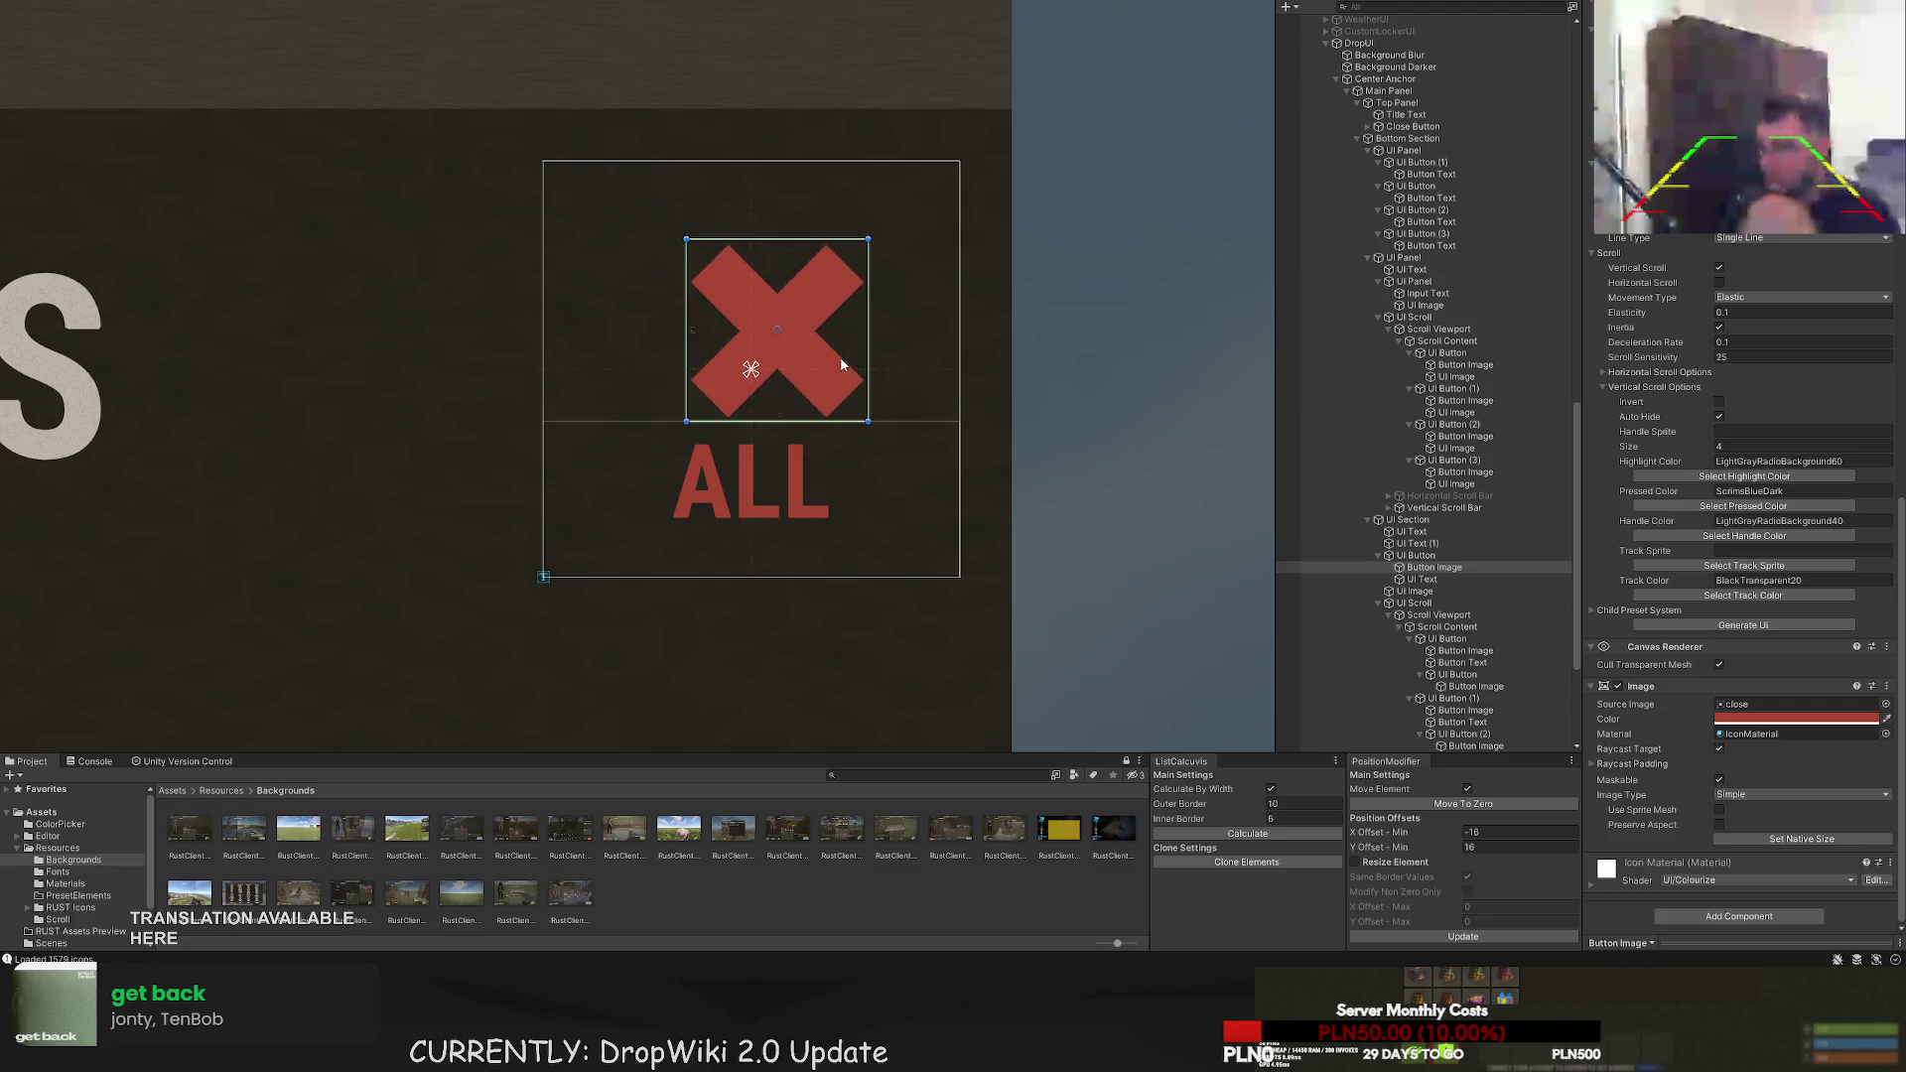
mouse_move(825, 333)
mouse_down()
mouse_move(798, 332)
mouse_move(741, 228)
mouse_up()
- Move the ALL label up to sit just under the X icon
click(1422, 579)
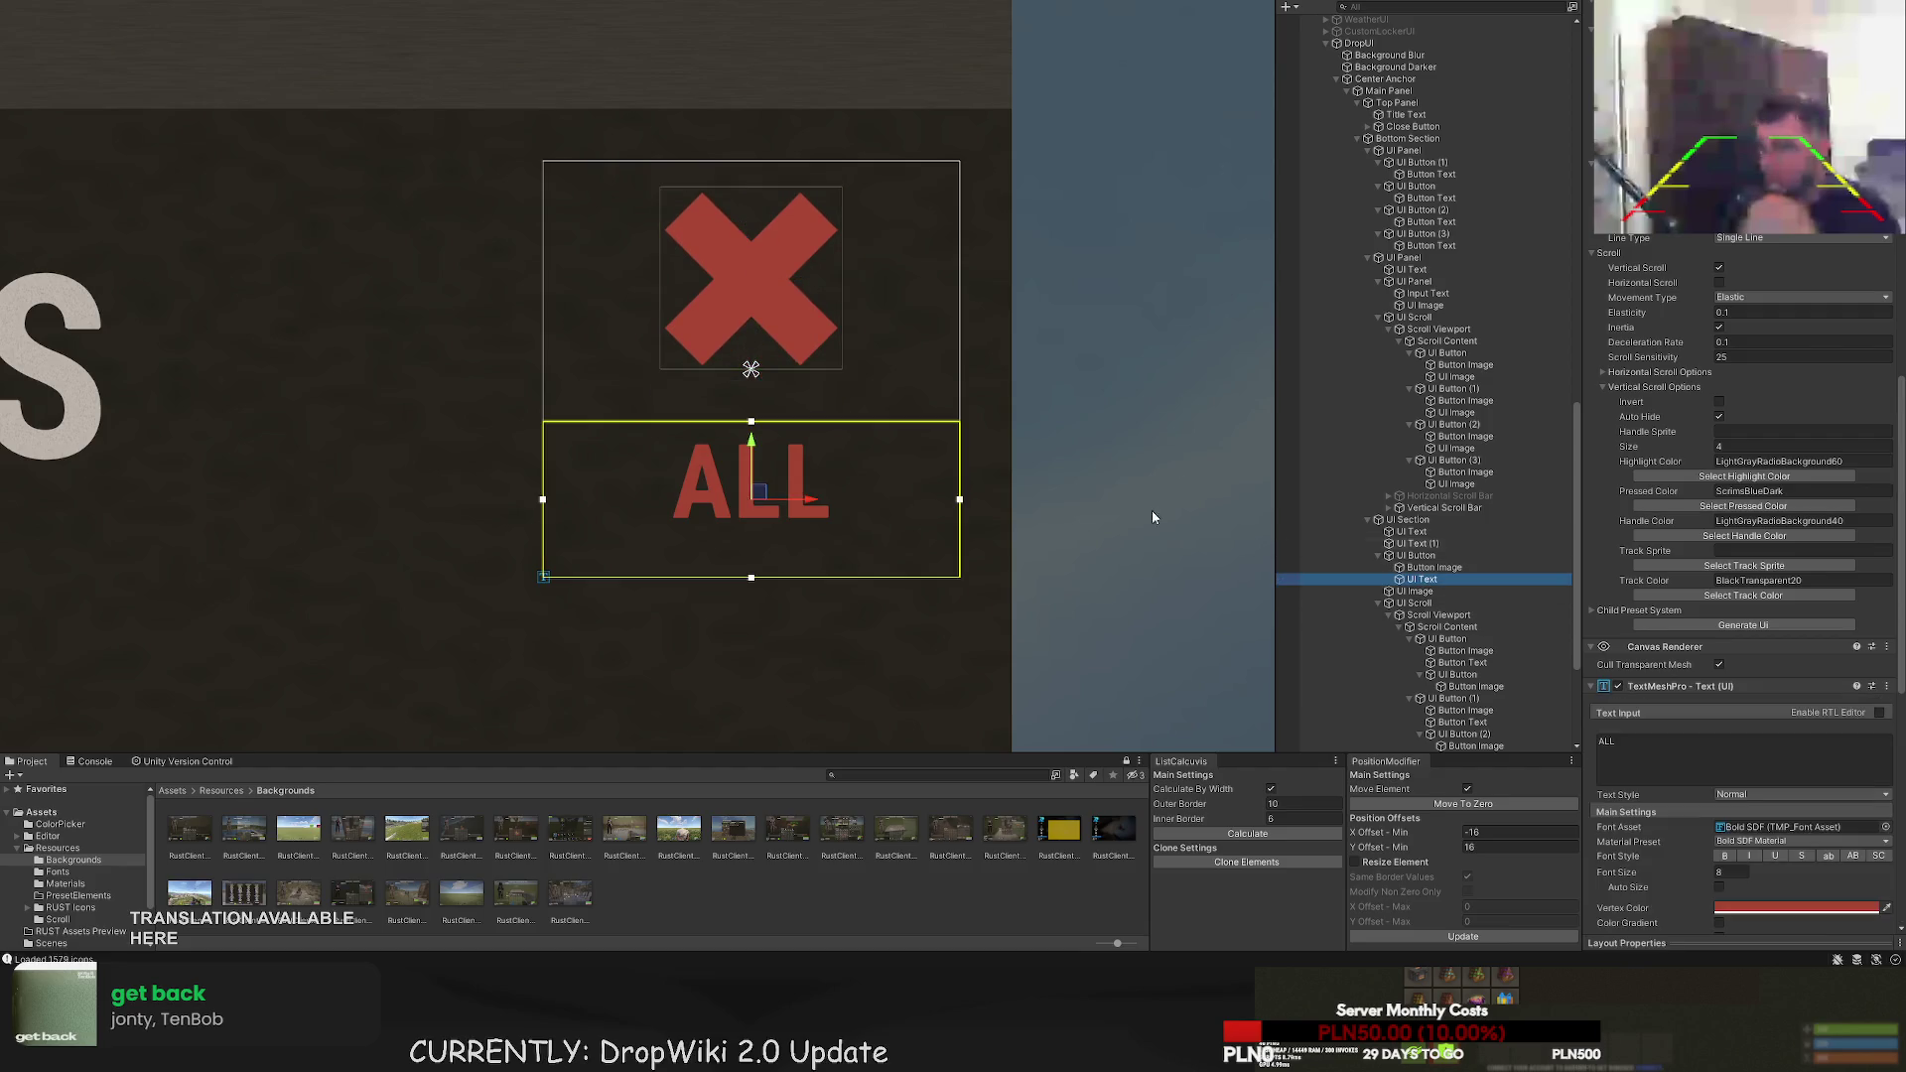
mouse_move(750, 444)
mouse_down()
mouse_move(752, 393)
mouse_move(750, 418)
mouse_up()
scroll(750, 415, down, 5)
click(860, 389)
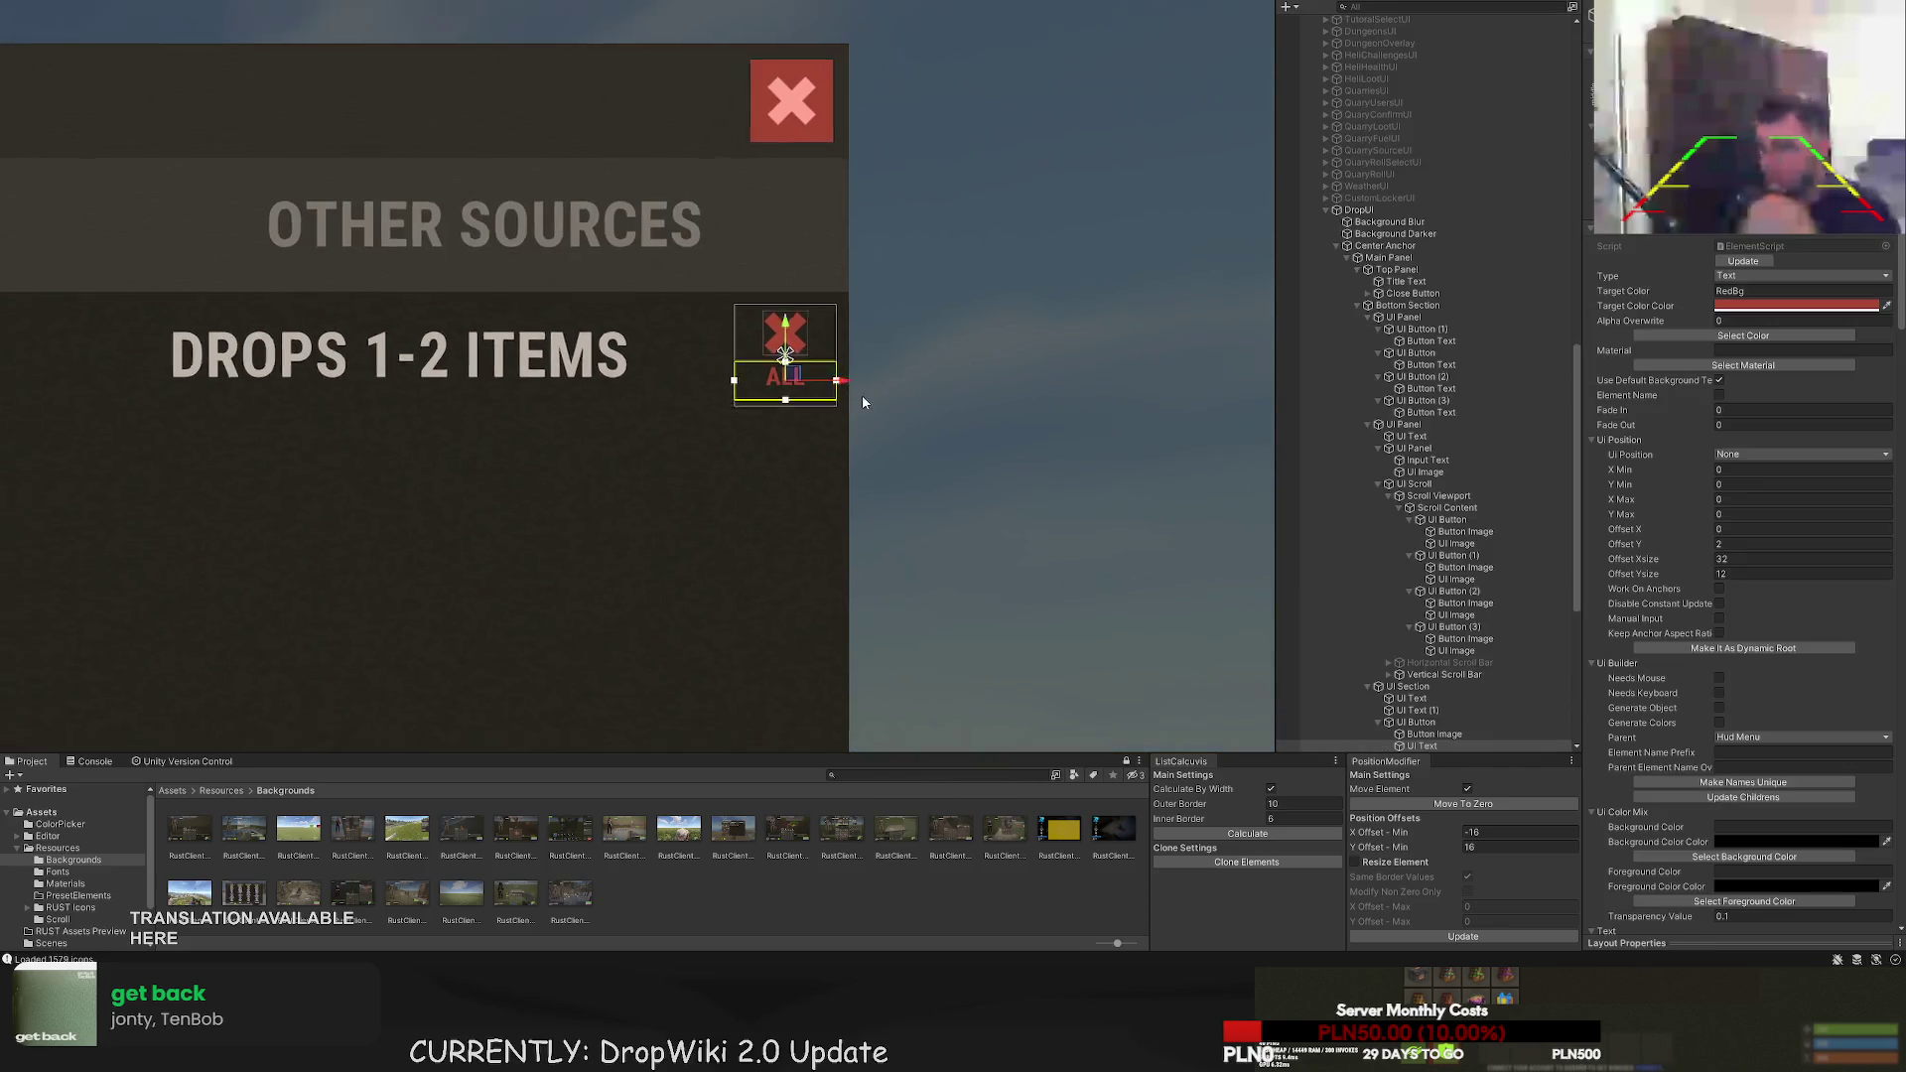
scroll(955, 429, down, 2)
click(884, 382)
scroll(940, 388, up, 4)
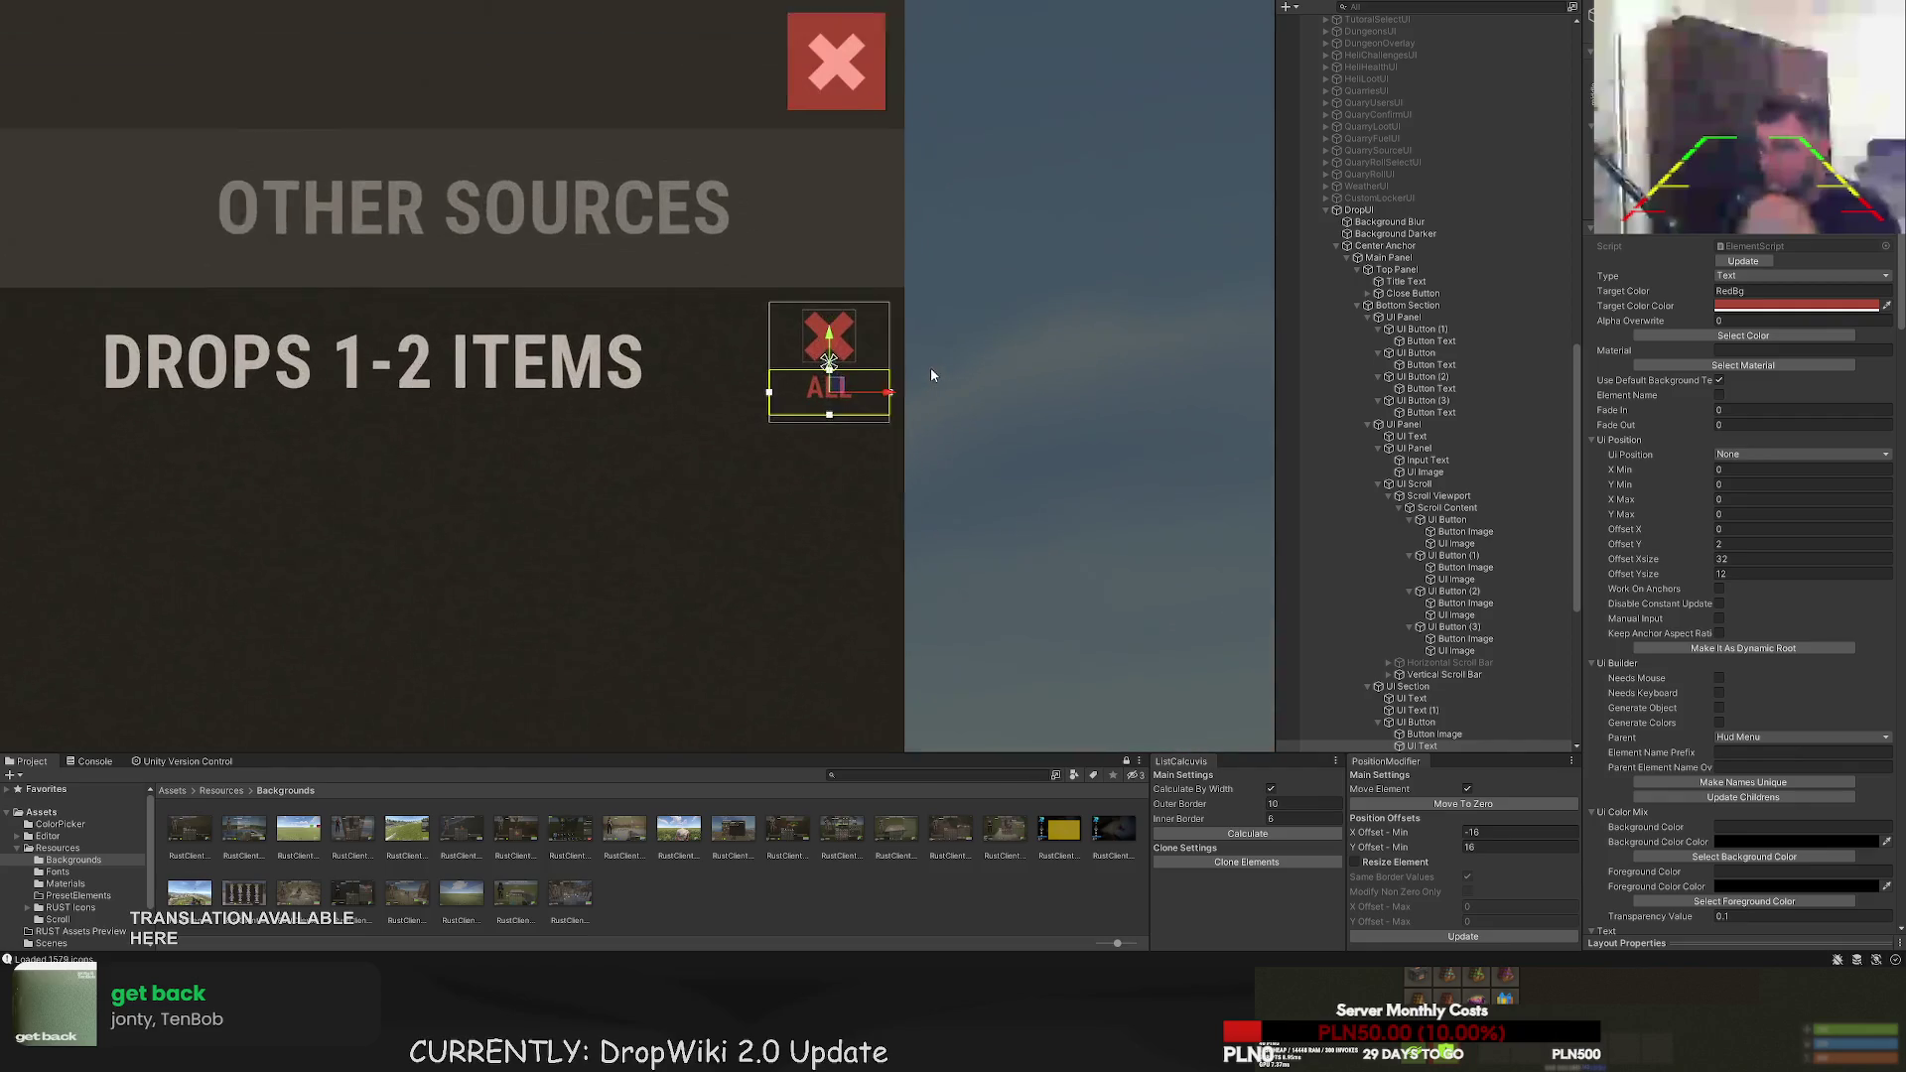
scroll(899, 344, up, 1)
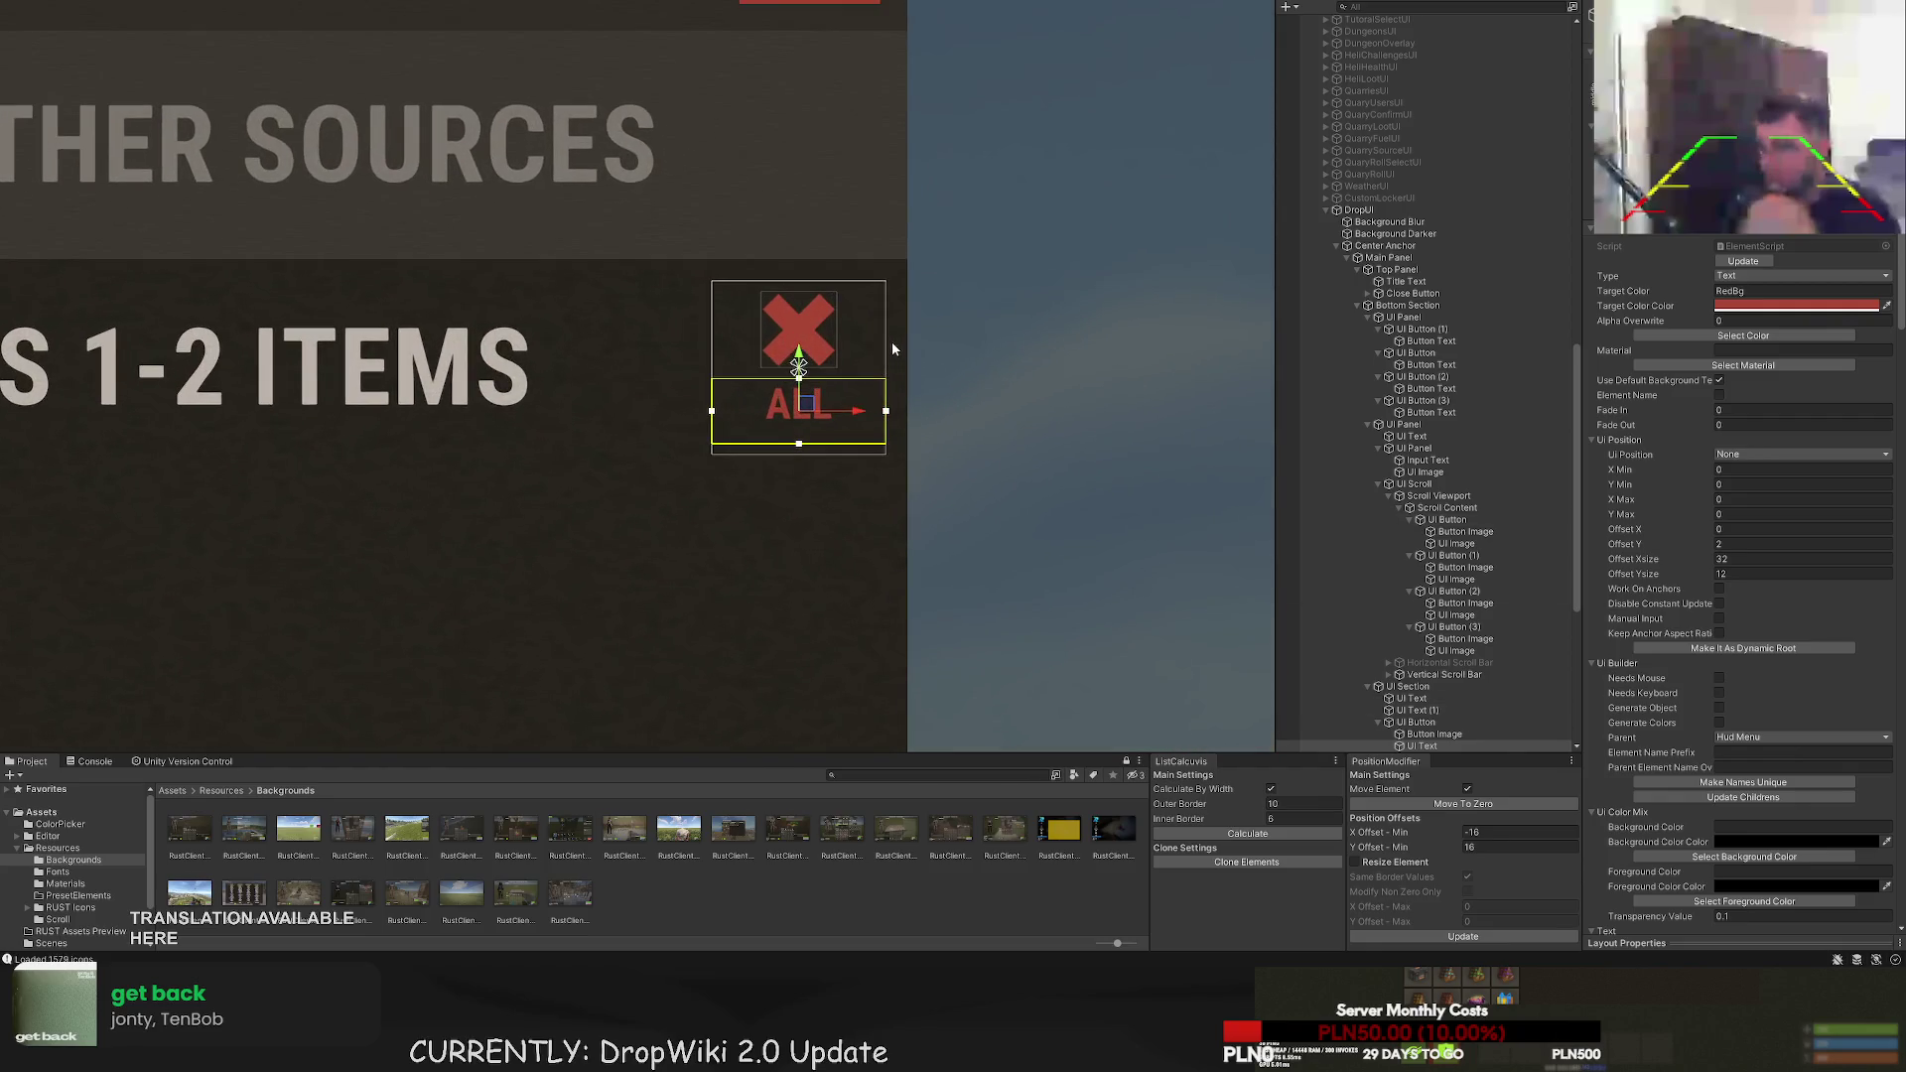
- Narrow the button to 20 wide and pull the ALL text's edges inward to fit
click(1427, 724)
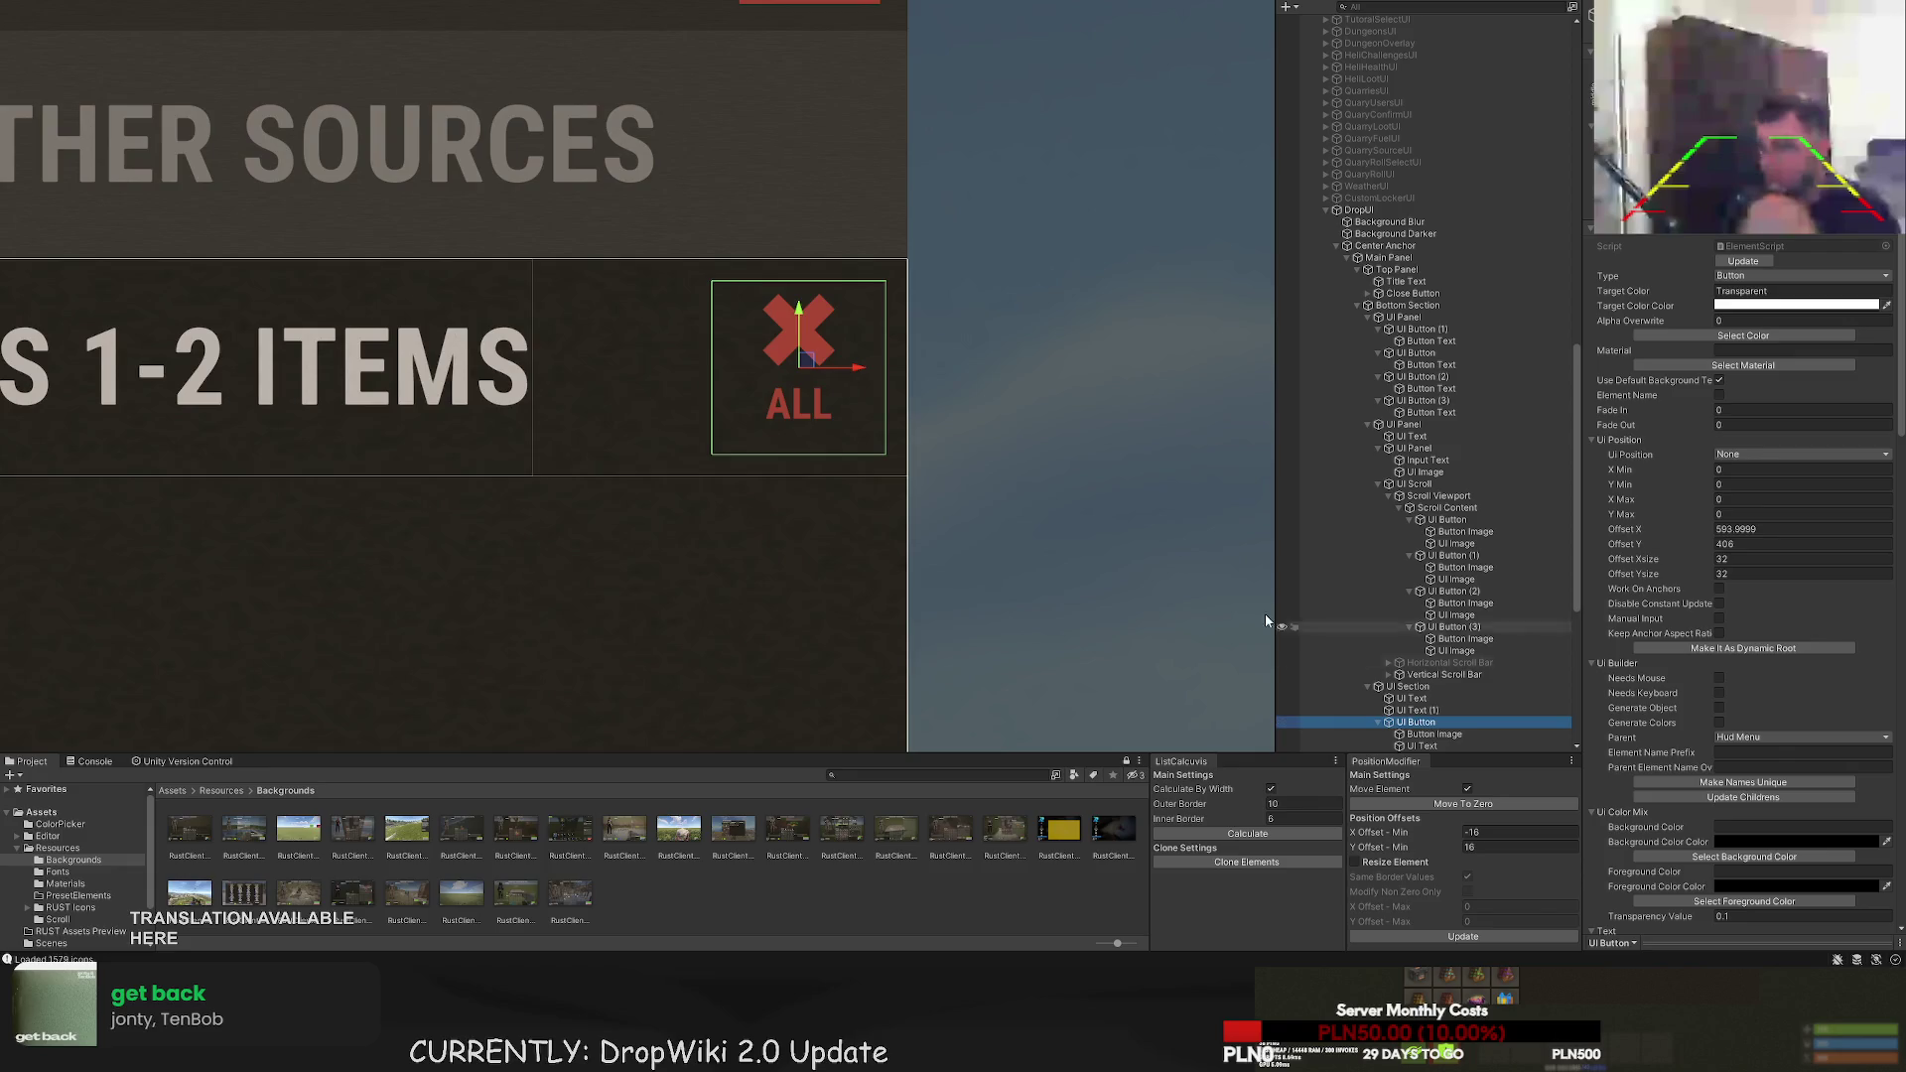
key(f)
key(t)
drag(885, 330, 805, 330)
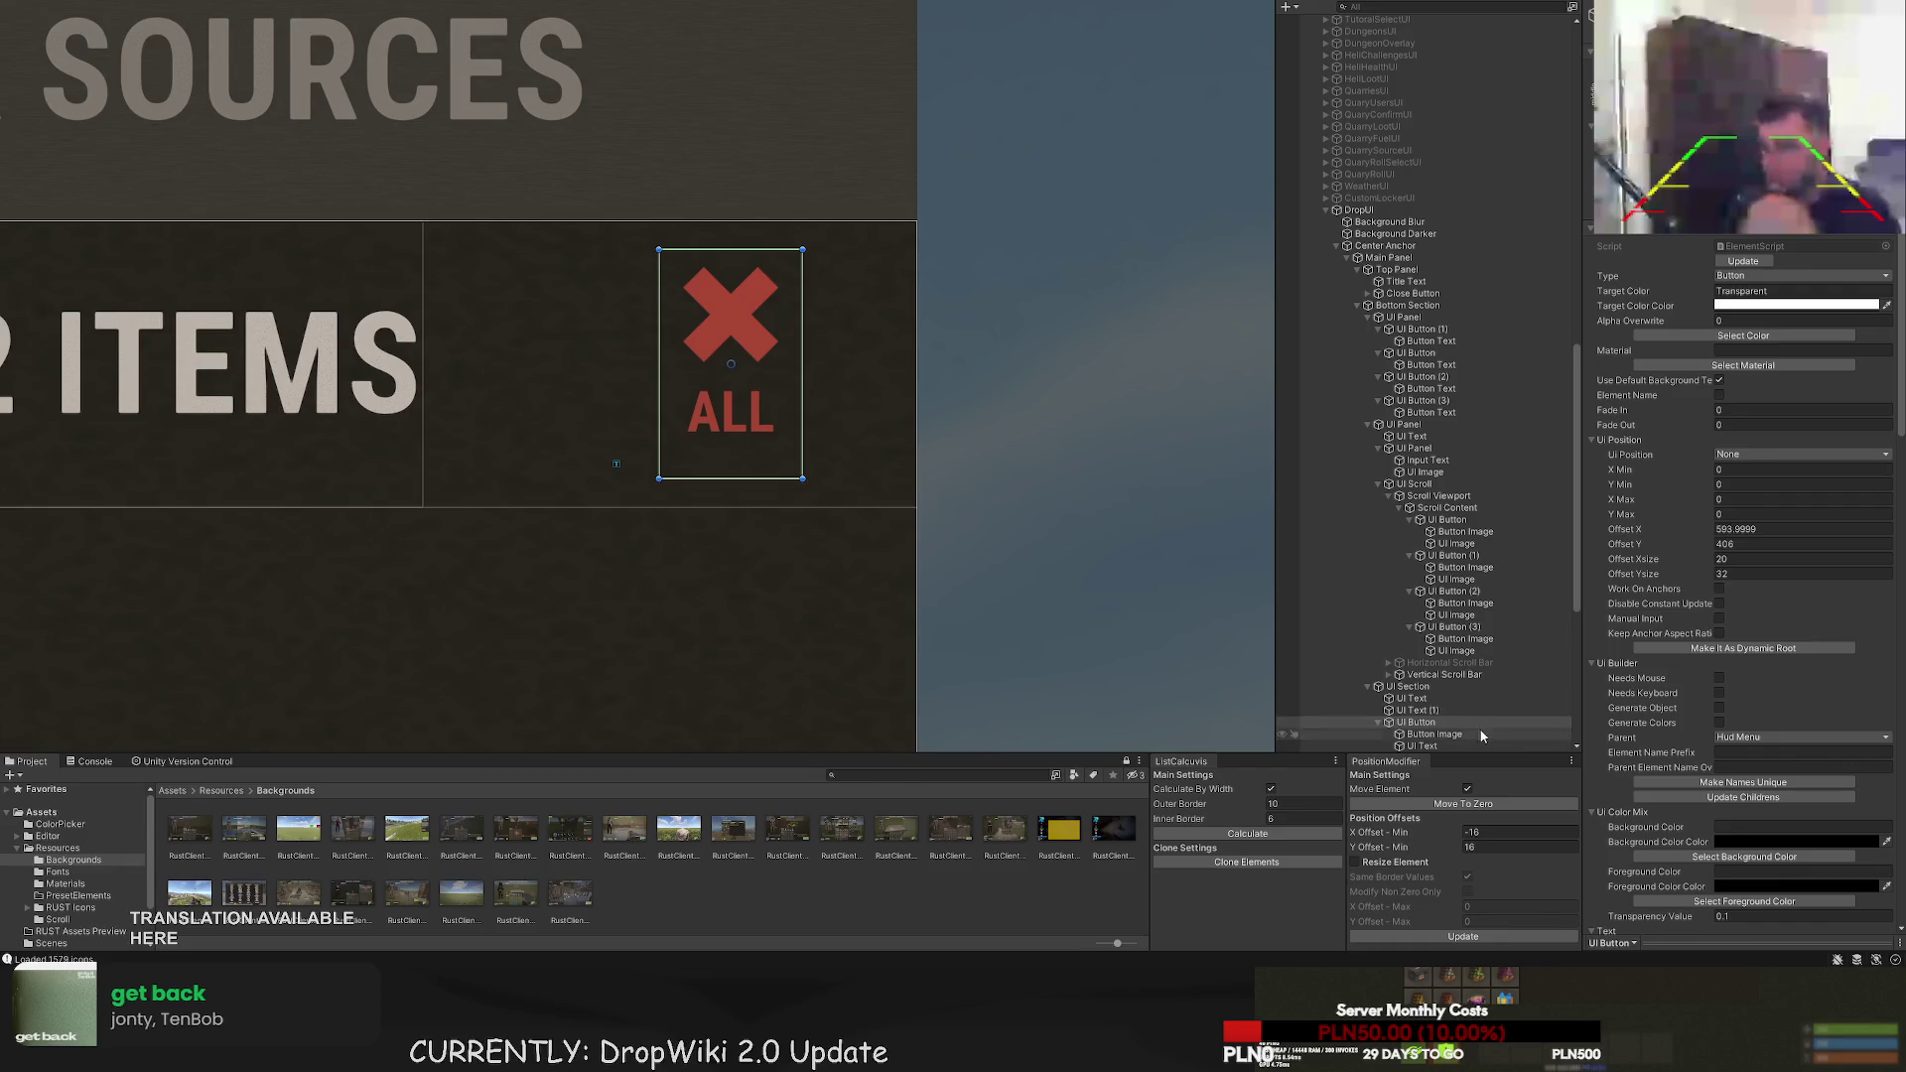
scroll(839, 383, up, 2)
click(824, 382)
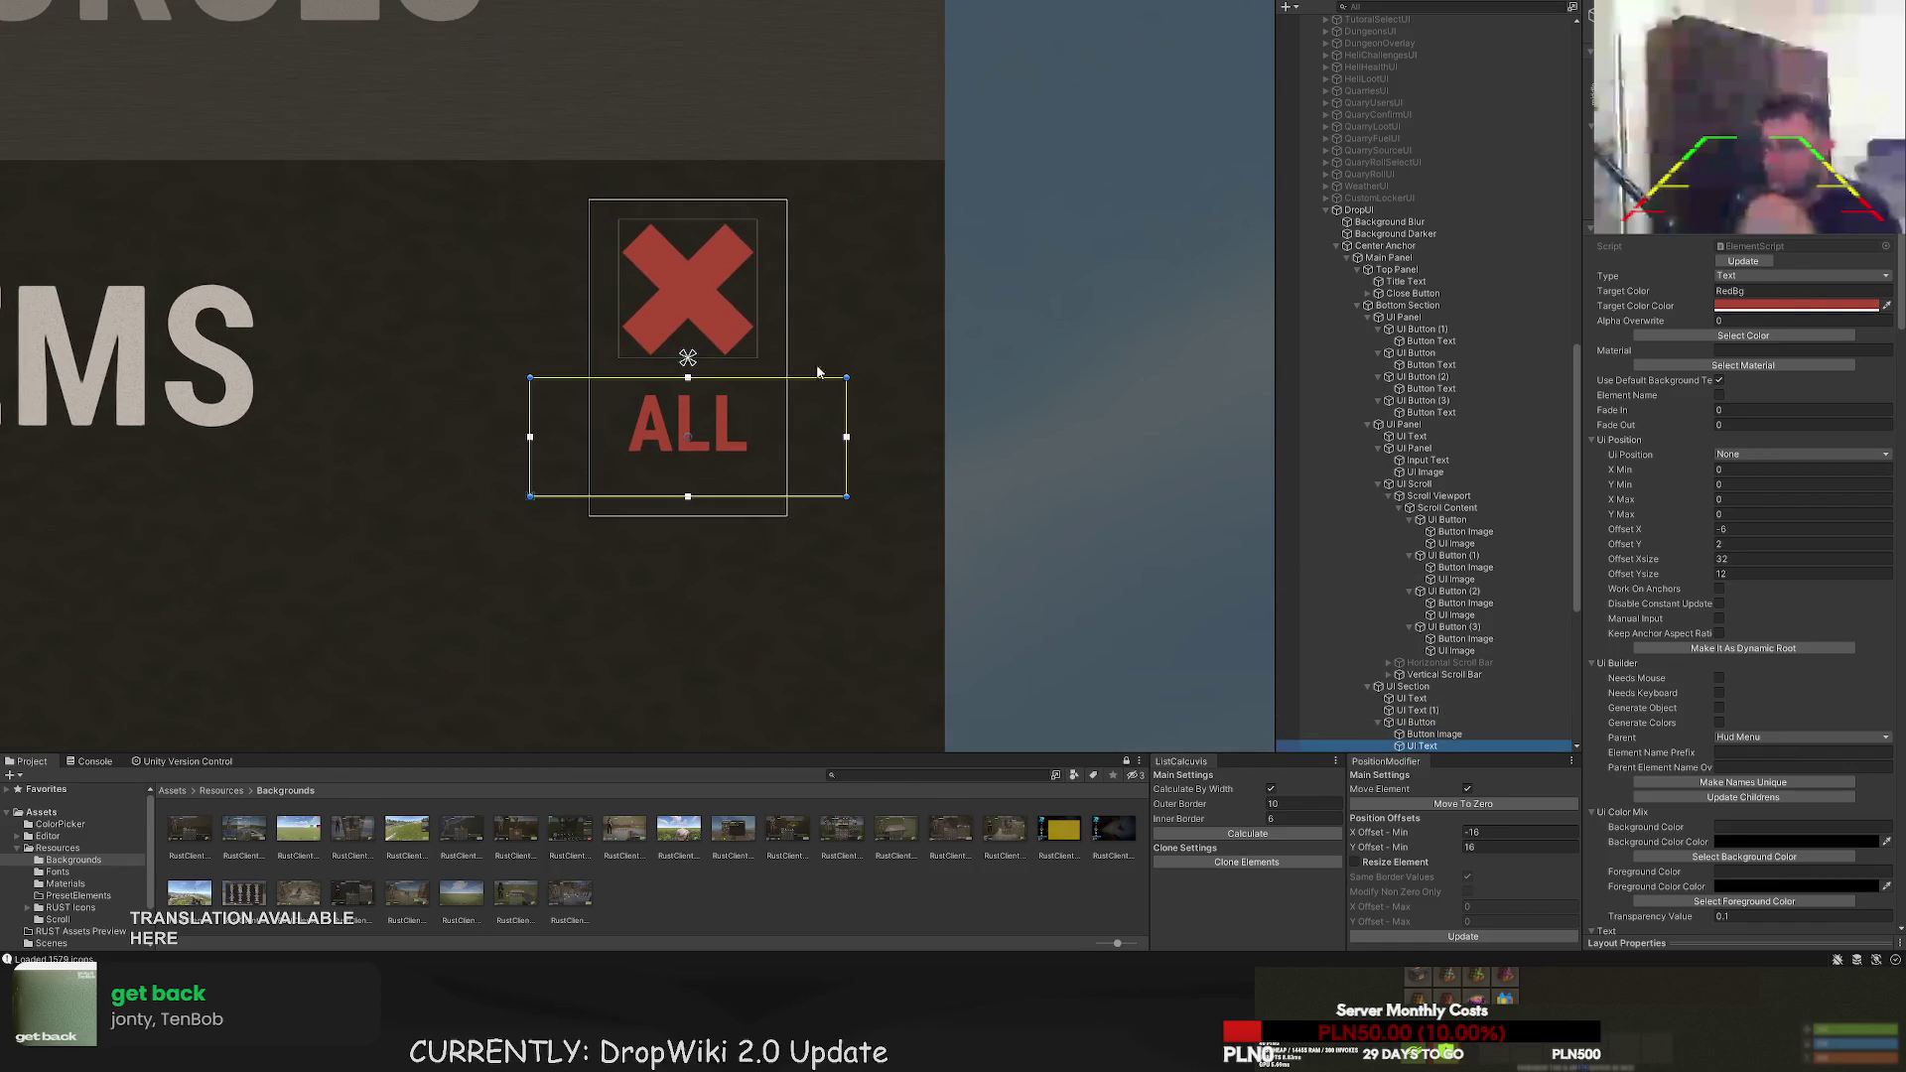
drag(847, 389, 786, 390)
drag(527, 400, 590, 406)
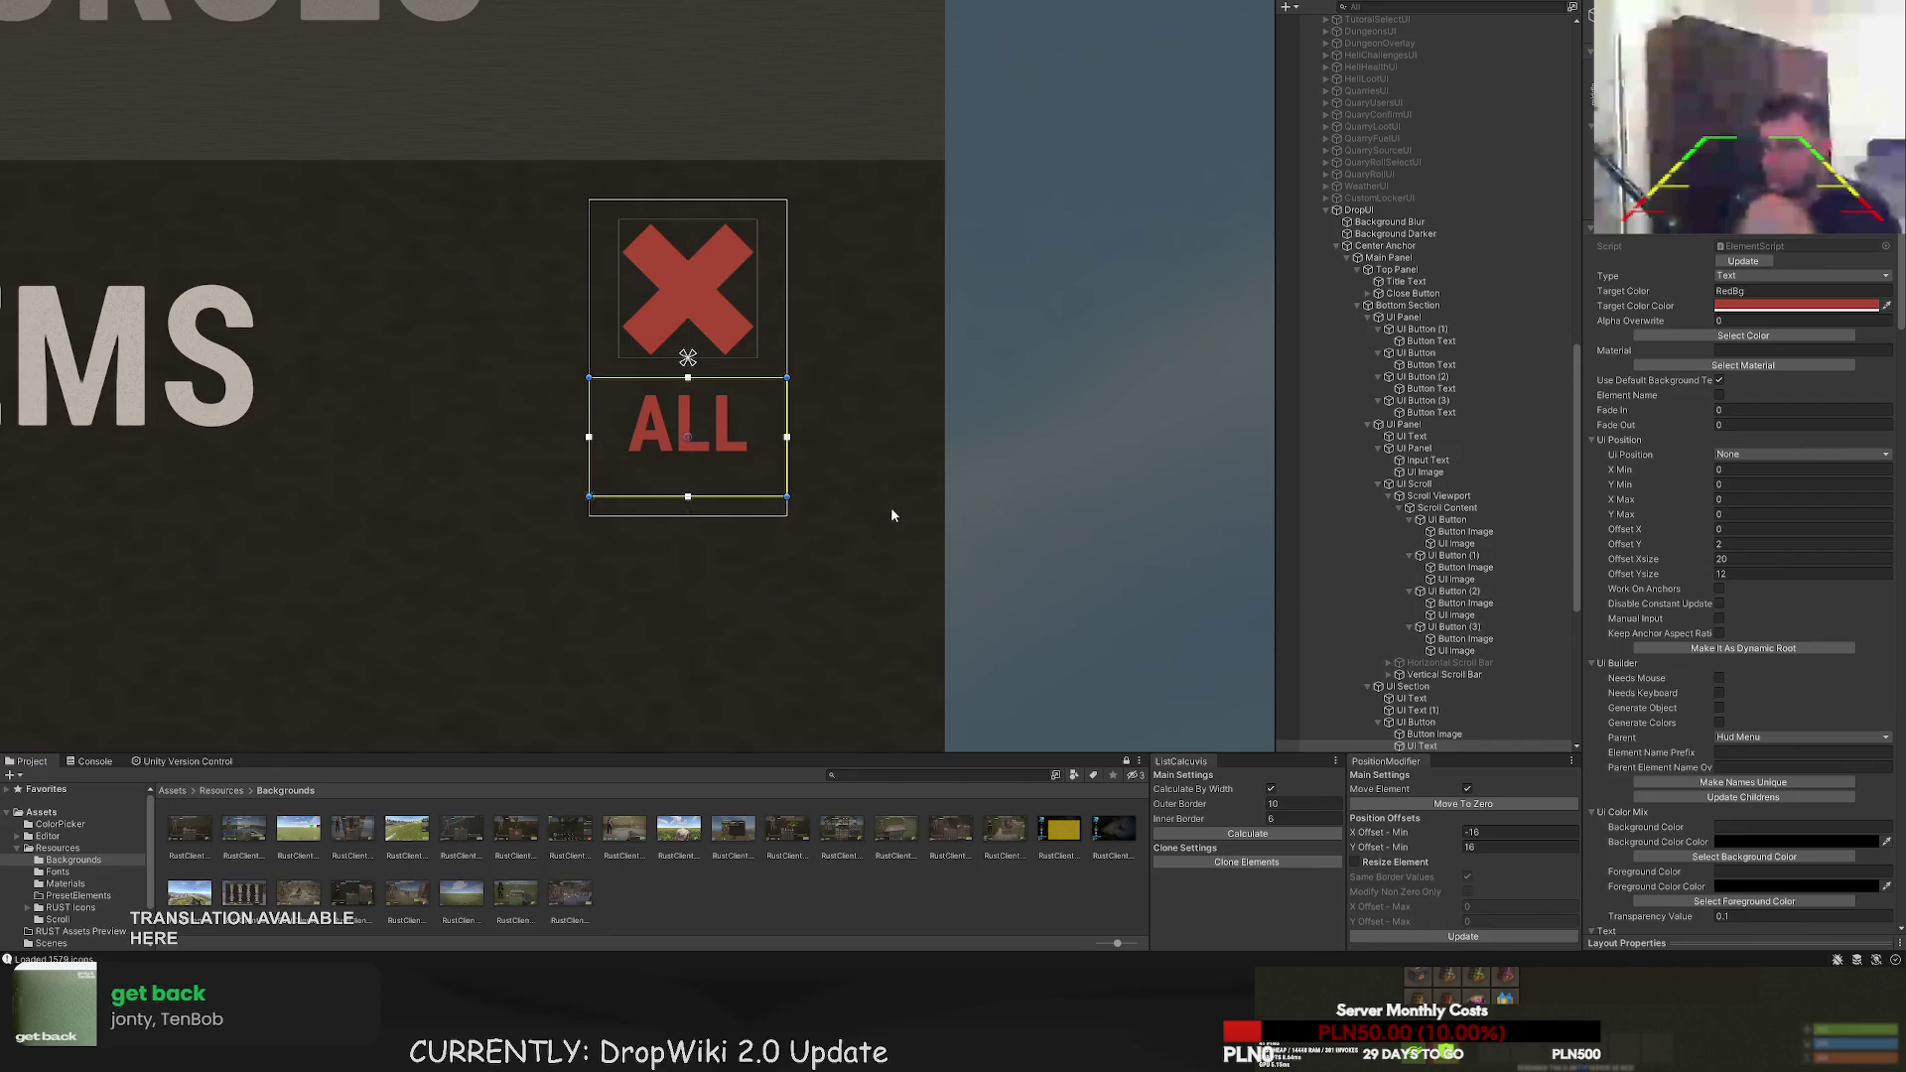
- Shift the X ALL button right and duplicate it
click(1415, 722)
mouse_move(743, 362)
mouse_down()
mouse_move(889, 369)
mouse_move(820, 387)
mouse_move(978, 411)
mouse_move(771, 348)
mouse_move(730, 361)
mouse_up()
scroll(876, 411, down, 1)
key(ctrl+d)
- Duplicate the X ALL button beside DROPS 1-2 ITEMS and drag the copy to another parent
scroll(839, 481, down, 2)
click(816, 526)
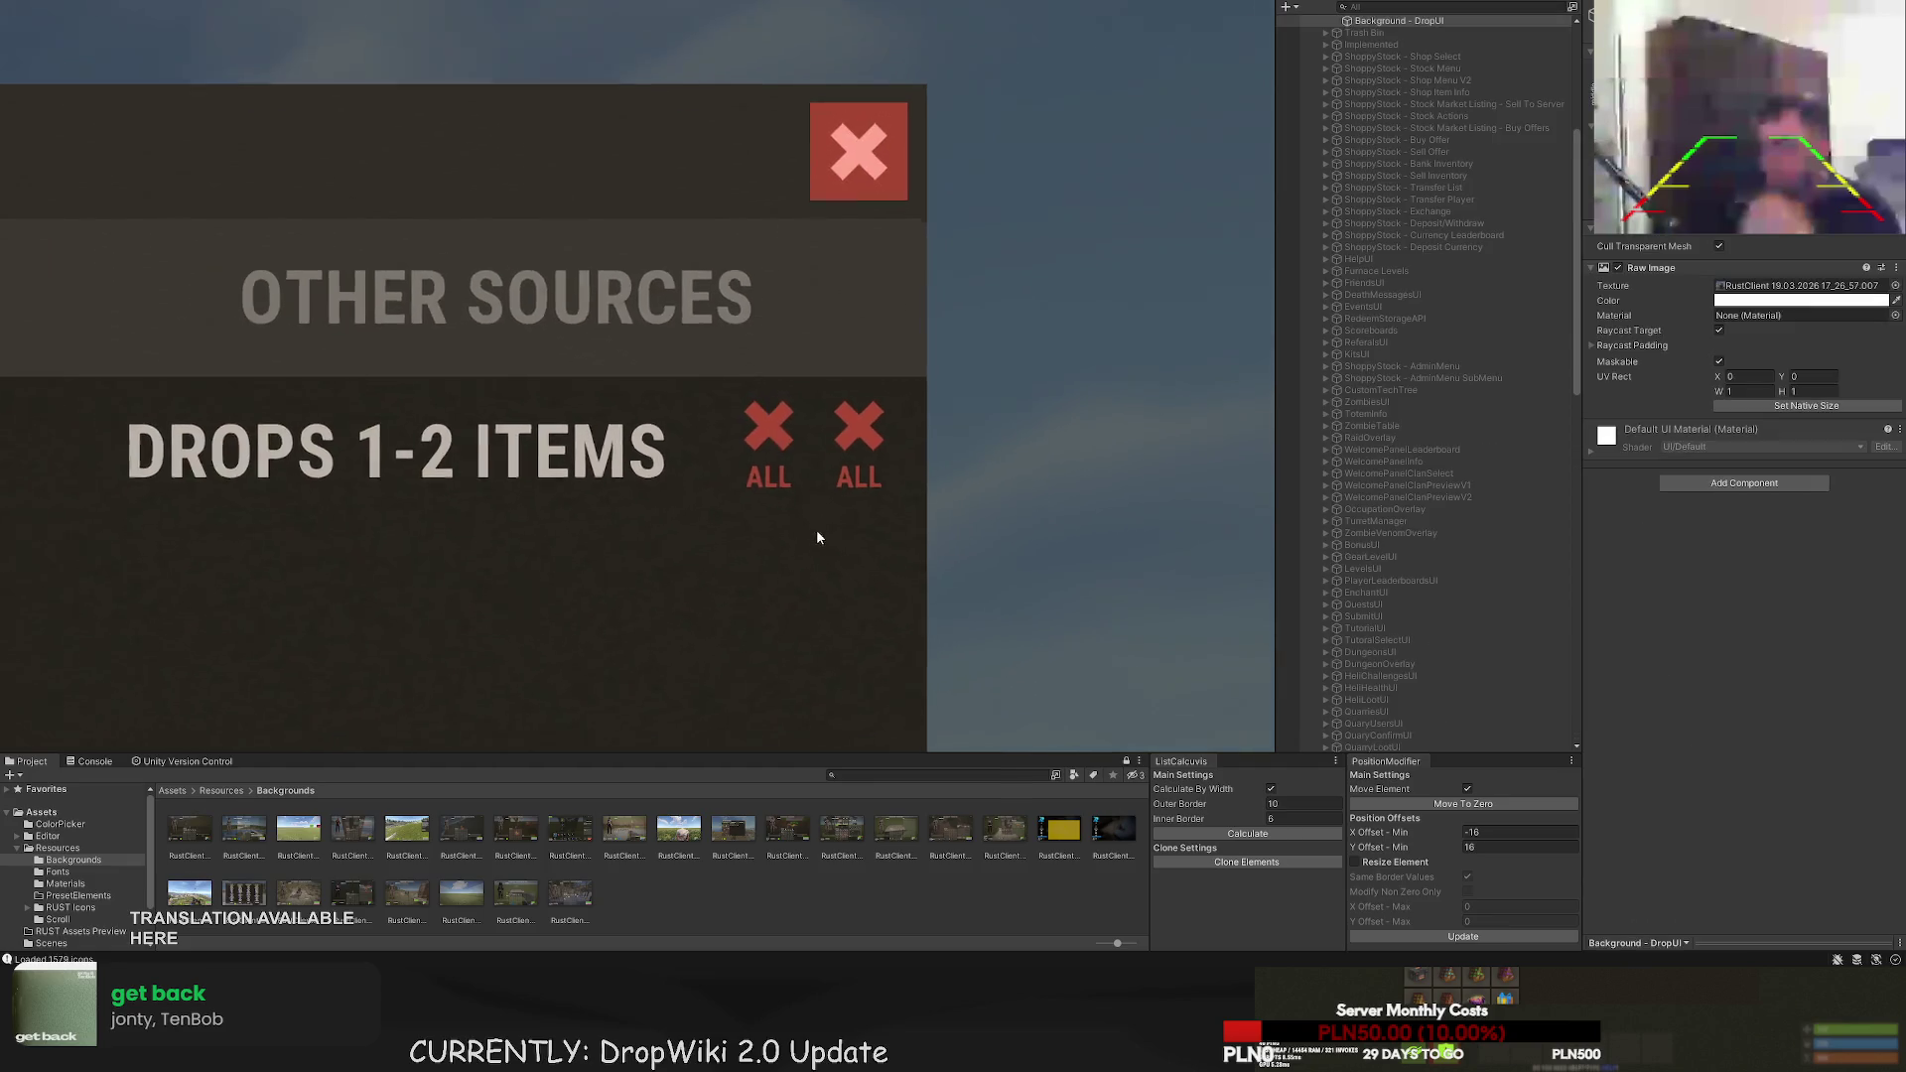
scroll(816, 526, down, 2)
drag(802, 548, 812, 530)
key(ctrl+z)
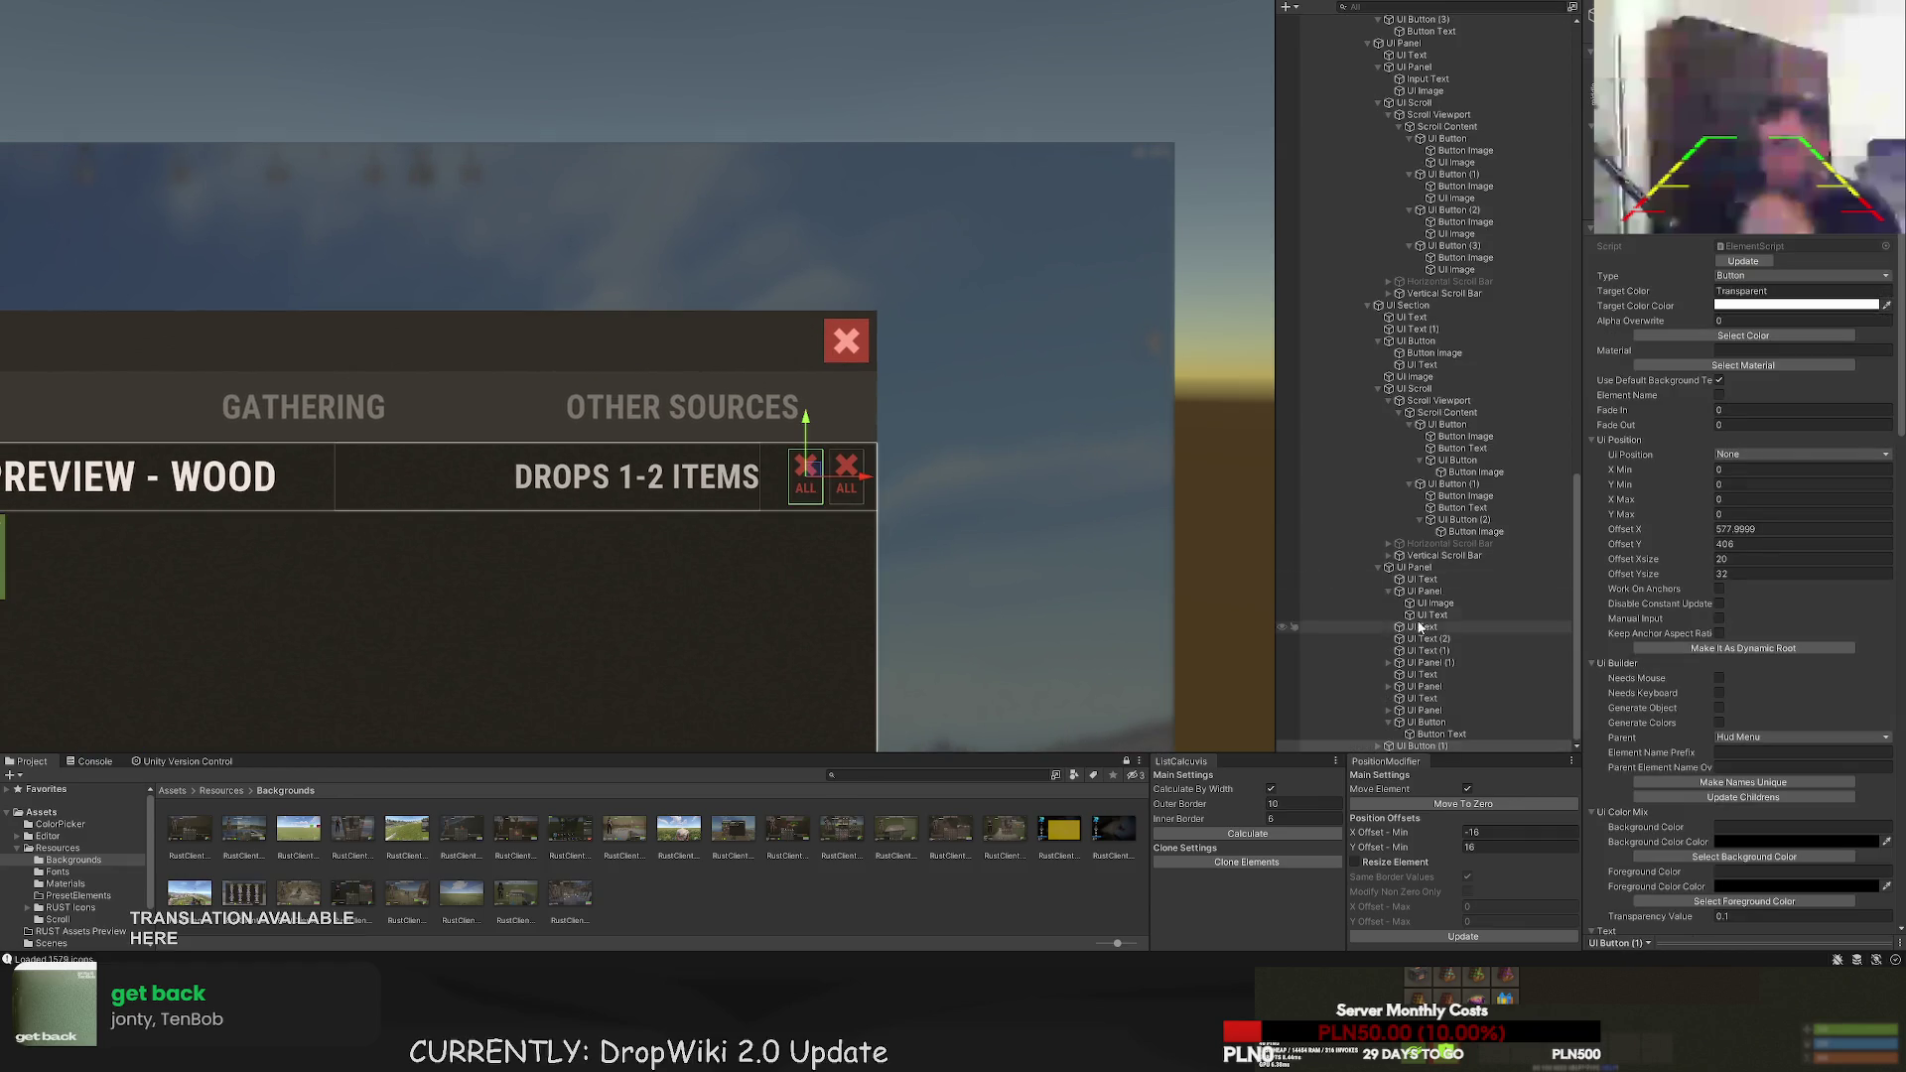
scroll(843, 464, up, 2)
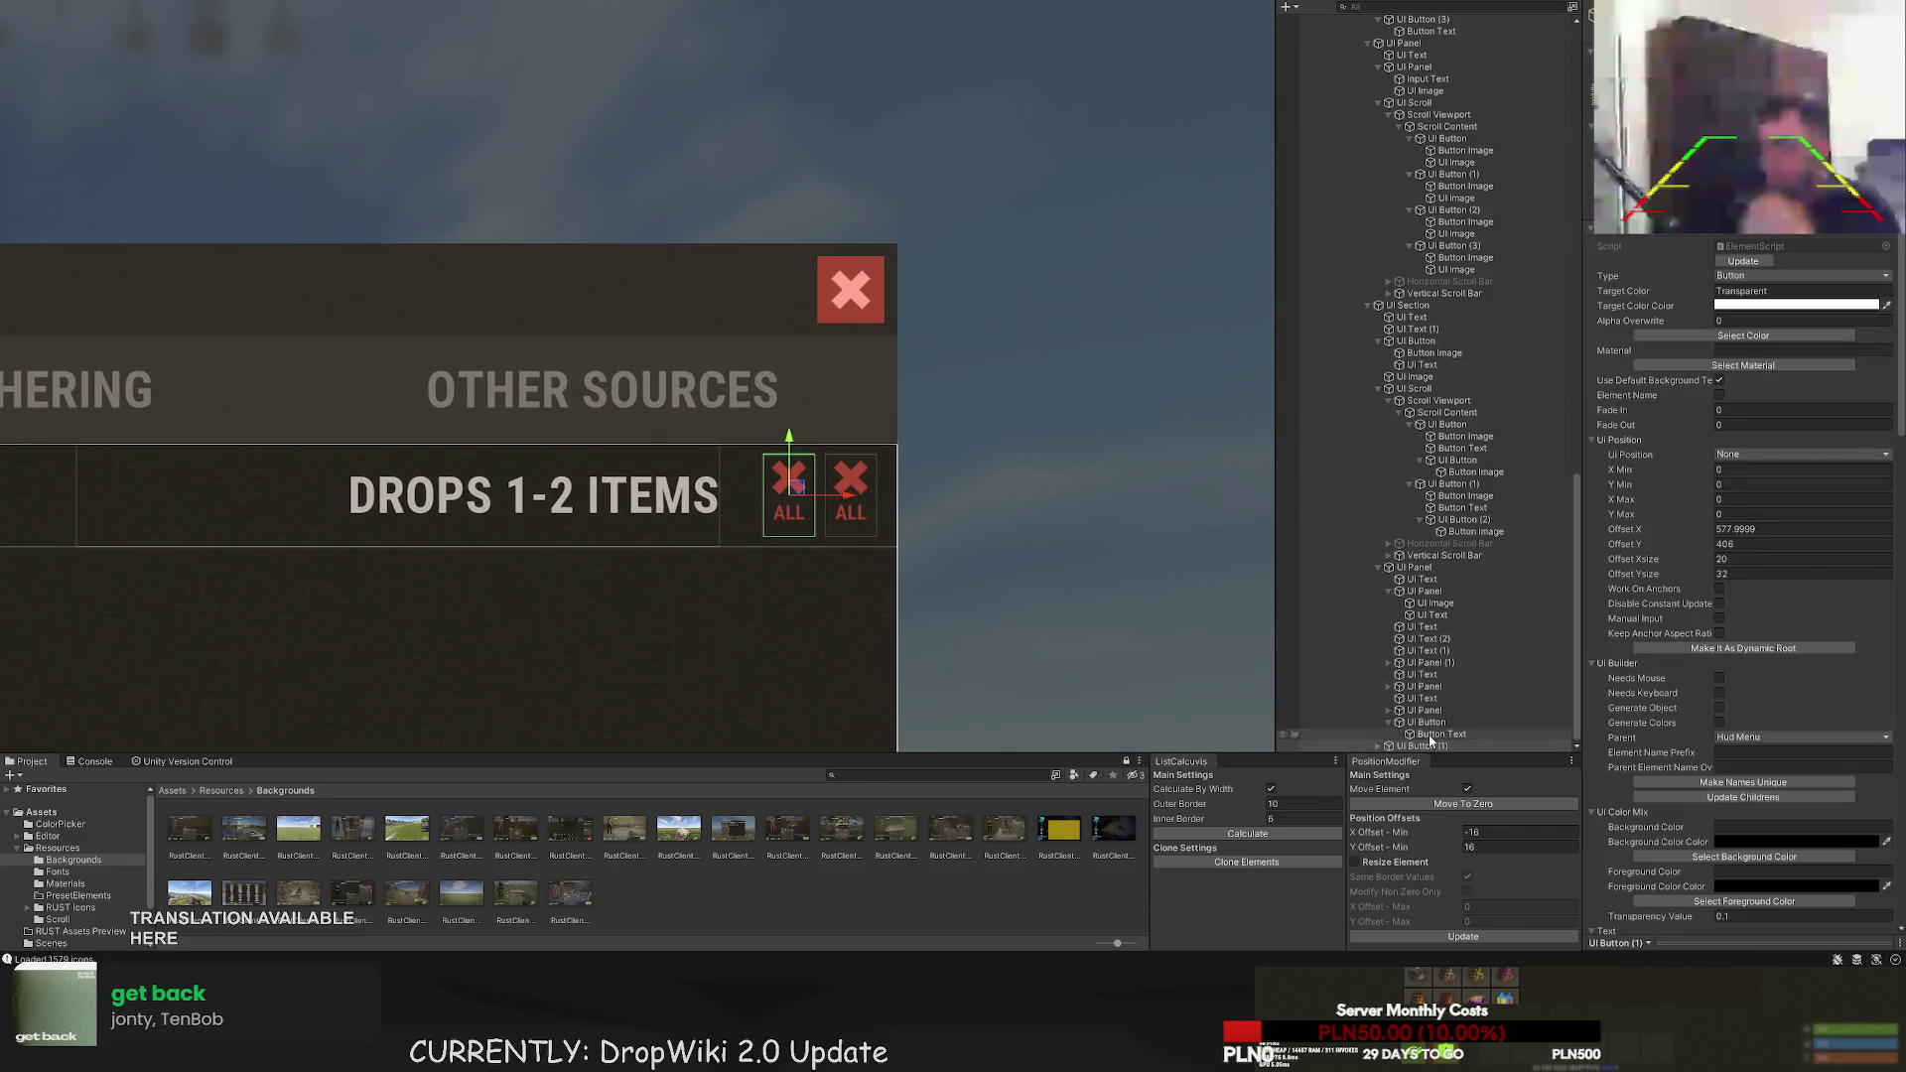
scroll(1382, 730, down, 1)
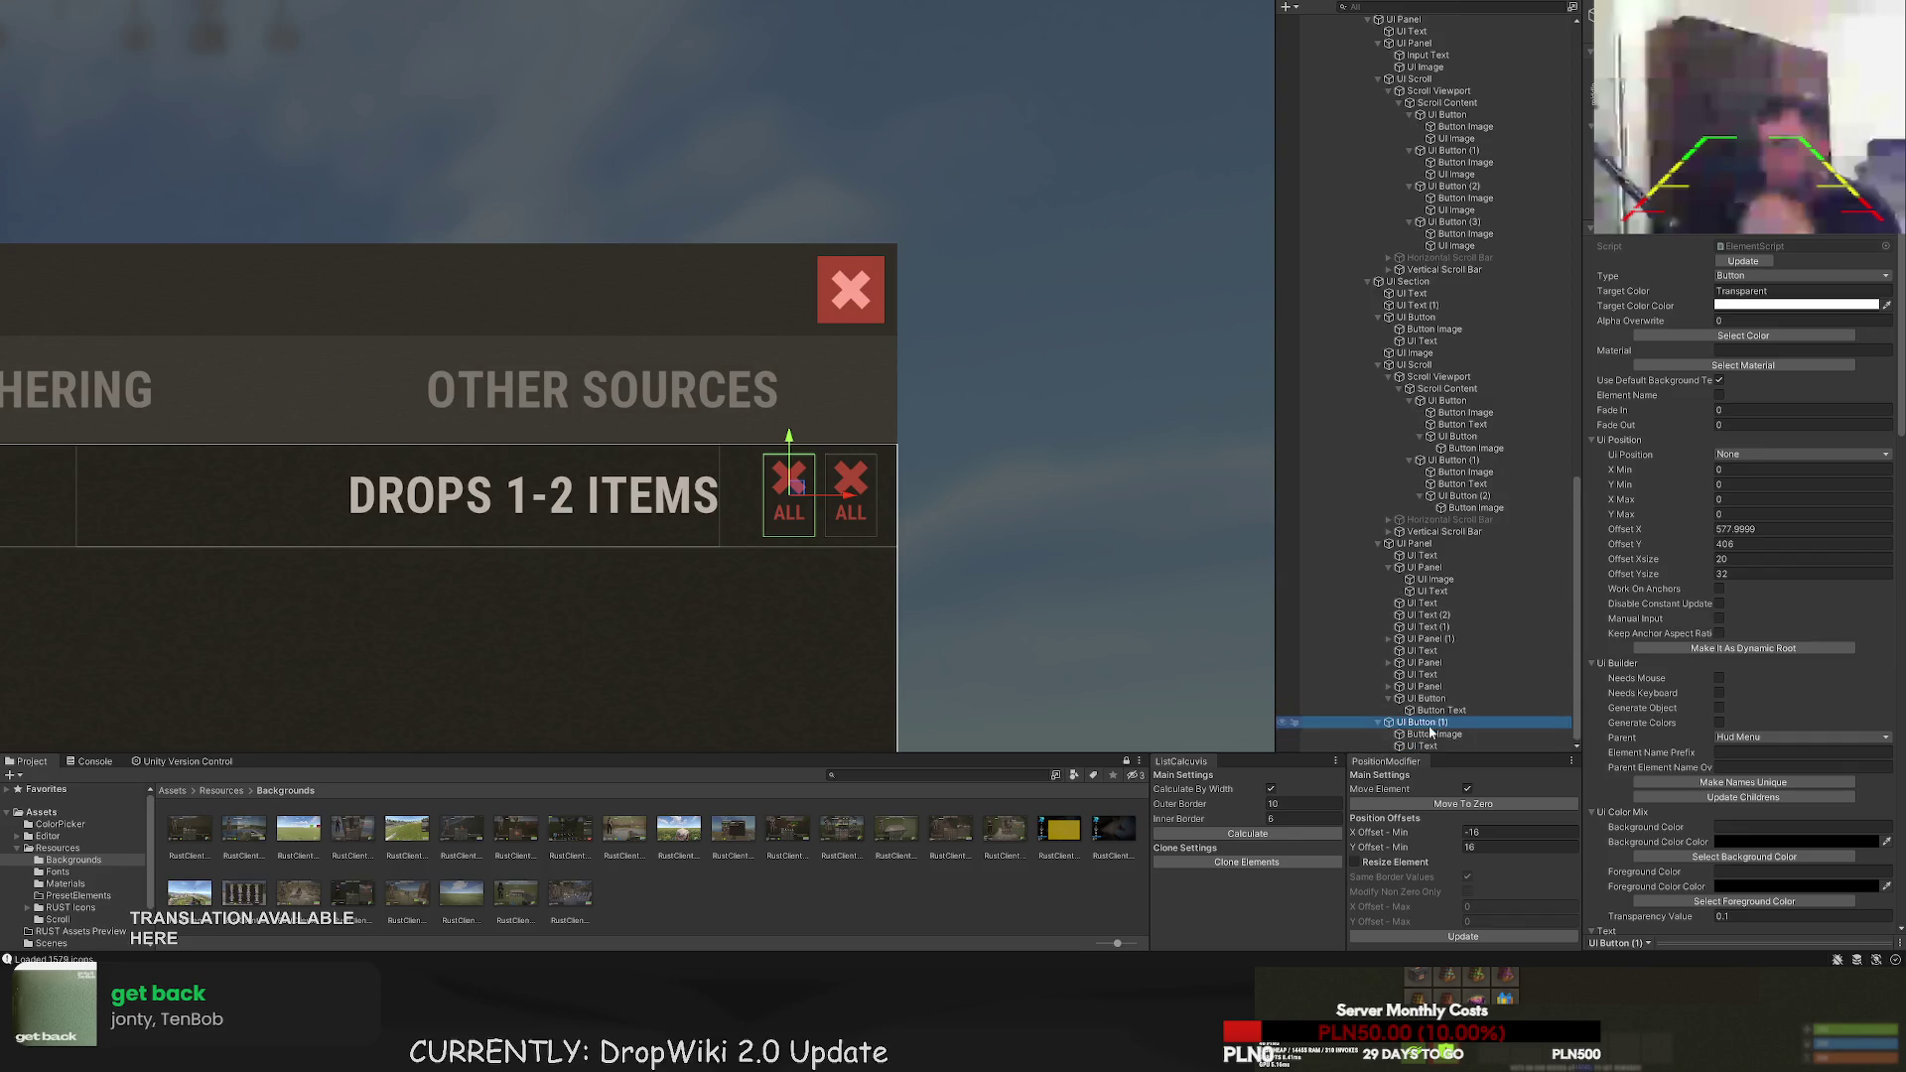
drag(1398, 647, 1406, 599)
- Move the duplicated button into UI Section in the hierarchy
click(1430, 580)
click(1430, 590)
click(1430, 615)
click(1427, 638)
click(1426, 662)
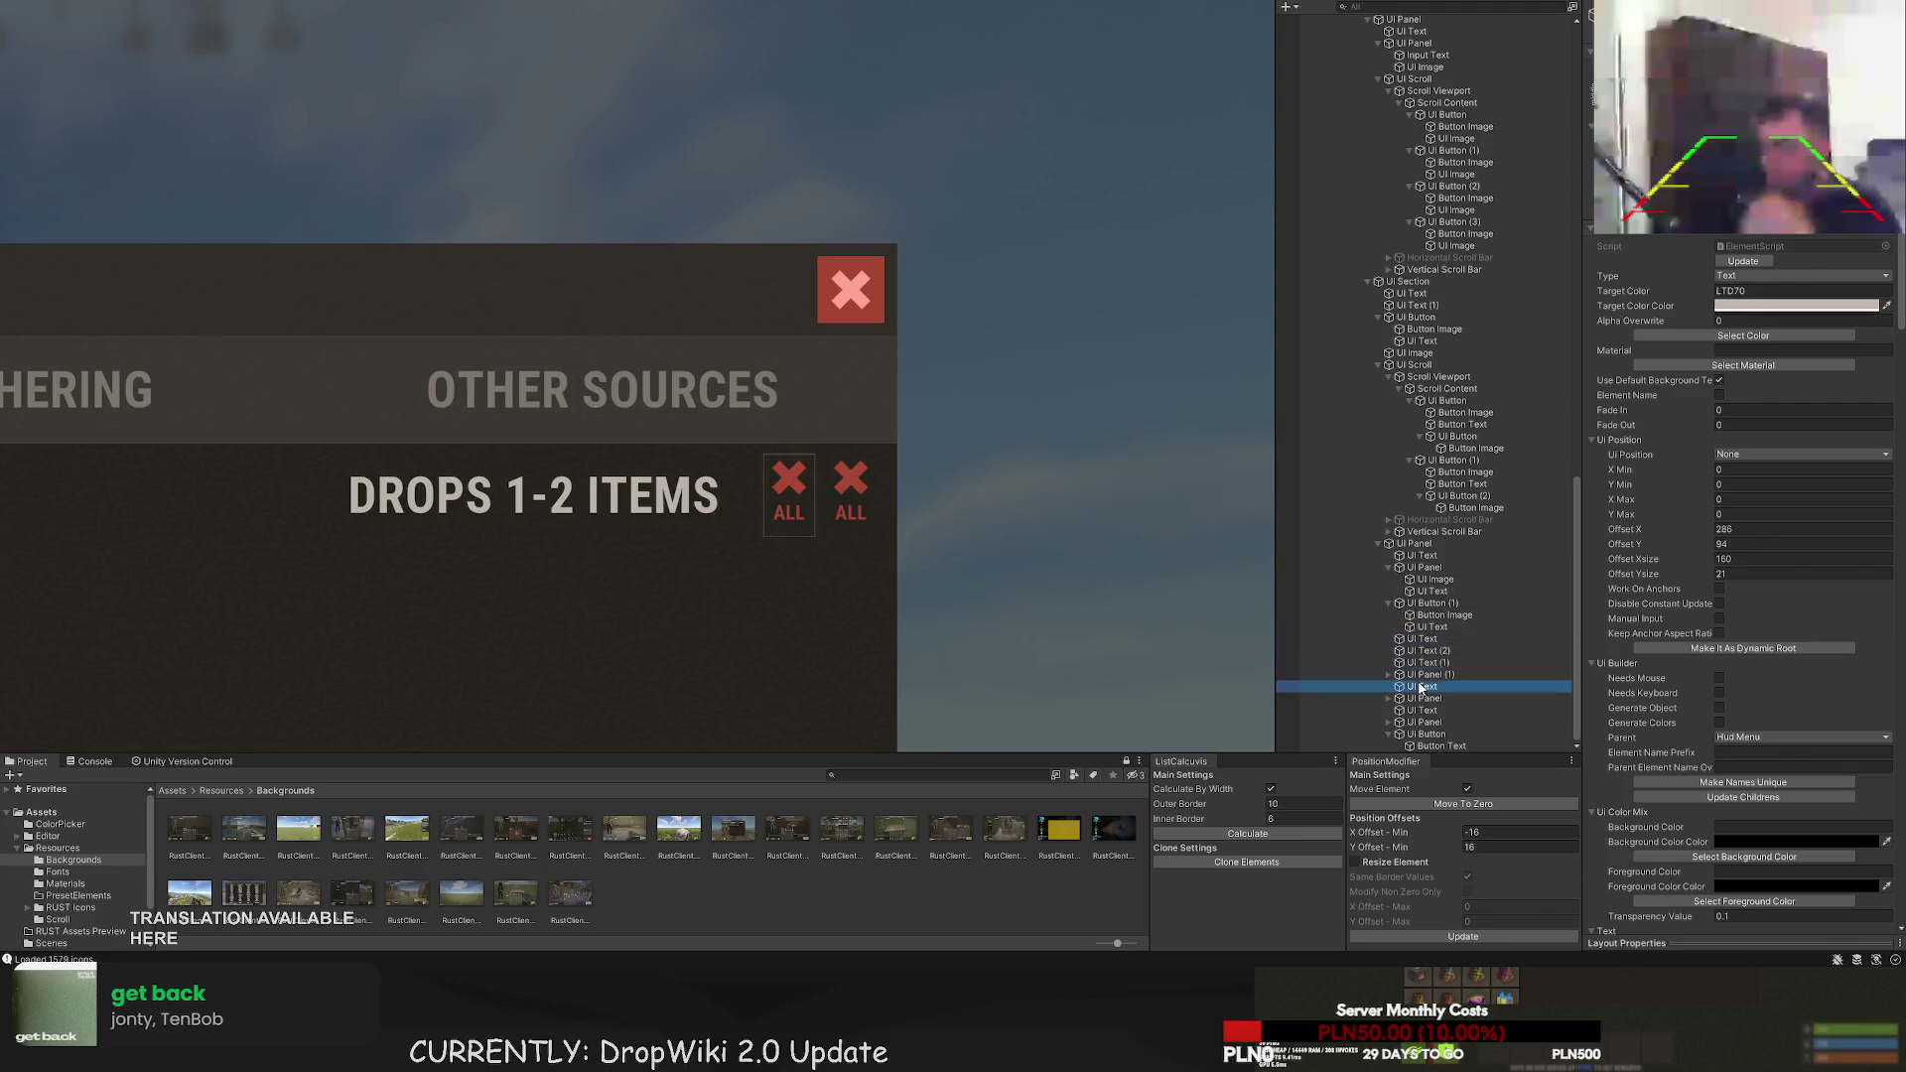
click(1444, 614)
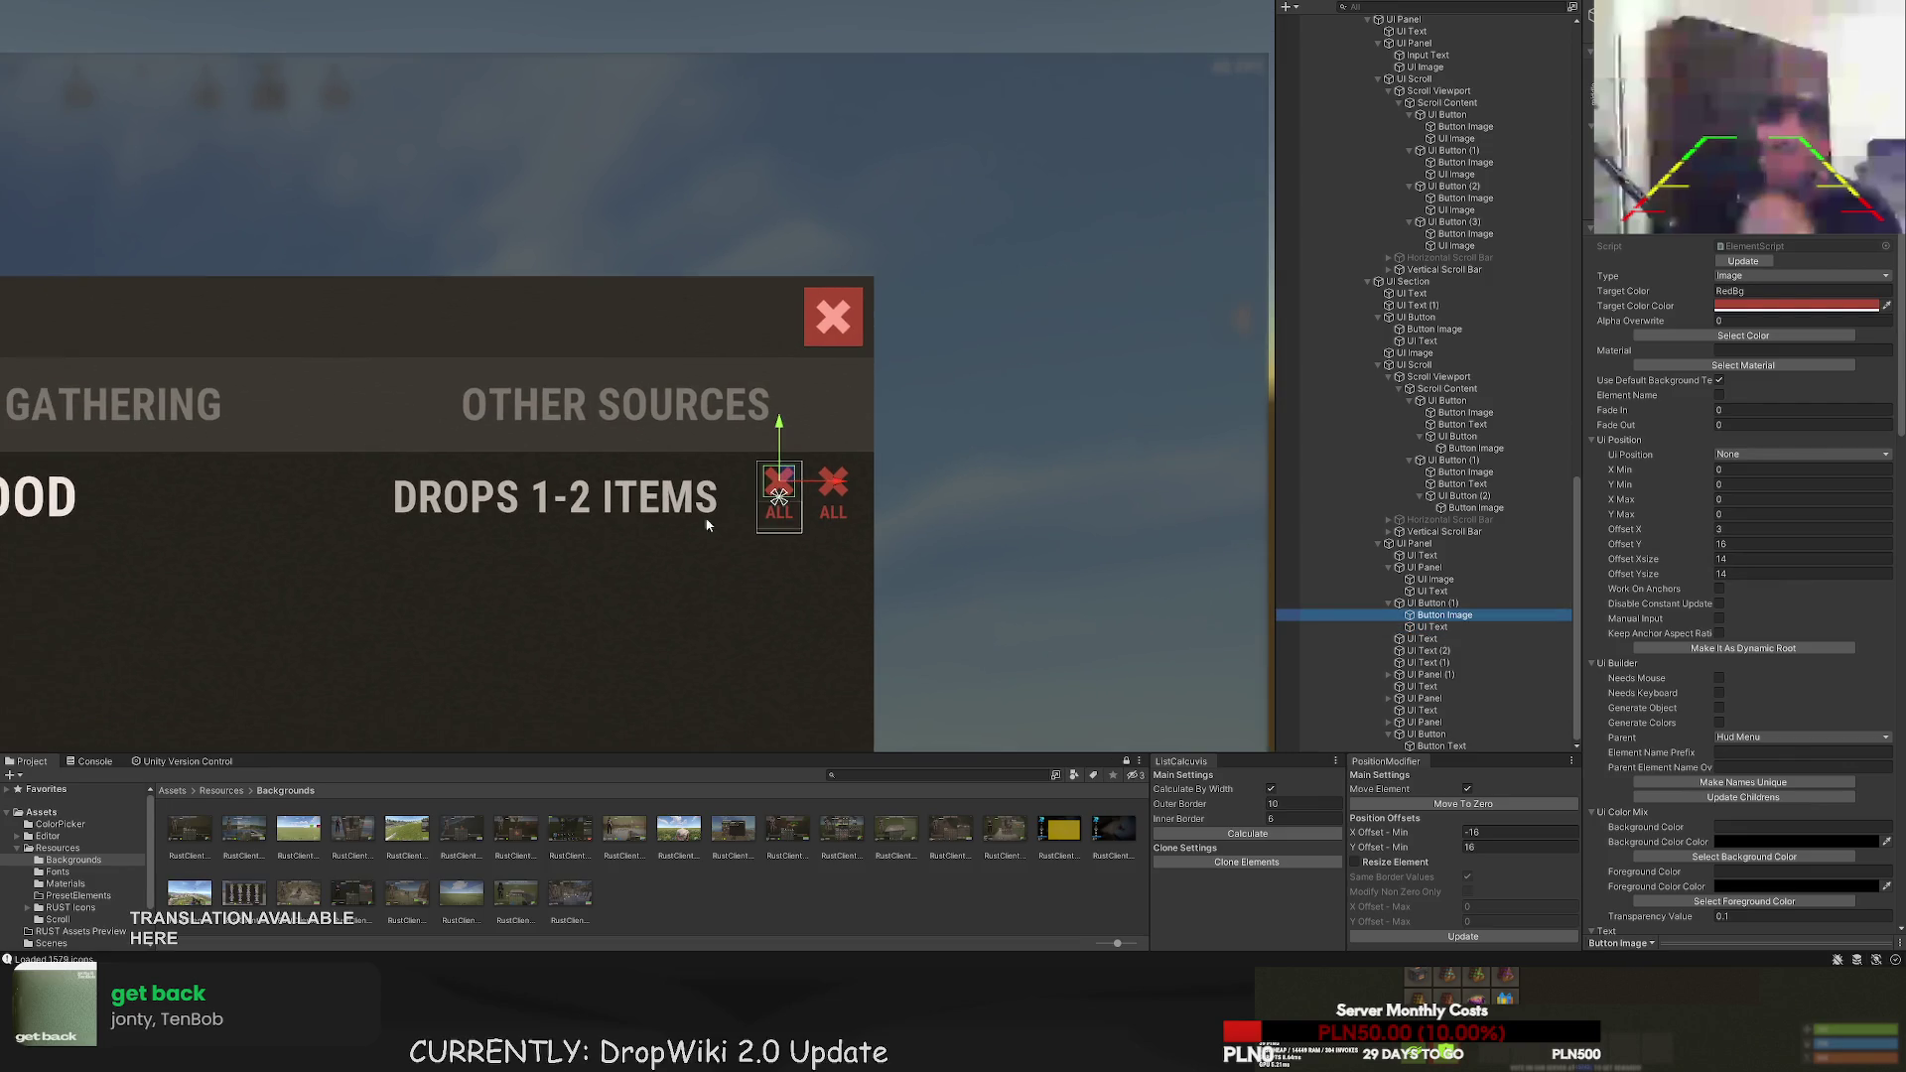
click(1425, 606)
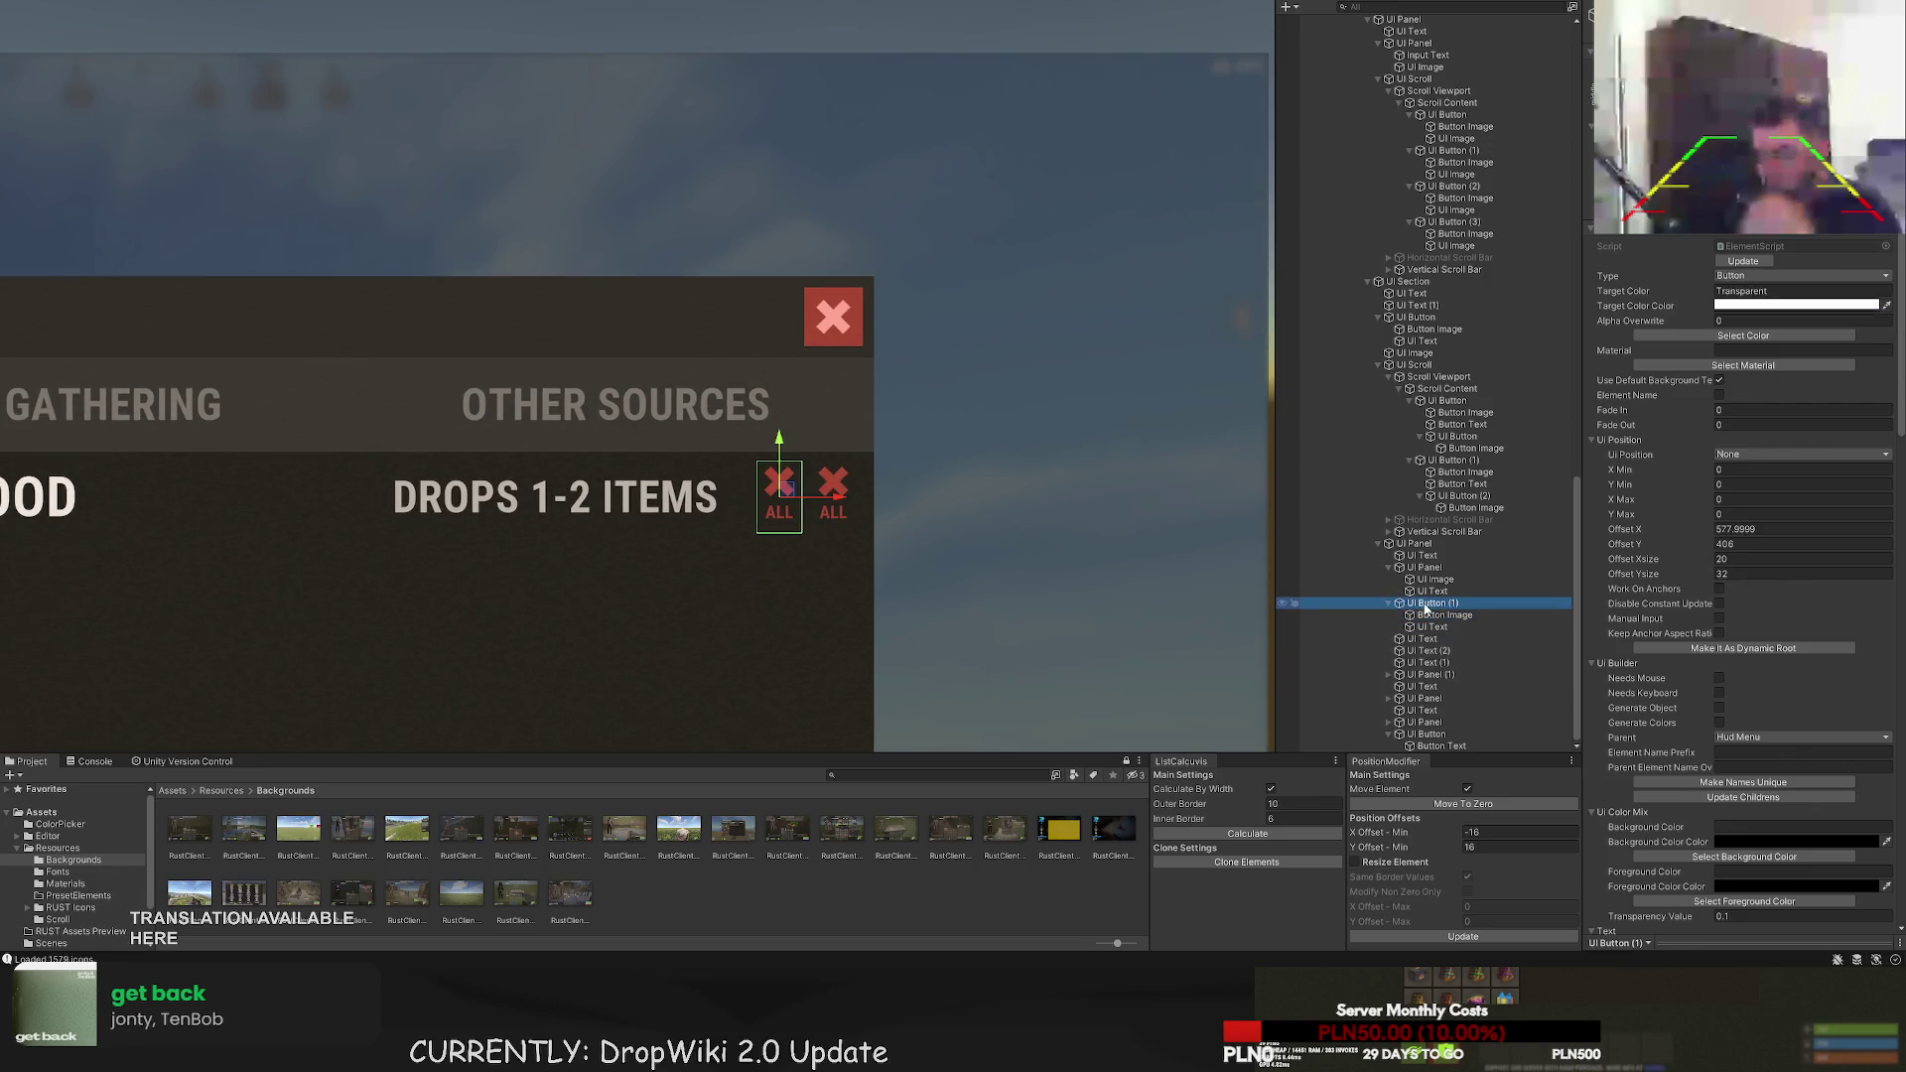
mouse_move(1449, 415)
mouse_down()
mouse_move(1437, 455)
mouse_move(1390, 353)
mouse_move(1402, 316)
mouse_up()
- Select both X images and both ALL labels and nudge them up slightly
click(1403, 320)
click(1426, 340)
ctrl+click(1435, 329)
ctrl+click(1434, 365)
ctrl+click(1422, 376)
click(810, 446)
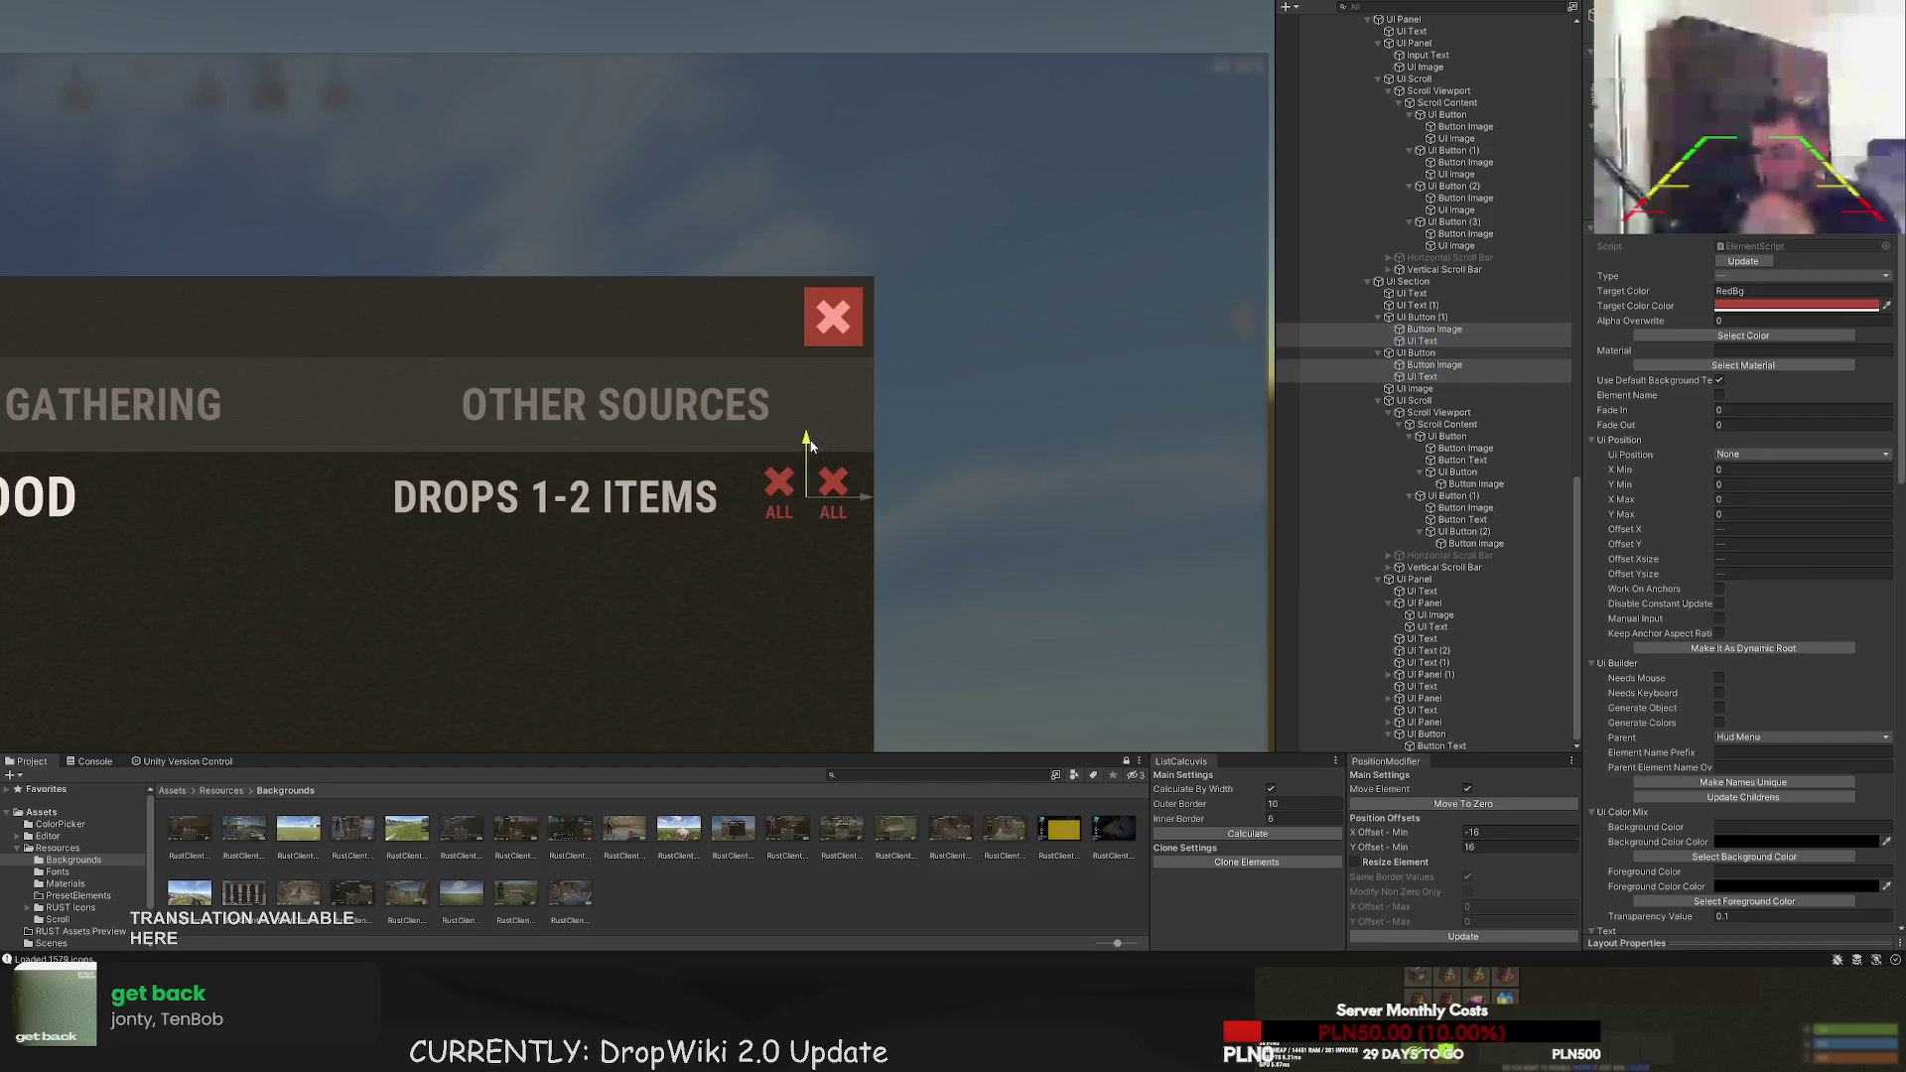
drag(812, 452, 812, 451)
click(1440, 341)
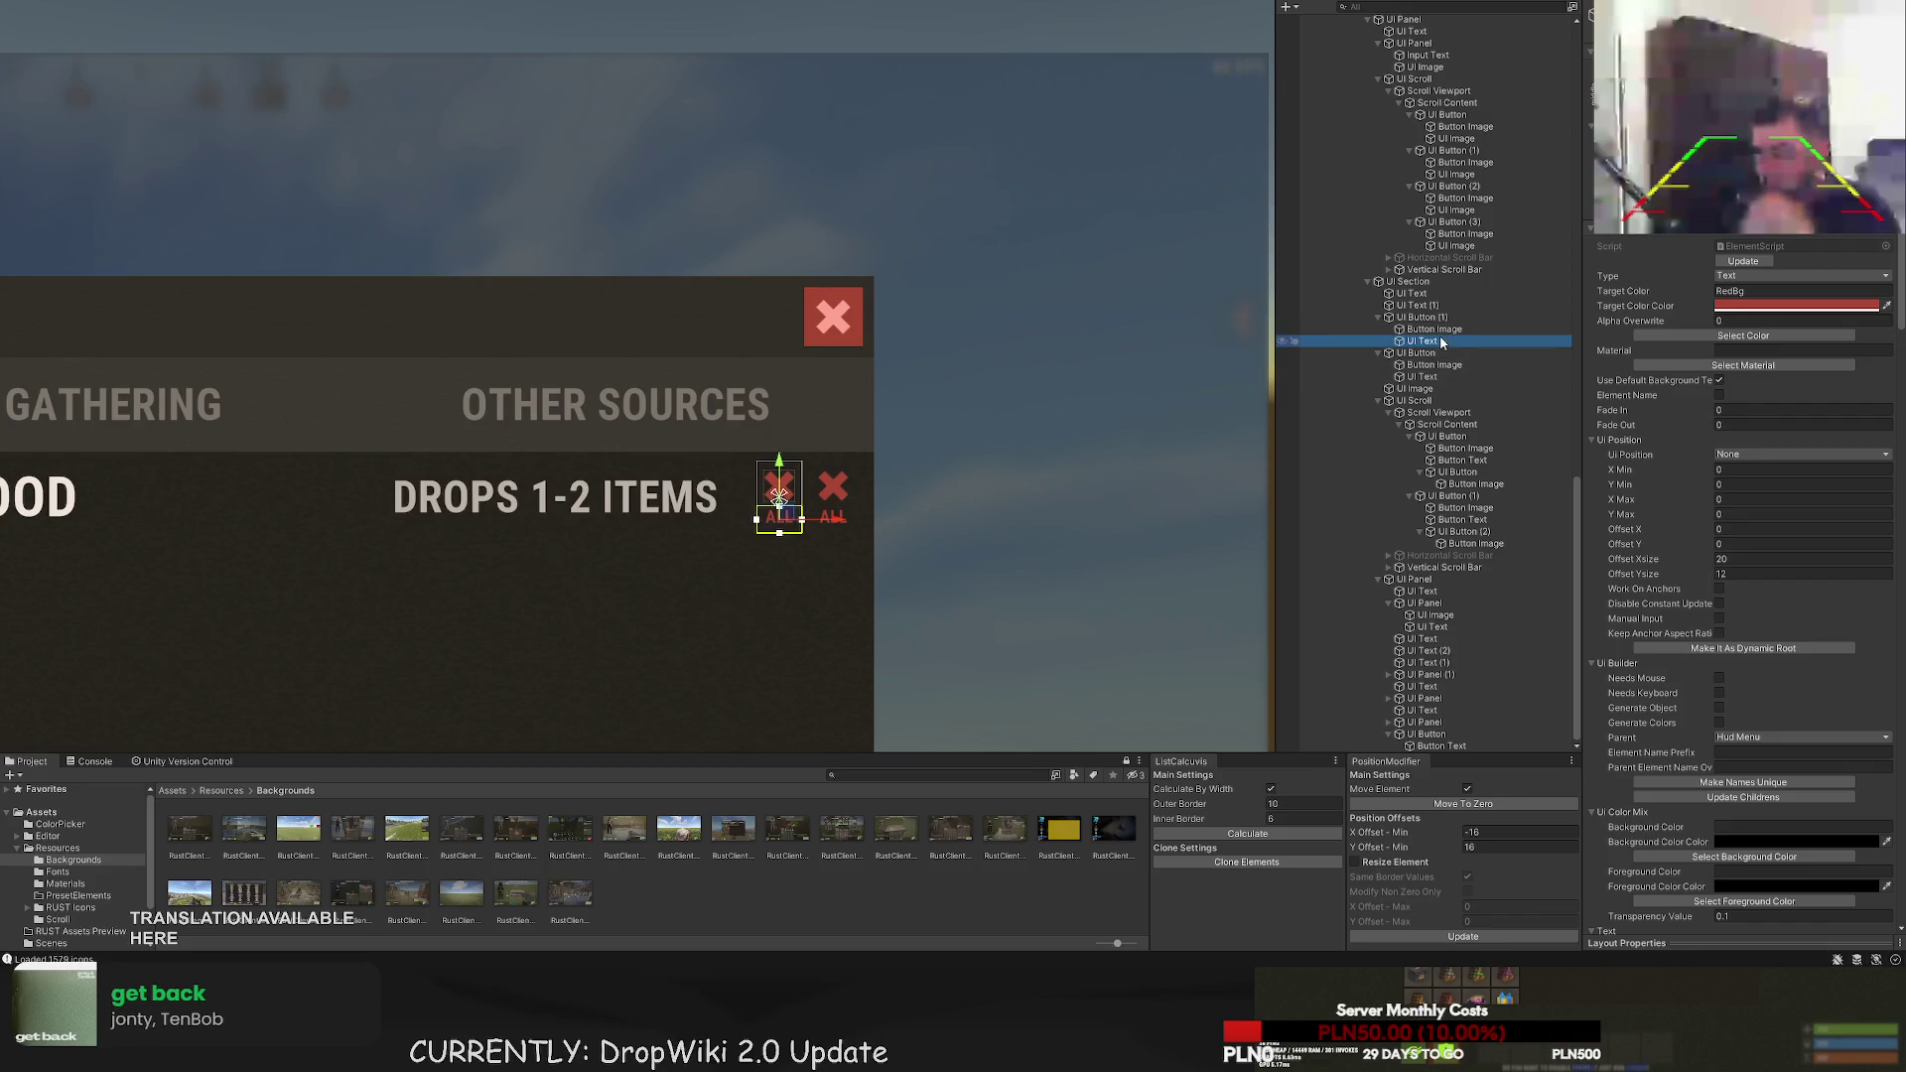
scroll(855, 510, up, 5)
scroll(748, 552, down, 5)
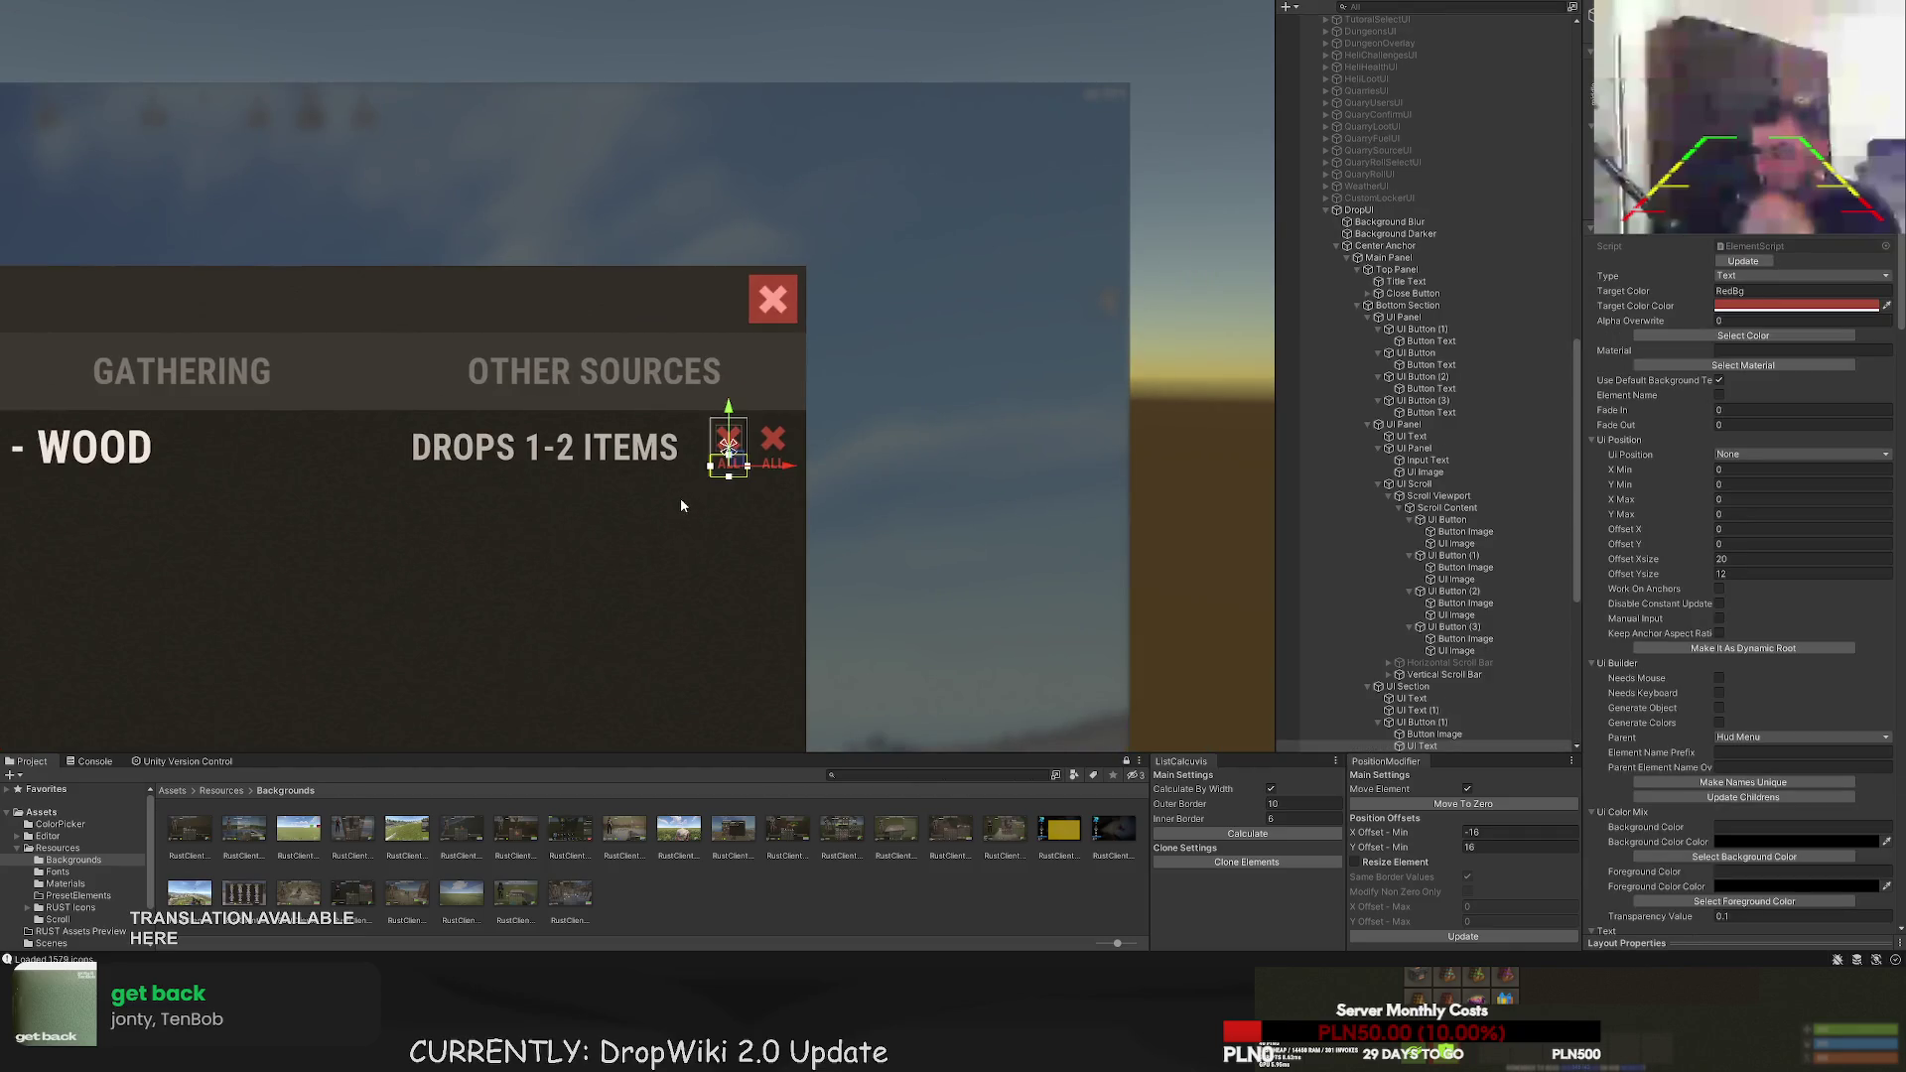
scroll(1322, 506, down, 6)
scroll(1488, 572, down, 1)
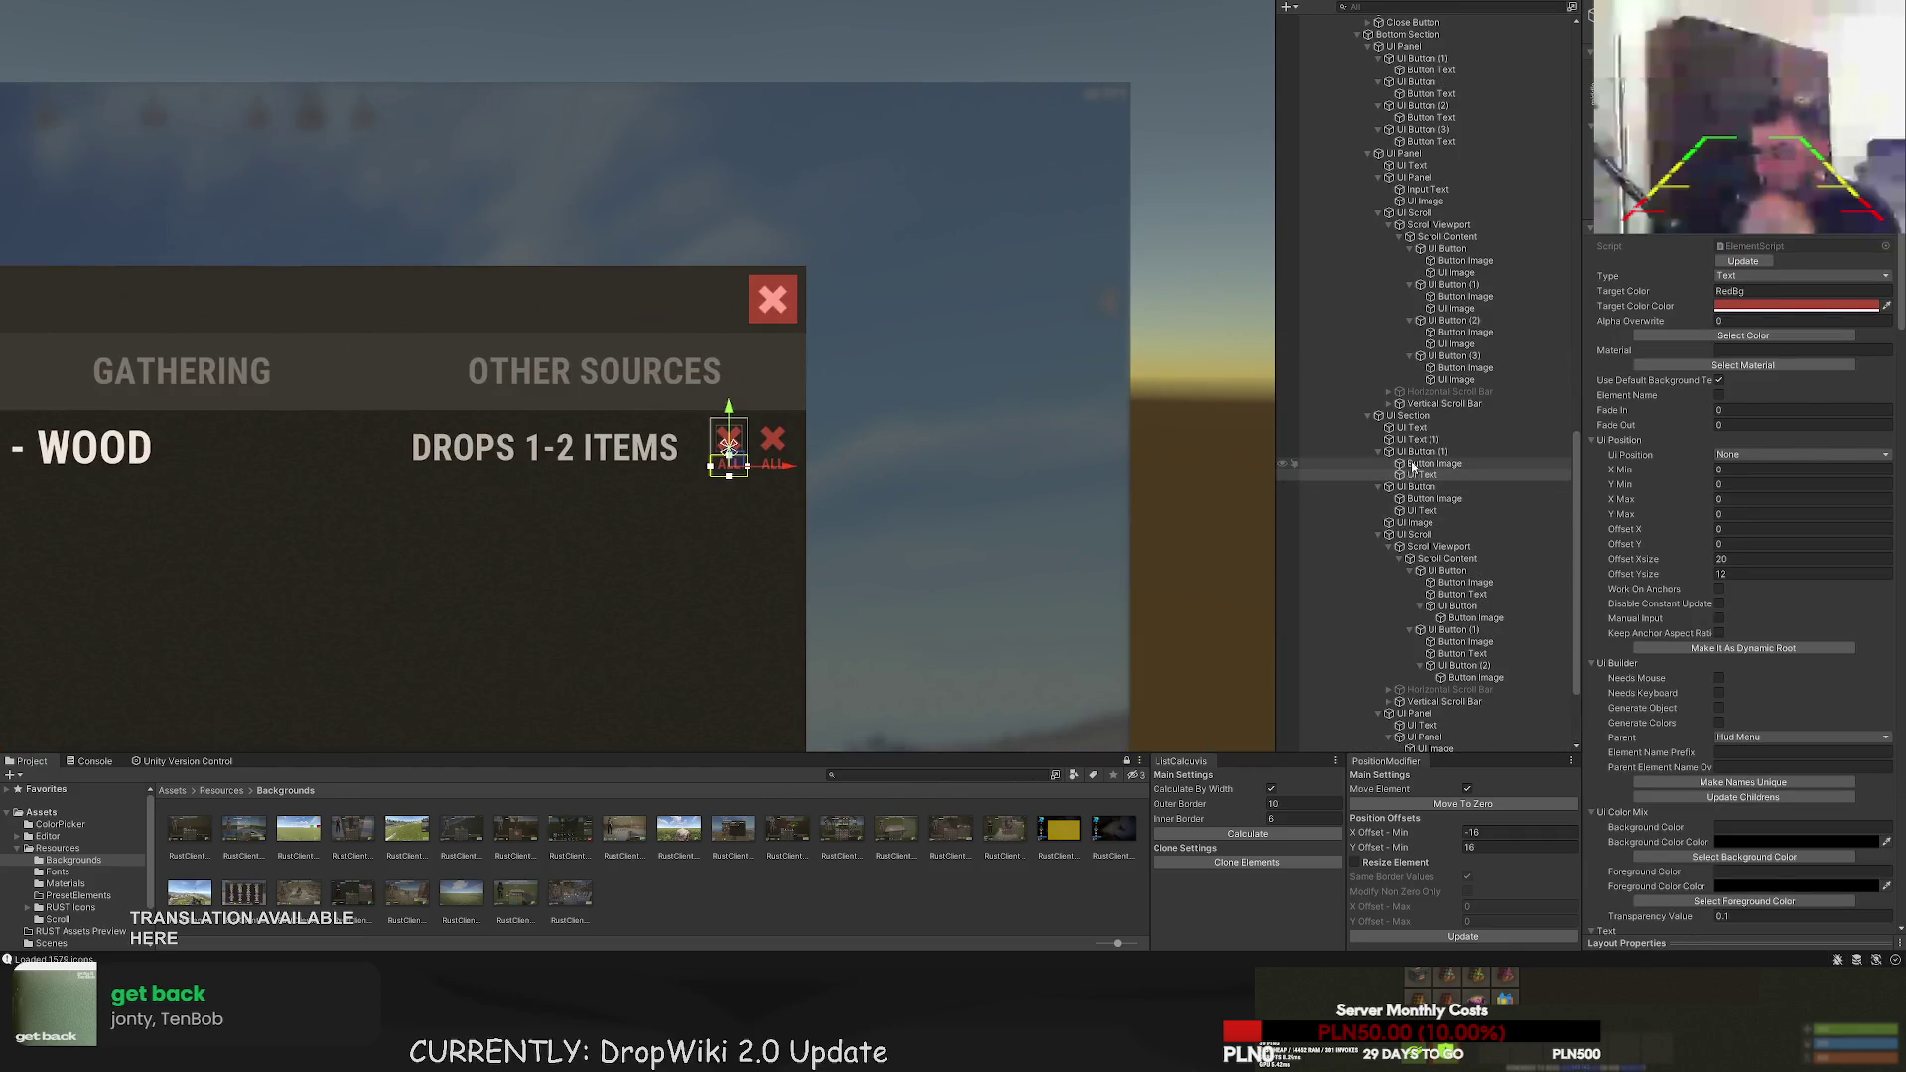
click(1436, 464)
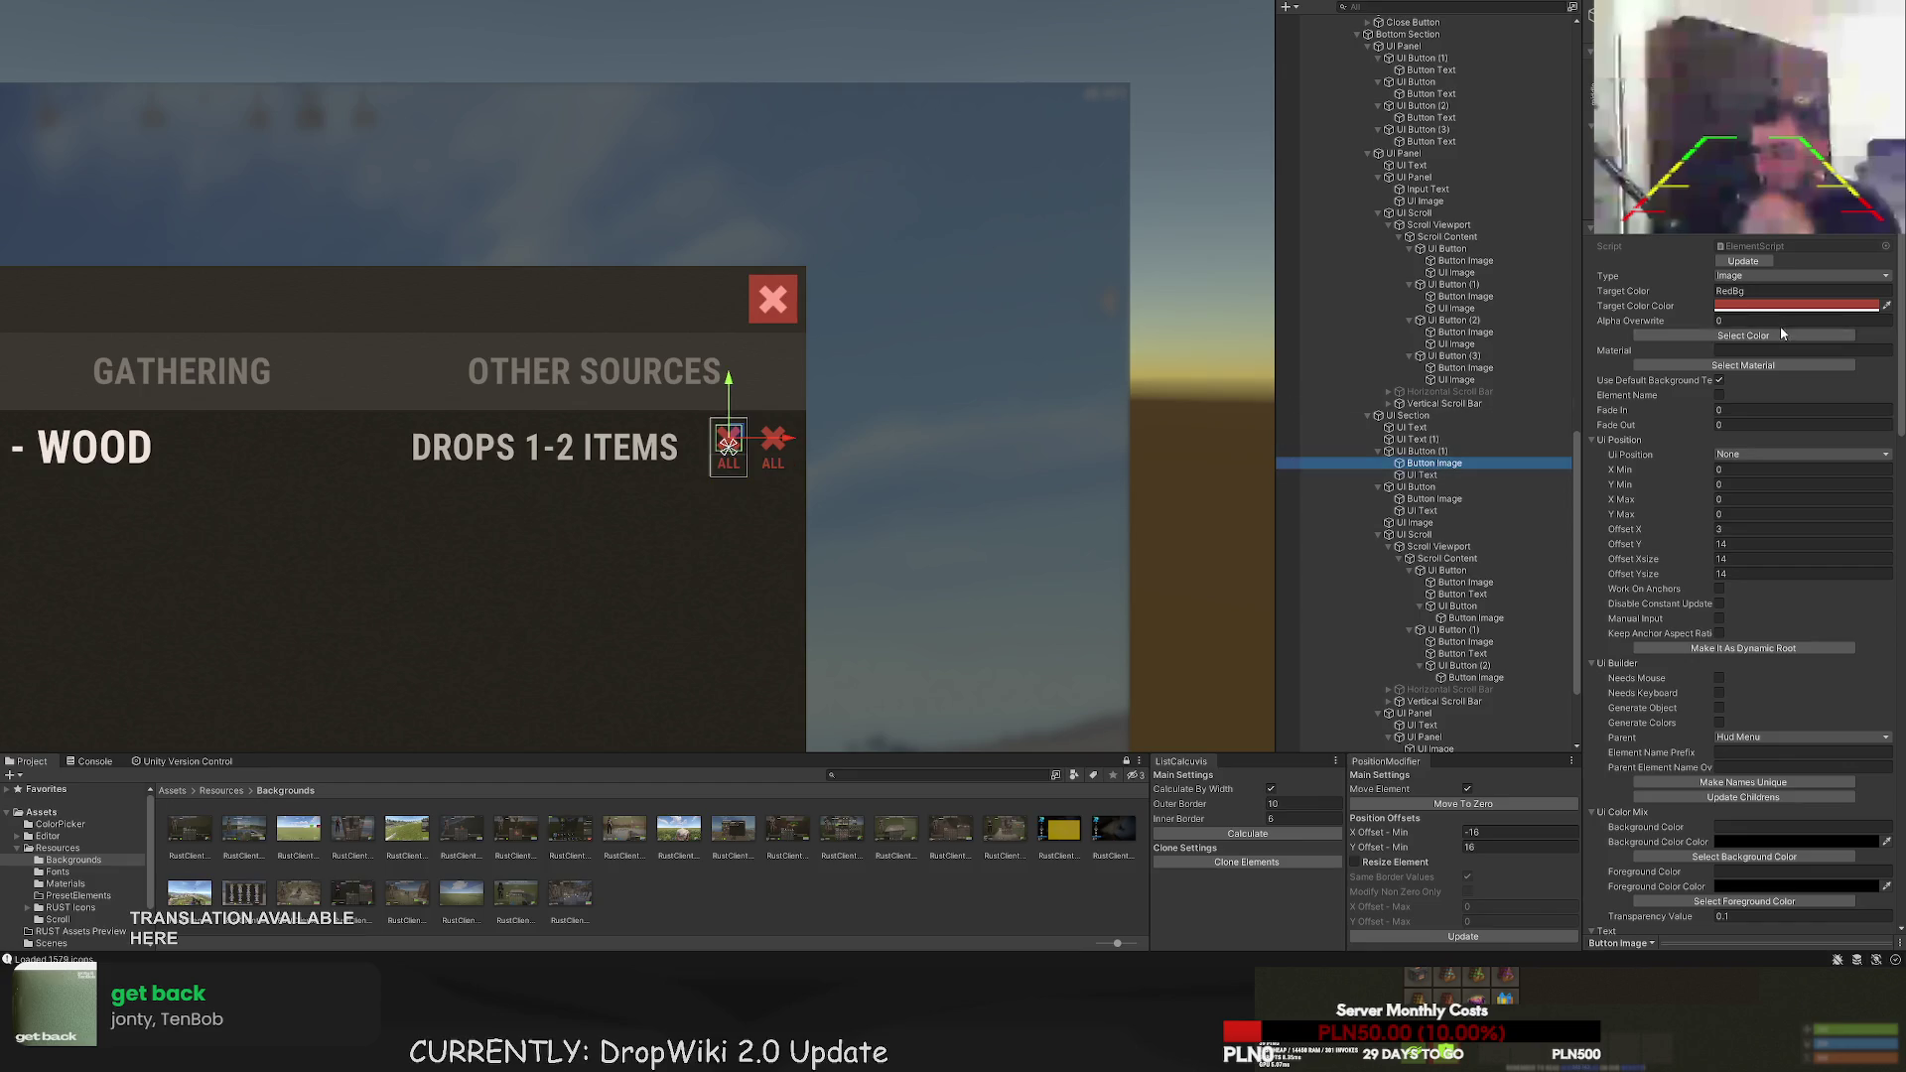
- Make the left button's icon a GreenBg check sprite
click(1673, 337)
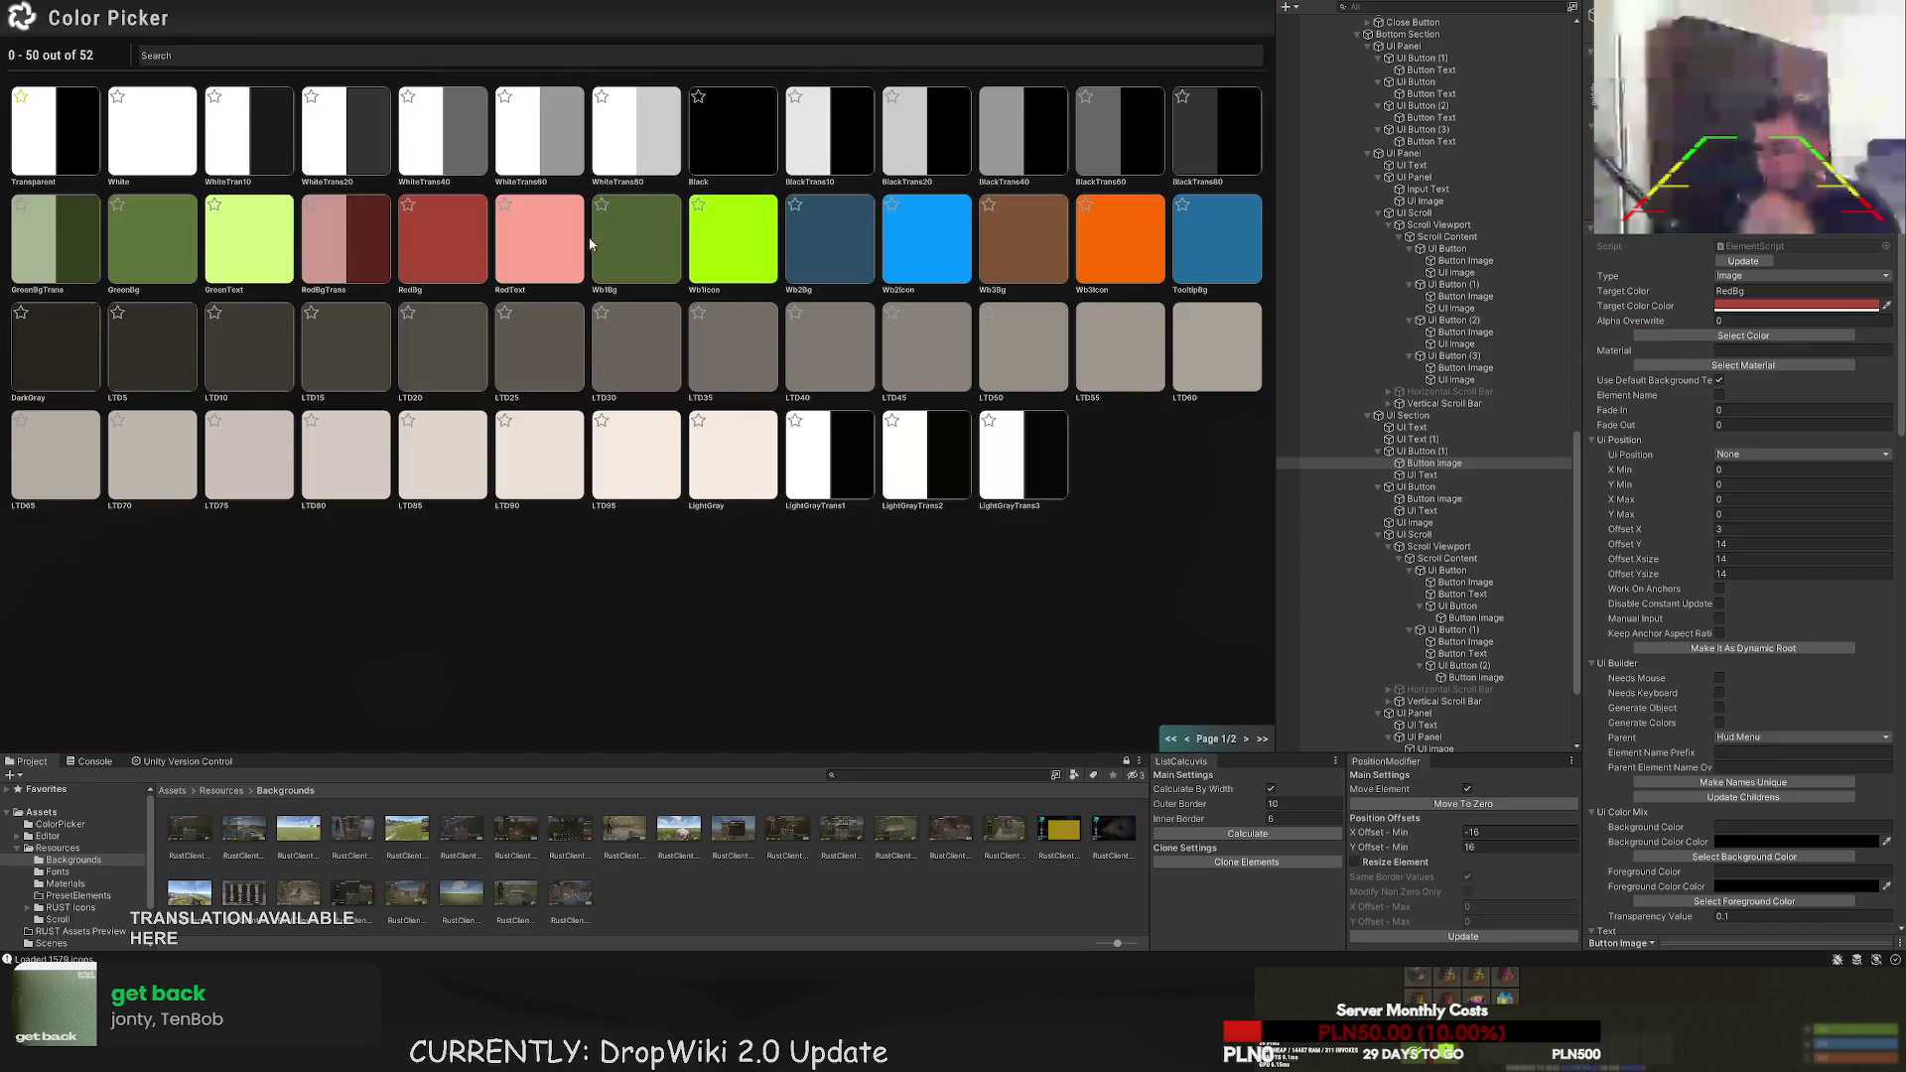
click(671, 268)
click(1688, 336)
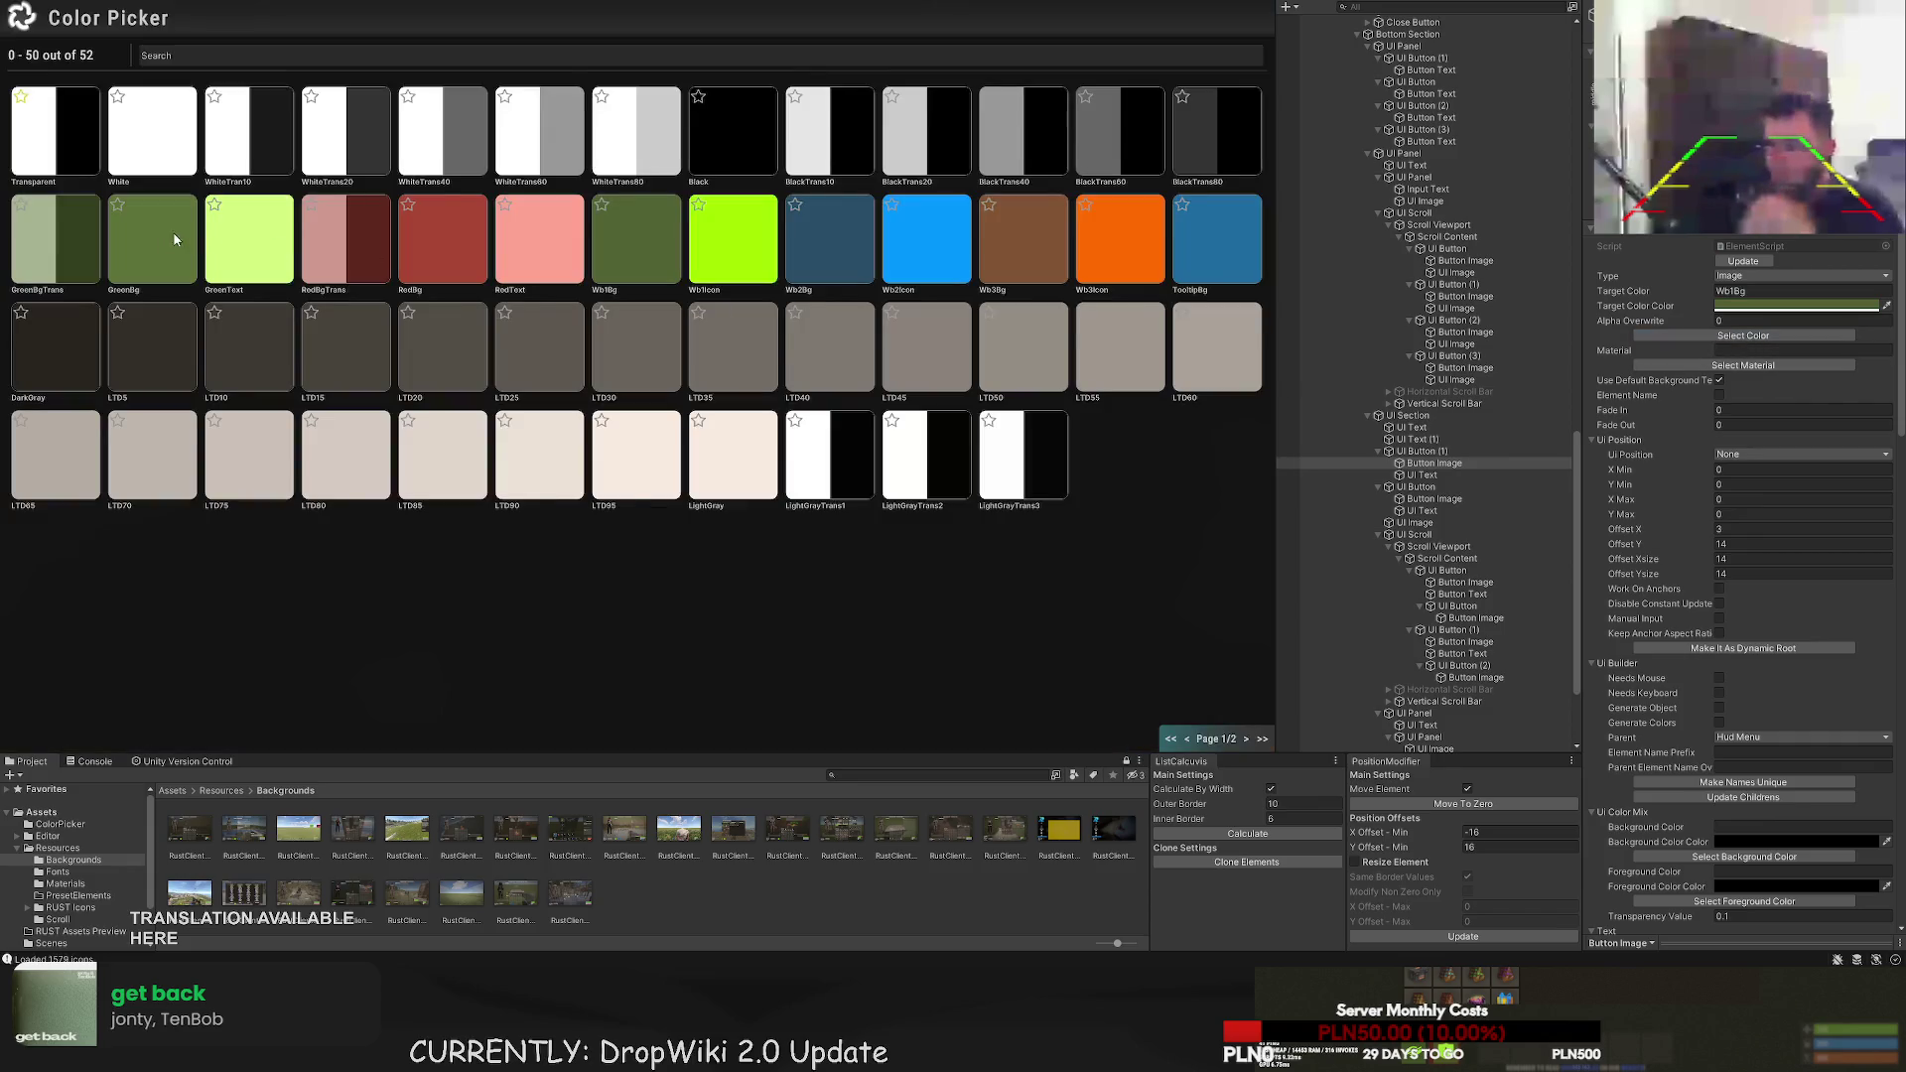
click(177, 237)
scroll(1479, 544, down, 3)
scroll(1772, 540, down, 10)
click(1744, 390)
text(chec)
click(387, 177)
- Set the duplicate's ALL text colour to GreenBg
click(1439, 342)
scroll(1777, 407, up, 5)
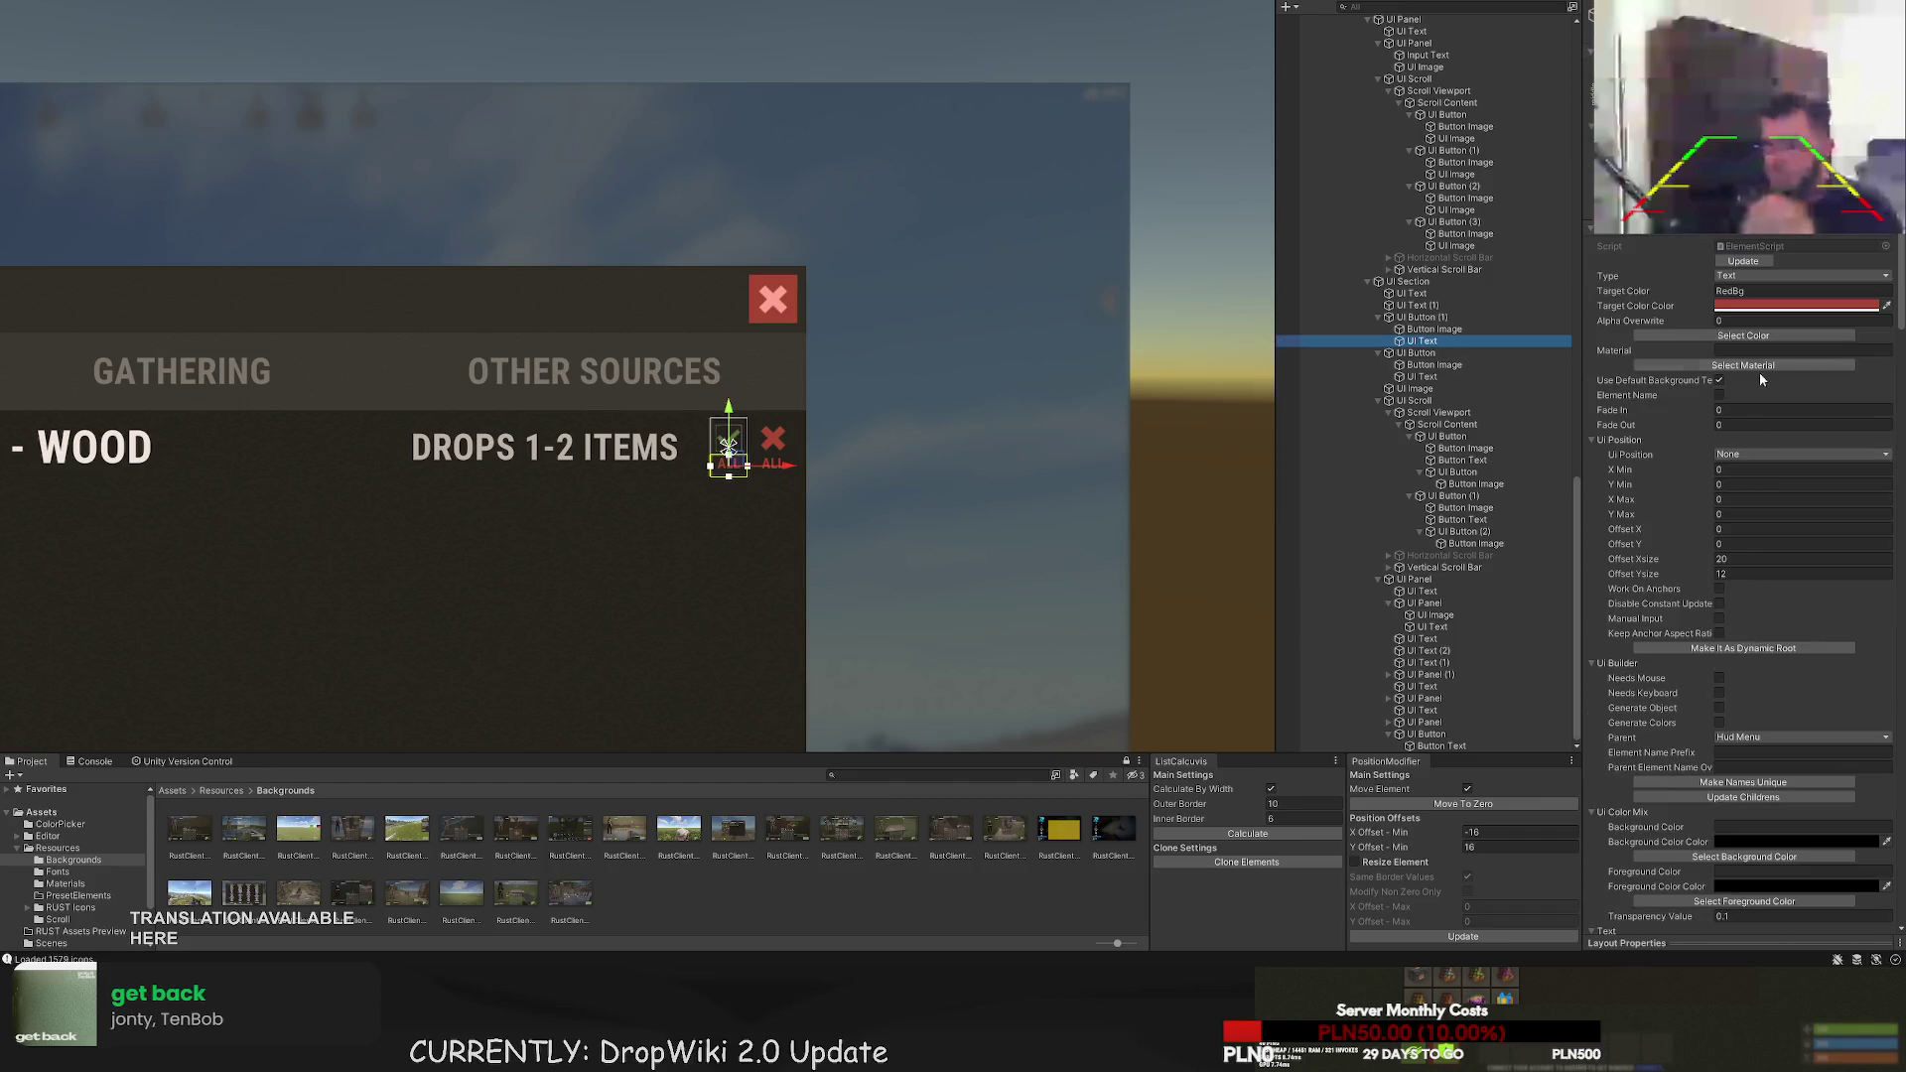
click(1745, 336)
click(171, 241)
click(629, 544)
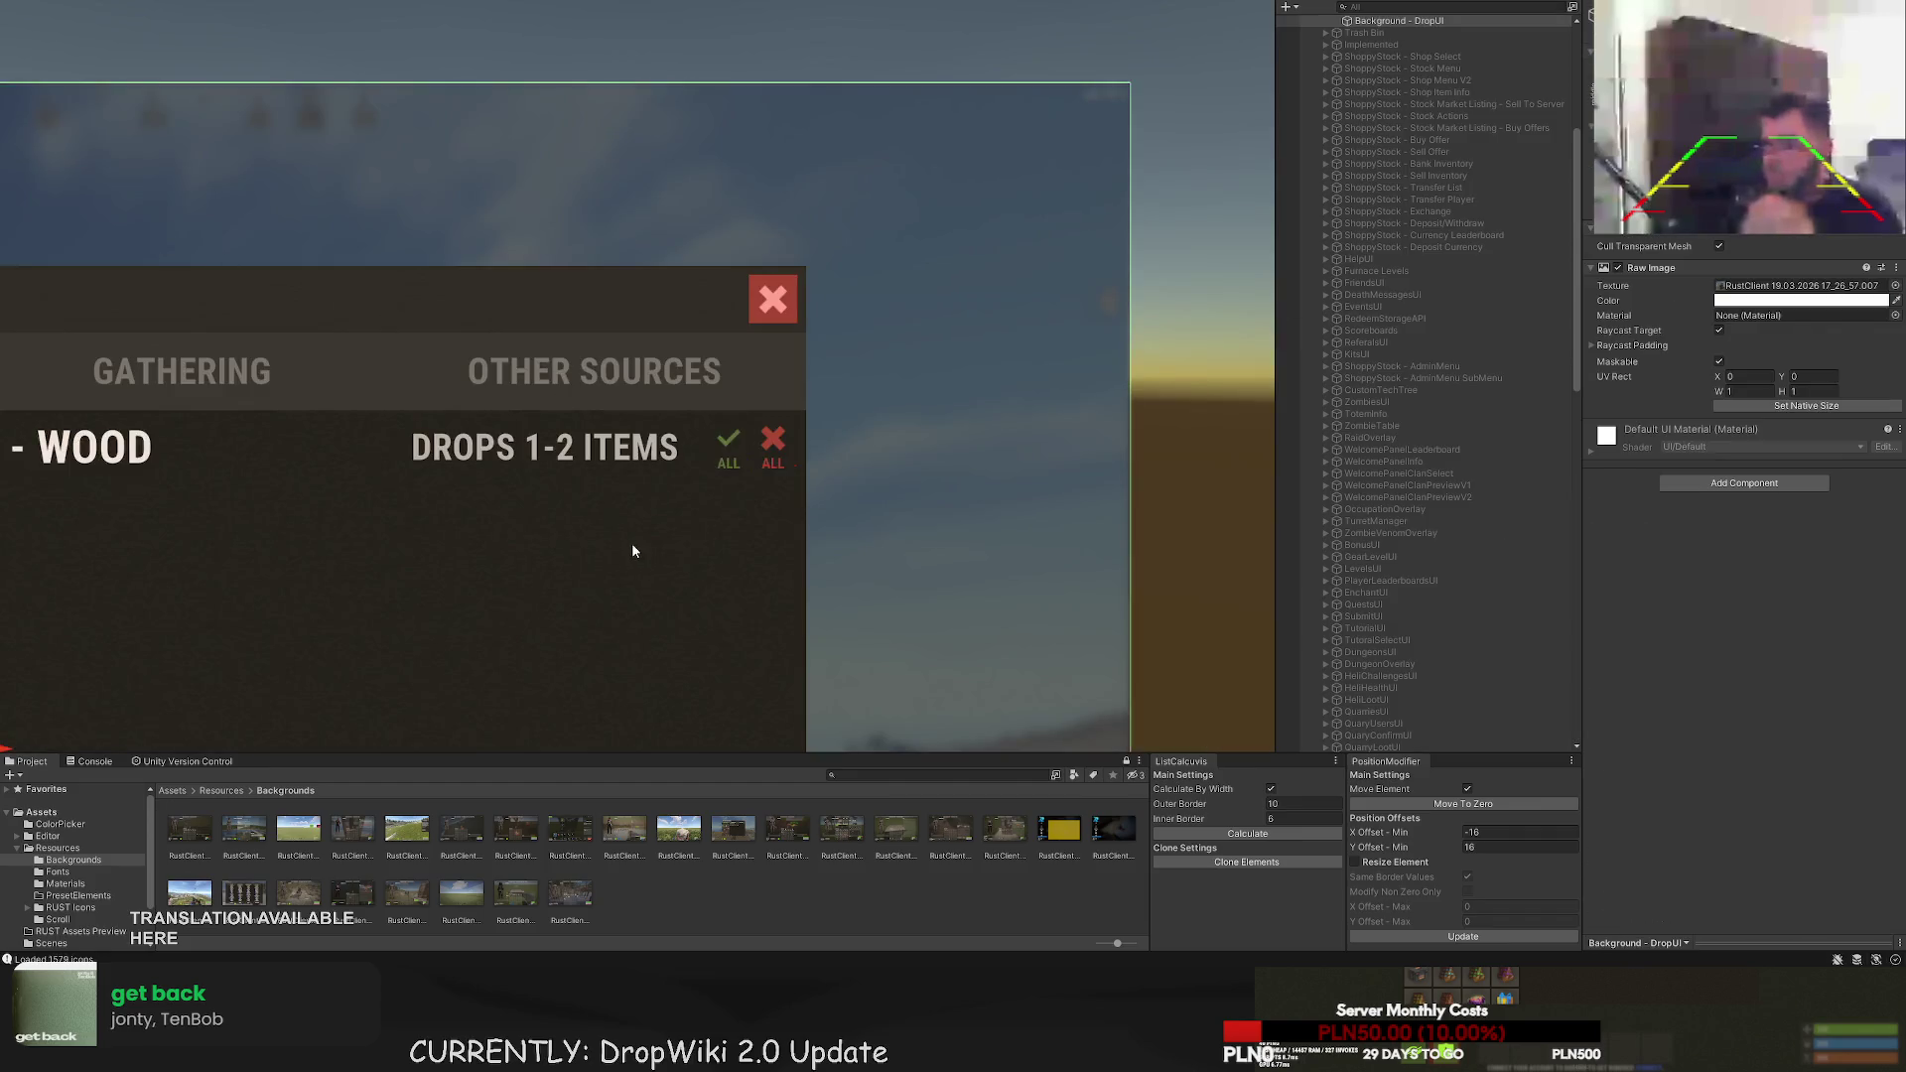
- Select the DROPS 1-2 ITEMS text element and frame it in the Scene view
scroll(633, 541, down, 2)
mouse_move(636, 538)
mouse_down()
mouse_move(690, 475)
mouse_move(685, 443)
mouse_up()
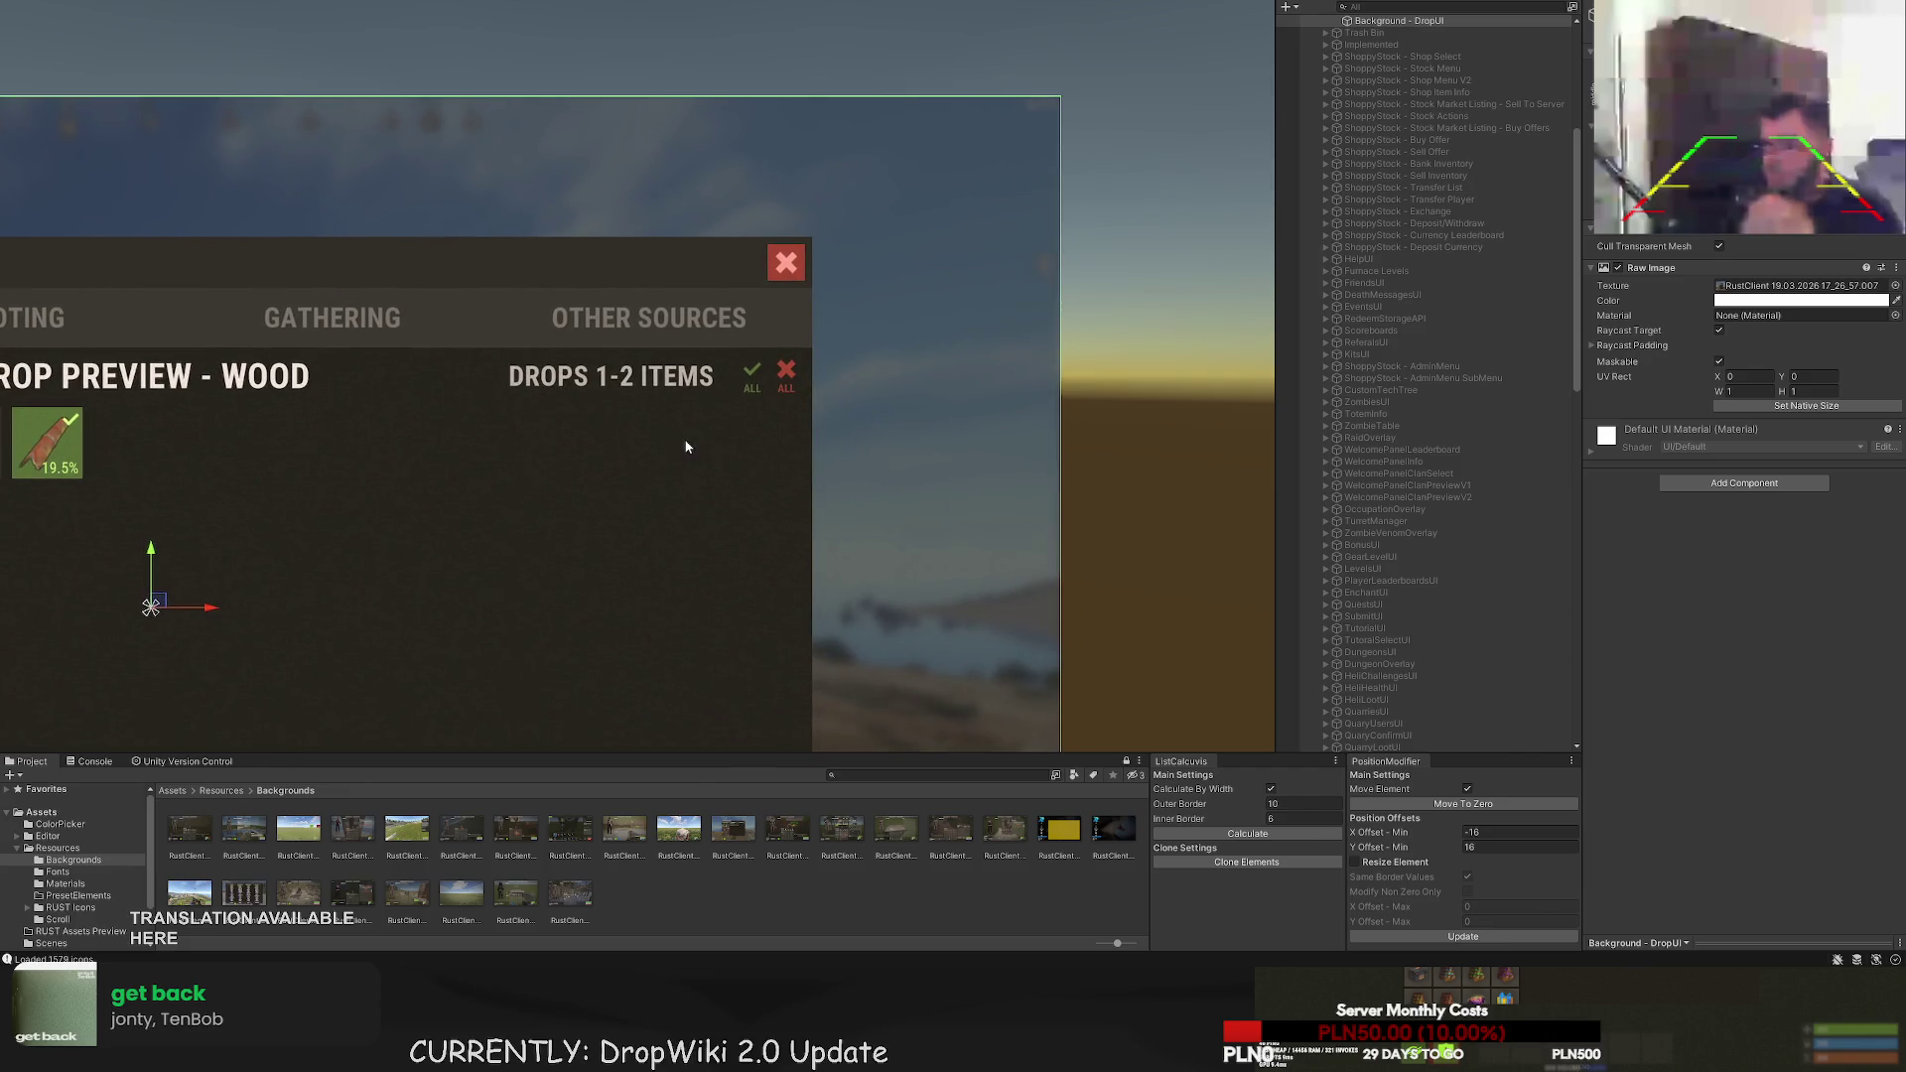
click(750, 376)
click(1422, 454)
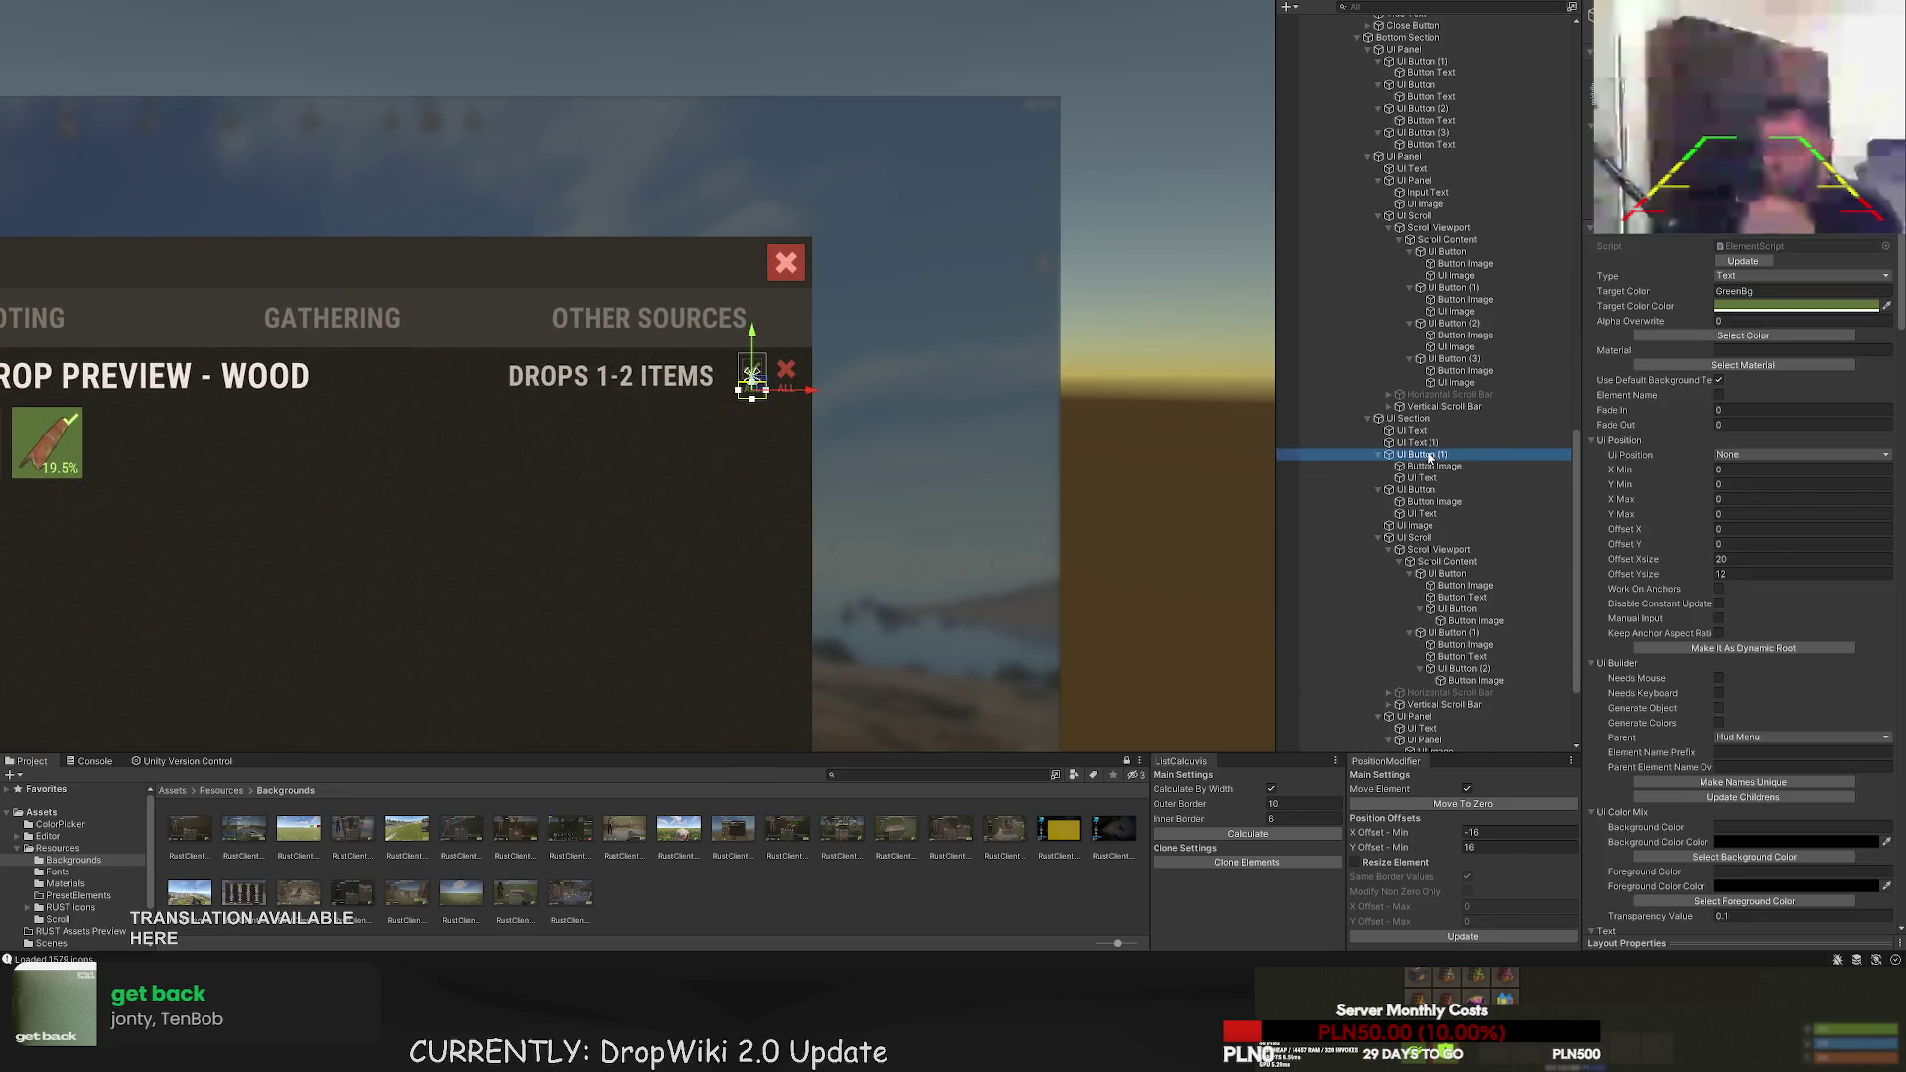
click(820, 382)
scroll(925, 453, down, 2)
mouse_move(925, 453)
mouse_down()
mouse_move(944, 401)
mouse_move(993, 402)
mouse_move(987, 438)
mouse_up()
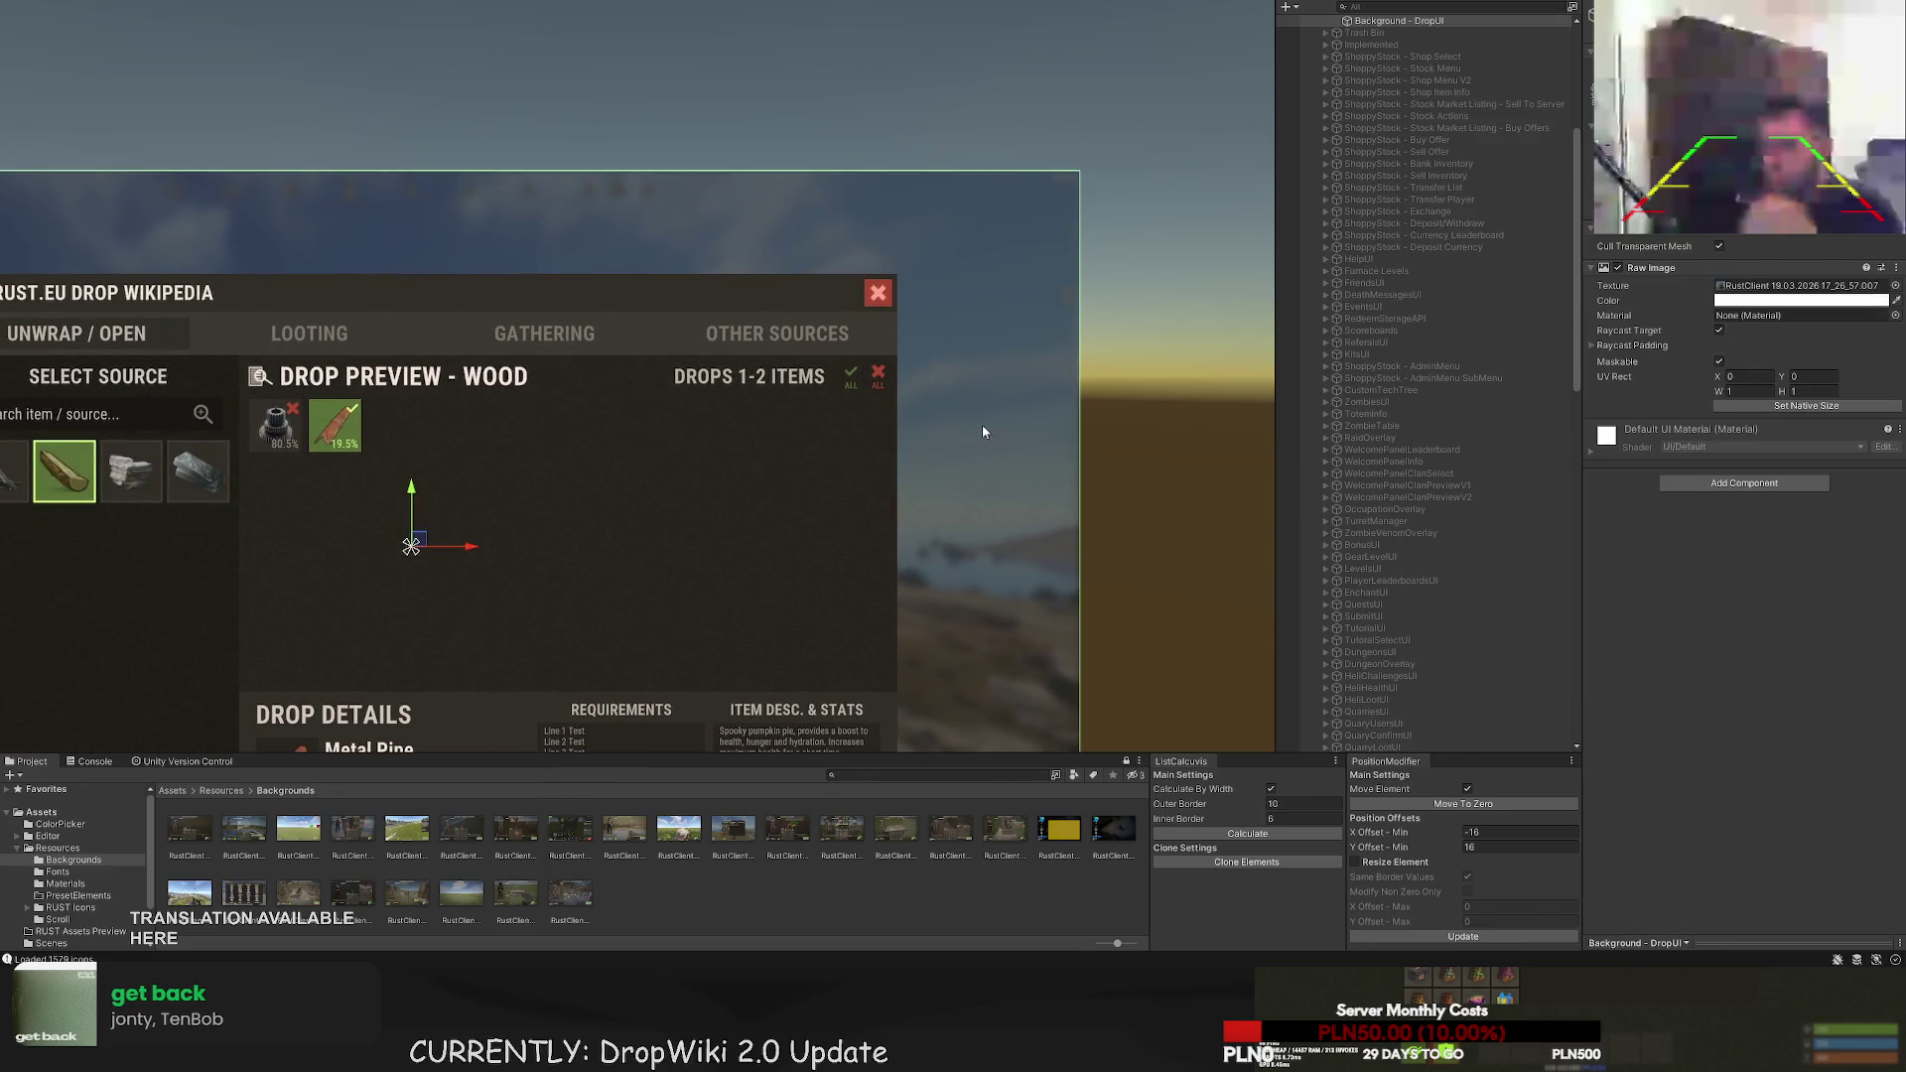
click(984, 434)
click(1430, 600)
key(f)
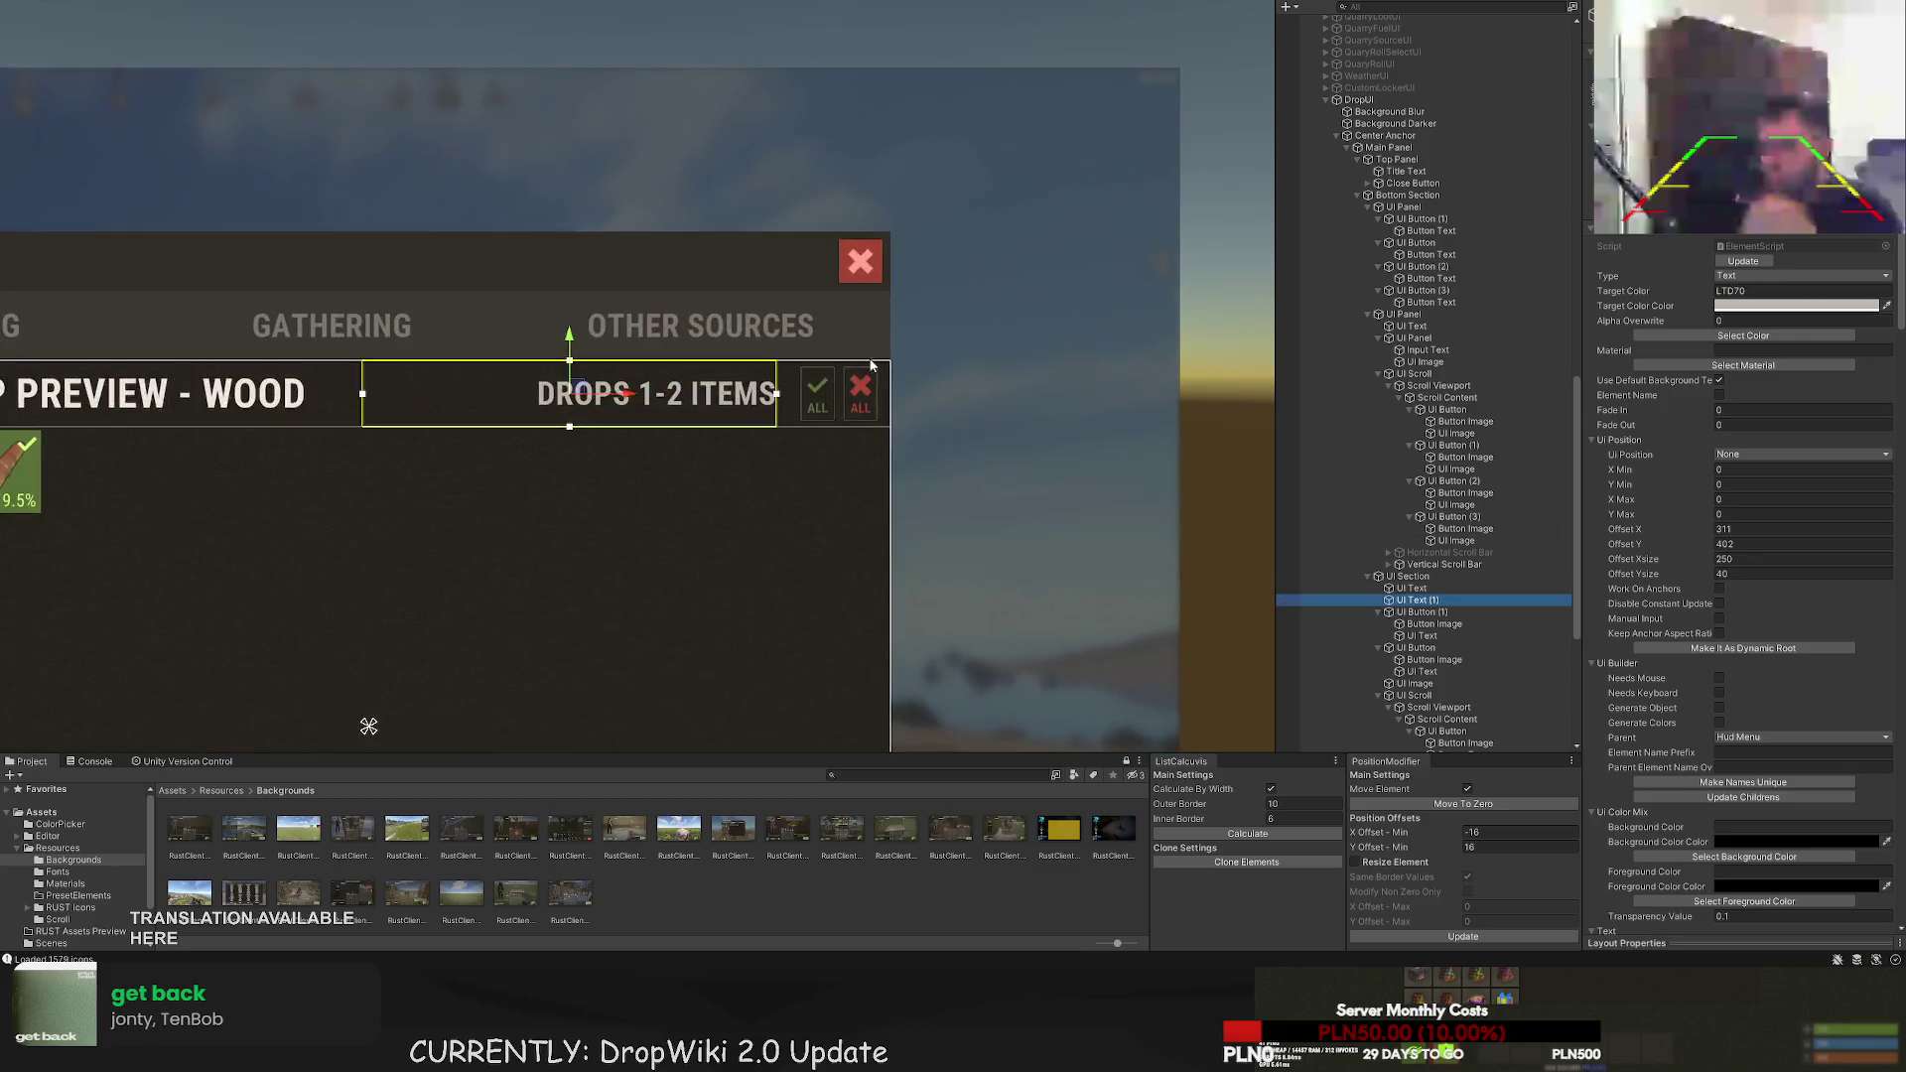
- Widen the DROPS 1-2 ITEMS text box to 263 so it reaches the ALL buttons
scroll(794, 387, up, 3)
mouse_move(754, 365)
mouse_down()
mouse_move(809, 364)
mouse_move(786, 365)
mouse_up()
click(820, 549)
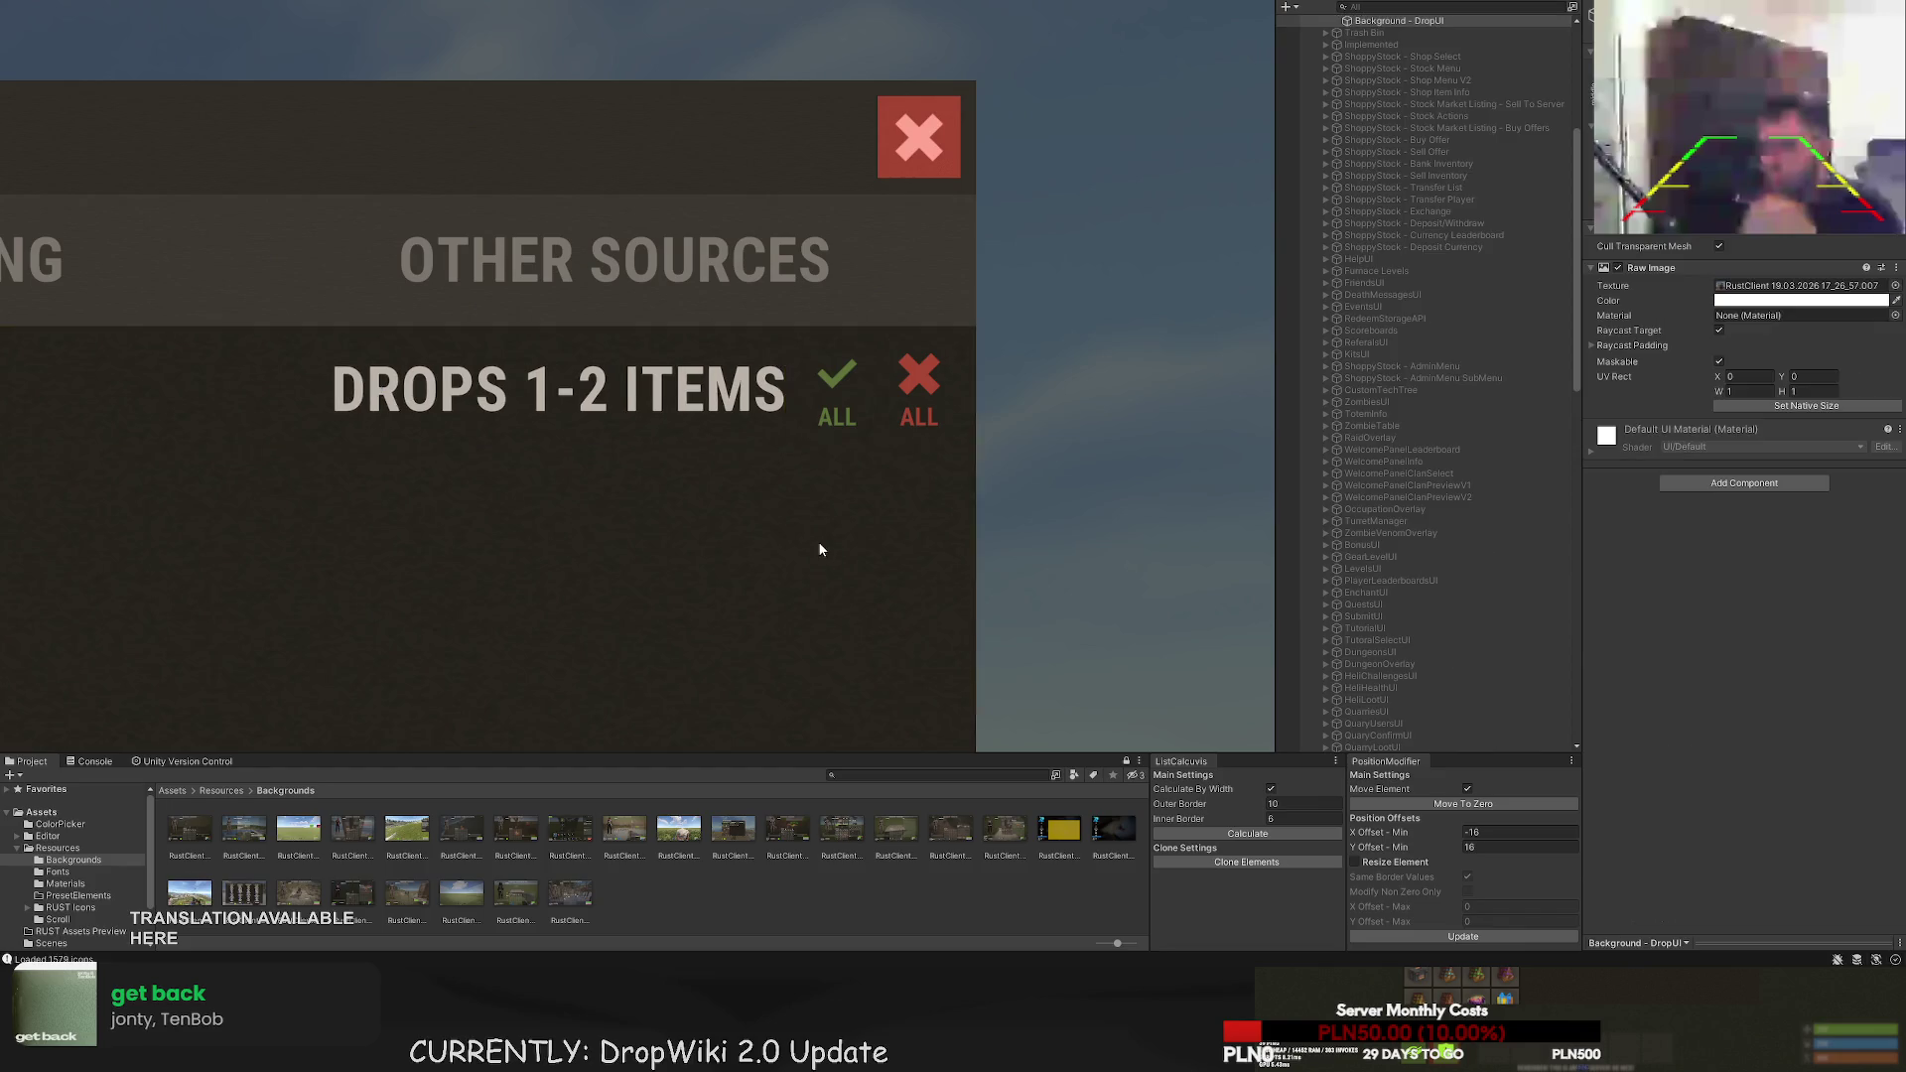
key(f)
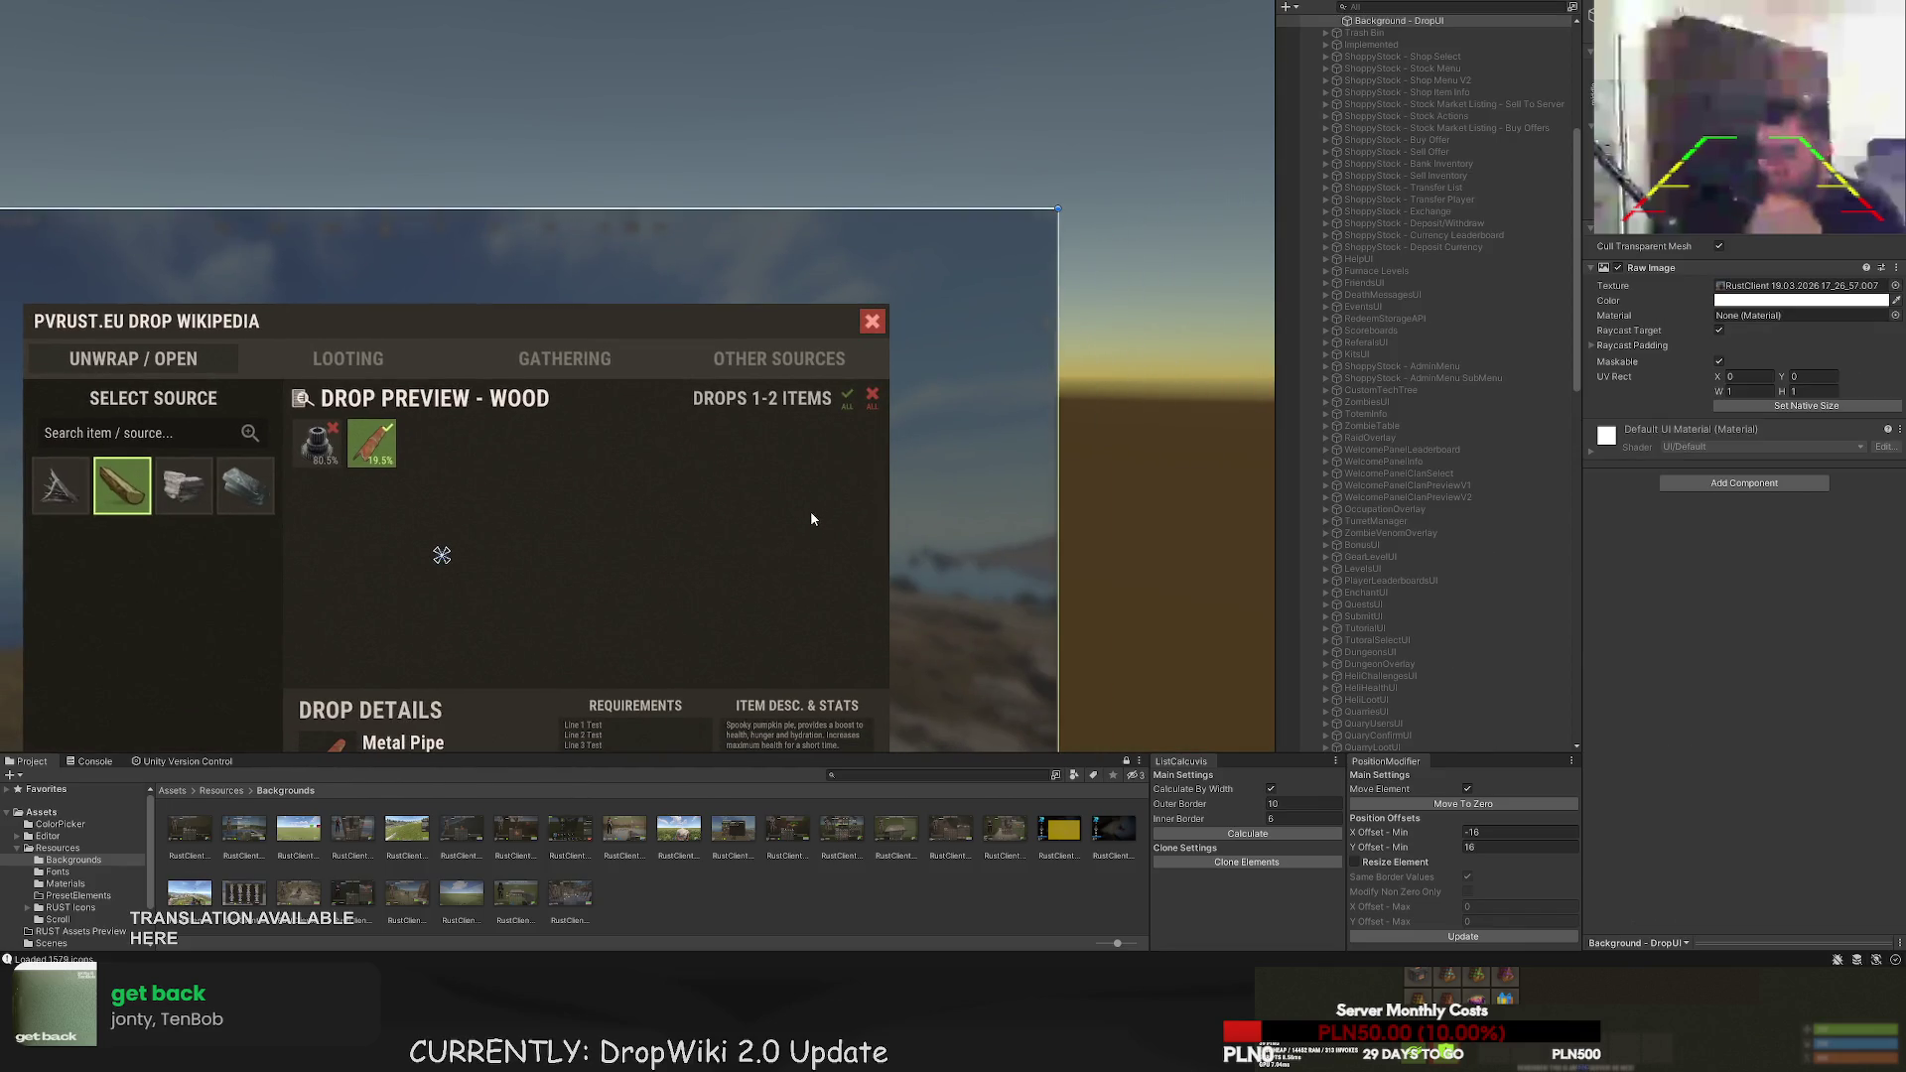
scroll(810, 511, up, 3)
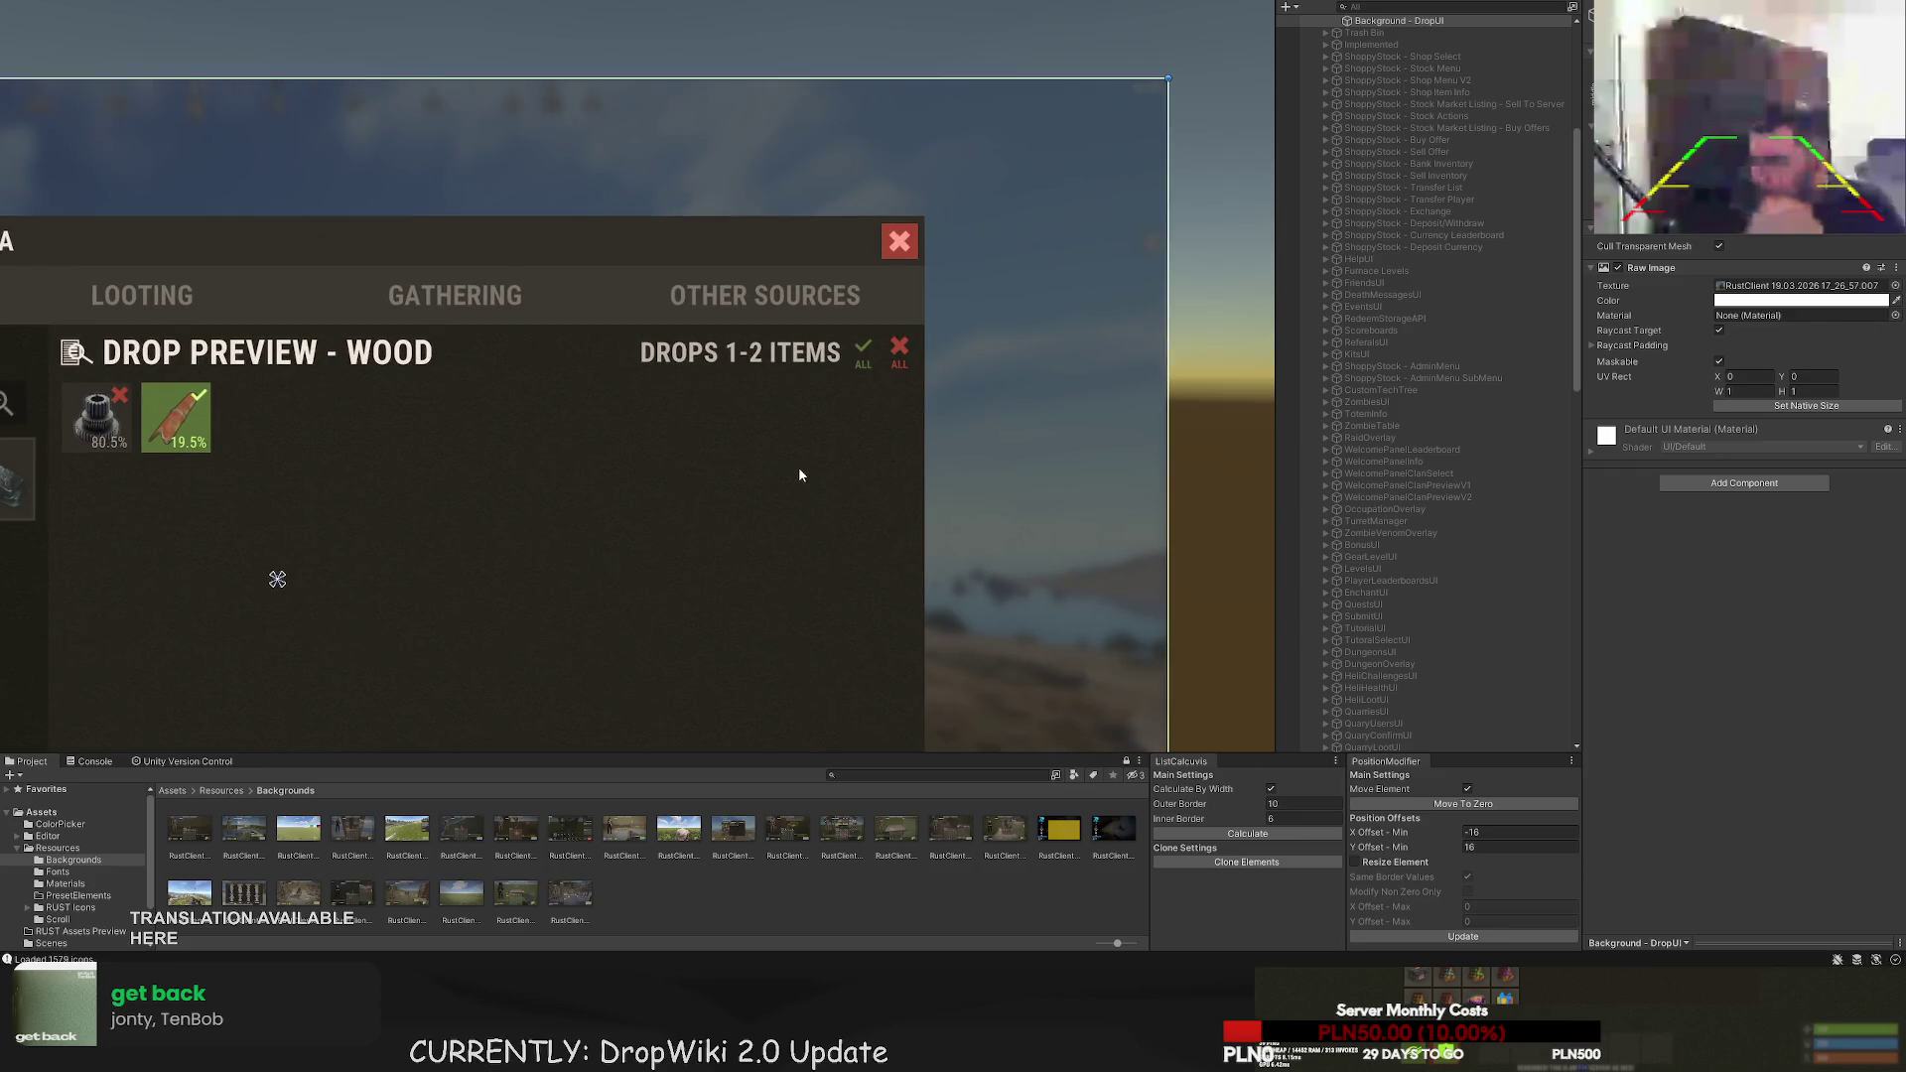
scroll(799, 475, down, 3)
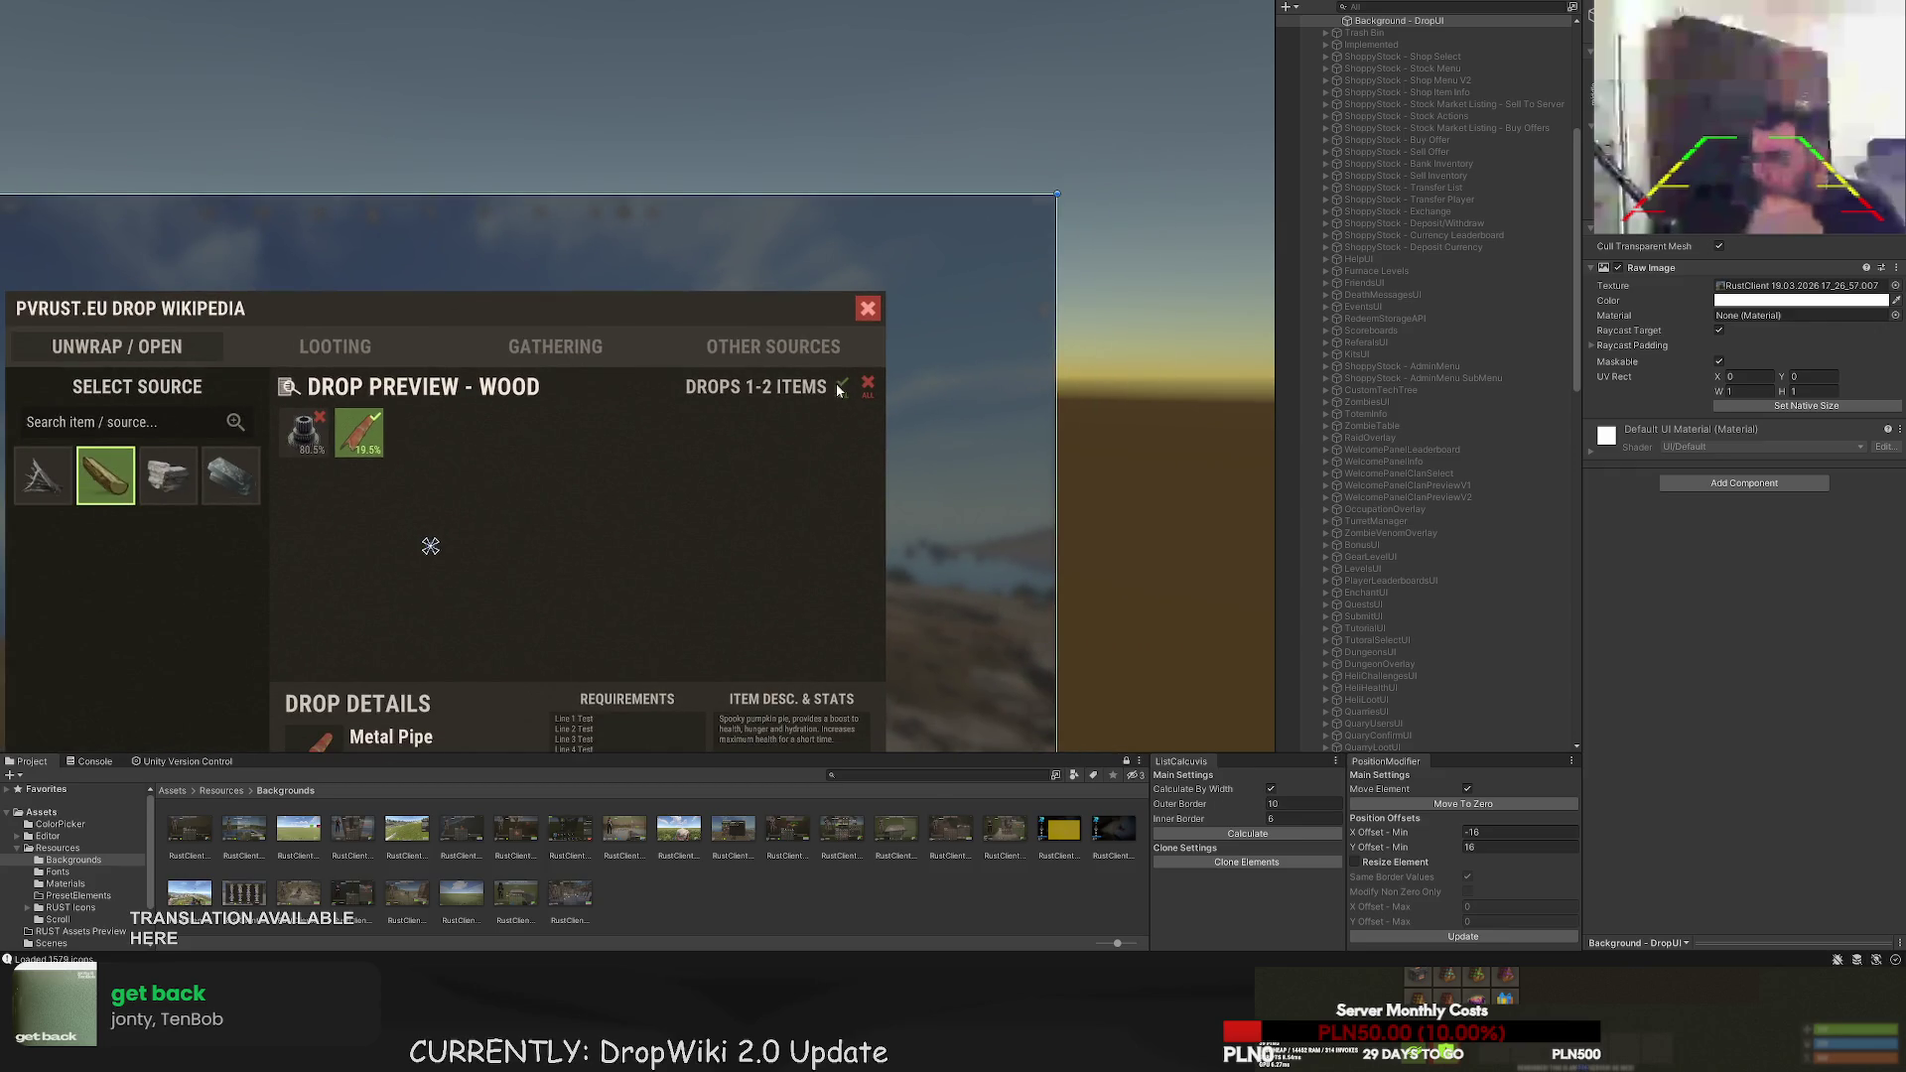
scroll(831, 385, up, 3)
scroll(1503, 533, down, 10)
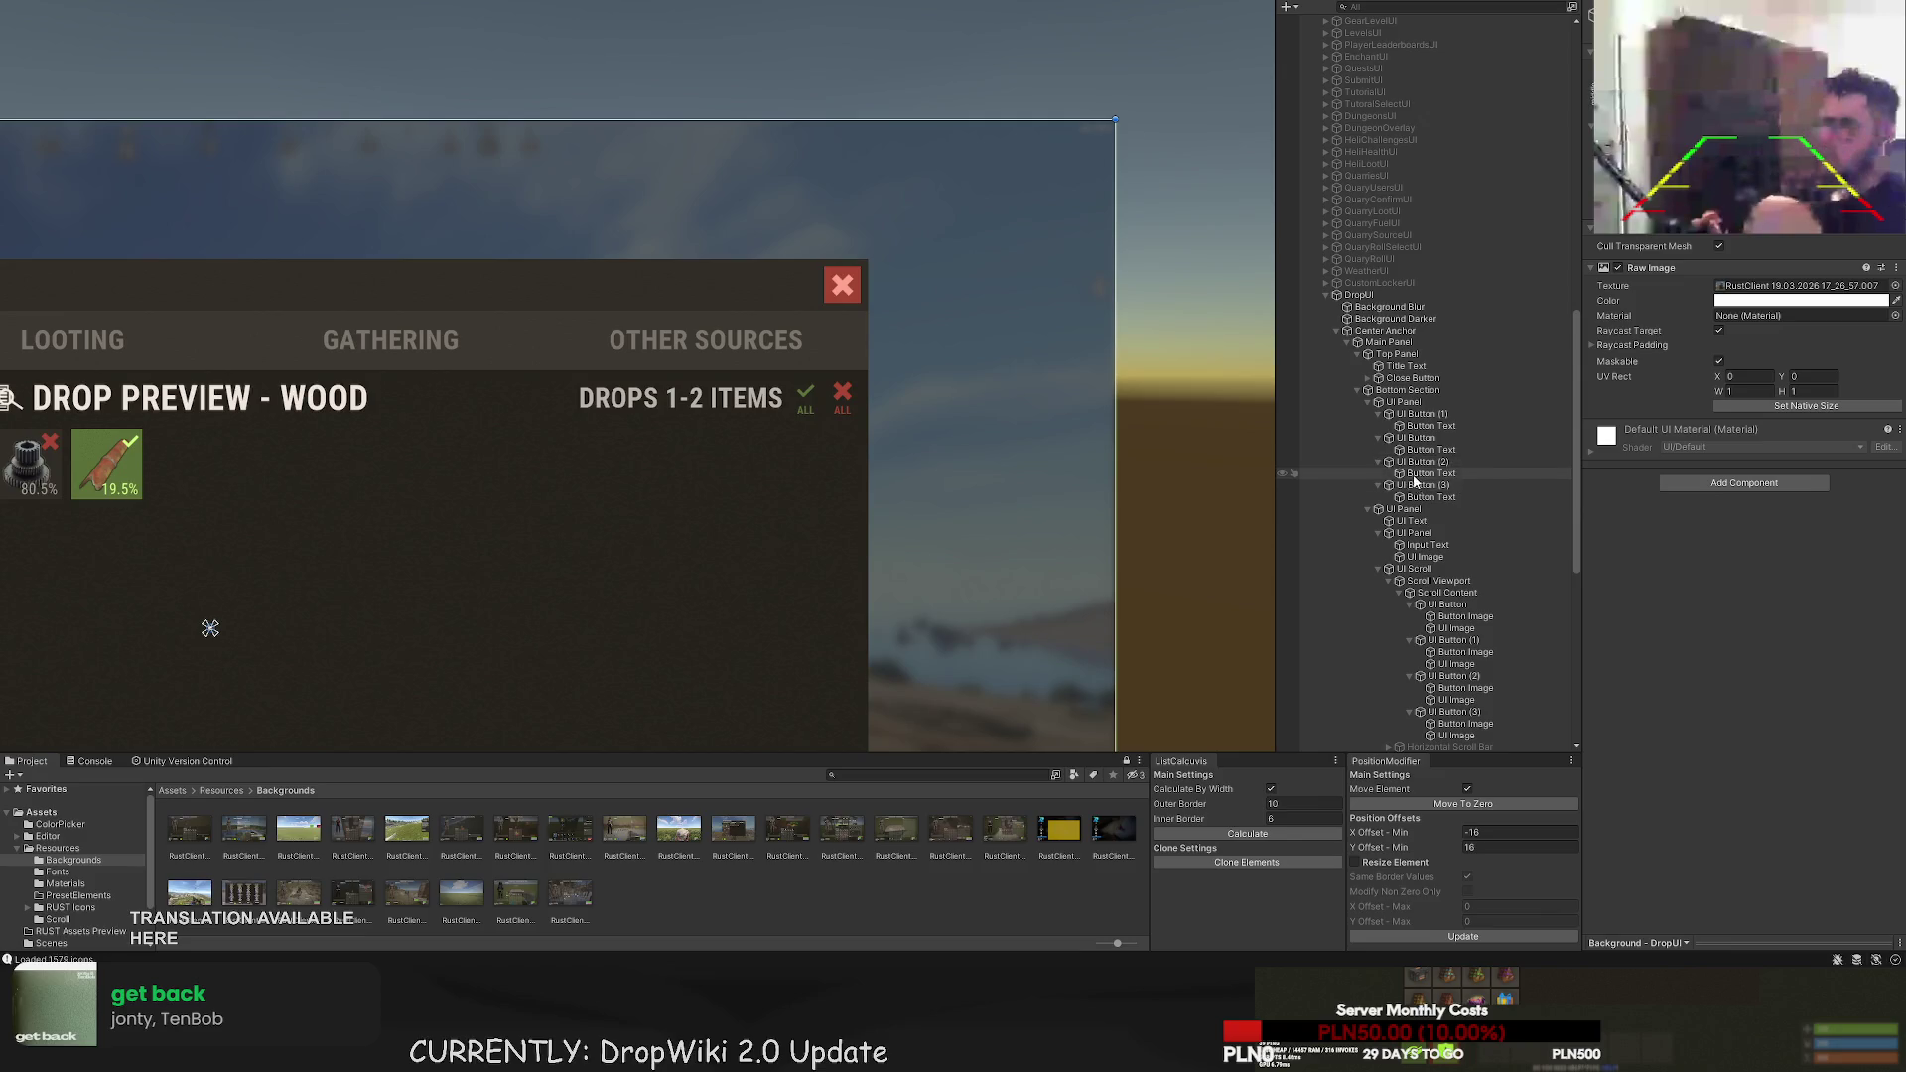
scroll(1470, 490, down, 3)
double_click(1467, 474)
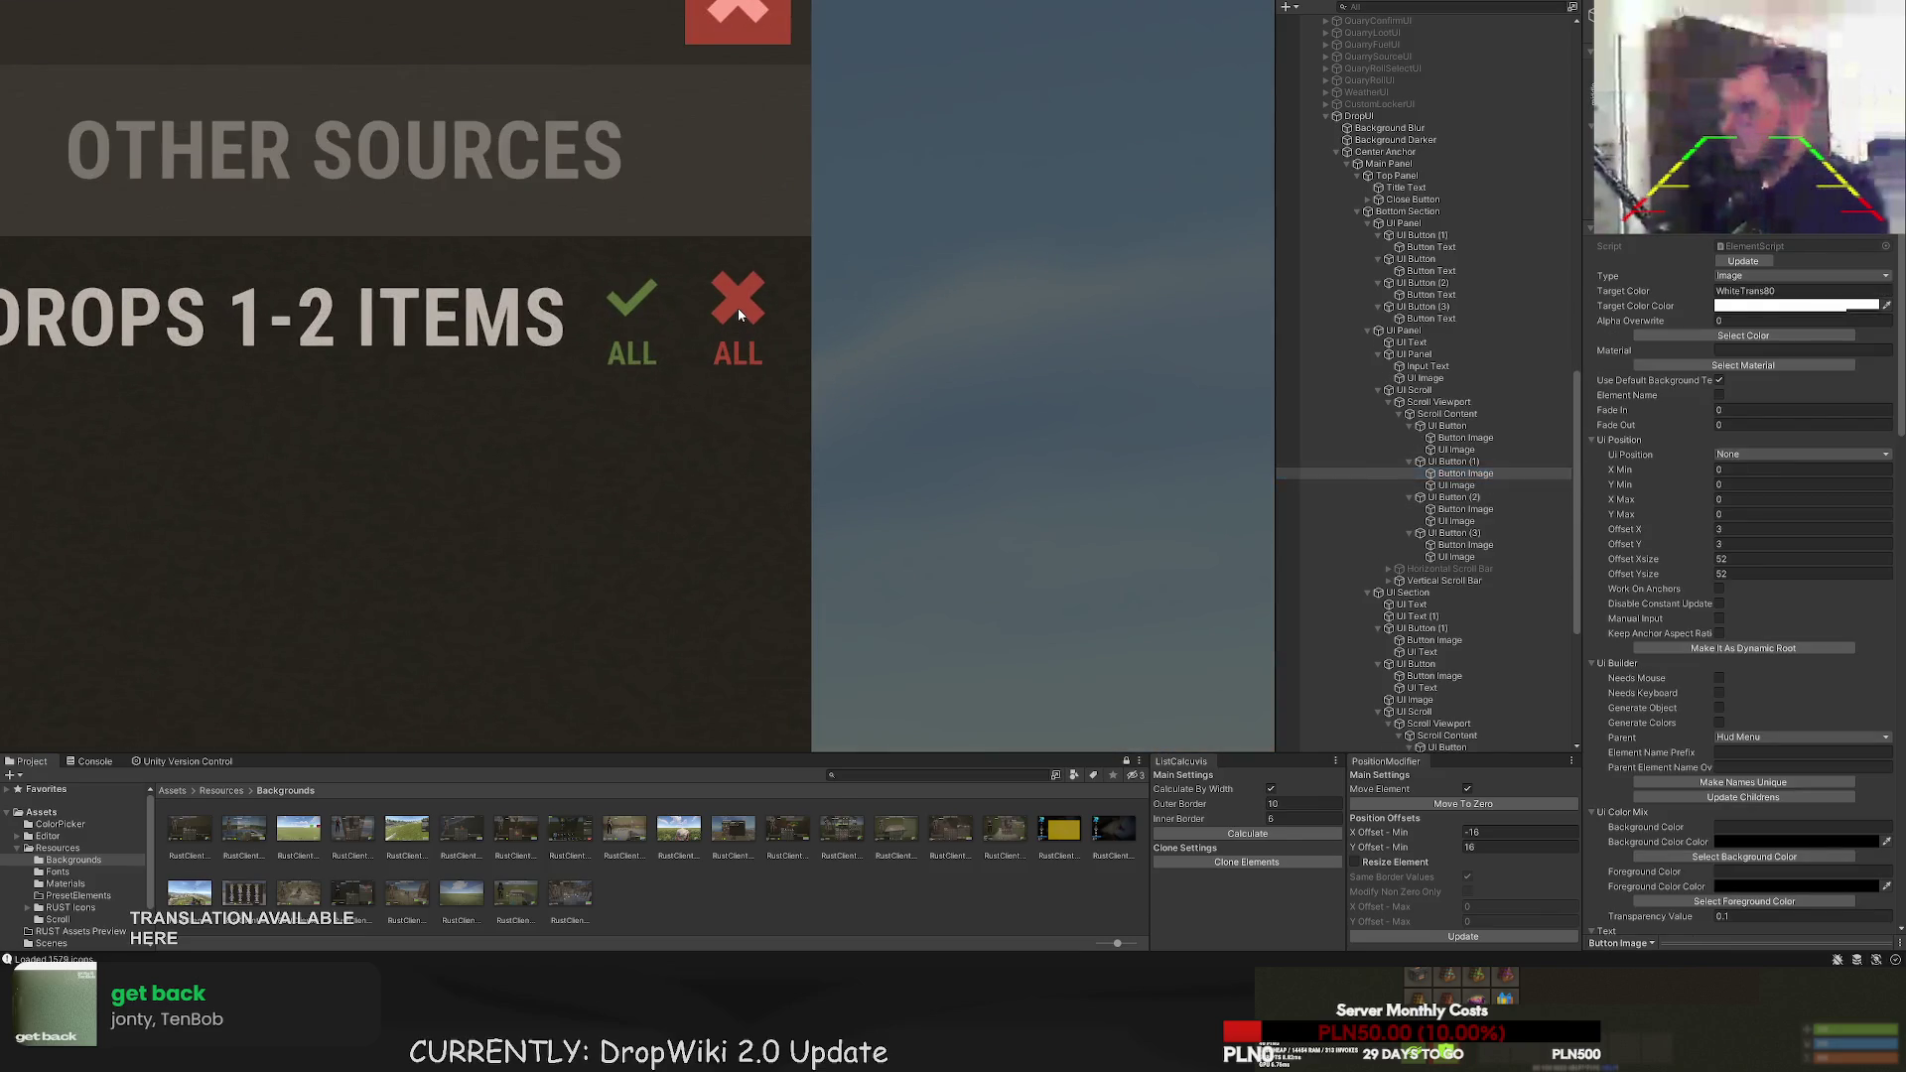
click(737, 308)
scroll(738, 314, up, 2)
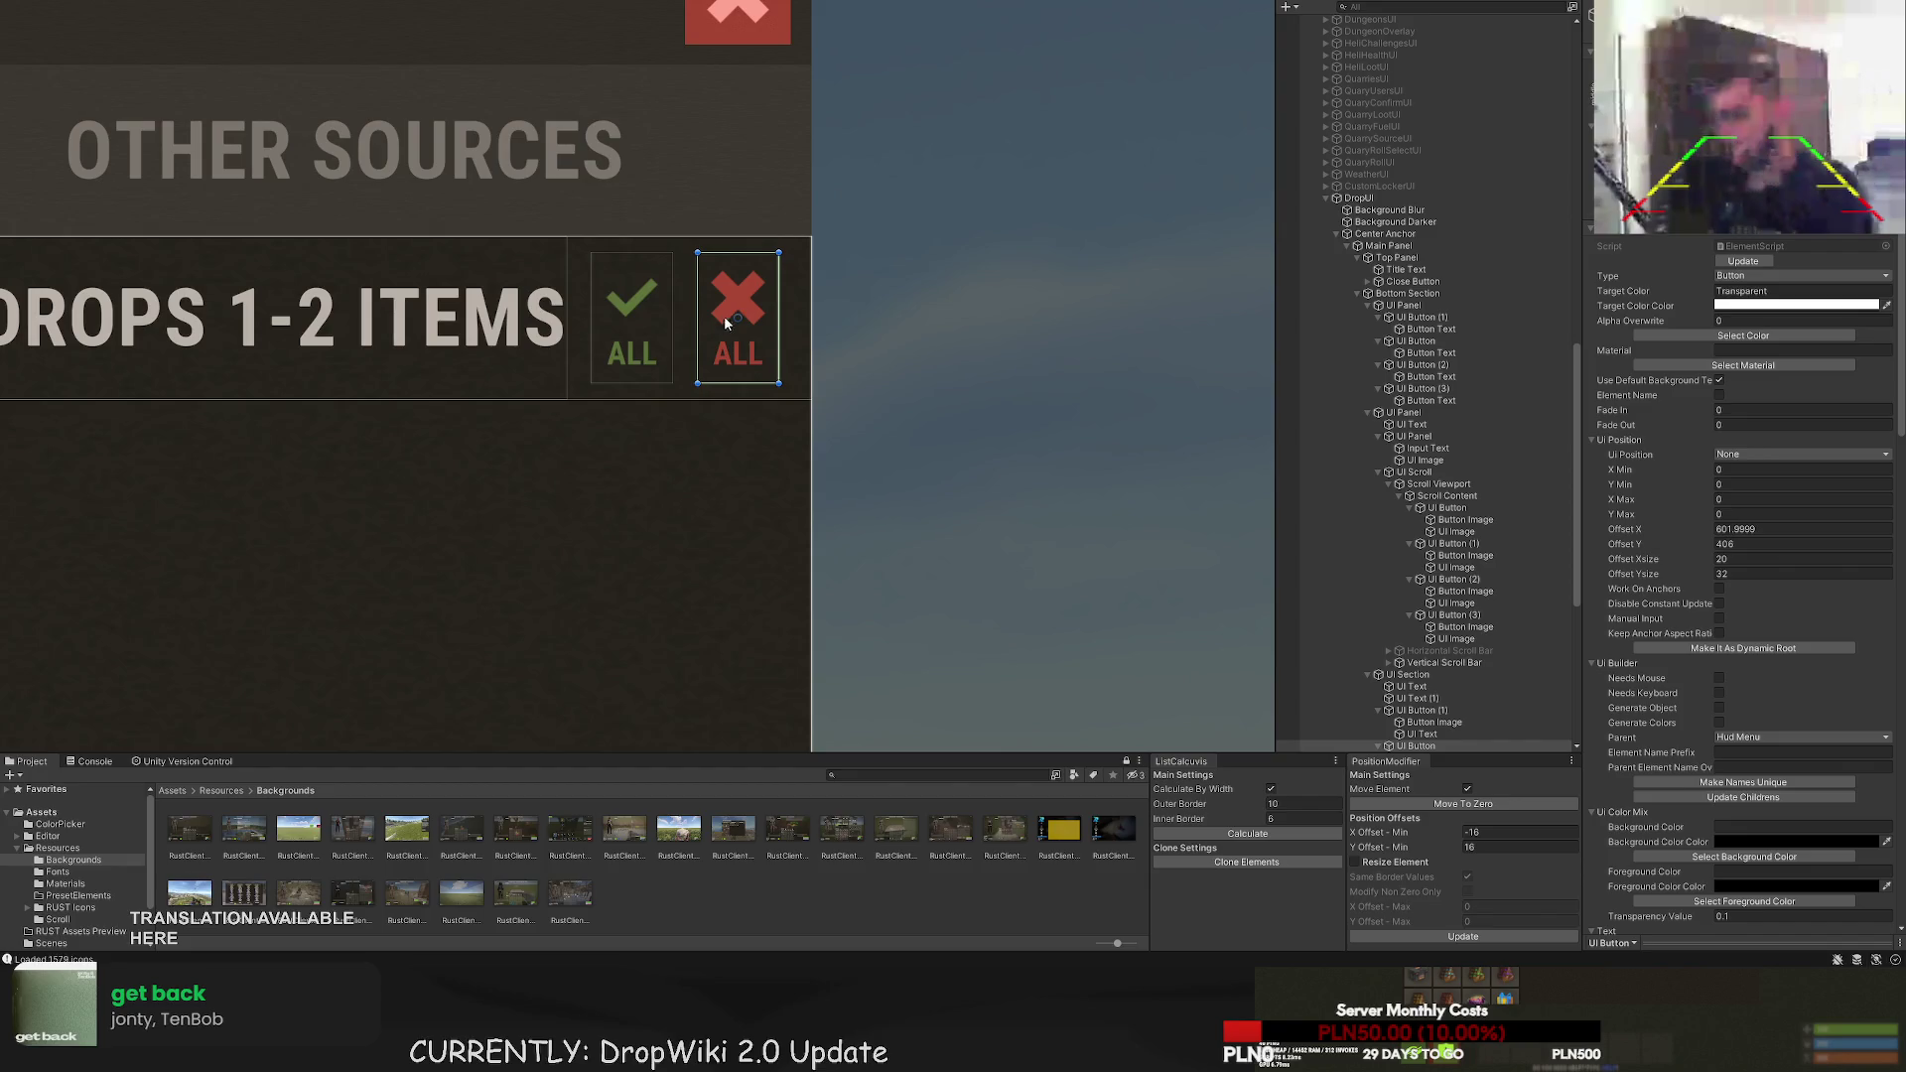
click(738, 310)
scroll(595, 318, up, 2)
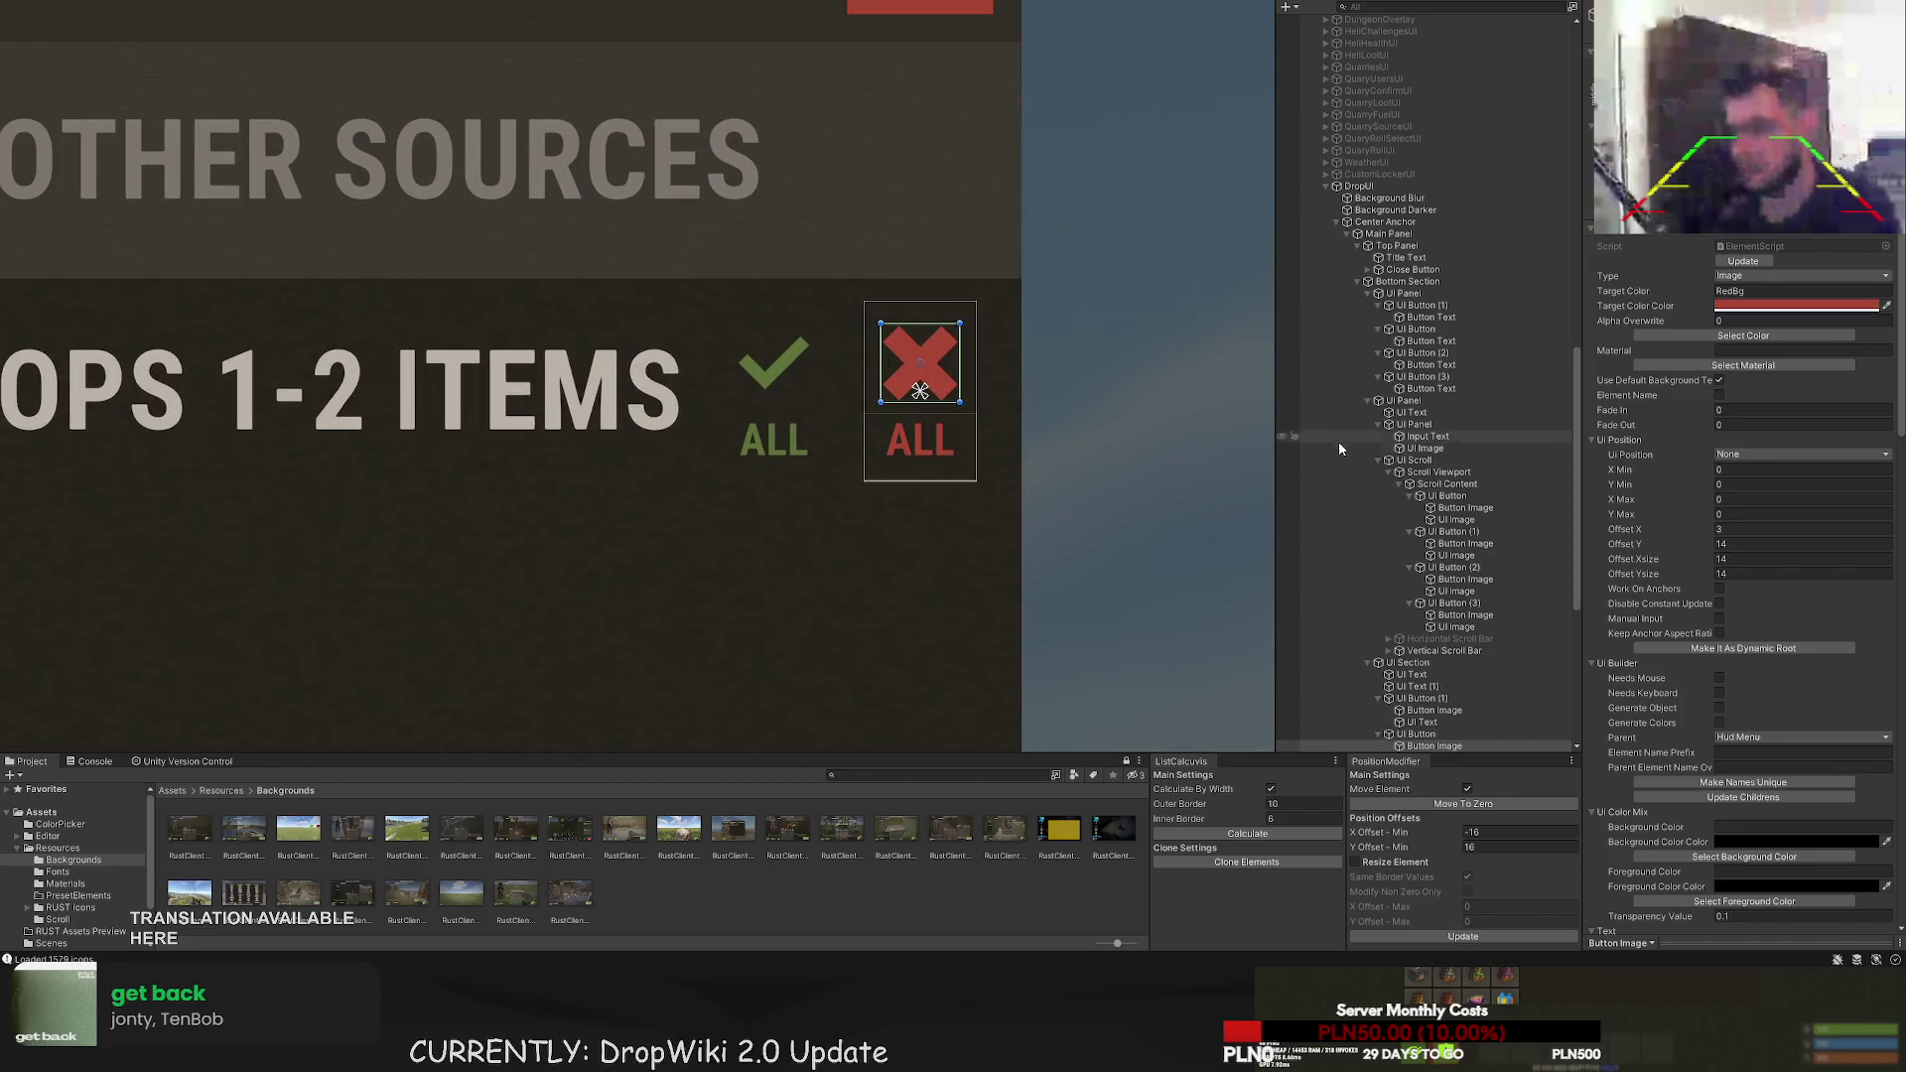
scroll(1410, 516, down, 3)
click(1442, 633)
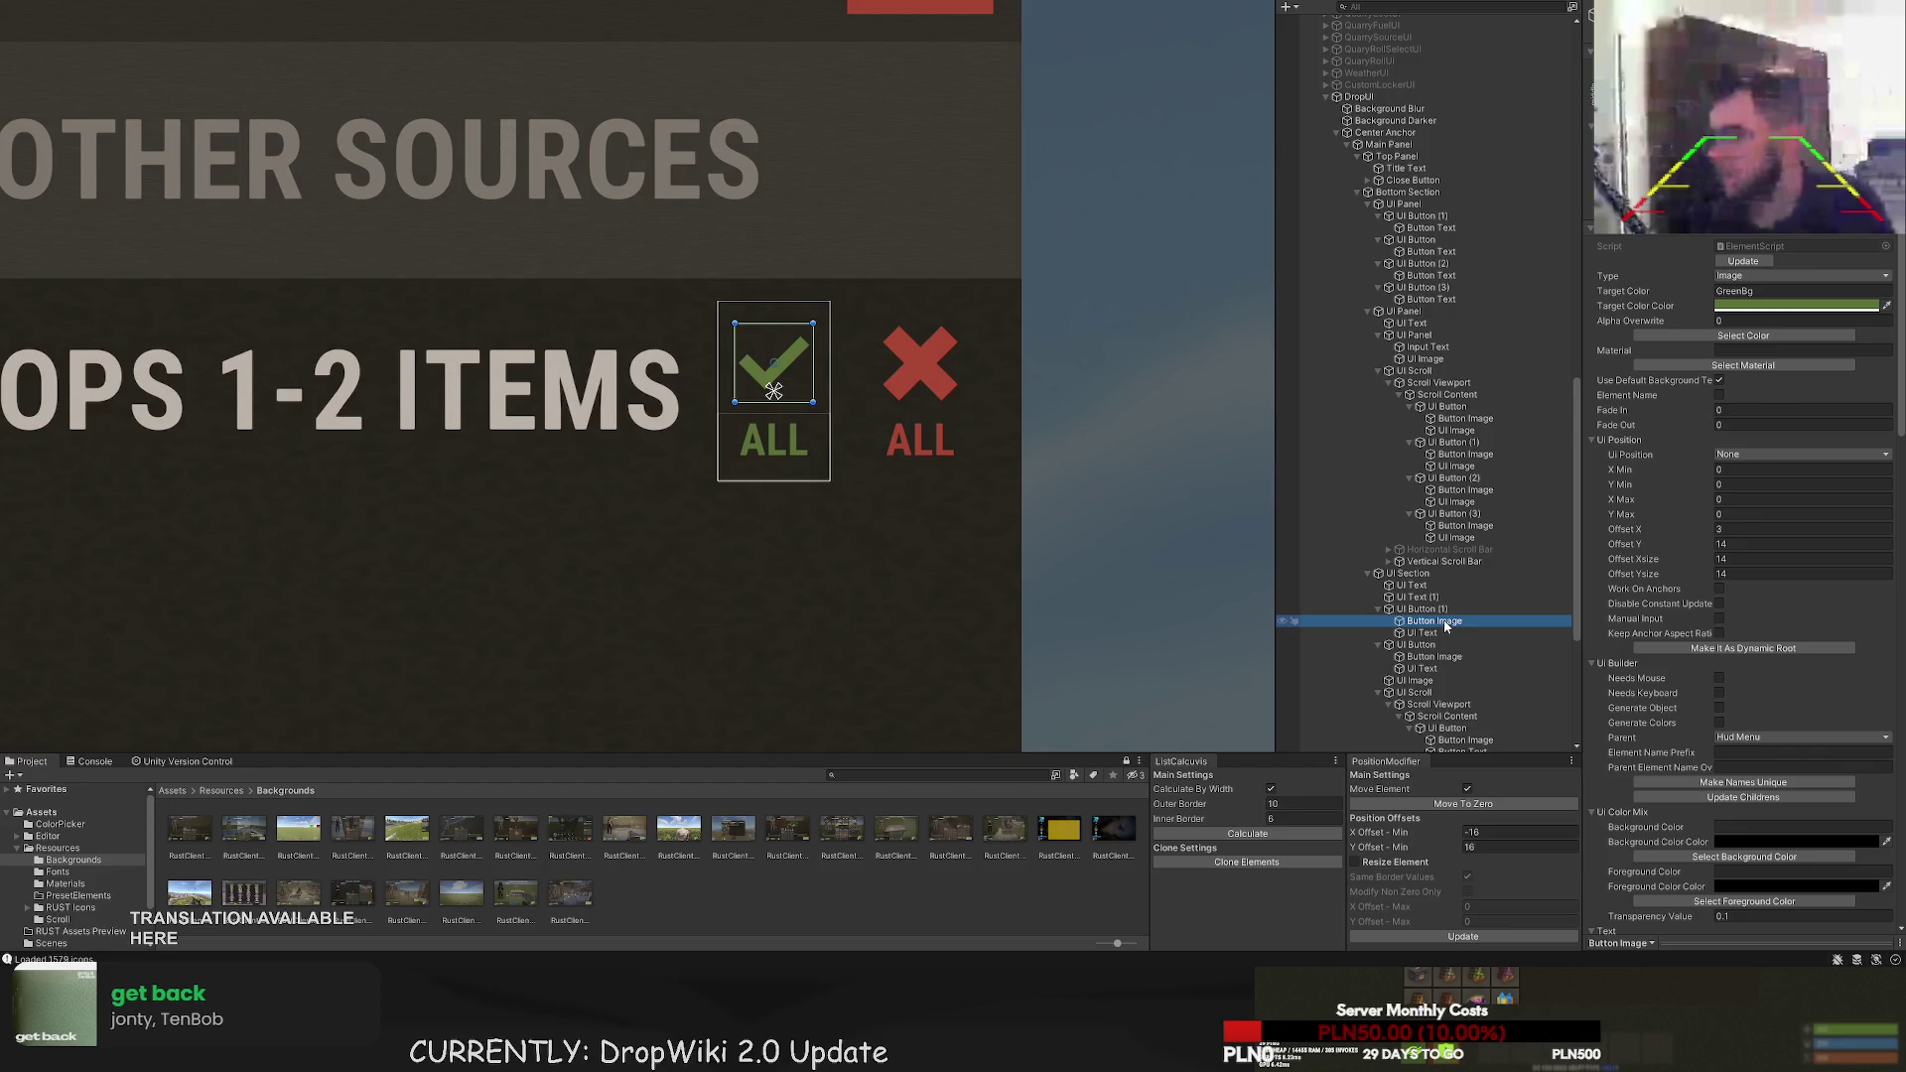
click(1423, 668)
double_click(1421, 632)
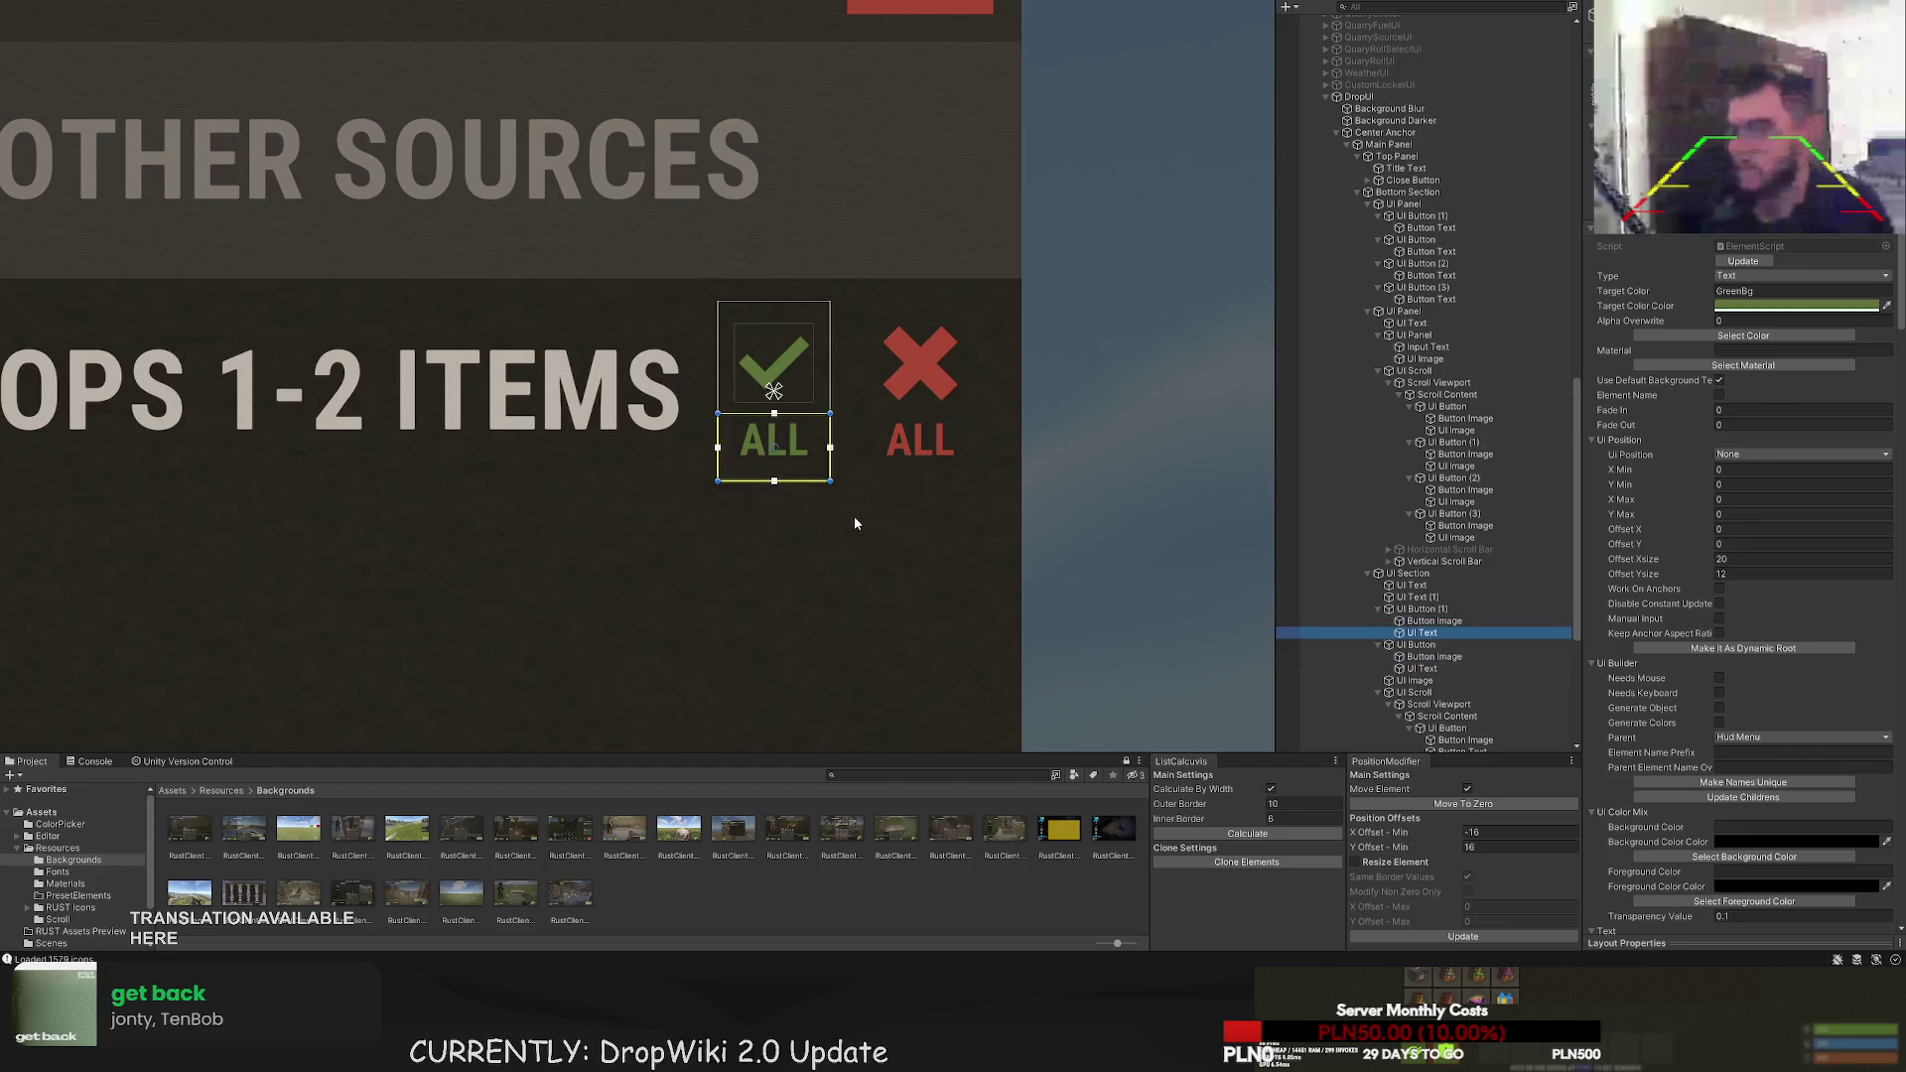
click(808, 544)
scroll(820, 520, down, 3)
scroll(820, 520, down, 3)
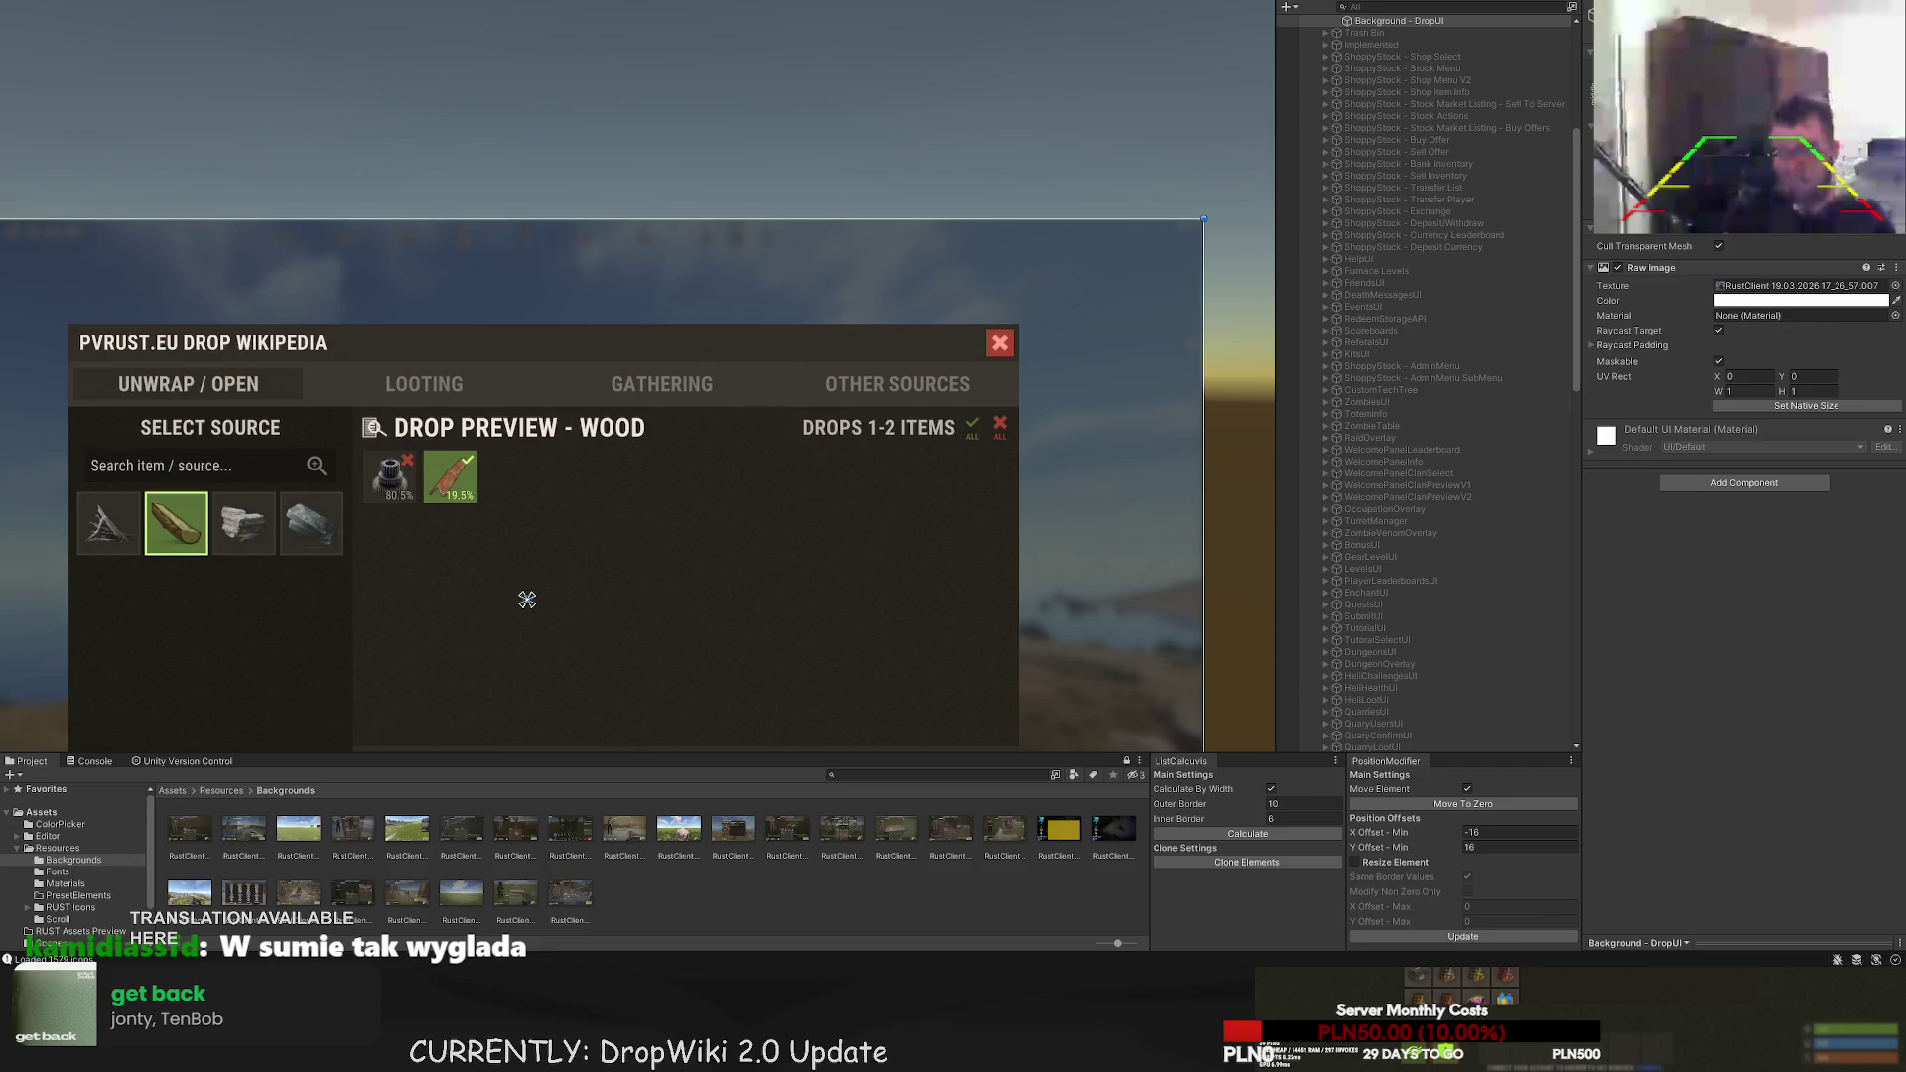
- Select the red X ALL button and add a child UI Image with Ctrl+Shift+I
scroll(510, 600, up, 3)
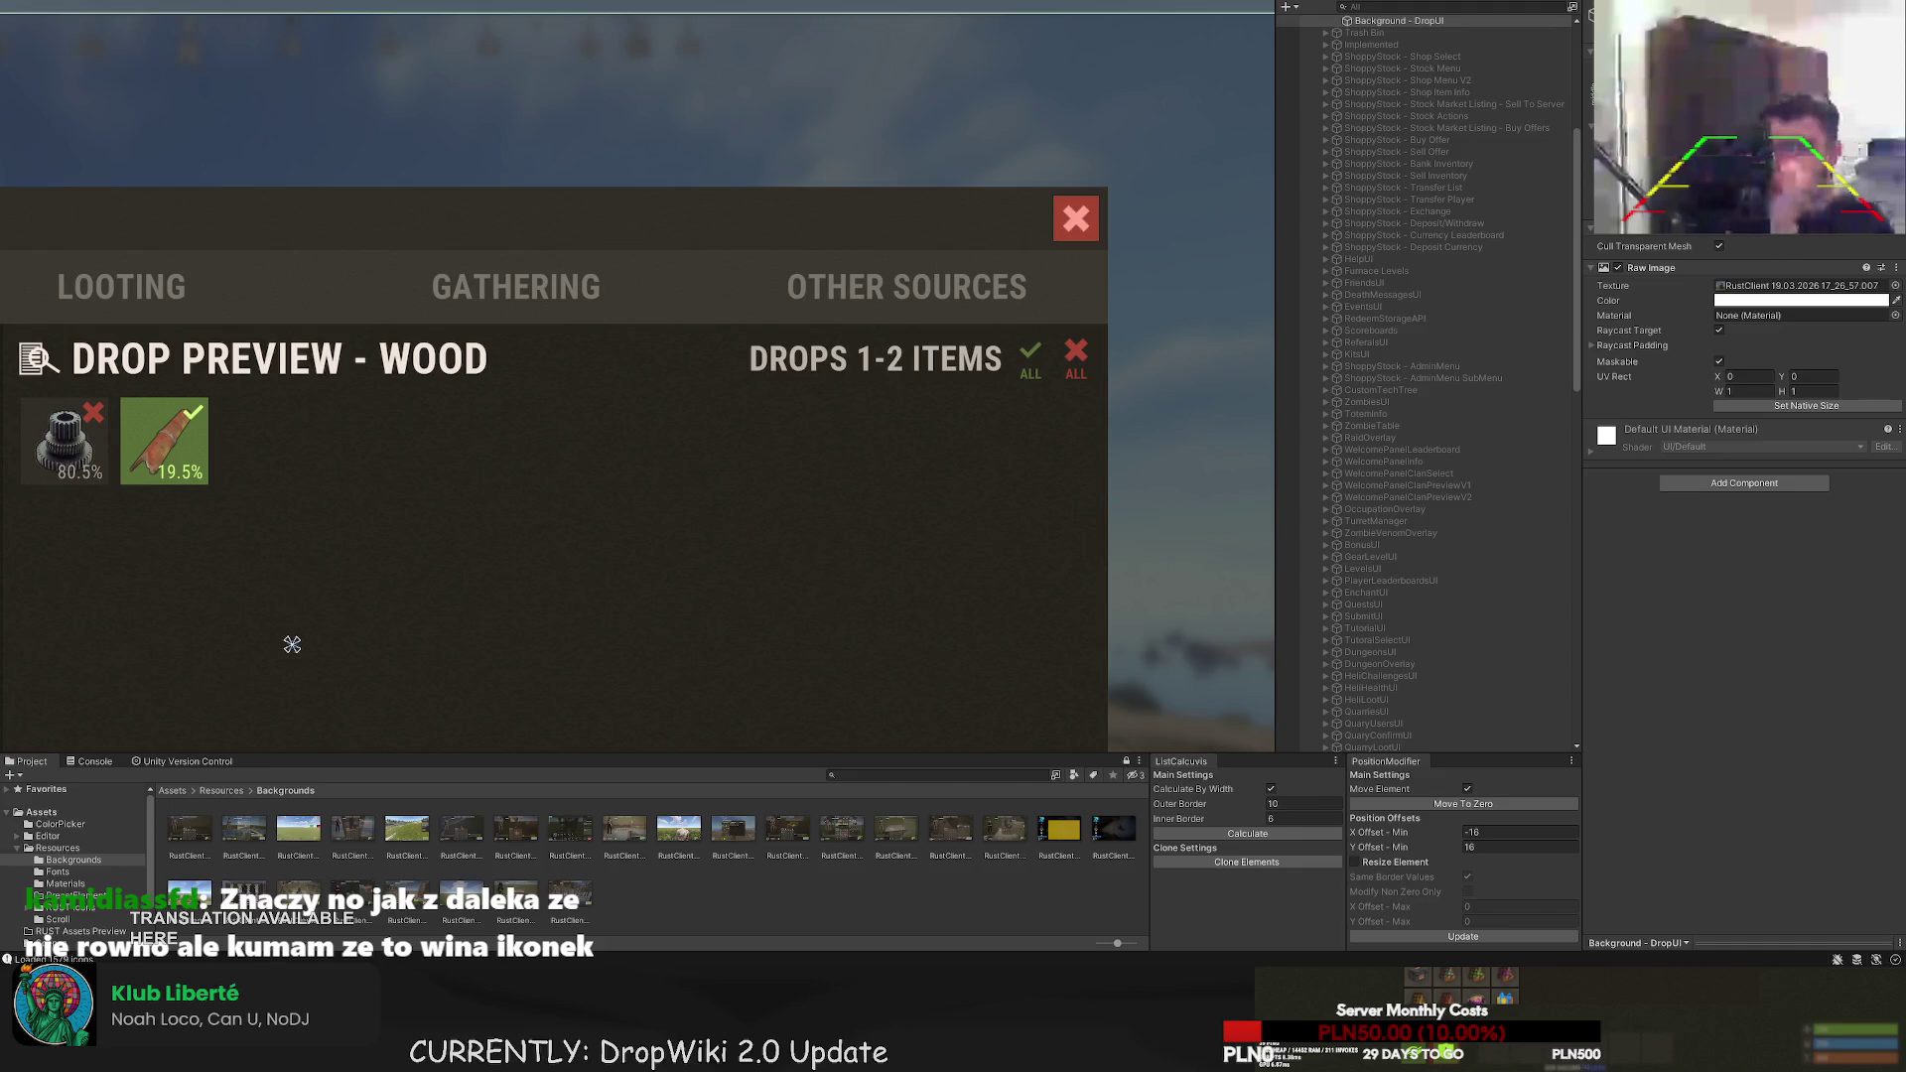
scroll(292, 645, down, 2)
scroll(235, 600, up, 4)
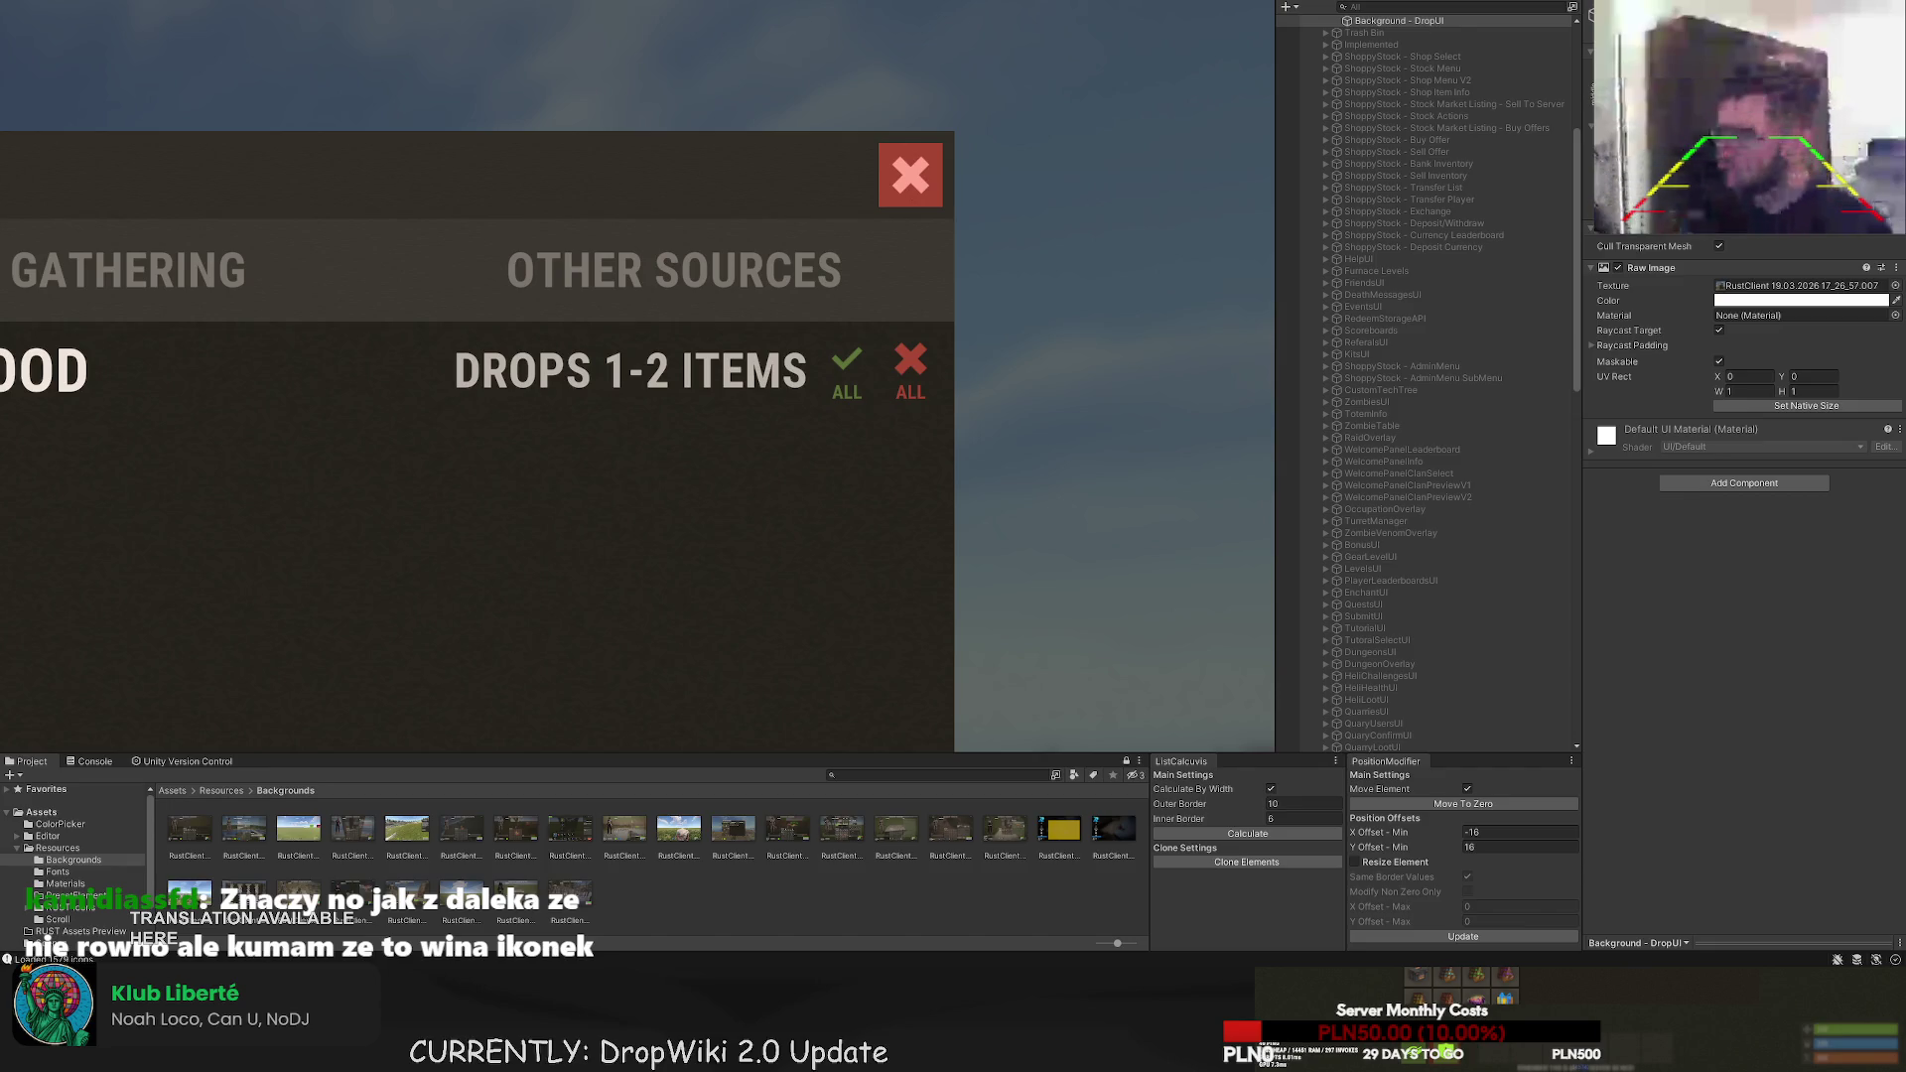
scroll(1440, 547, down, 15)
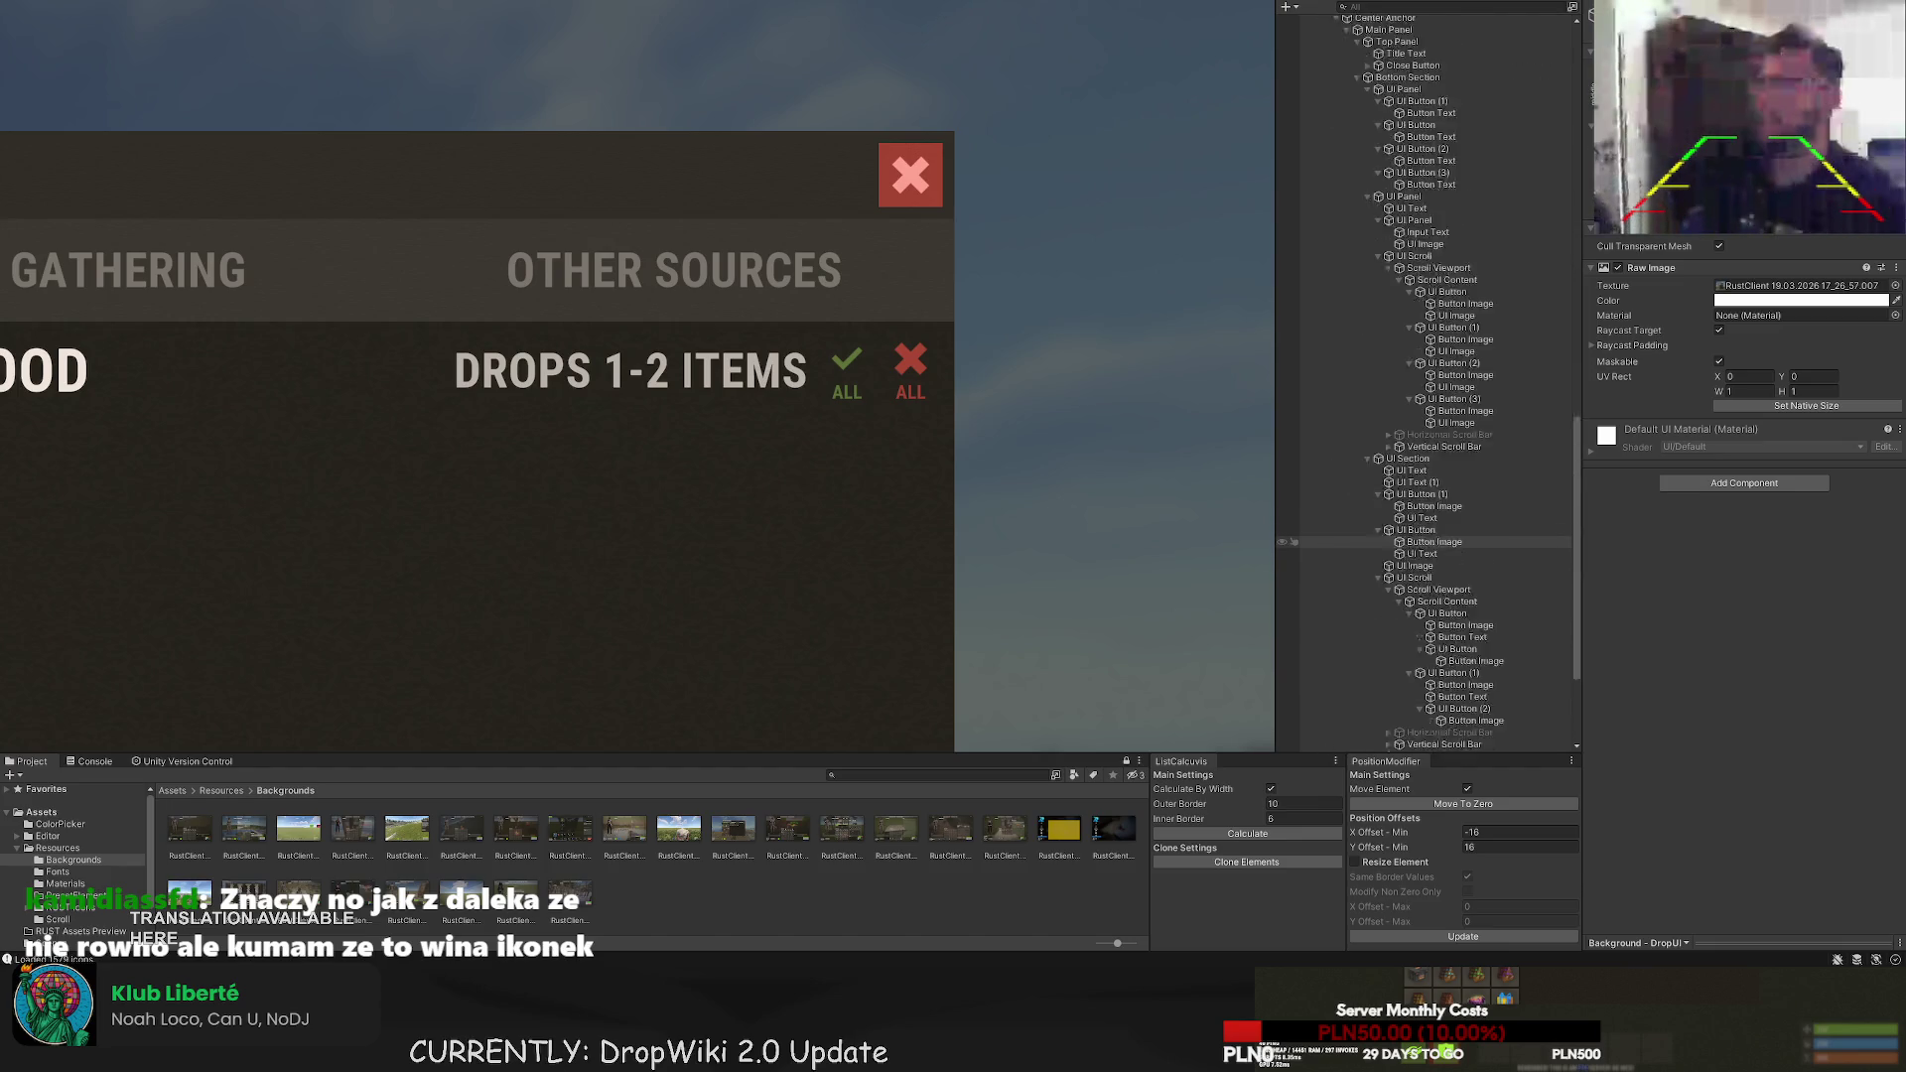
scroll(1440, 547, down, 3)
click(1467, 520)
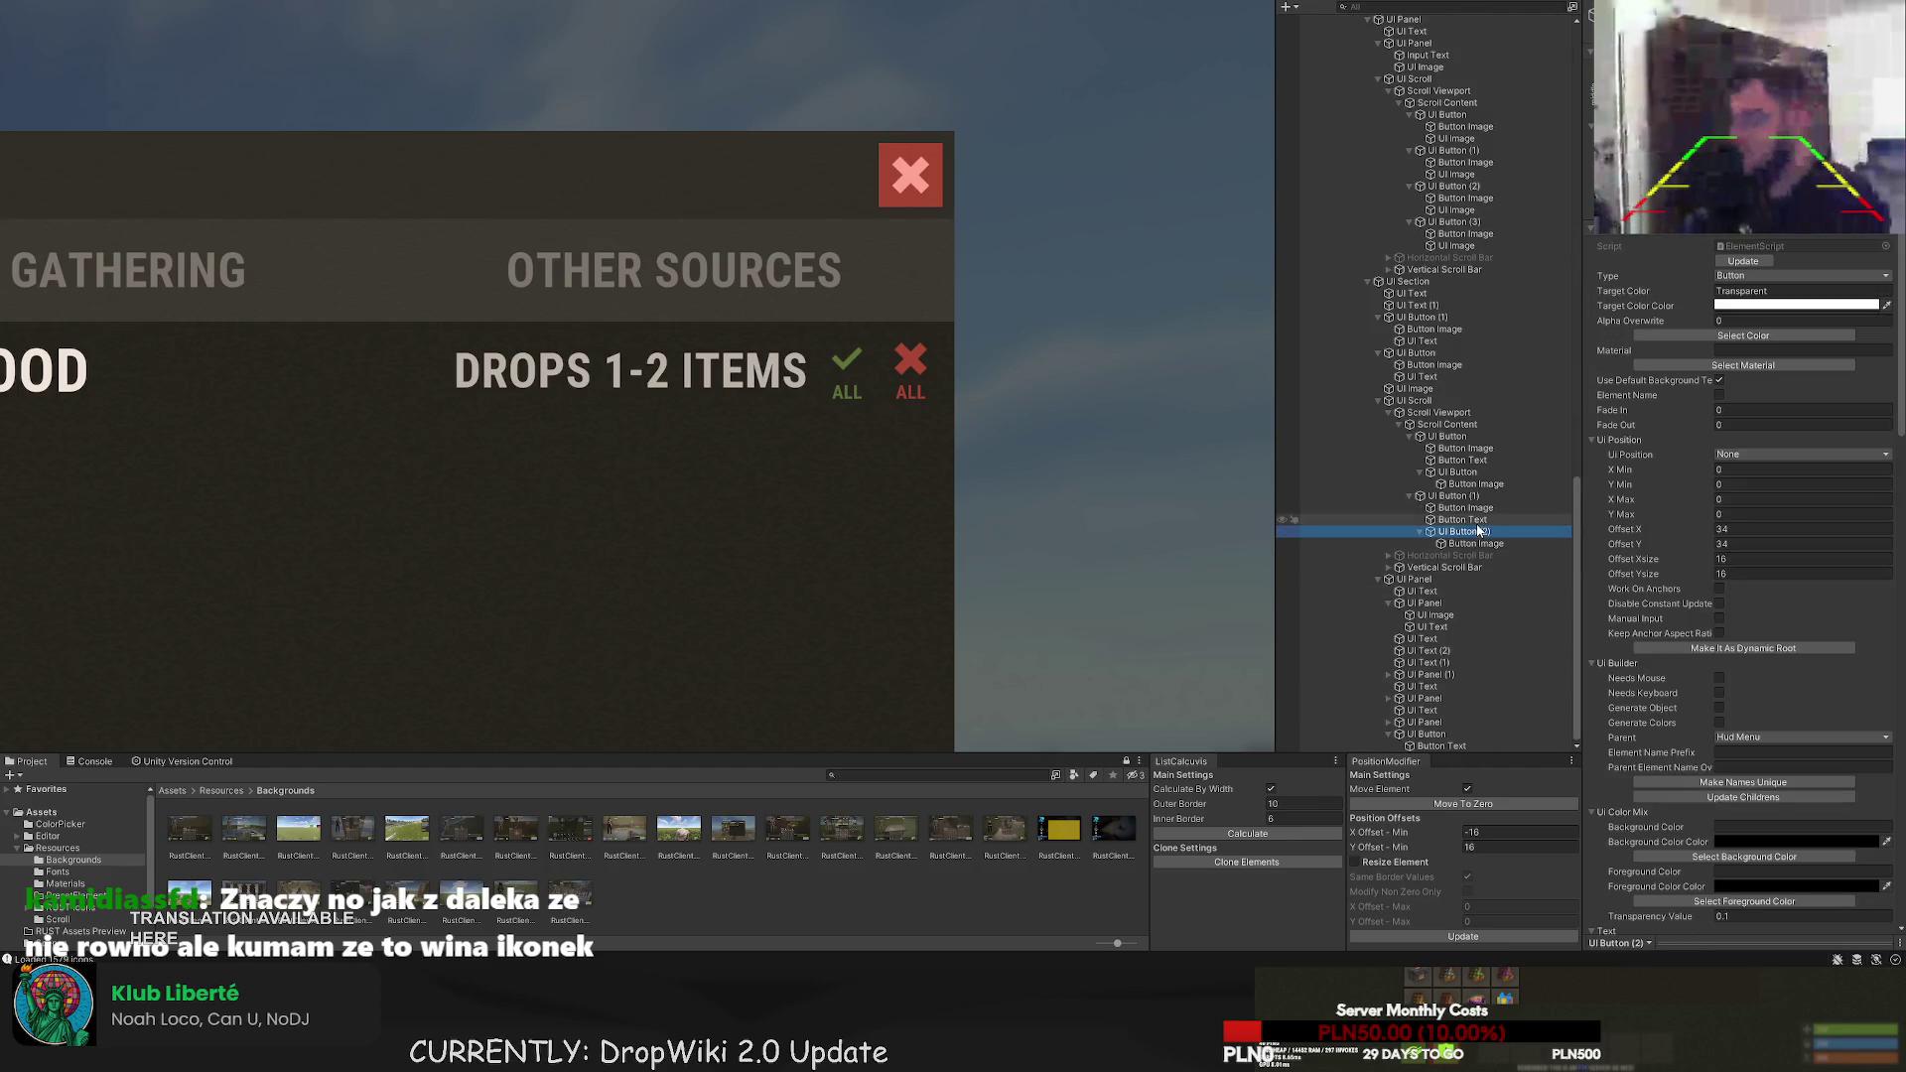
click(1465, 531)
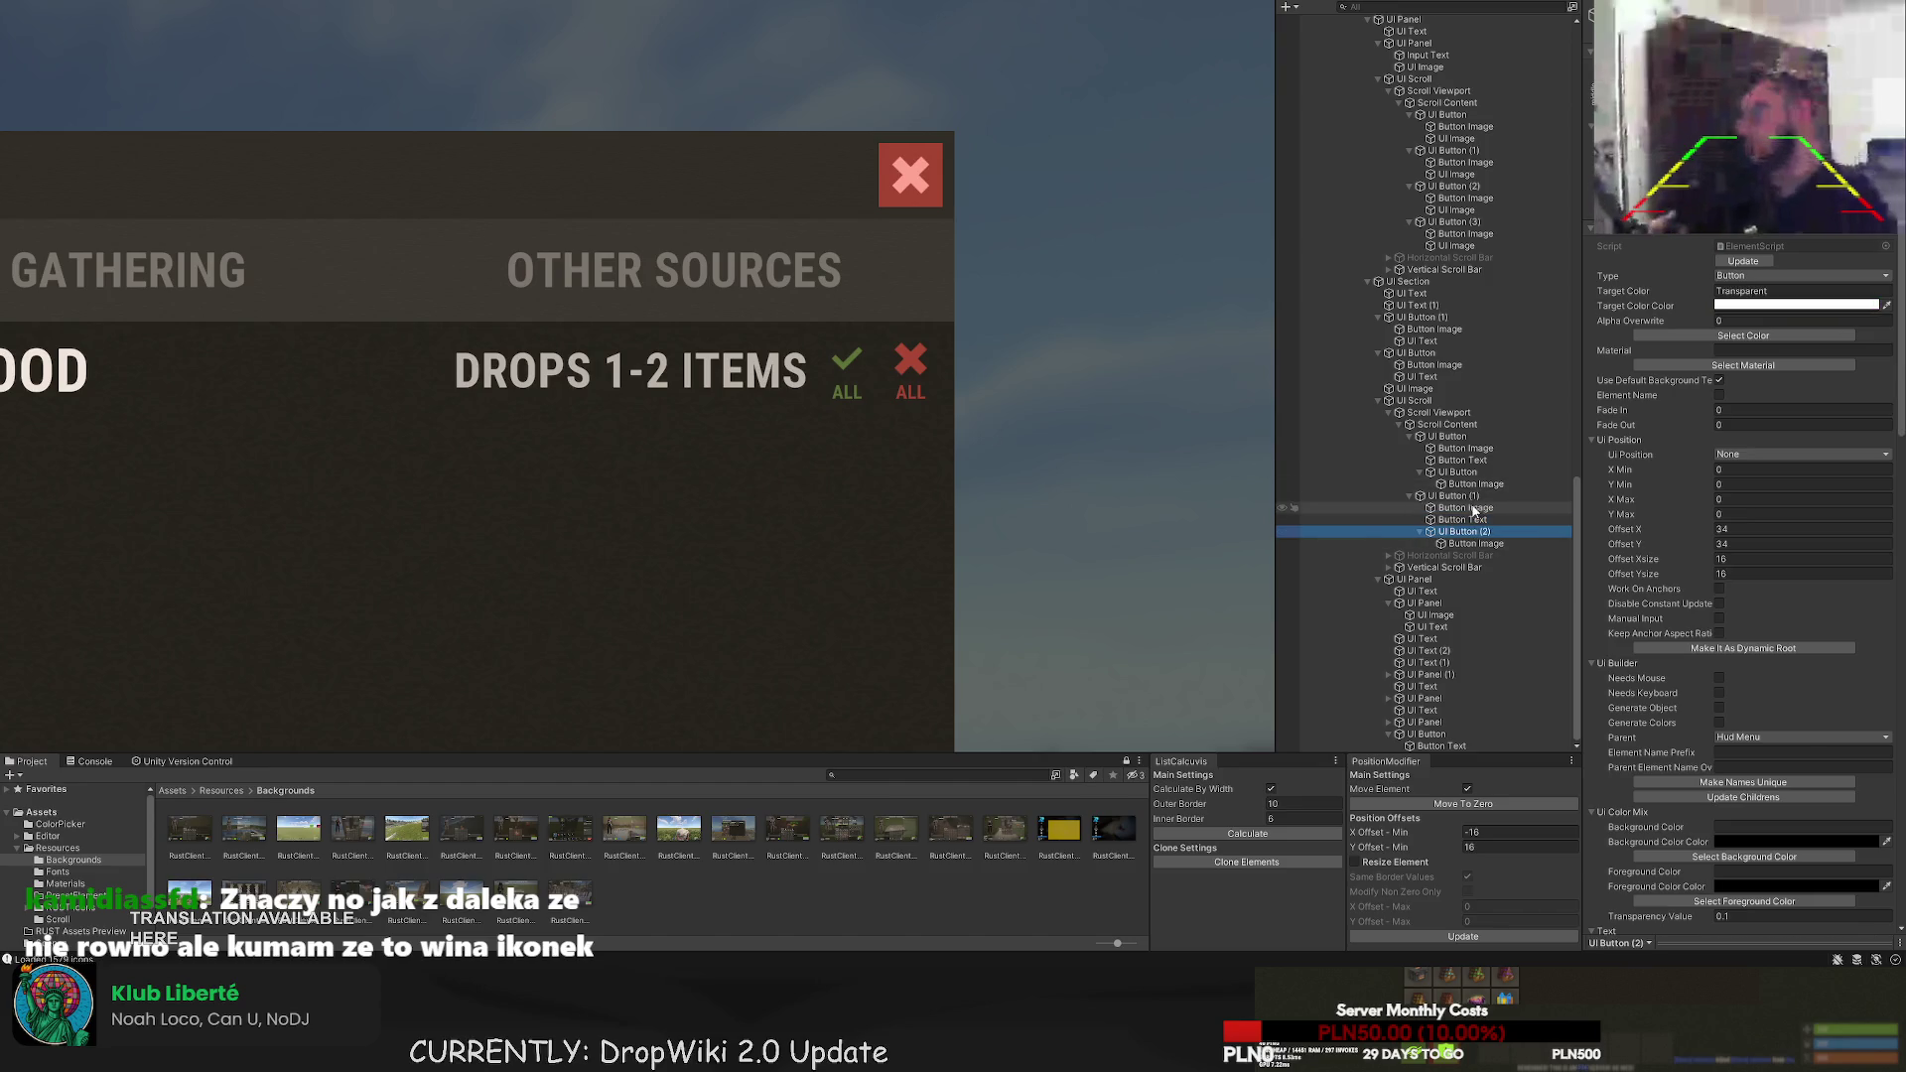
click(1005, 391)
drag(1005, 391, 958, 367)
click(862, 338)
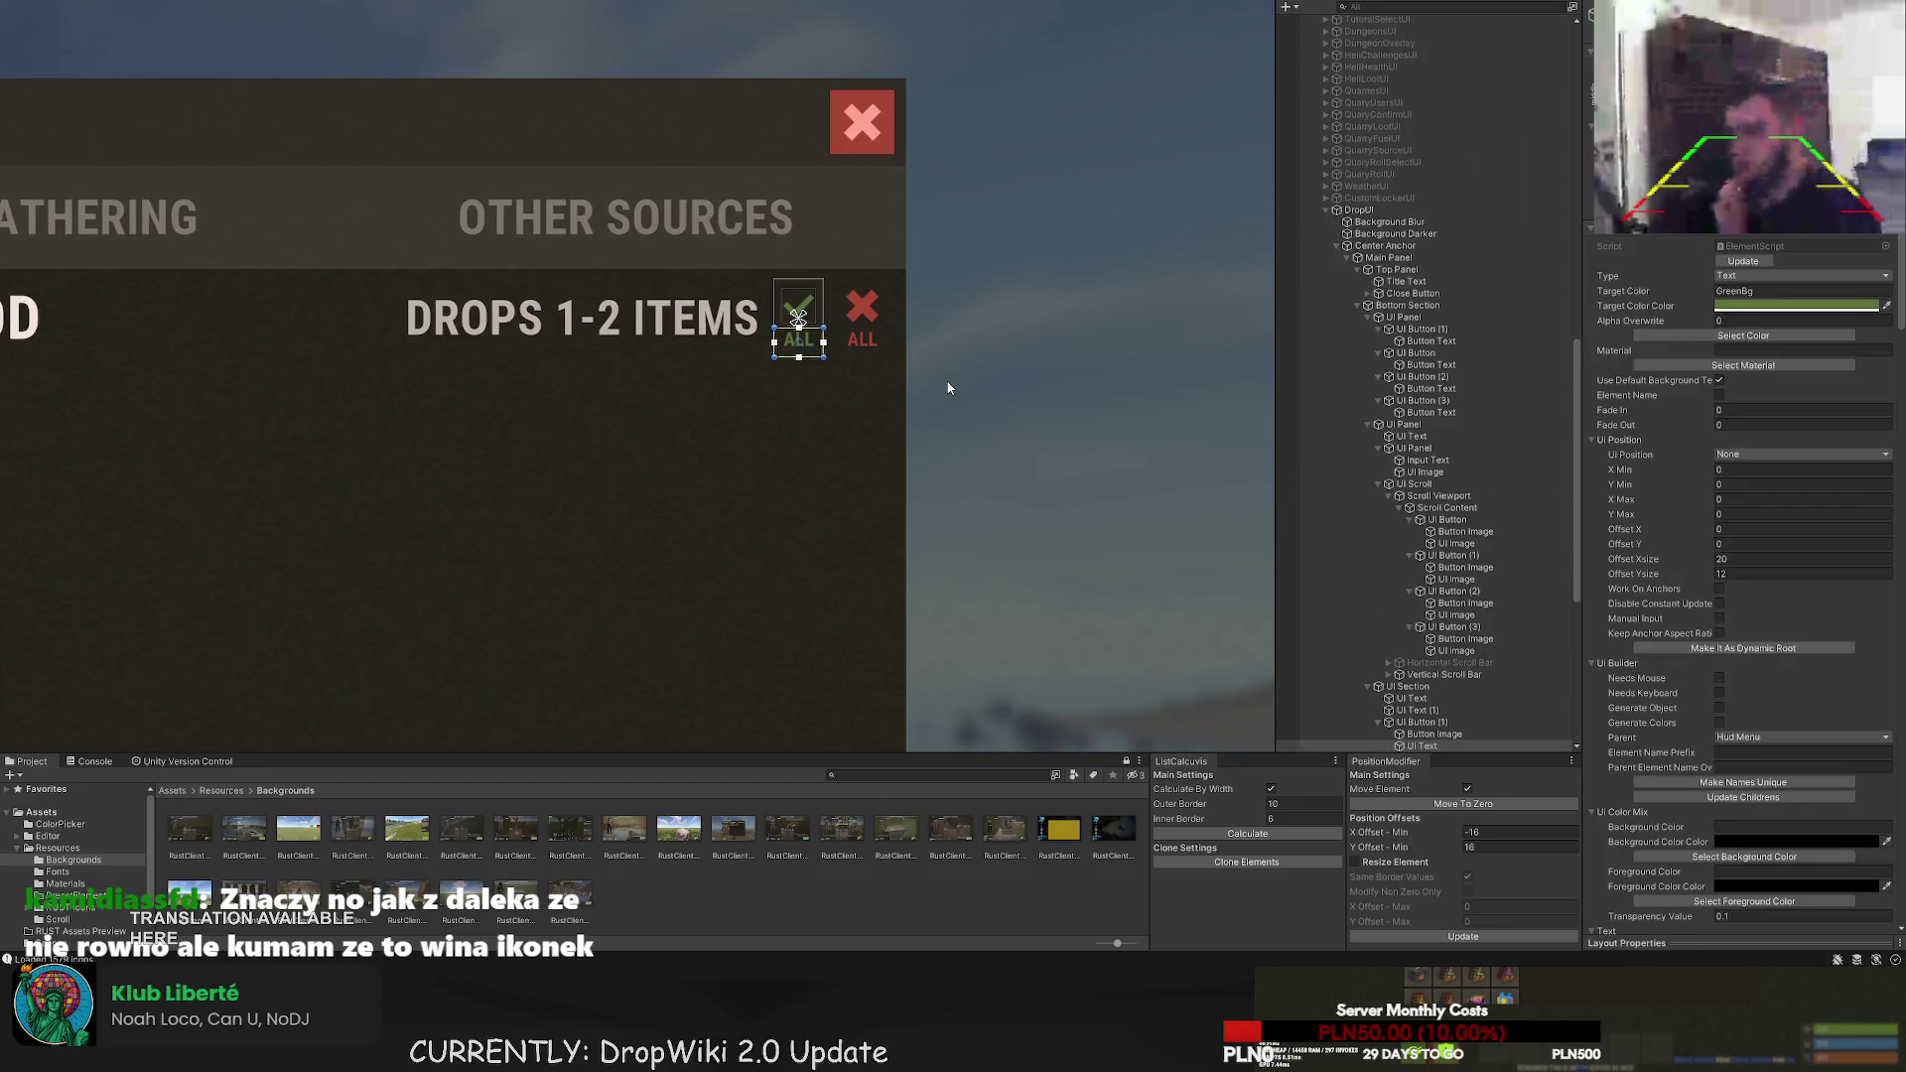
scroll(1477, 617, down, 7)
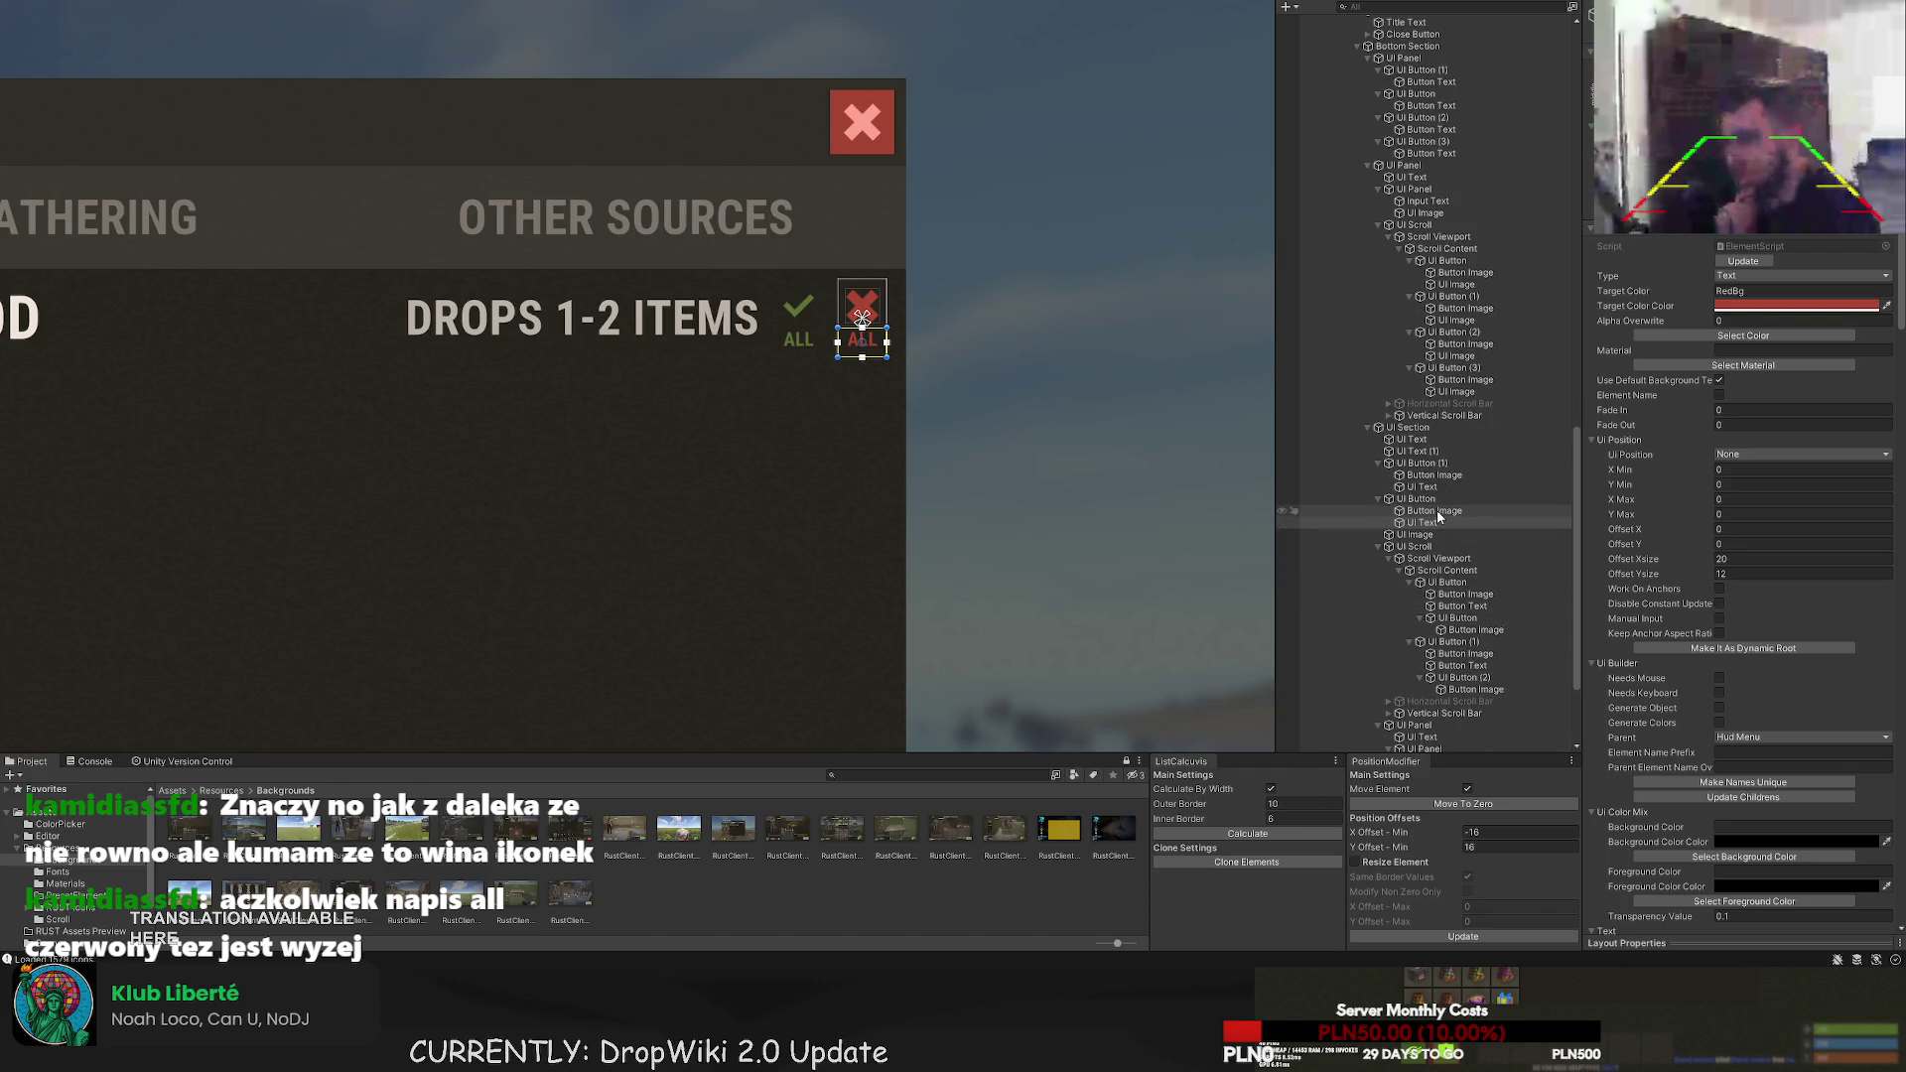
click(1433, 500)
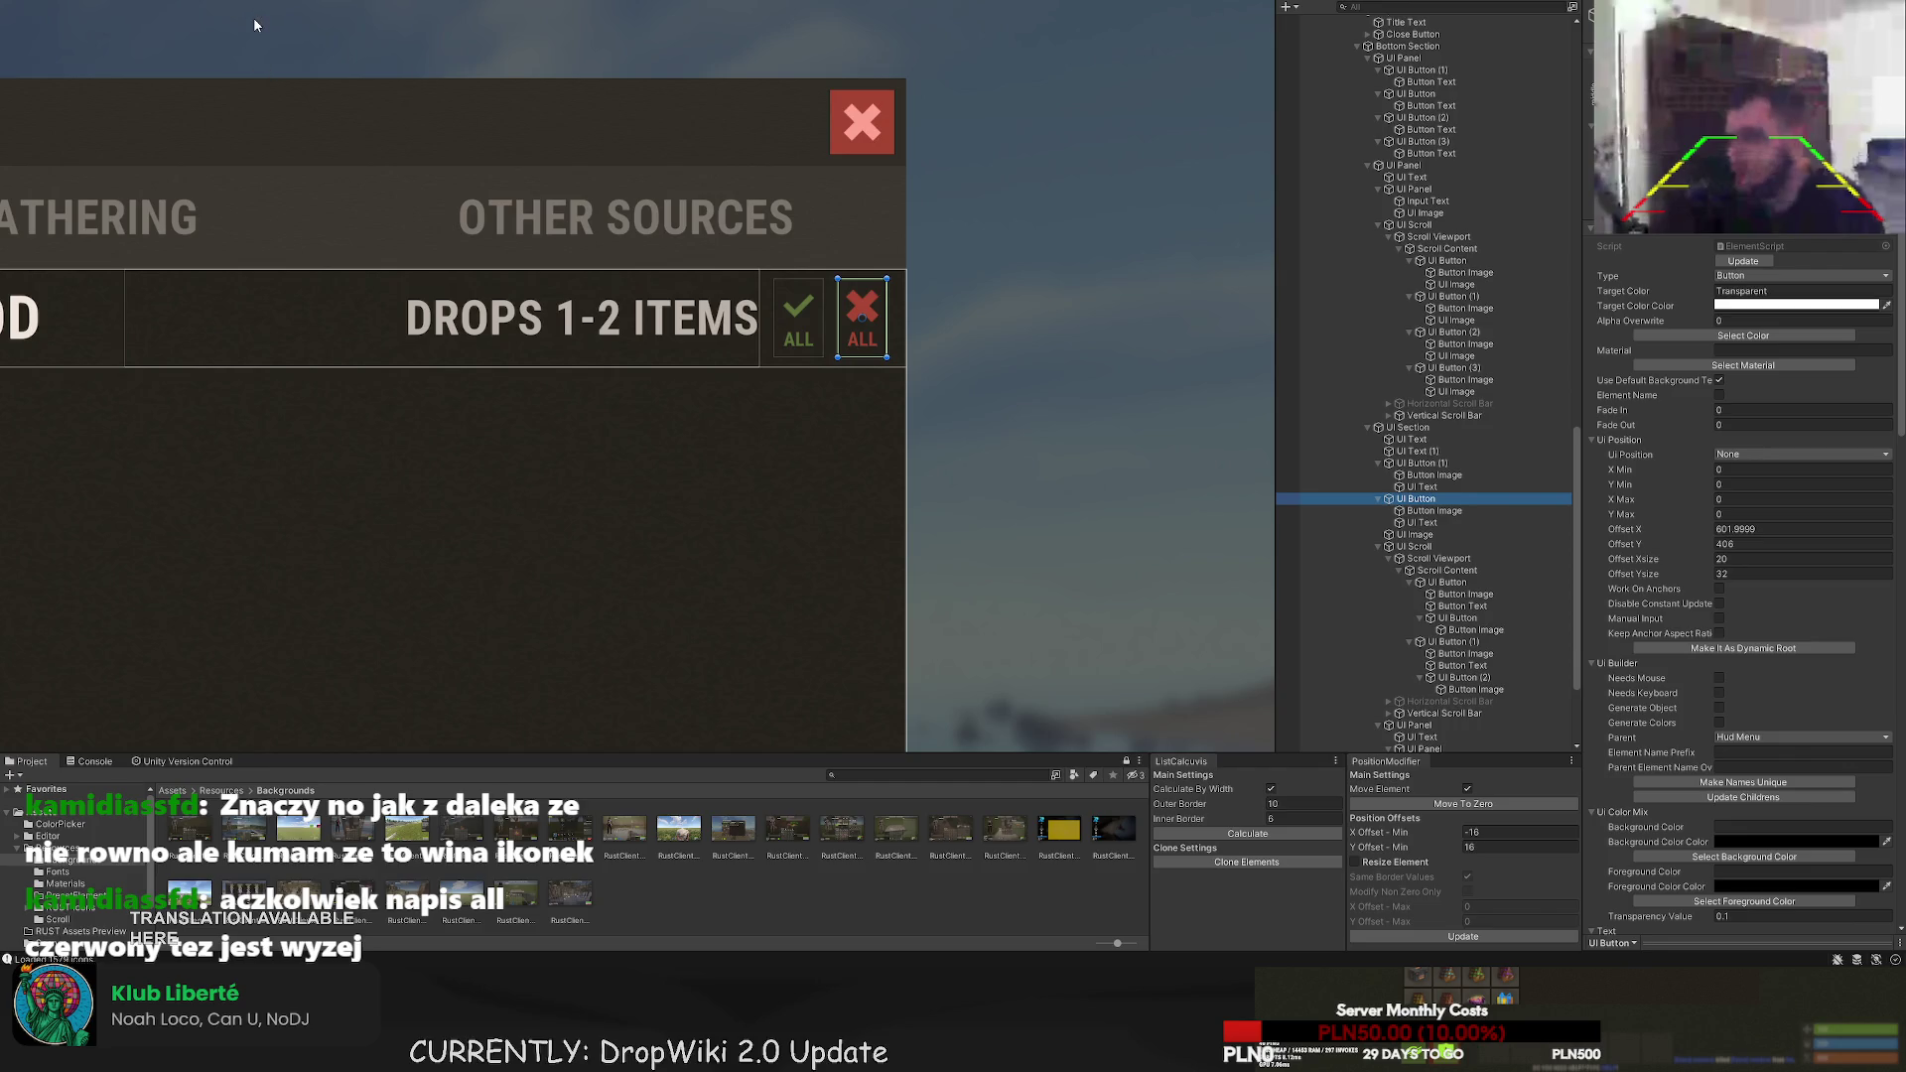
key(ctrl+shift+i)
scroll(1797, 582, down, 5)
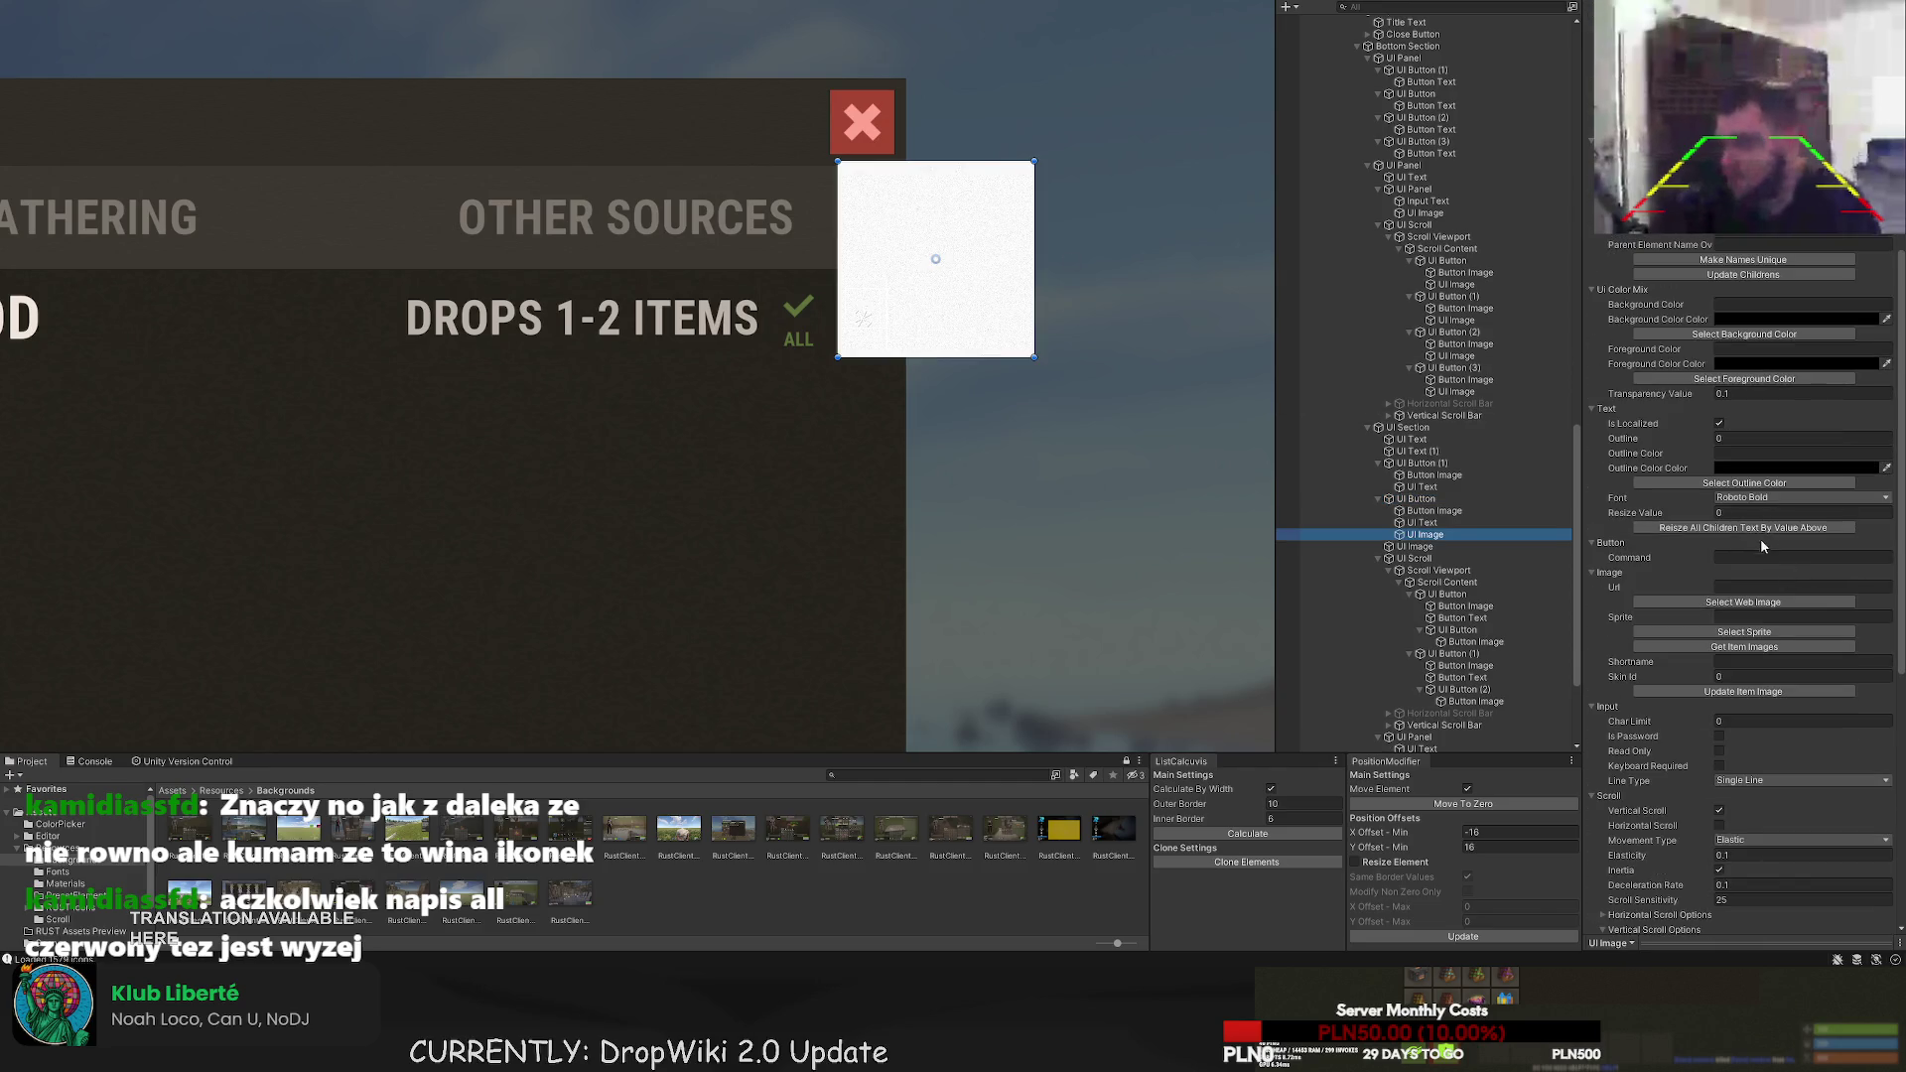
- Give the new image the circle_closed_toedge sprite and shrink it to about 55 px
click(1744, 631)
click(261, 57)
text(circ)
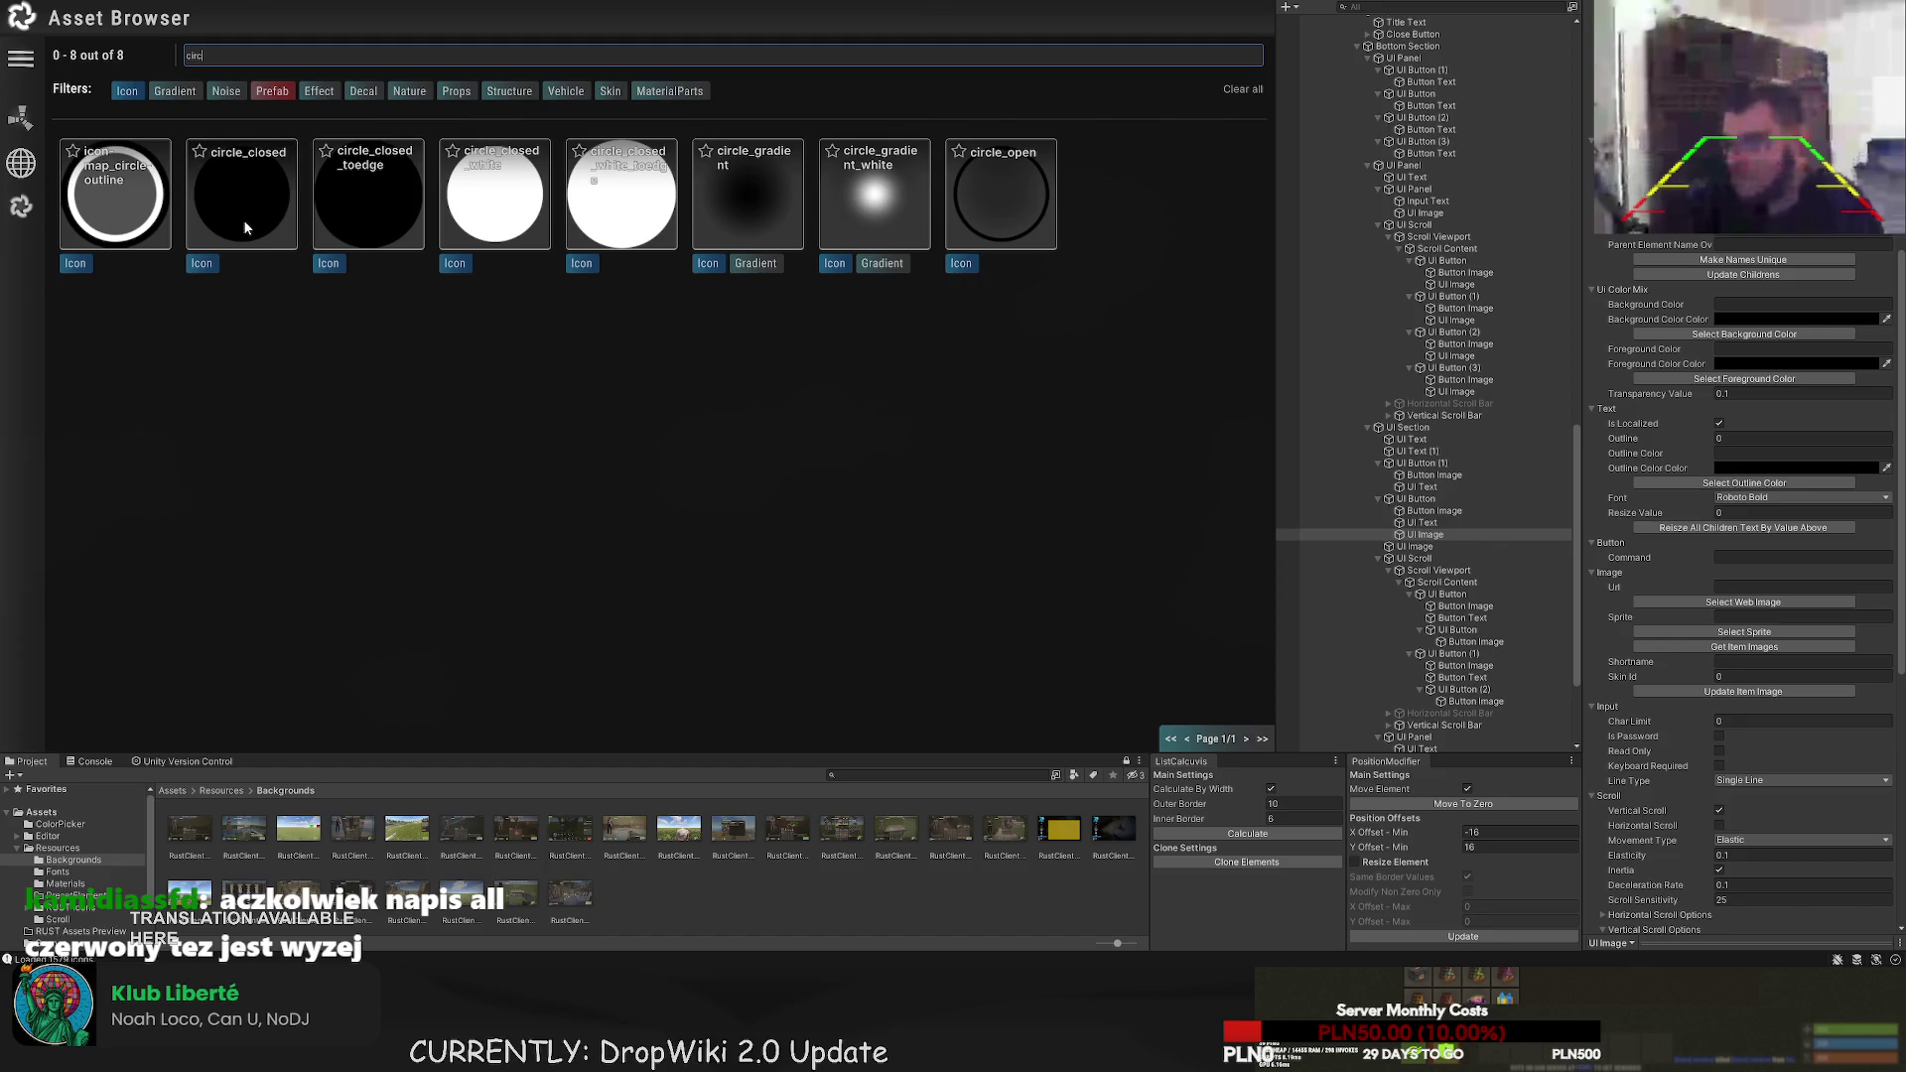
click(332, 211)
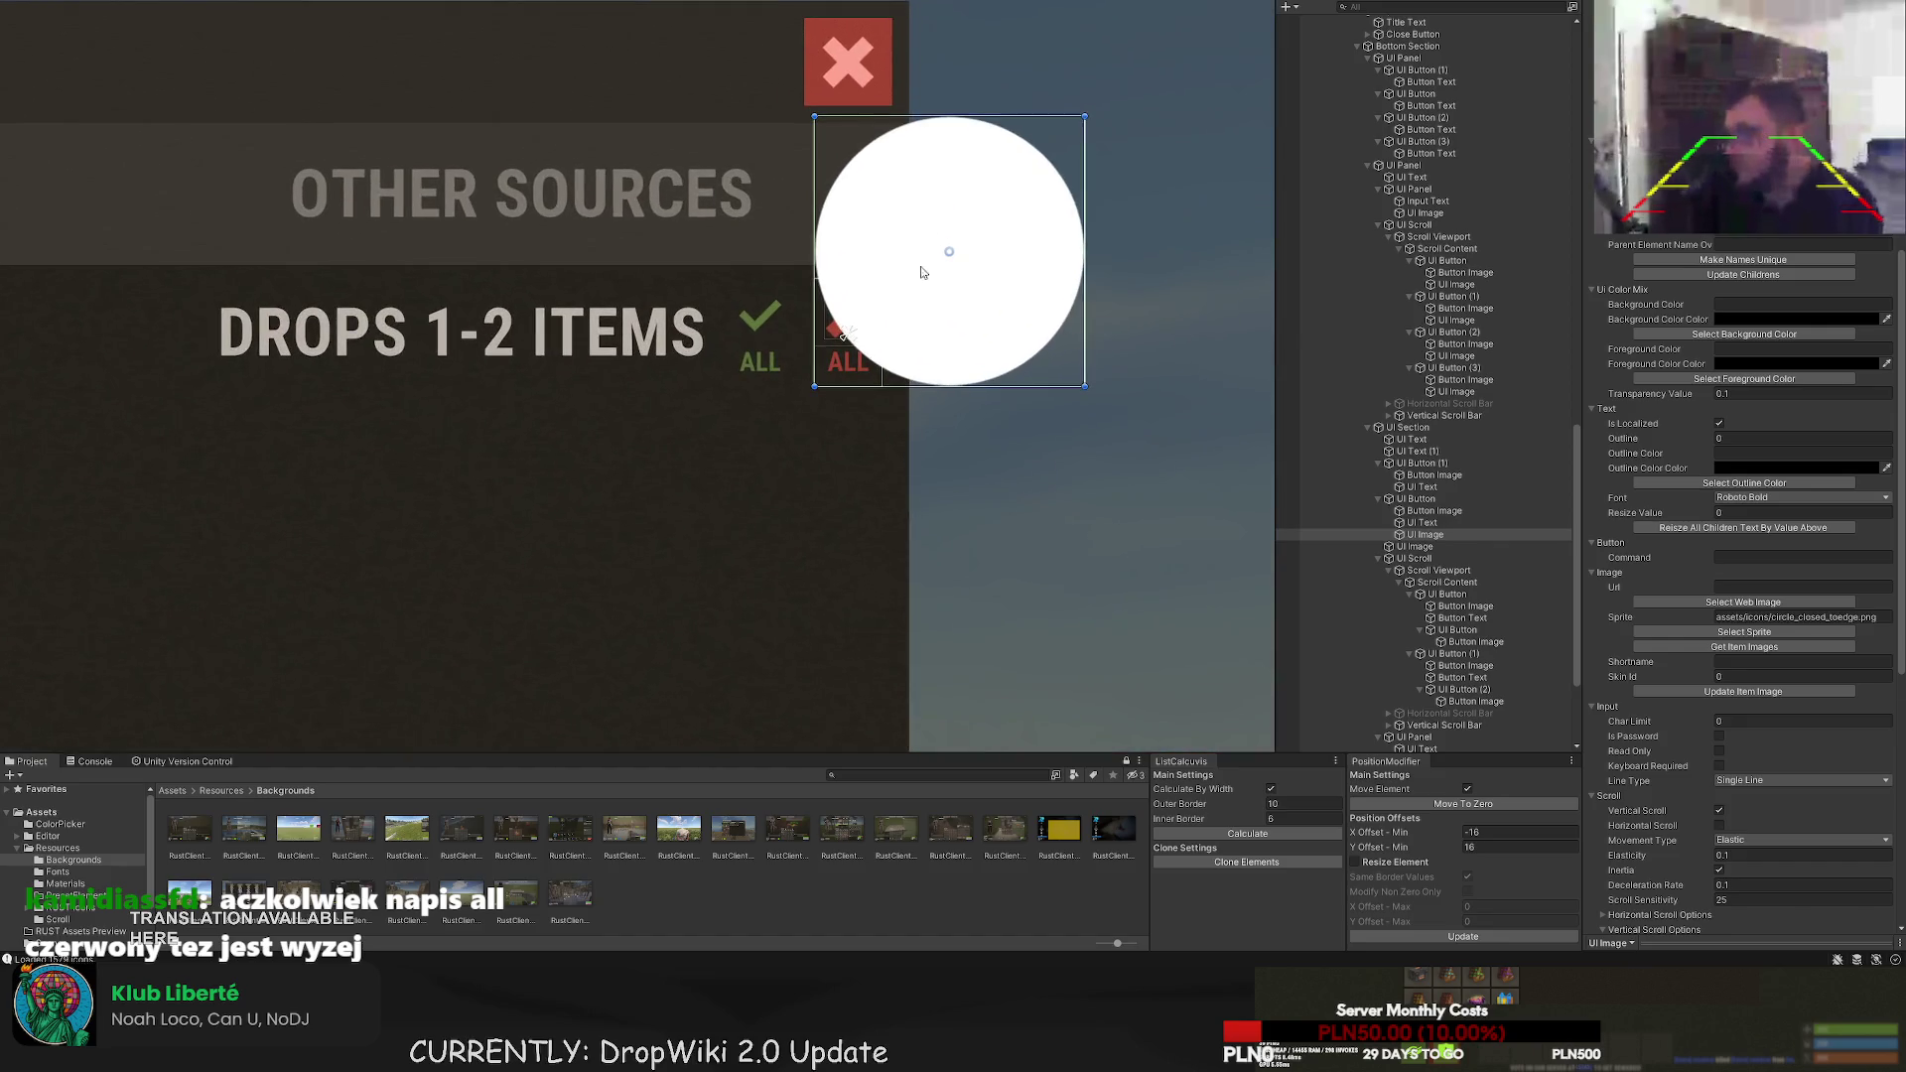
mouse_move(1083, 114)
mouse_down()
mouse_move(868, 332)
mouse_move(844, 270)
mouse_move(899, 311)
mouse_up()
scroll(858, 330, up, 2)
scroll(844, 298, up, 1)
key(t)
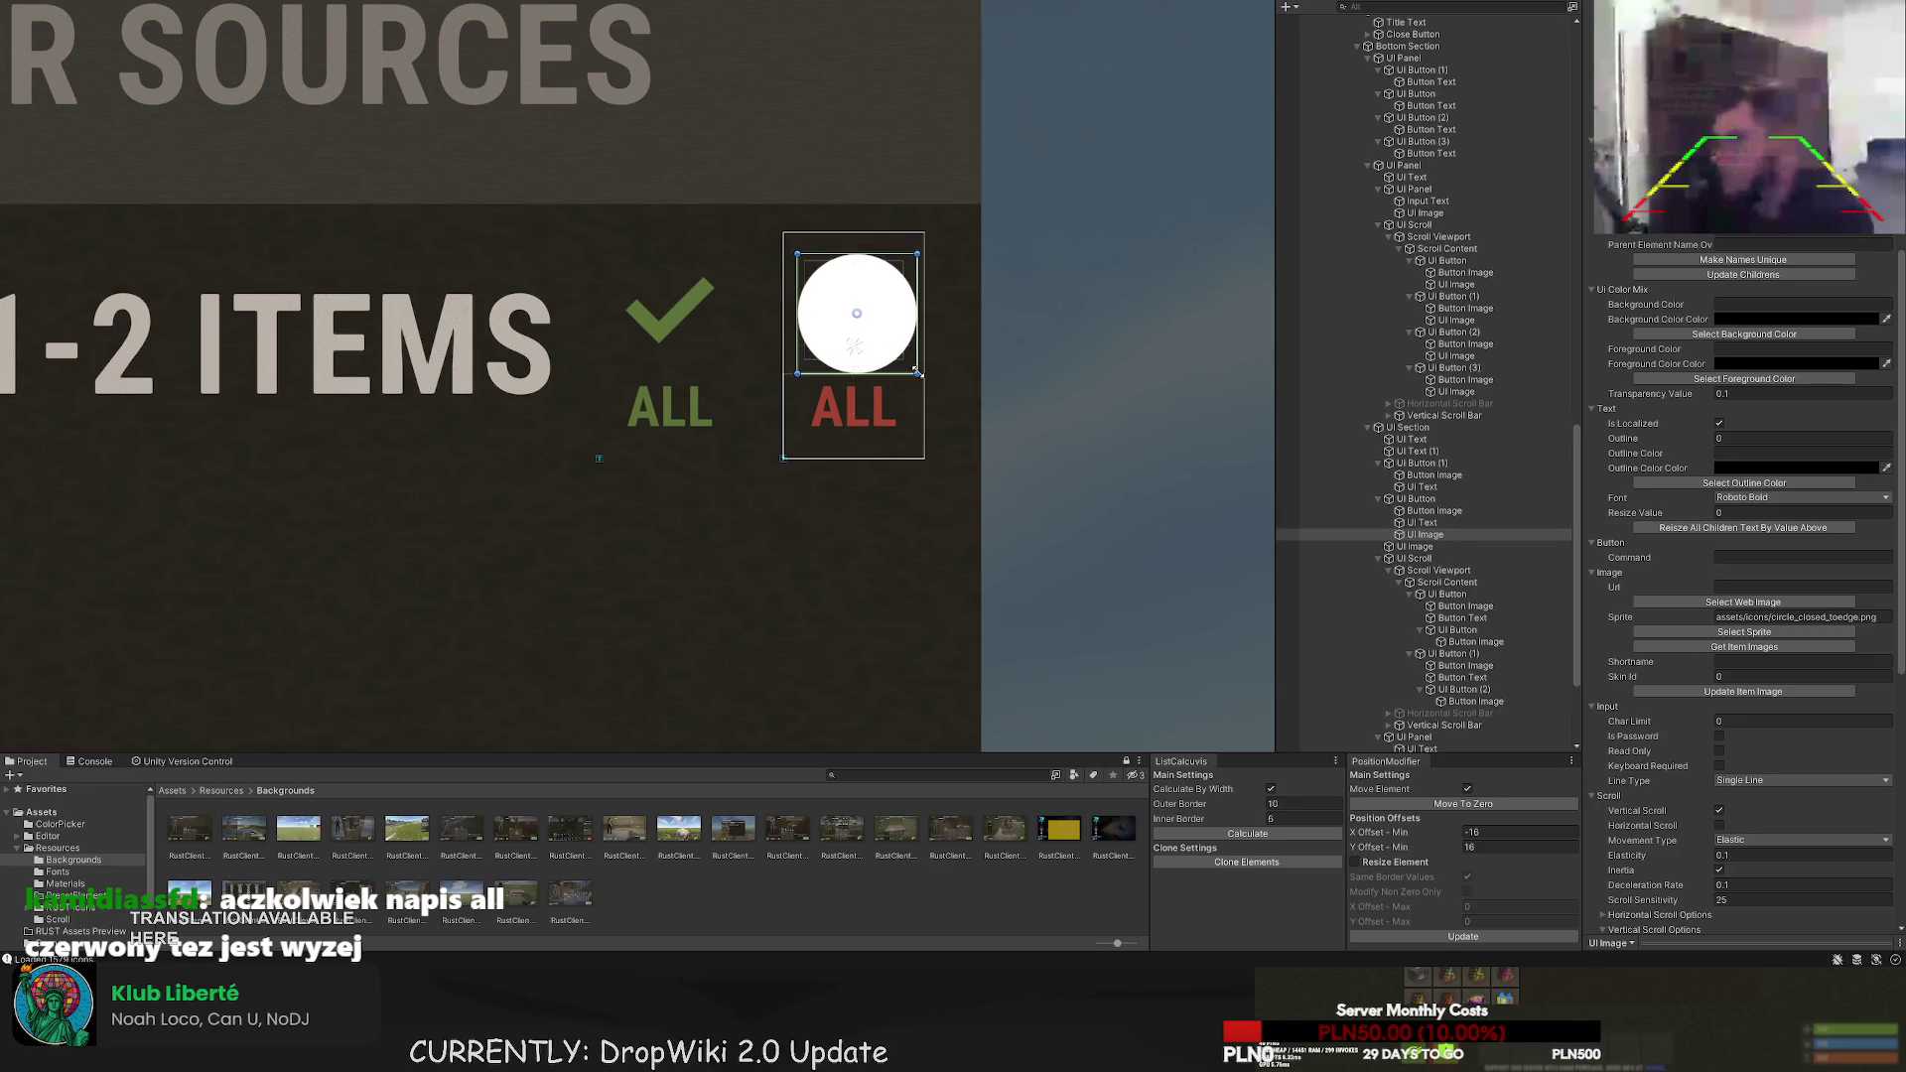
drag(916, 373, 910, 366)
- Colour the circle RedBg and make it the button's first child
scroll(1752, 309, up, 5)
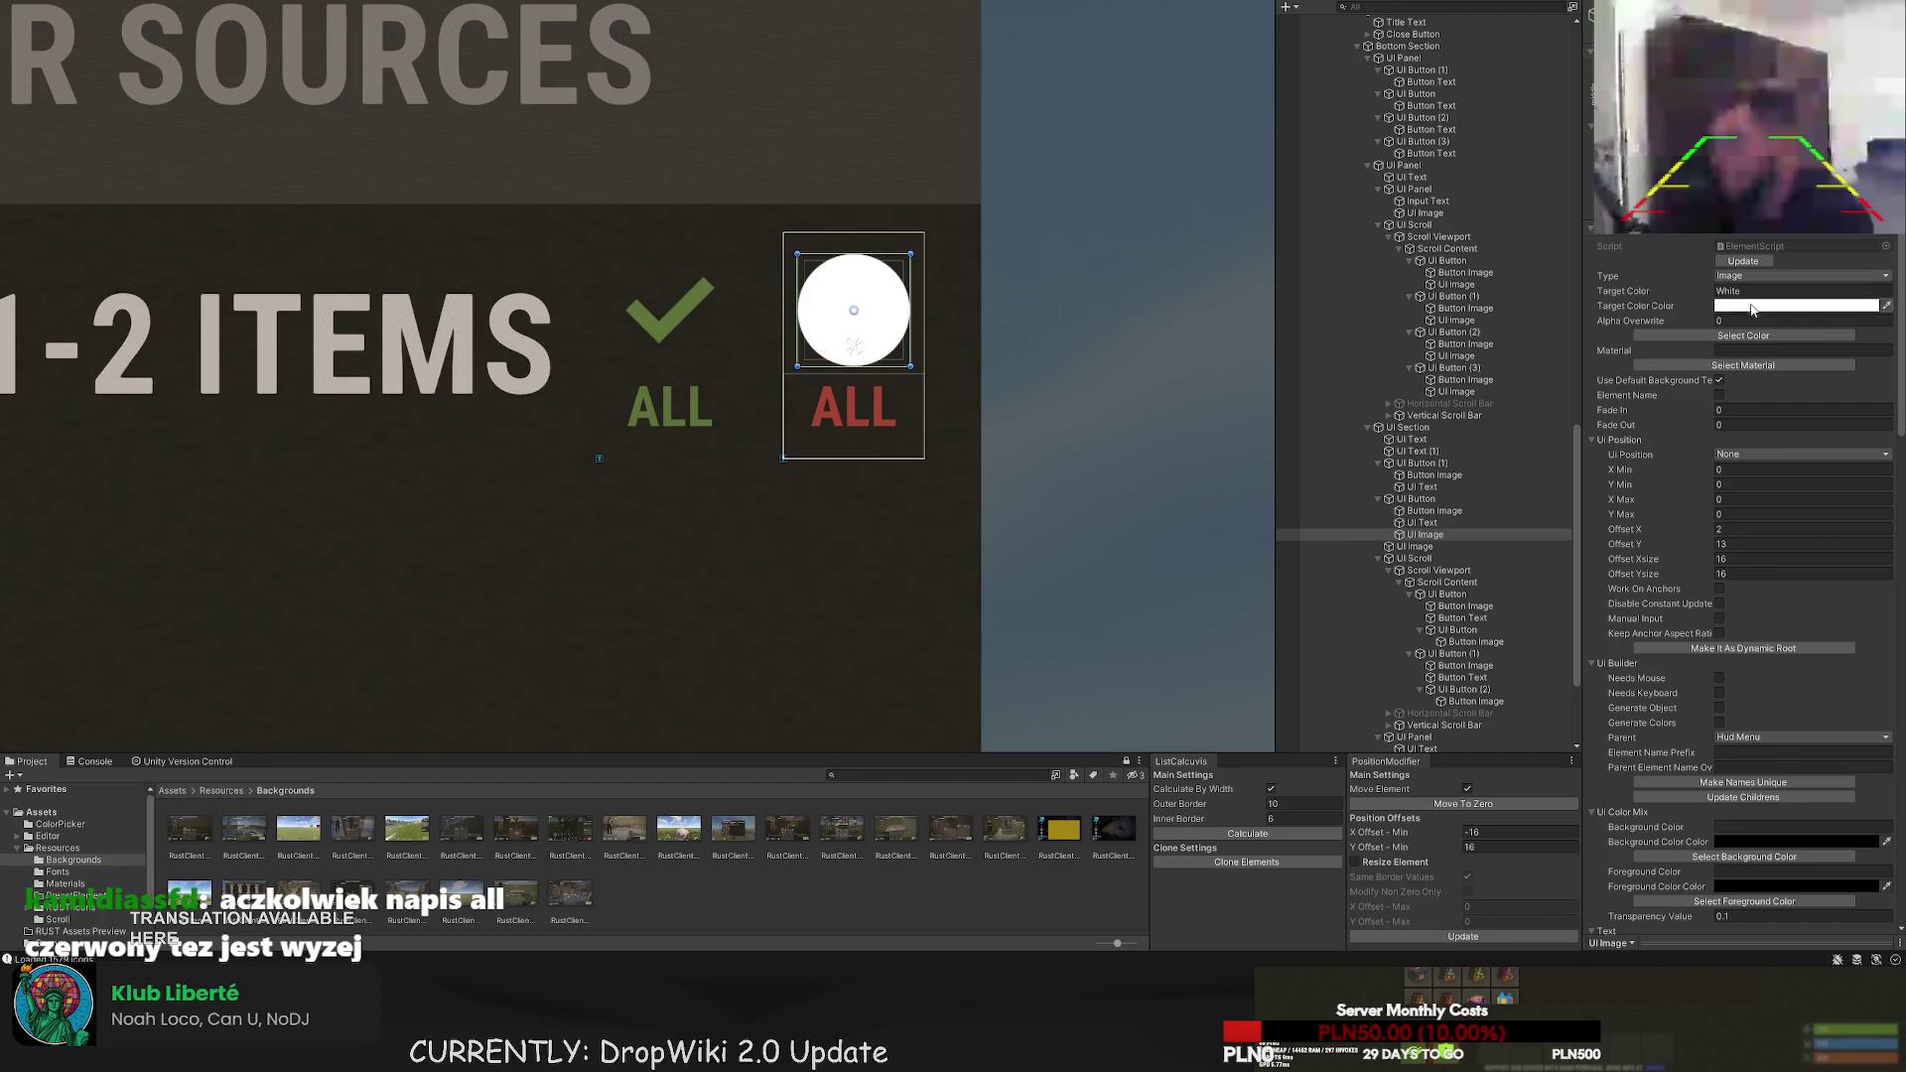
click(1743, 335)
click(68, 355)
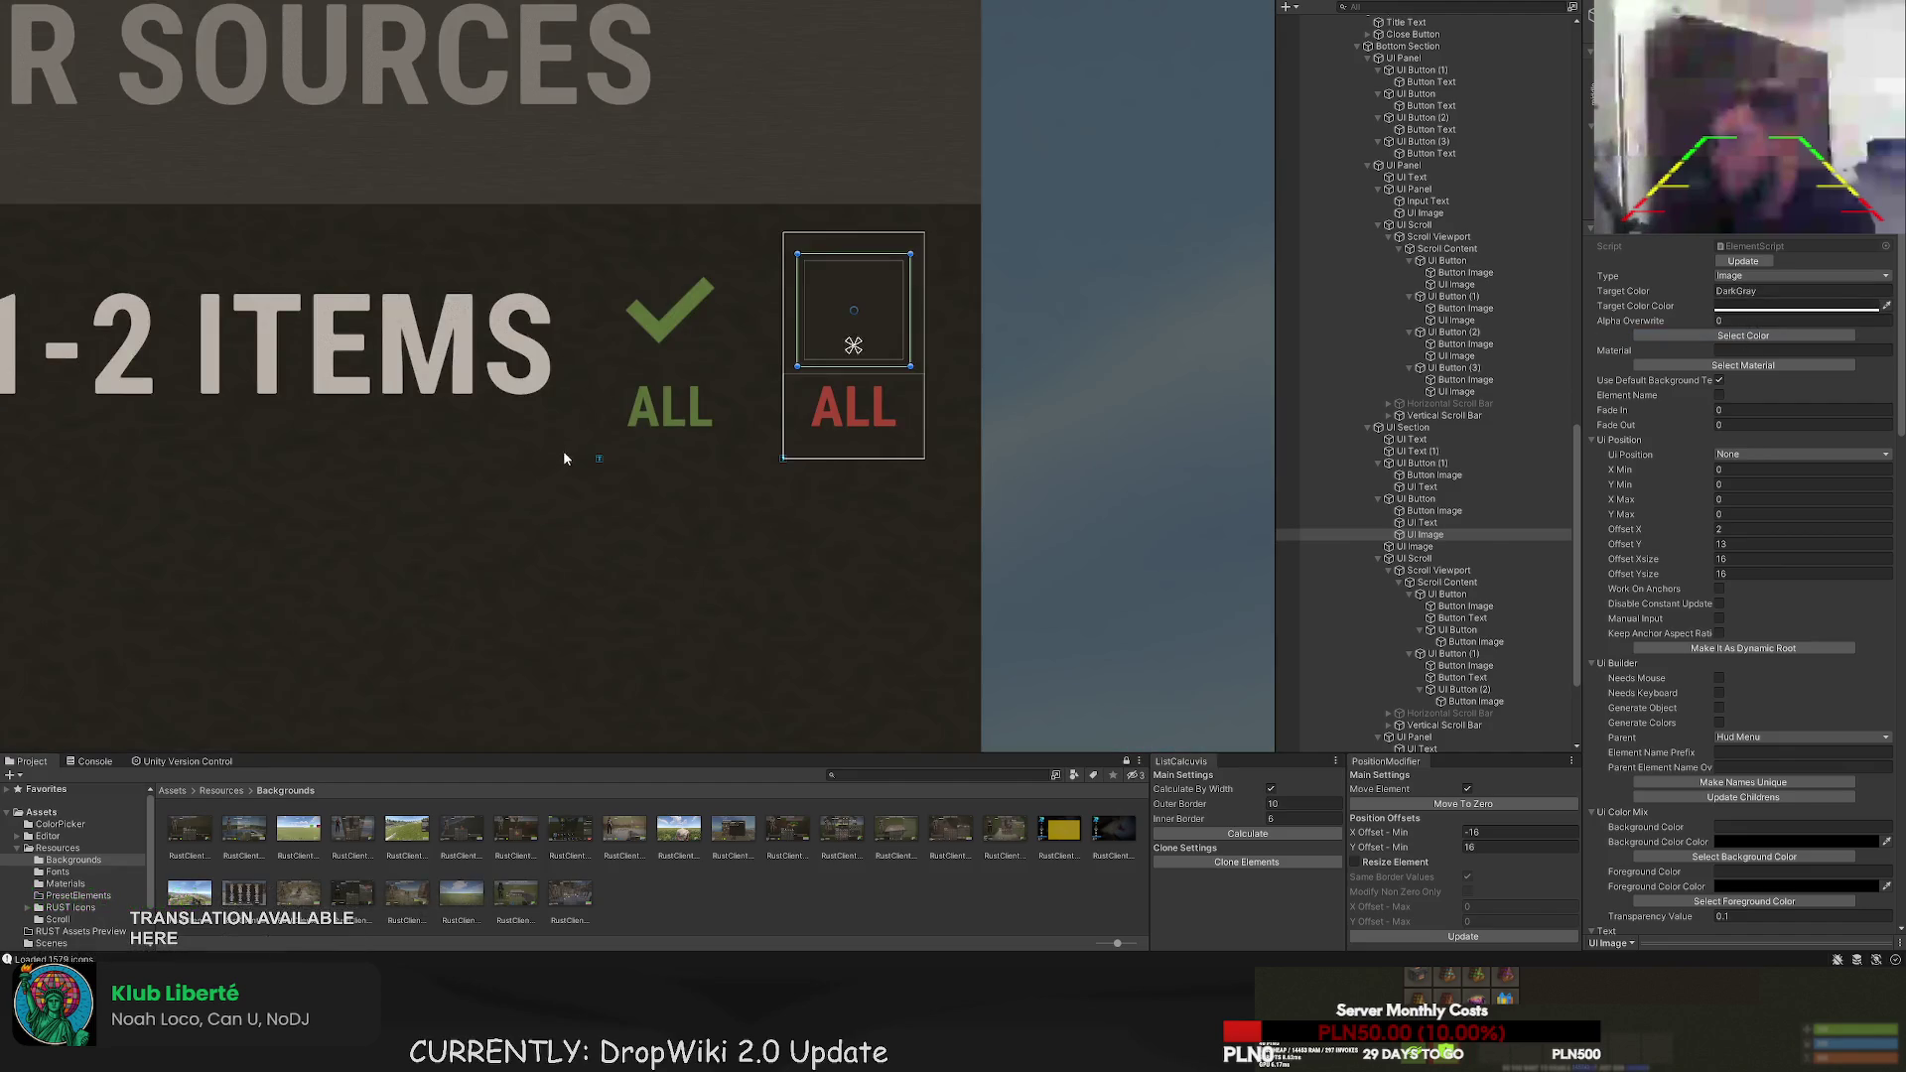
scroll(1549, 545, down, 3)
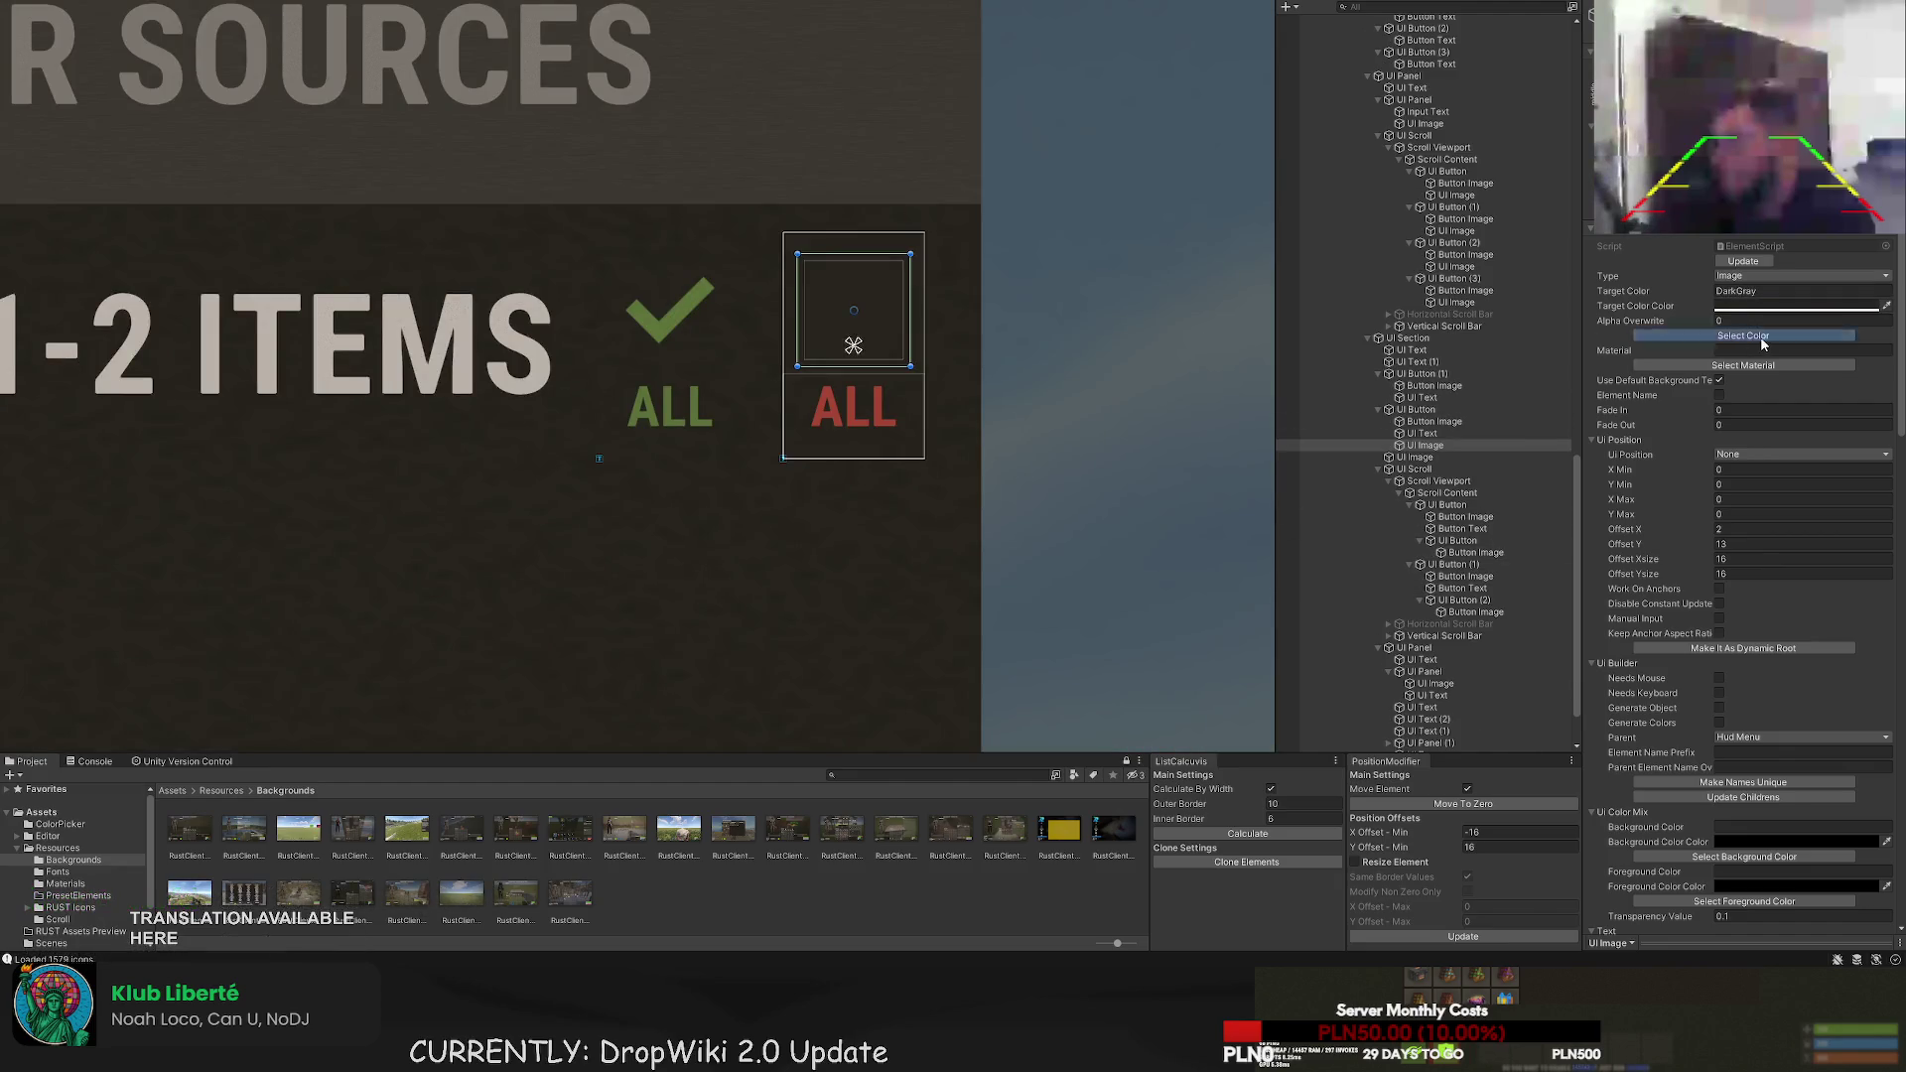
click(1750, 336)
click(345, 238)
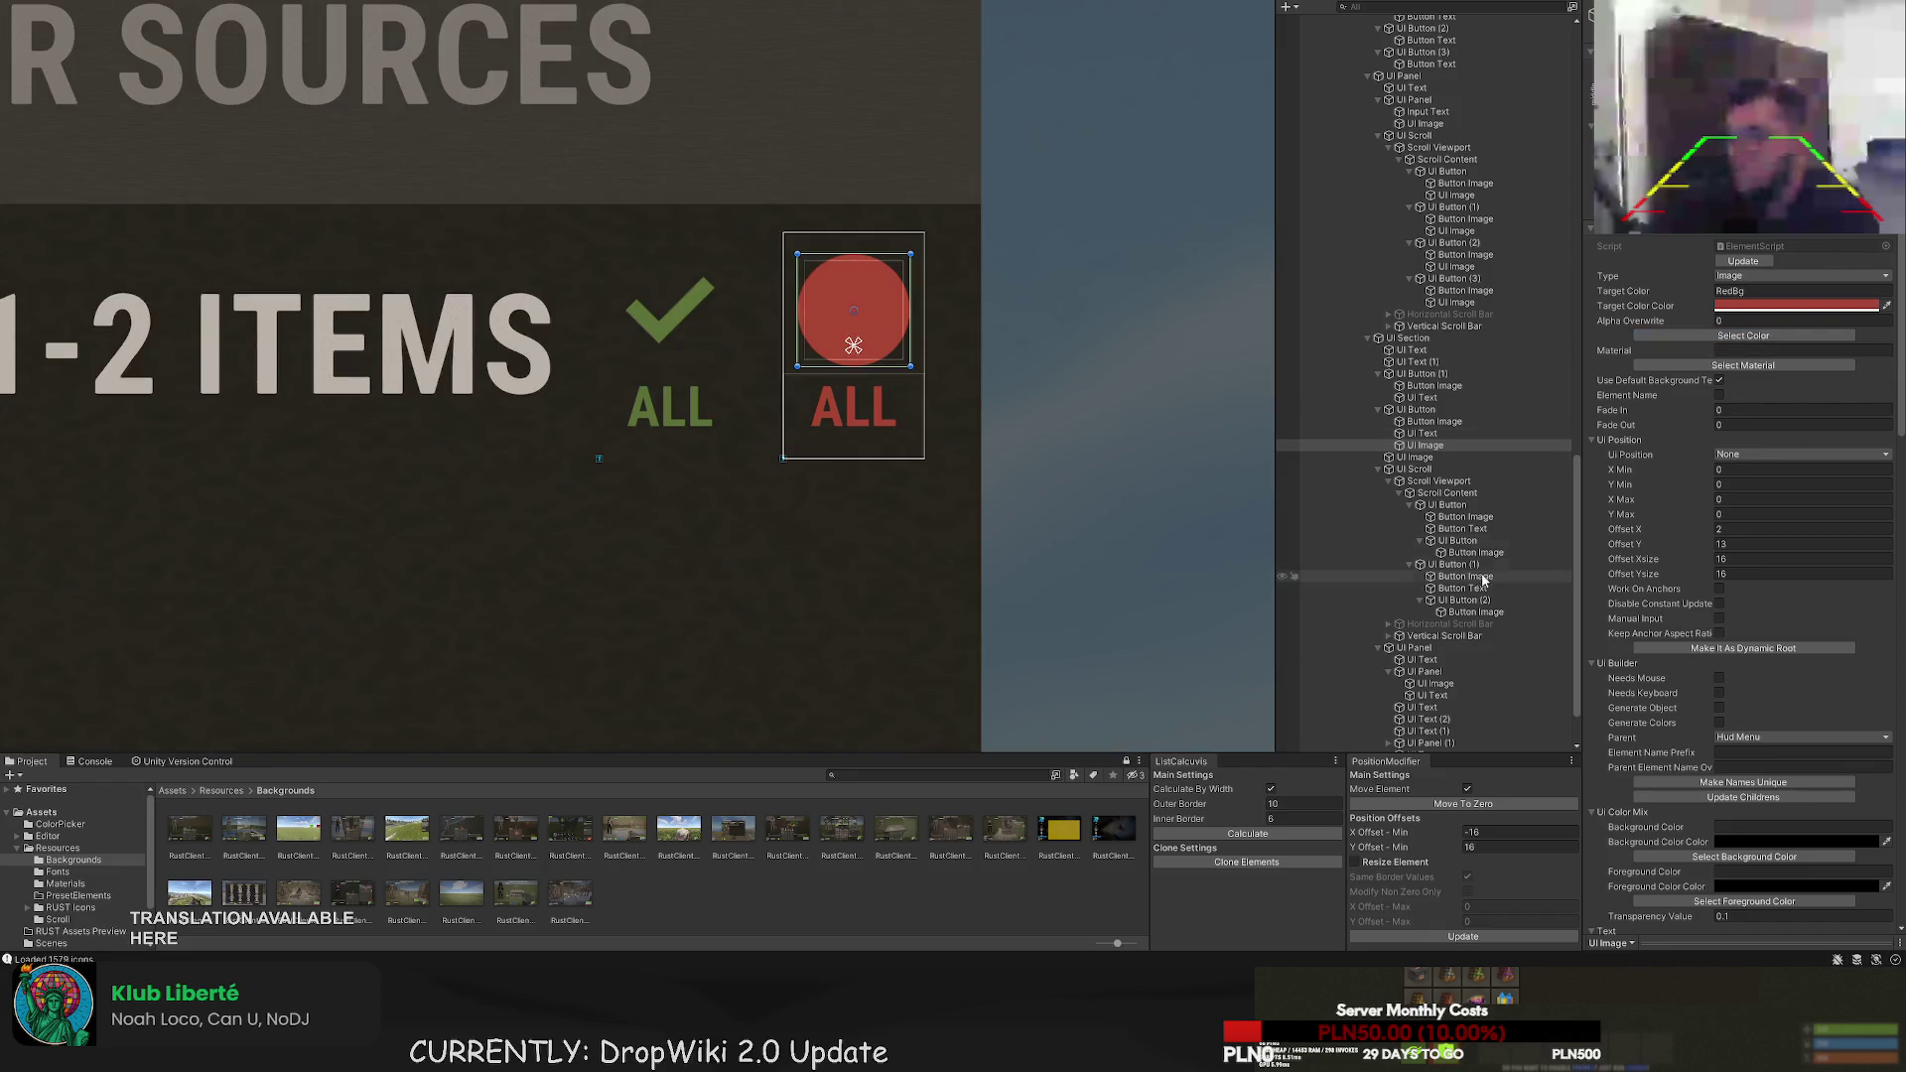
drag(1427, 445, 1434, 429)
- Make the X mark dark grey and shrink it slightly by its corner
click(1435, 433)
click(1744, 335)
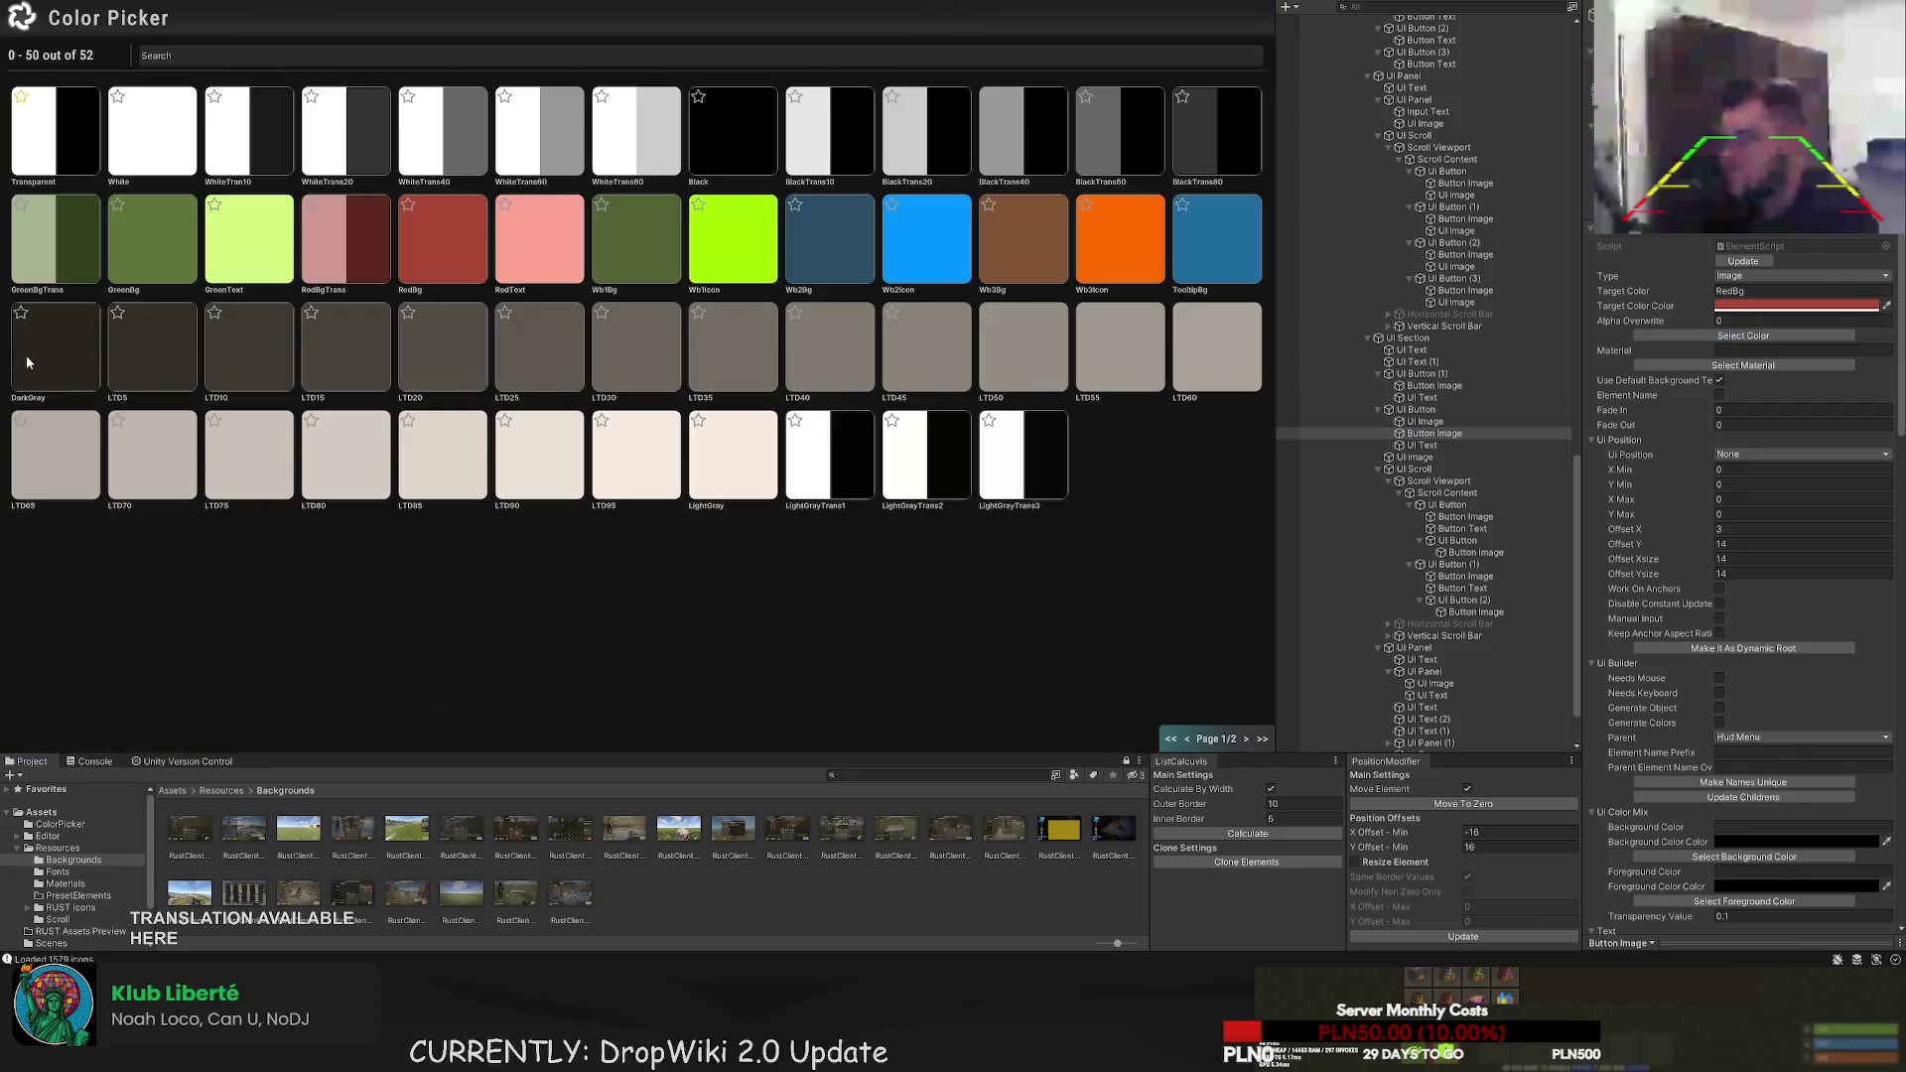
click(52, 349)
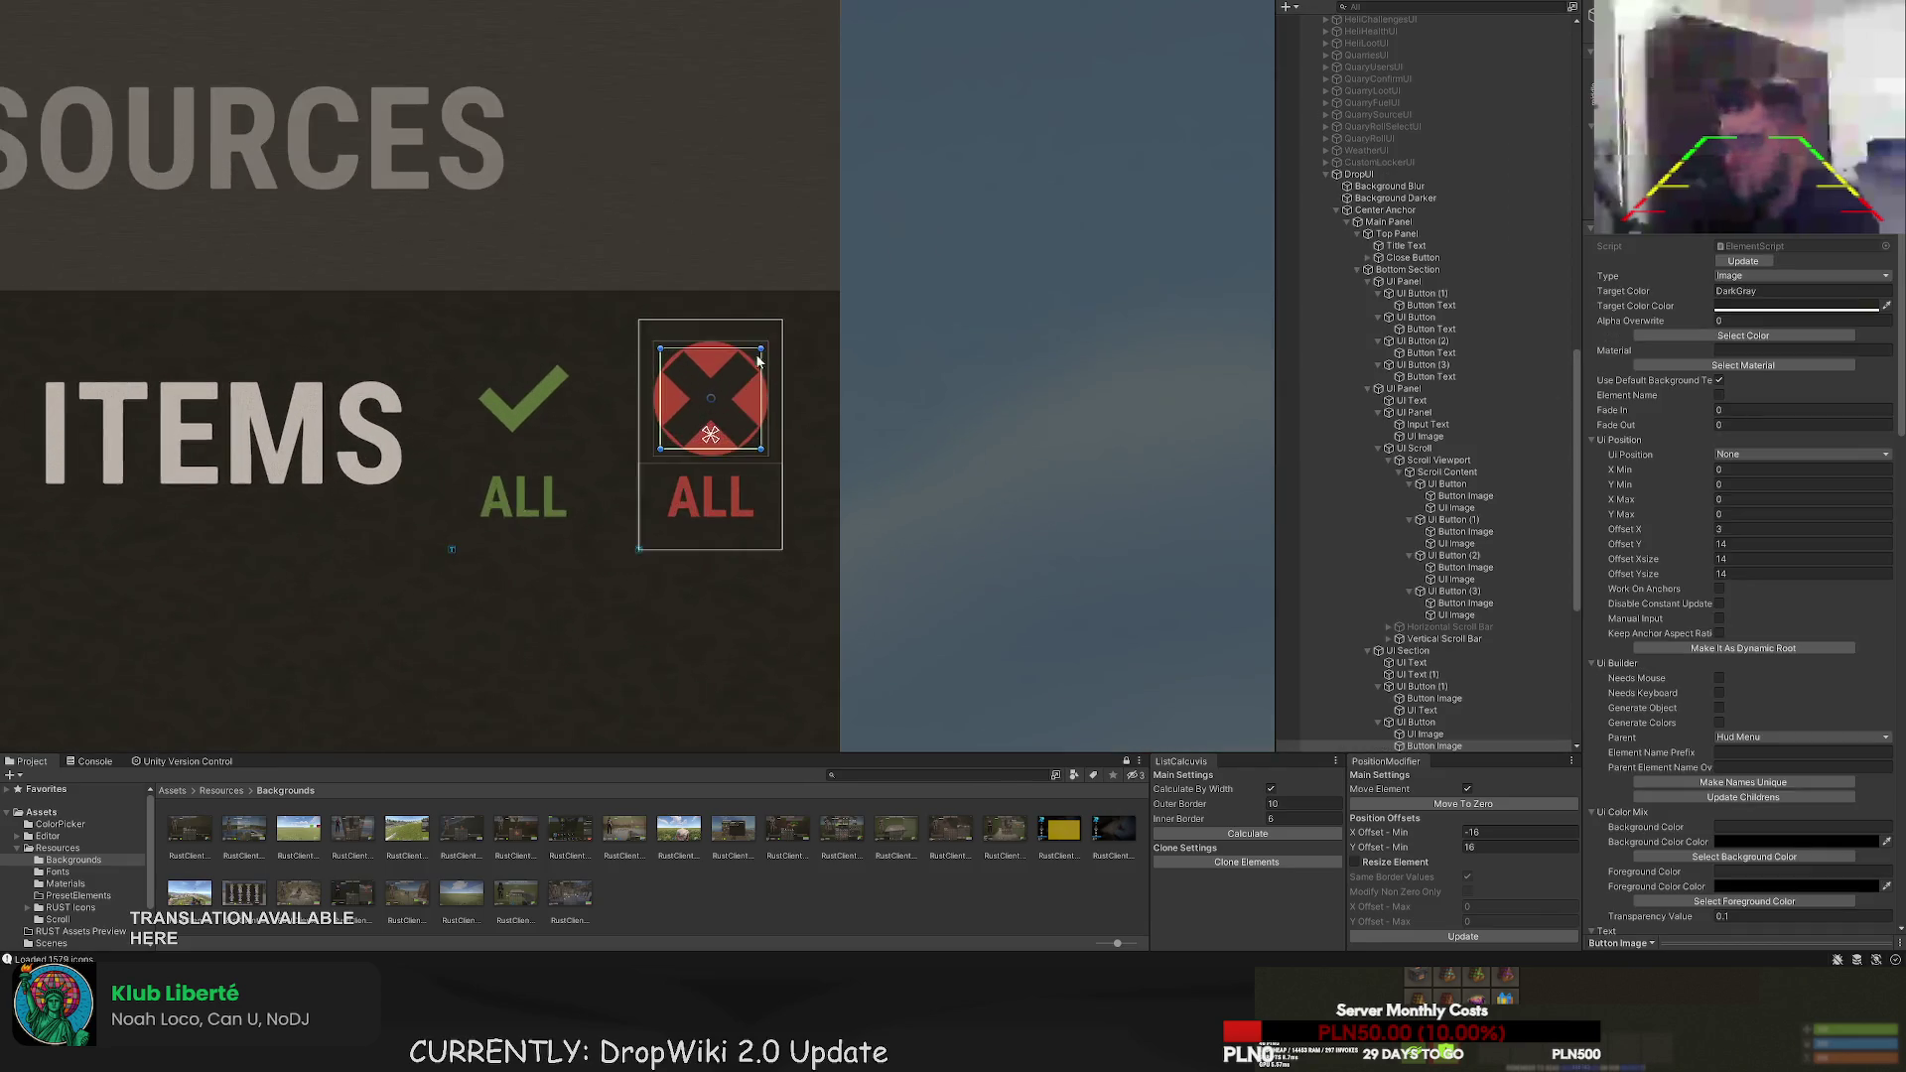
scroll(759, 355, up, 2)
drag(758, 355, 759, 359)
drag(621, 487, 626, 479)
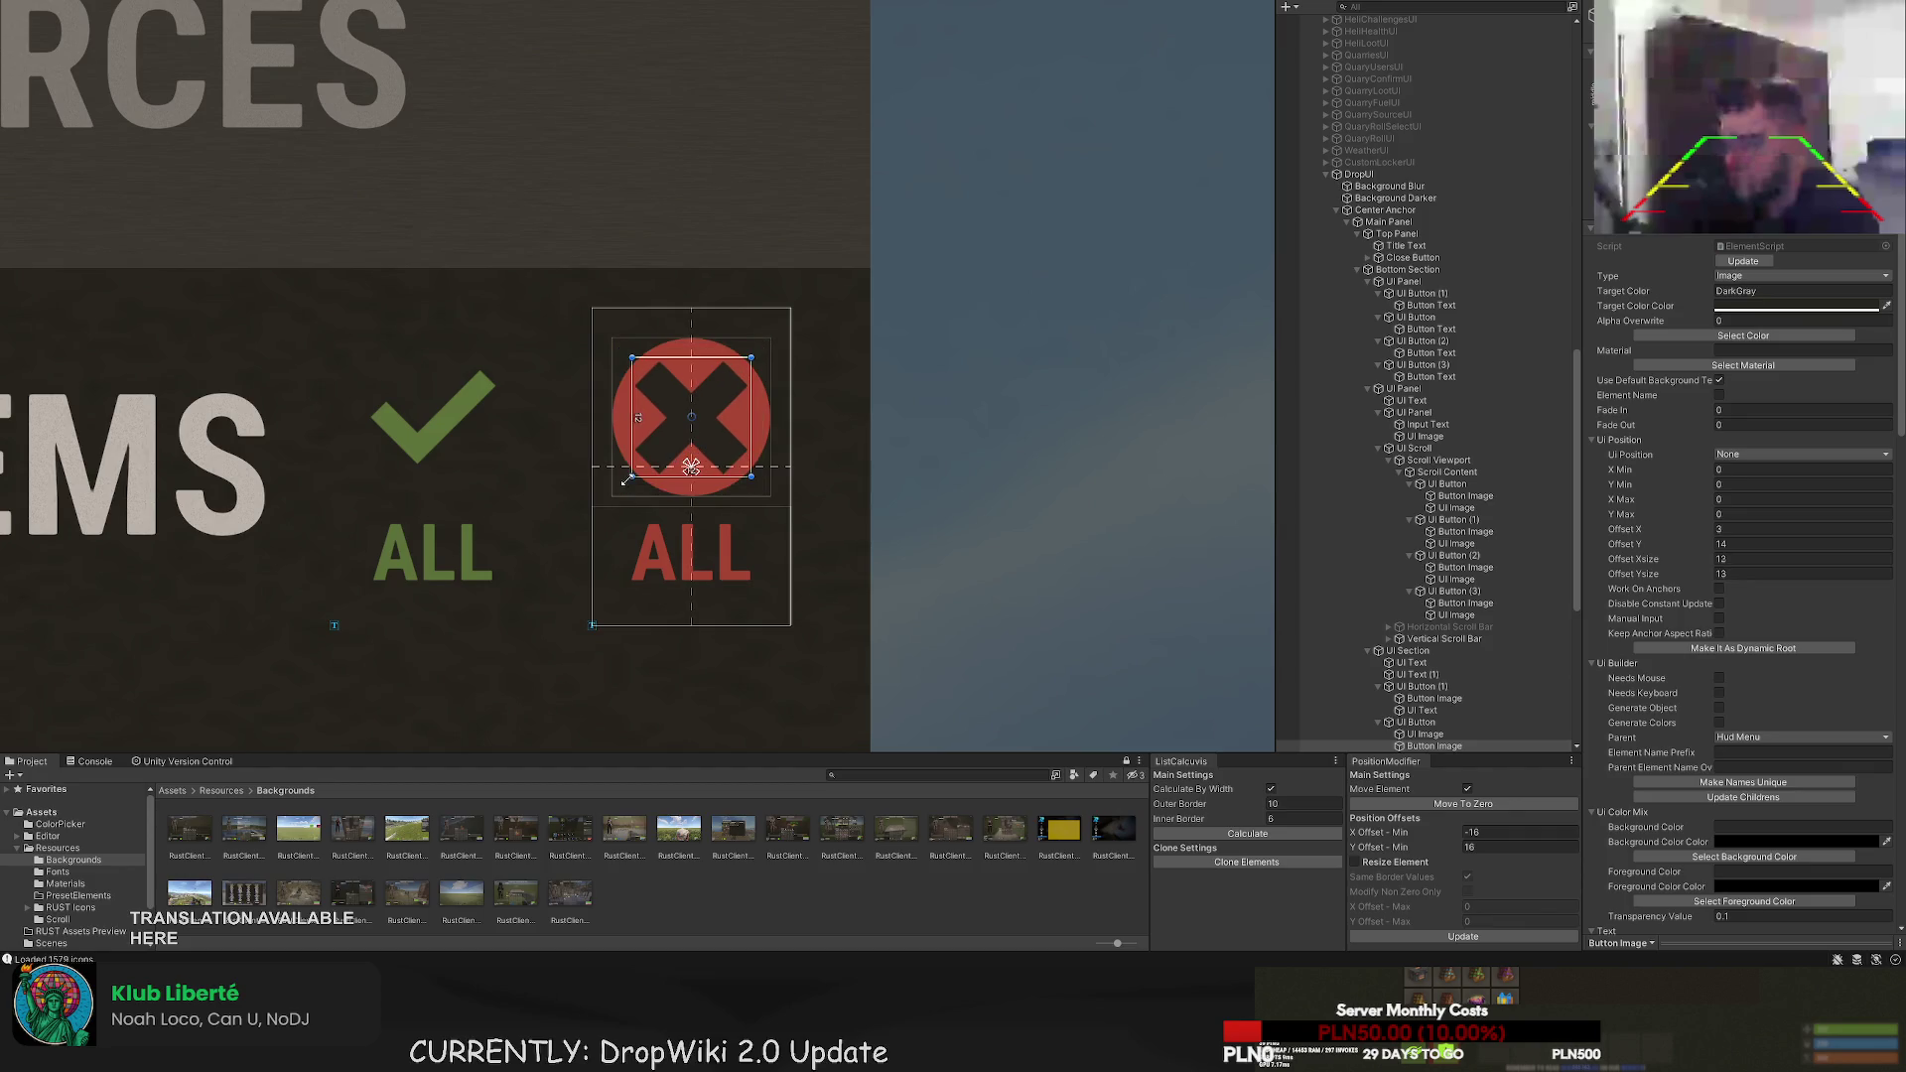
click(575, 515)
scroll(537, 536, down, 4)
scroll(676, 362, up, 3)
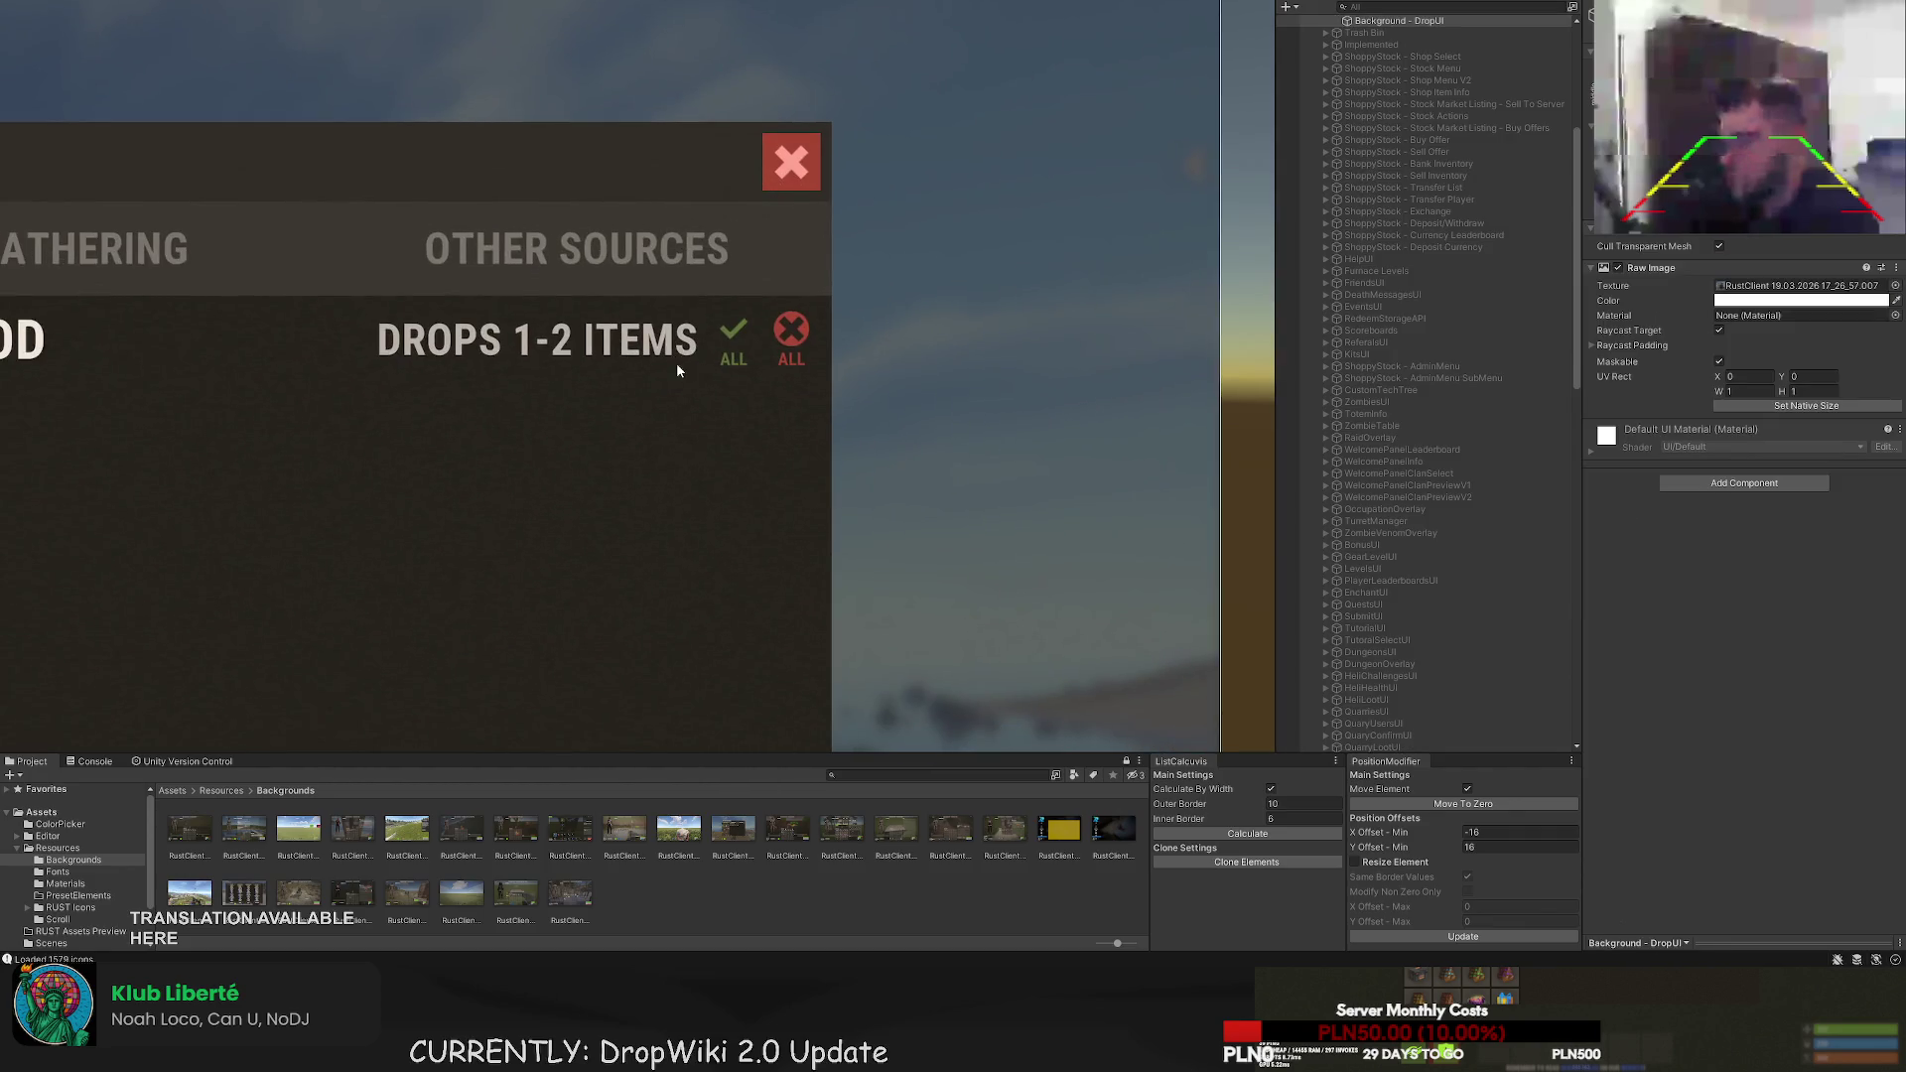
scroll(693, 353, down, 1)
drag(602, 352, 782, 242)
scroll(780, 246, down, 2)
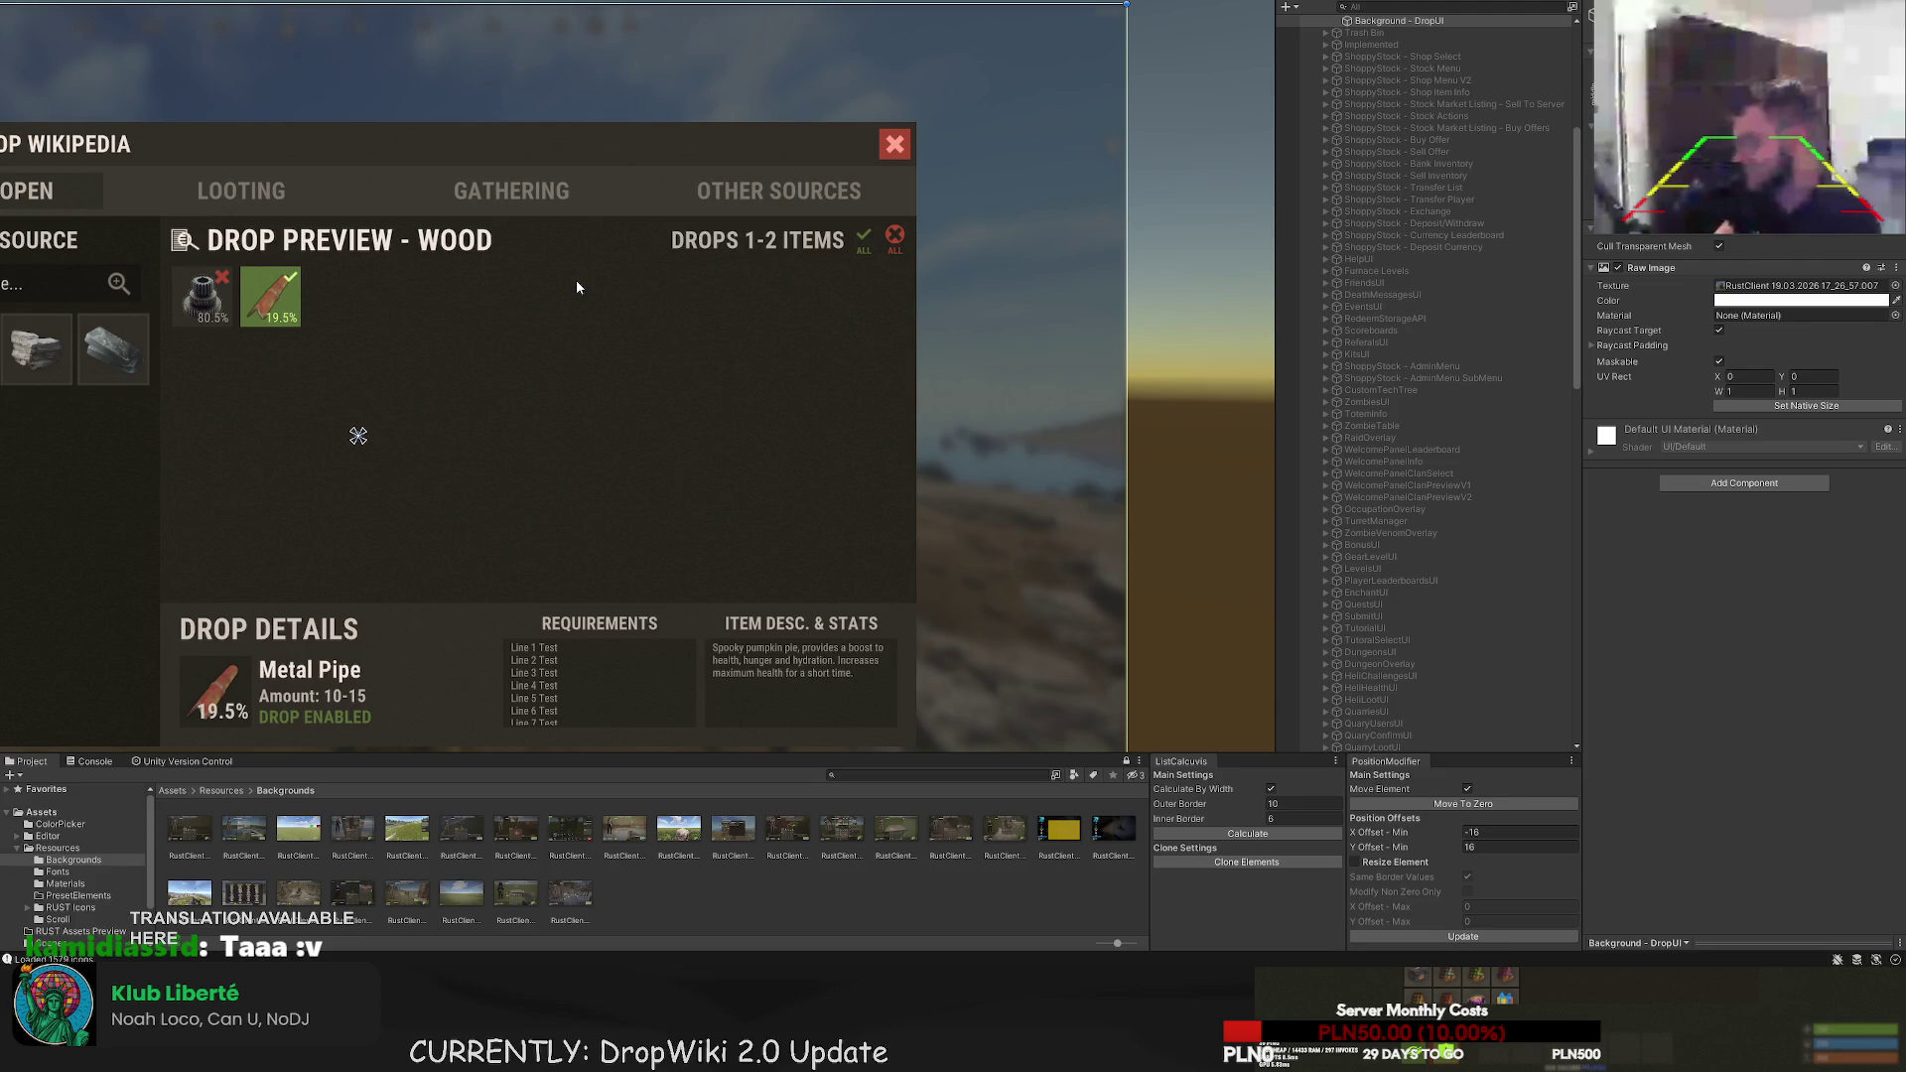
click(576, 286)
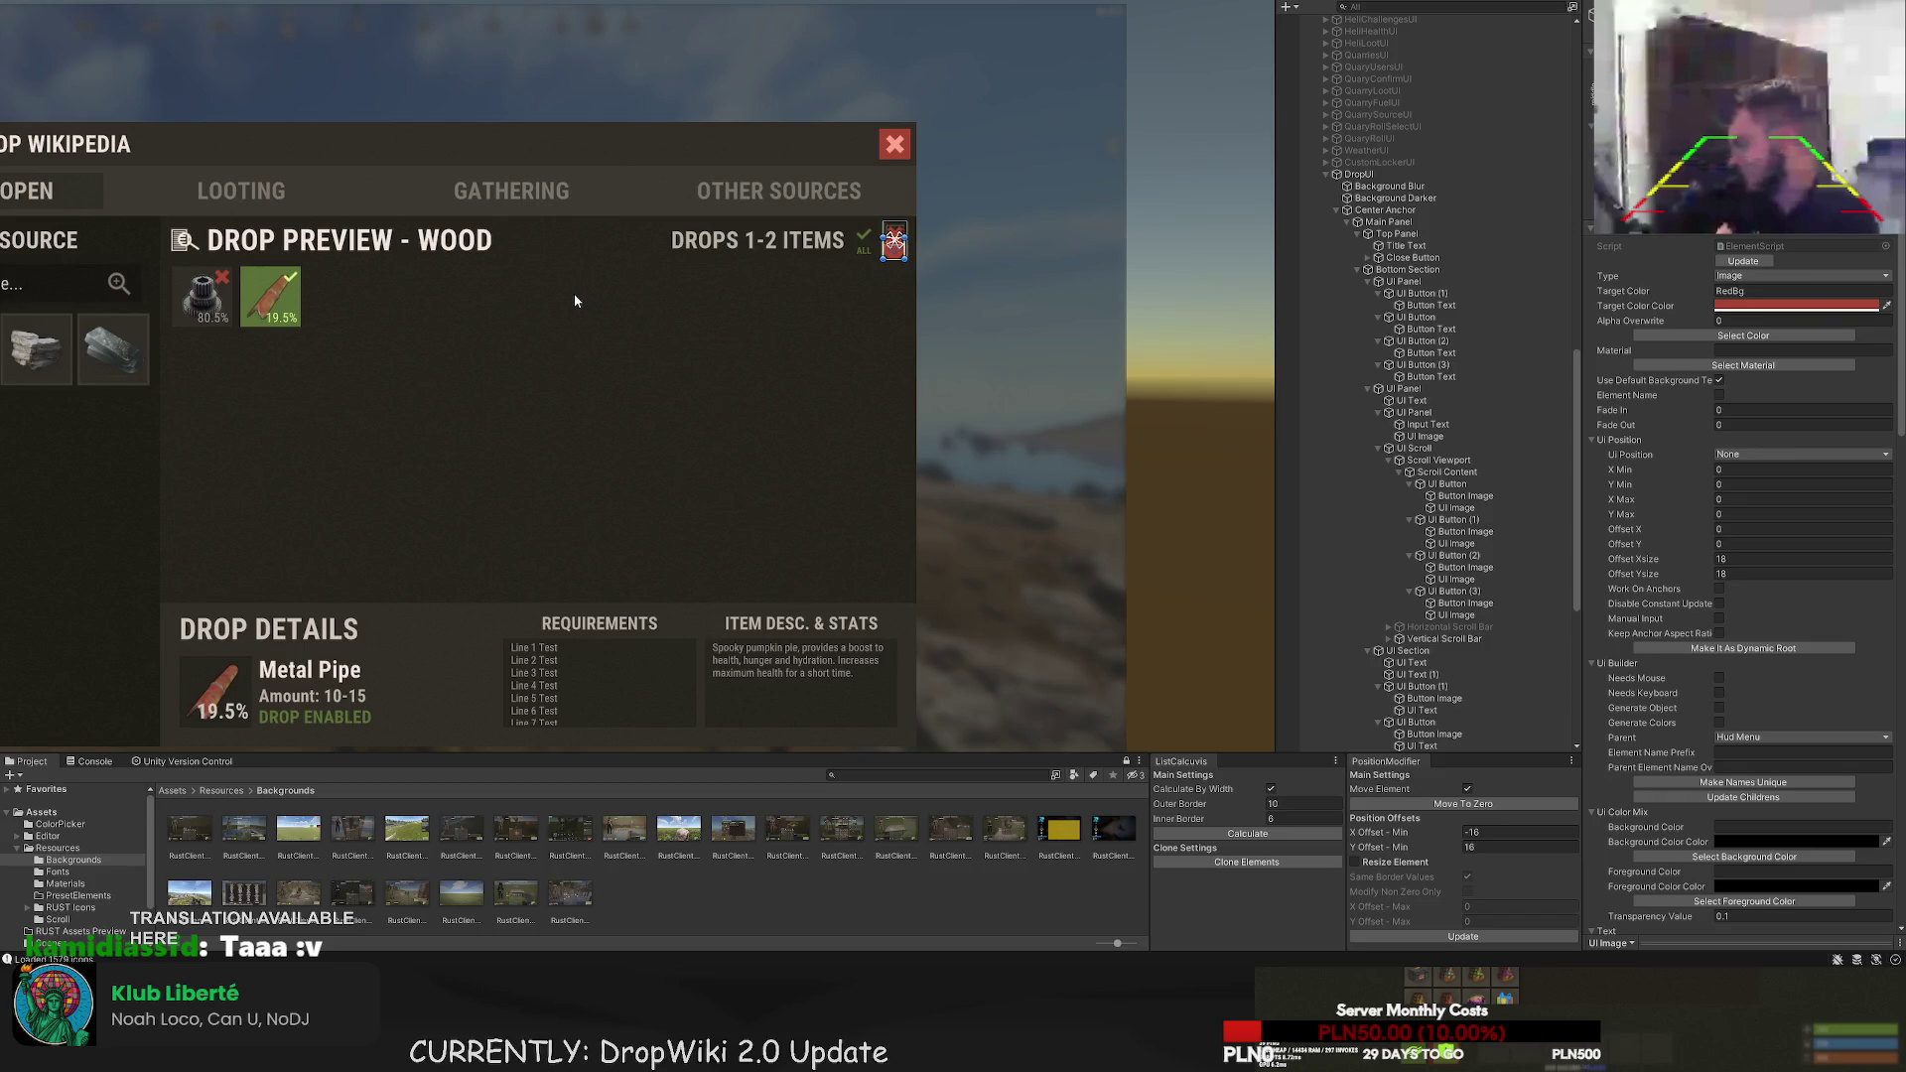
click(931, 210)
scroll(1440, 447, down, 3)
click(1434, 600)
scroll(1445, 612, down, 5)
click(1467, 600)
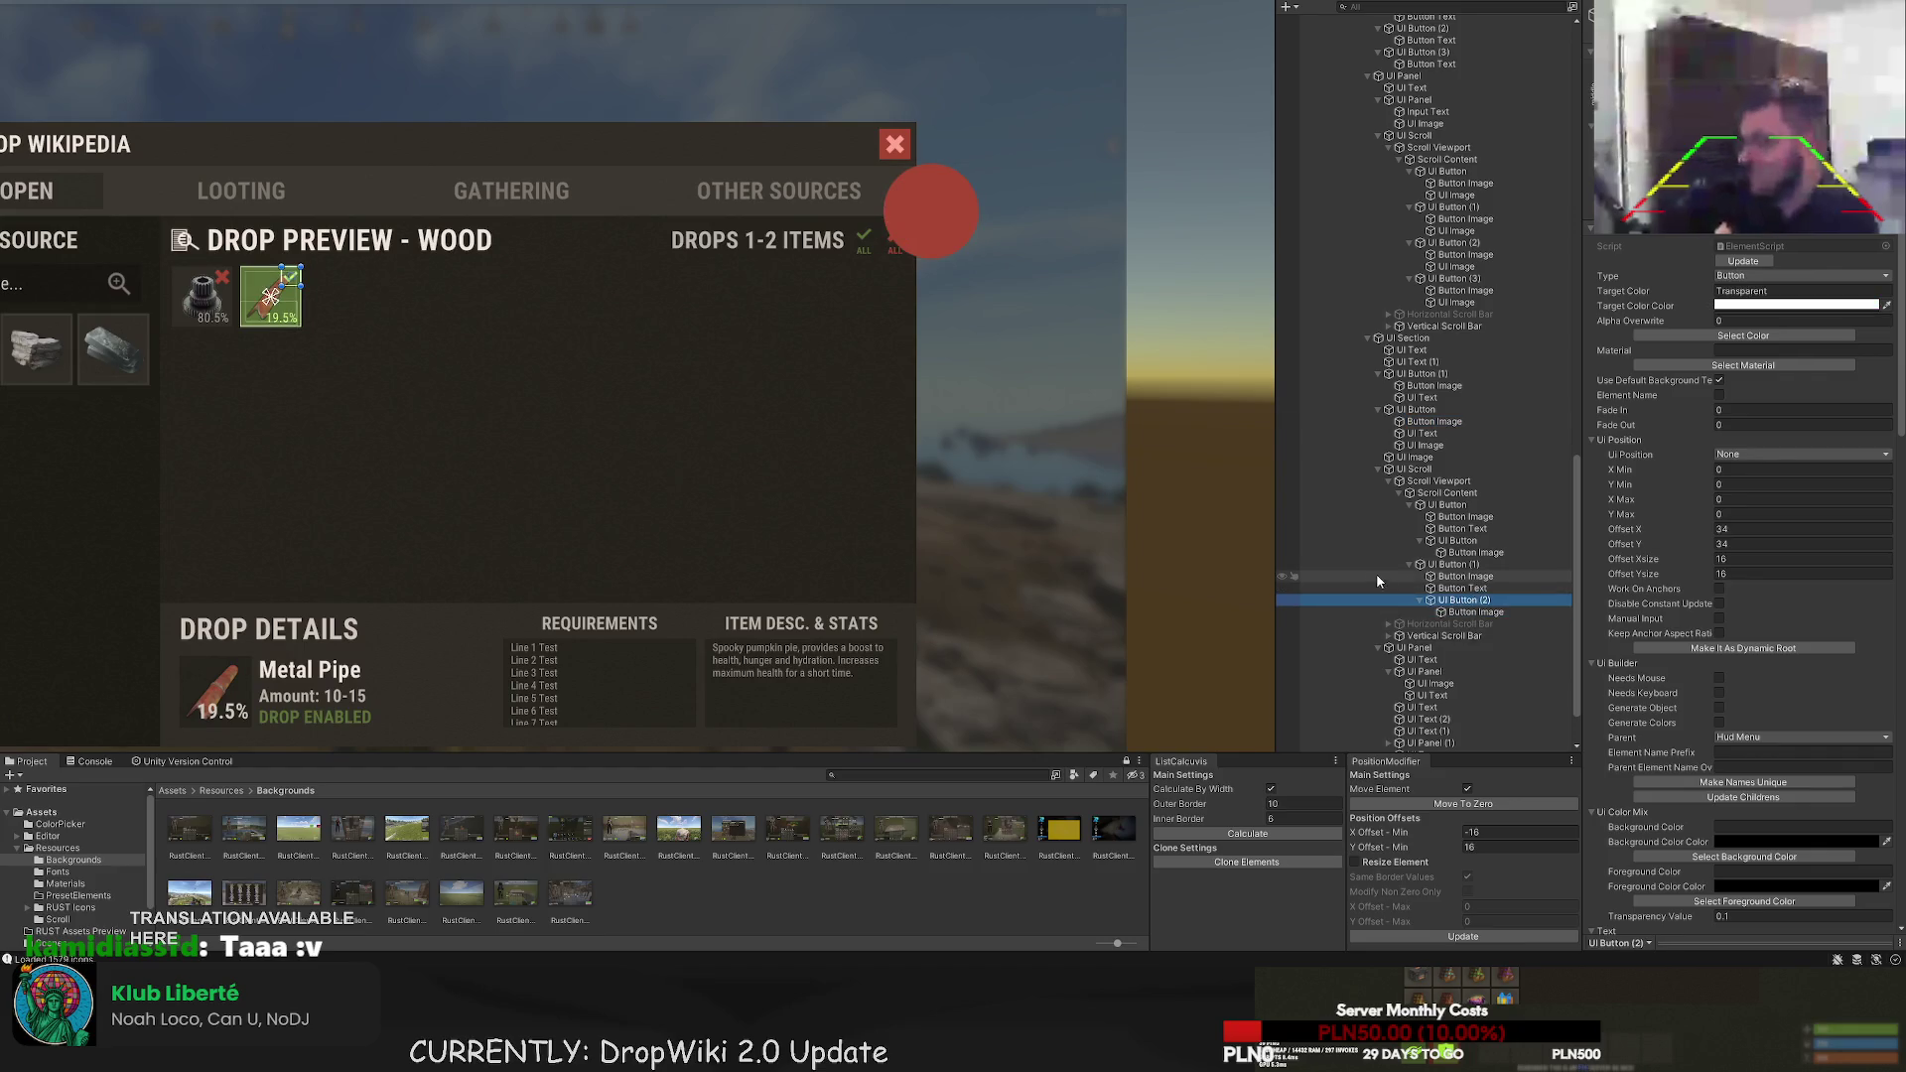
click(1430, 445)
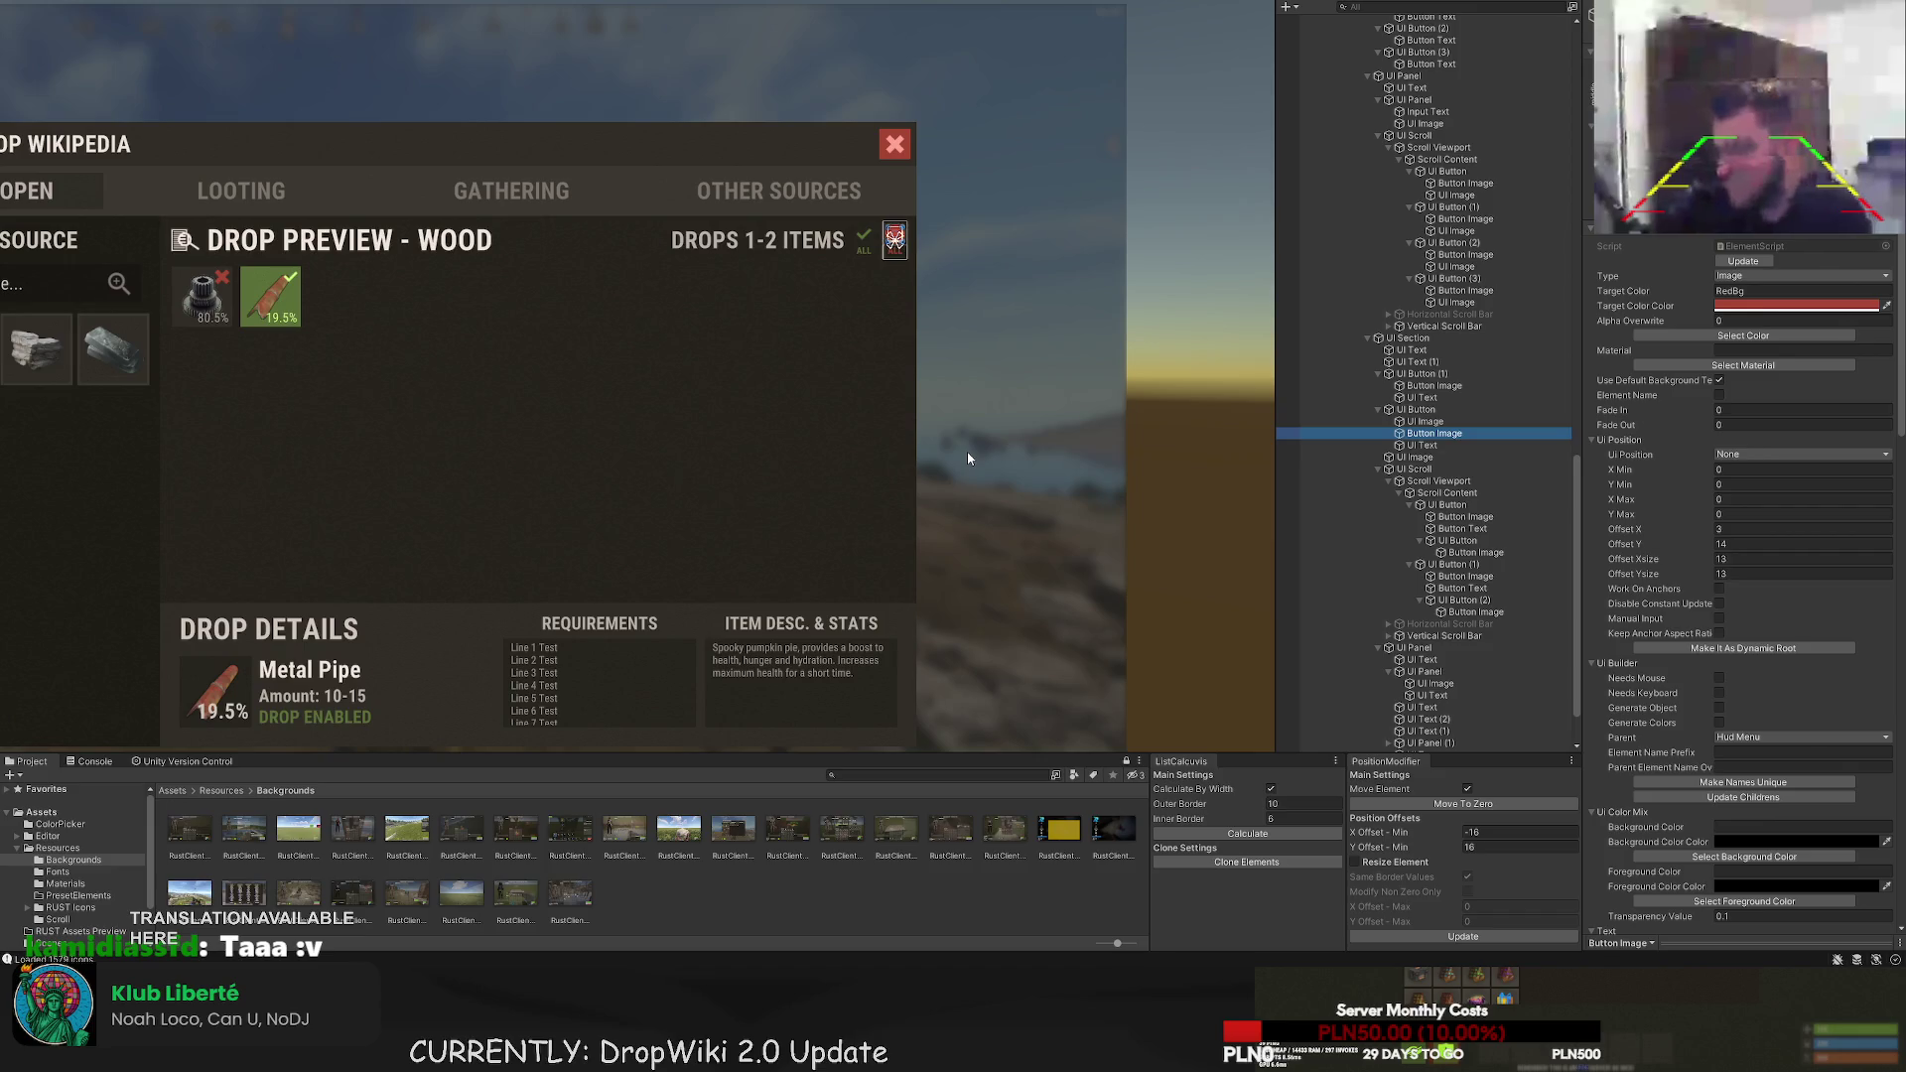
click(968, 459)
key(ctrl+z)
key(f)
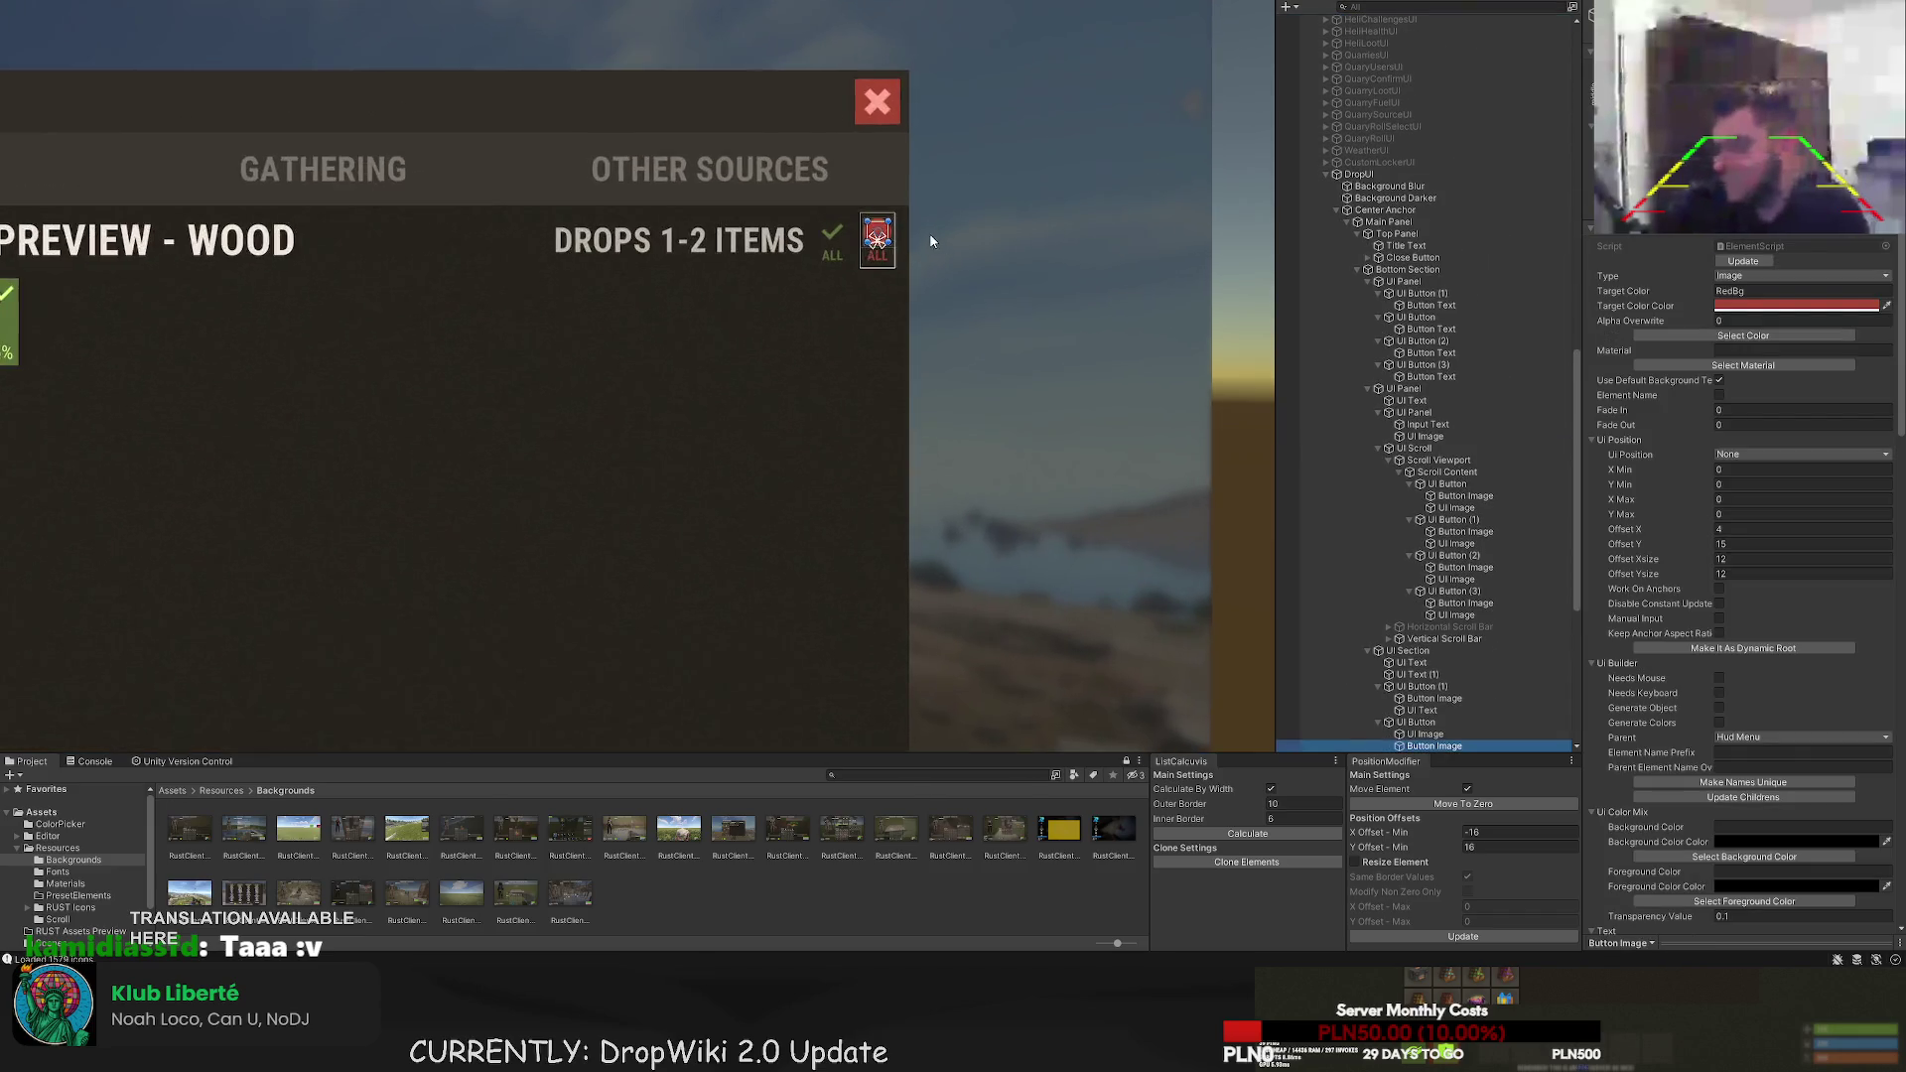
- Set the red button's X image colour to dark grey
click(1743, 336)
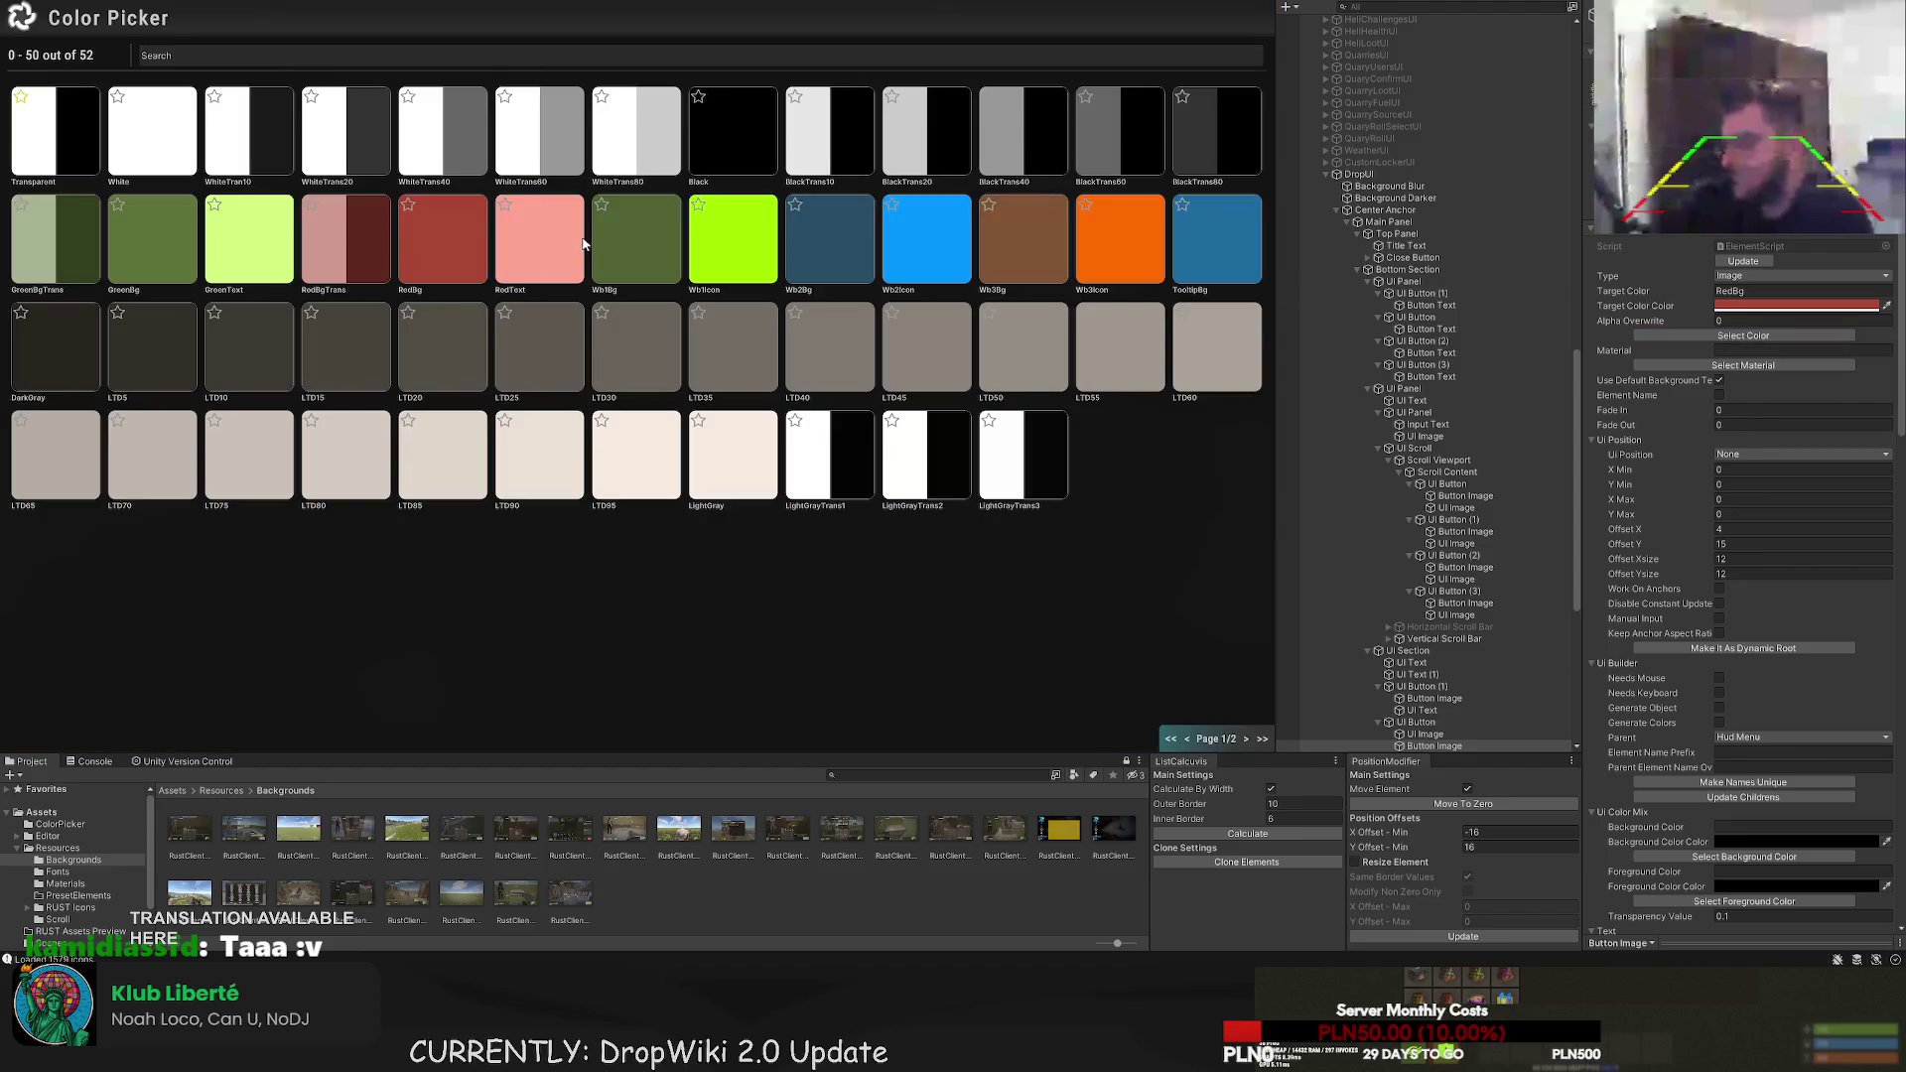
click(58, 353)
scroll(1459, 645, down, 3)
- Replace the round backing with the square sprite found by searching 'sq'
click(1427, 645)
scroll(1795, 410, down, 5)
click(1743, 592)
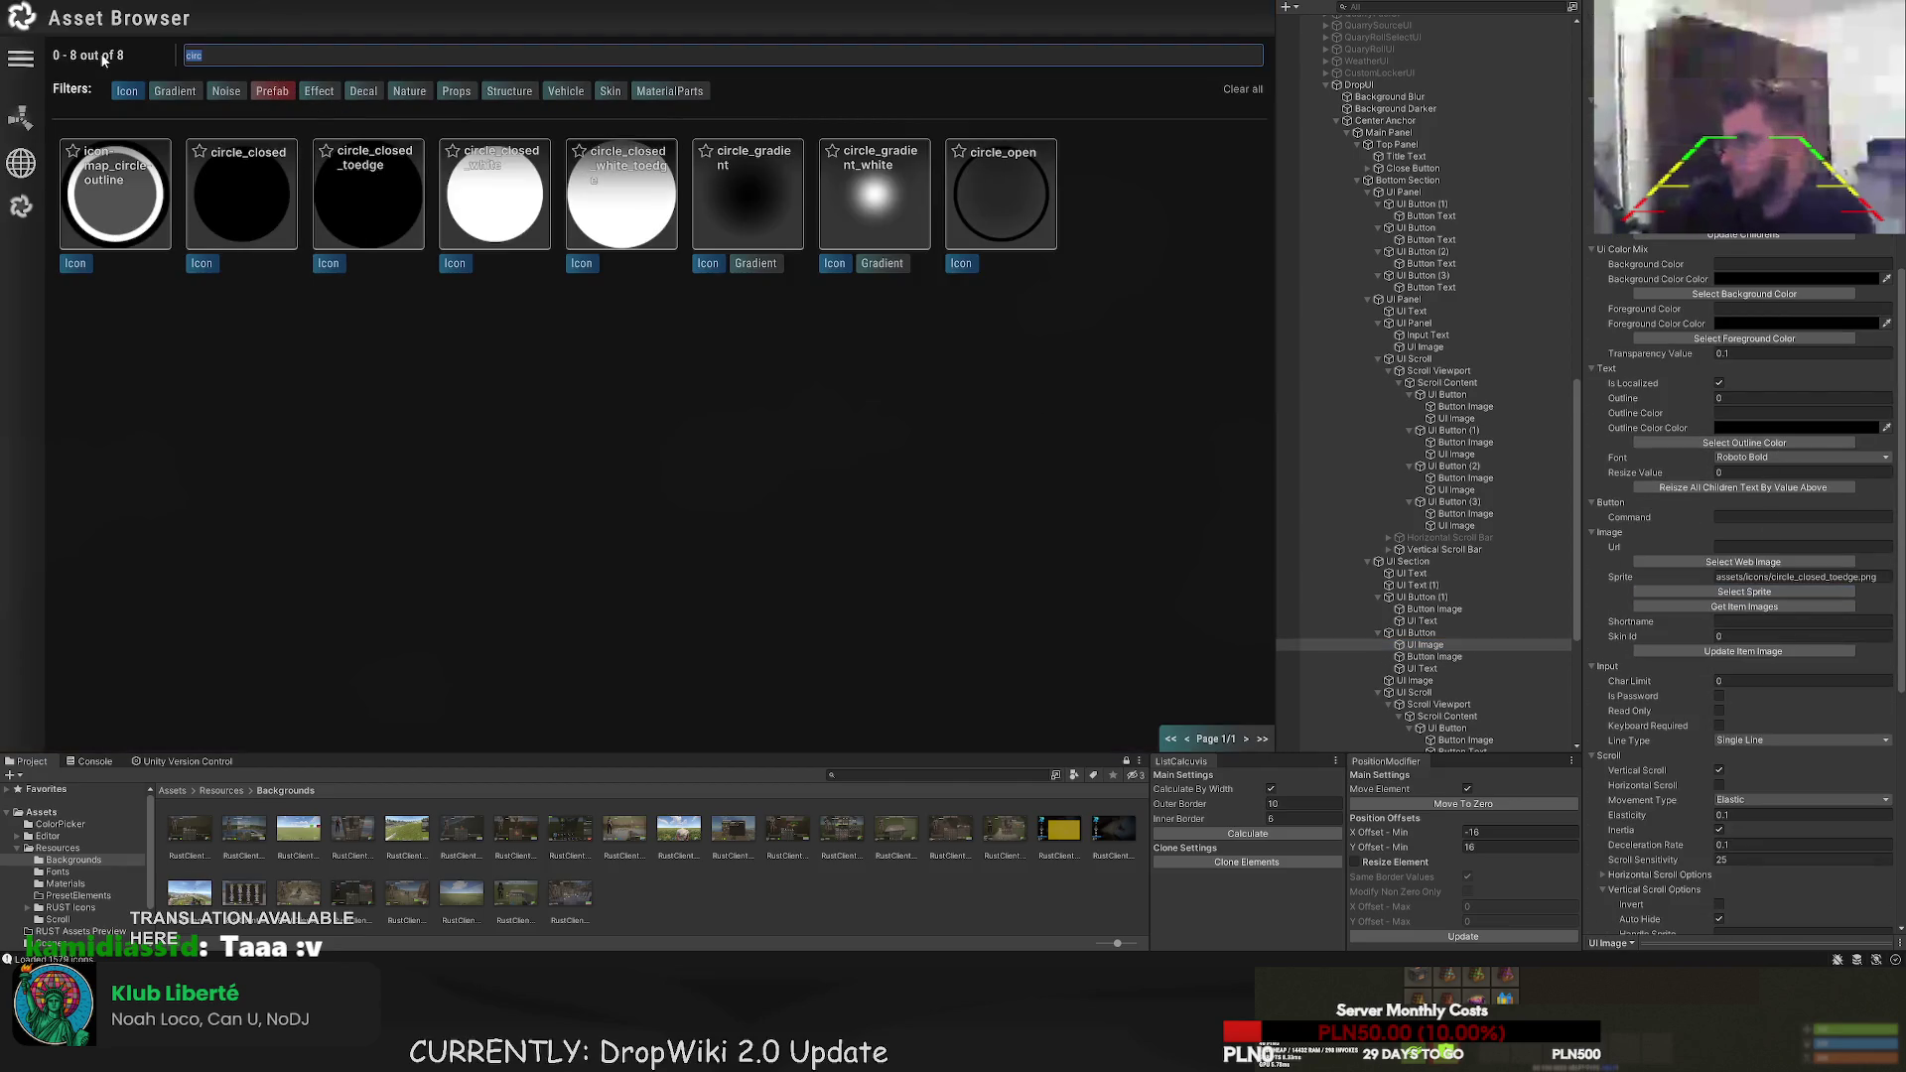
text(sq)
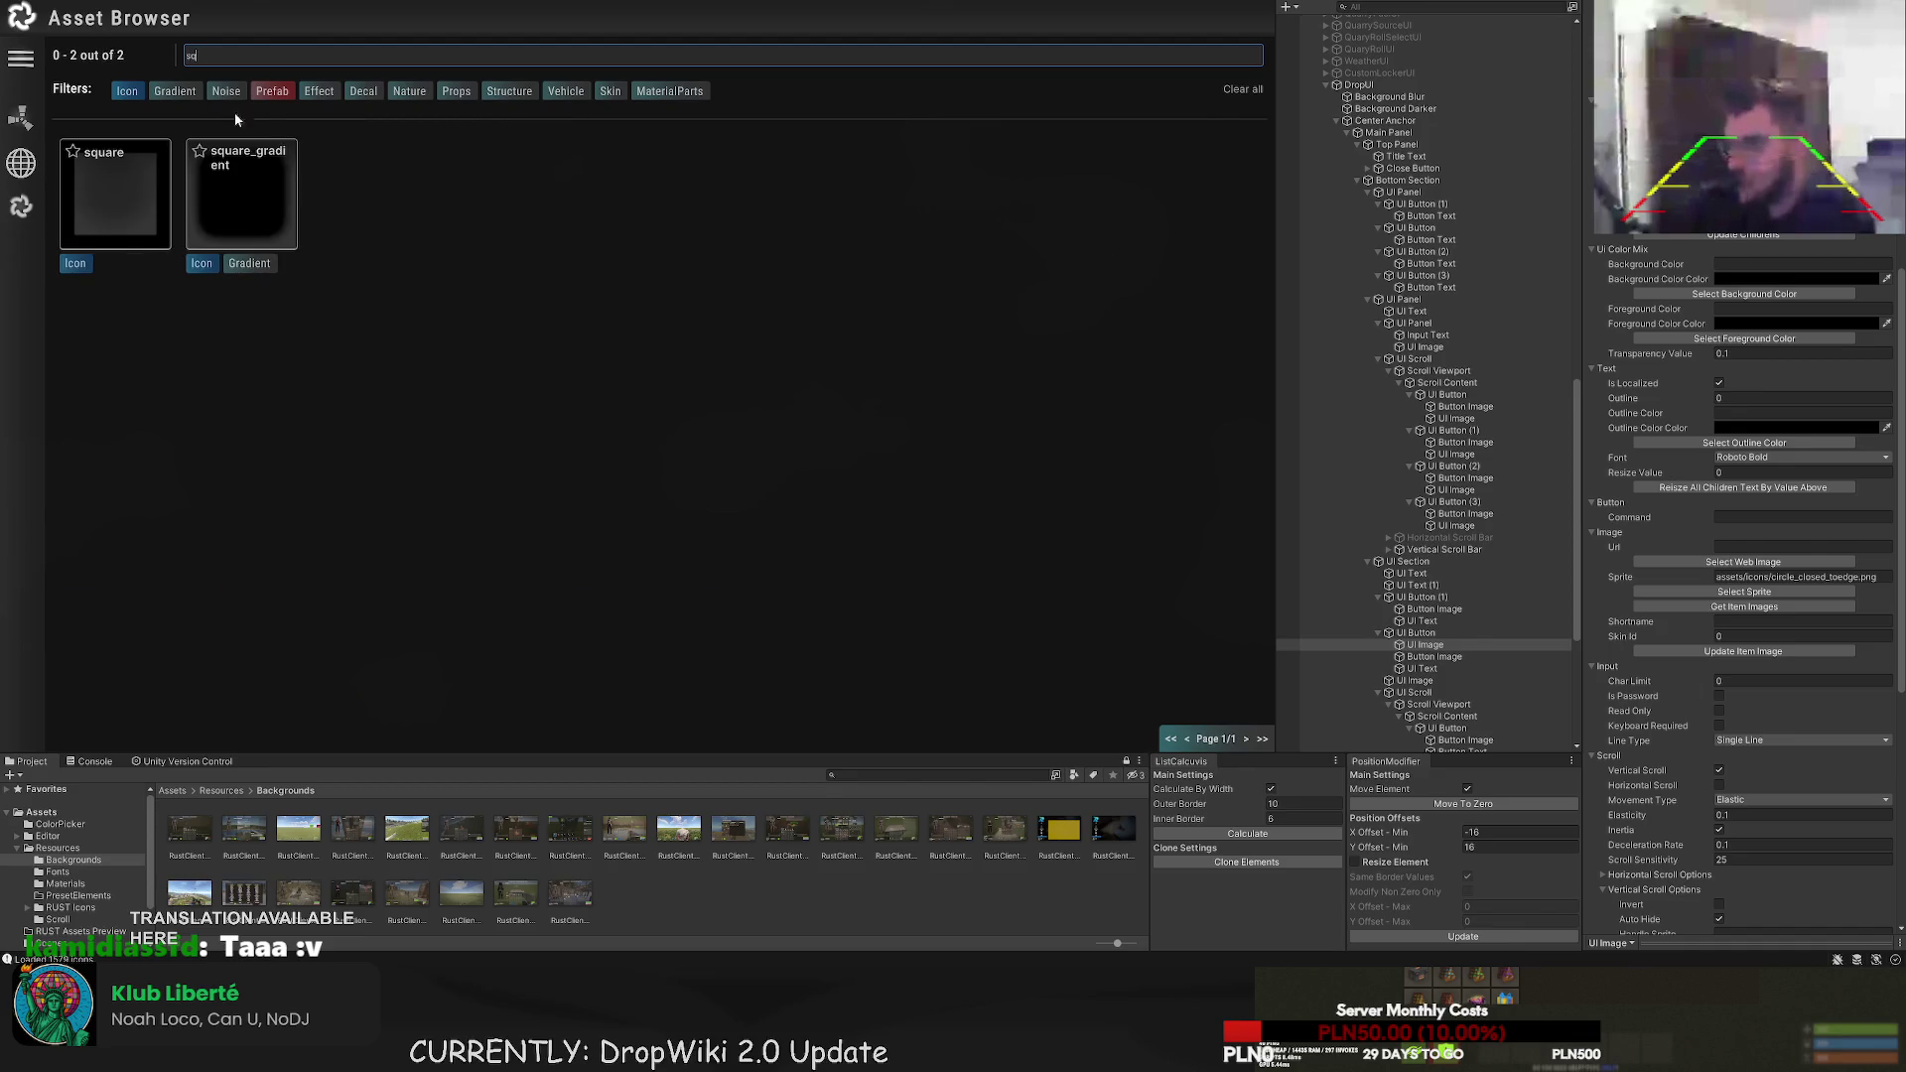
click(241, 194)
click(570, 533)
scroll(575, 550, down, 2)
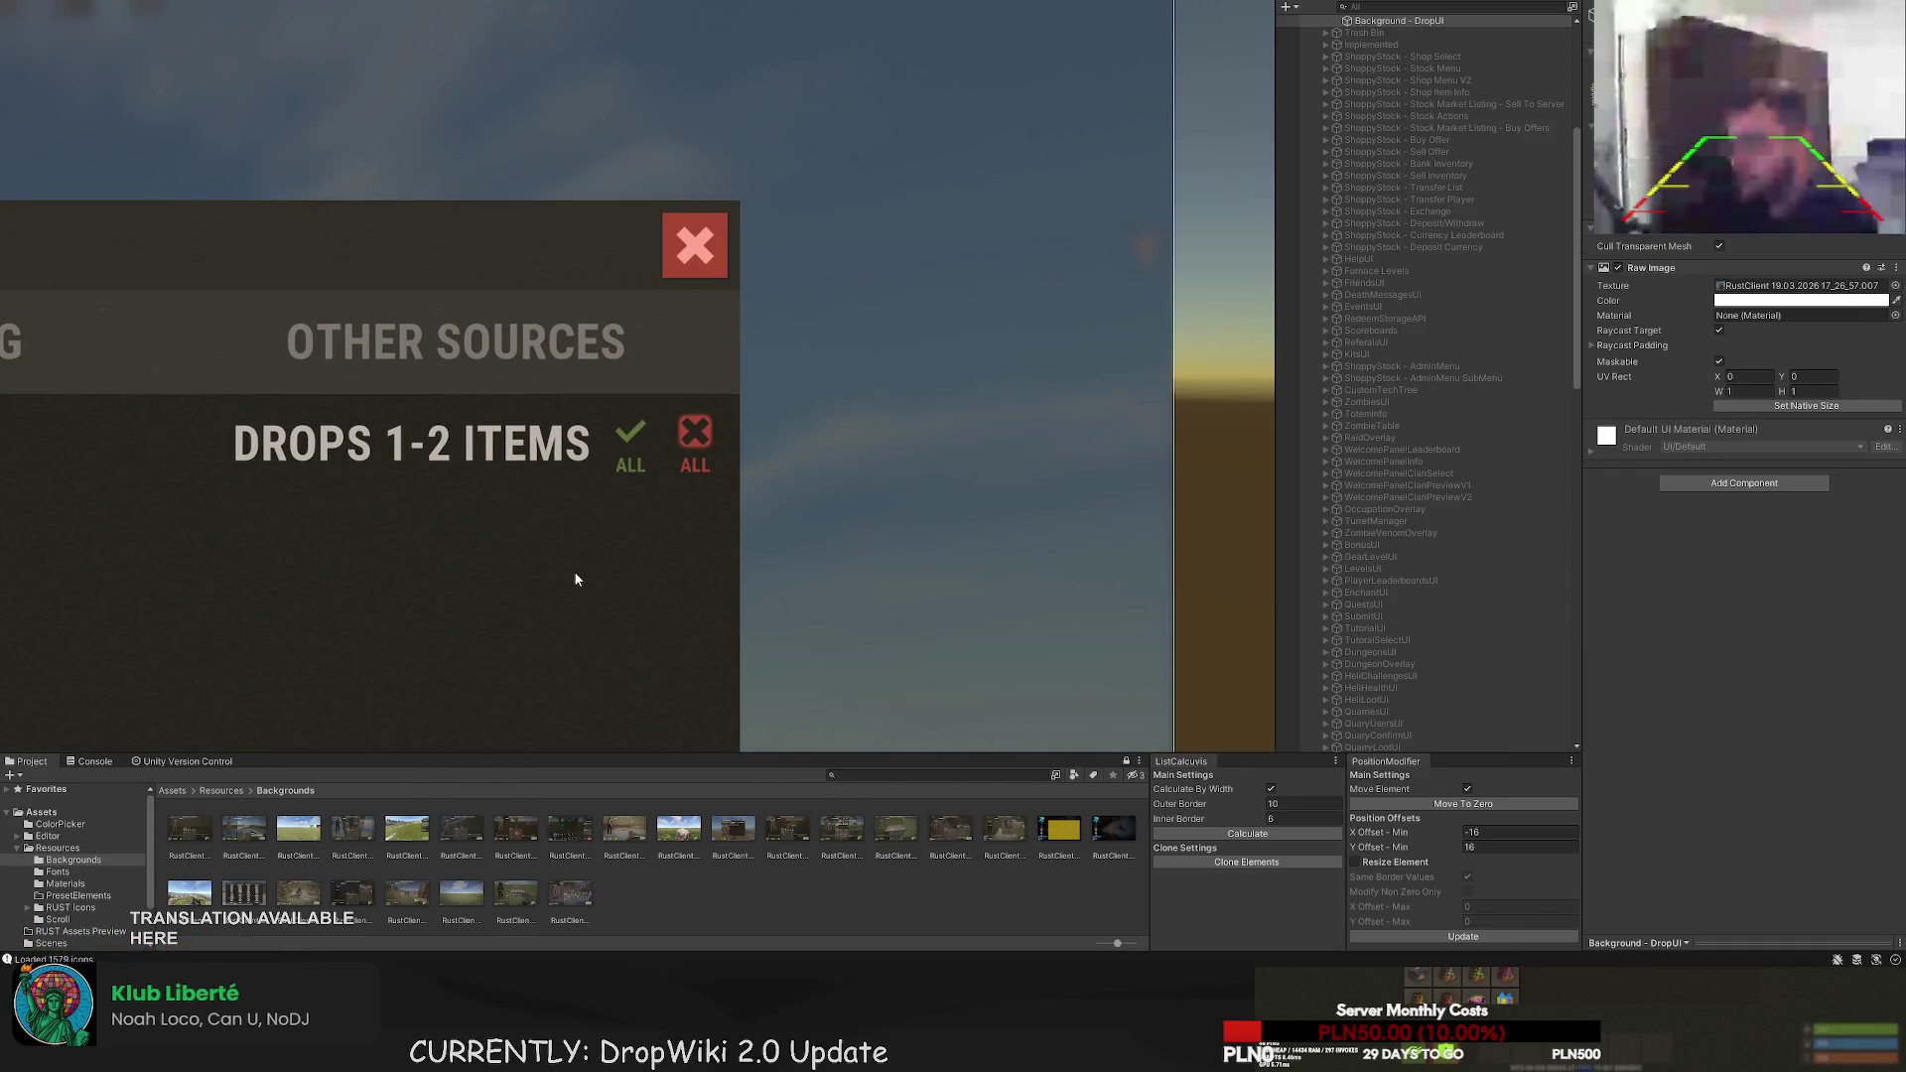
- Inspect the red X ALL button with the whole Drop Preview panel in view
click(695, 434)
scroll(679, 452, up, 5)
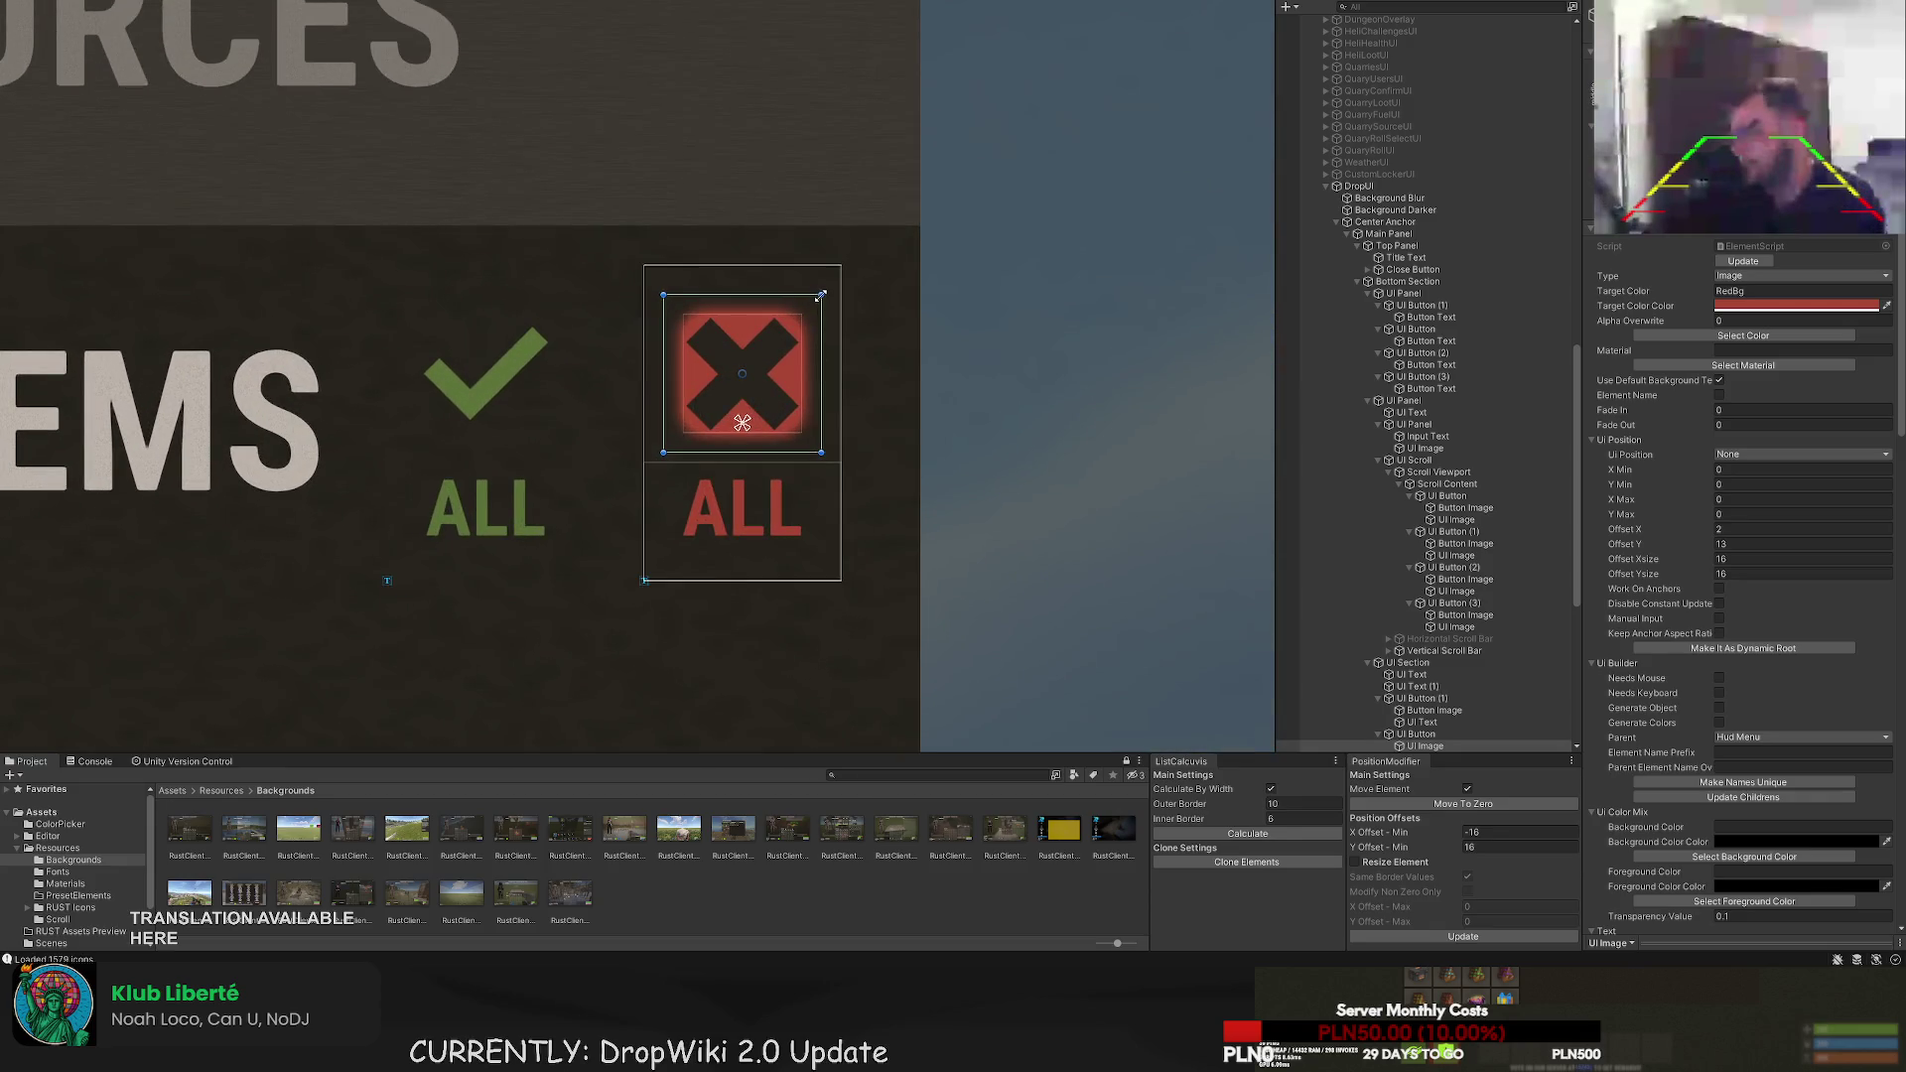
click(507, 545)
scroll(506, 545, down, 1)
scroll(506, 545, down, 5)
mouse_move(272, 562)
mouse_down()
mouse_move(320, 405)
mouse_move(693, 366)
mouse_up()
scroll(693, 366, down, 2)
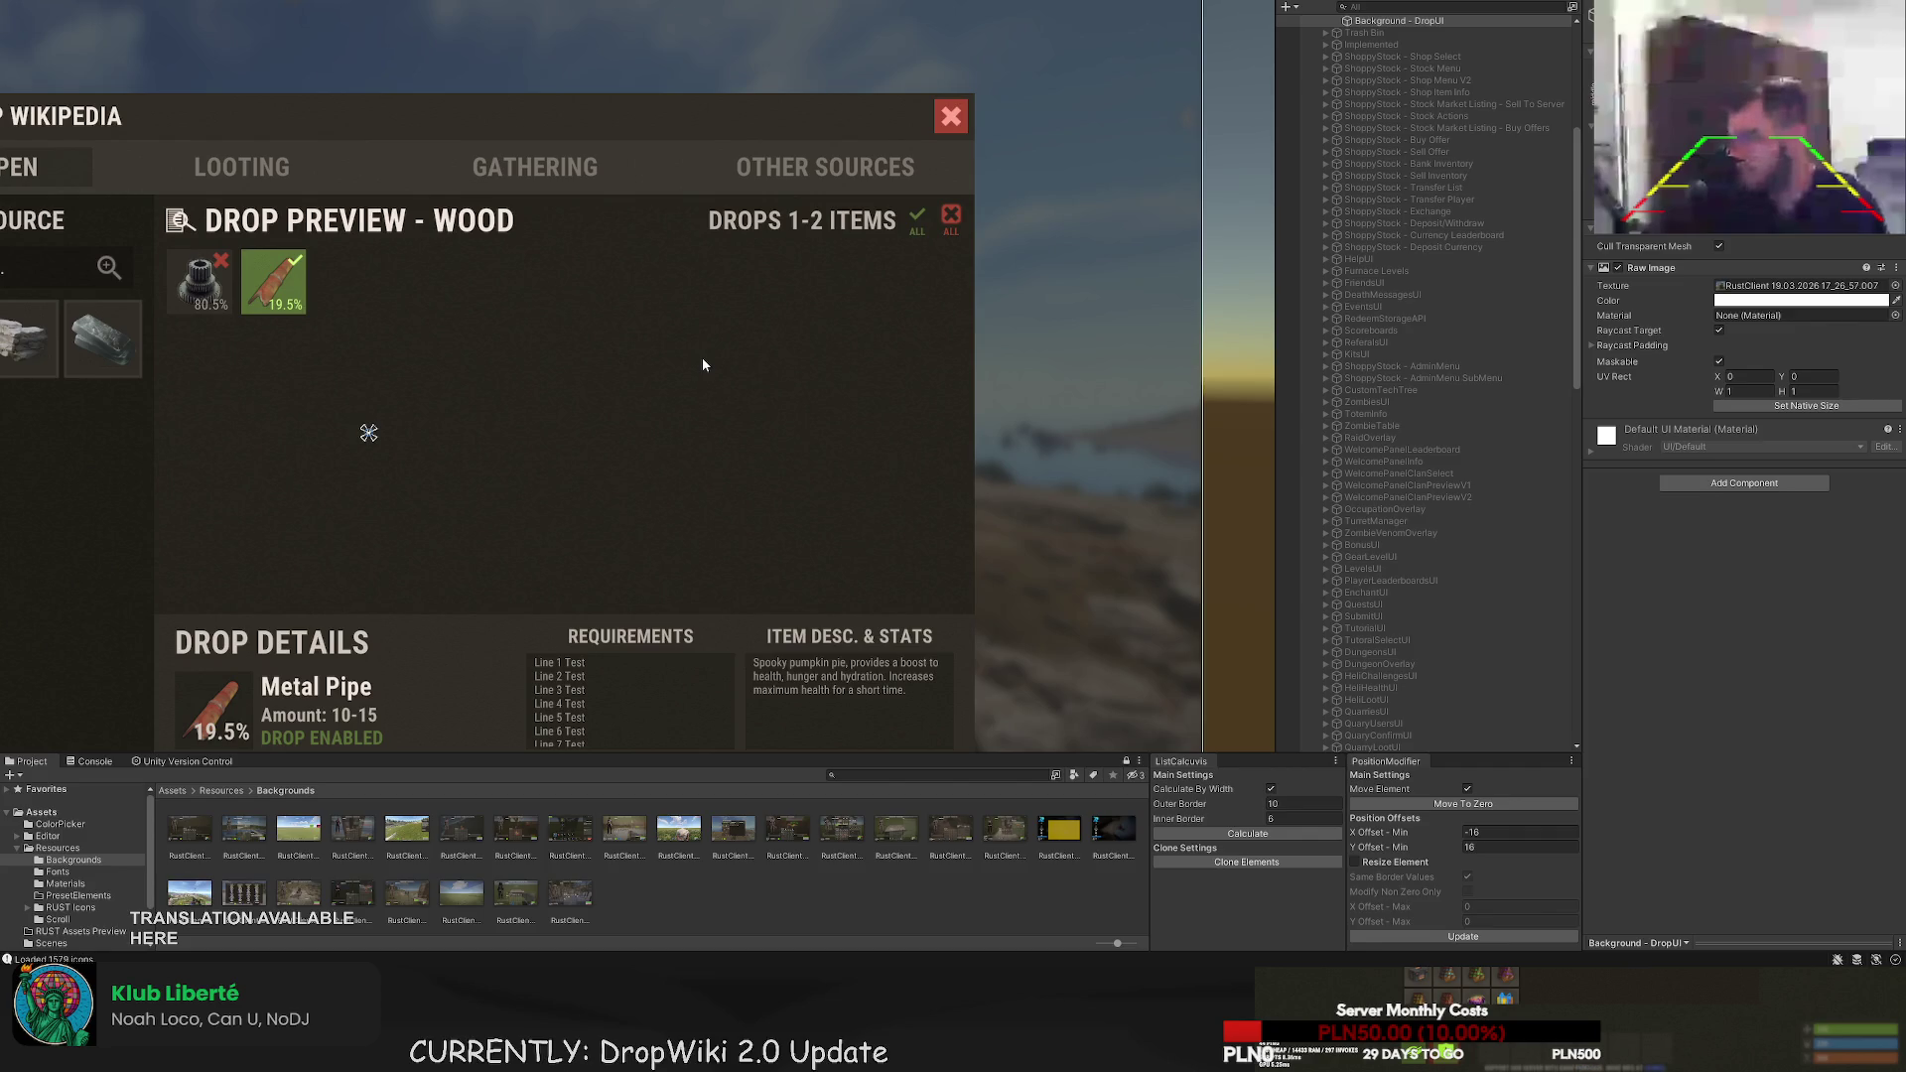
click(952, 214)
scroll(955, 214, up, 7)
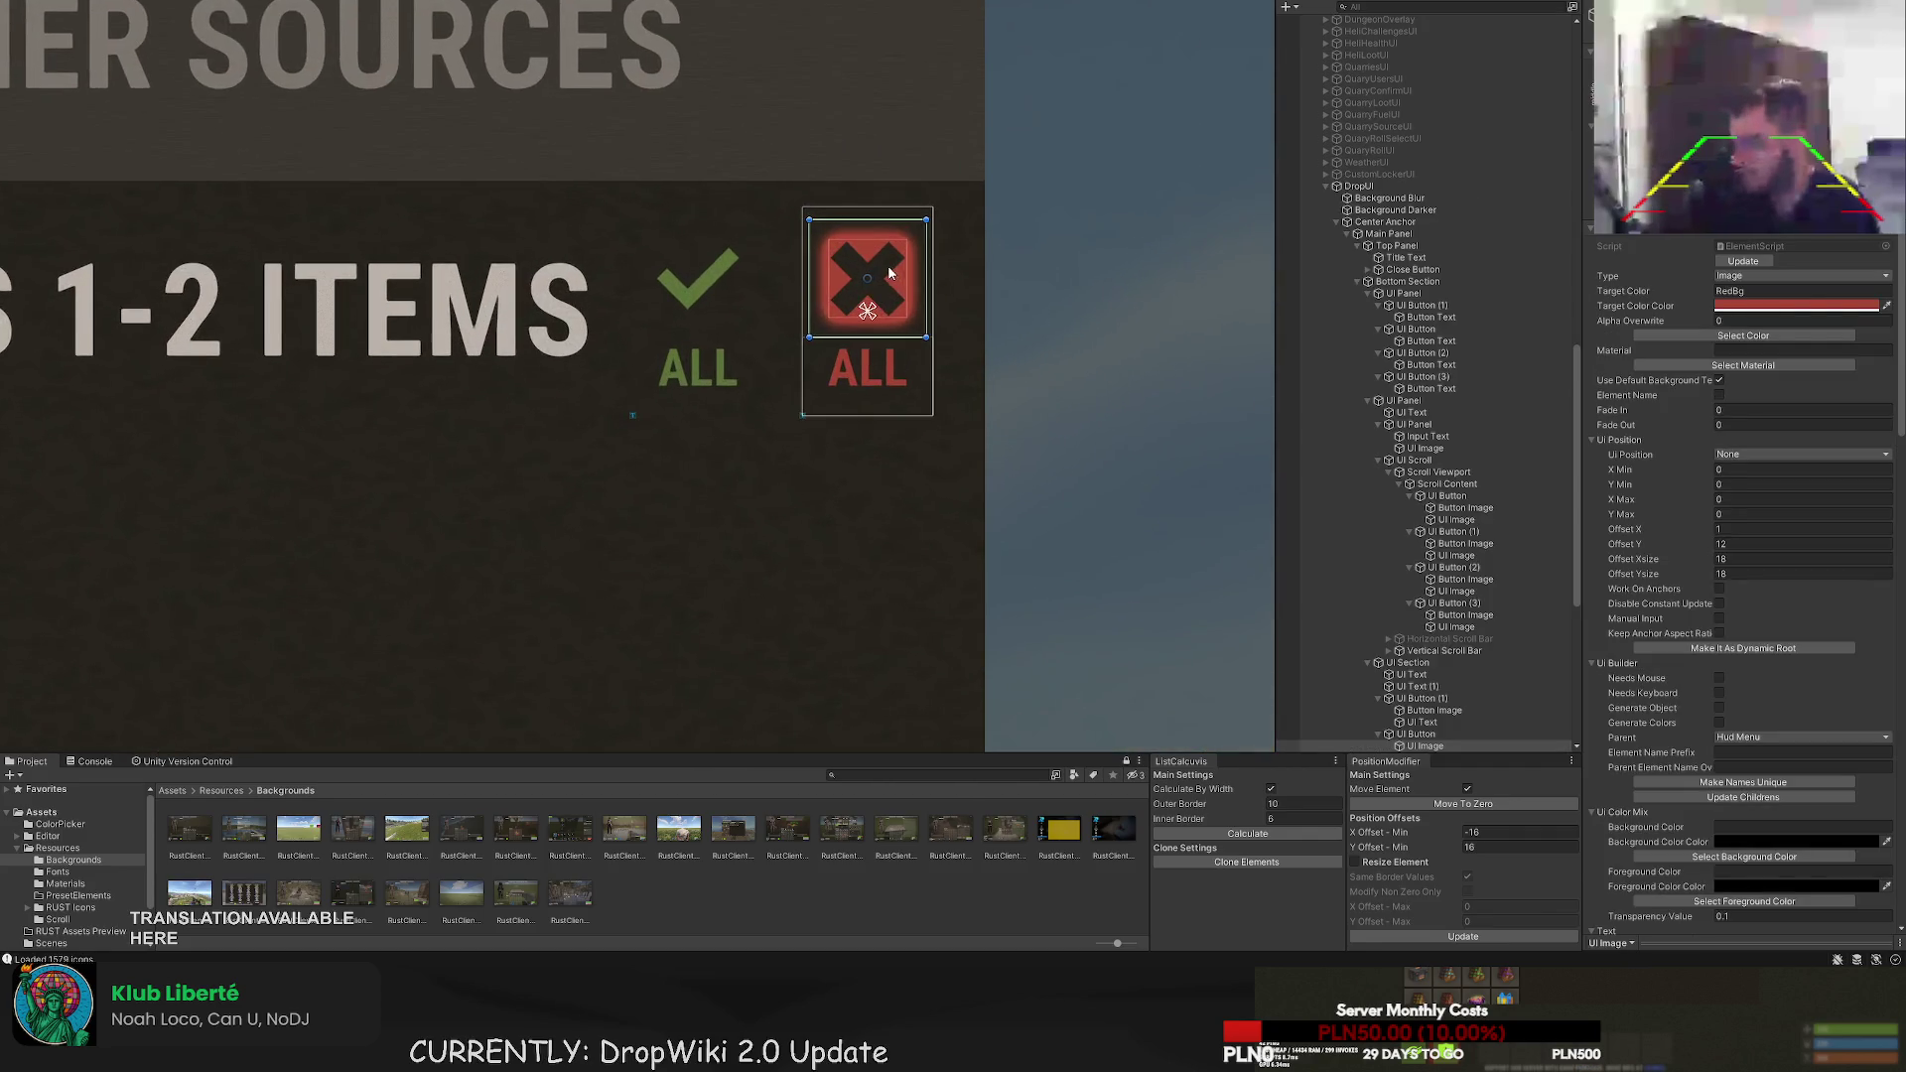
- Move the square backing image under the green check ALL button and align it behind the check
scroll(1429, 596, down, 3)
click(1427, 609)
scroll(1435, 628, down, 8)
click(1421, 747)
drag(1430, 752, 1426, 300)
click(1422, 318)
click(1426, 305)
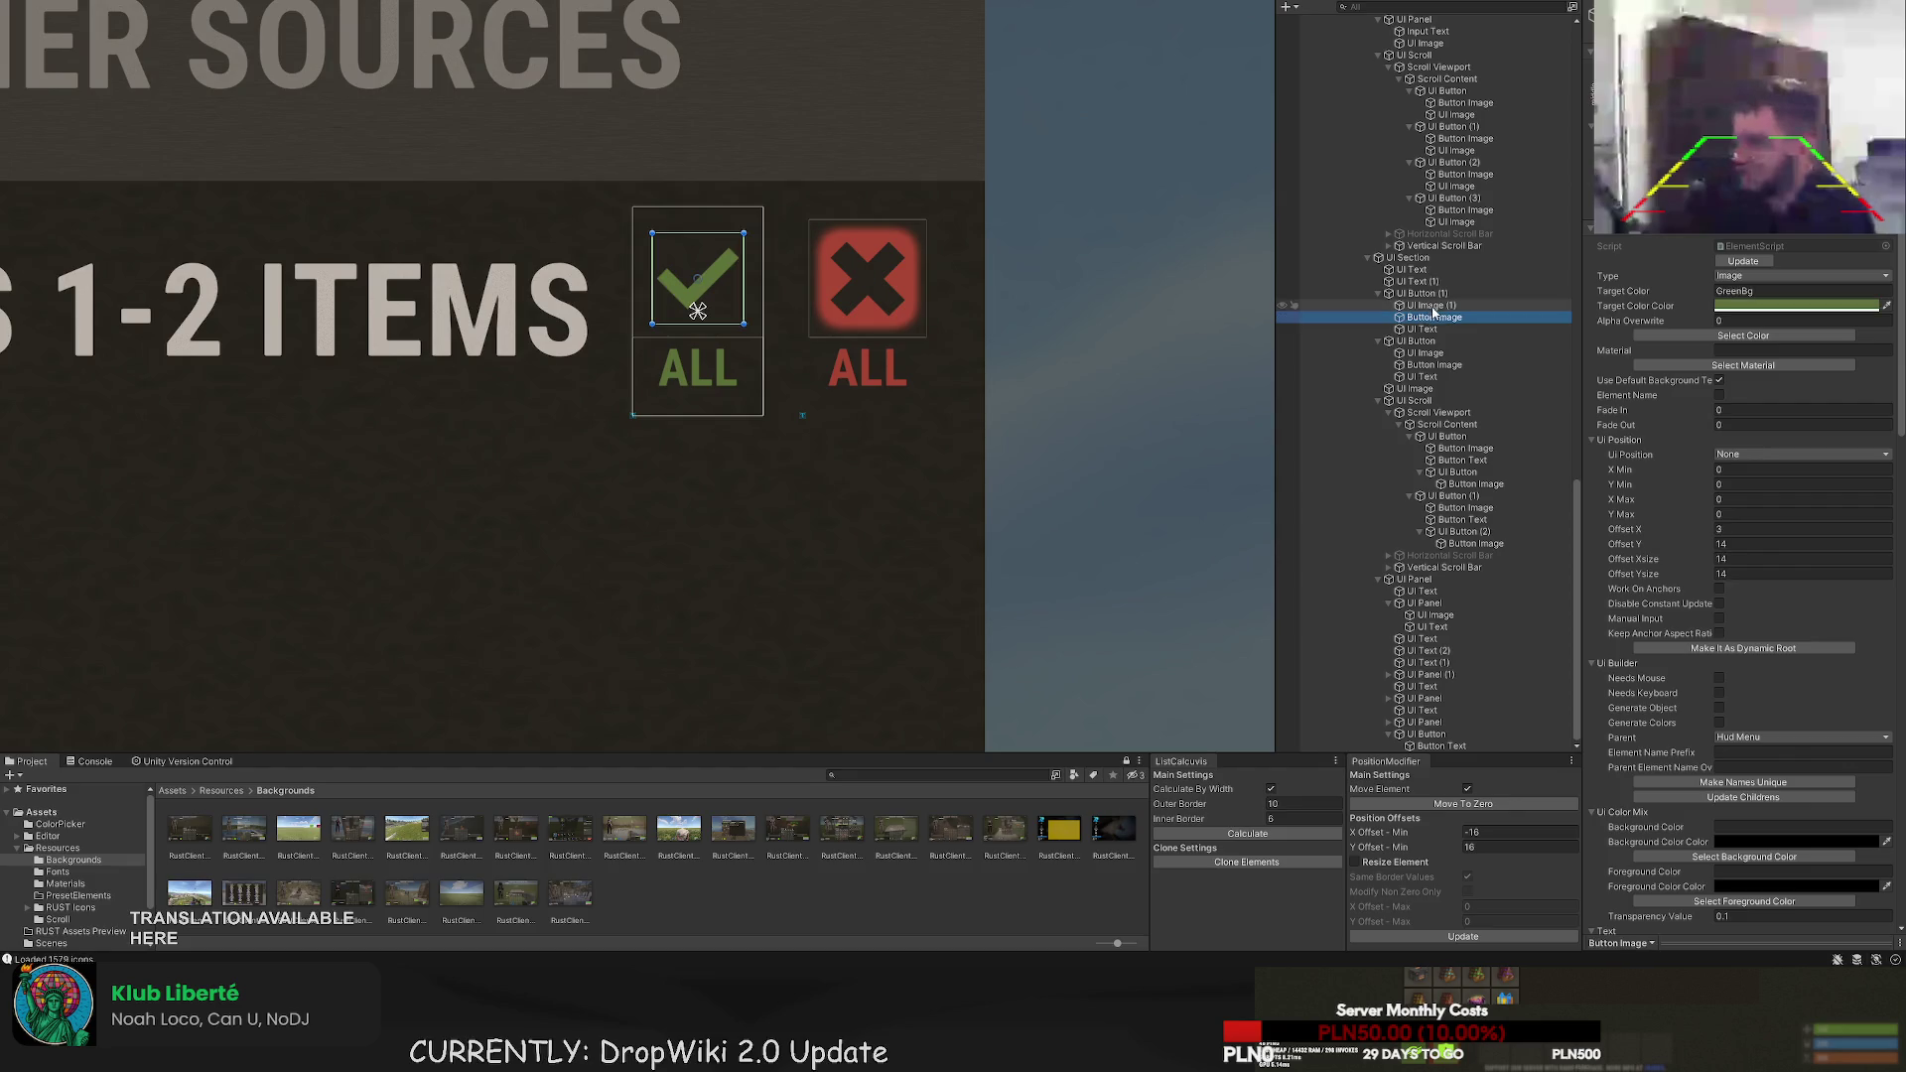
scroll(905, 298, up, 2)
mouse_move(708, 260)
mouse_down()
mouse_move(680, 260)
mouse_move(703, 260)
mouse_up()
- Colour the square backing GreenBg and the check mark DarkGray
click(1688, 336)
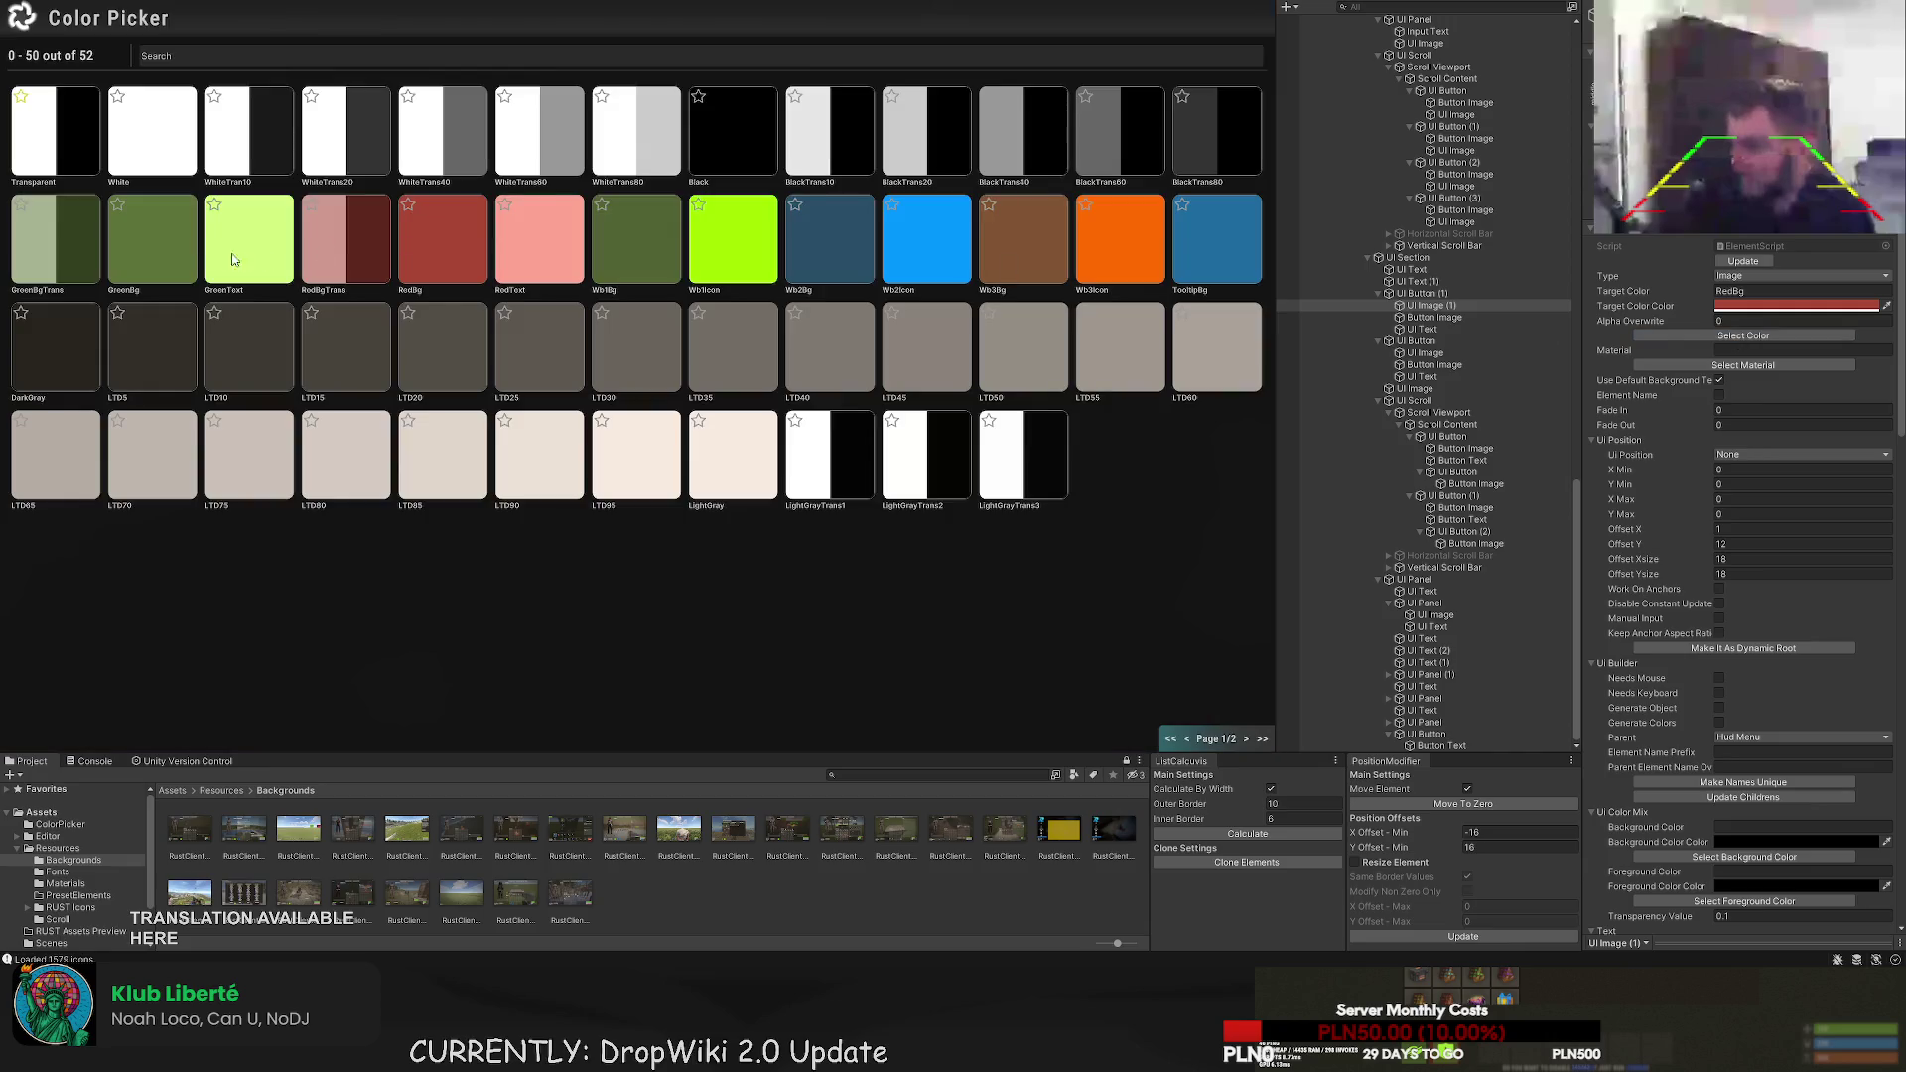
click(158, 245)
click(1432, 315)
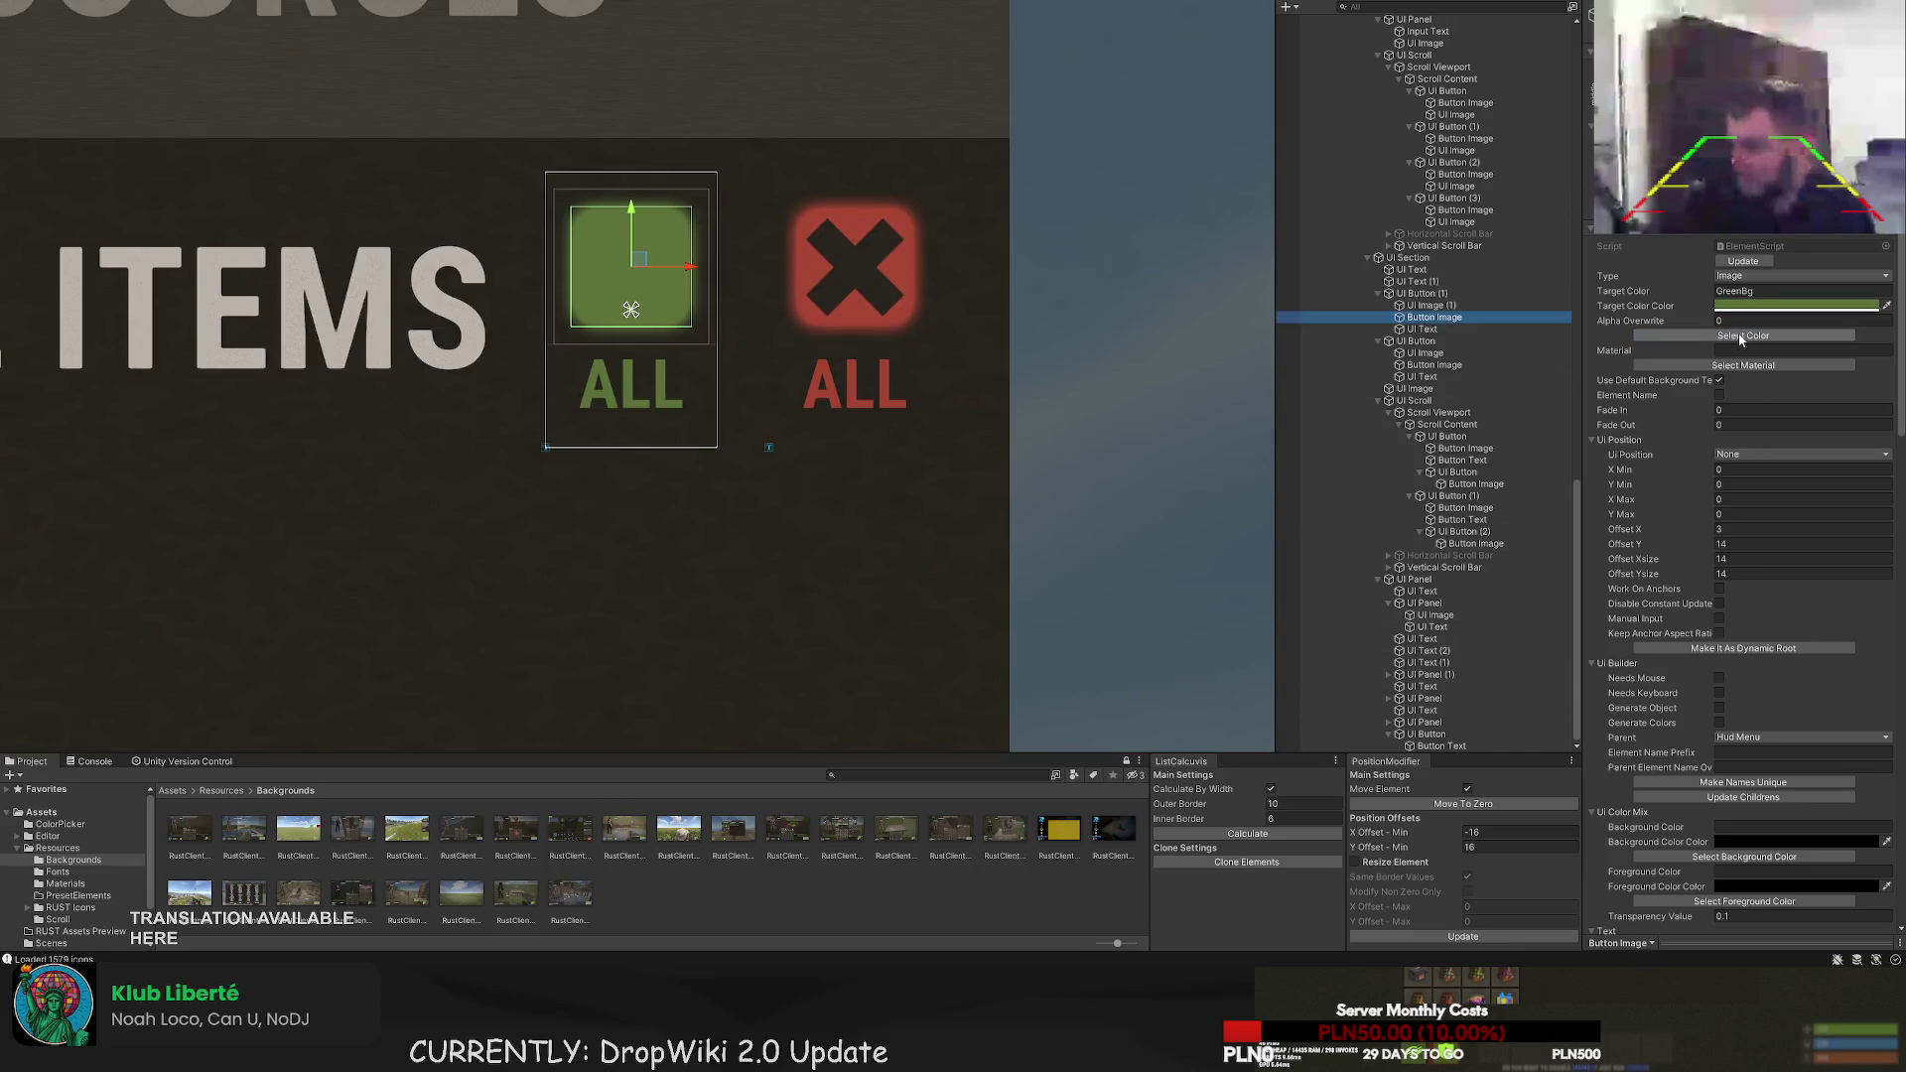
click(1743, 335)
click(64, 317)
click(469, 443)
- Shrink the check mark to 12 by 12 inside its square with the Rect tool, then frame the panel
scroll(528, 473, down, 6)
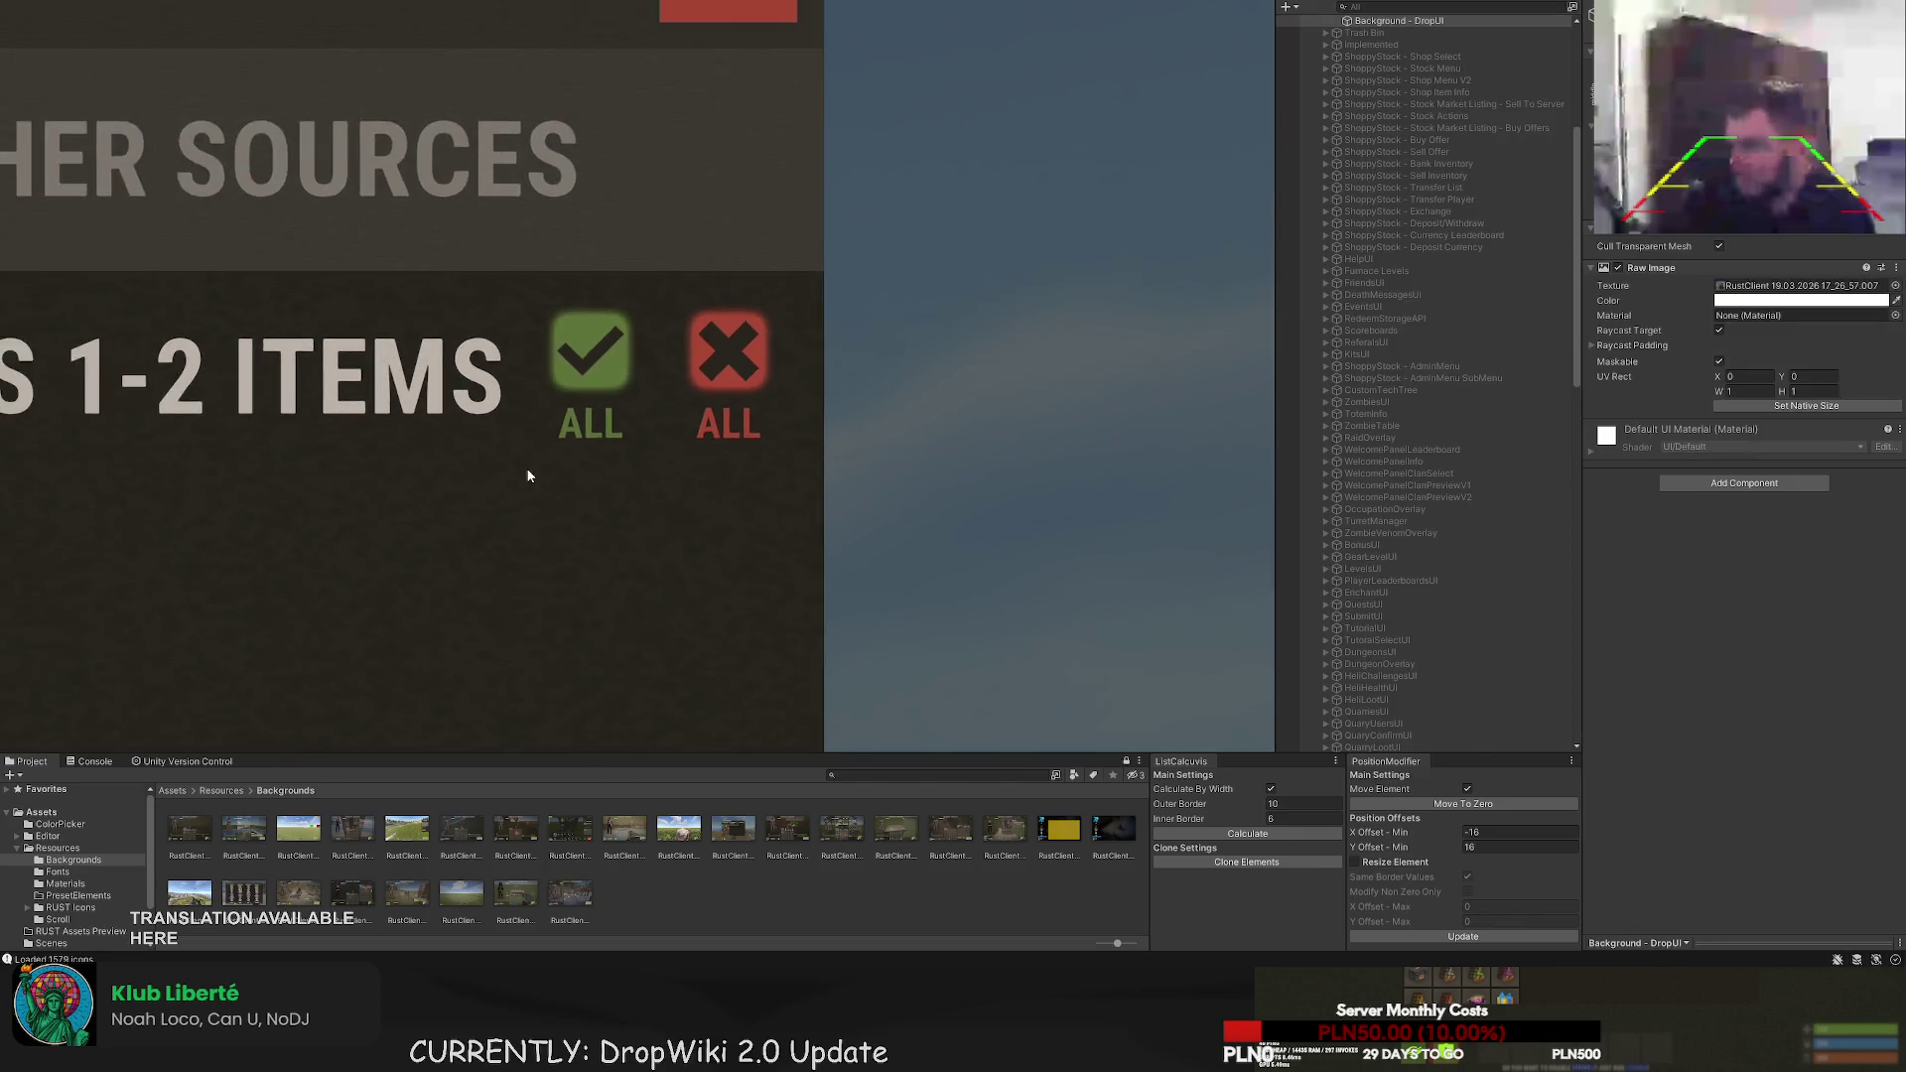
click(663, 419)
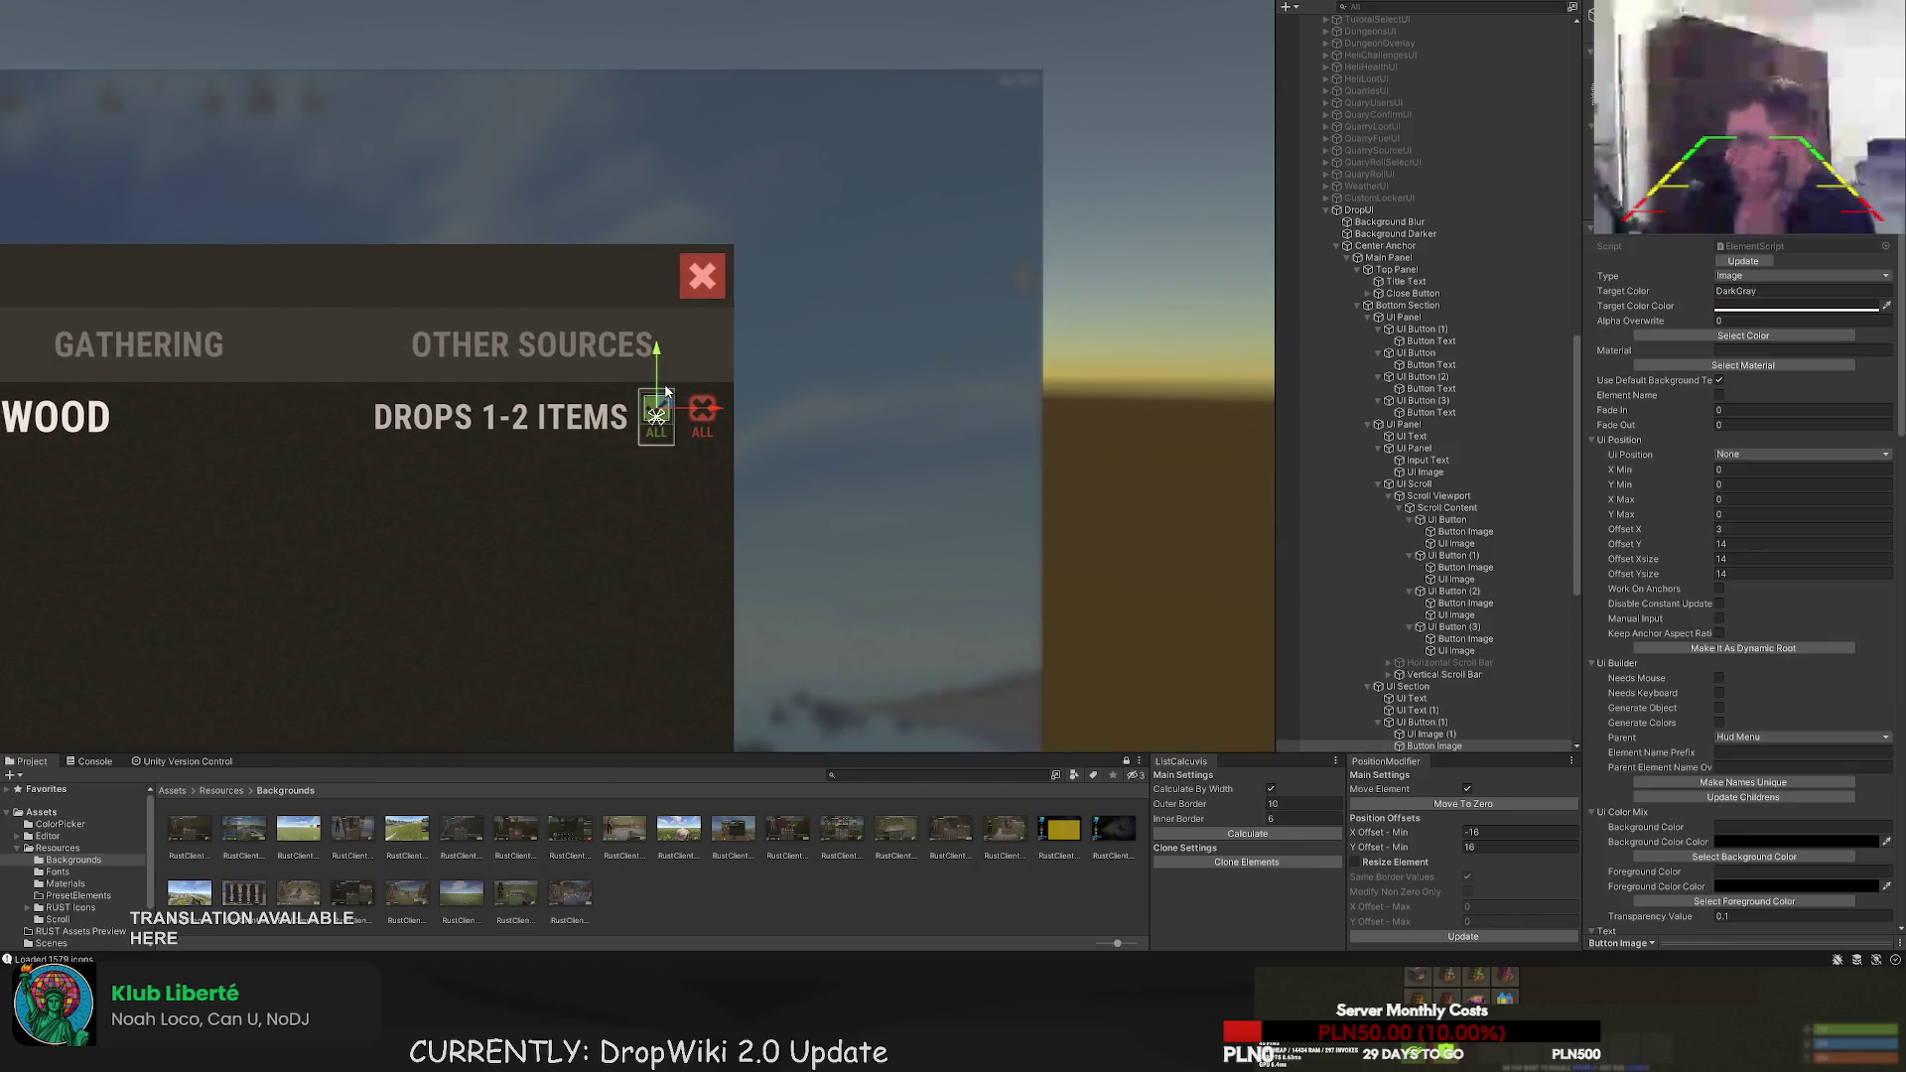
scroll(663, 425, up, 5)
click(1439, 525)
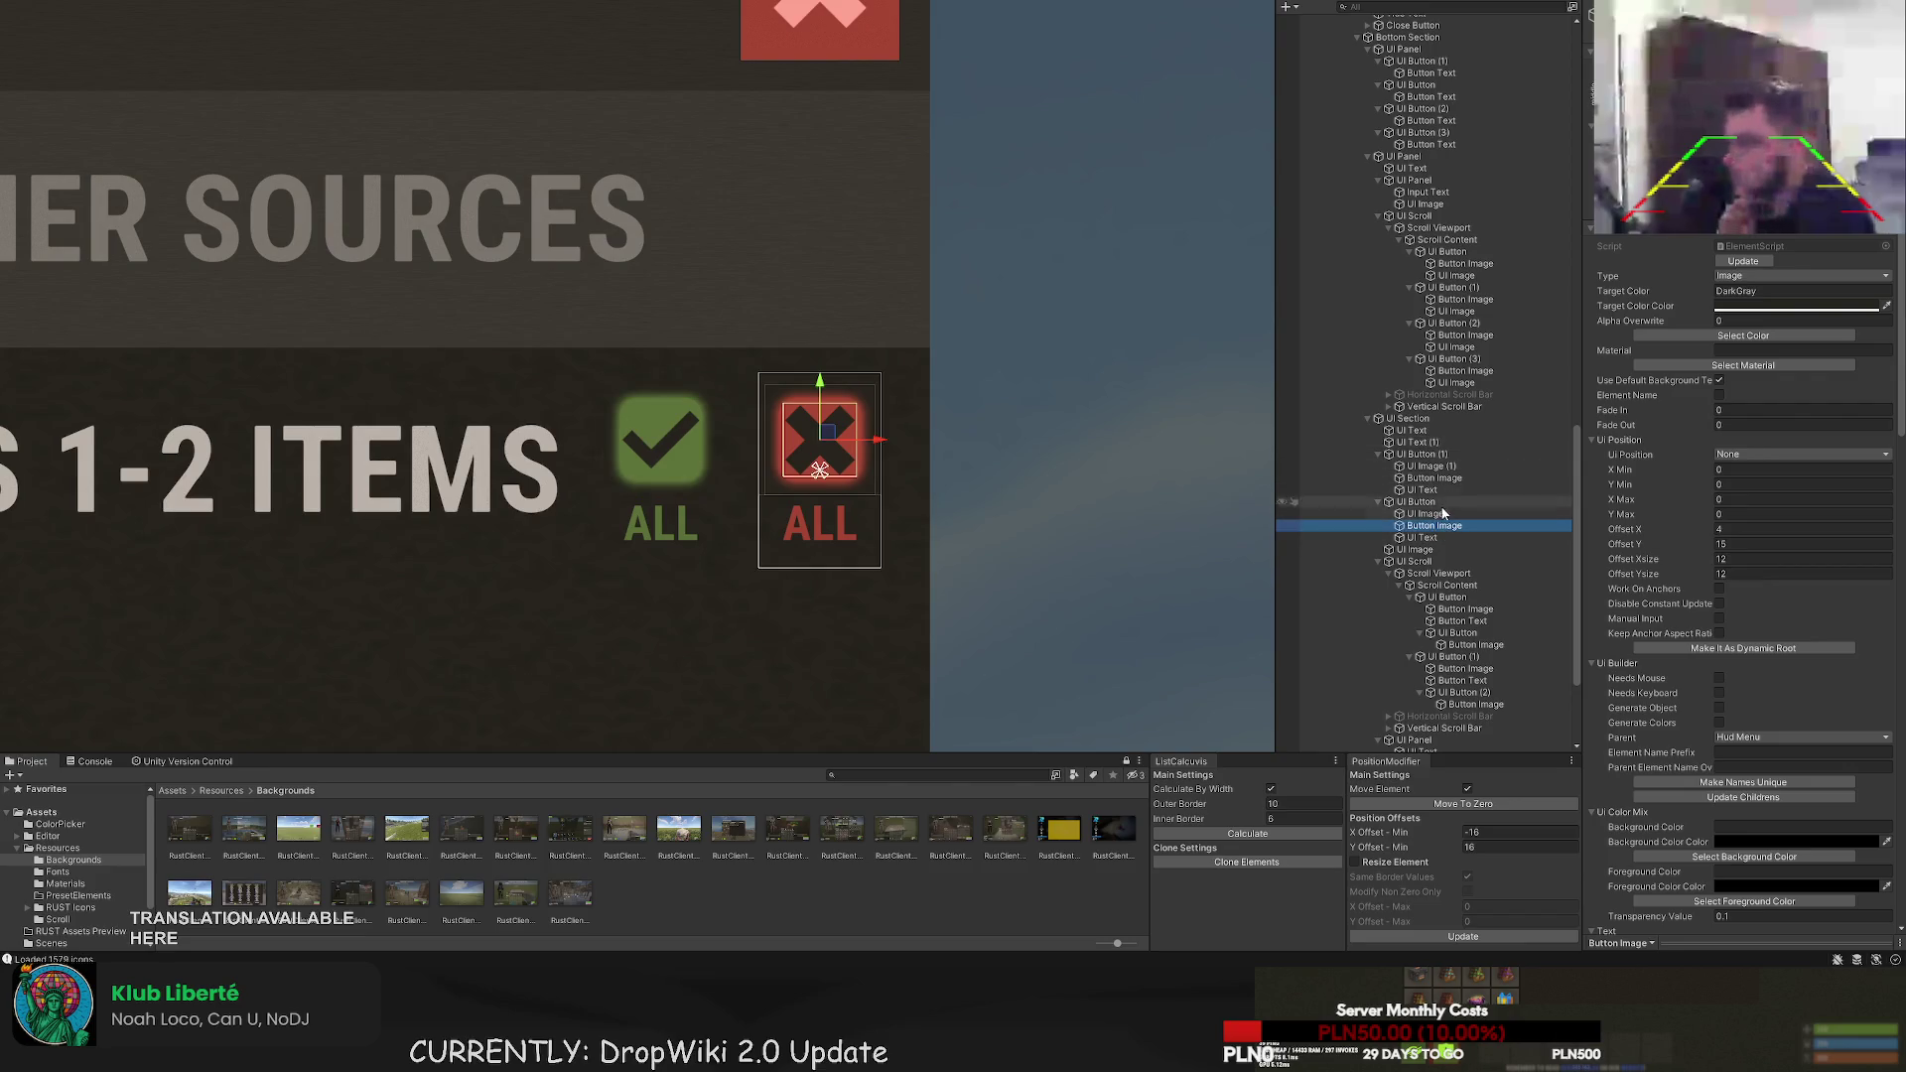
click(1436, 477)
scroll(678, 390, up, 5)
key(t)
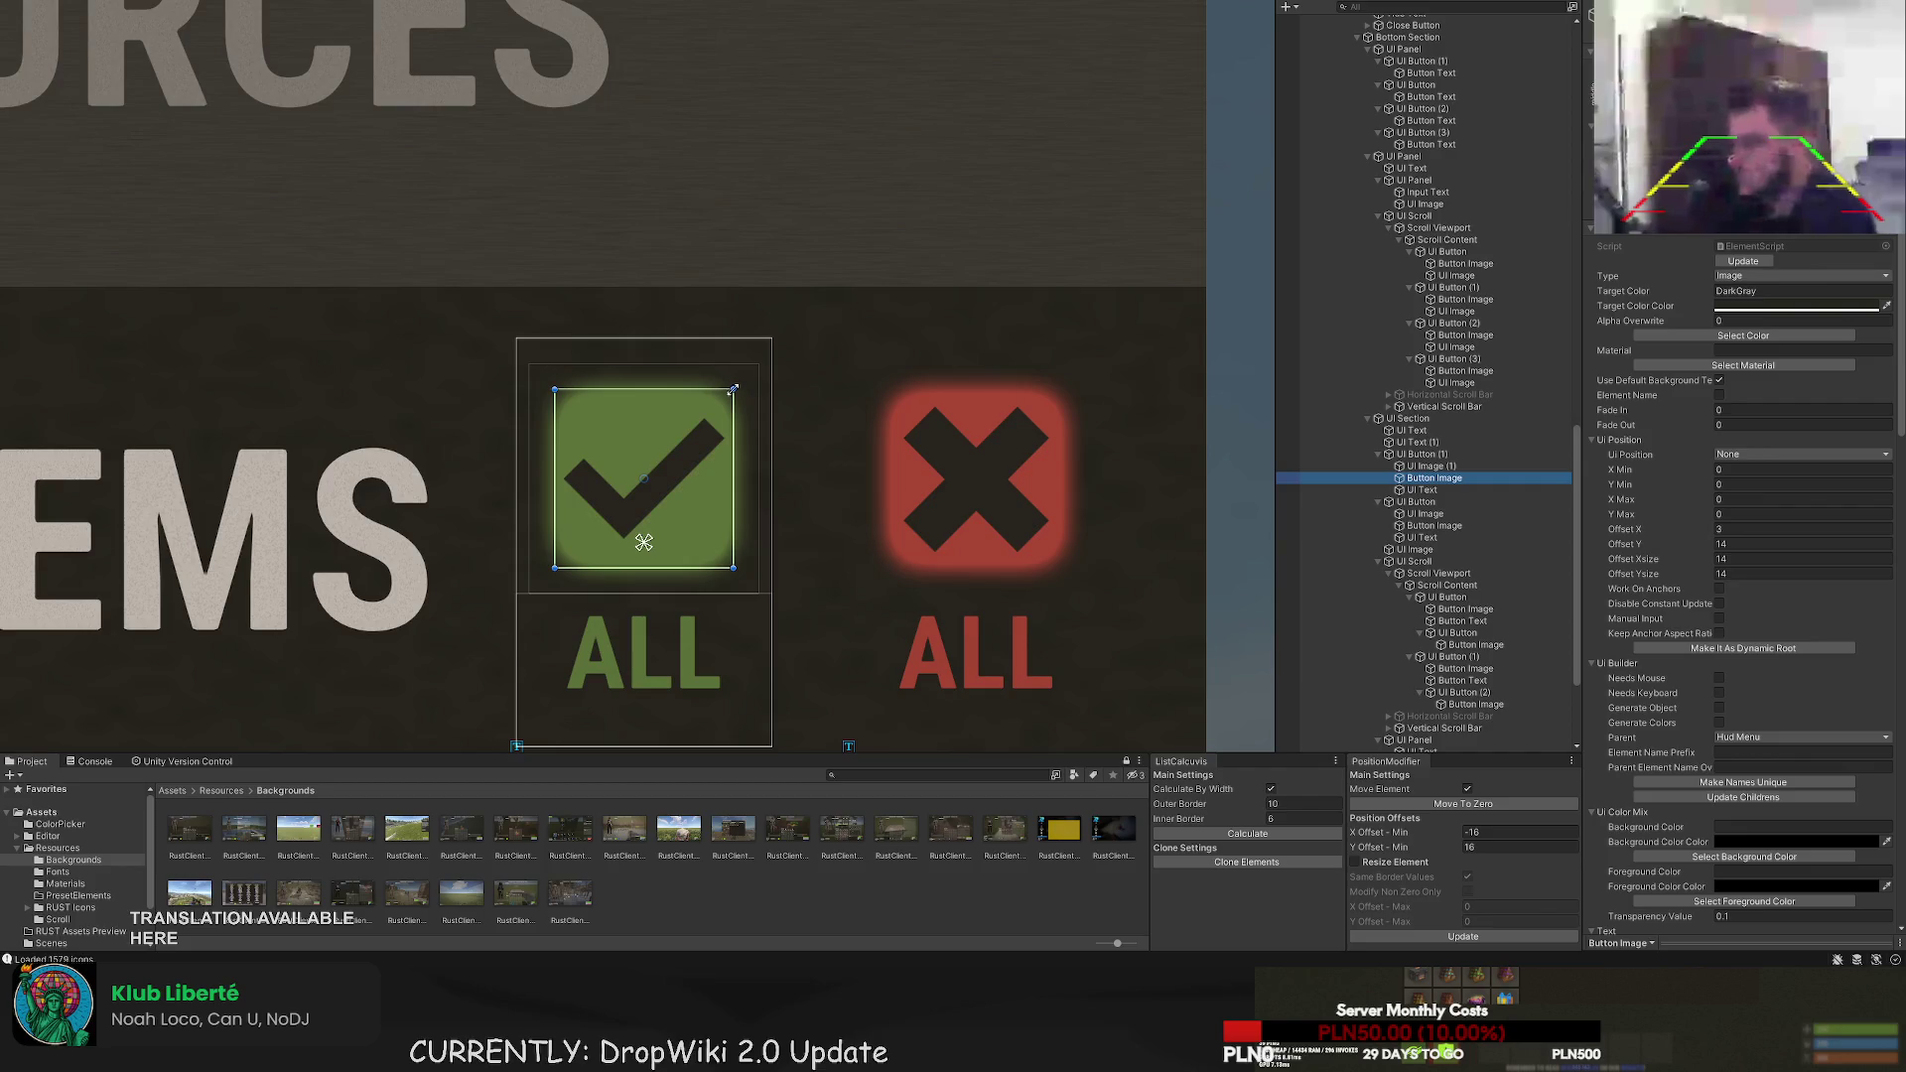
drag(734, 389, 721, 403)
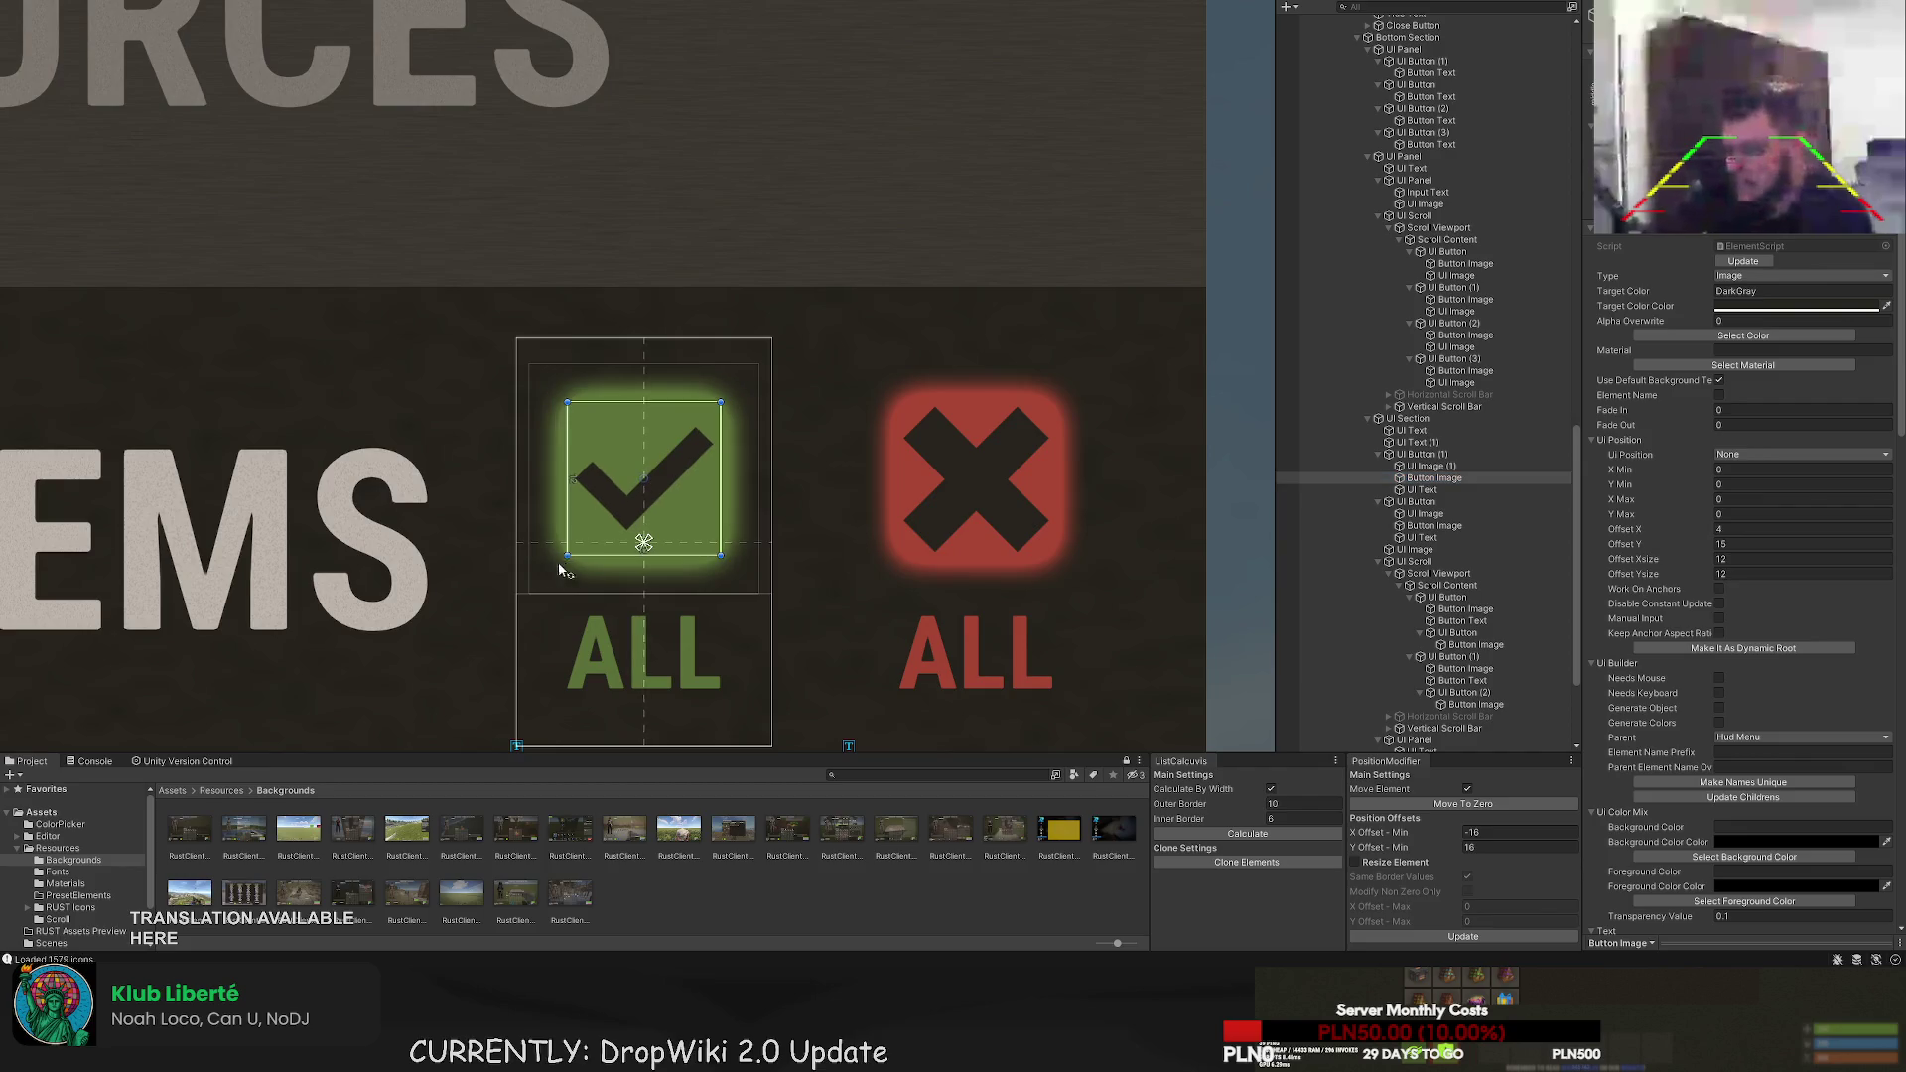
click(559, 568)
key(f)
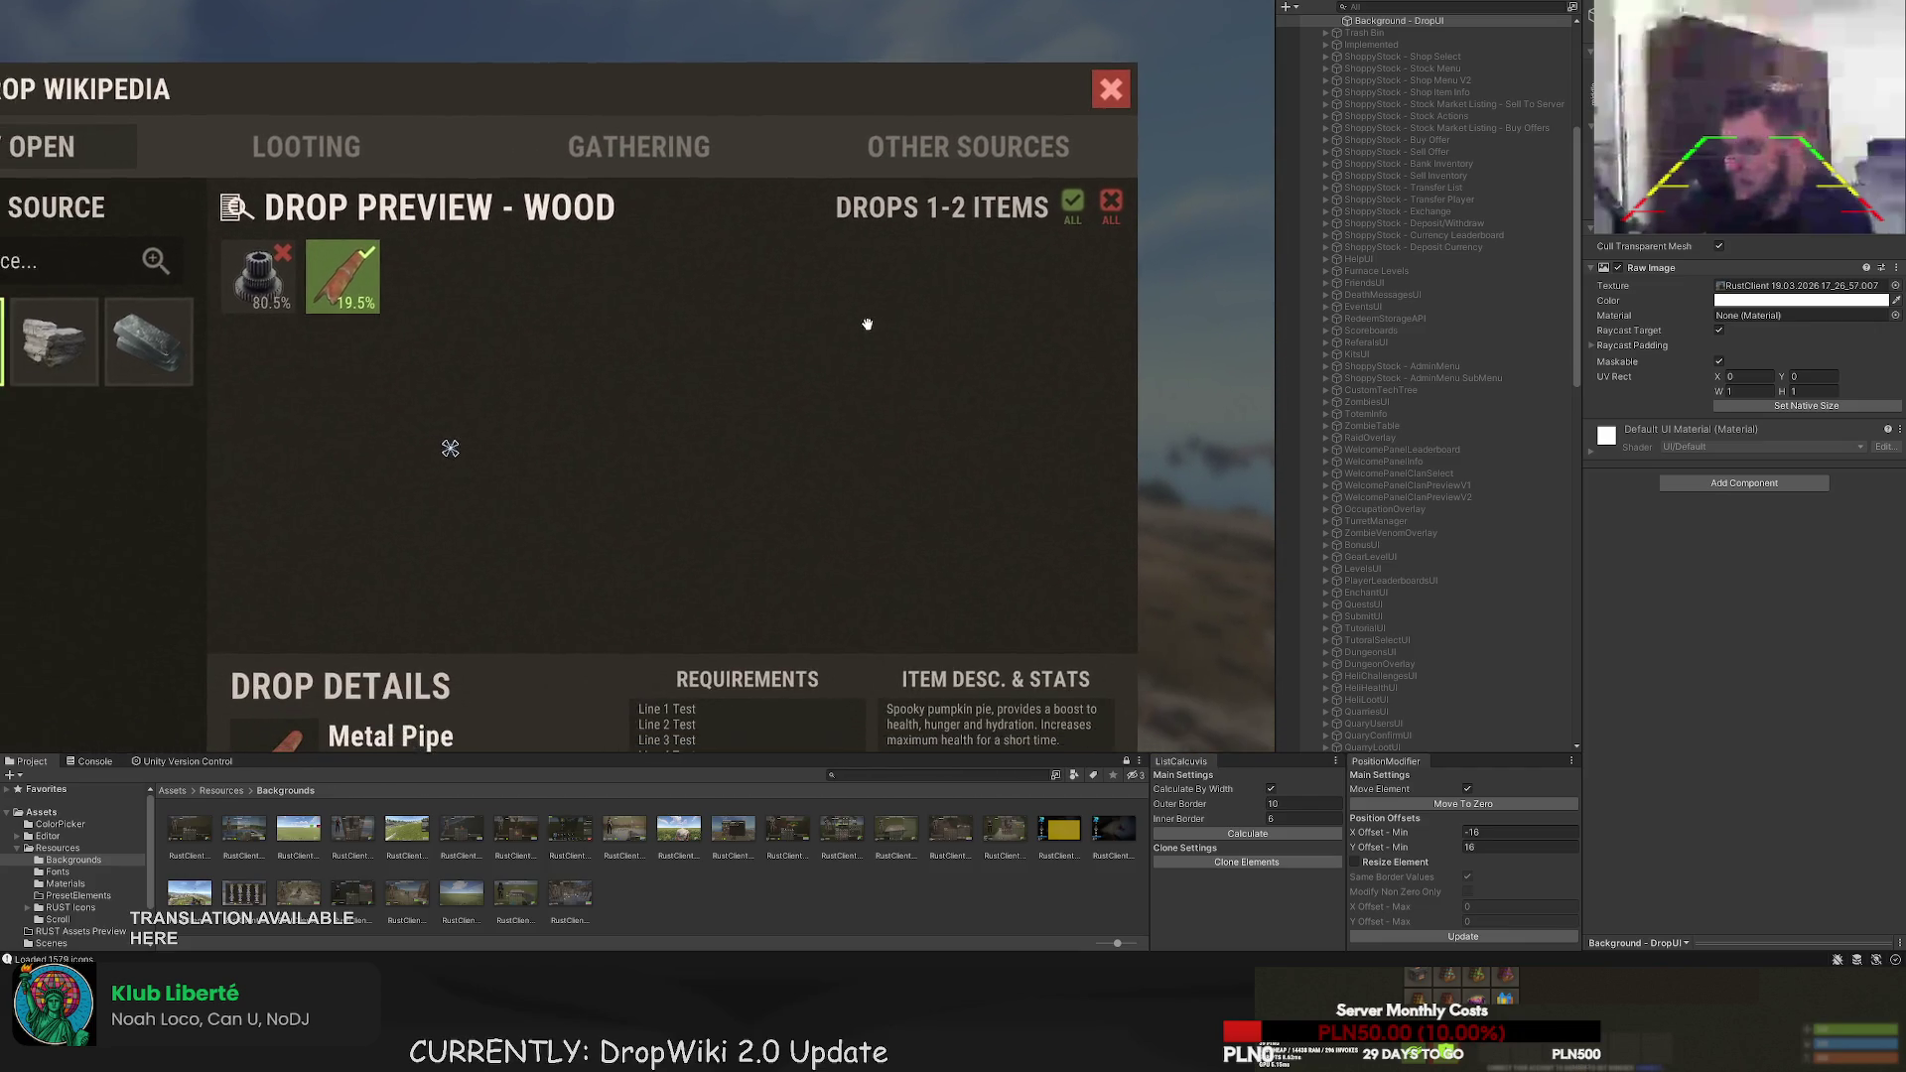
mouse_move(898, 299)
mouse_down()
mouse_move(909, 276)
mouse_move(889, 288)
mouse_up()
click(1091, 211)
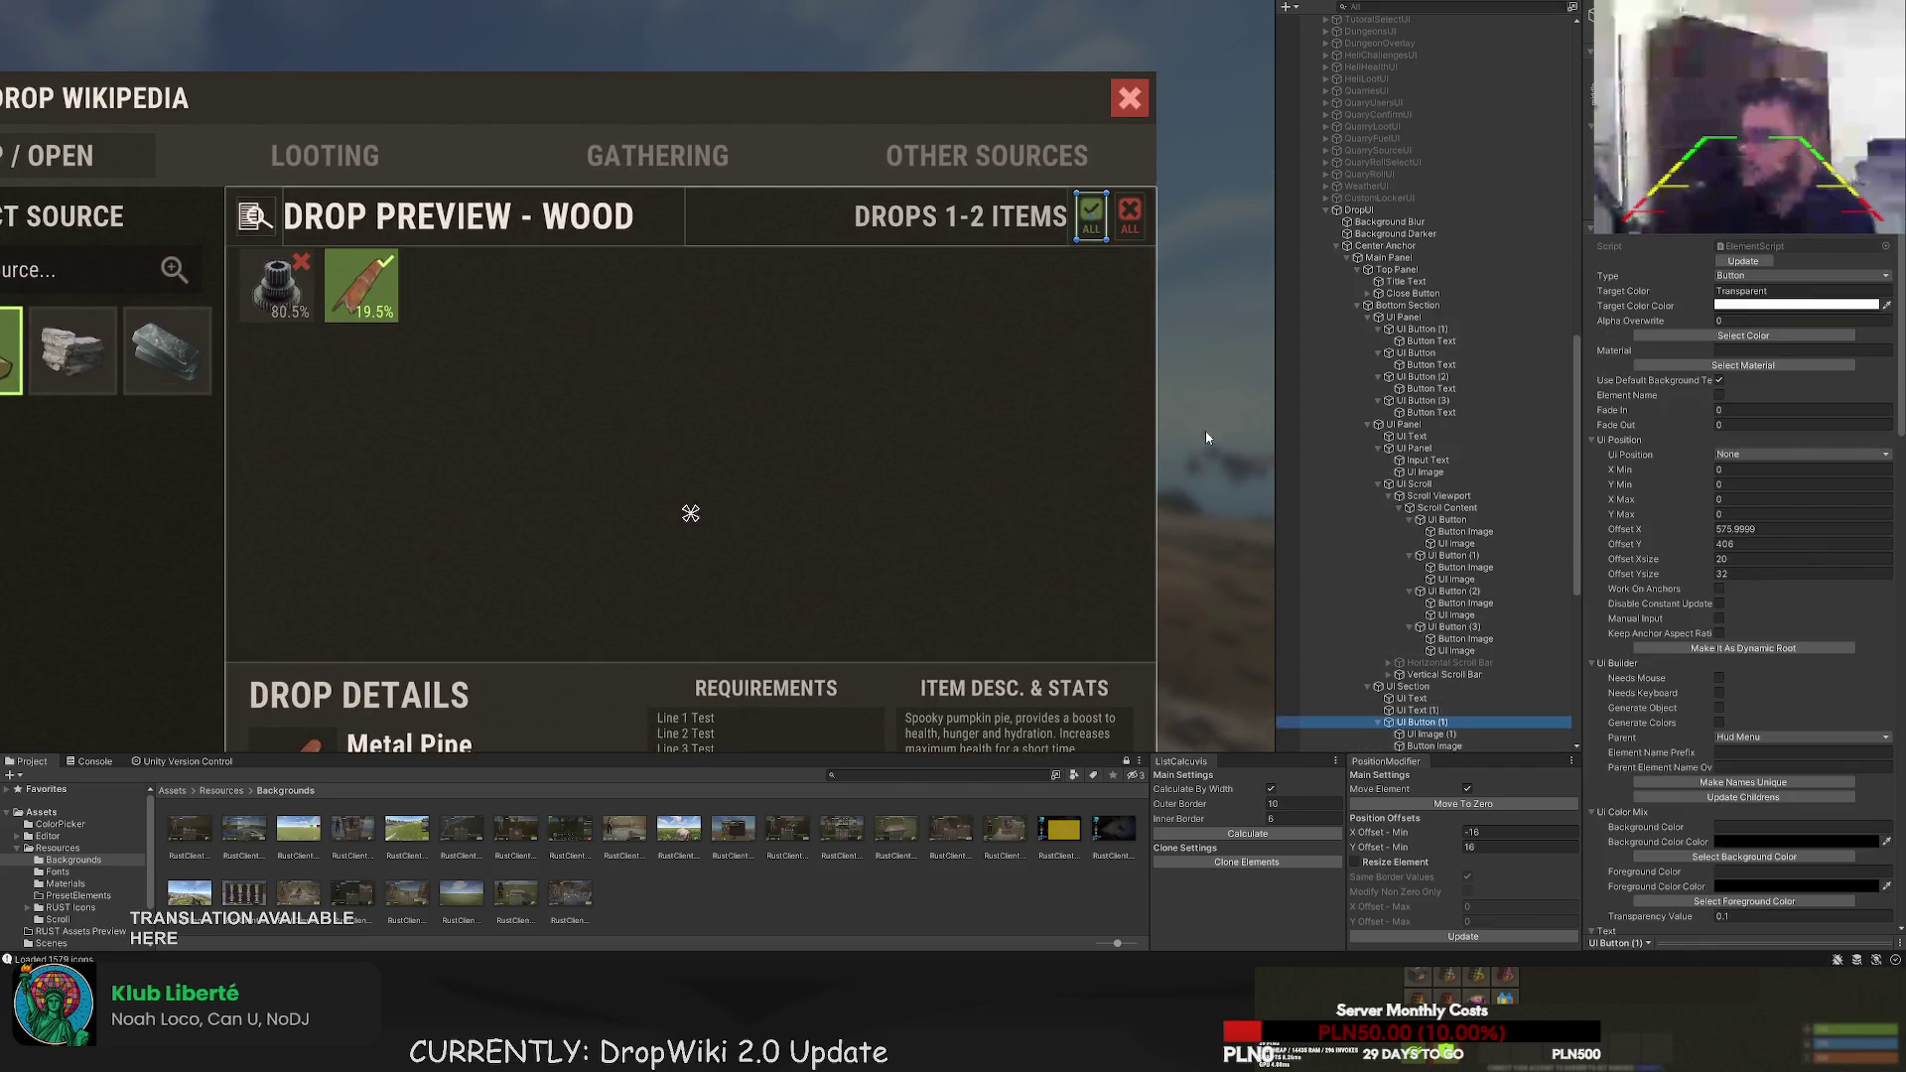
scroll(1116, 214, up, 3)
click(1122, 211)
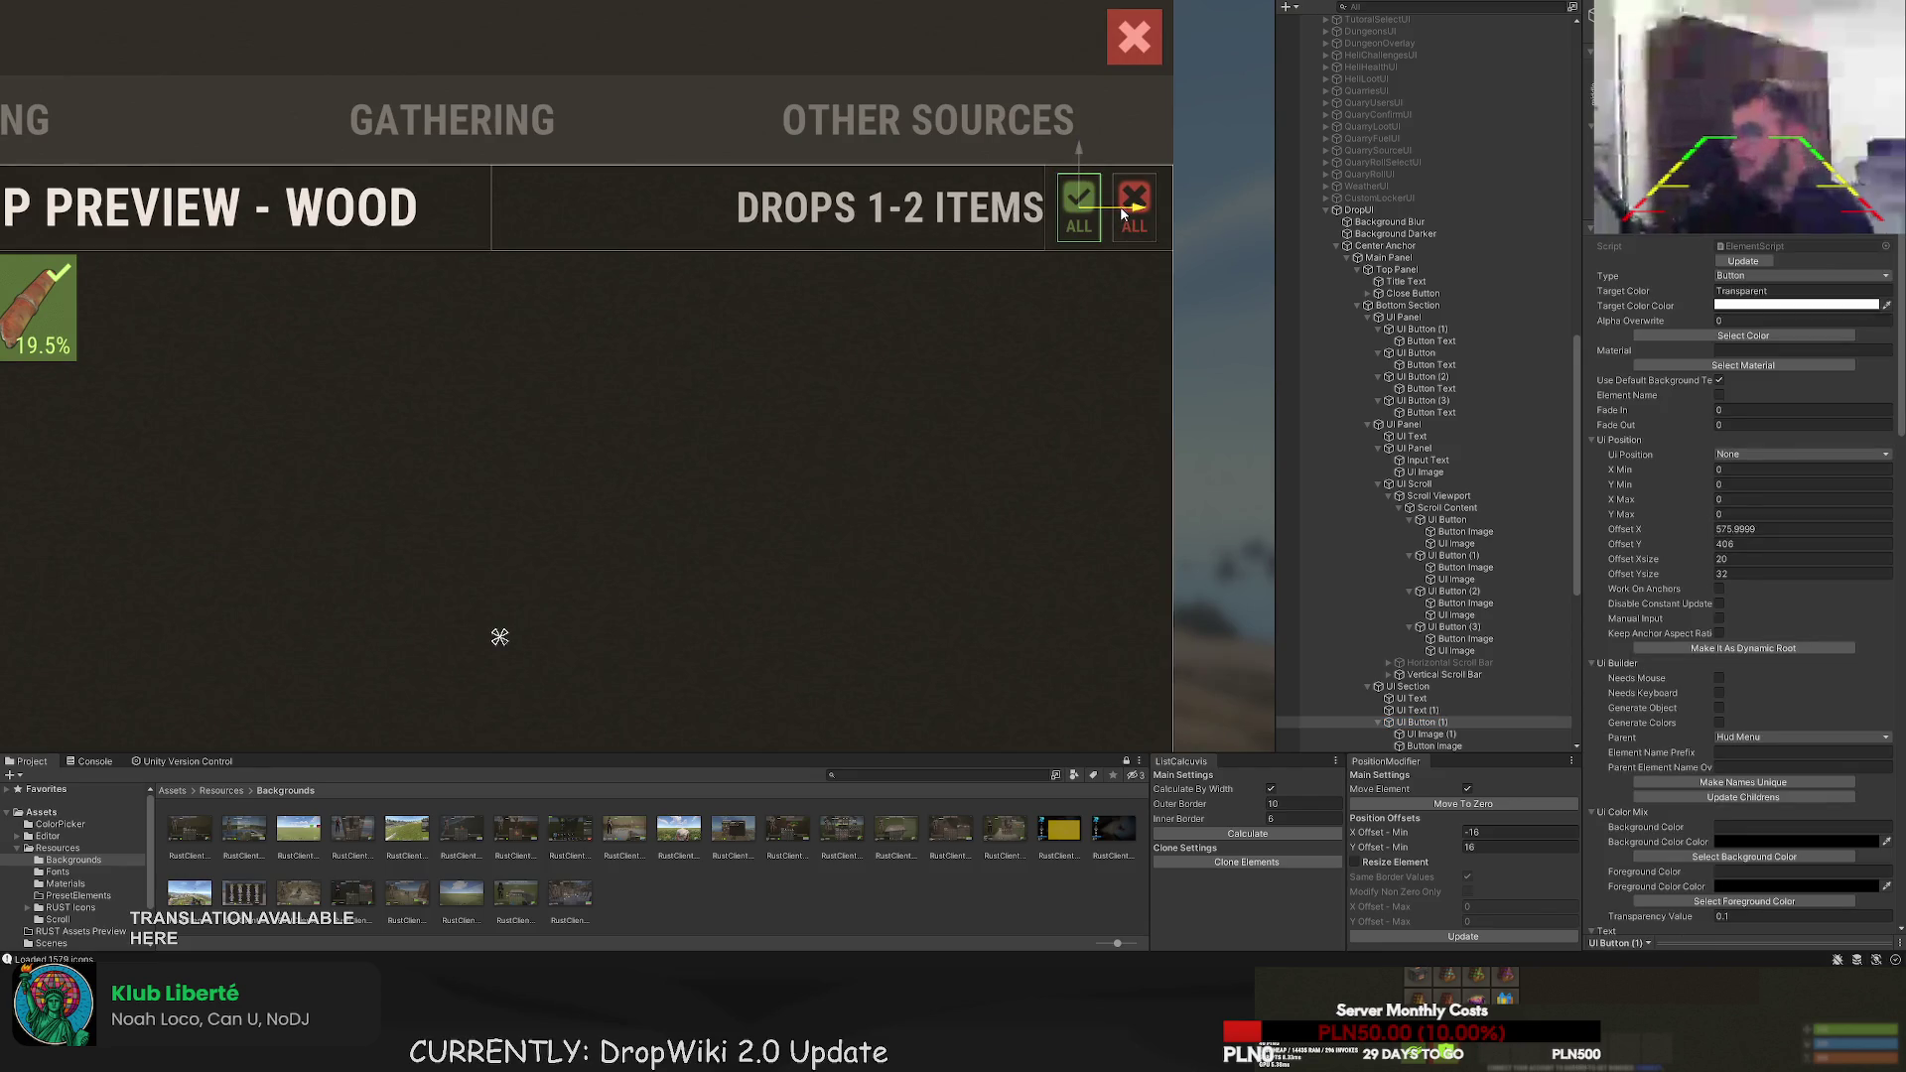
click(1006, 434)
scroll(1006, 434, down, 2)
drag(944, 457, 979, 454)
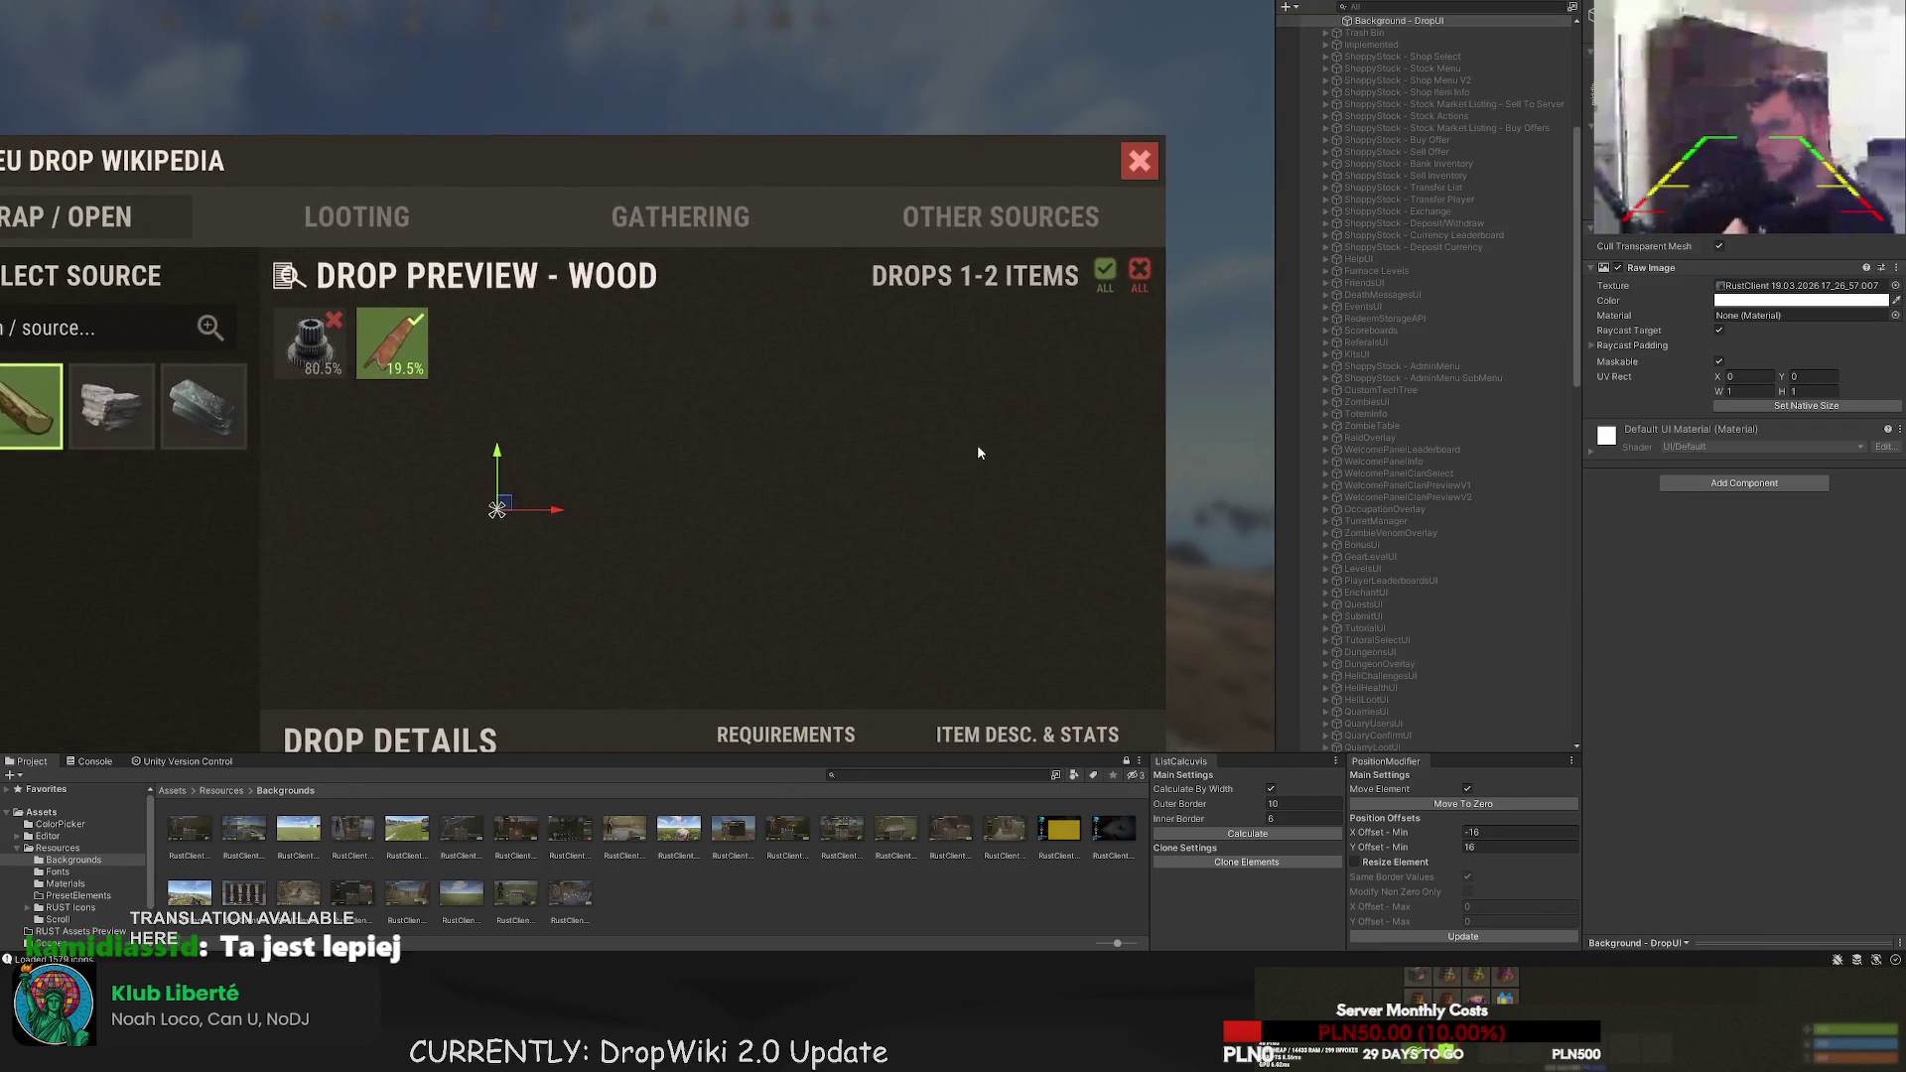
click(978, 455)
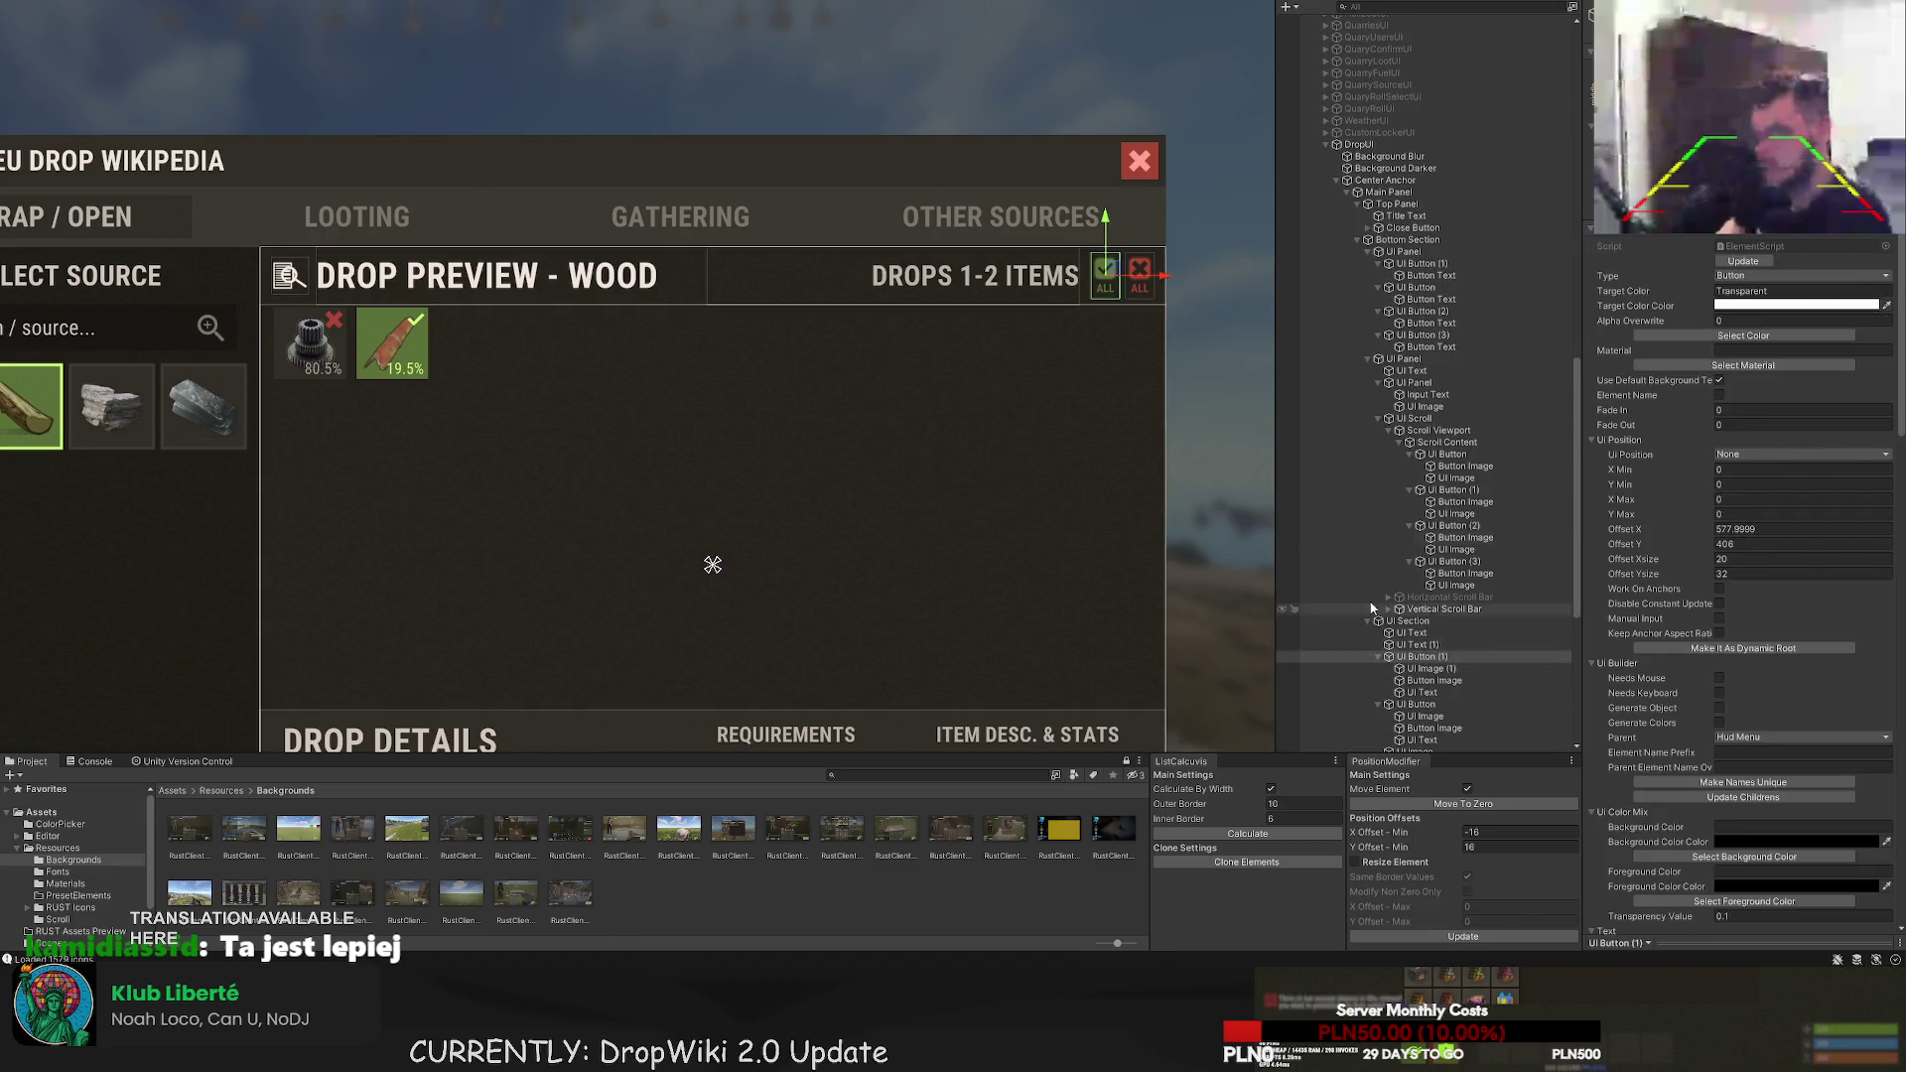
click(1418, 644)
scroll(1070, 259, up, 3)
drag(1070, 259, 1076, 258)
scroll(997, 485, down, 3)
drag(938, 569, 923, 476)
scroll(923, 476, up, 1)
scroll(974, 311, up, 1)
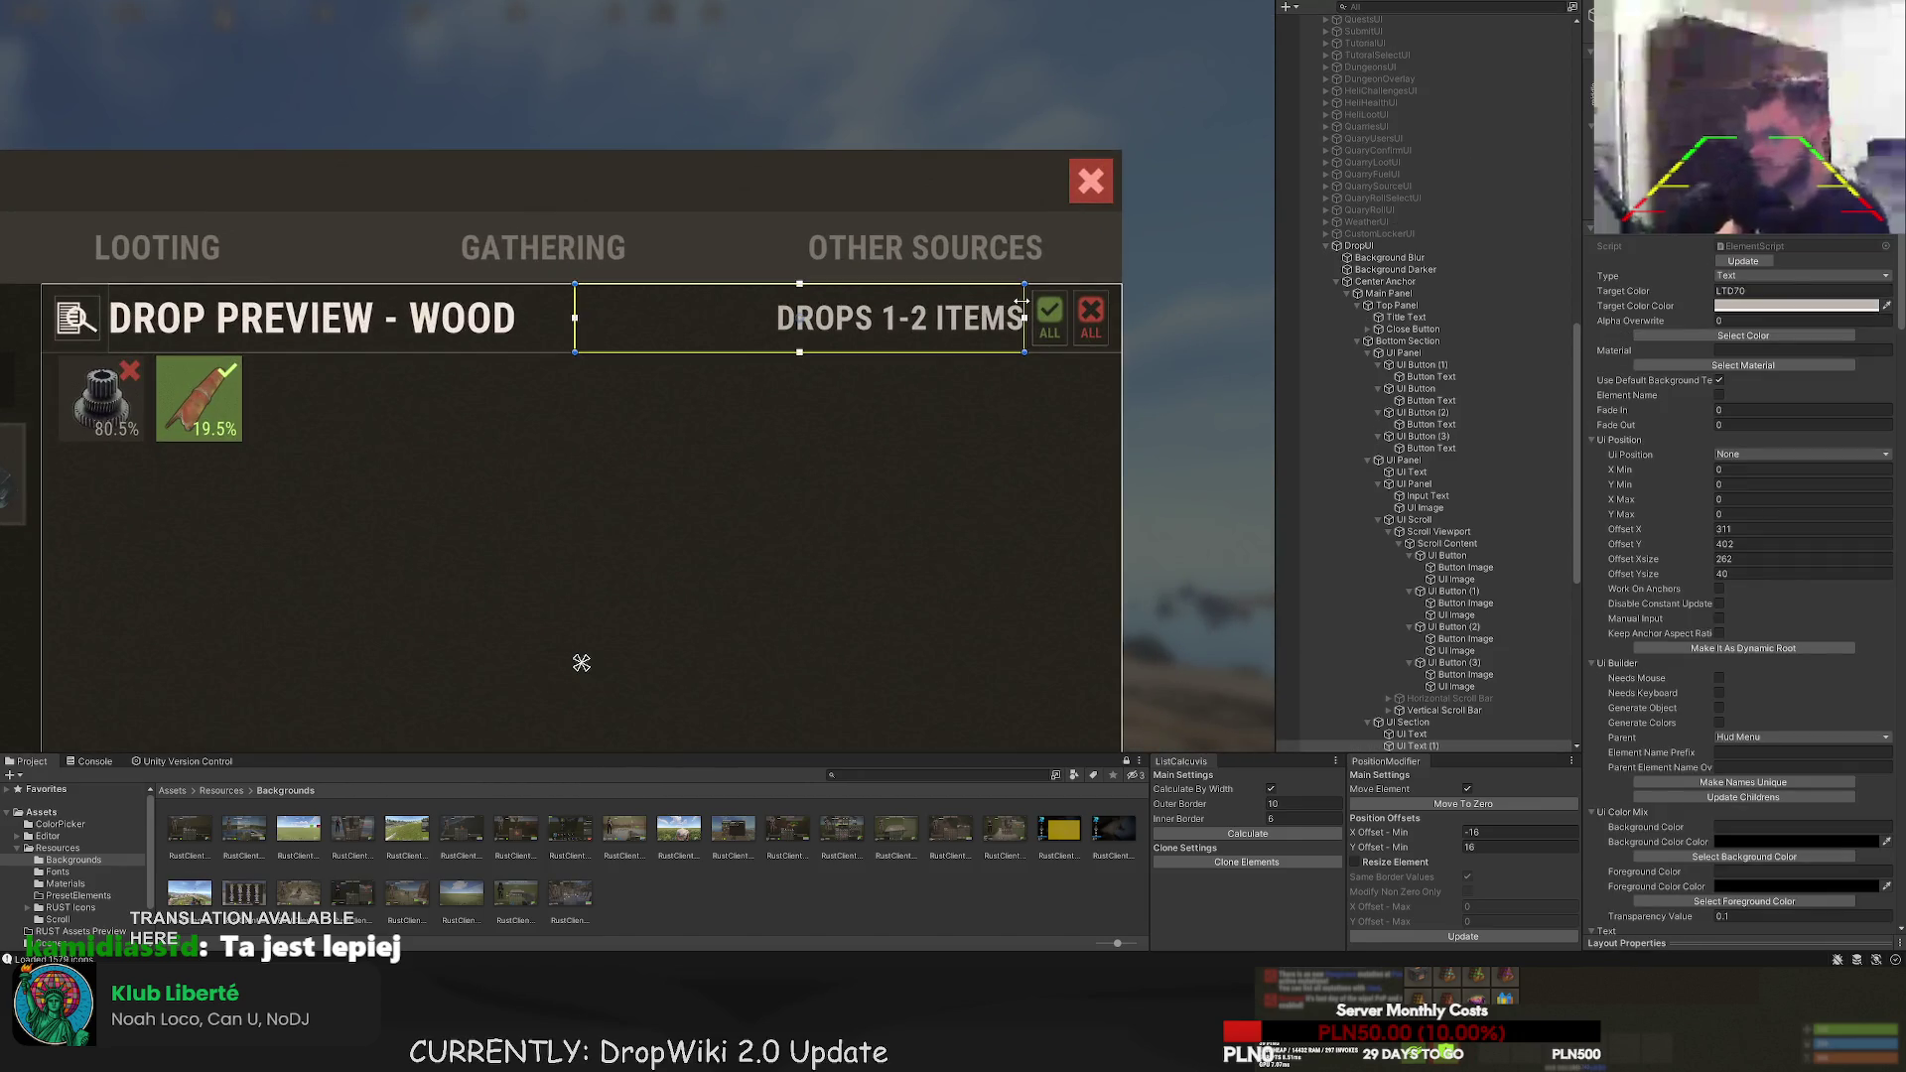
click(925, 483)
scroll(908, 512, down, 1)
drag(890, 531, 935, 387)
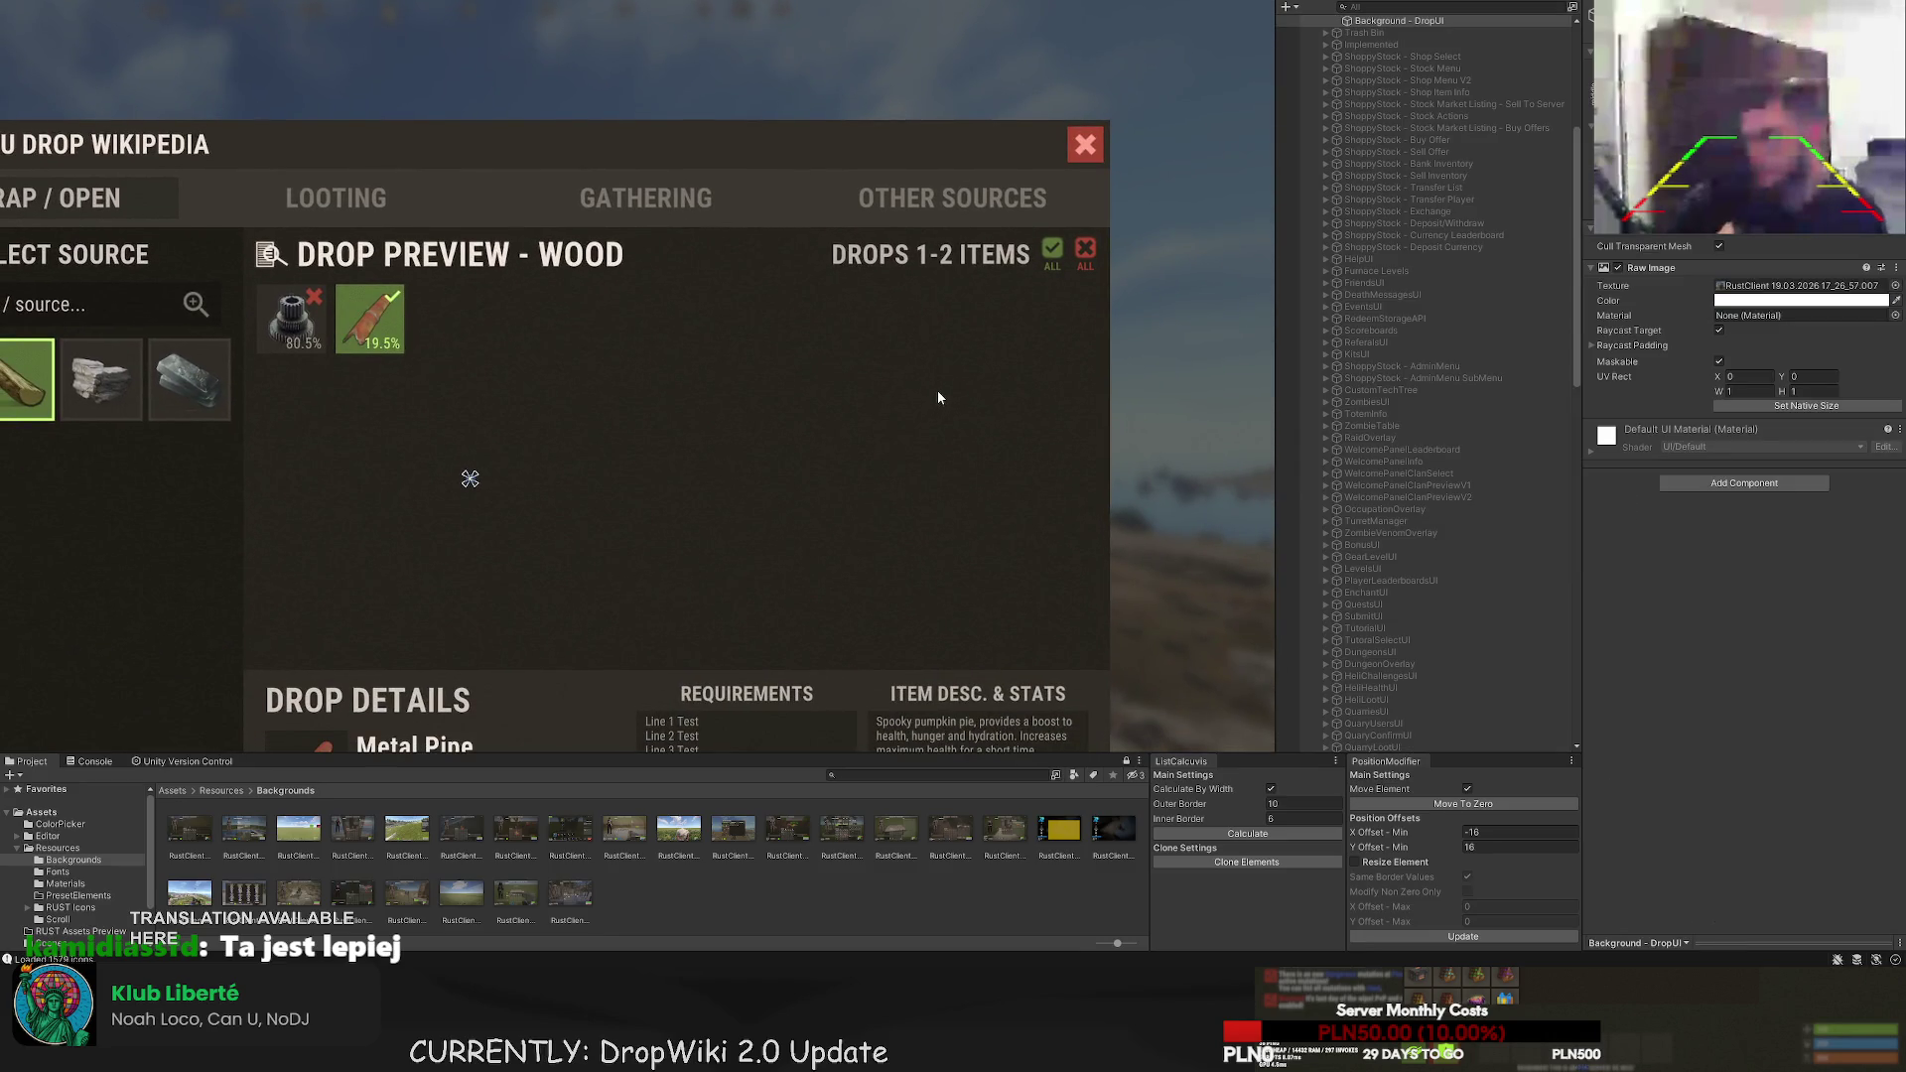
drag(845, 435, 878, 413)
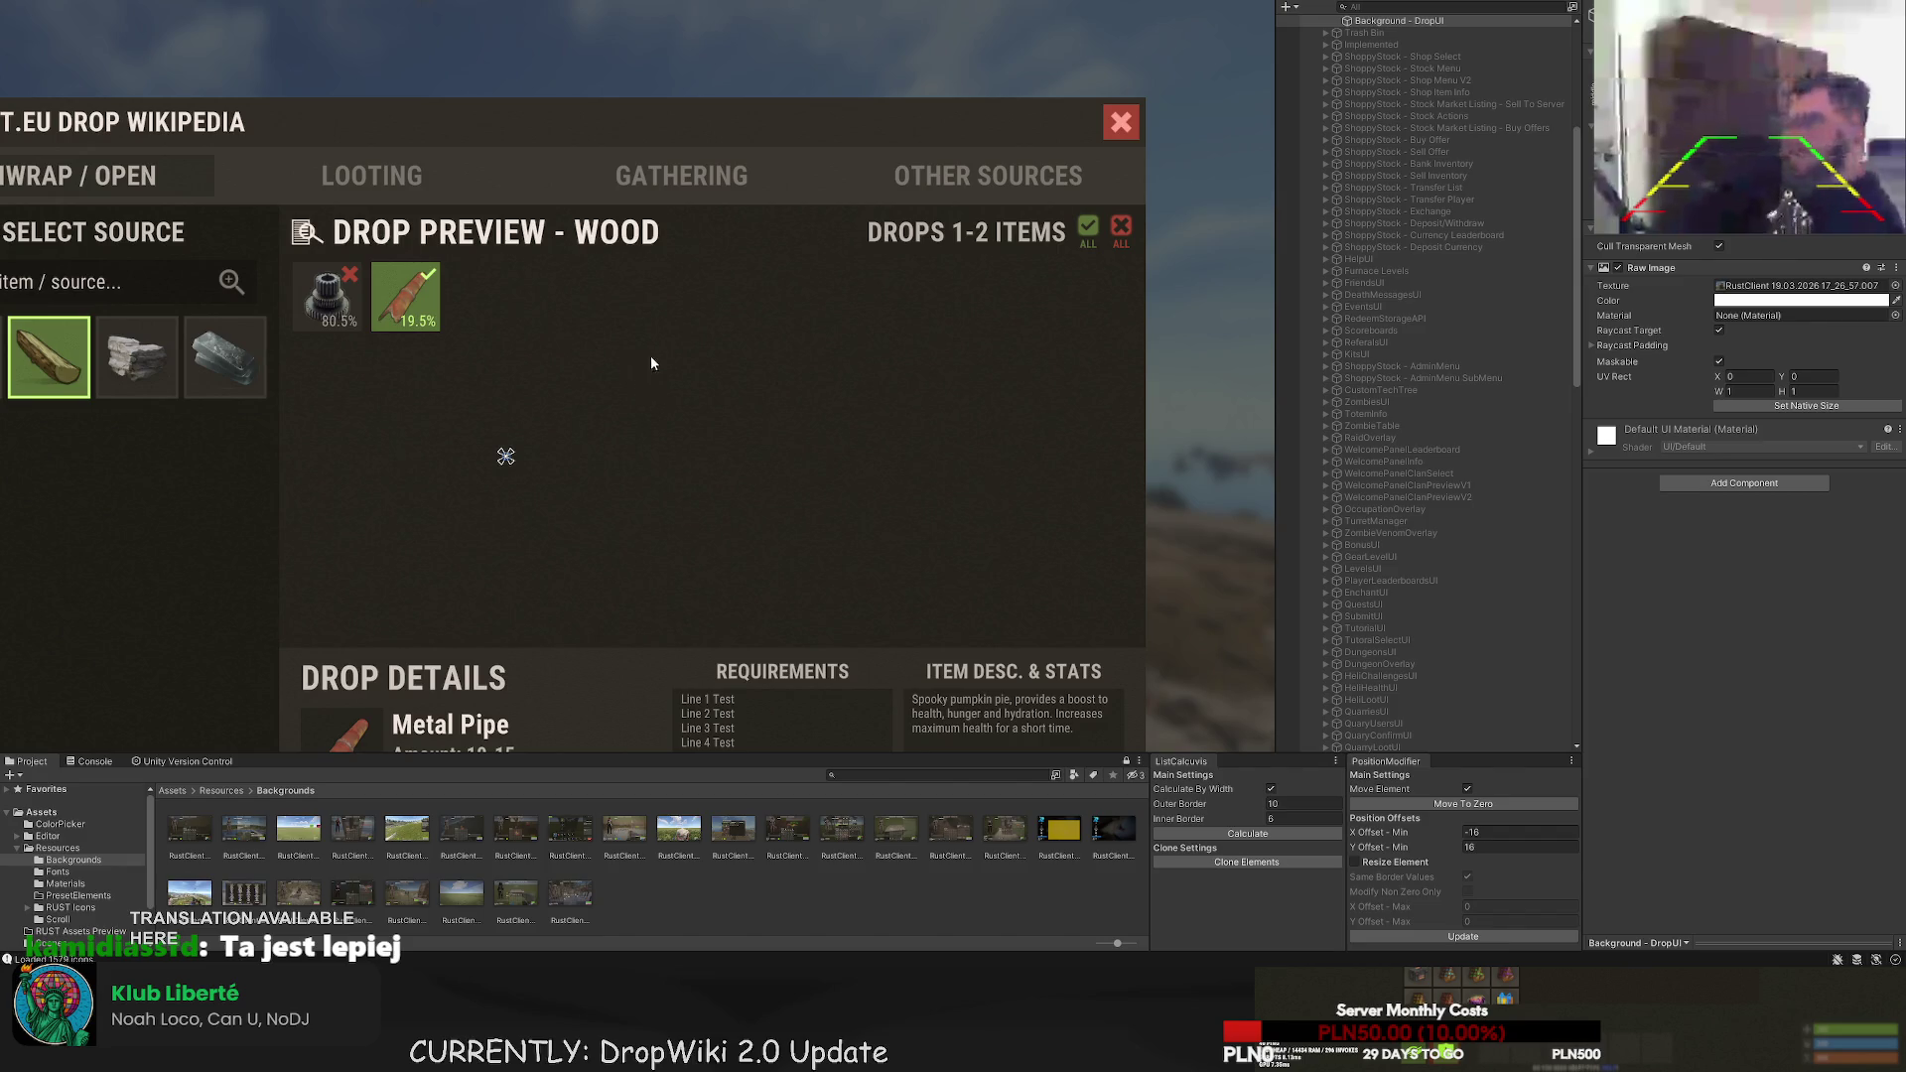
scroll(651, 358, down, 2)
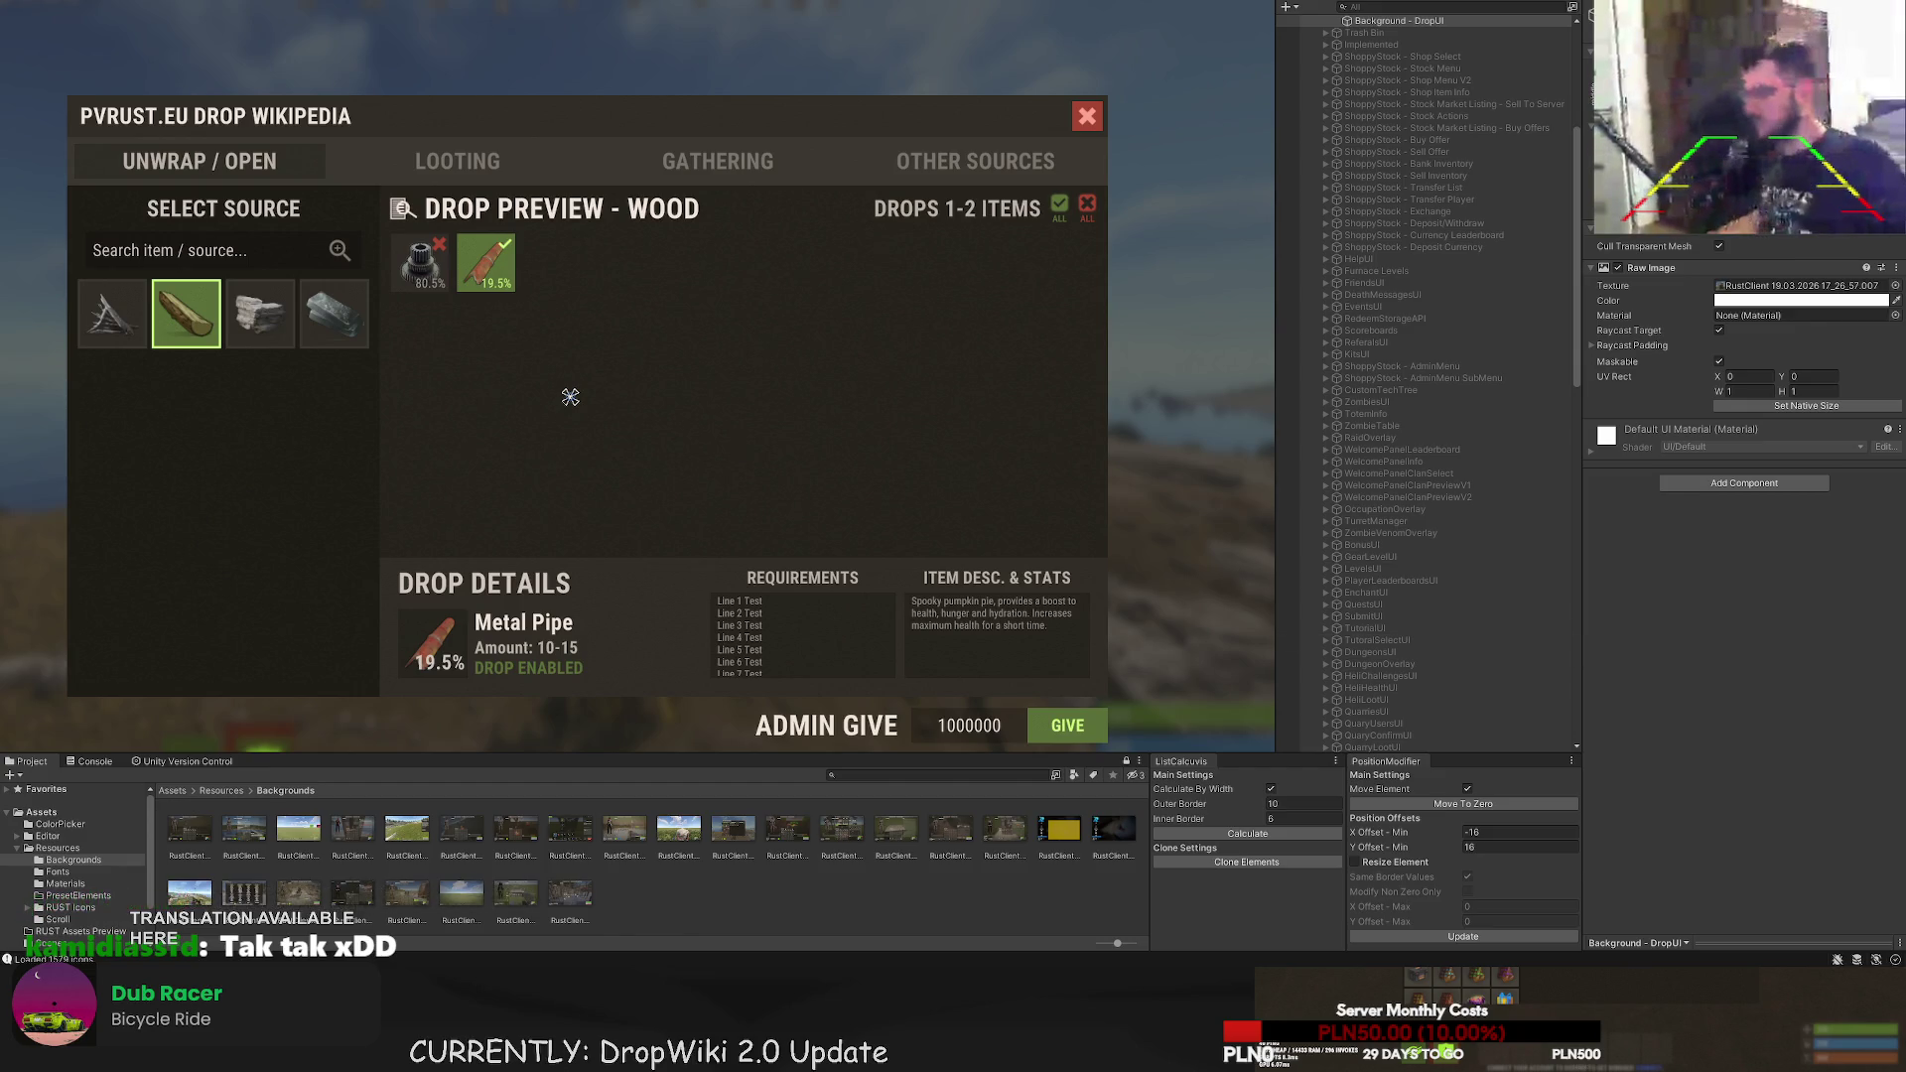
scroll(1046, 486, down, 3)
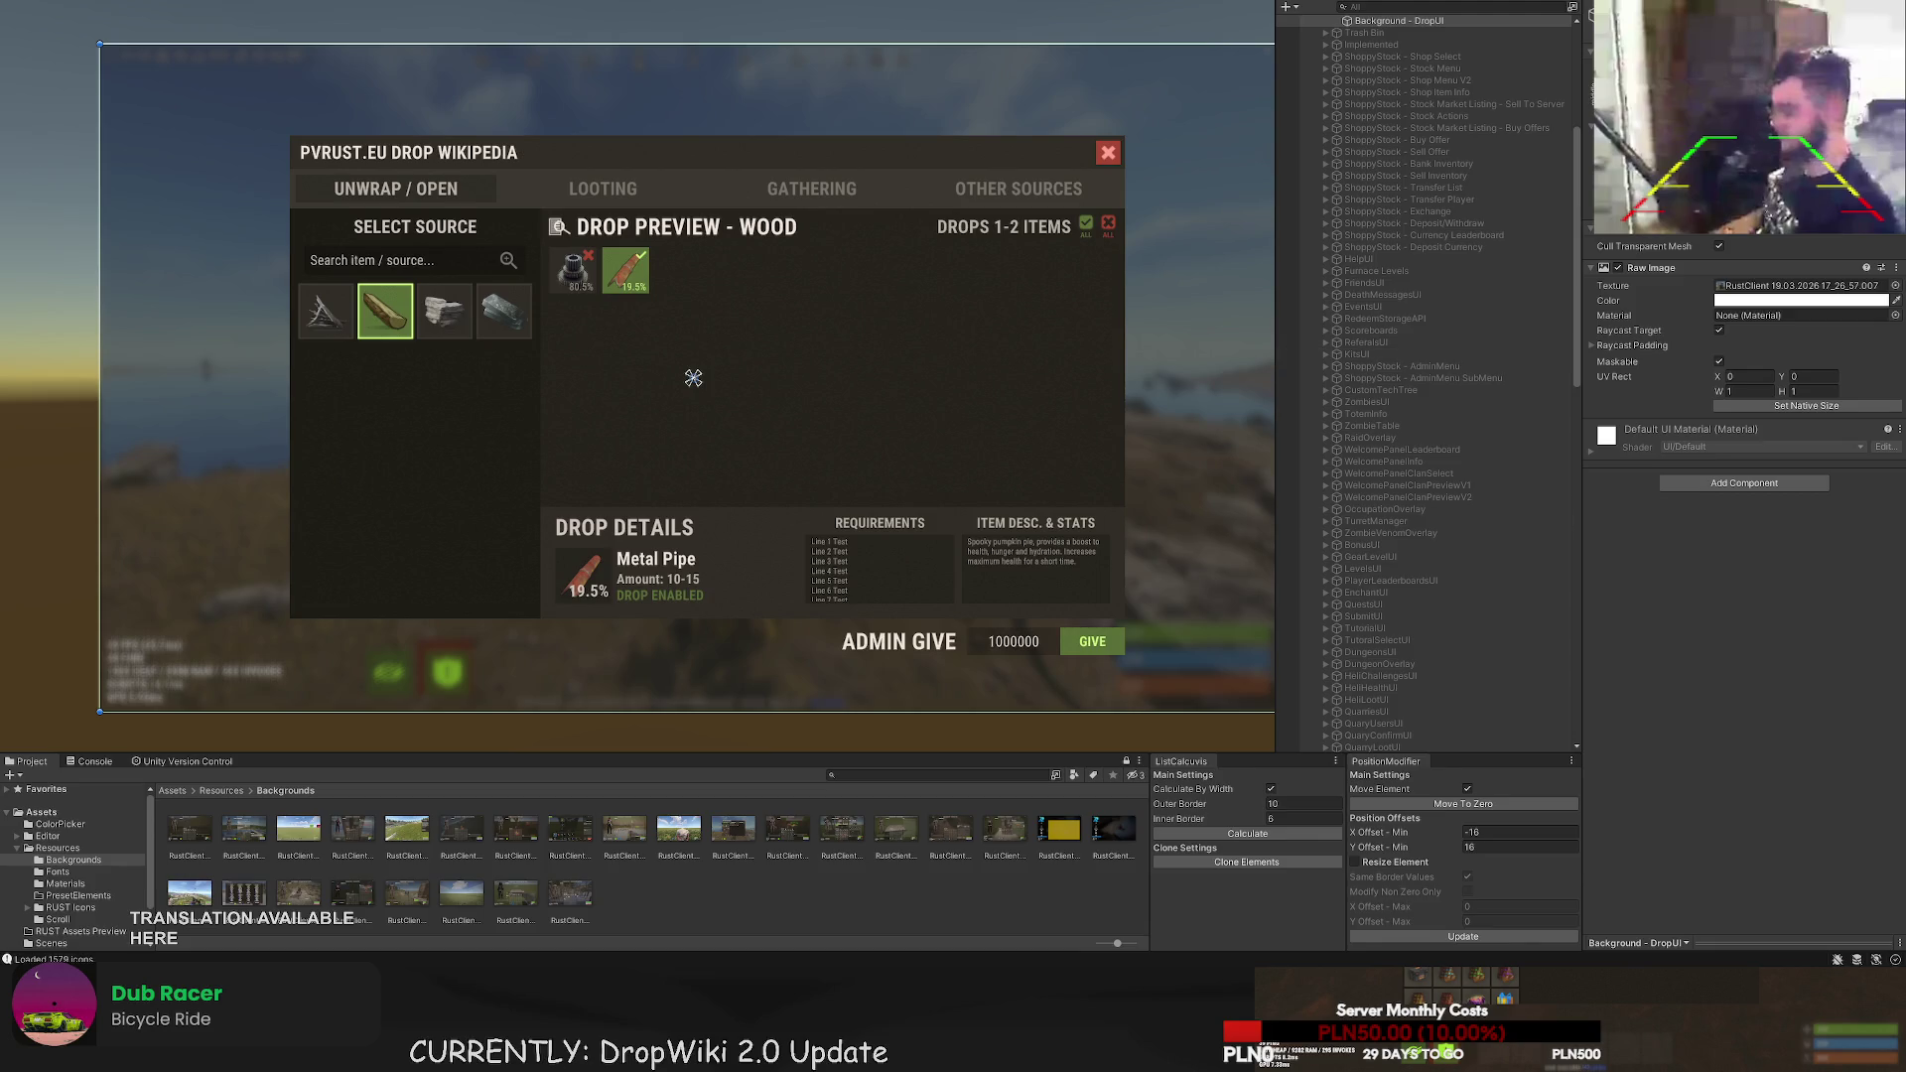
- Expand DropUI in the Hierarchy and inspect its Background Darker and Main Panel objects
click(1432, 438)
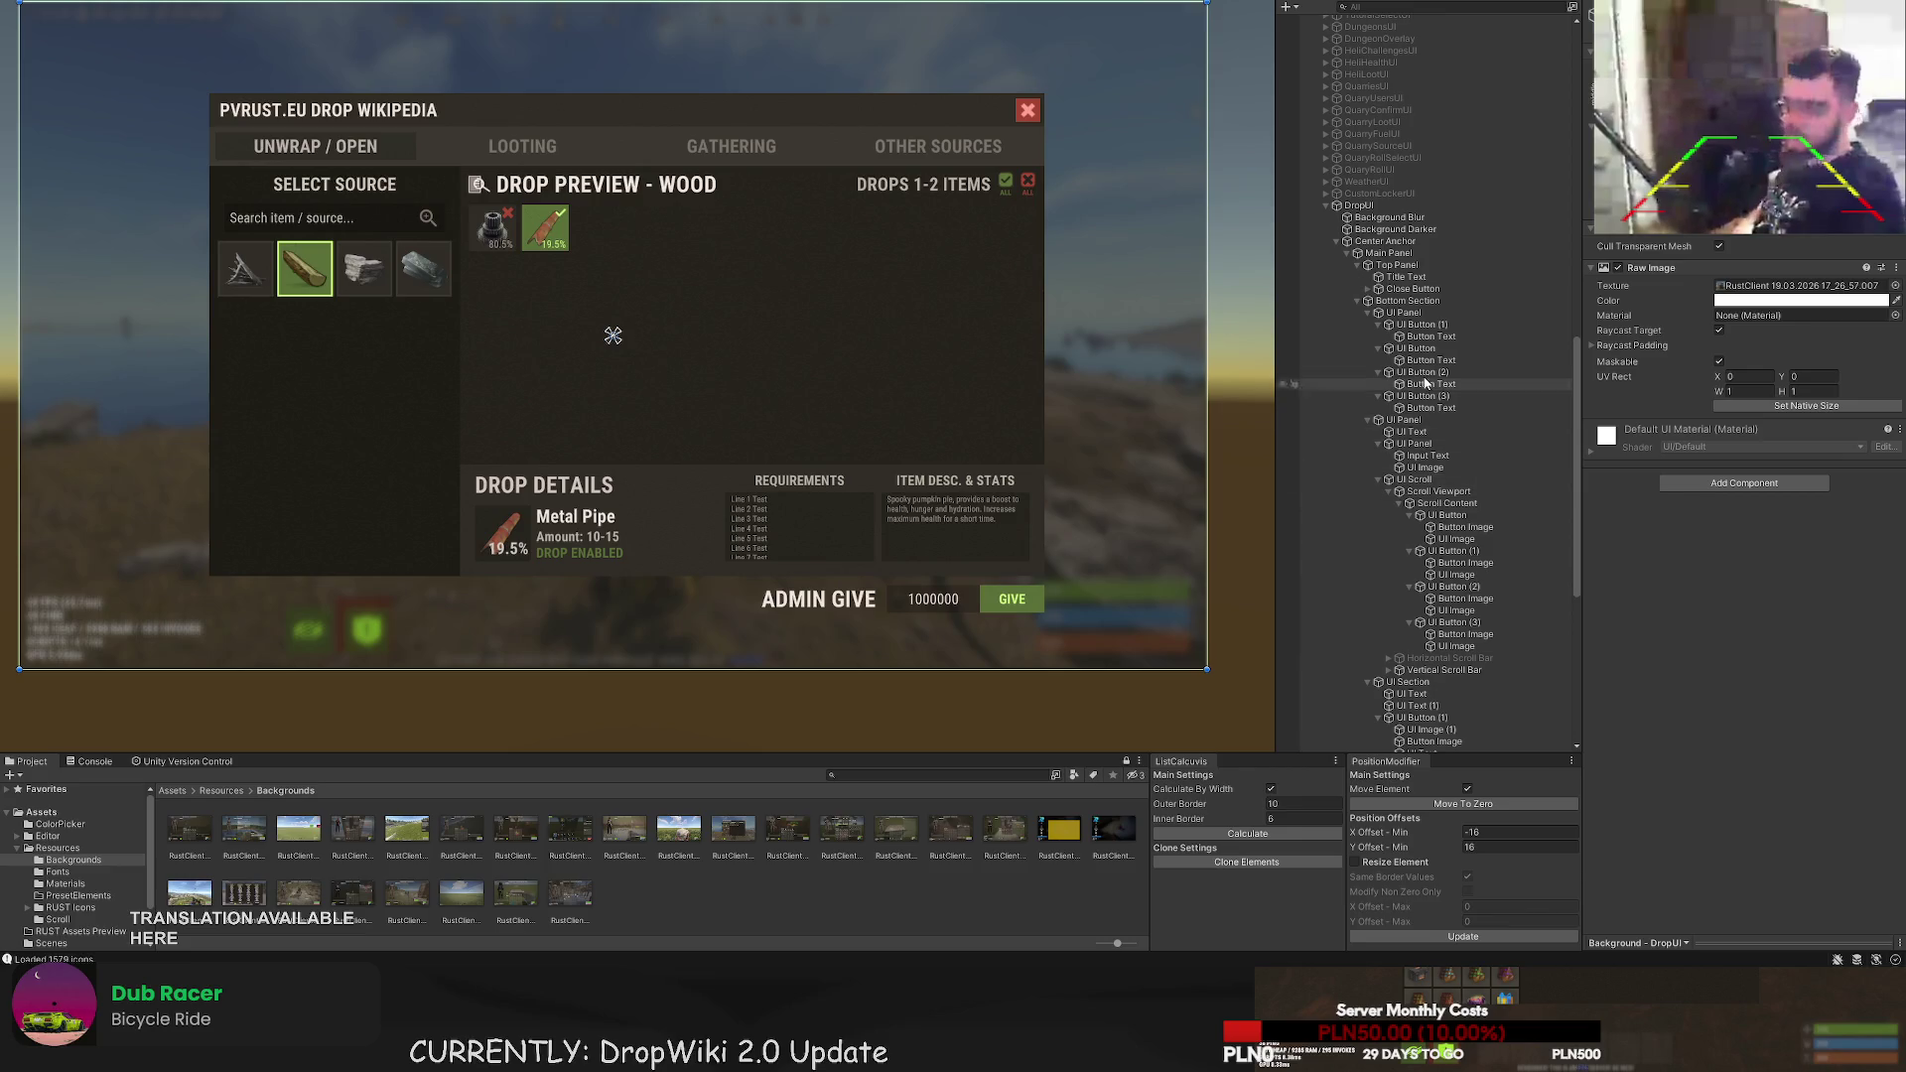
click(1390, 230)
click(1380, 253)
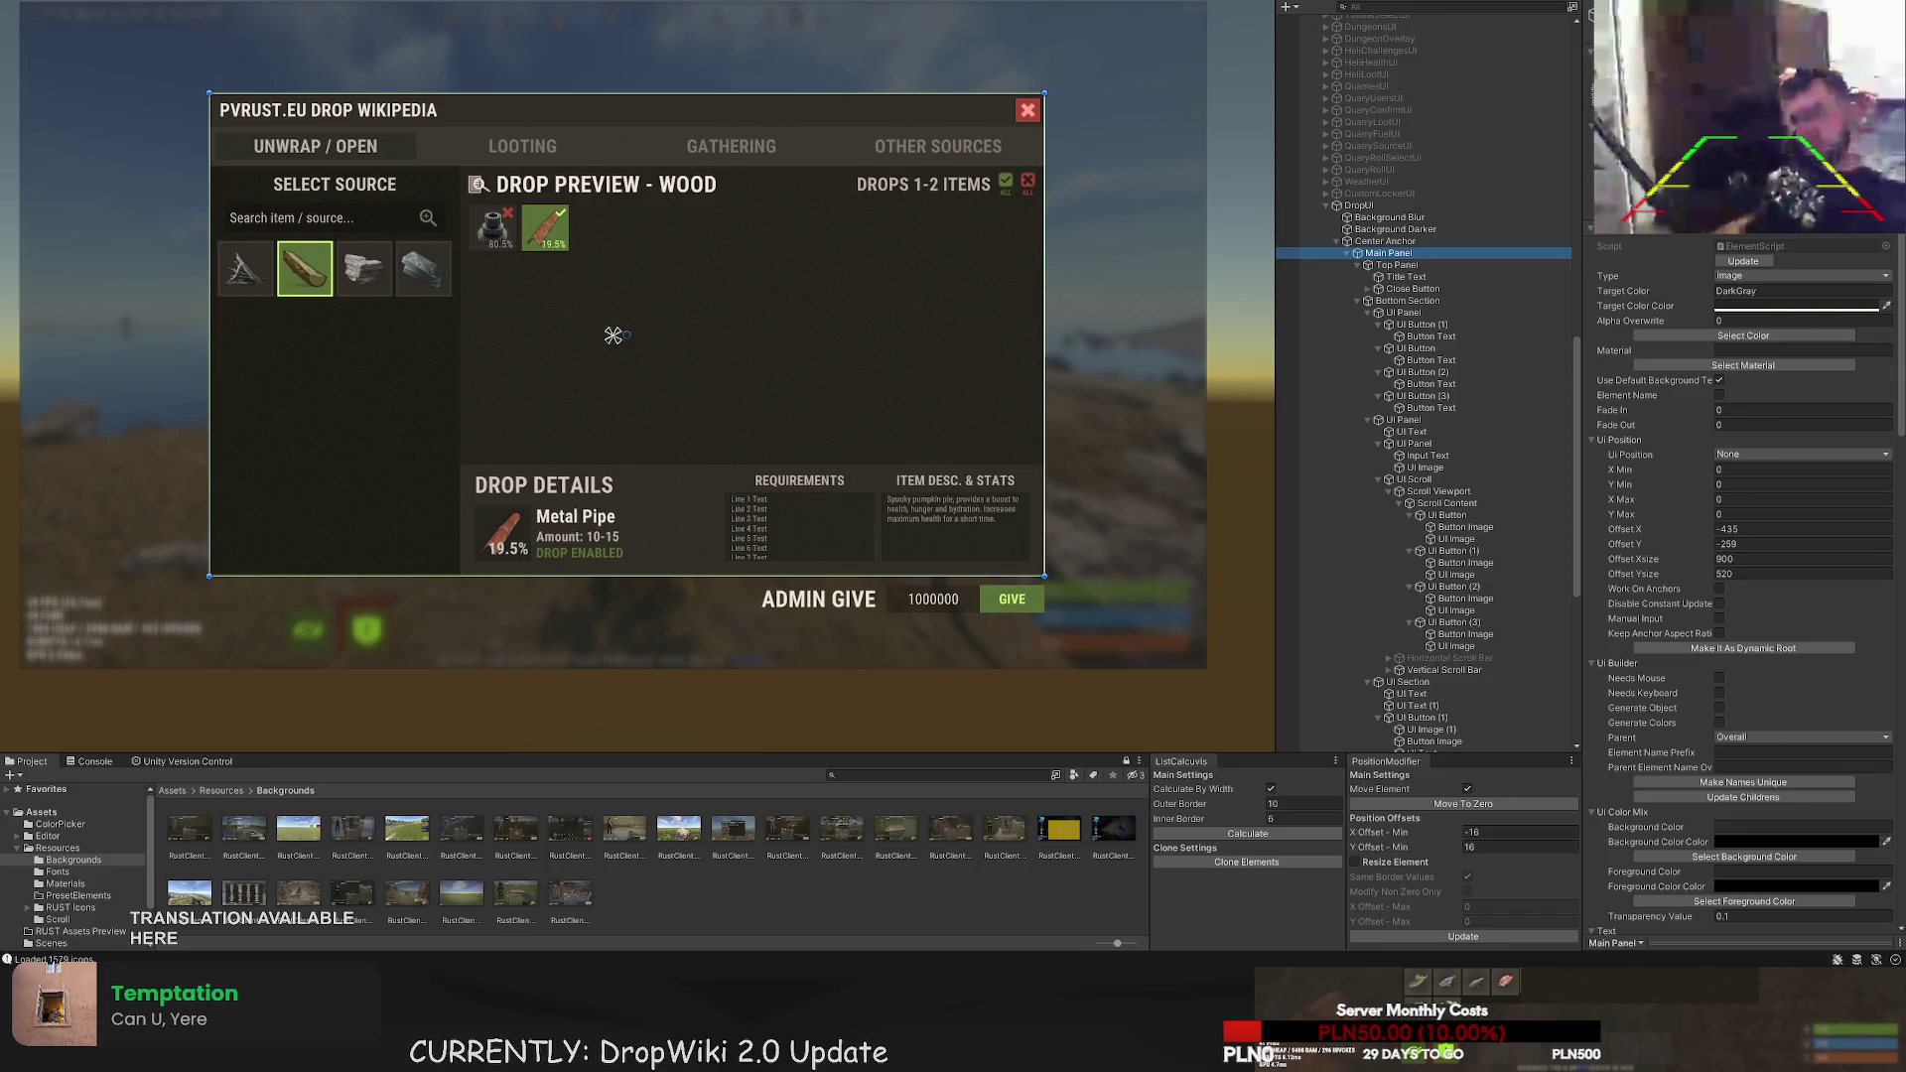
- Rename the panel holding the tab buttons to 'Wiki Type Background'
click(1393, 266)
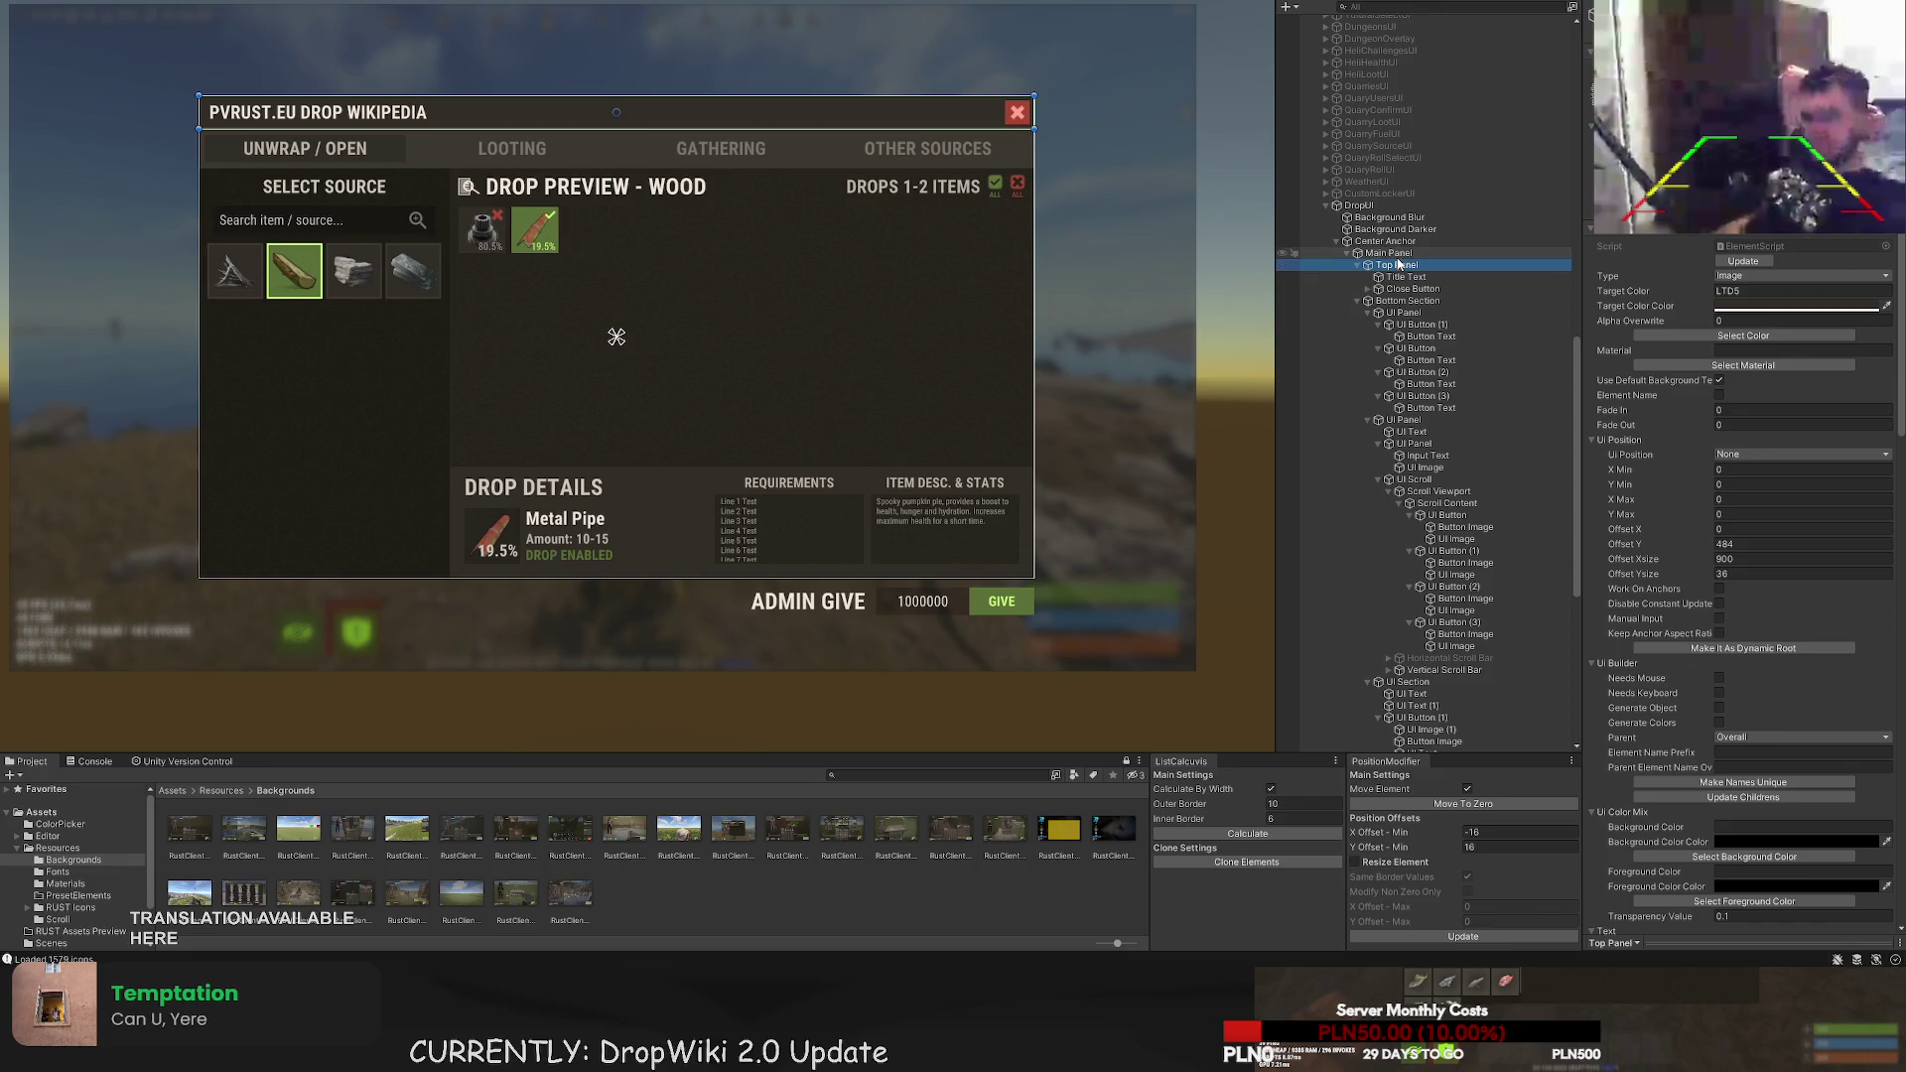
click(1403, 312)
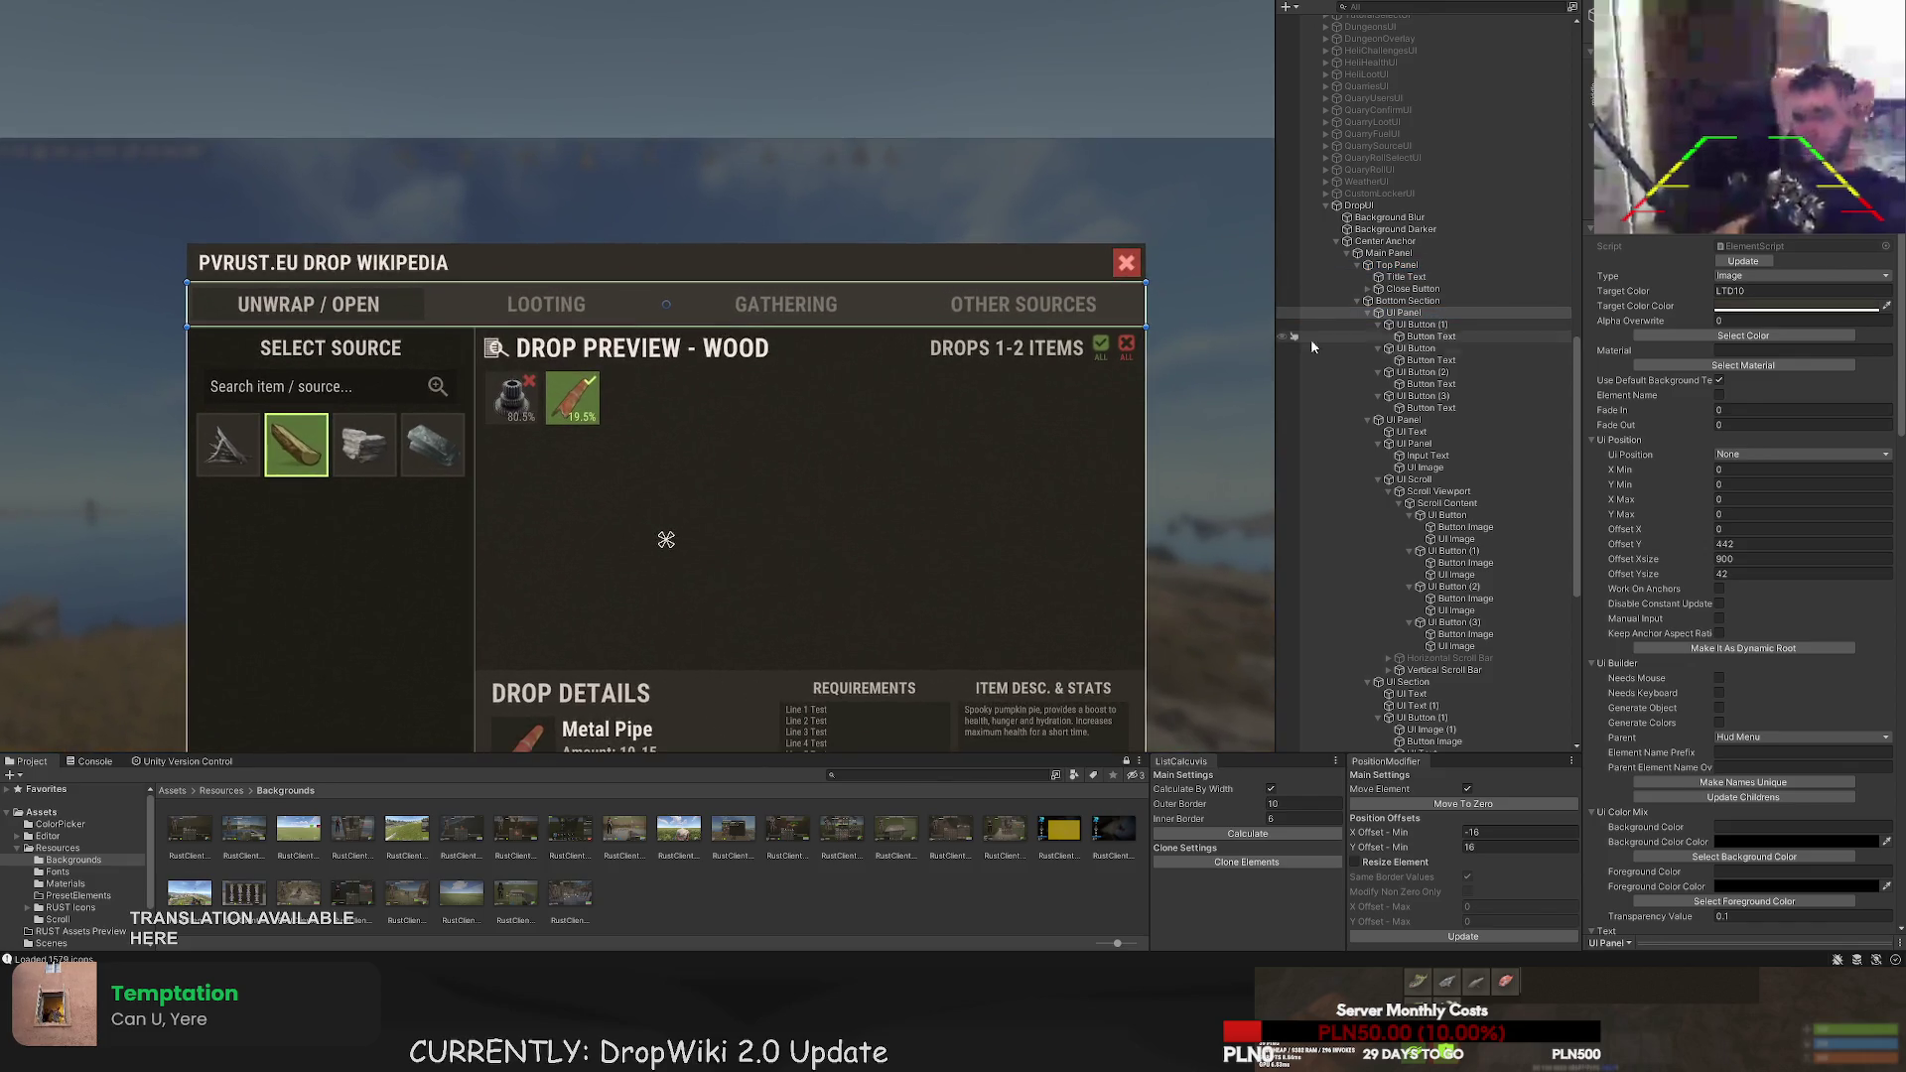
click(1411, 325)
click(1403, 312)
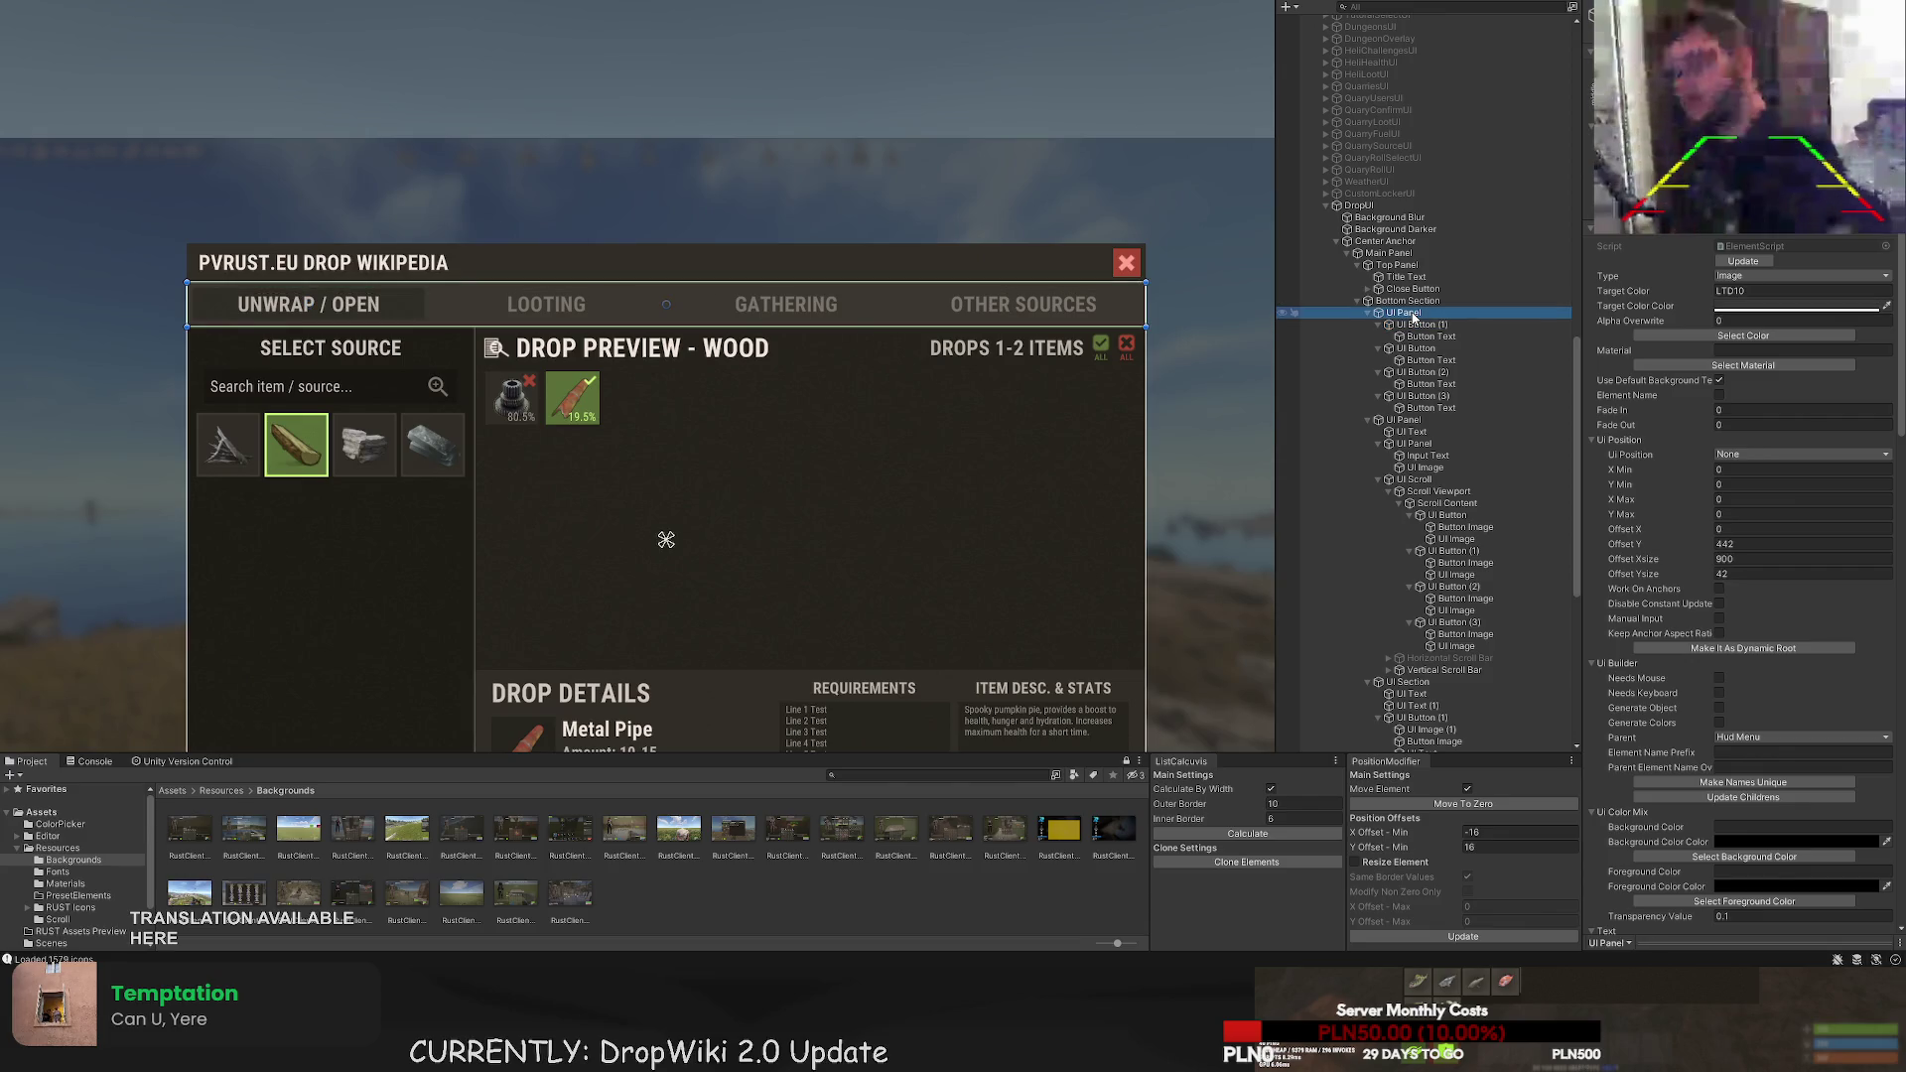
click(1402, 313)
text(Wiki Type Backgroun)
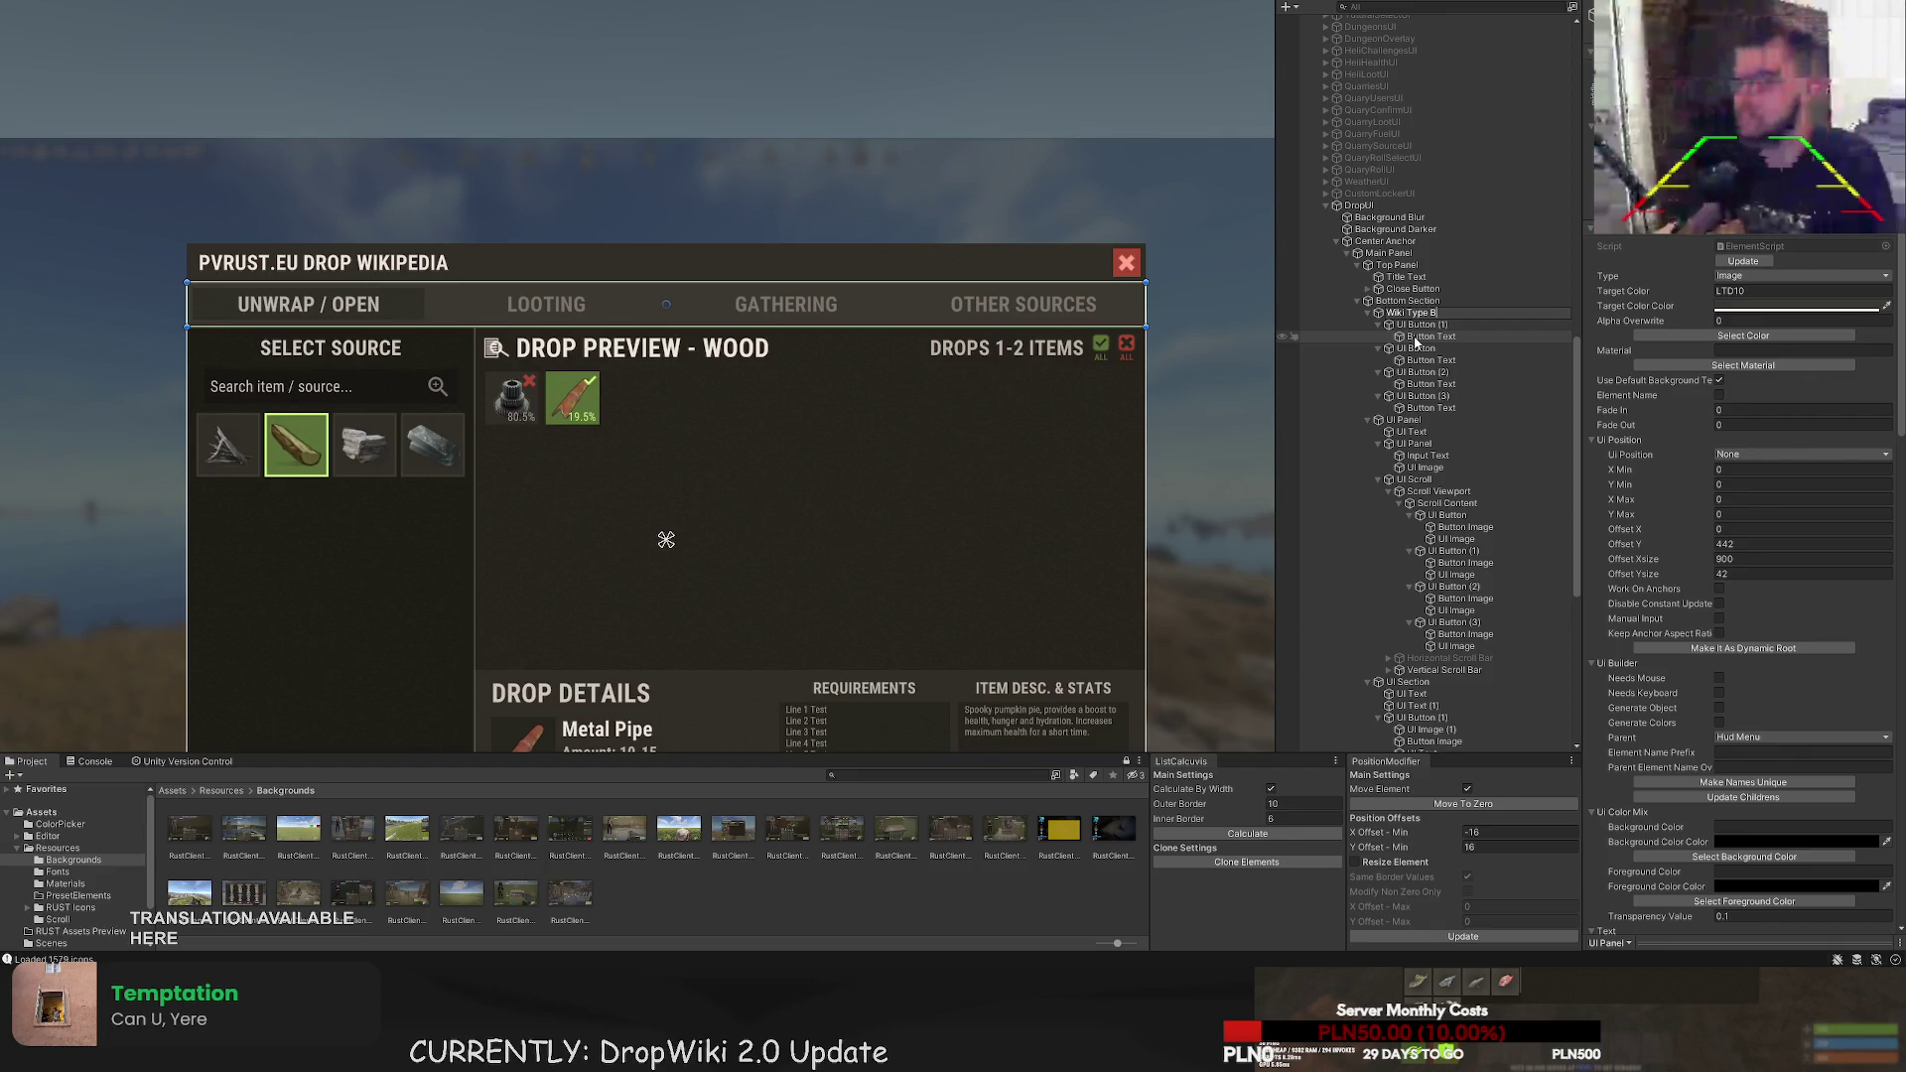
key(BackSpace)
key(BackSpace)
key(BackSpace)
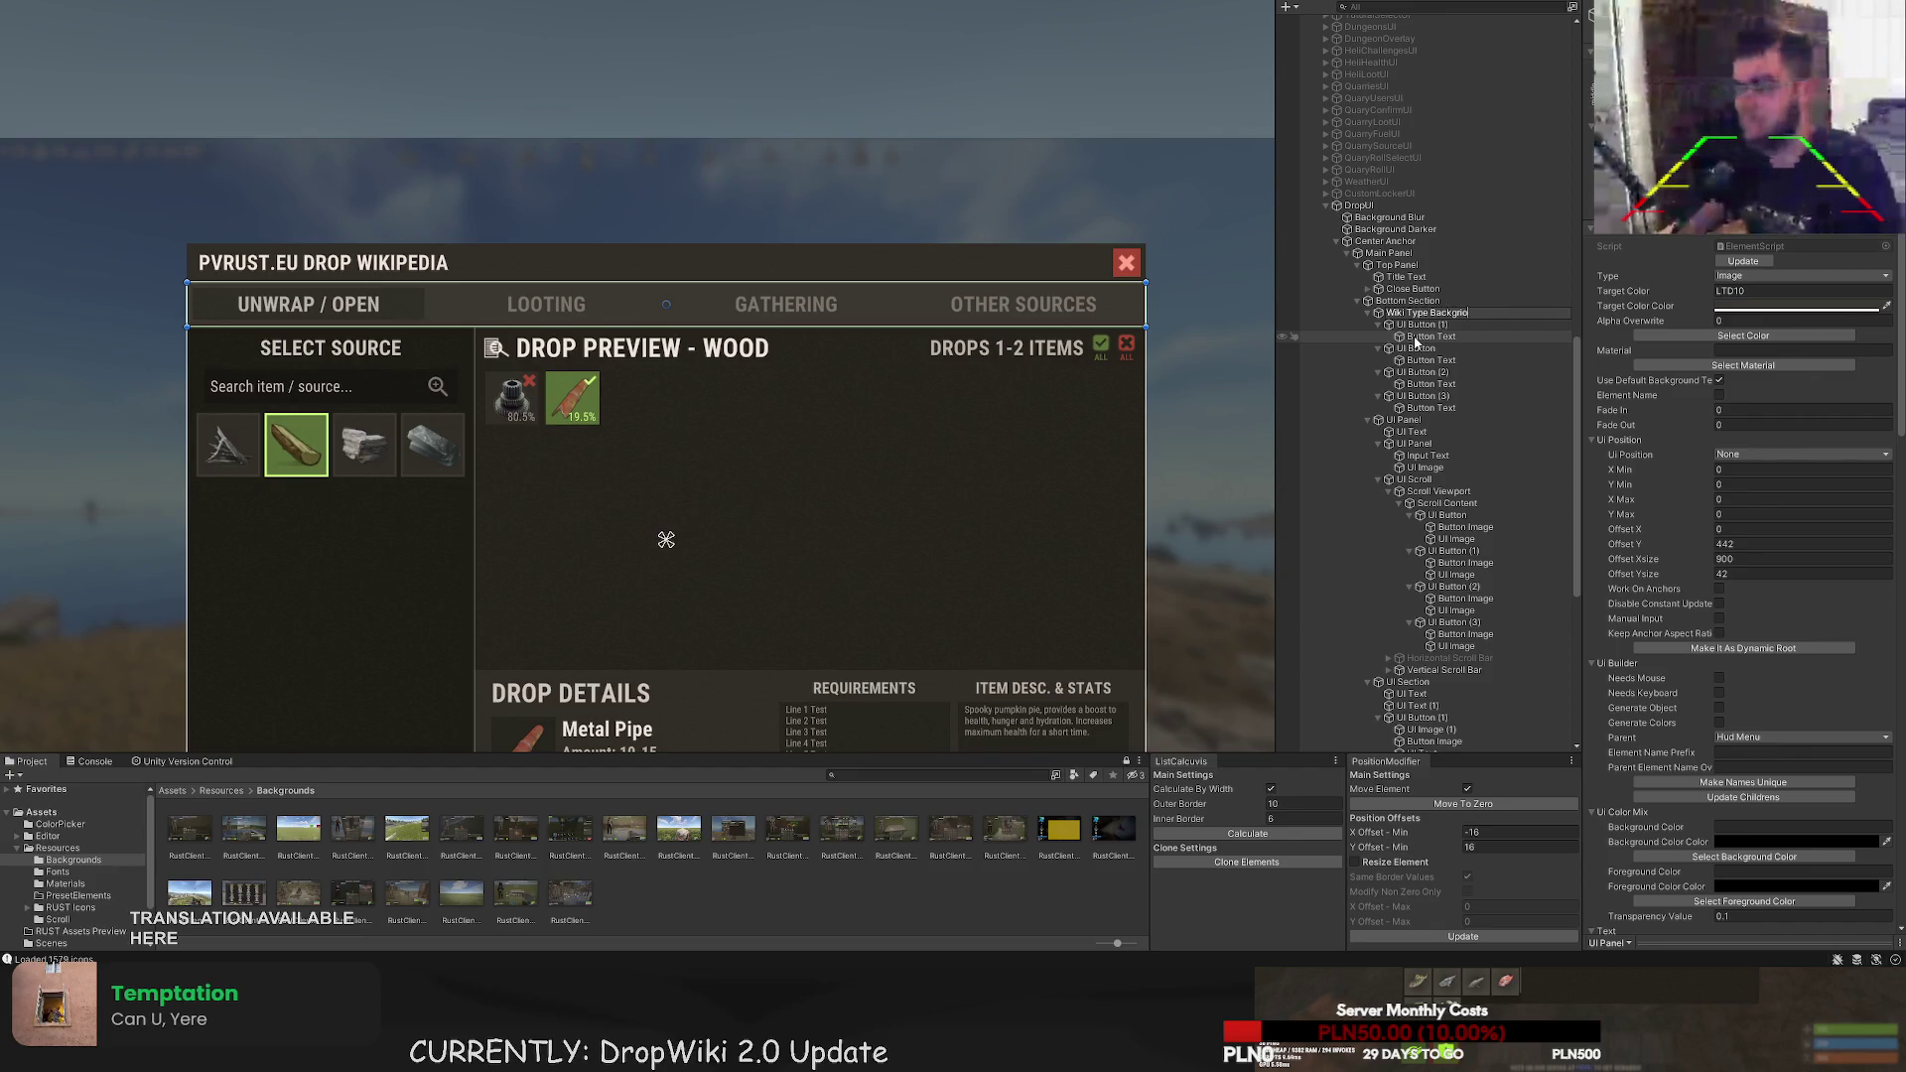
text(und)
key(Return)
- Rename the Unwrap tab button to 'Unwrap Wiki Button' and its text to 'Unwrap Wiki Button Text'
key(Down)
key(F2)
text(Unwrap Wiki Button)
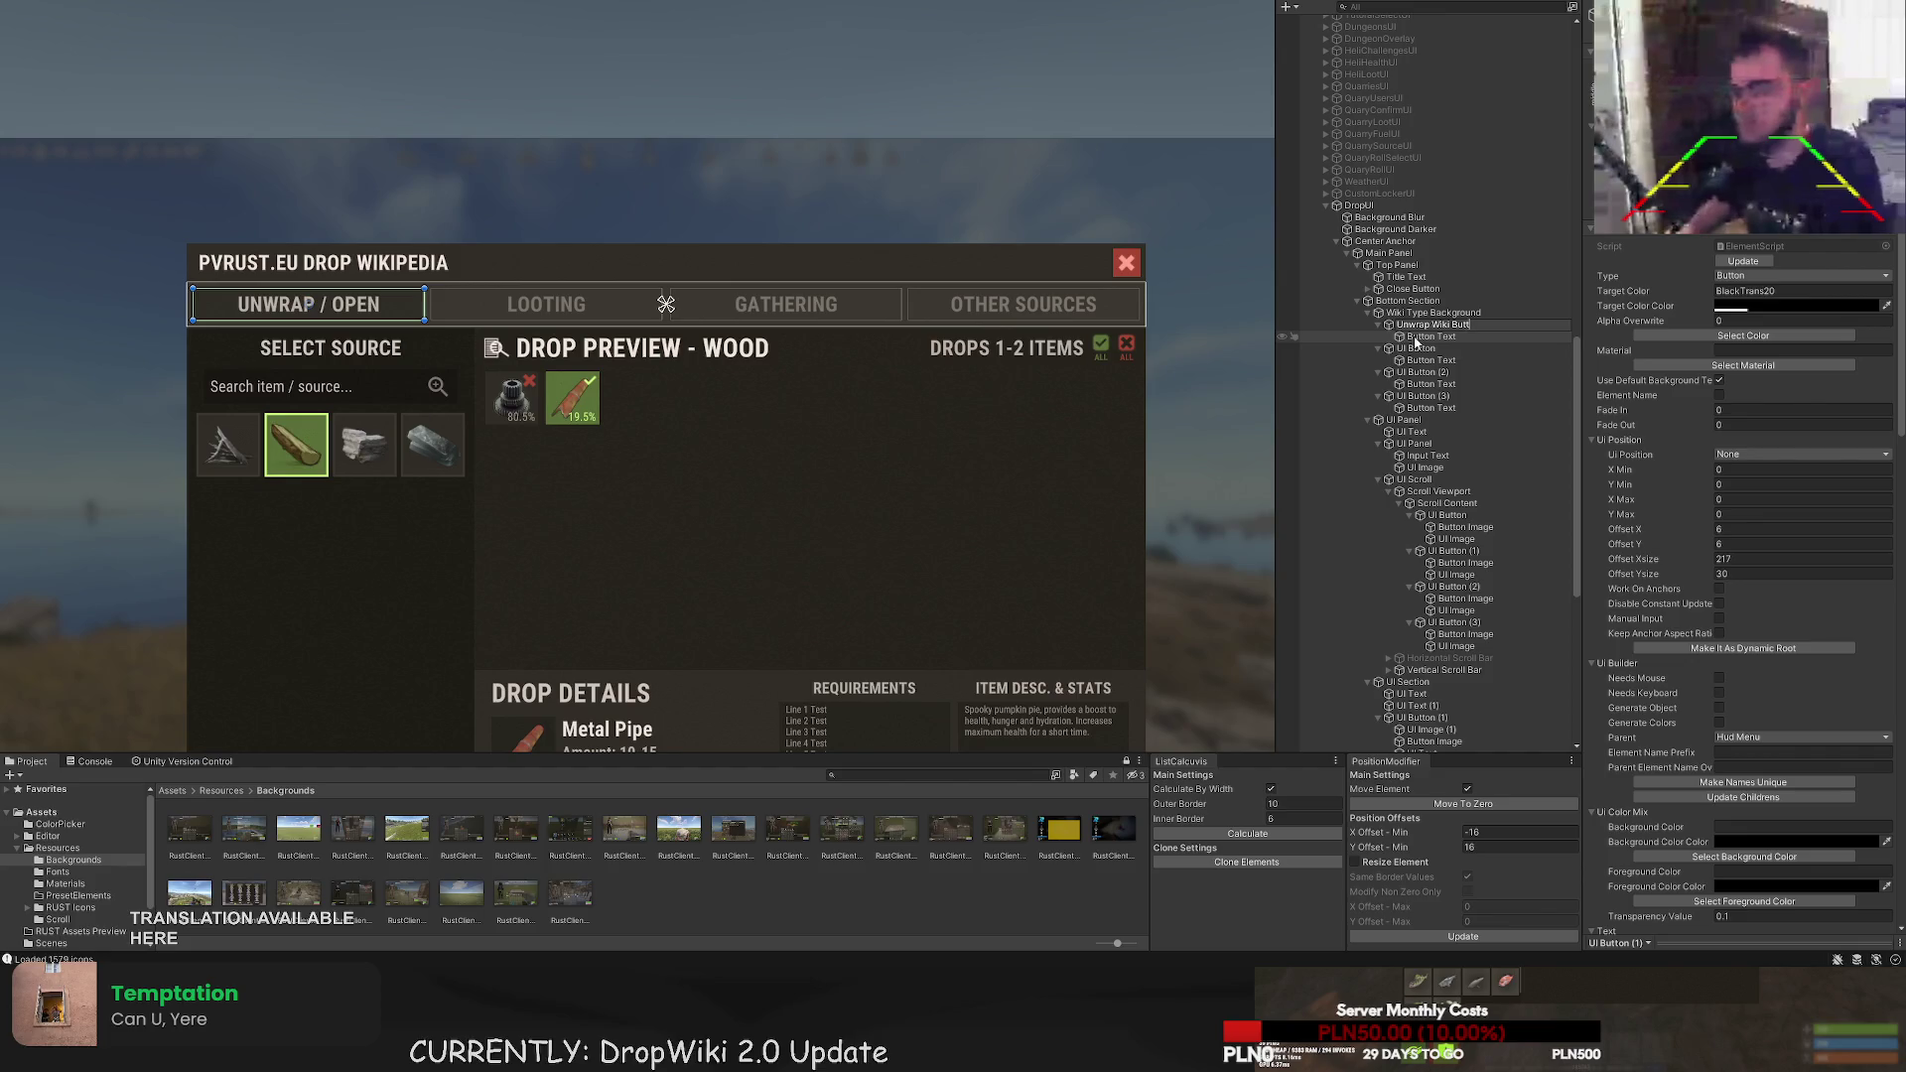
key(Return)
key(Down)
key(F2)
key(Home)
text(Unwrap Wiki)
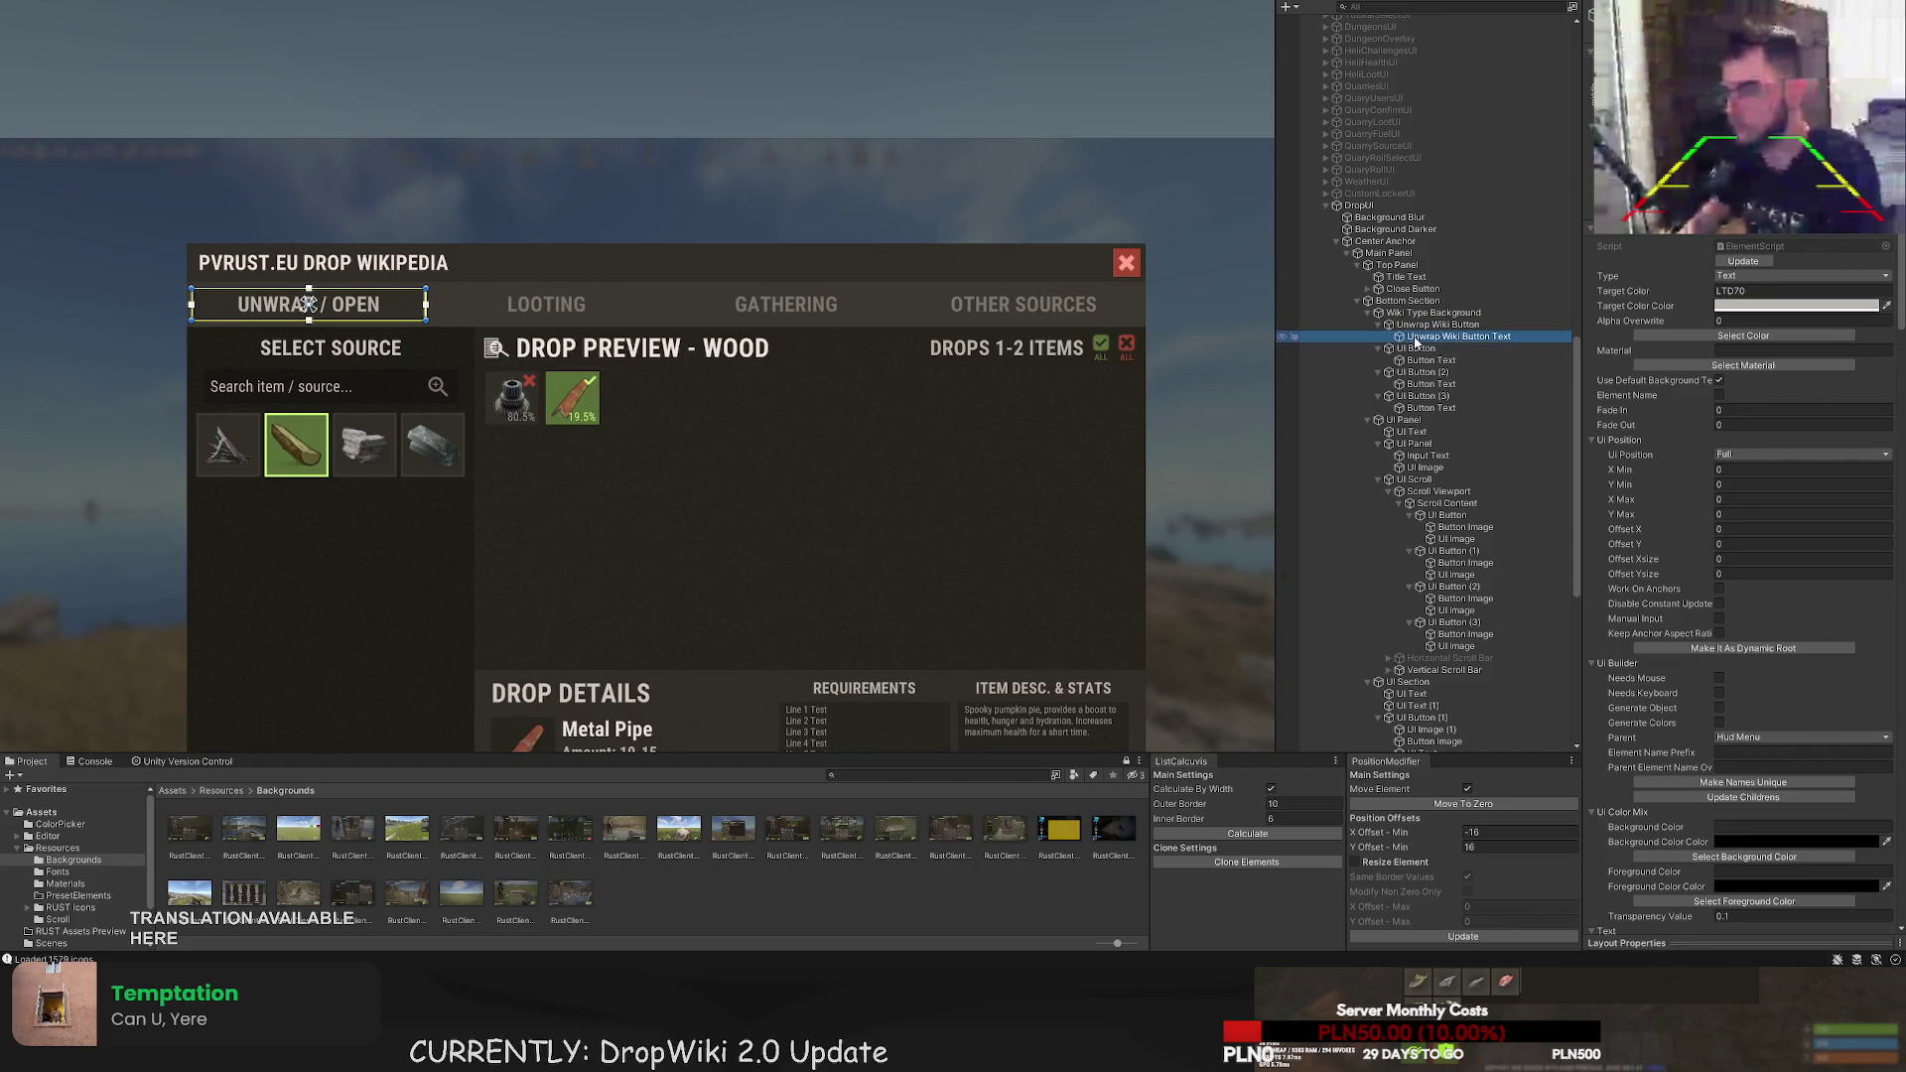
key(Return)
- Rename the LOOTING tab button to 'Looting Wiki Button'
key(Down)
key(F2)
text(Looting)
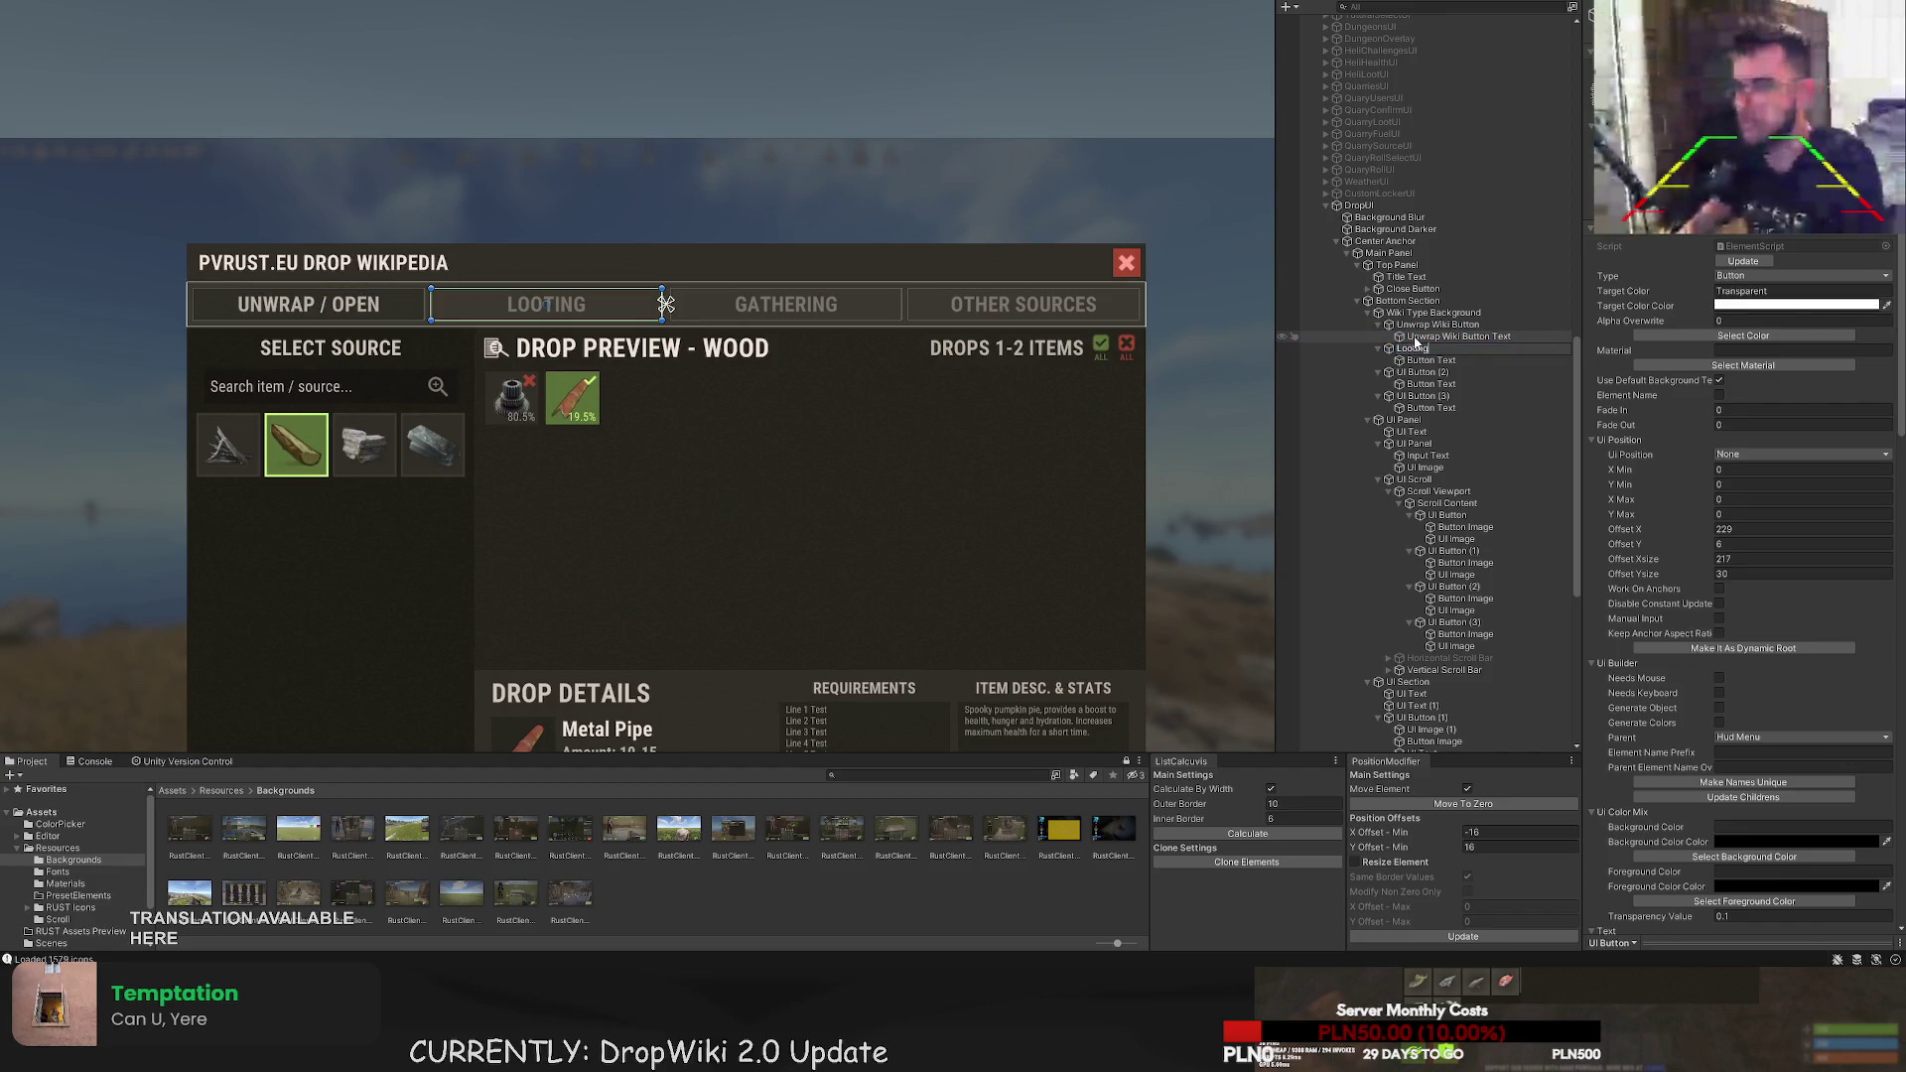
text( Wiki Butt)
key(BackSpace)
text(Button)
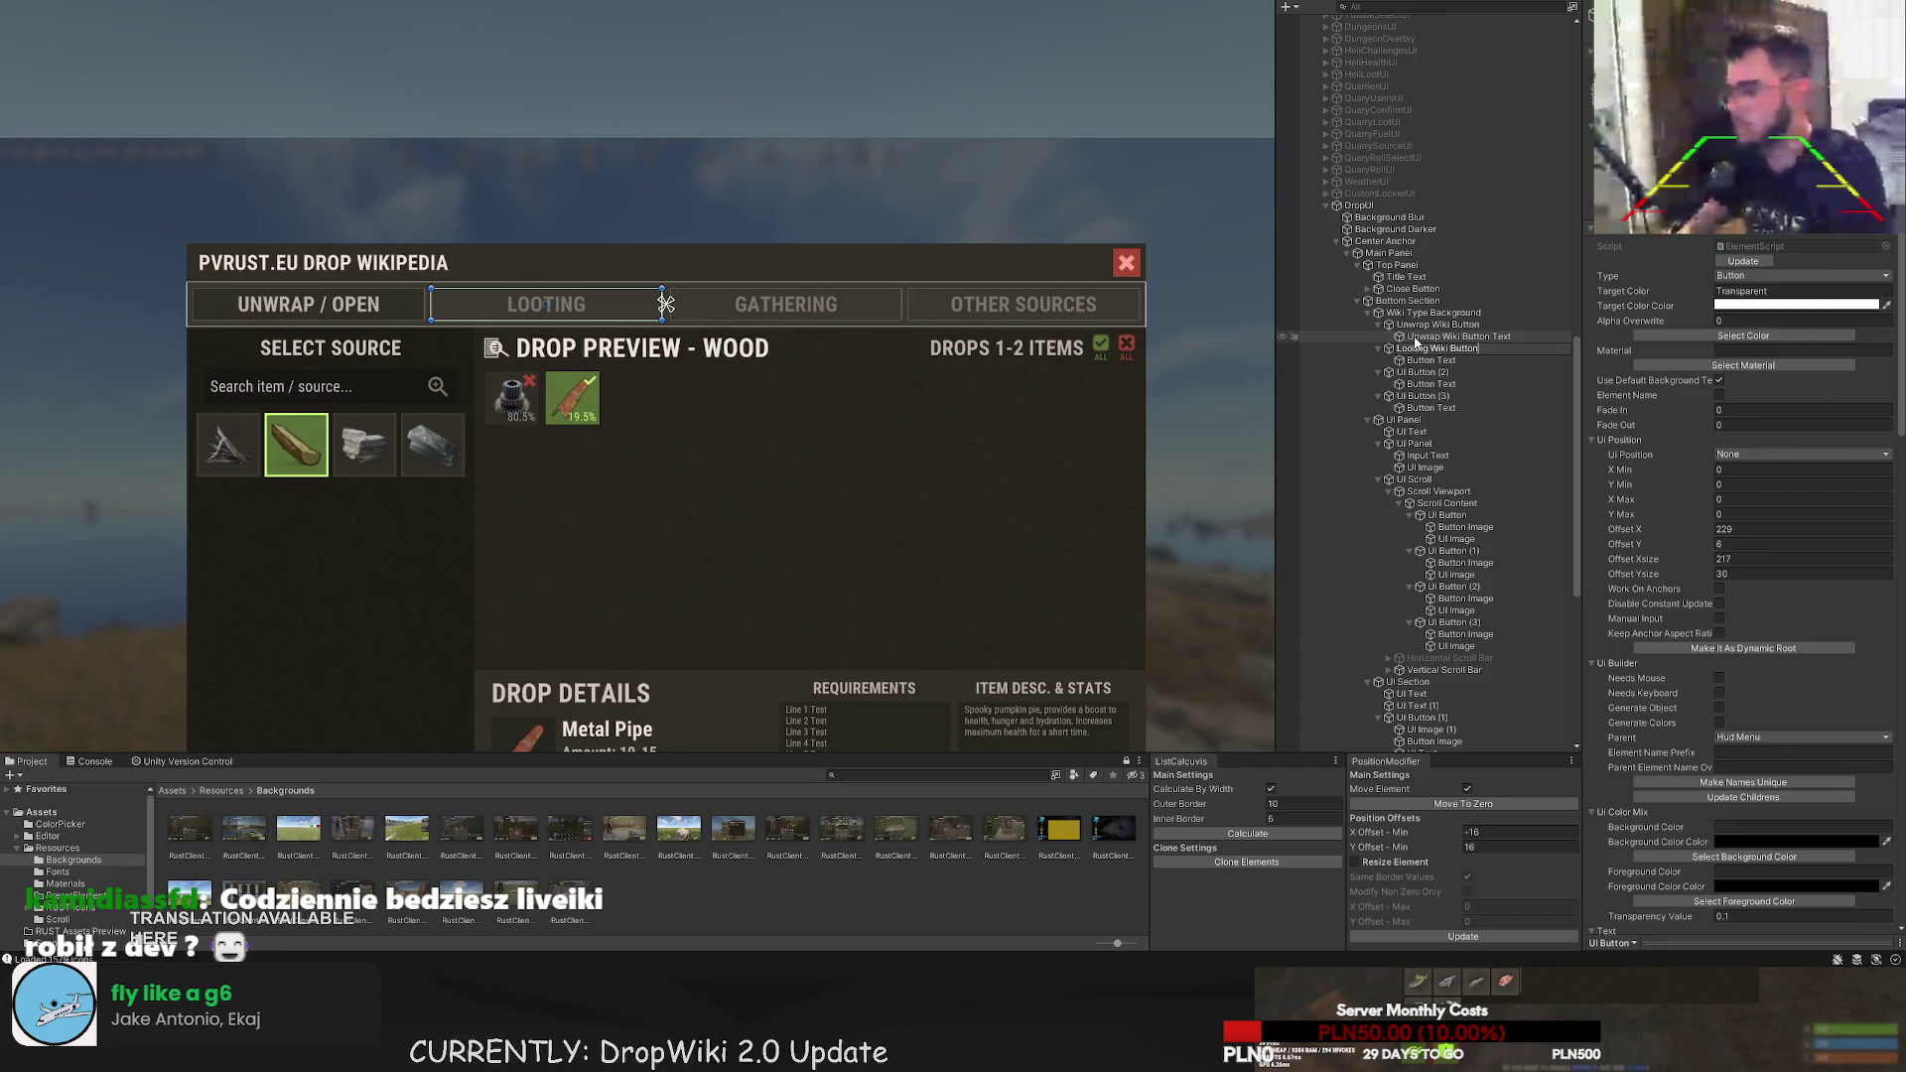
key(Return)
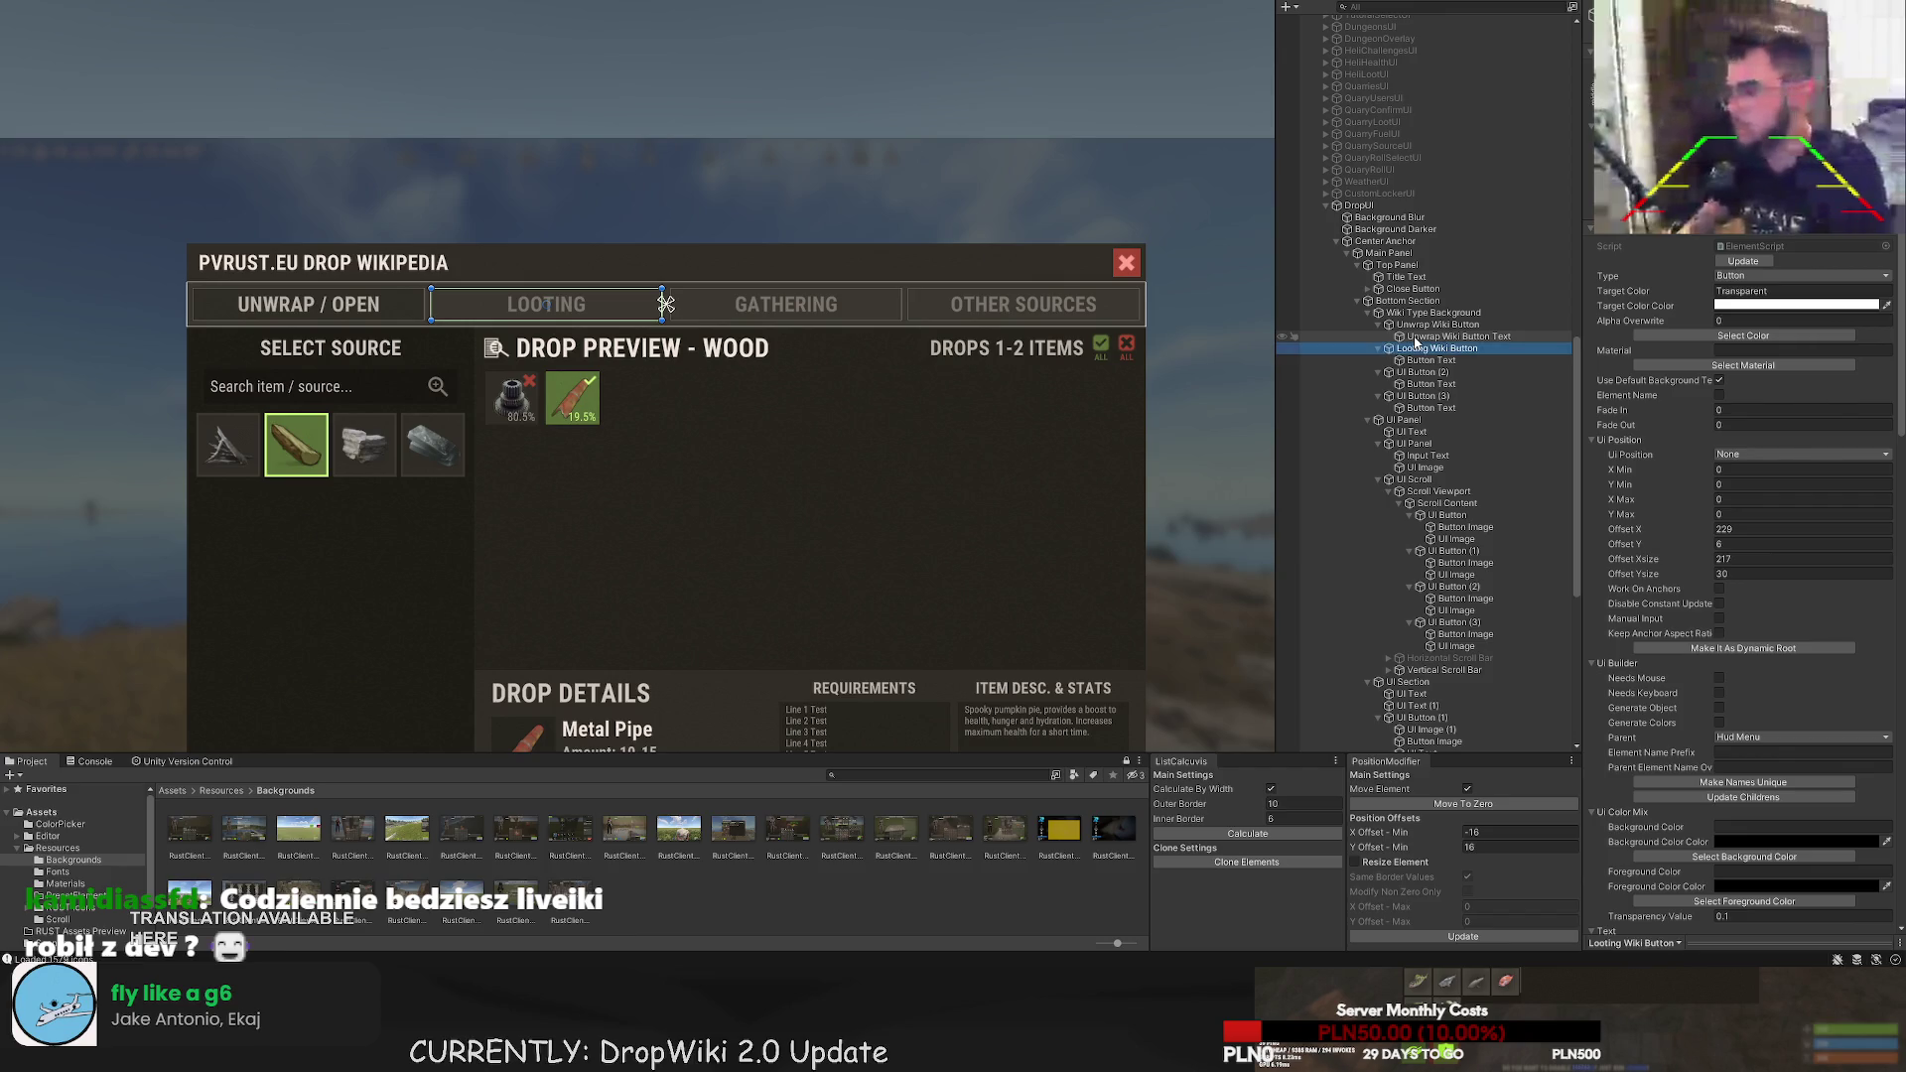
- Rename the Looting button's text child to 'Looting Wiki Button Text'
key(Down)
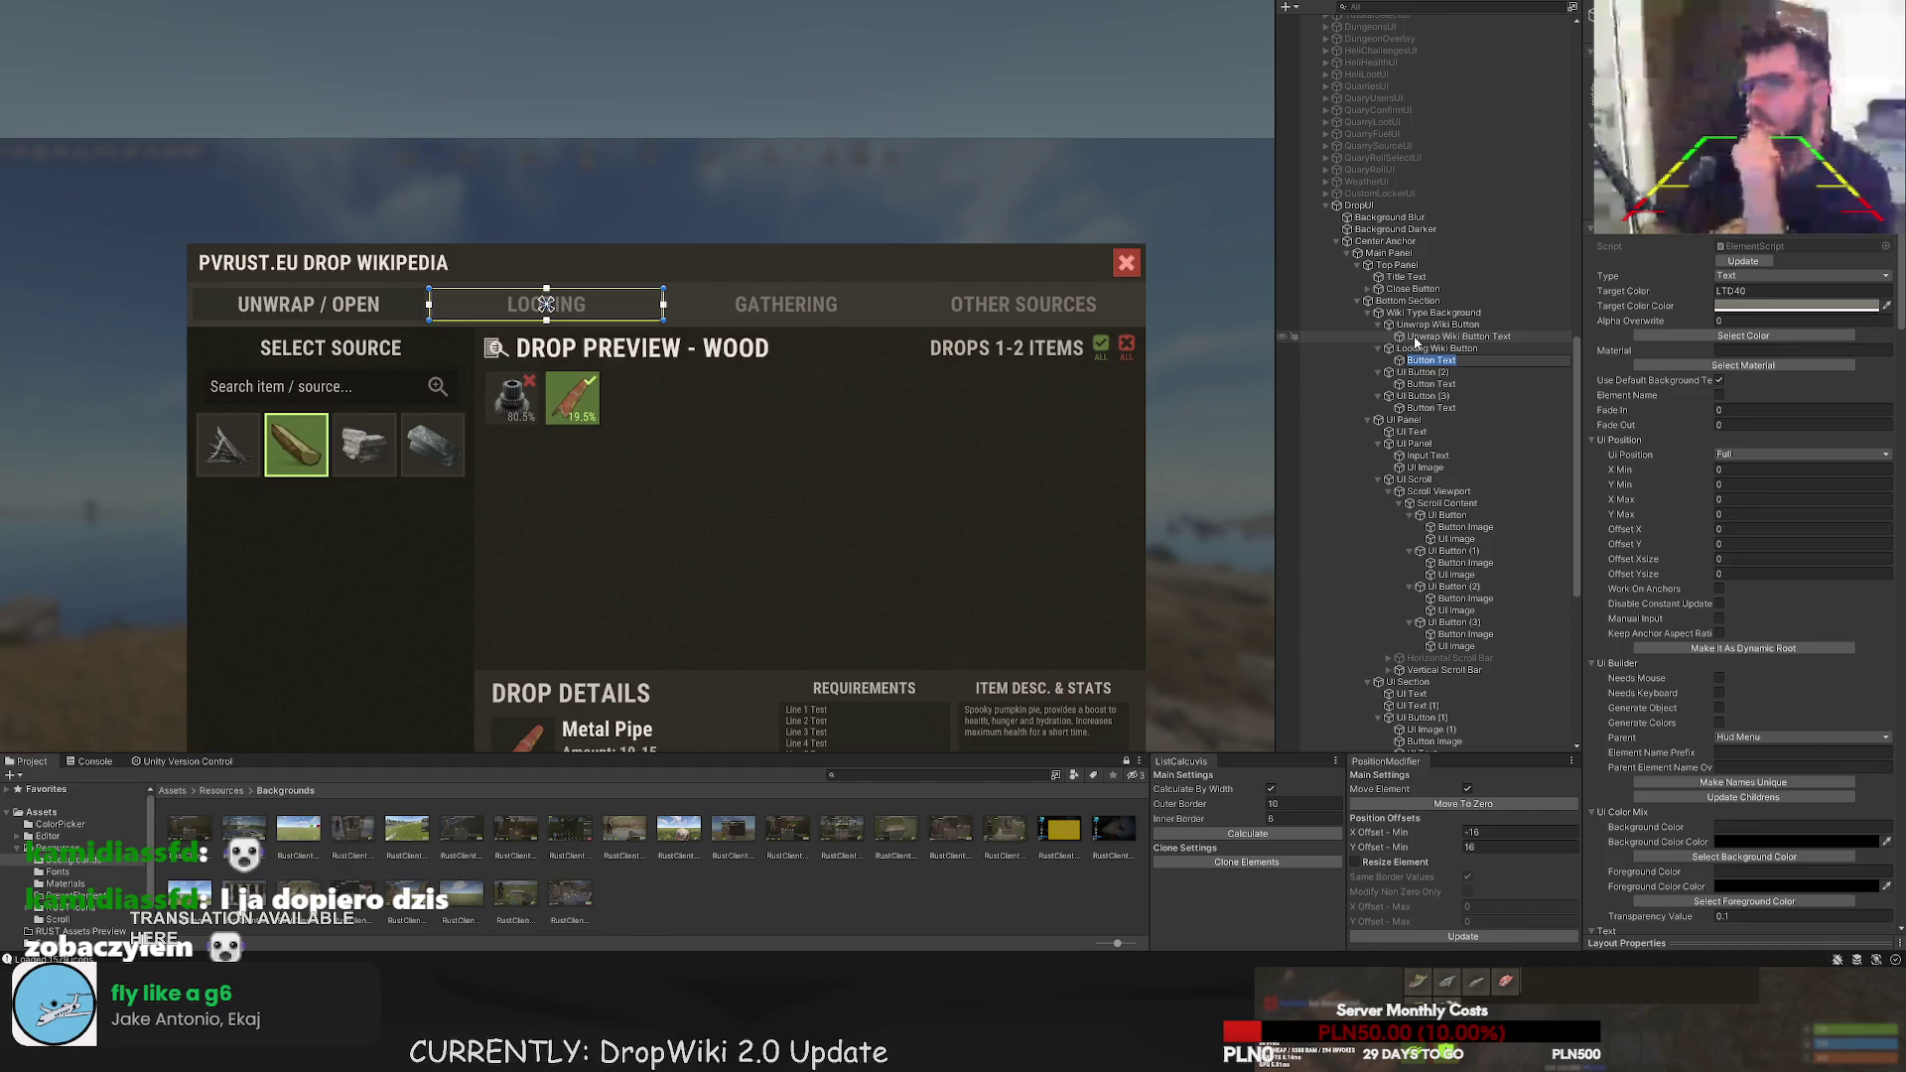
text(Looting Wiki Button Text)
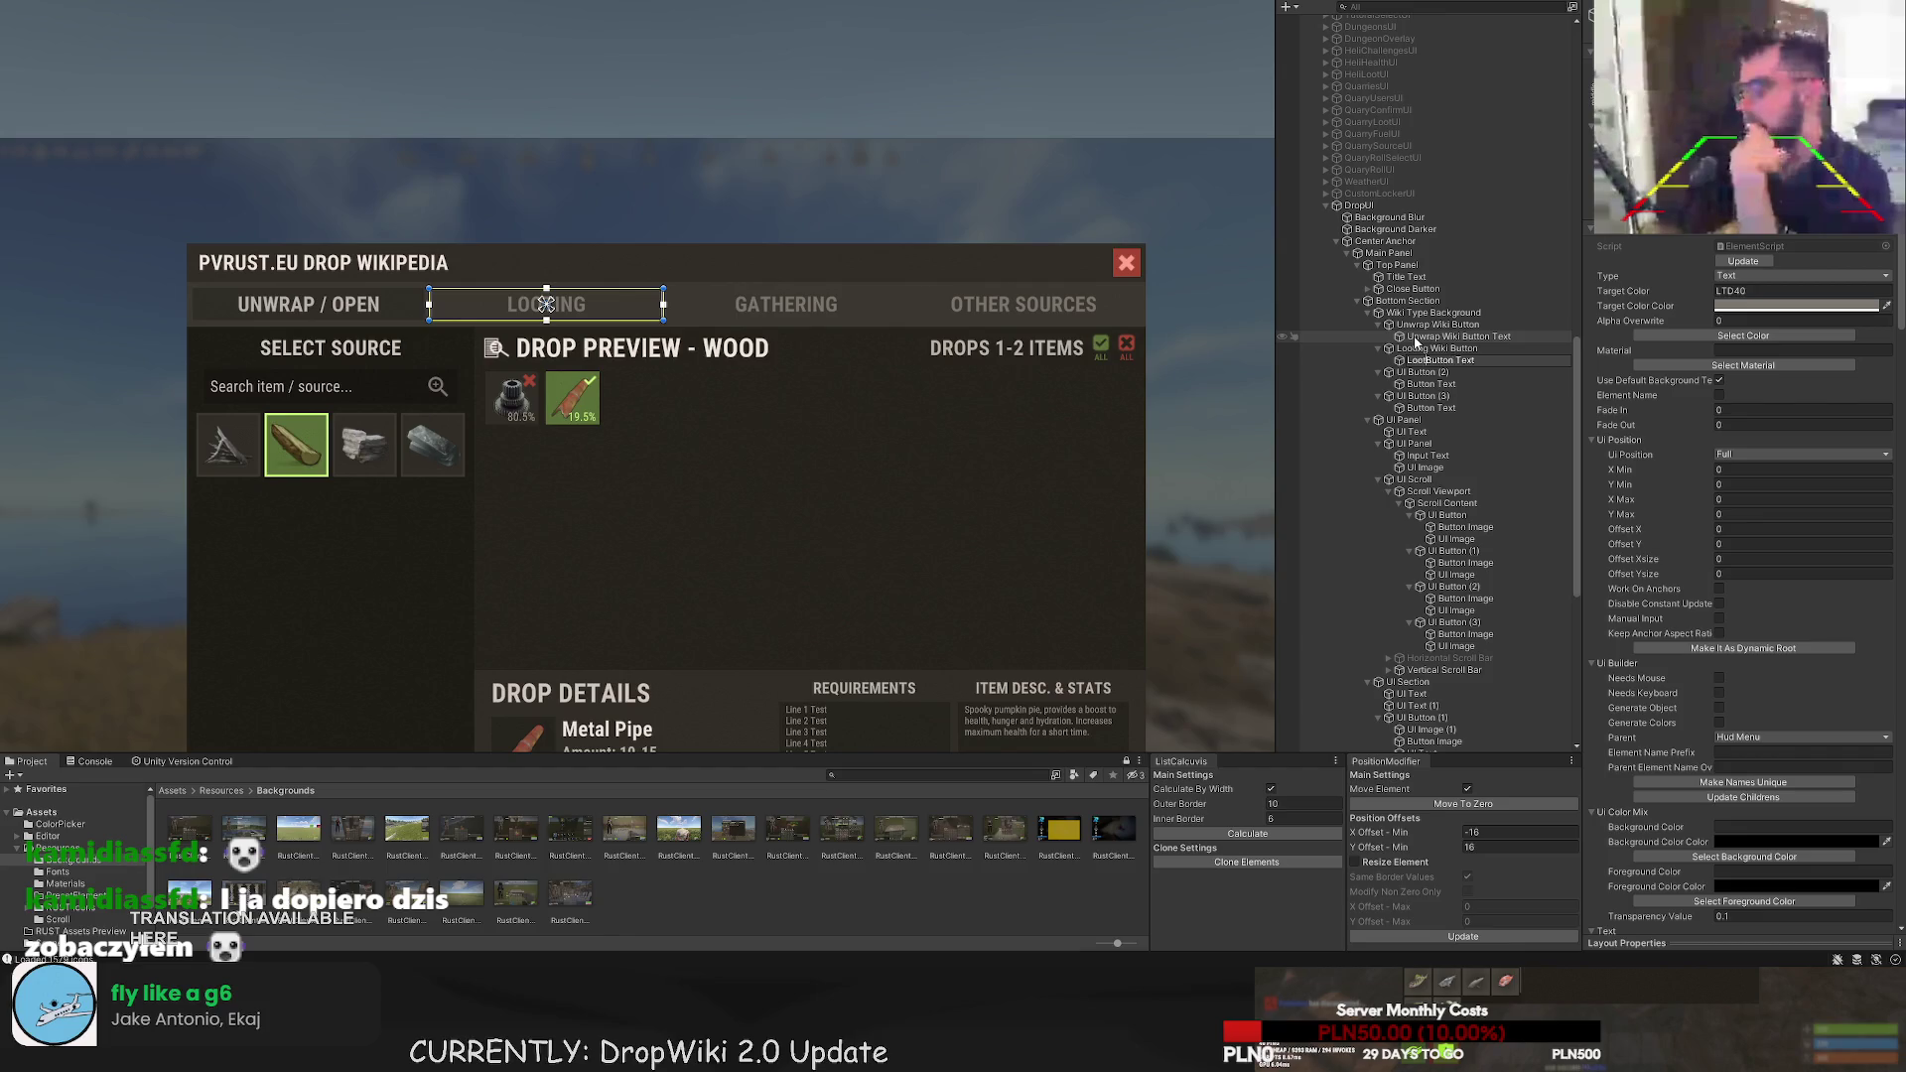
key(Return)
- Start renaming the third tab button to 'Gathering Wiki Button'
key(Down)
key(F2)
text(Gather)
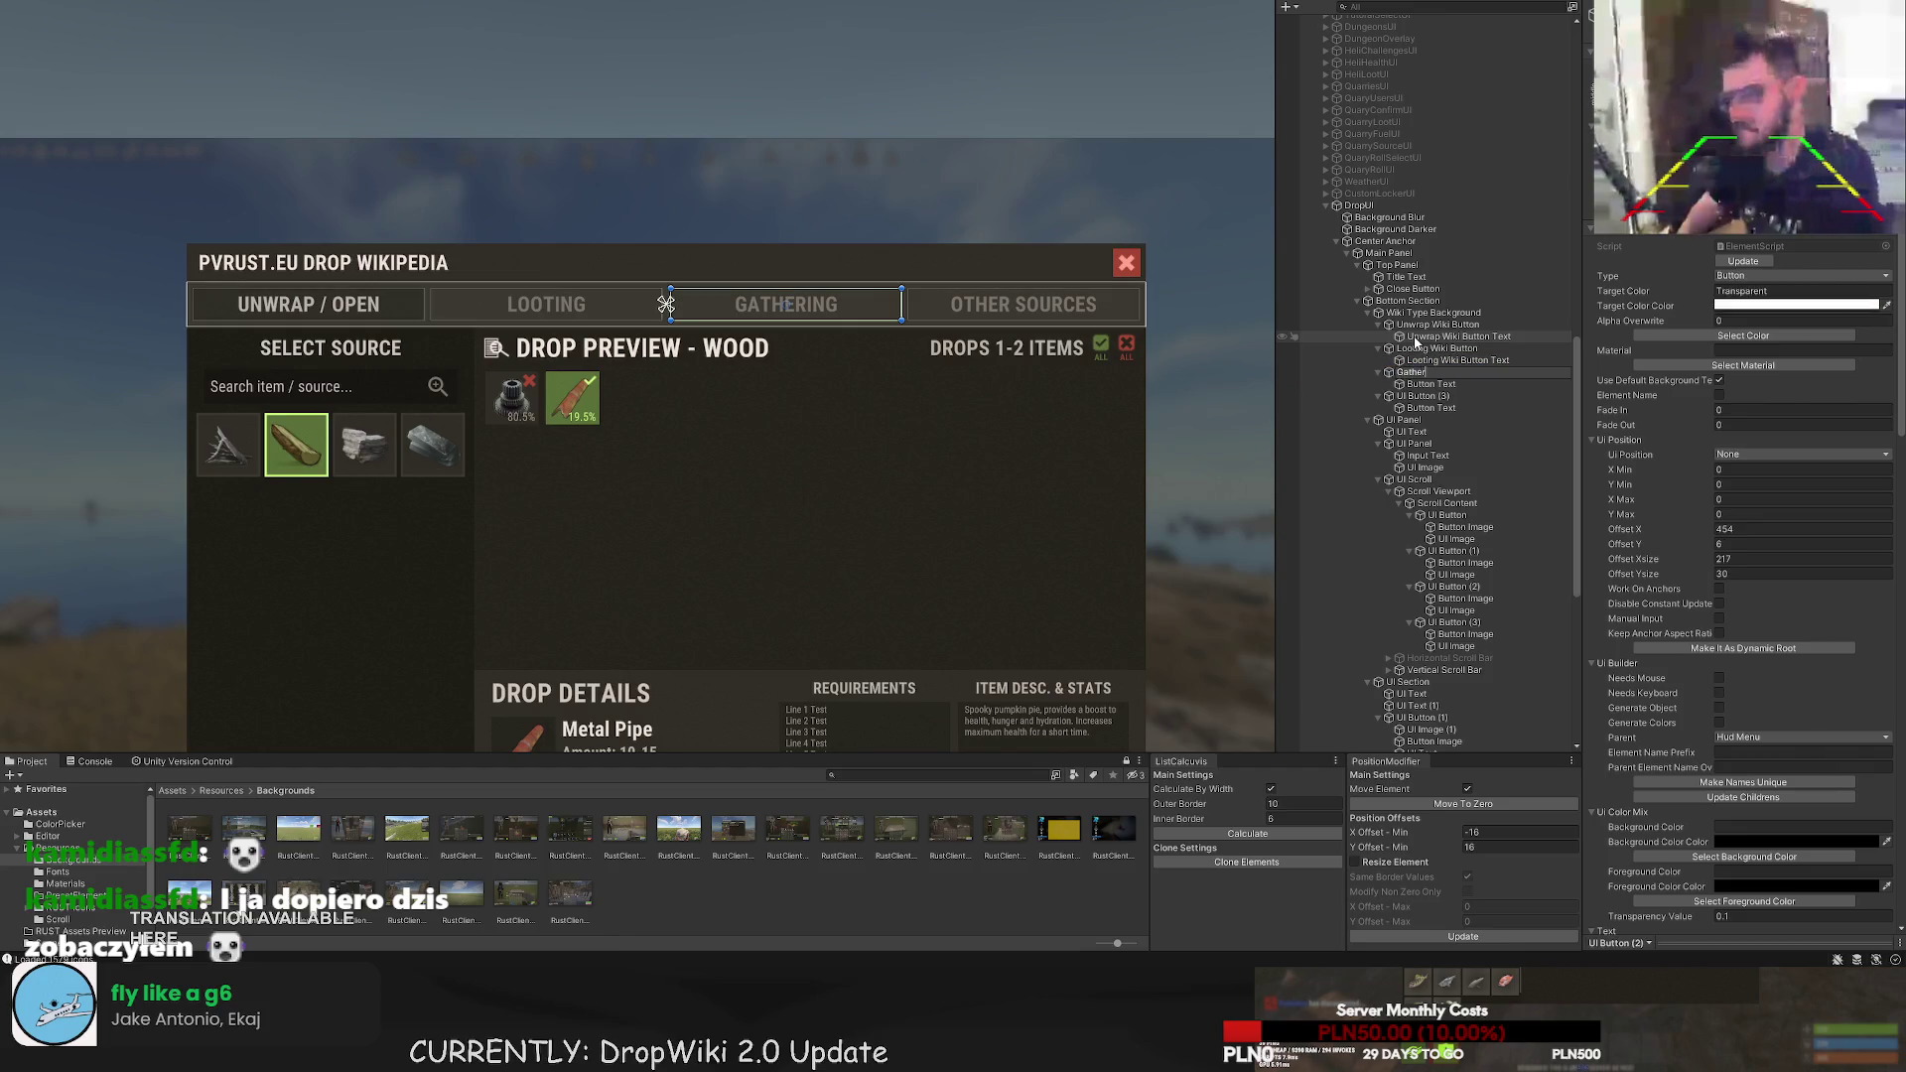
text(ing Wiki Button)
- Confirm 'Gathering Wiki Button' and rename its text child to 'Gathering Wiki Button Text'
key(Return)
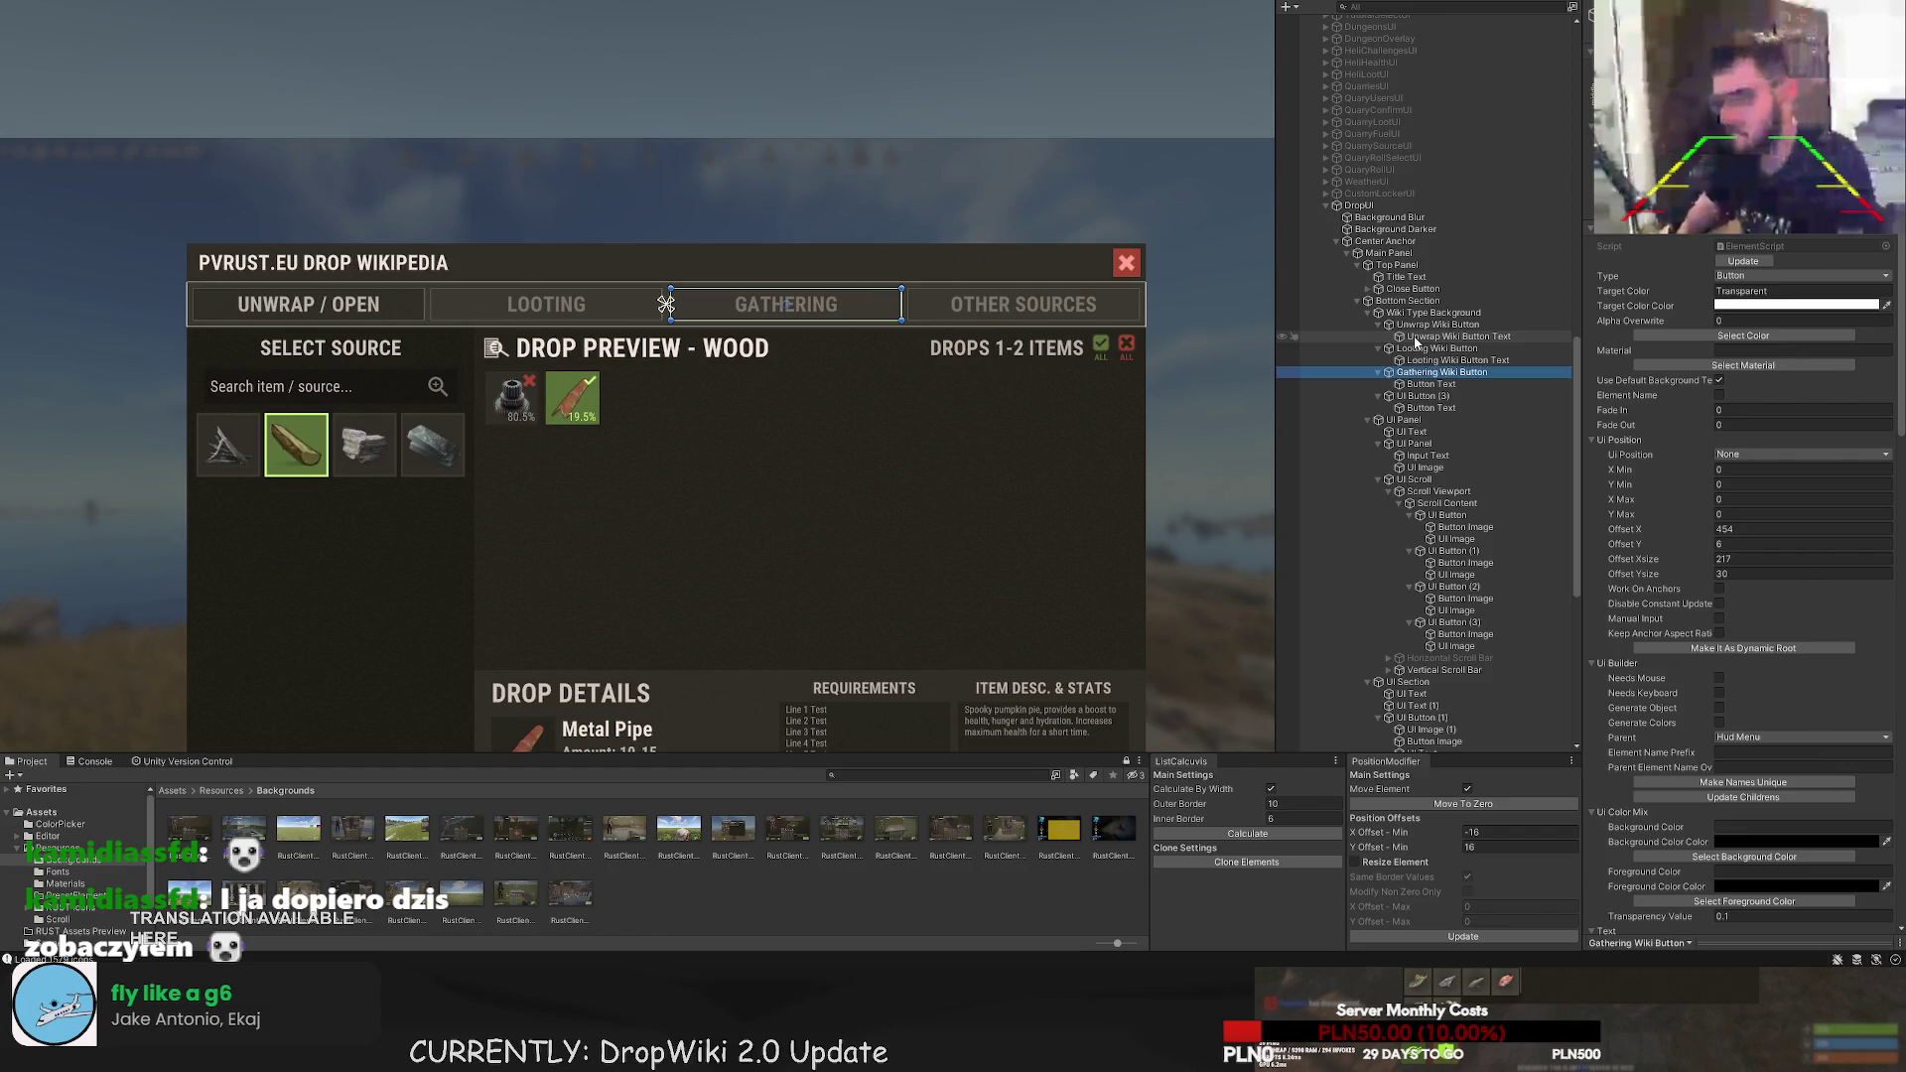
key(Down)
key(F2)
key(Home)
text(Gathering Wiki)
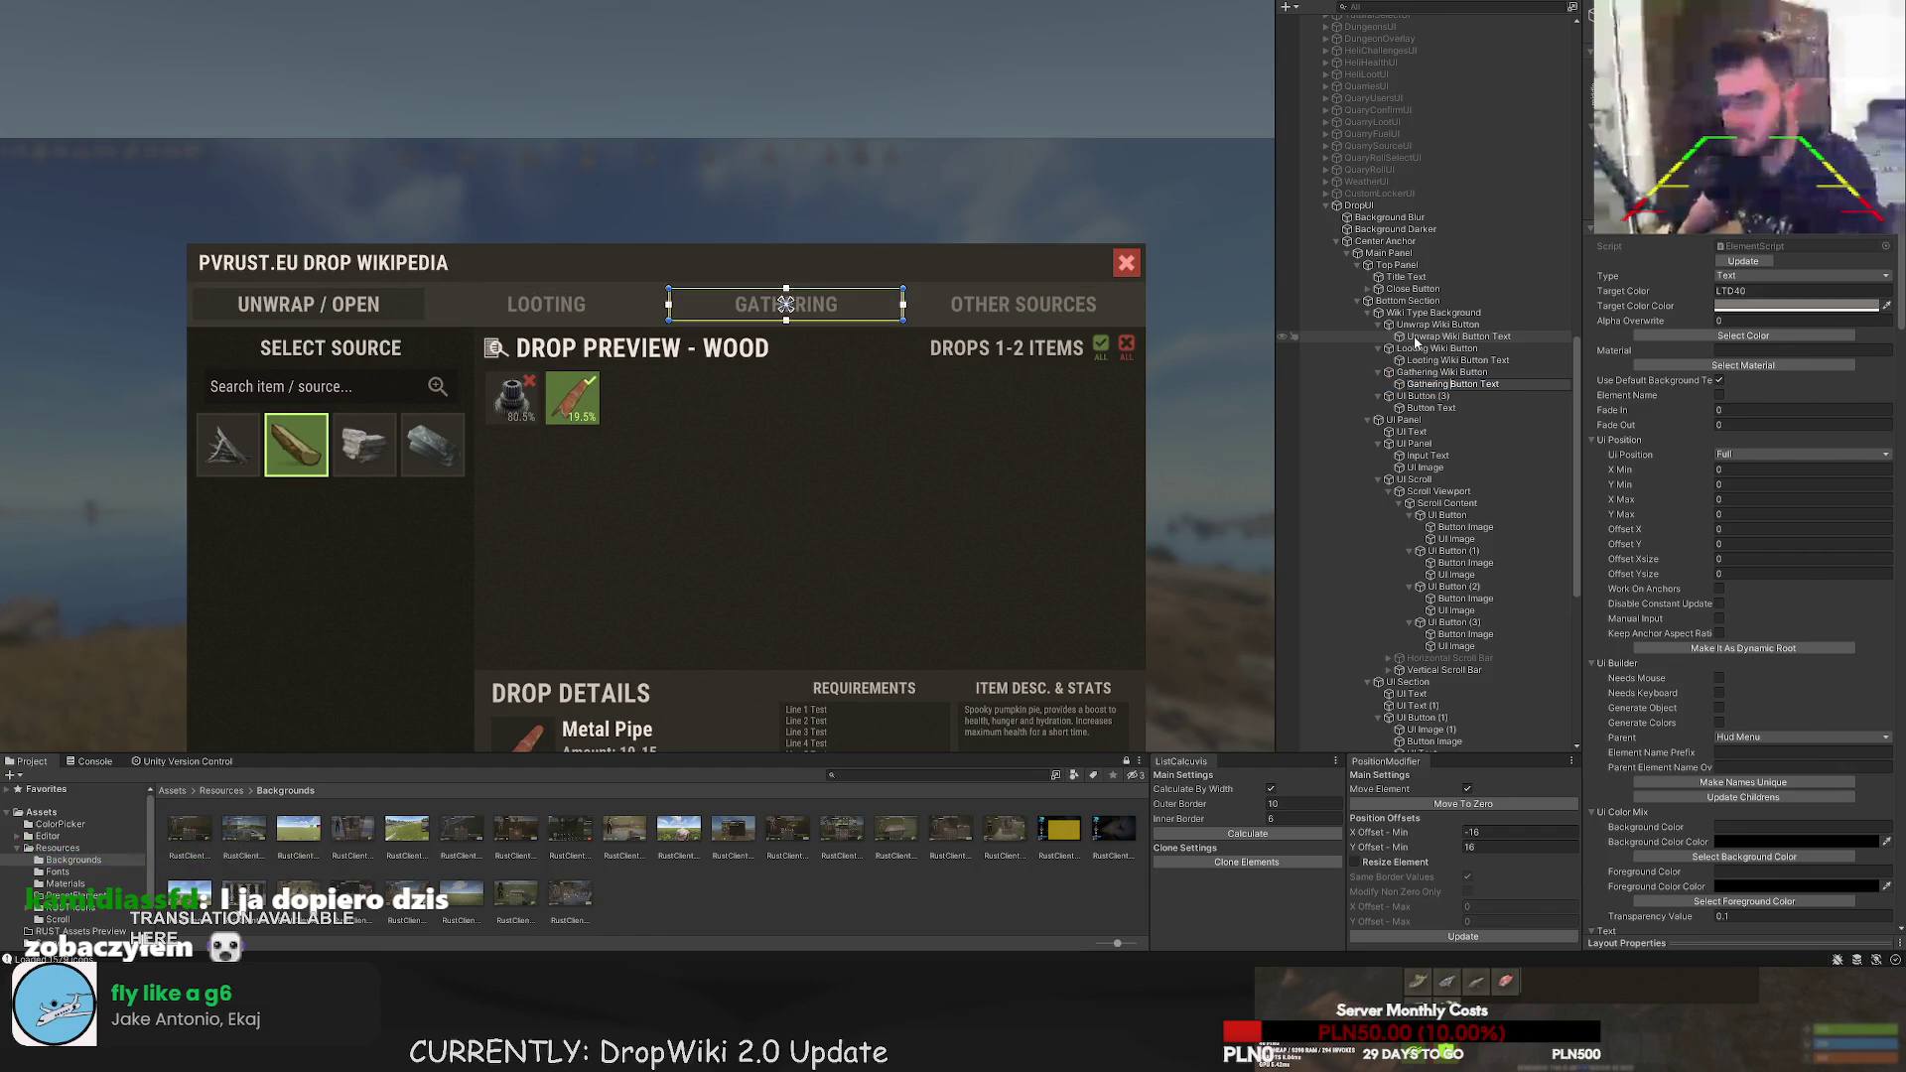
key(Return)
- Rename the fourth tab button to 'Other Sources Wiki Button' and its text to 'Other Sources Wiki Button Text'
key(Down)
key(F2)
text(Other)
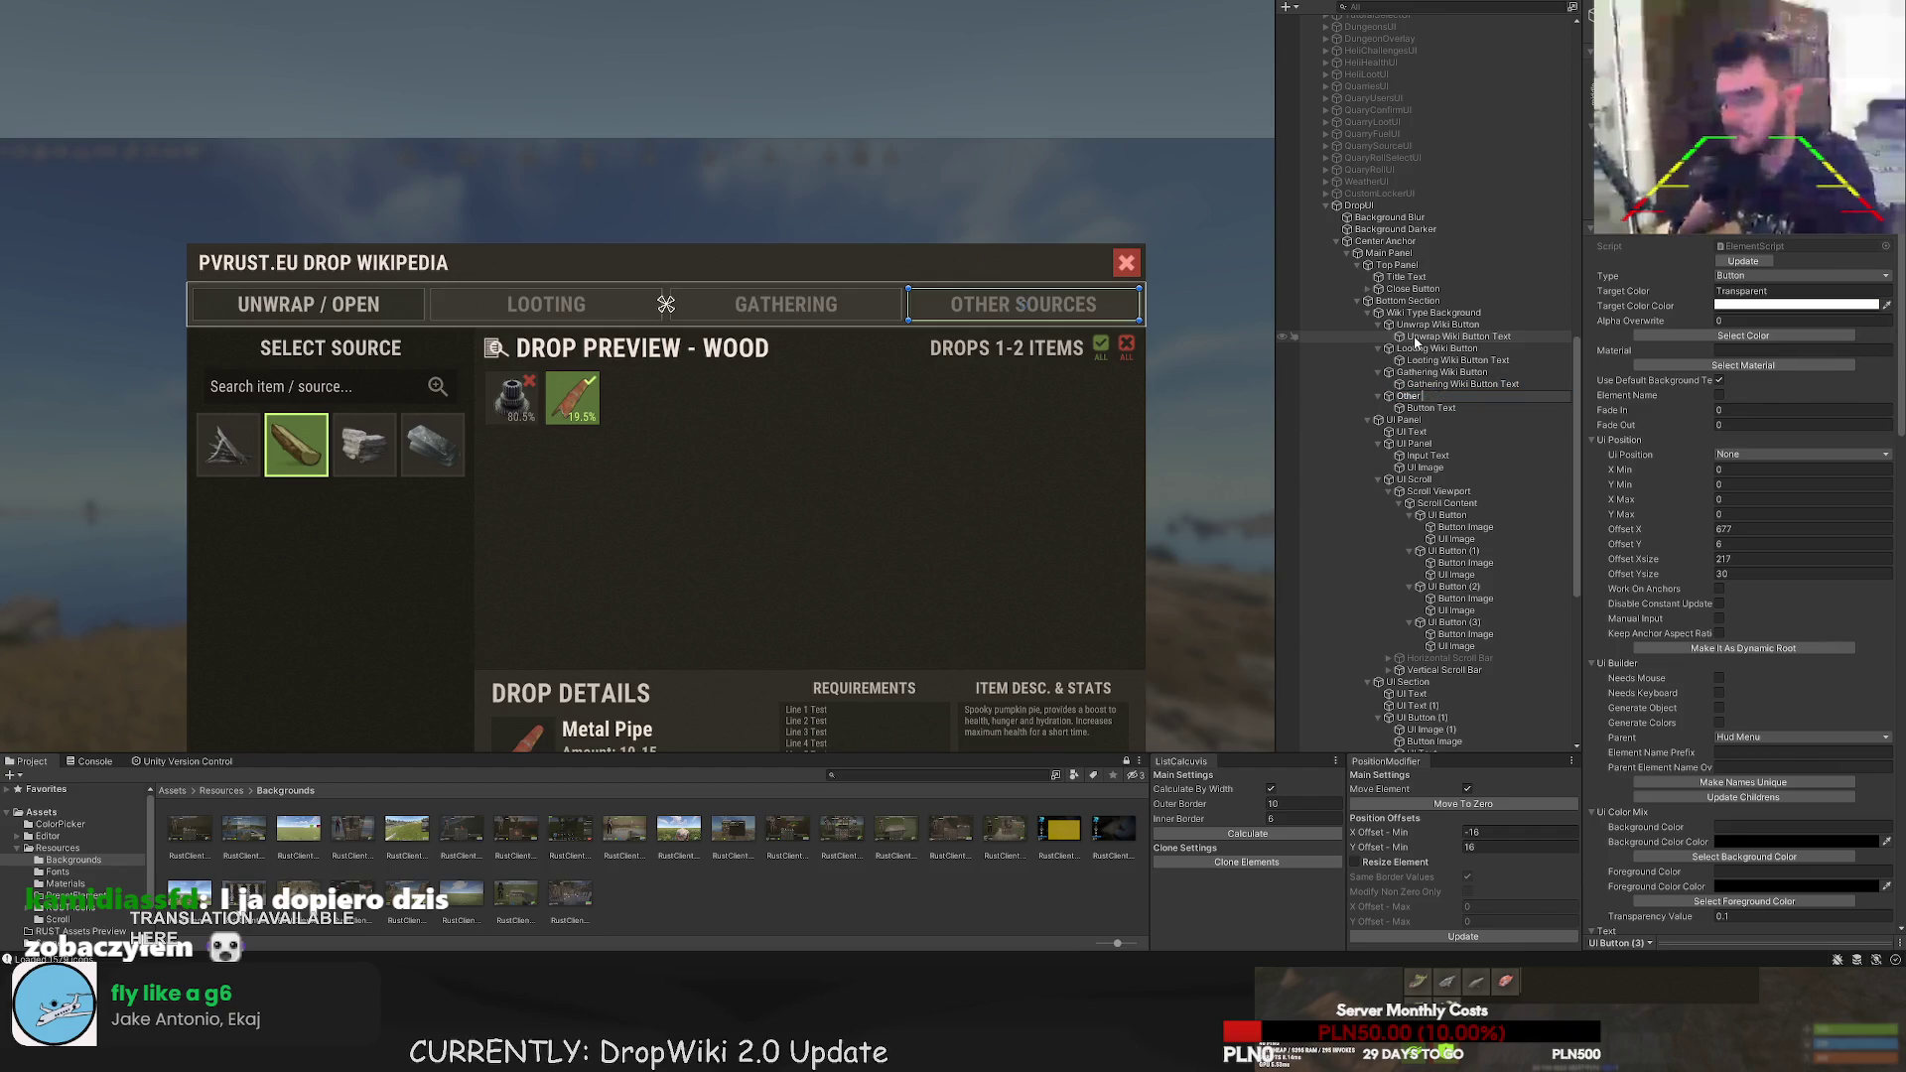
text( Sources Wi)
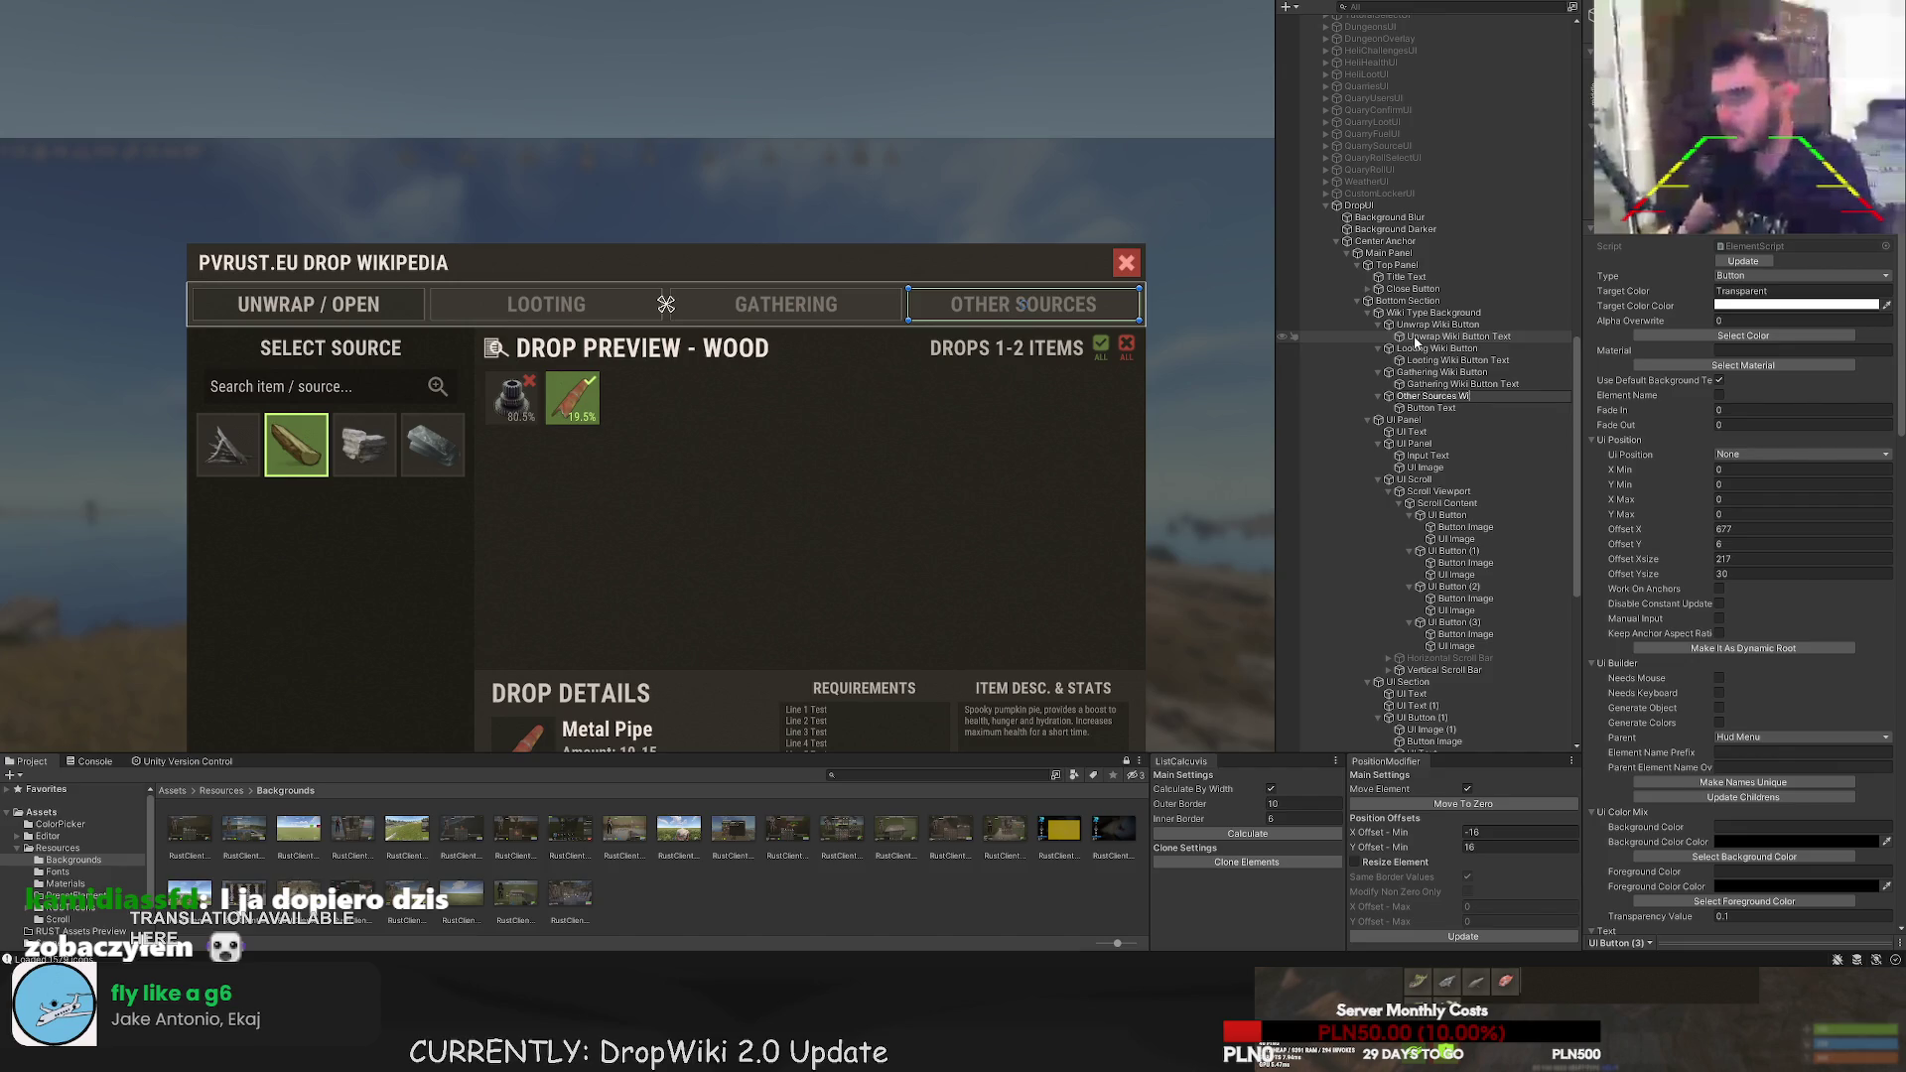
text(ki Button)
key(Return)
key(Down)
key(F2)
text(Other Sources )
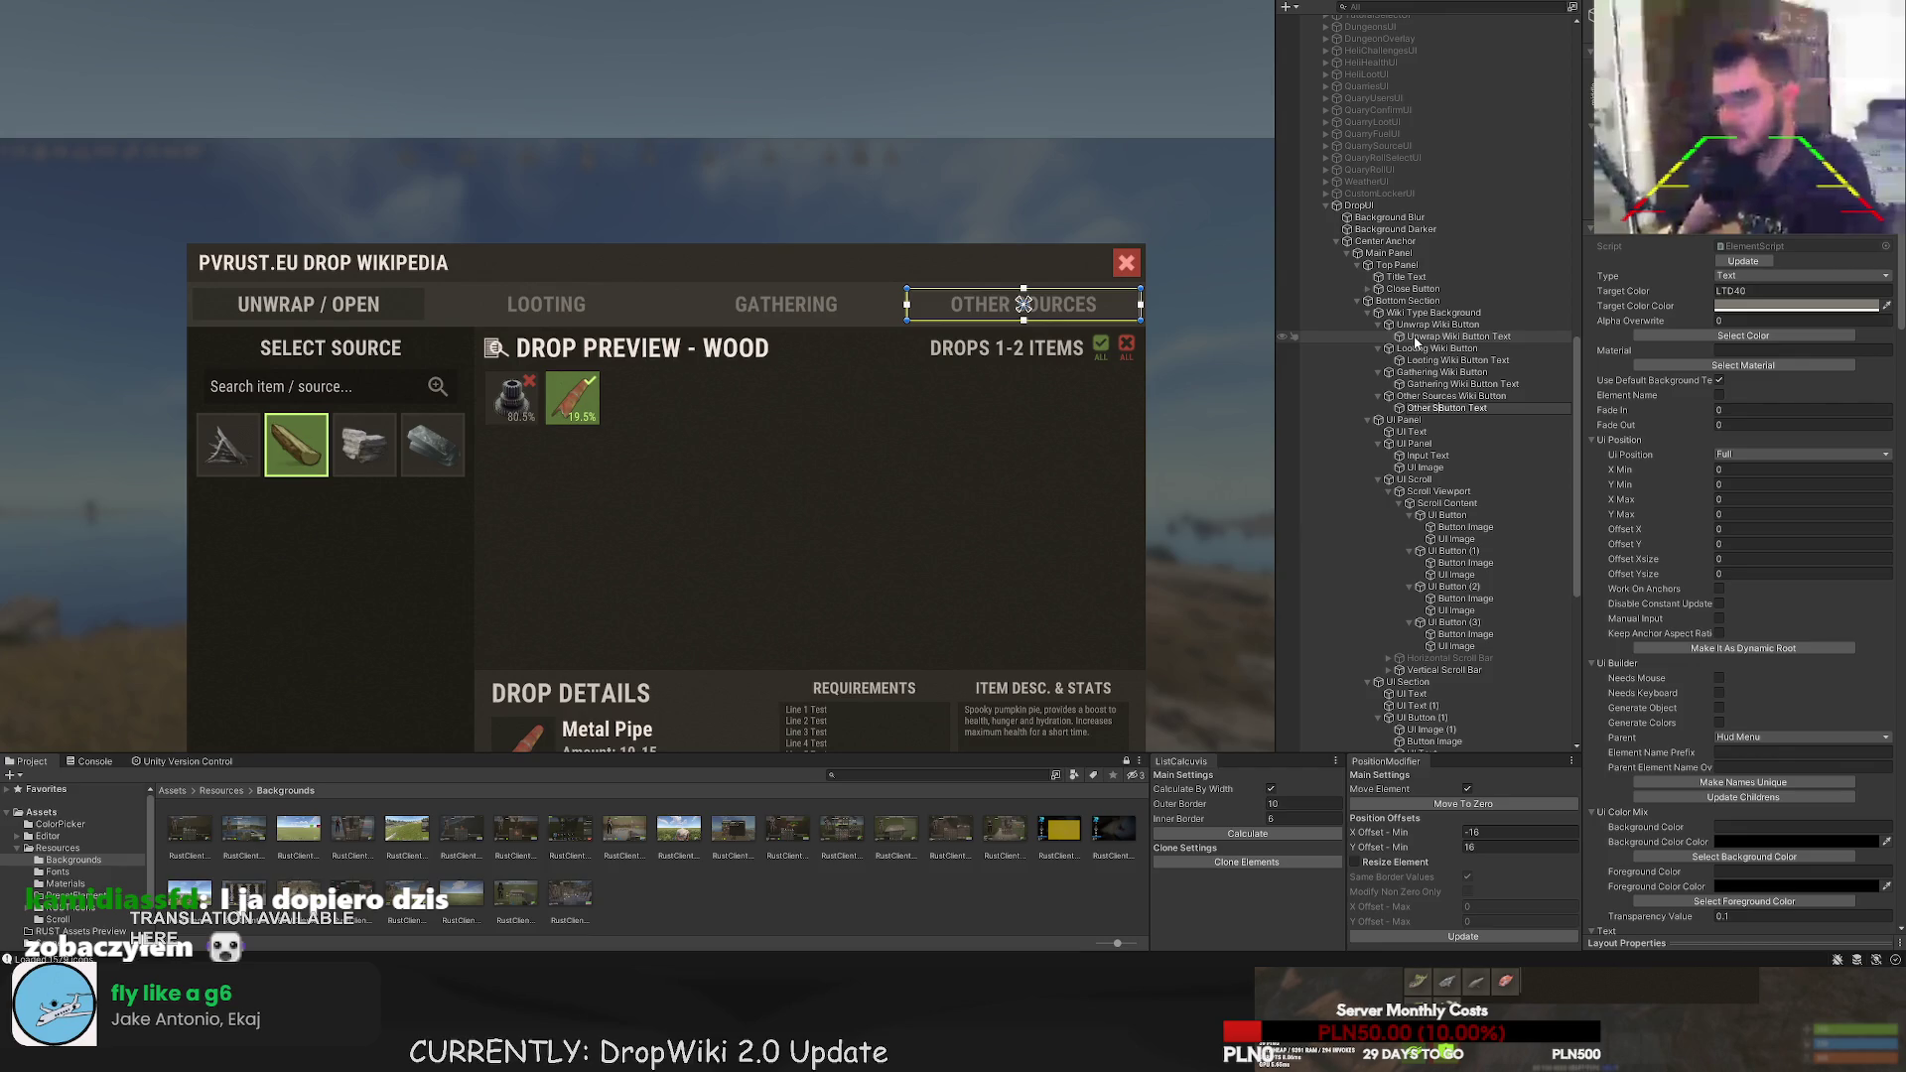
text(Wiki)
key(Return)
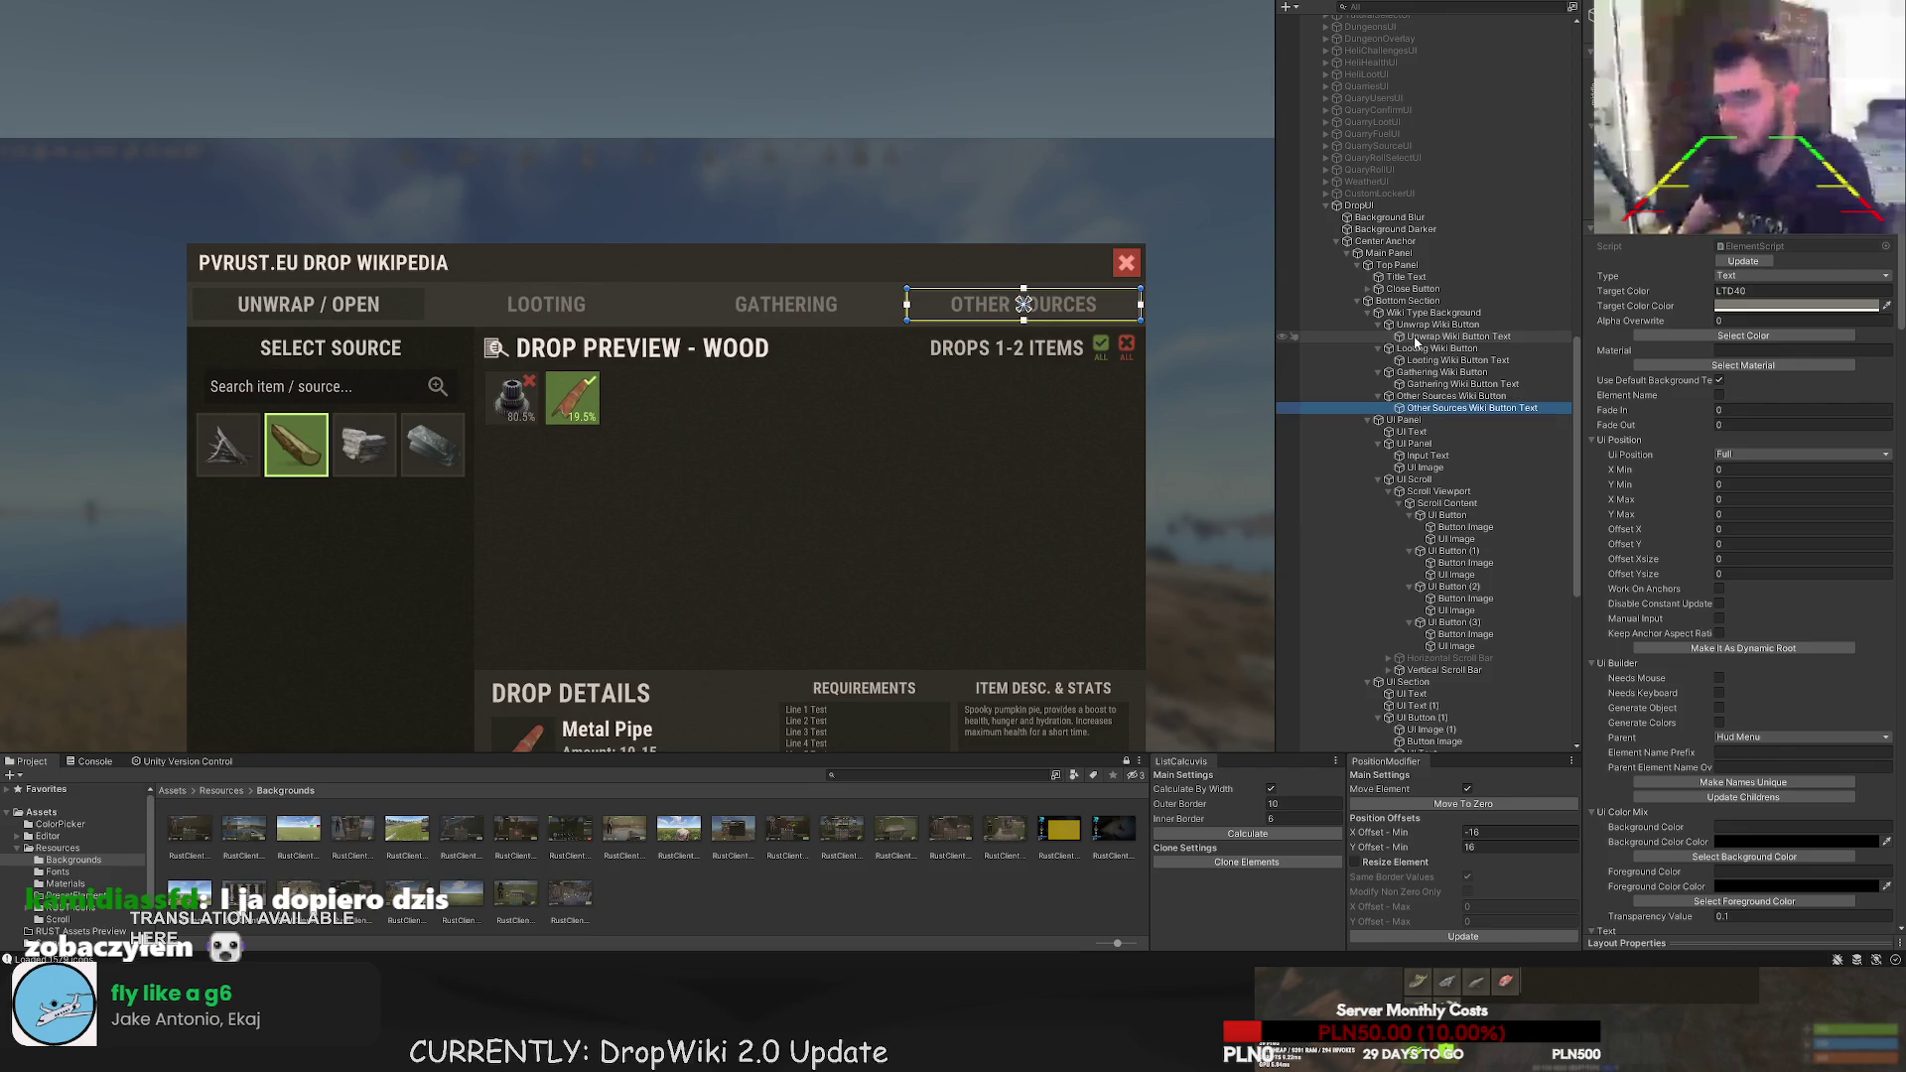
key(Down)
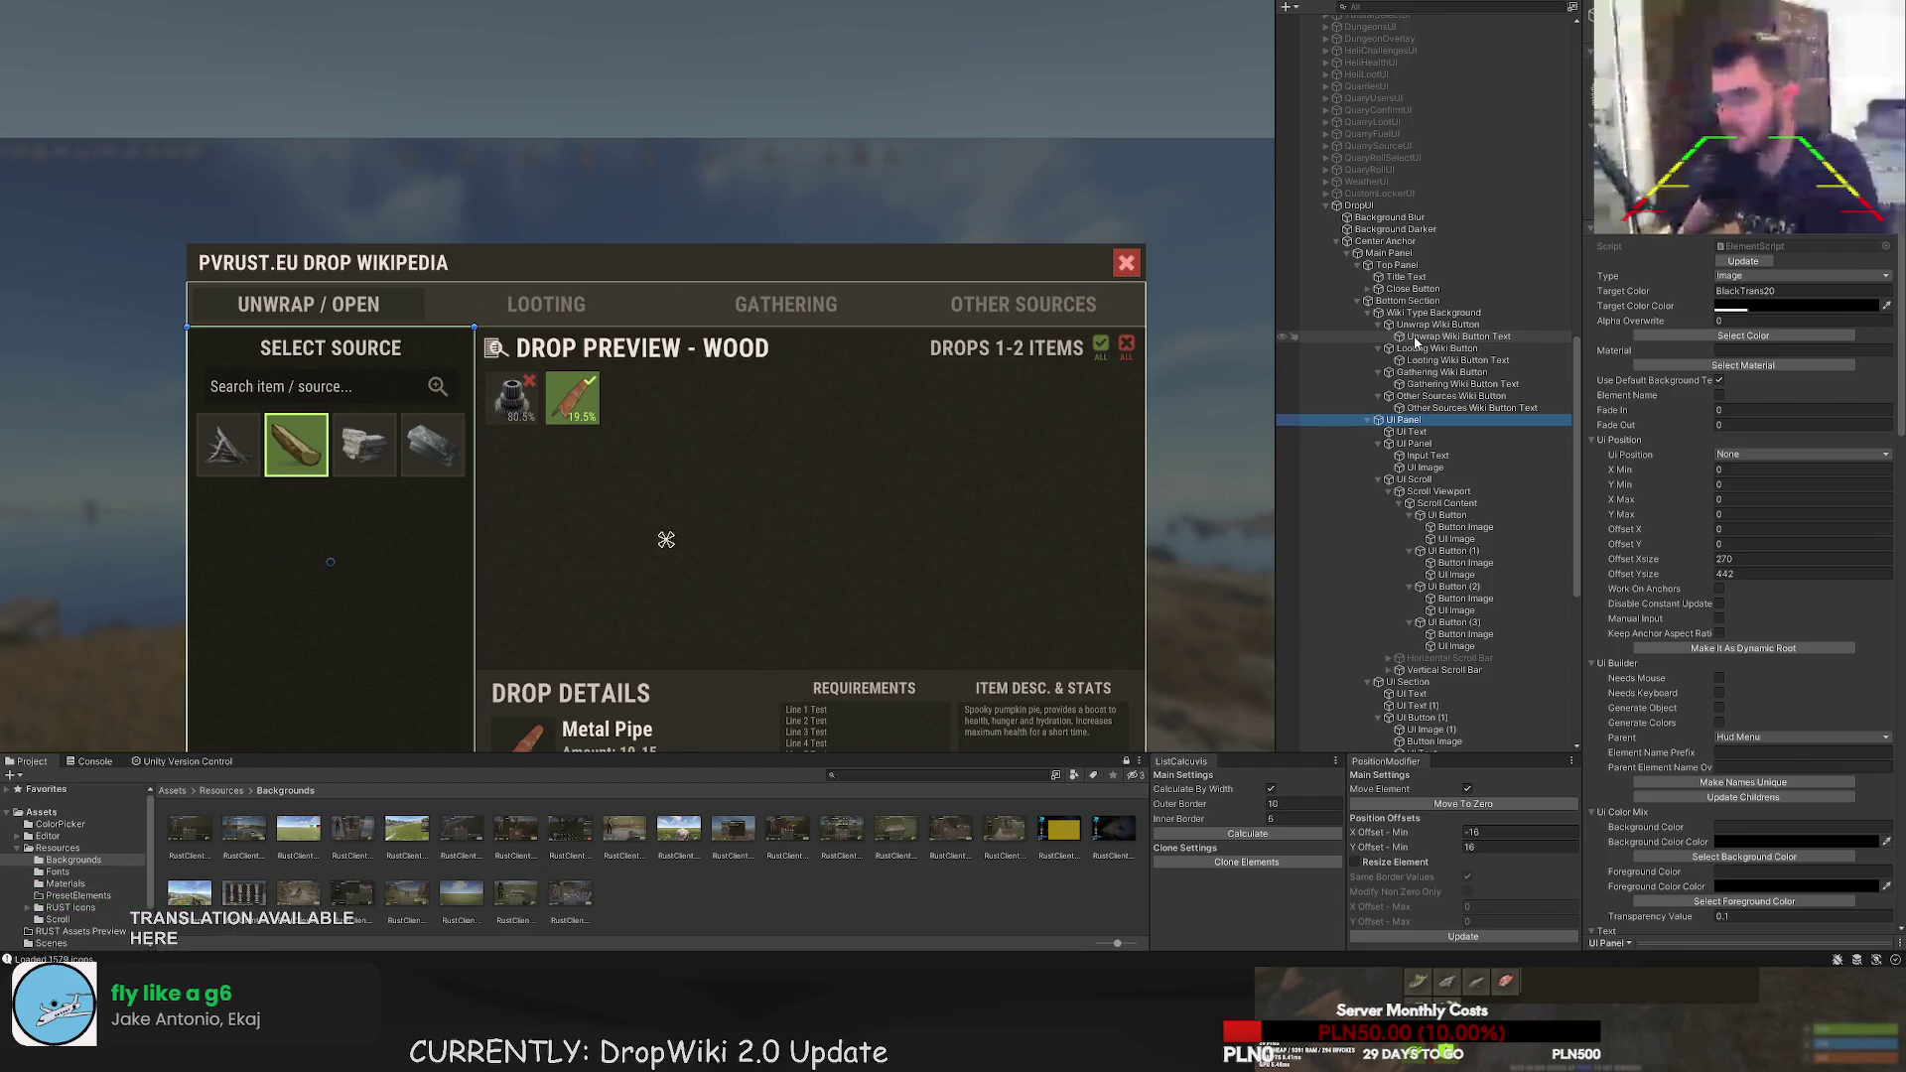
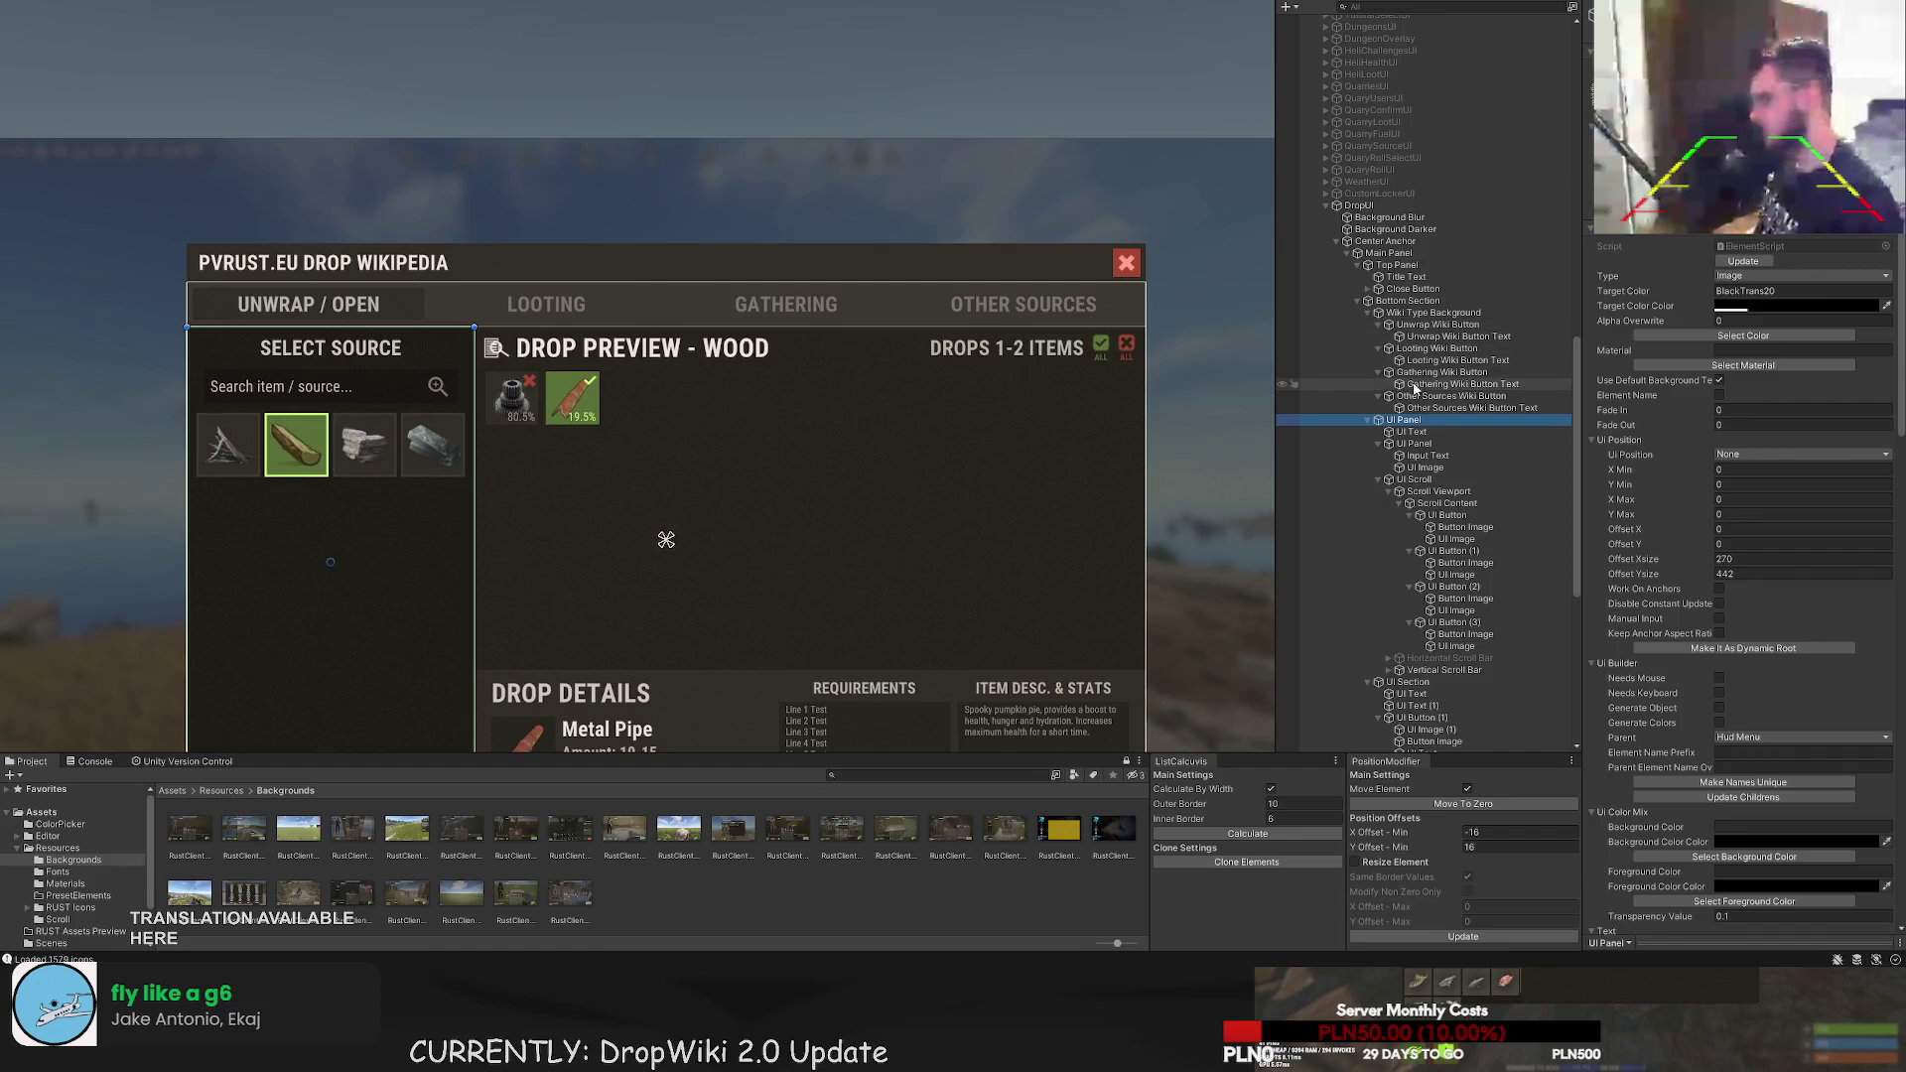
- Rename the source-selection panel to 'Sources Panel', fixing the mistyped last letter
click(1419, 433)
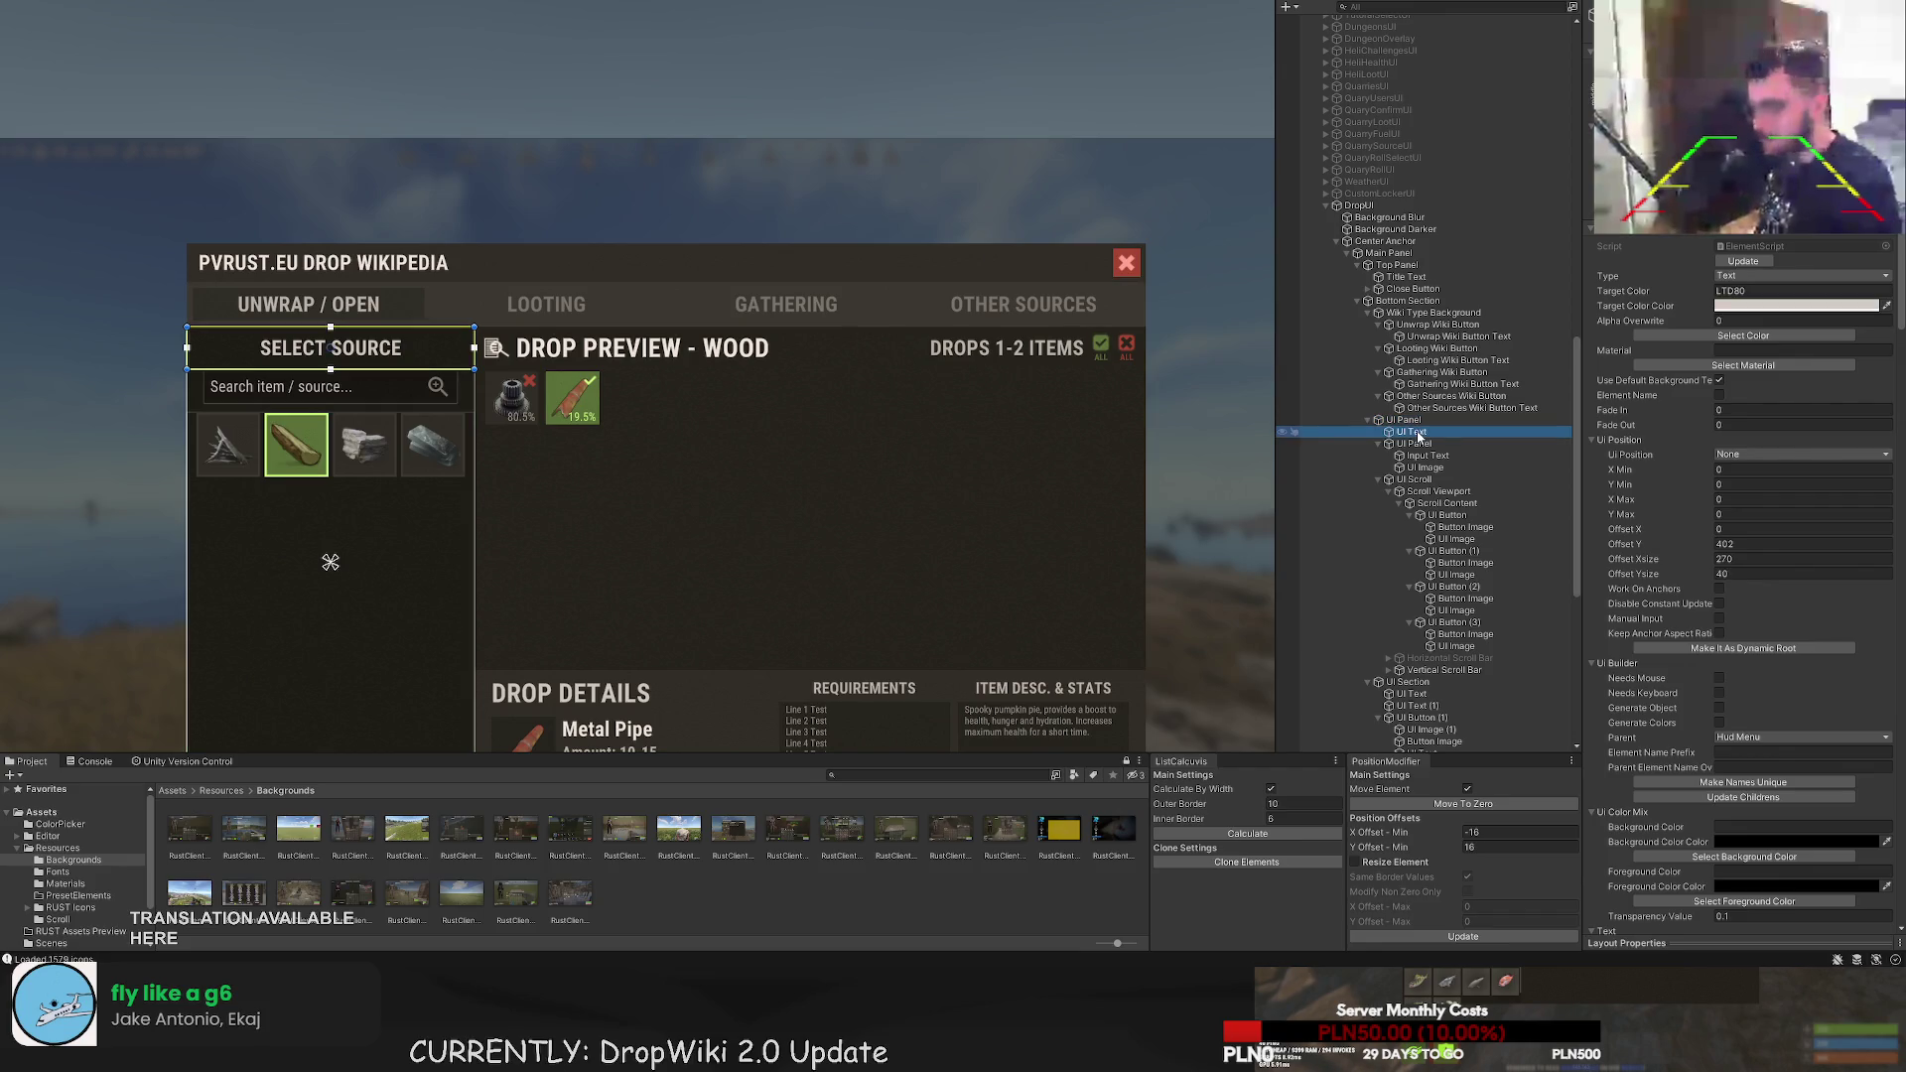
click(1407, 420)
text(Sources)
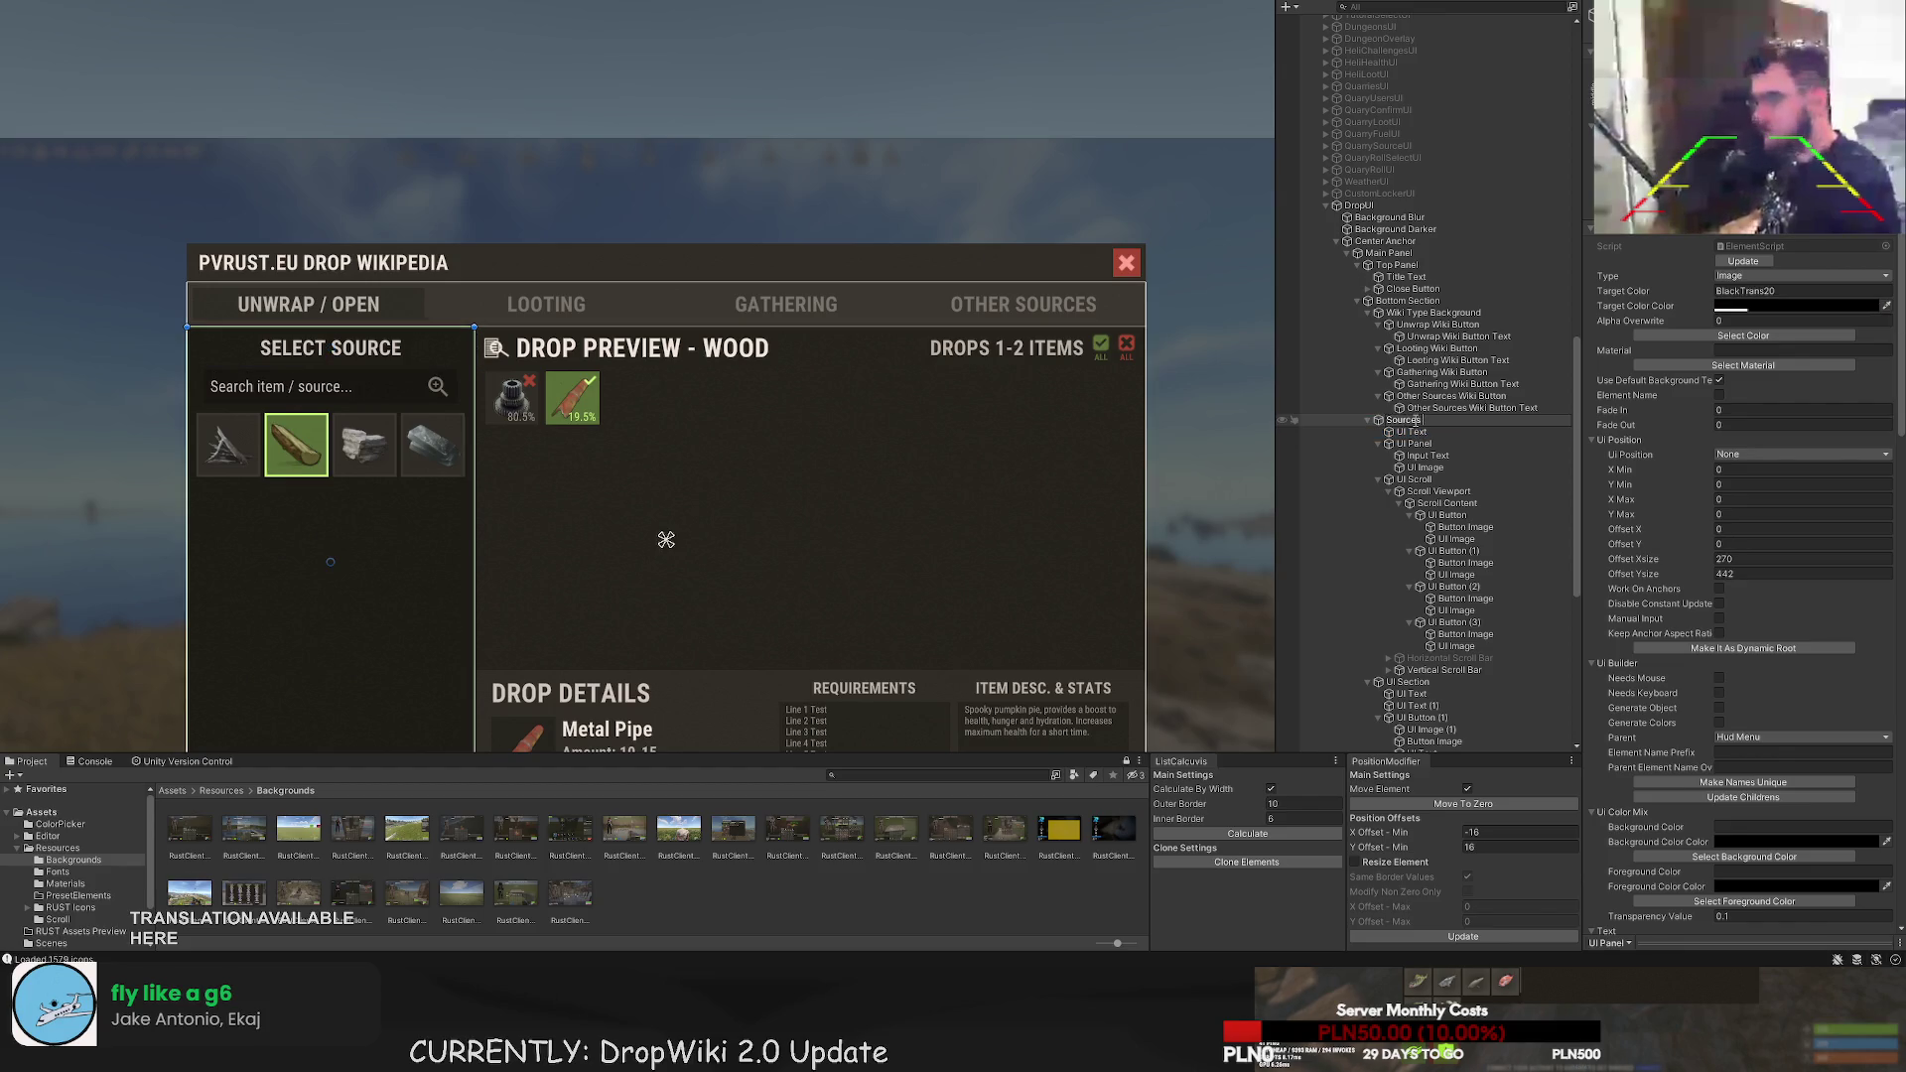
text( Pane;)
key(Return)
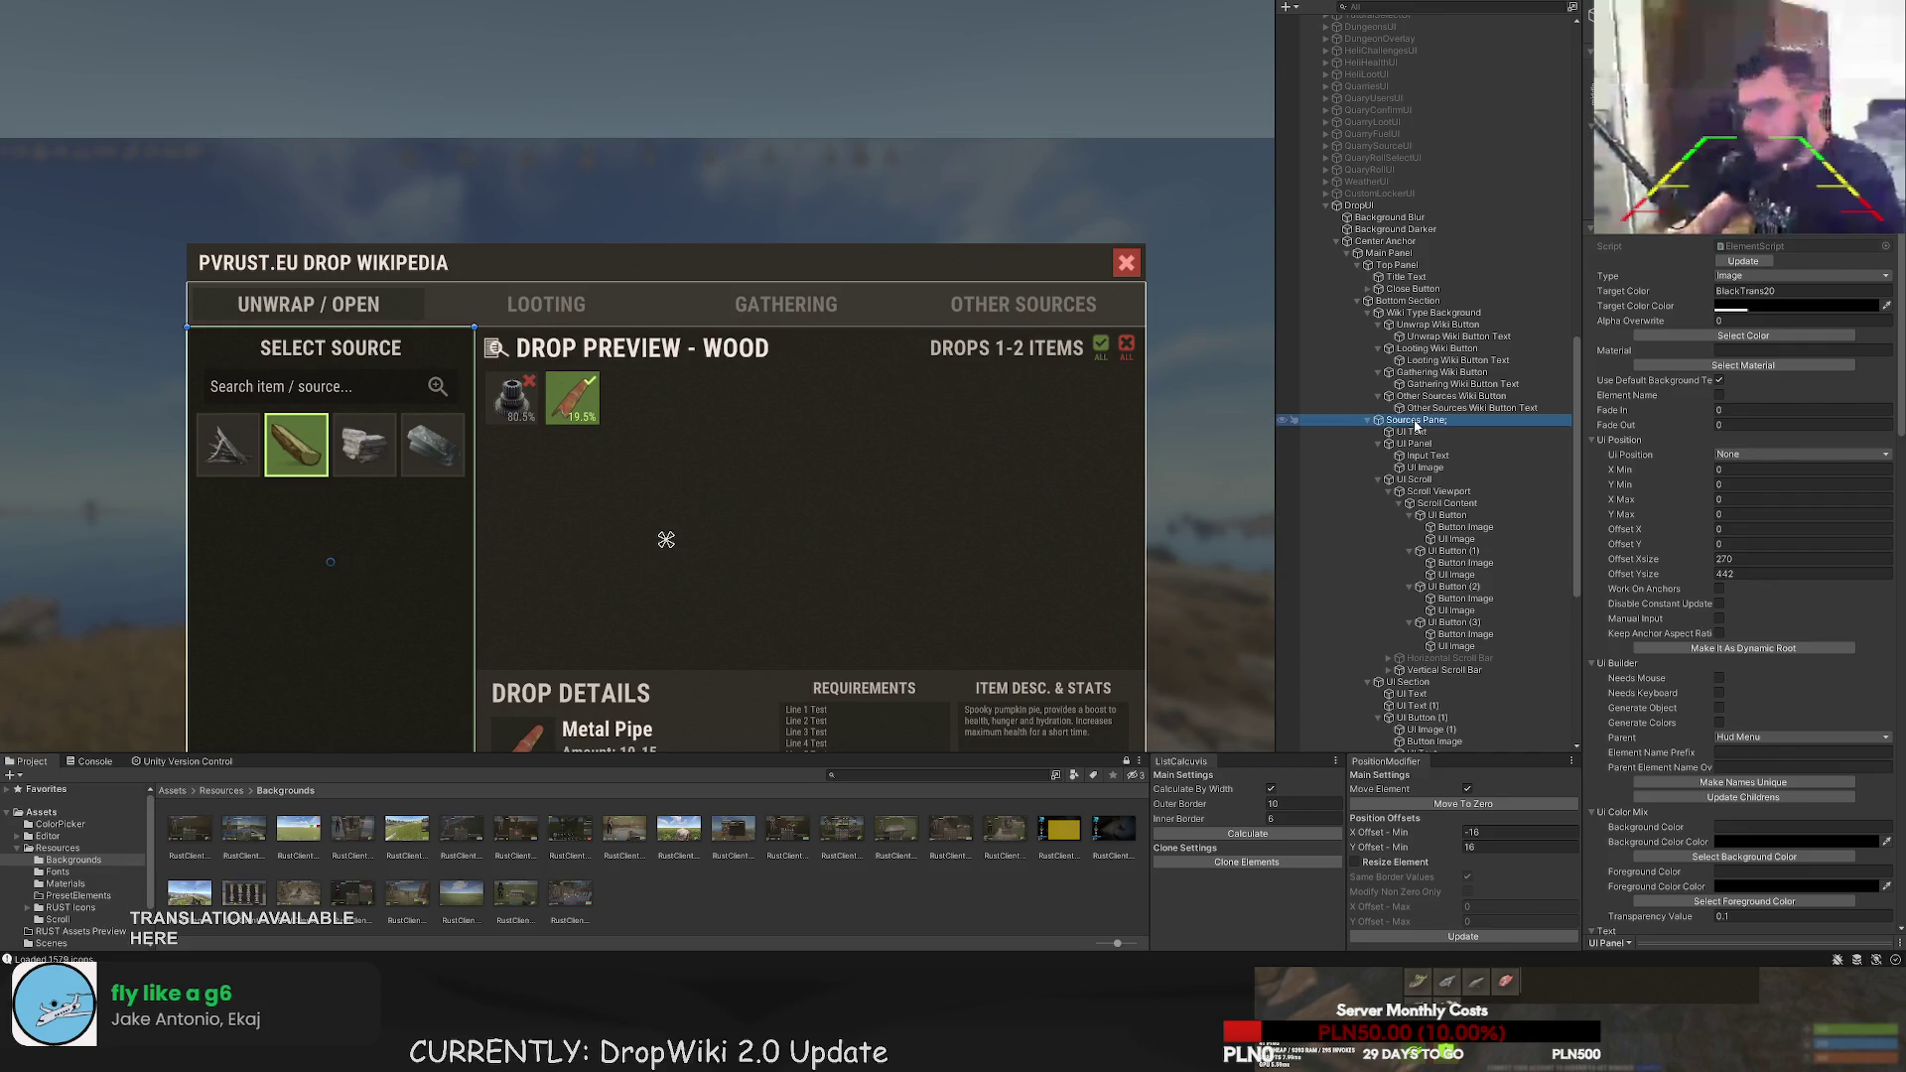
key(F2)
key(End)
key(BackSpace)
text(l)
key(Return)
- Rename the next two children 'Select Source Title' and 'Search Panel'
key(Down)
key(F2)
text(Select Source Title)
key(Return)
key(Down)
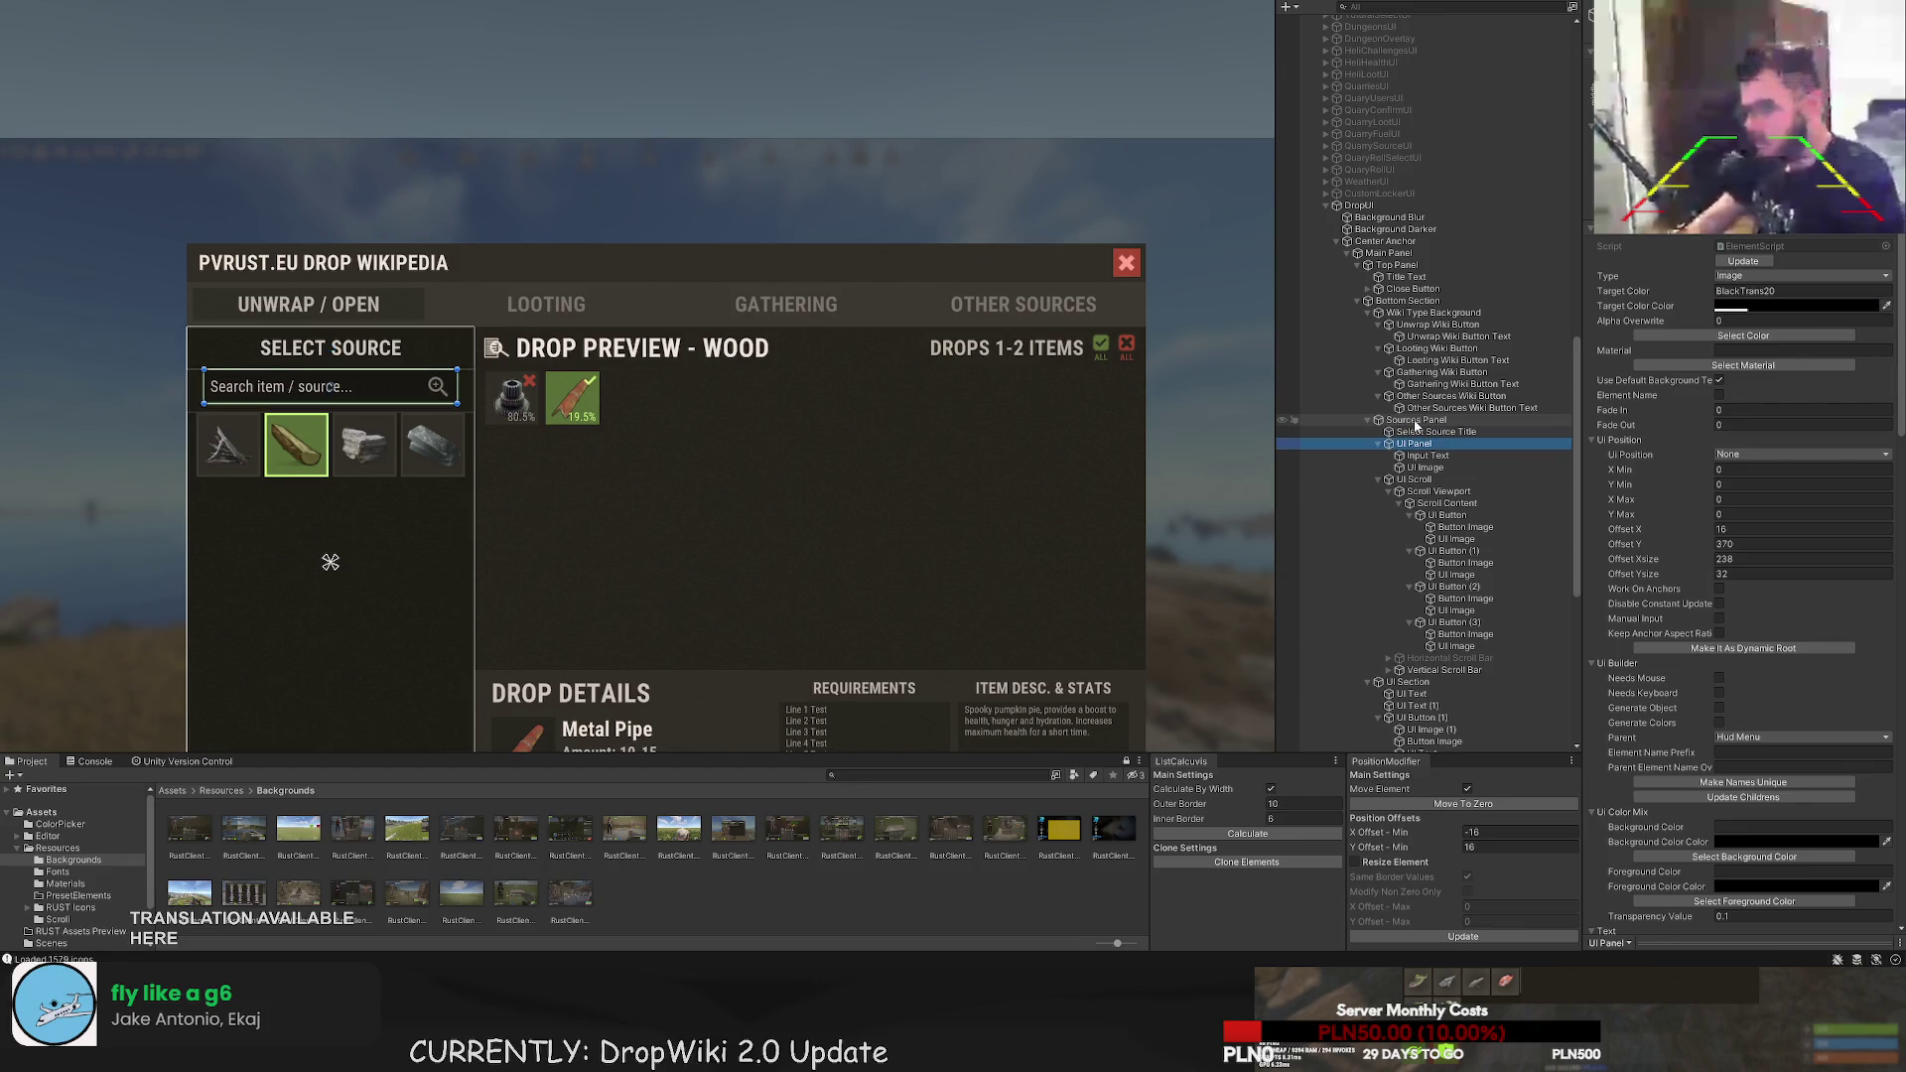
key(F2)
text(Search Panel)
key(Return)
- Rename the search field and its image 'Search Input' and 'Search Icon'
key(Down)
key(F2)
text(Search Input)
key(Return)
key(Down)
key(F2)
text(Search Icon)
key(Return)
- Rename the scroll view 'Sources Scroll' and enter 'Source Button' for the first source button
key(Down)
key(F2)
text(Sources Scroll)
key(Return)
key(Down)
key(Down)
key(Down)
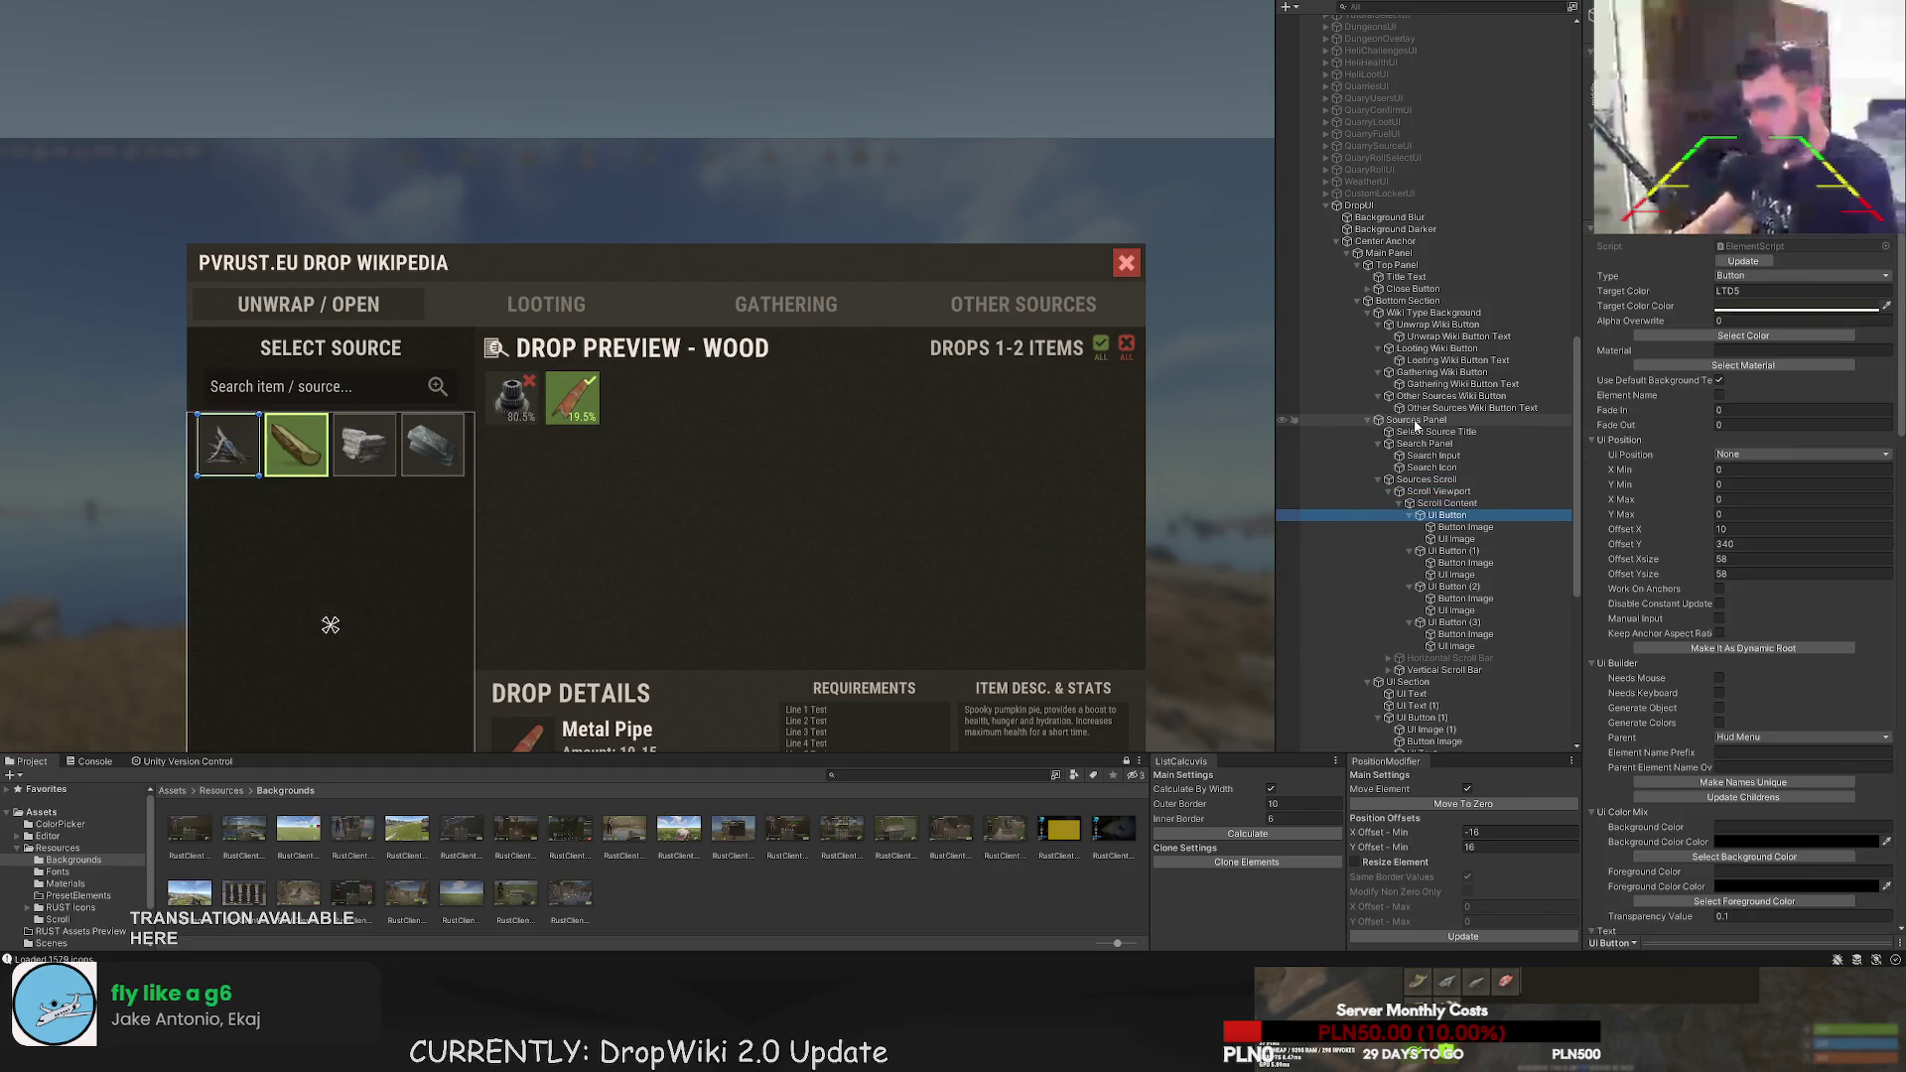
key(F2)
text(Source Button)
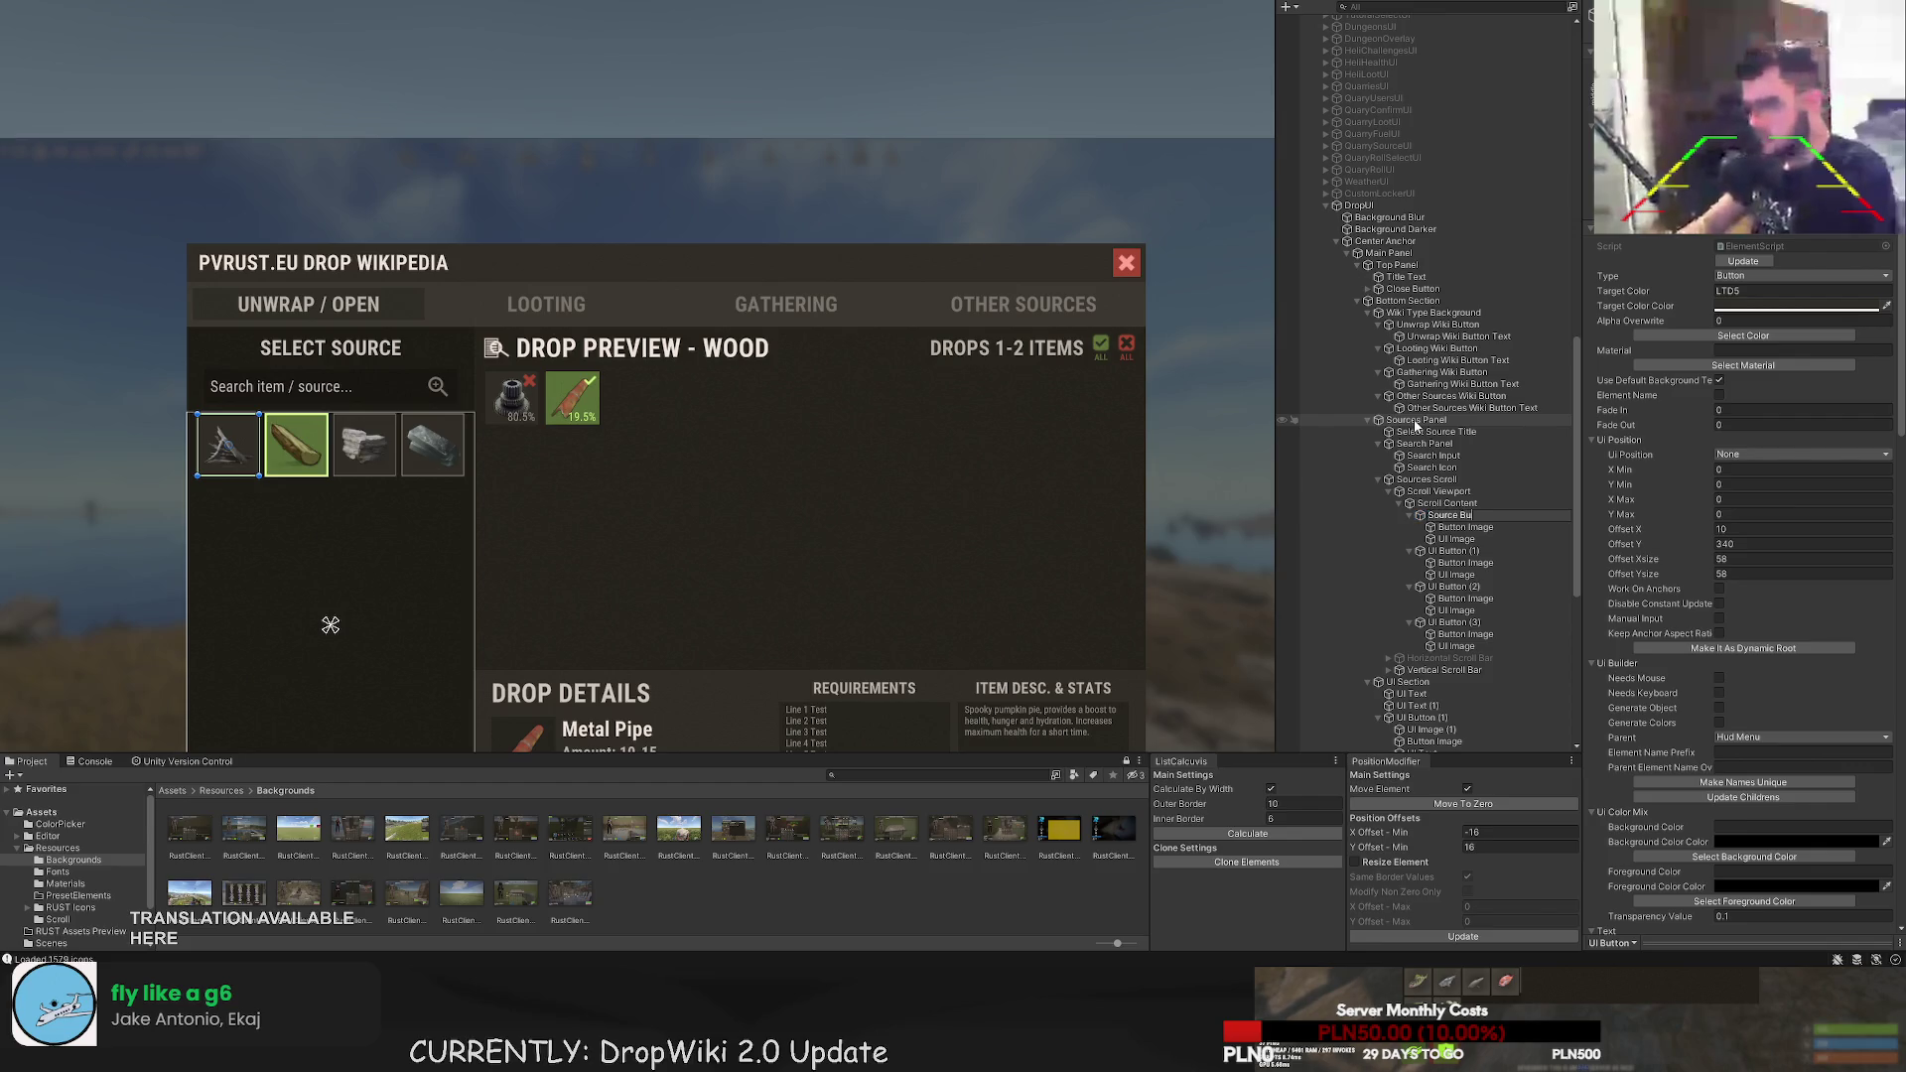
- Name the first button 'Source Button' with children 'Source Button Icon' and 'Source Button Outline'
key(Return)
key(Down)
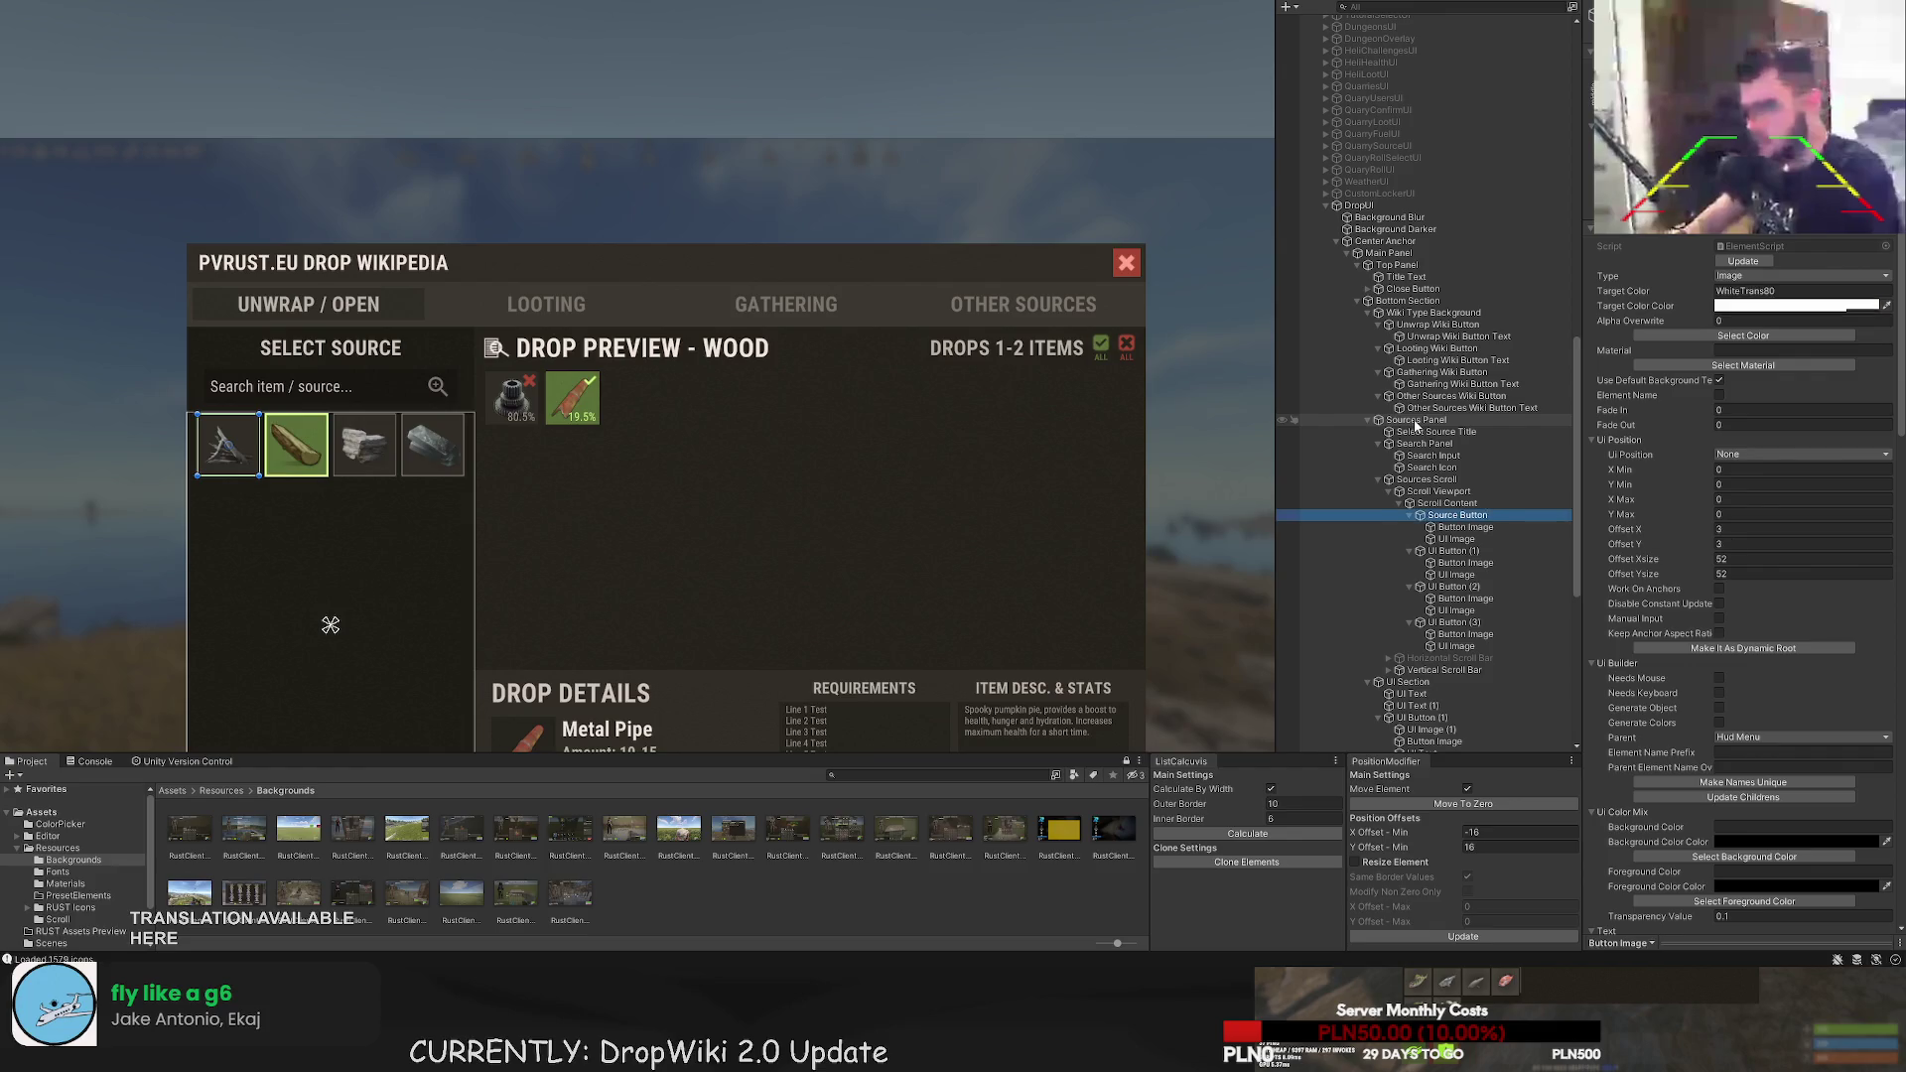
key(F2)
text(Source Button )
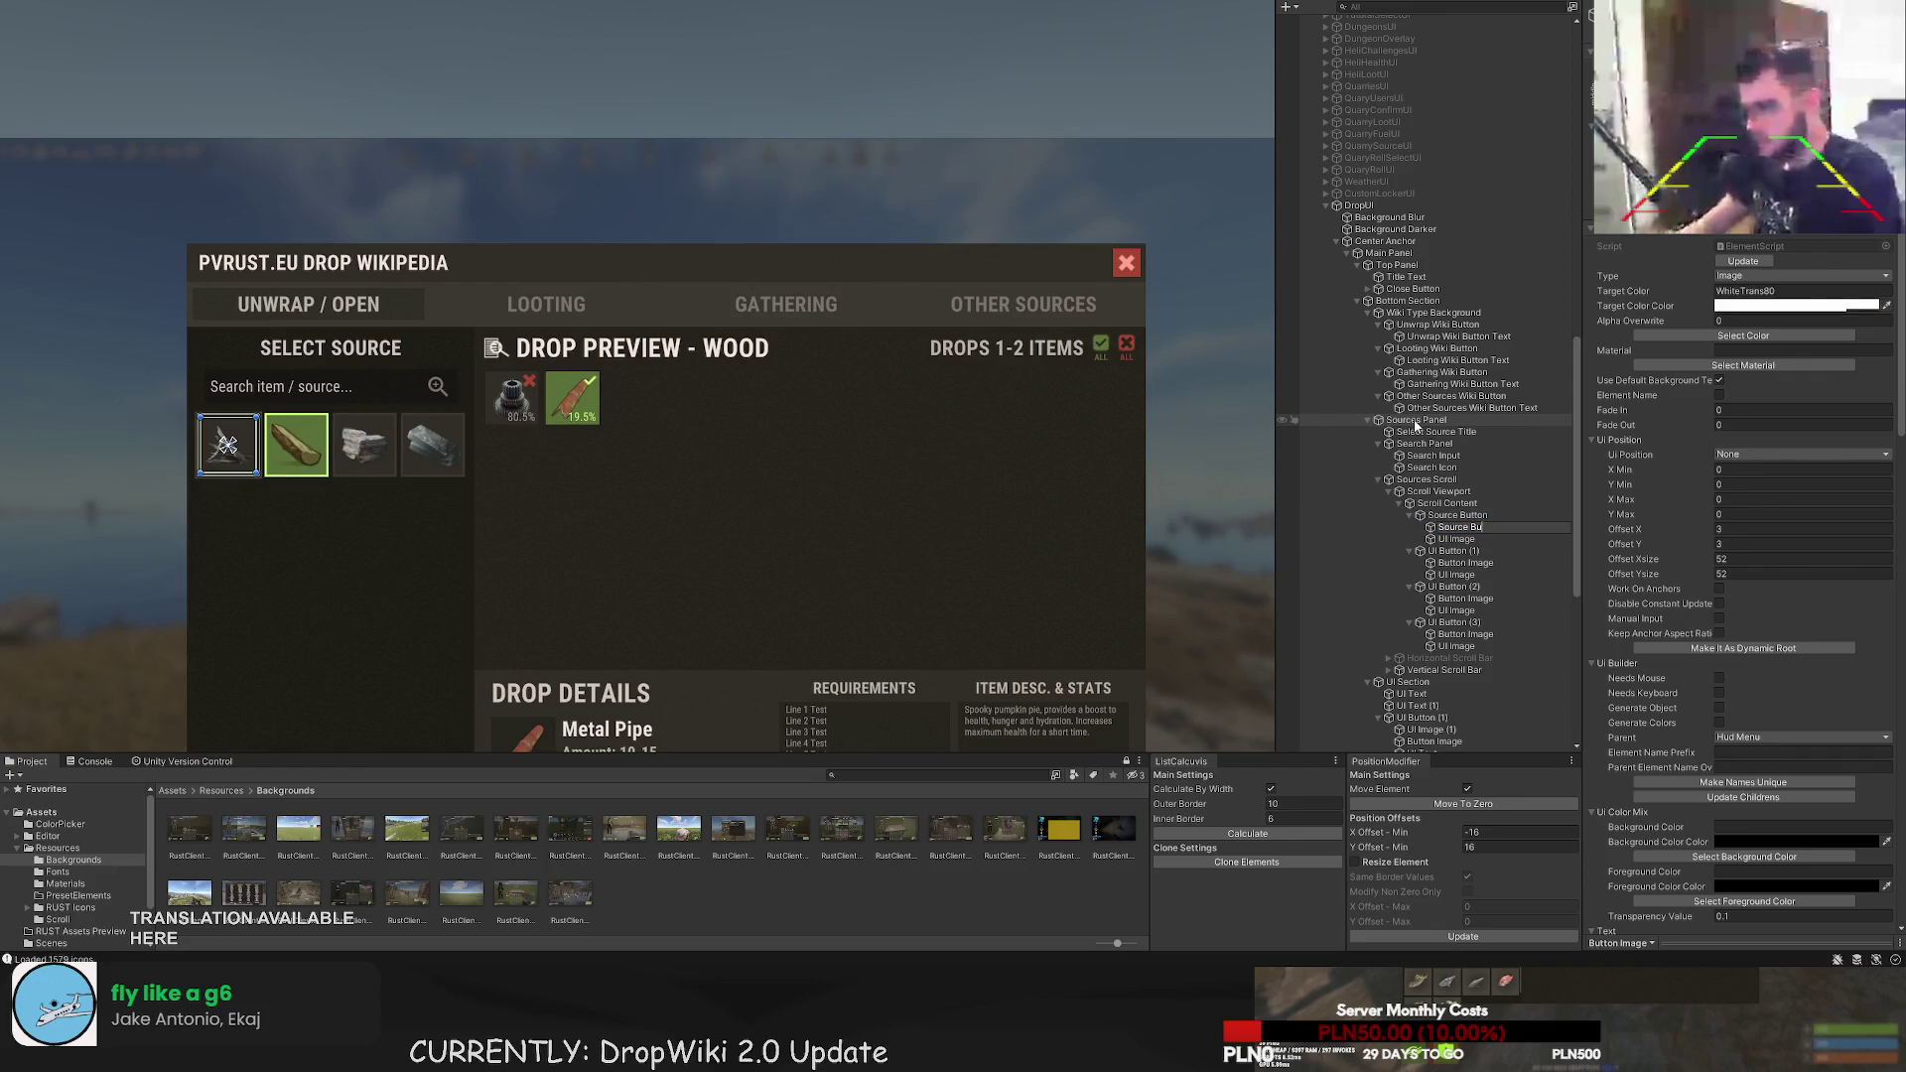
text(Icon)
key(Return)
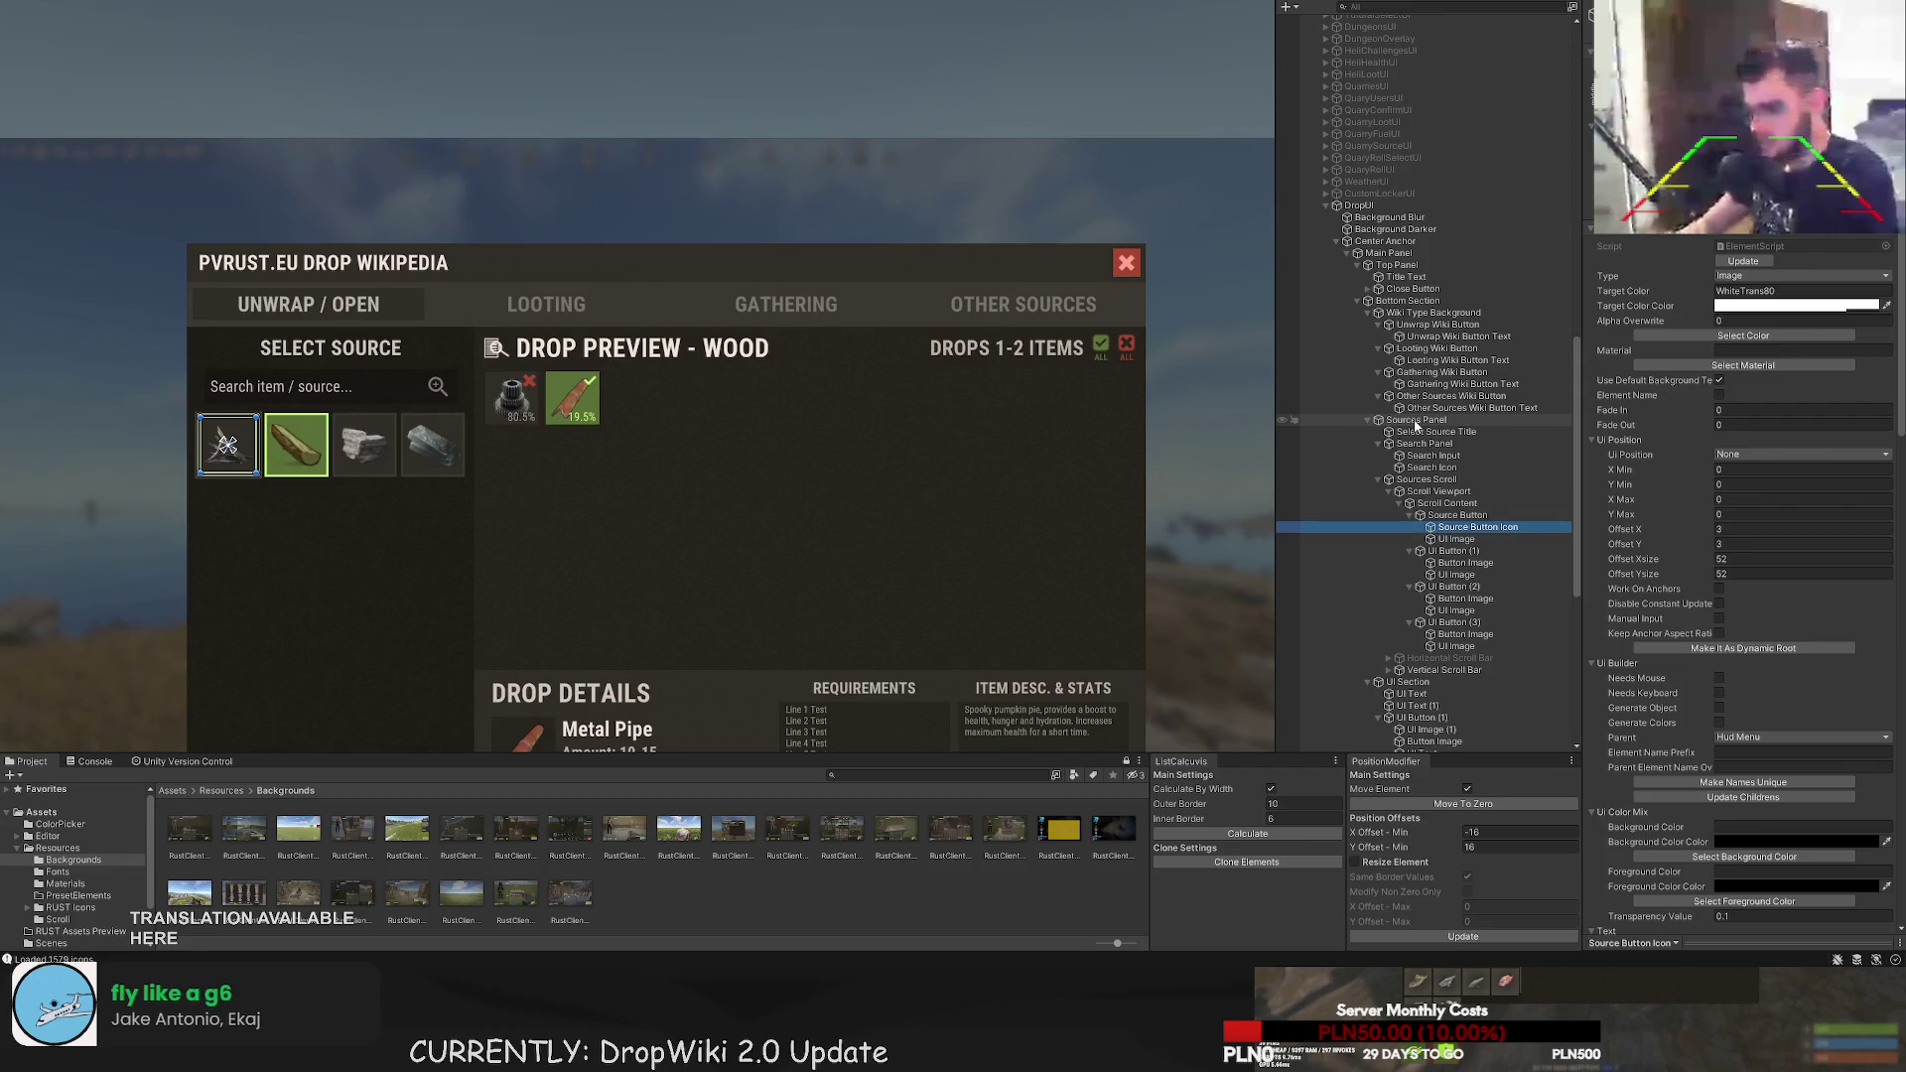
key(Down)
key(F2)
text(Source Butt)
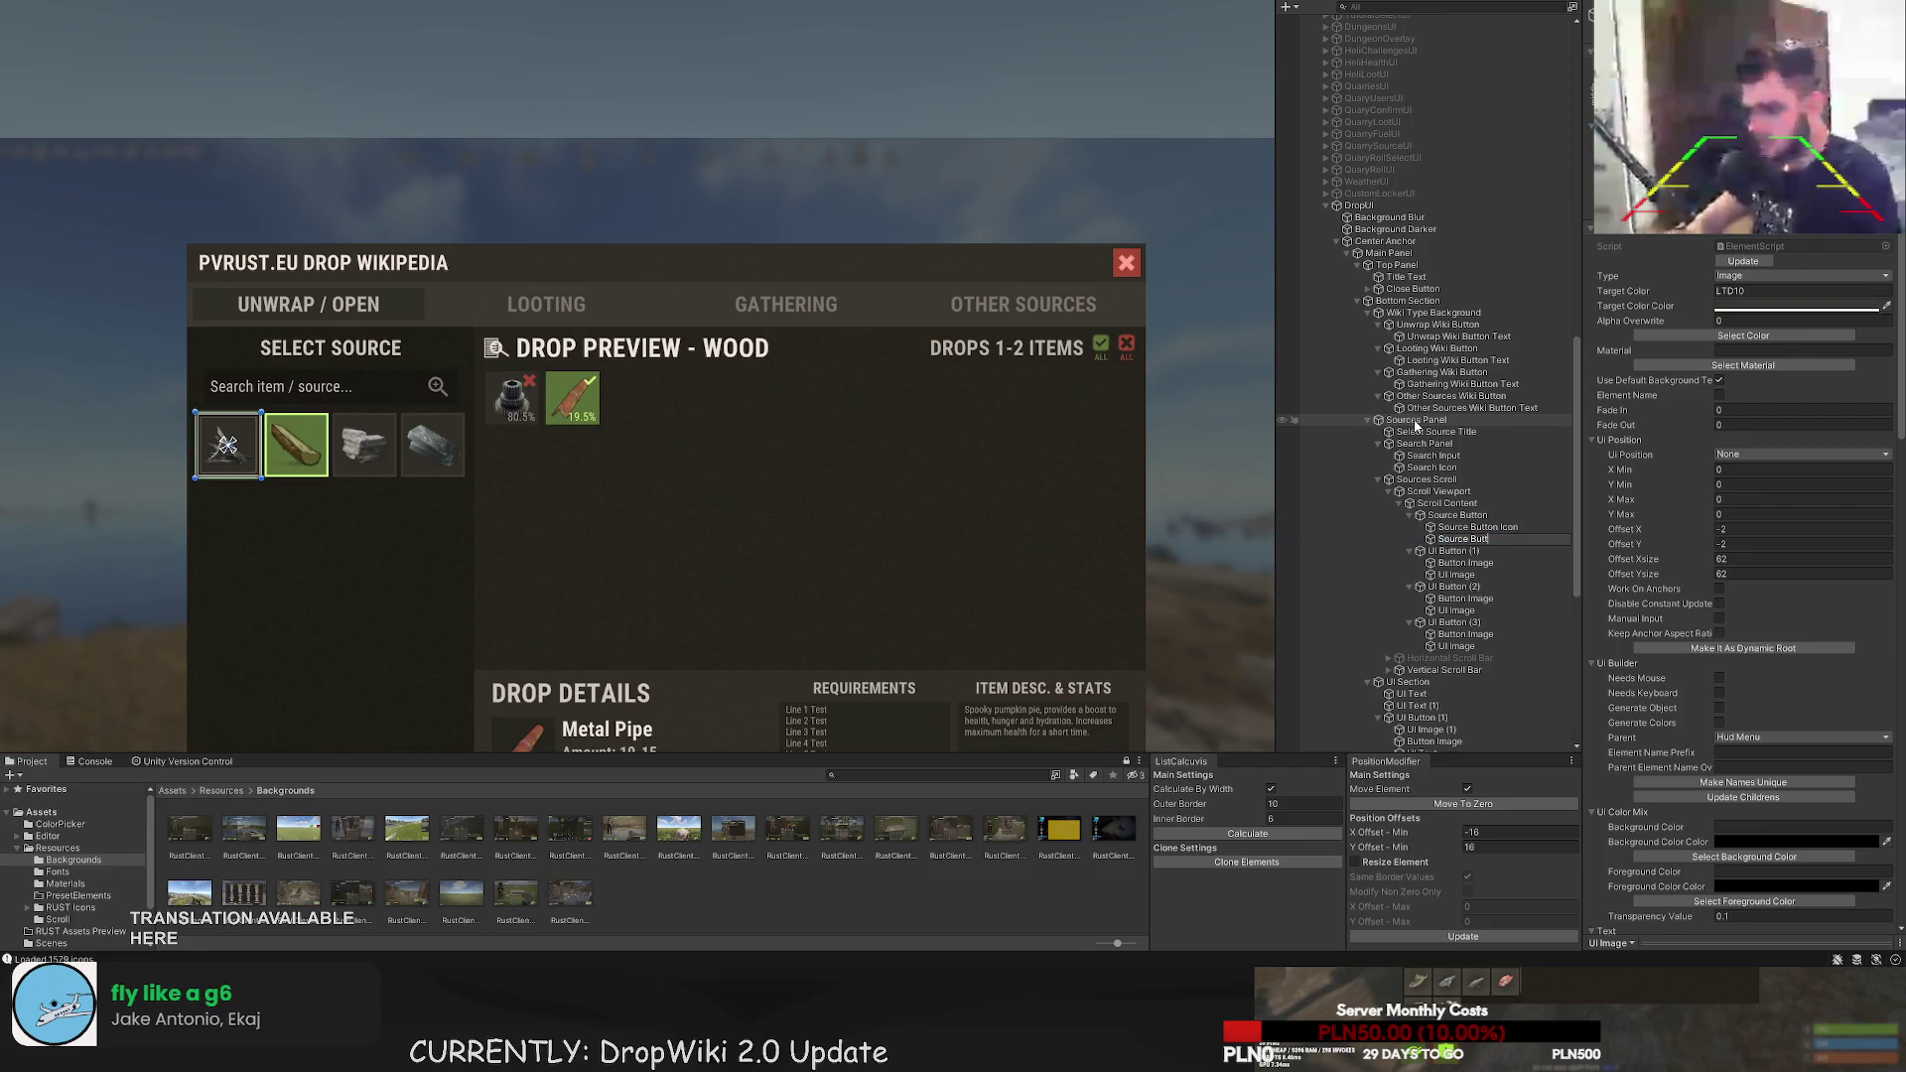
text(on Outline)
key(Return)
- Name the second button 'Selected Source Button' with 'Selected Source Button Icon' and 'Selected Source Button Outline' children
key(Down)
key(F2)
text(Sele)
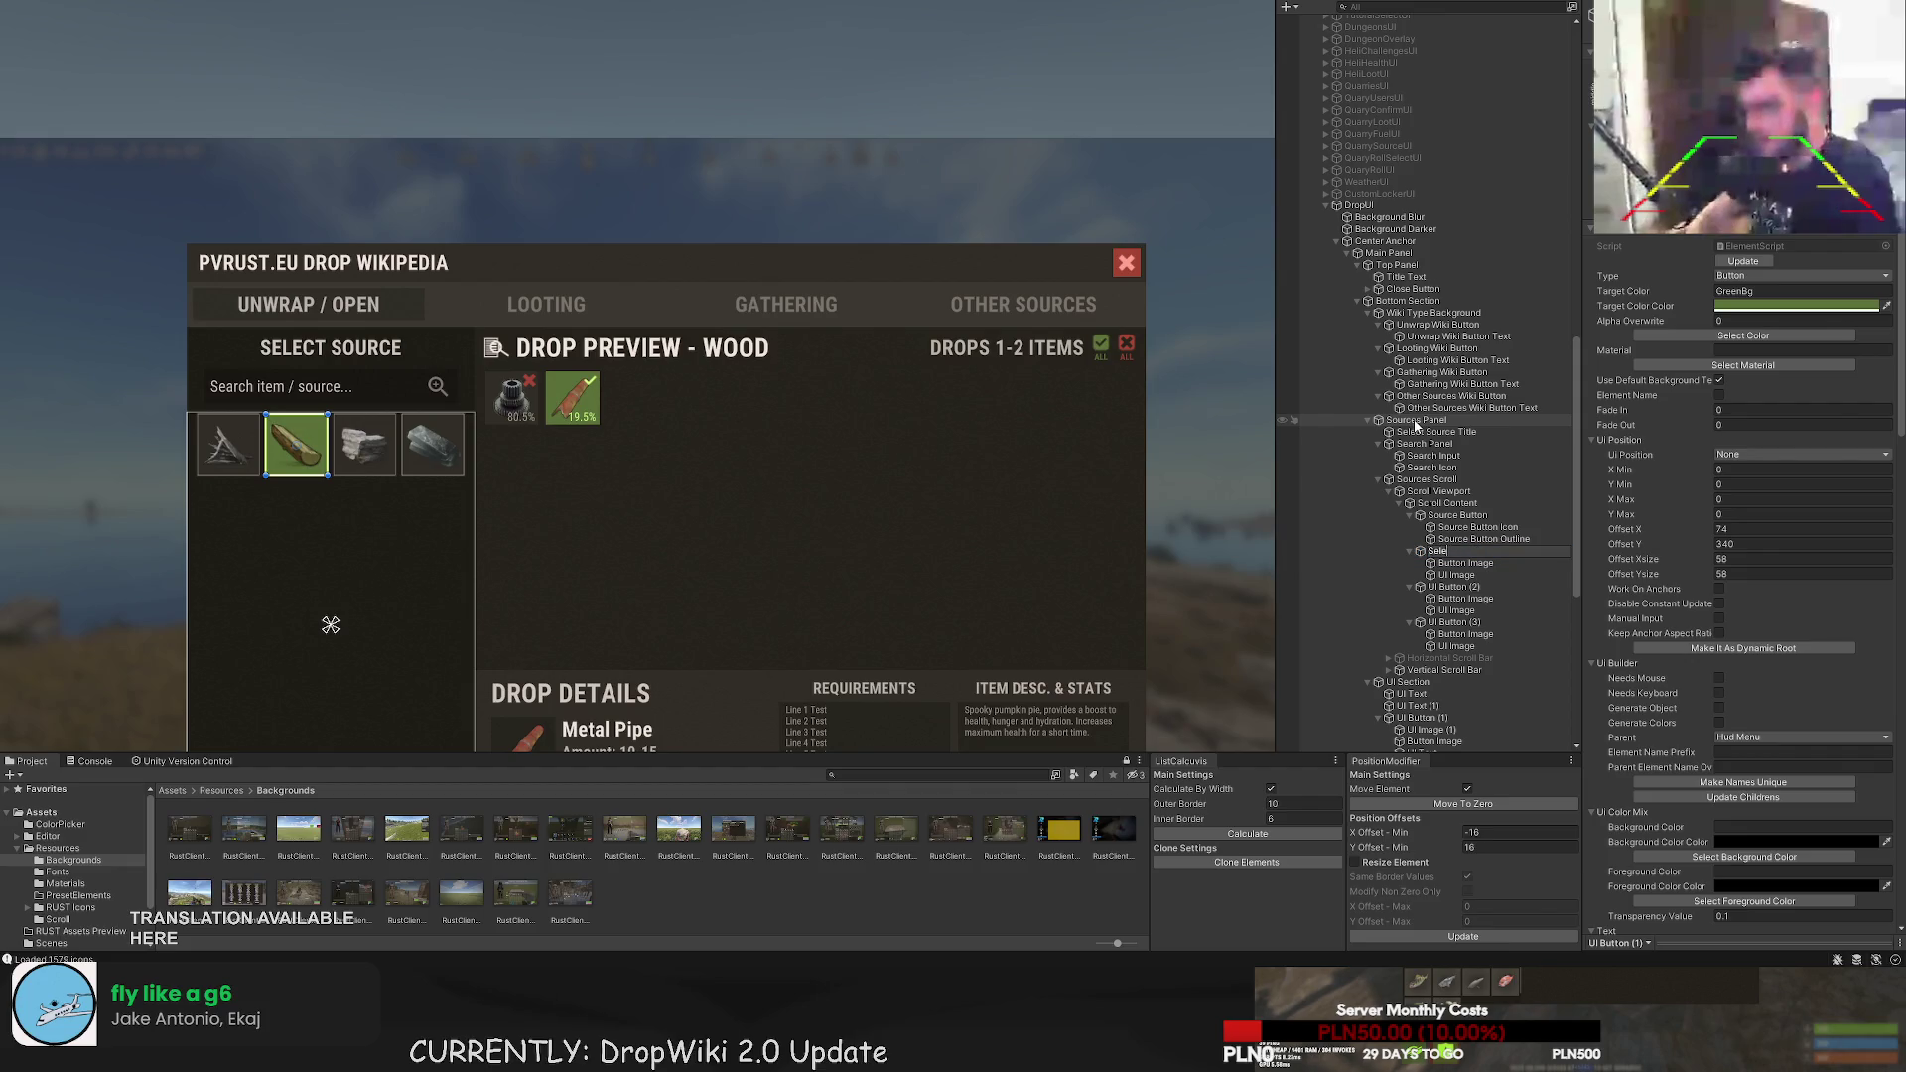
text(cted Source Button)
key(Return)
key(Down)
key(F2)
text(Sele)
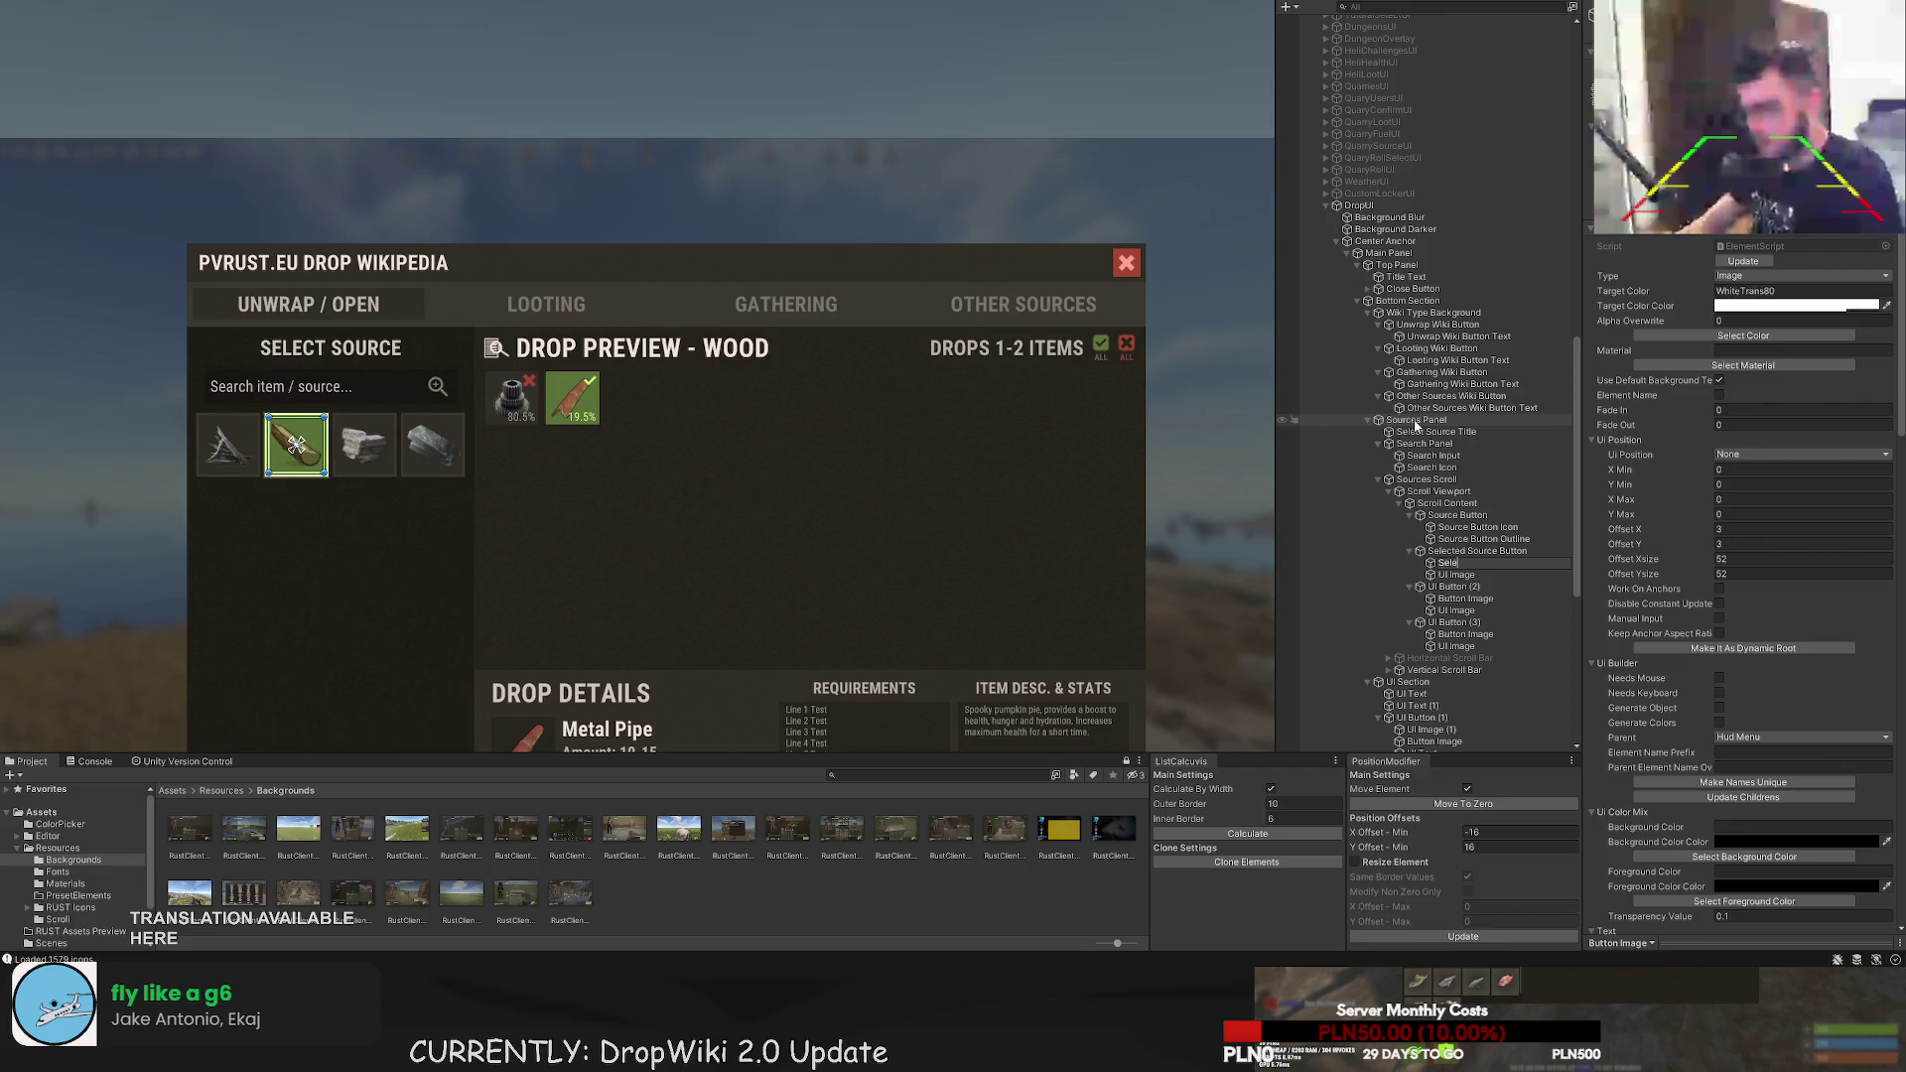
text(cted Source But)
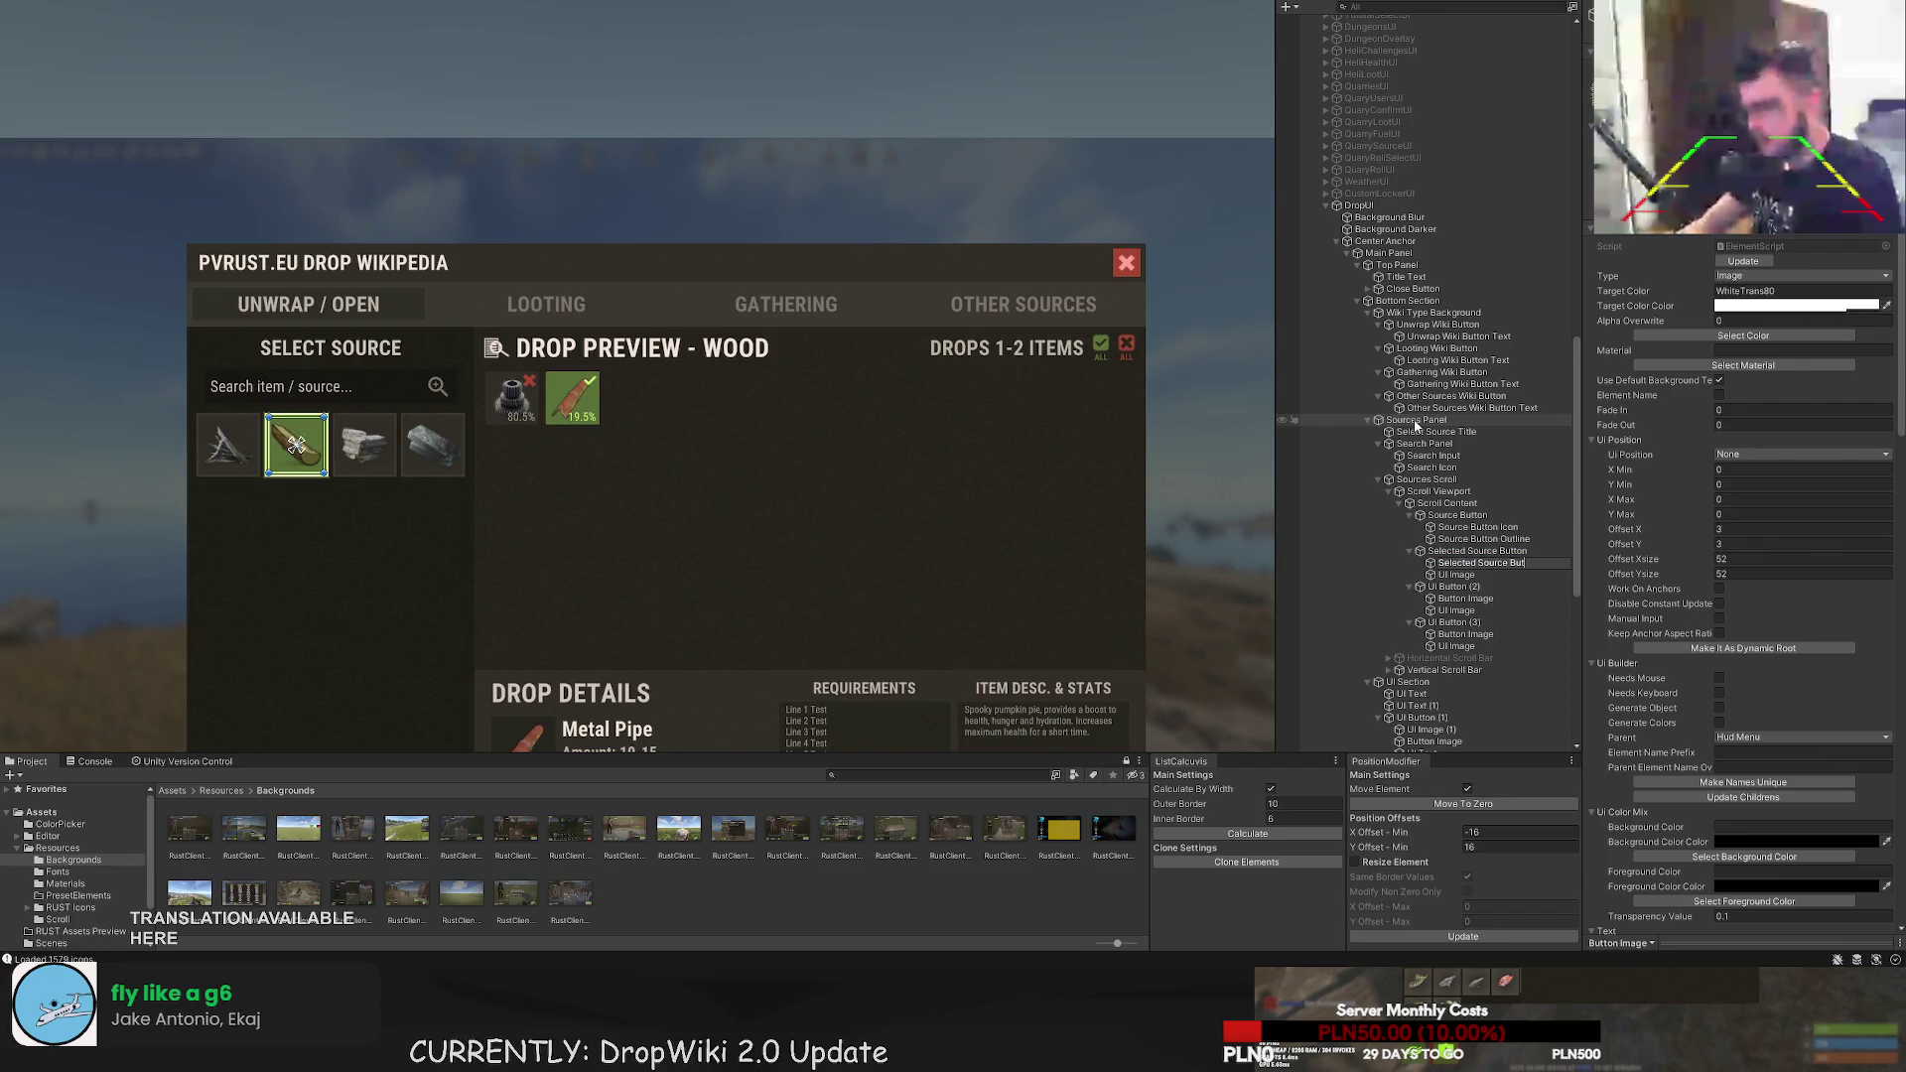
text(ton Icon)
key(Return)
key(Down)
key(F2)
text(Sel)
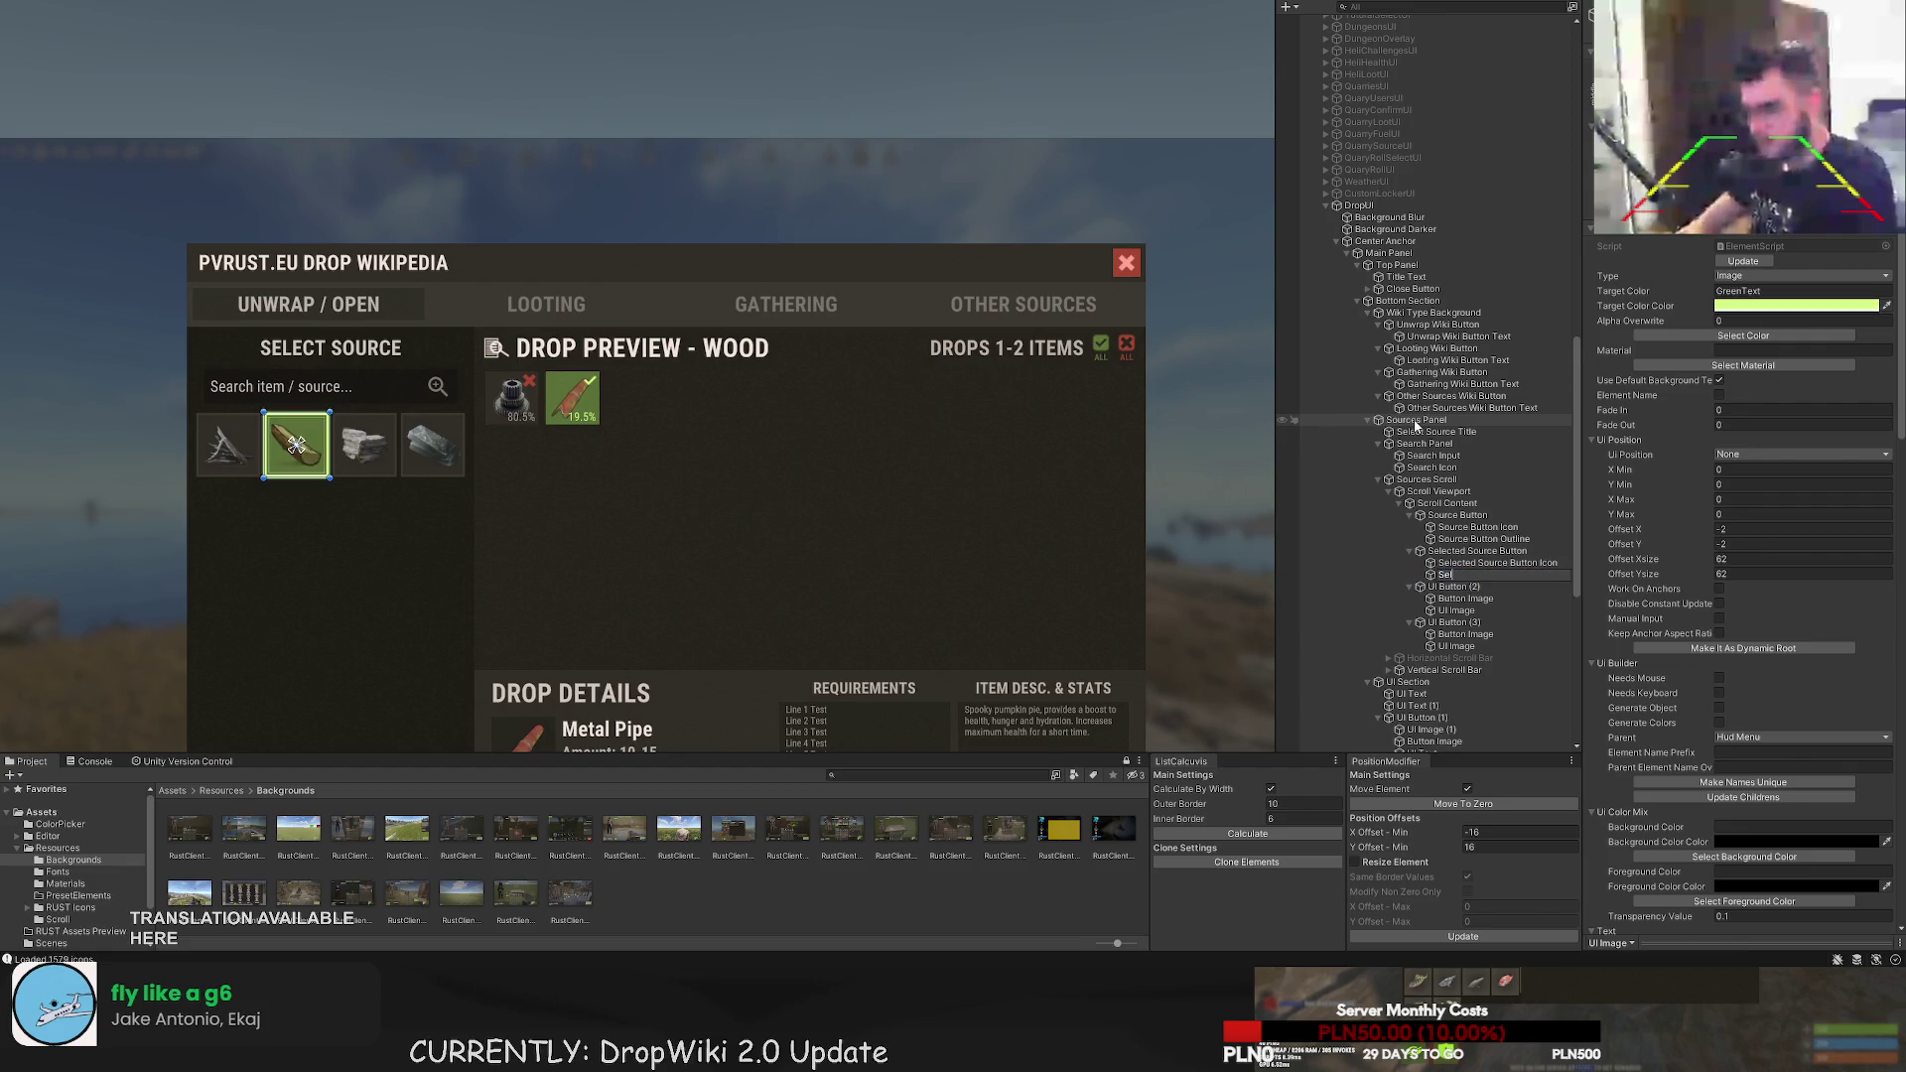
text(ected So)
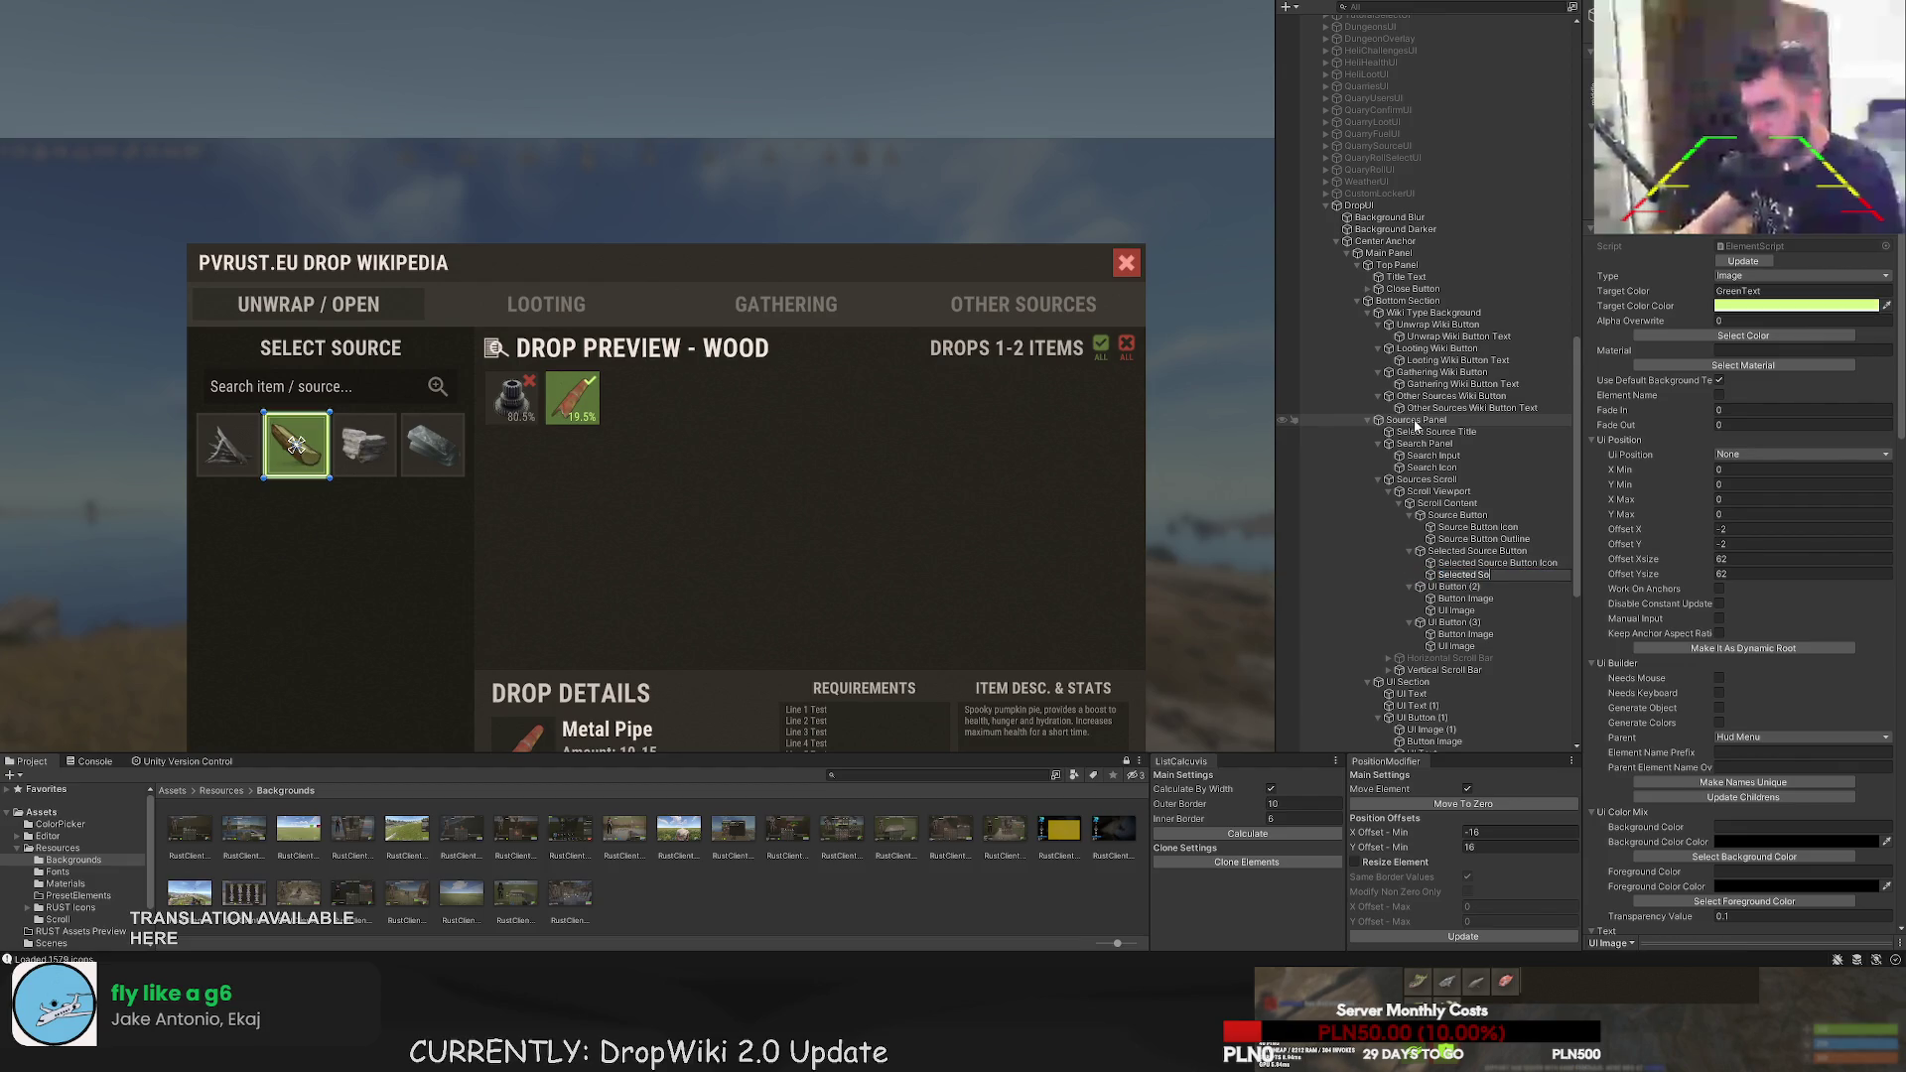
text(urce Button Outline)
key(Return)
key(Down)
- Collapse the two unused buttons and rename UI Section to 'Drop Preview Section'
click(1409, 587)
click(1409, 599)
shift+click(1439, 599)
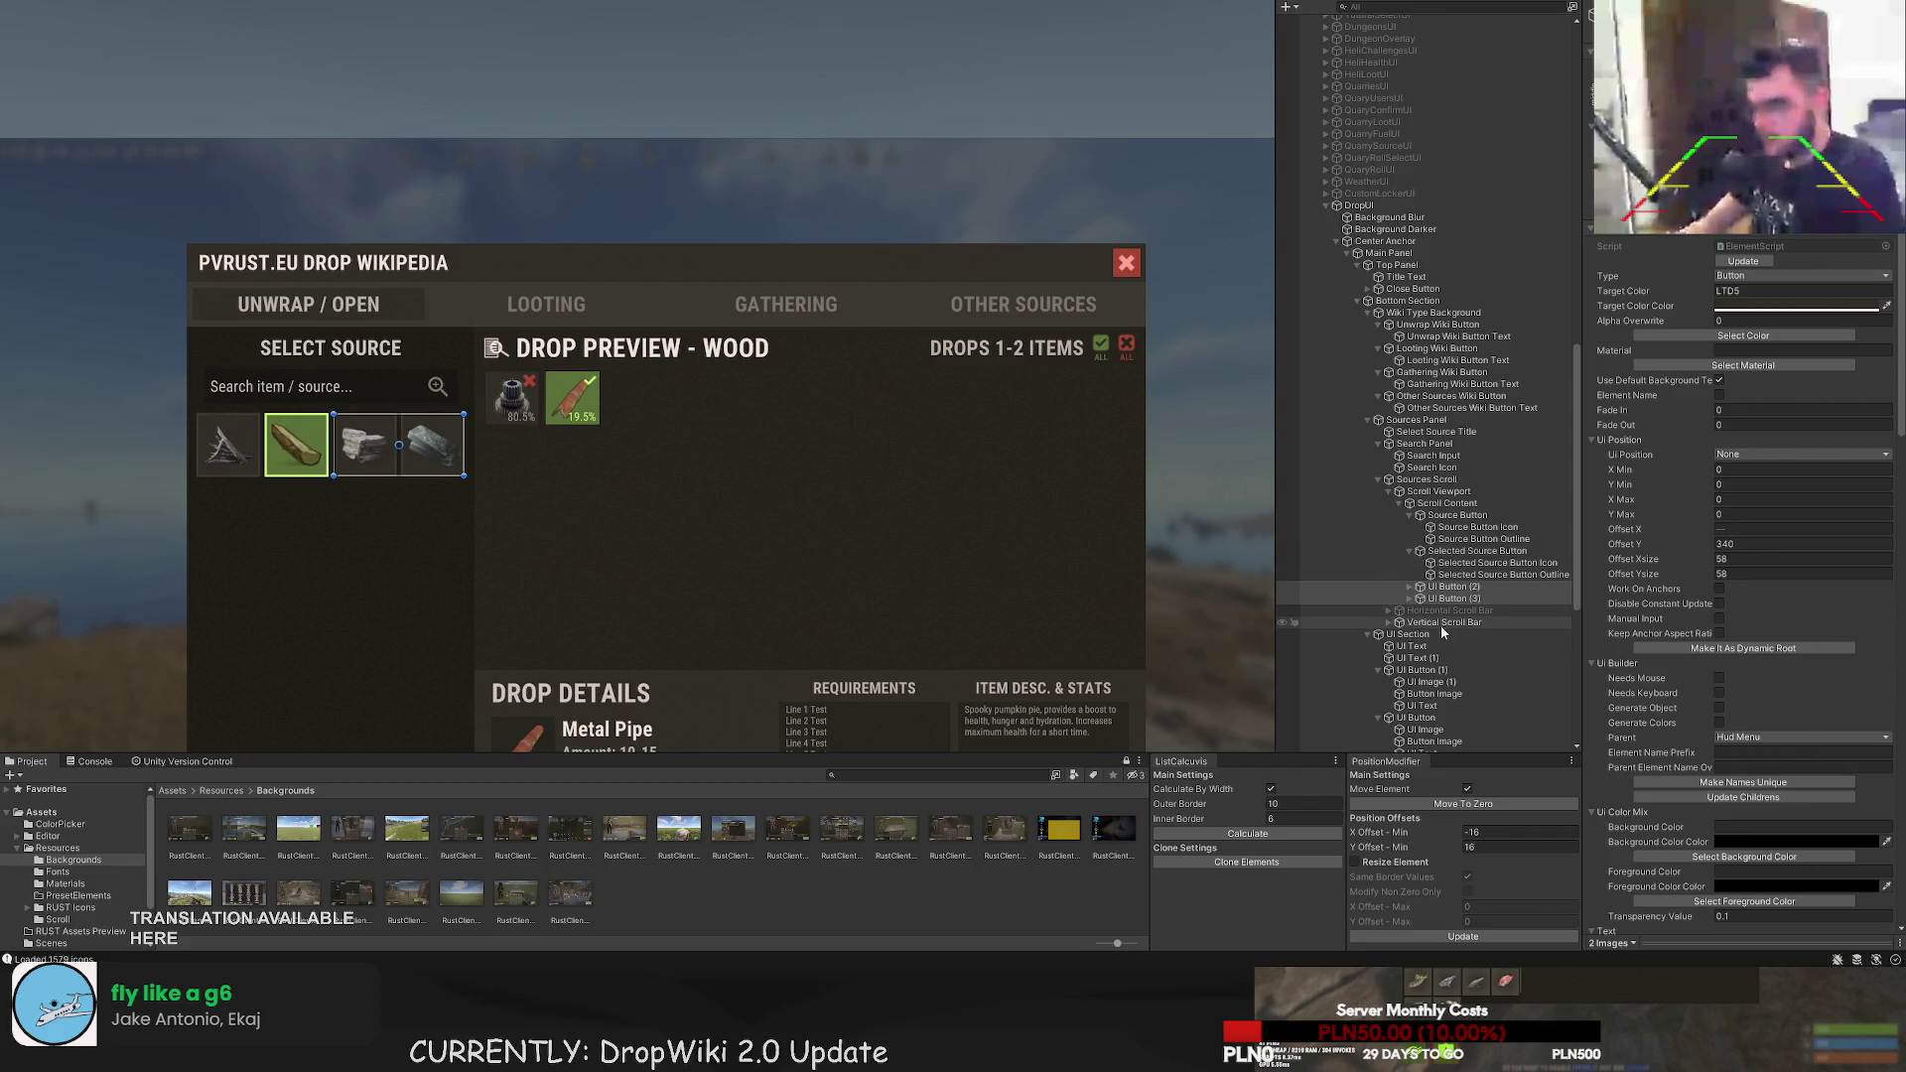
click(1408, 633)
mouse_move(789, 521)
mouse_down()
mouse_move(789, 461)
mouse_move(741, 357)
mouse_up()
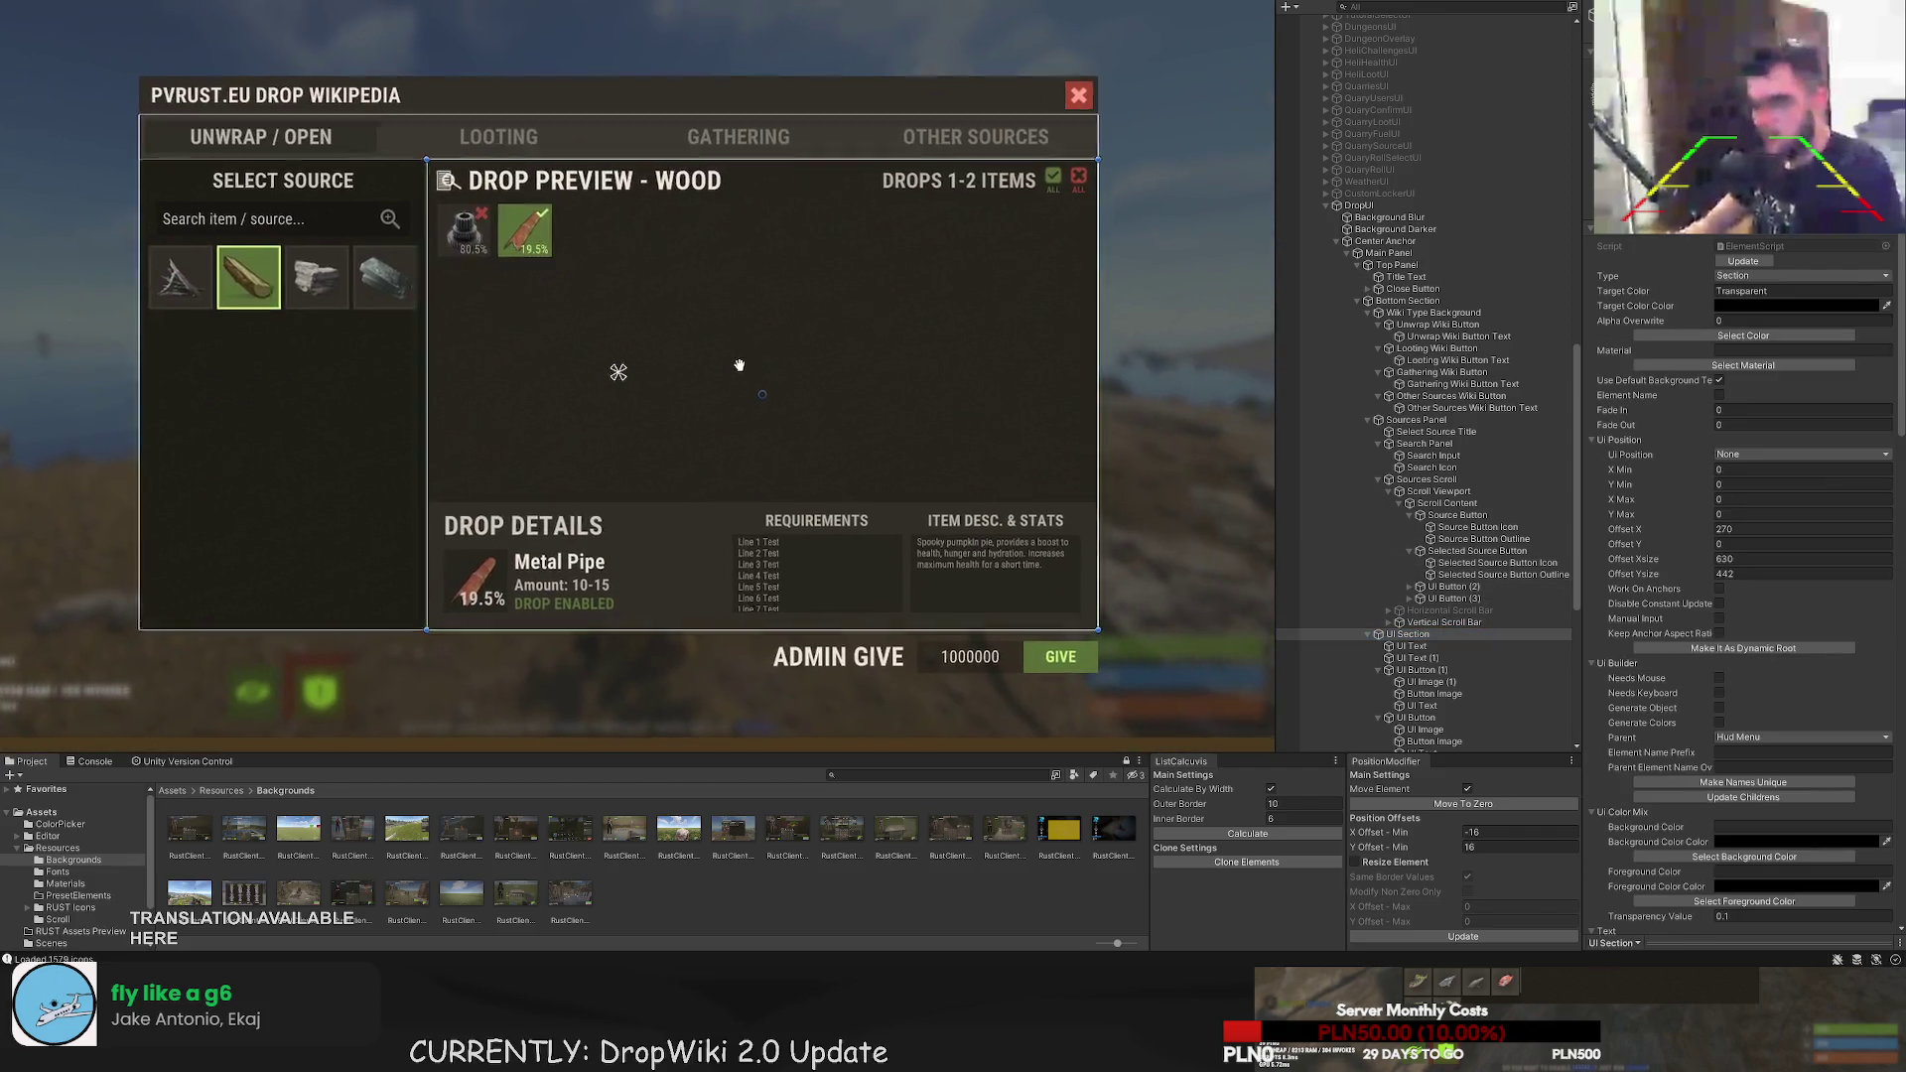
click(1410, 633)
key(F2)
text(Drop Prev)
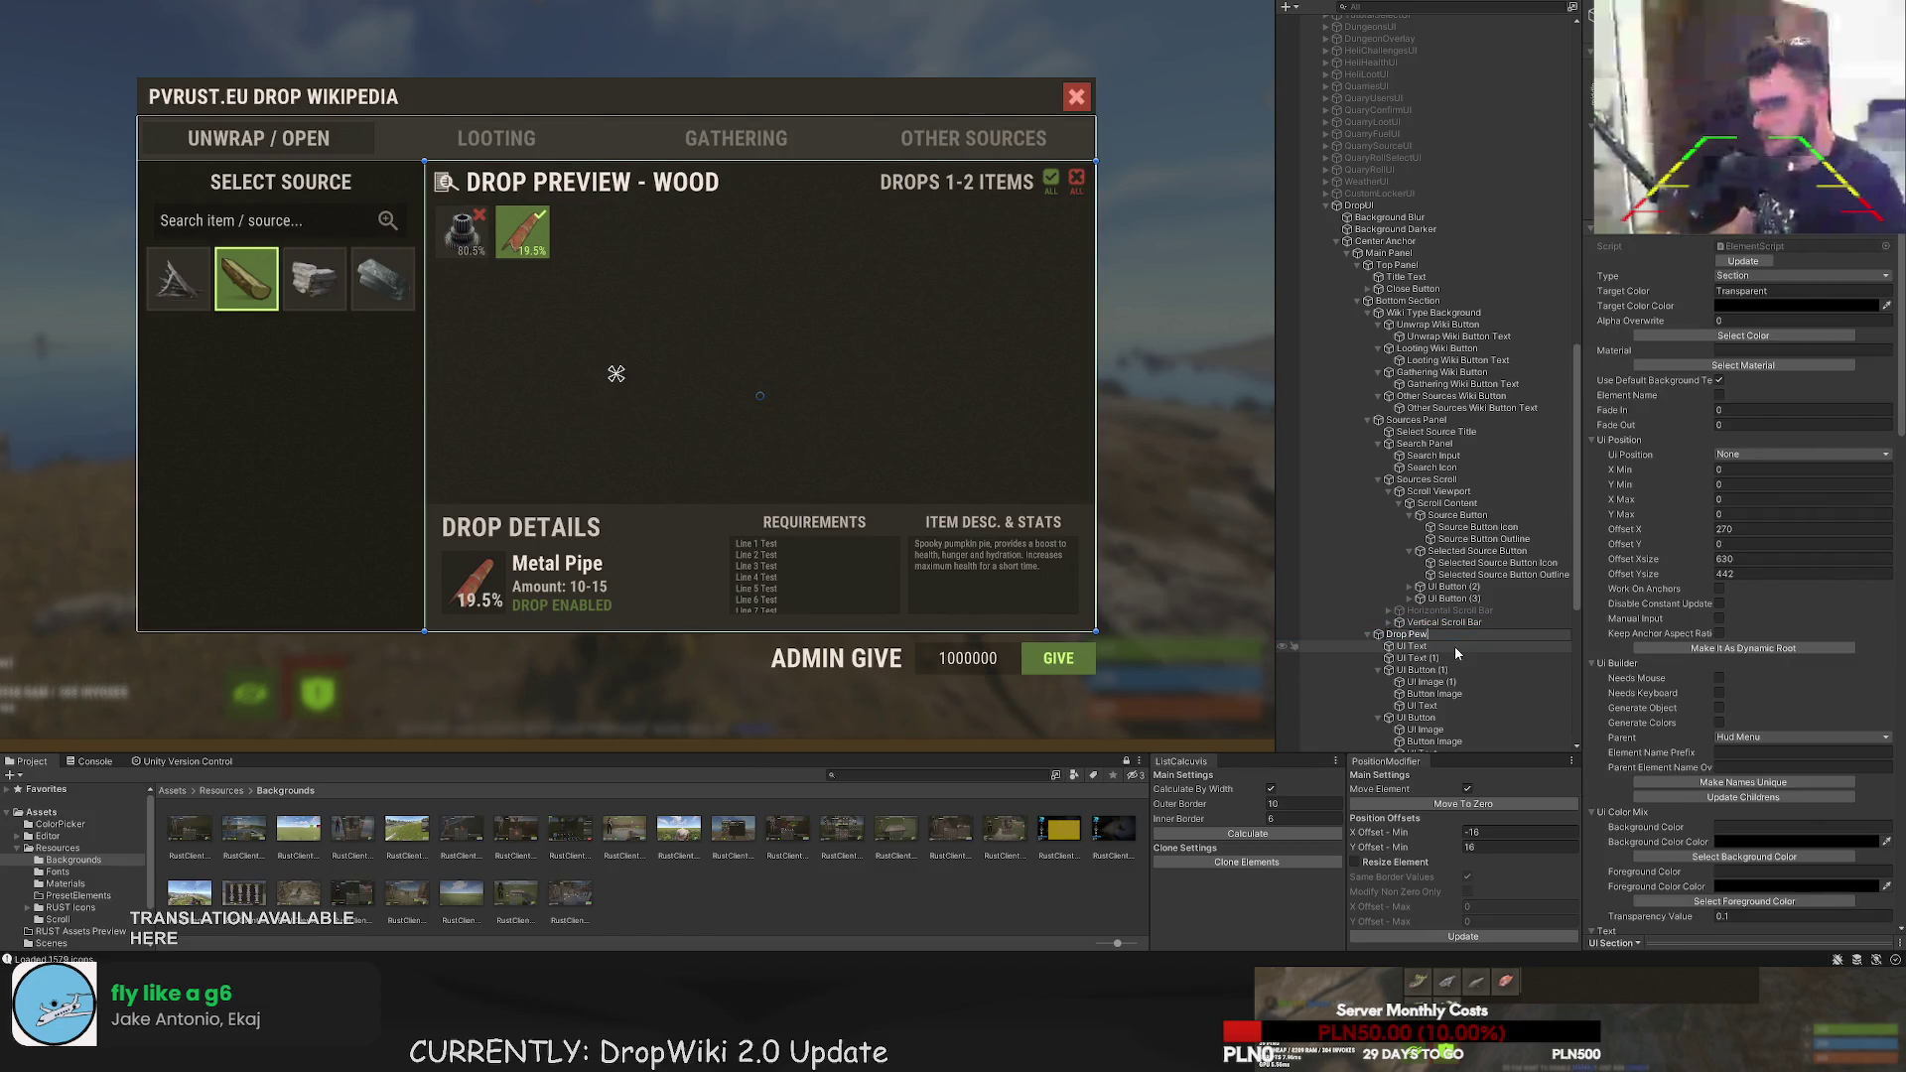
text(ou)
text(tion)
key(Return)
- Move the image to the top of Drop Preview Section and rename it 'Drop Icon'
key(Down)
key(F2)
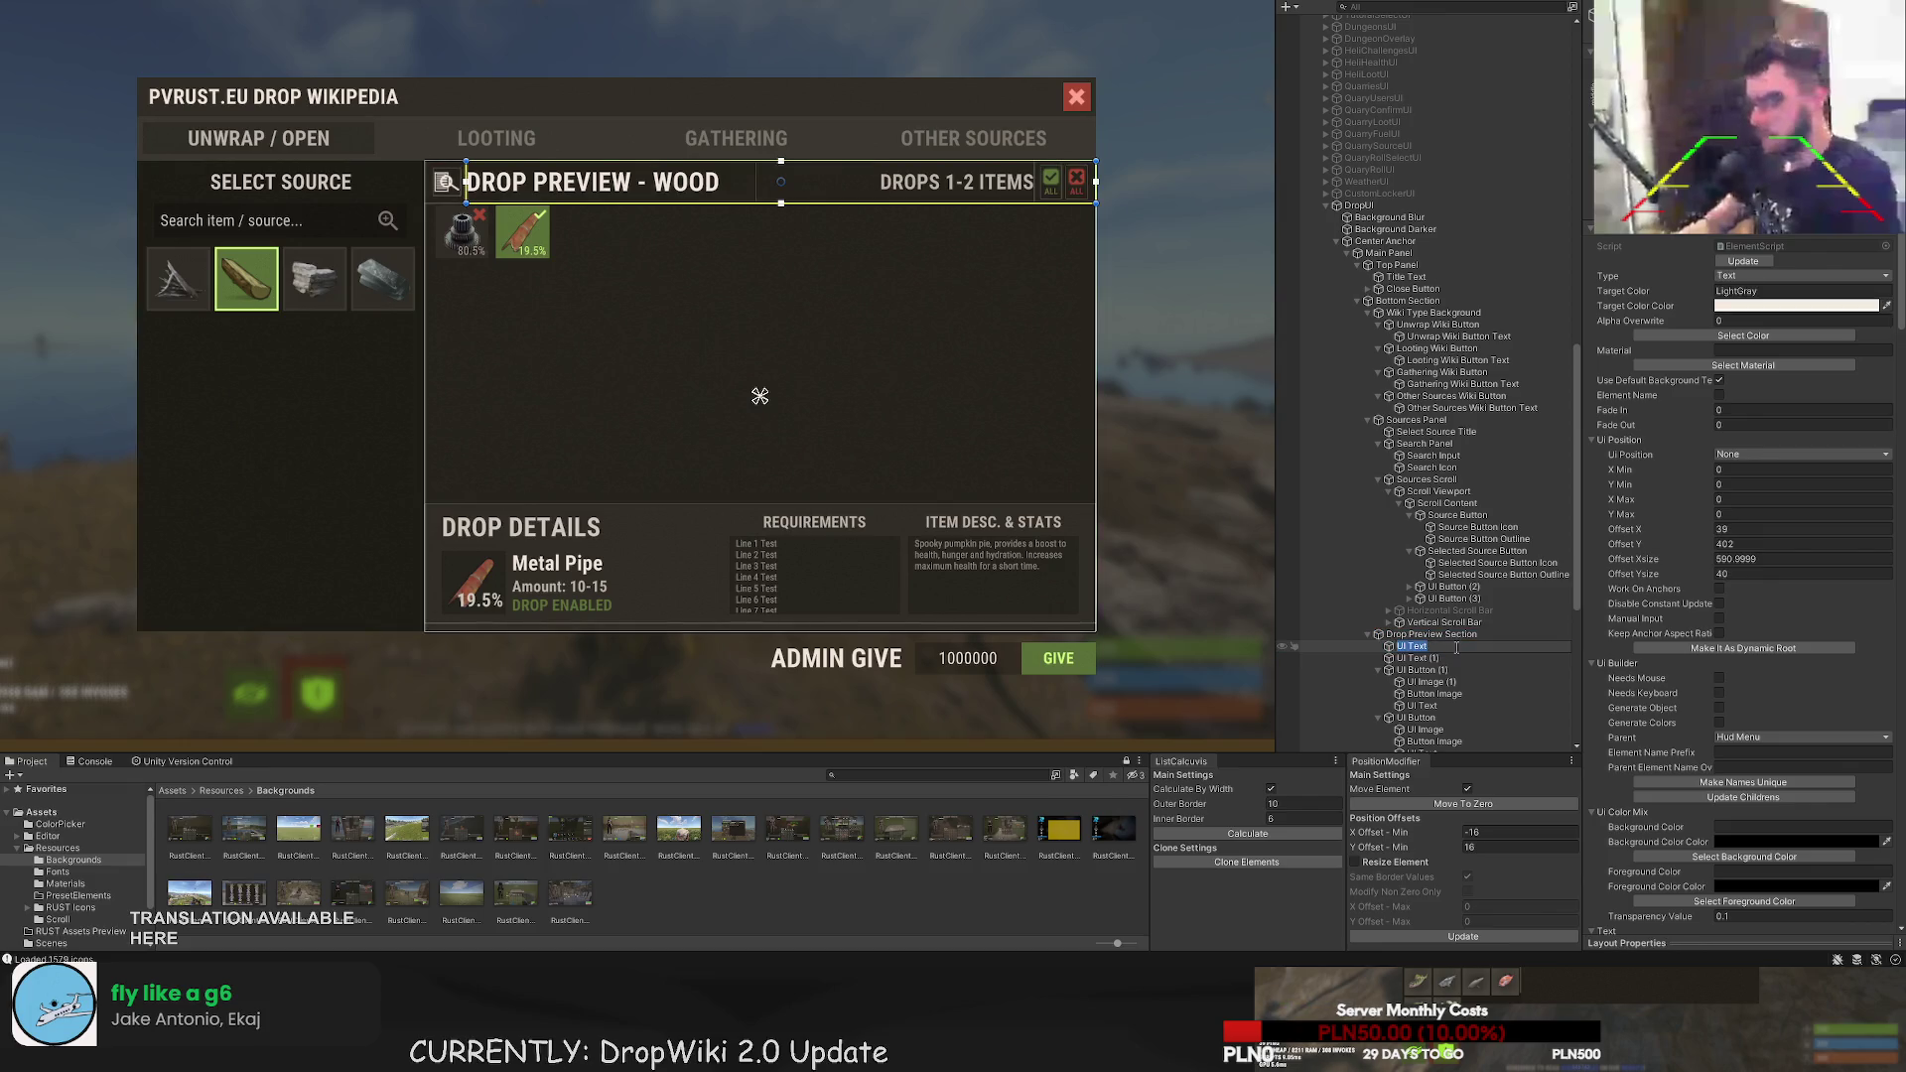
scroll(1439, 675, down, 3)
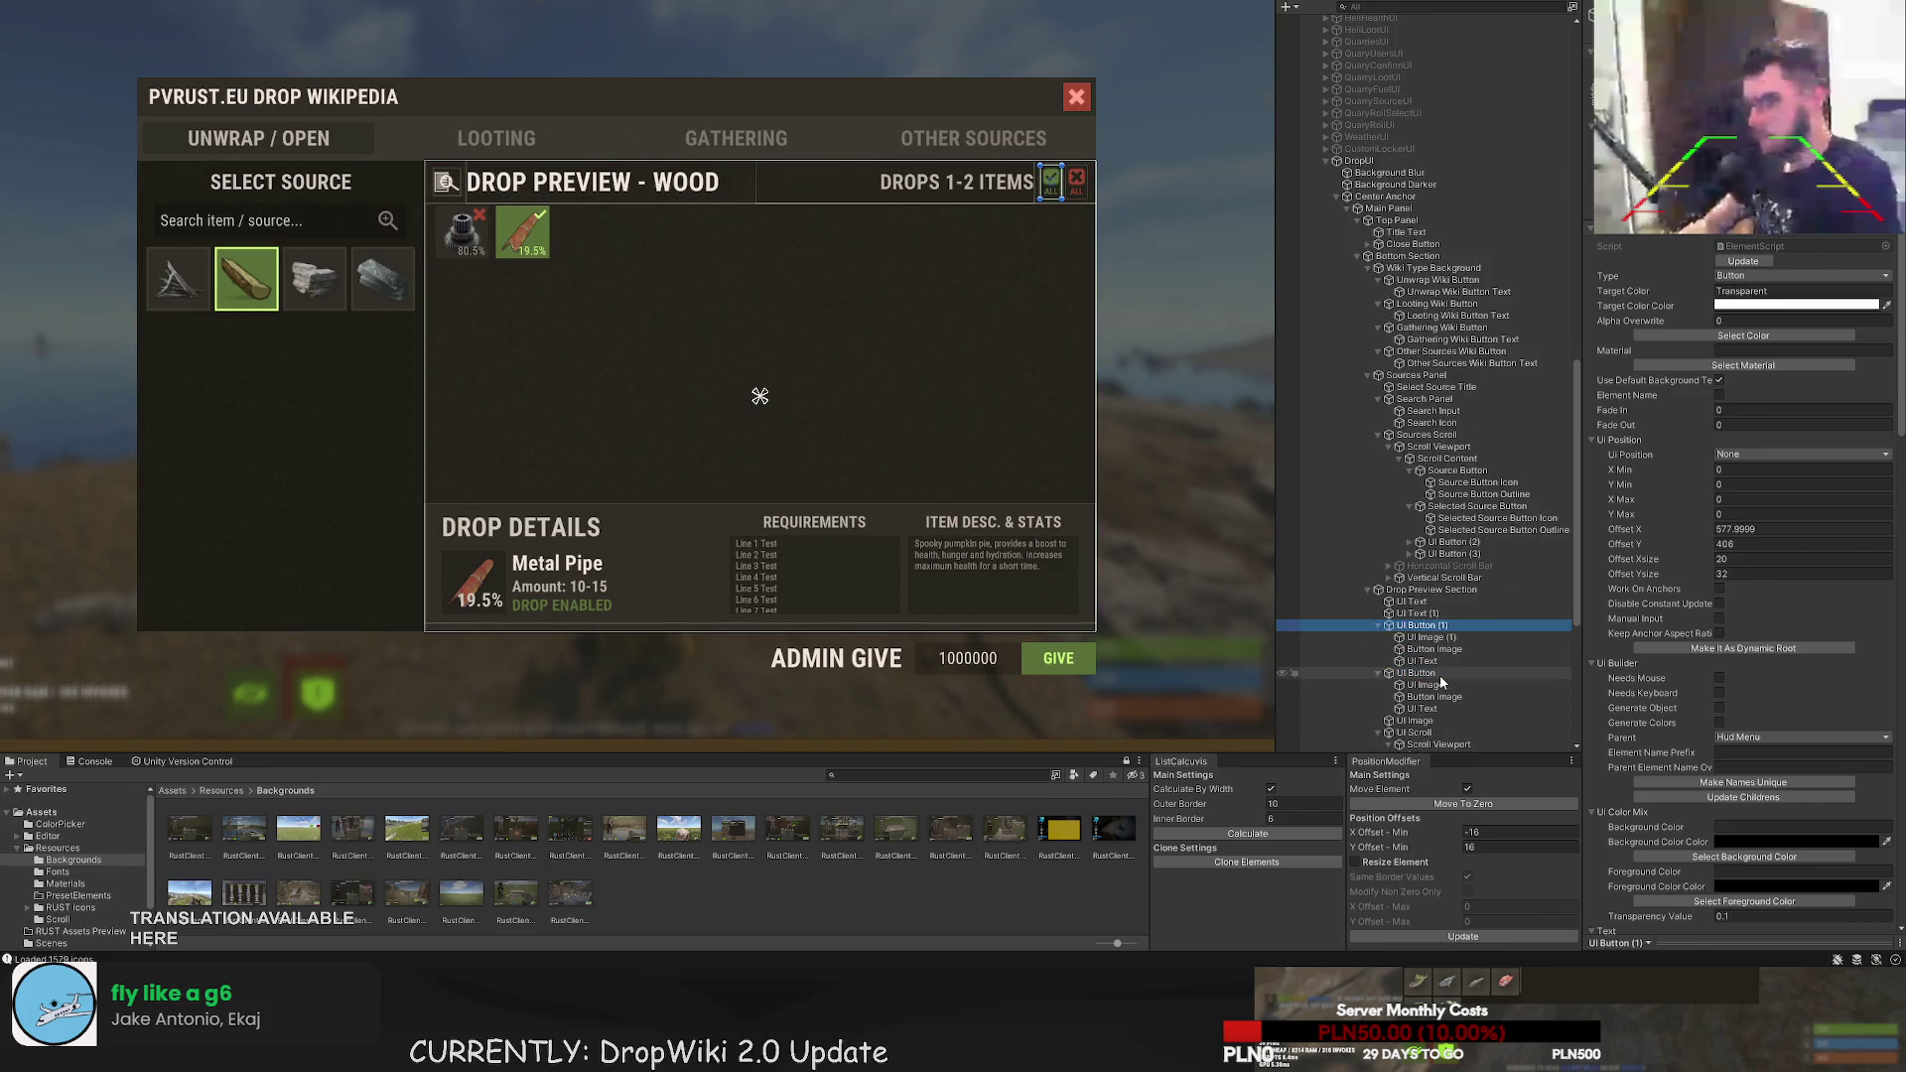
click(1425, 677)
drag(1426, 683, 1415, 564)
key(F2)
text(Drop Icon)
key(Return)
- Rename the section's texts 'Drop Preview Title' and 'Drop Item Count'
click(1440, 571)
key(F2)
text(Drop)
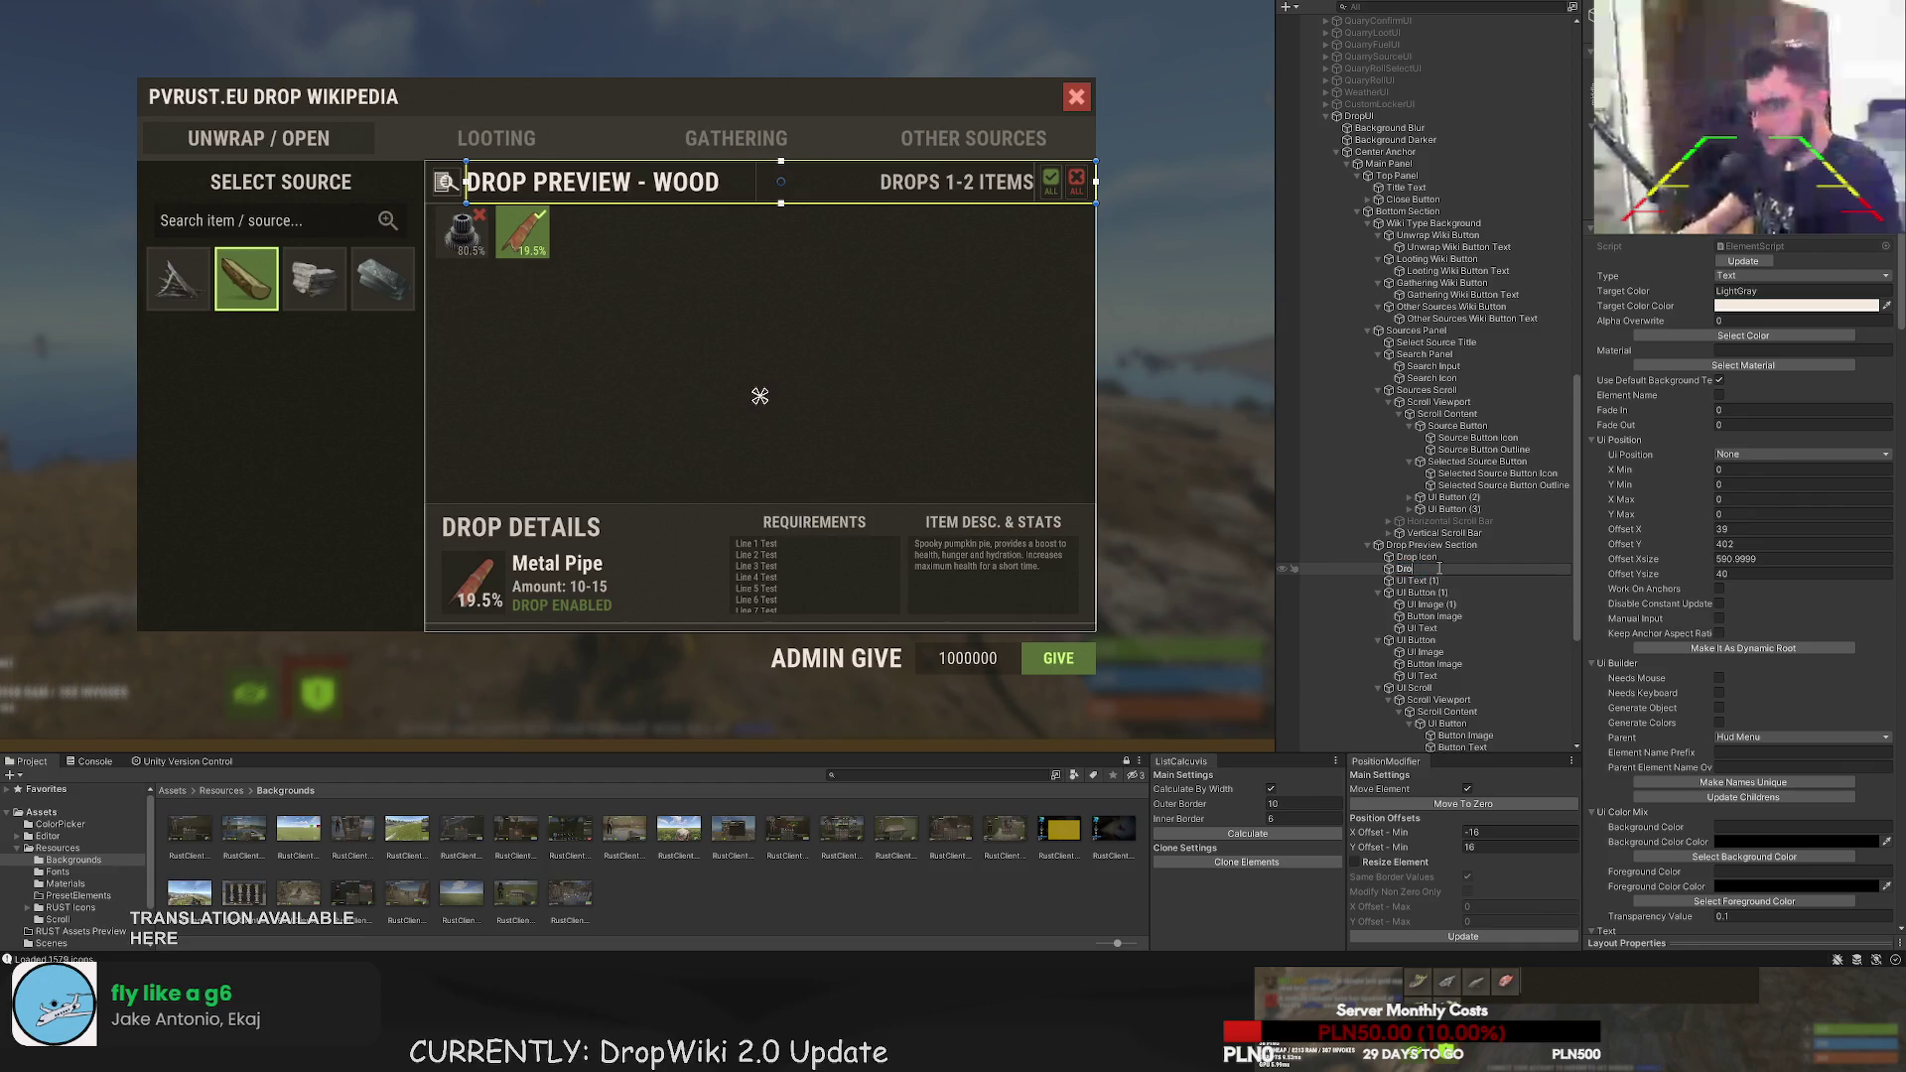
text( Ic)
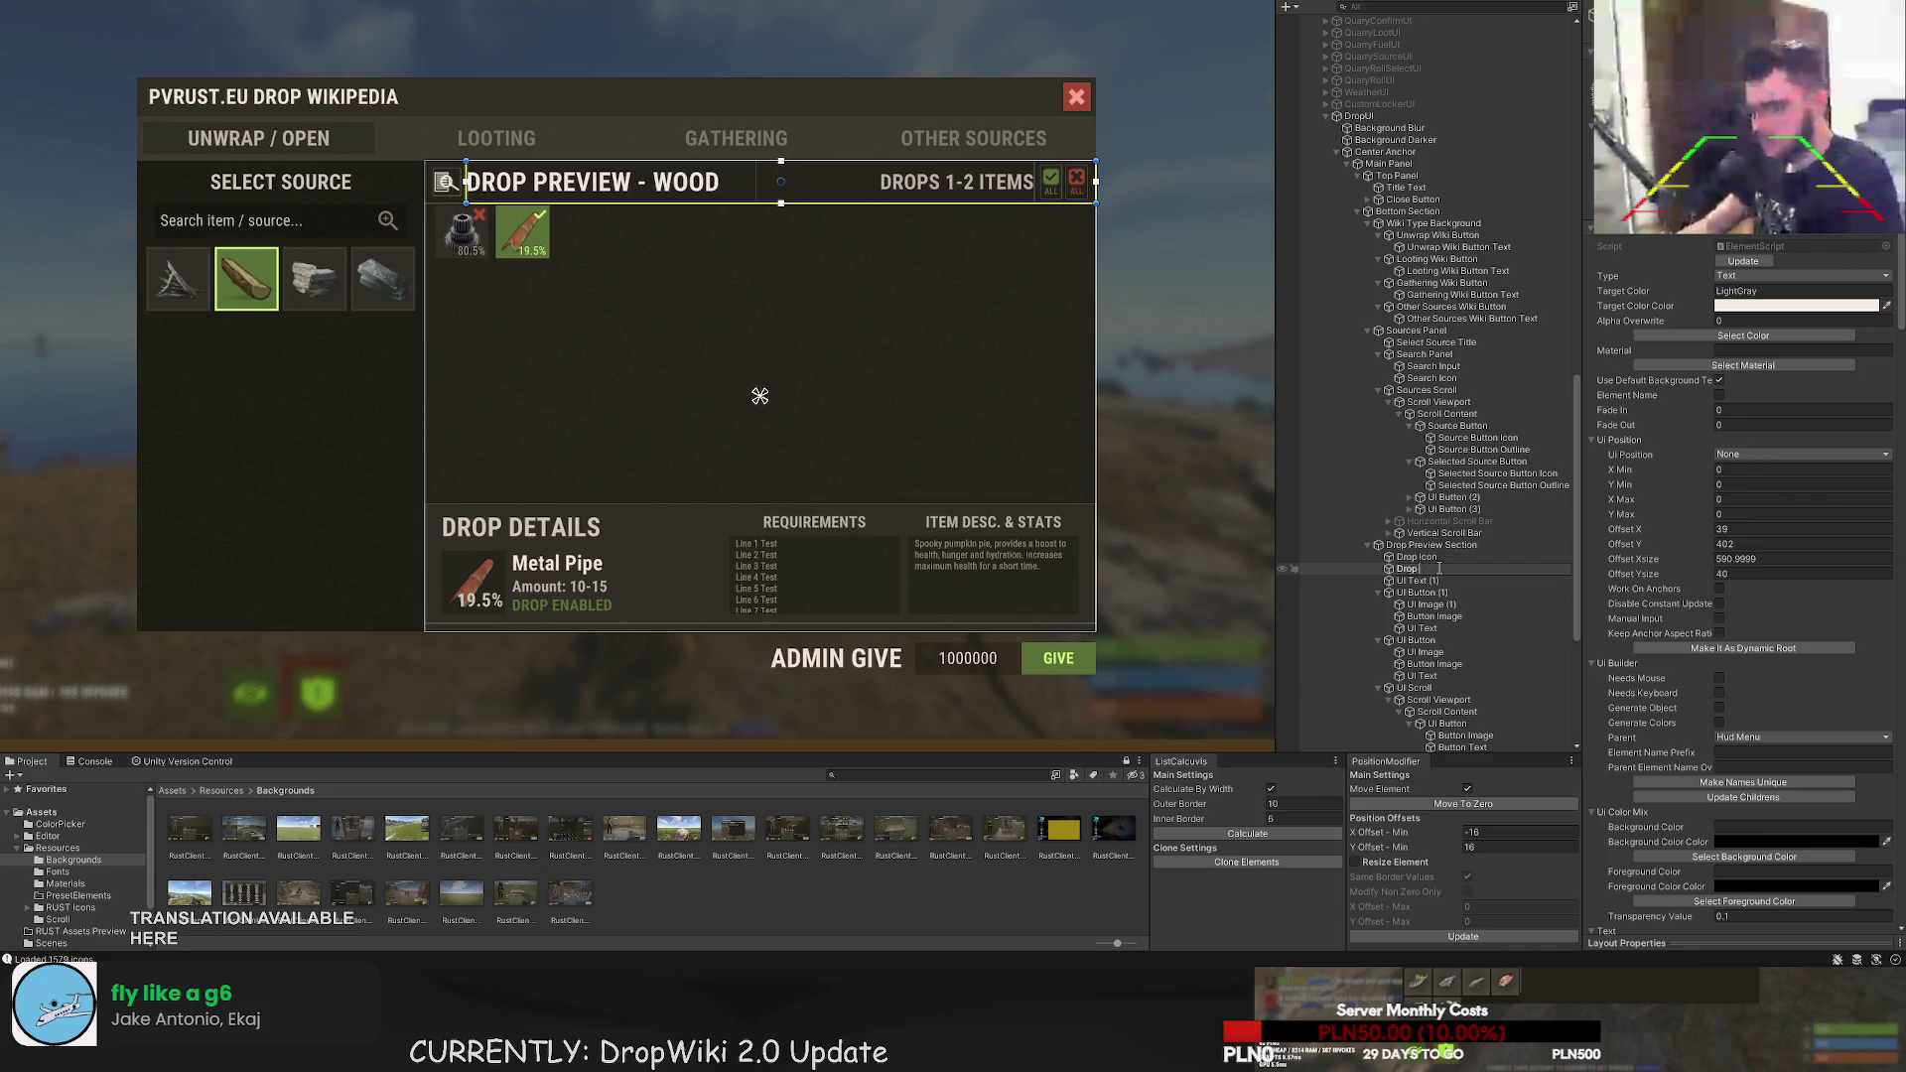
text( Preview)
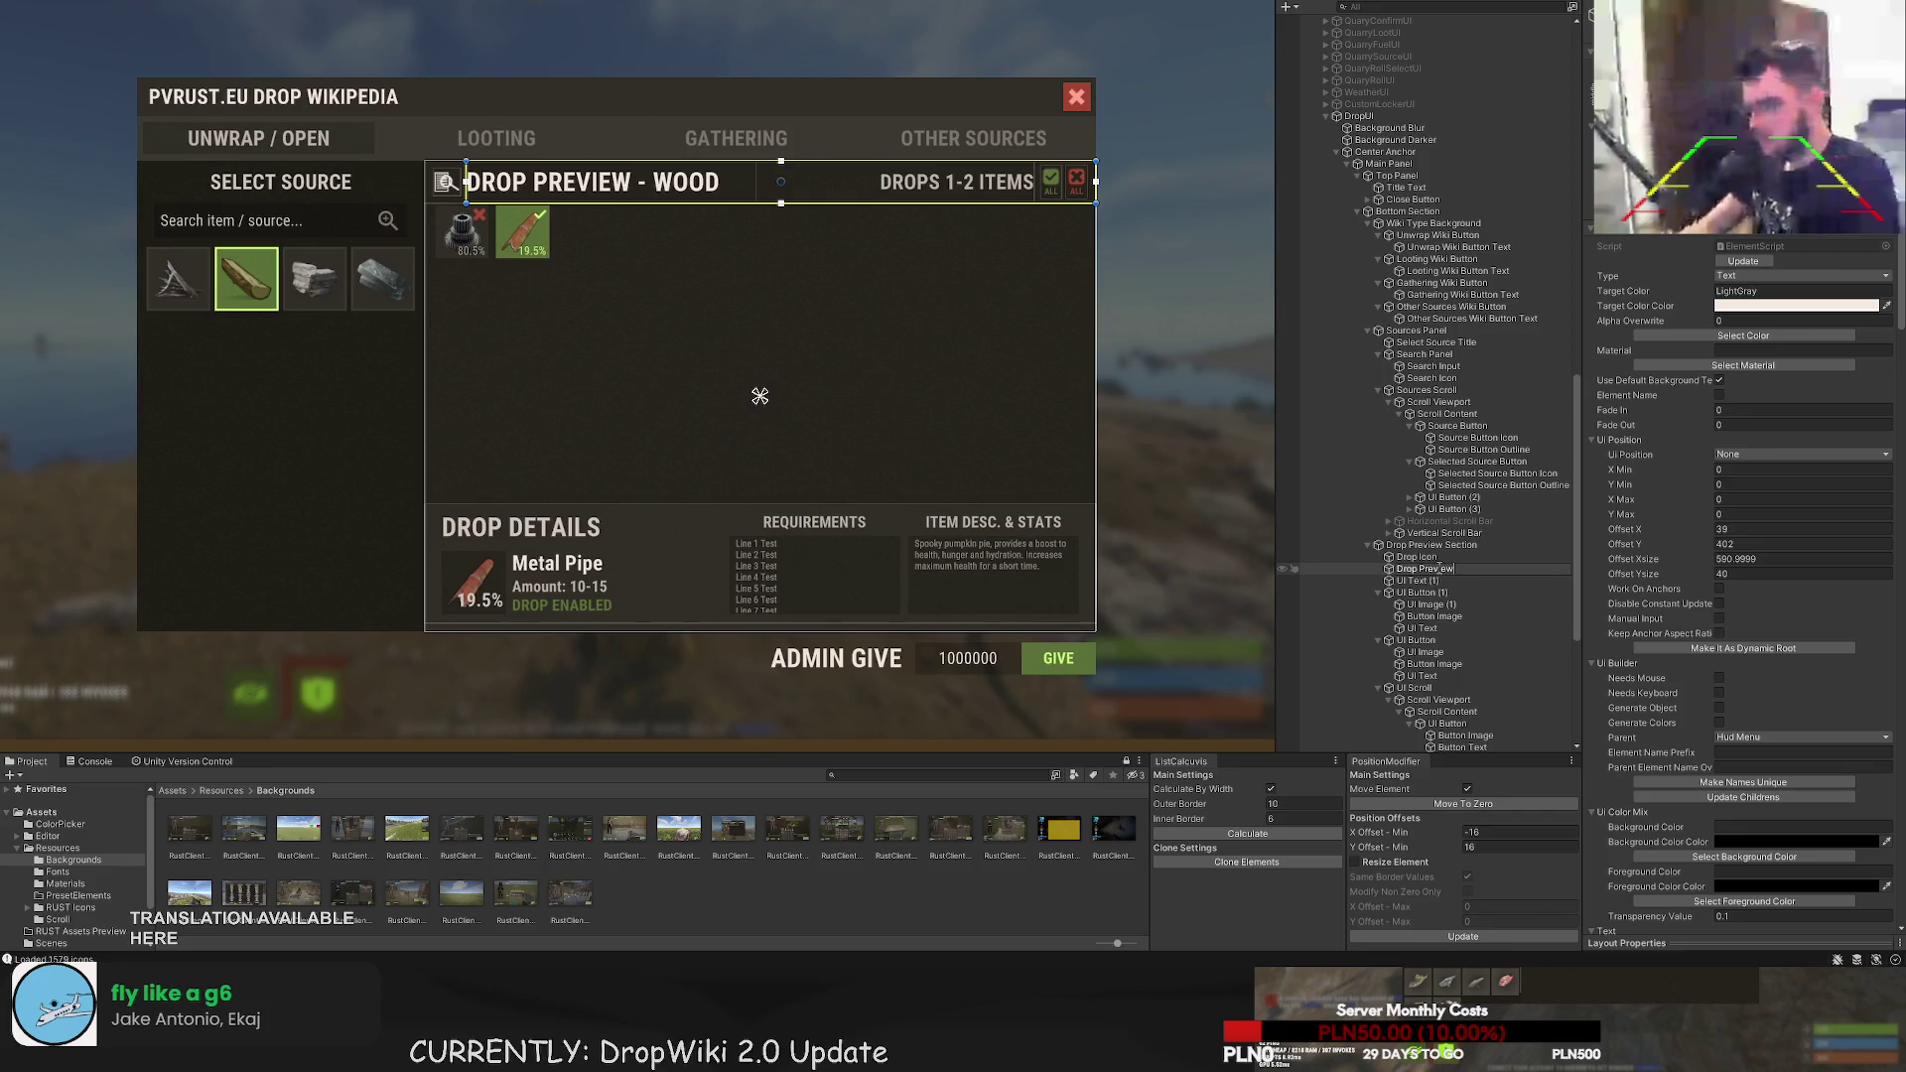
text( Title)
key(Return)
key(Down)
key(F2)
text(Drop )
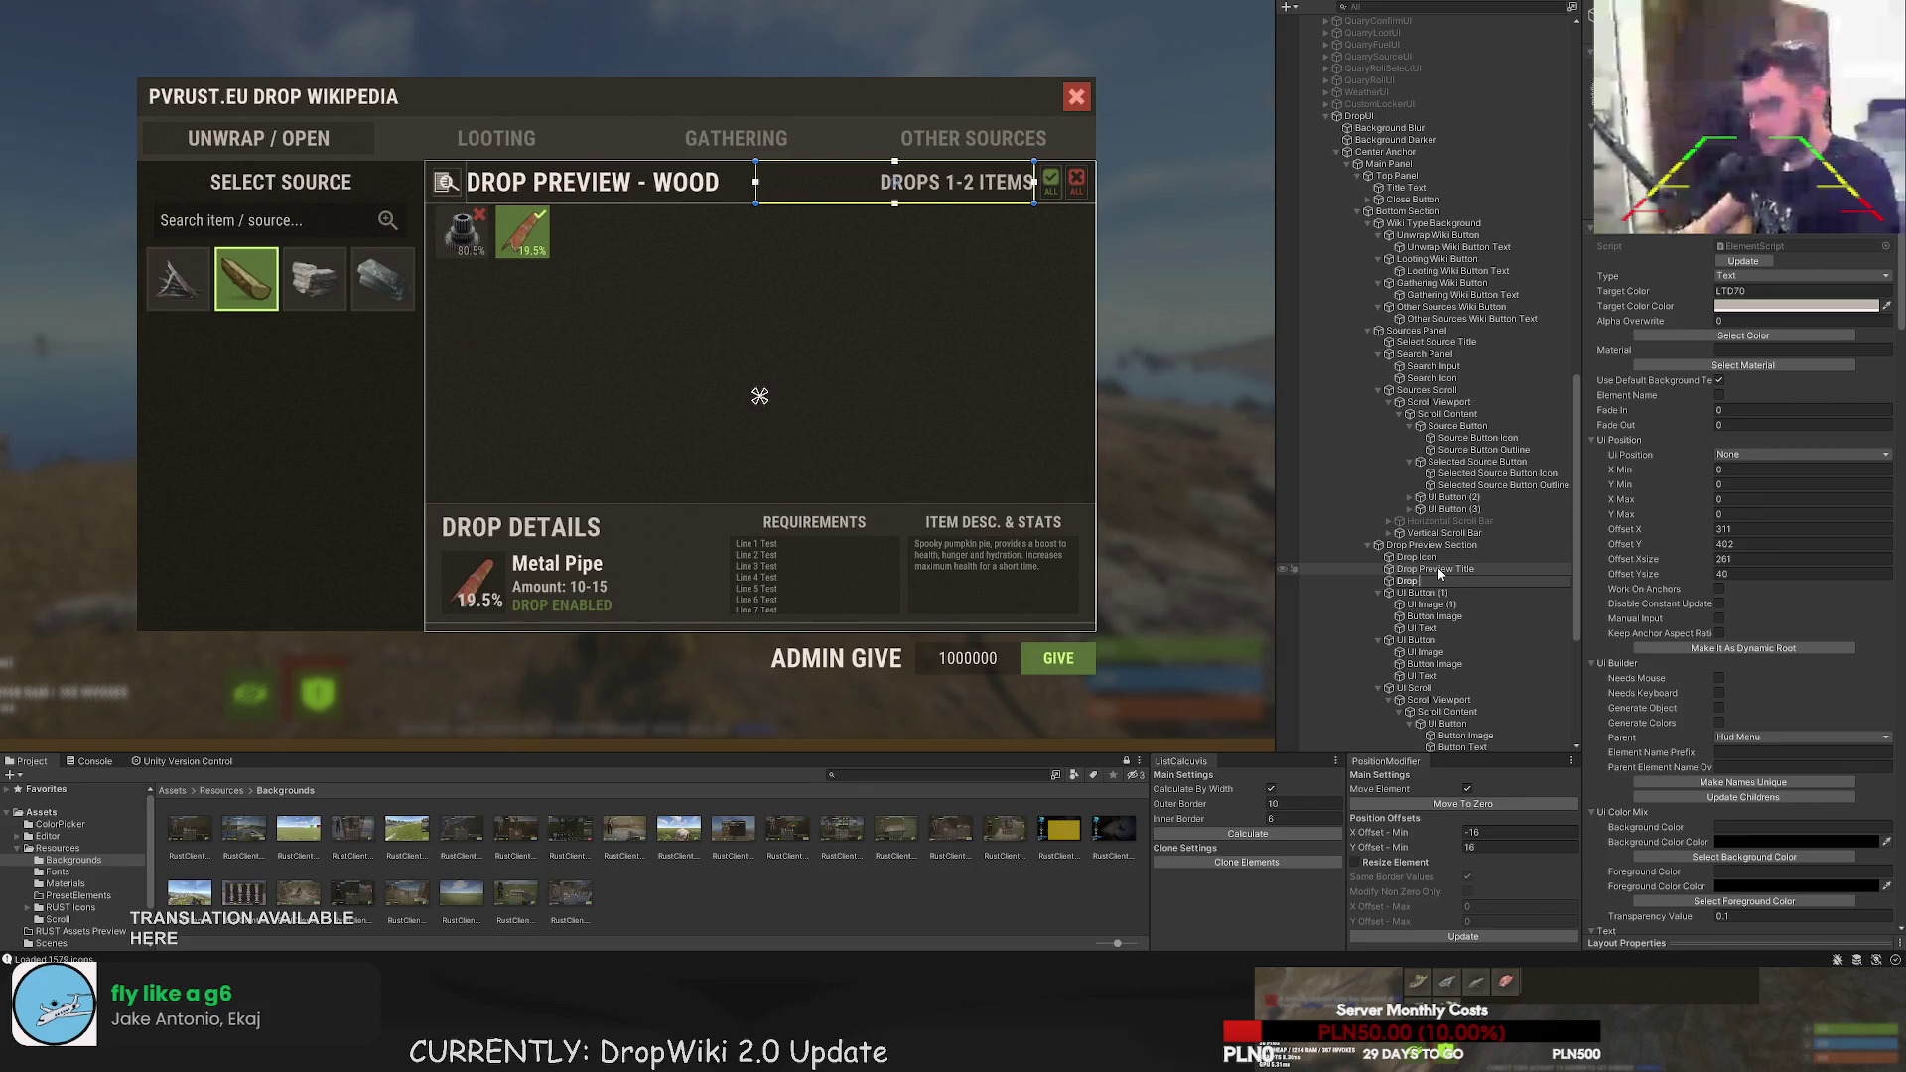
text(Item Count)
key(Return)
key(Down)
key(F2)
- Name the enable-all button 'Enable All Button' and its background 'Enable All Button Background'
text(Enable All Button)
key(Return)
key(Down)
key(F2)
text(Enable All B)
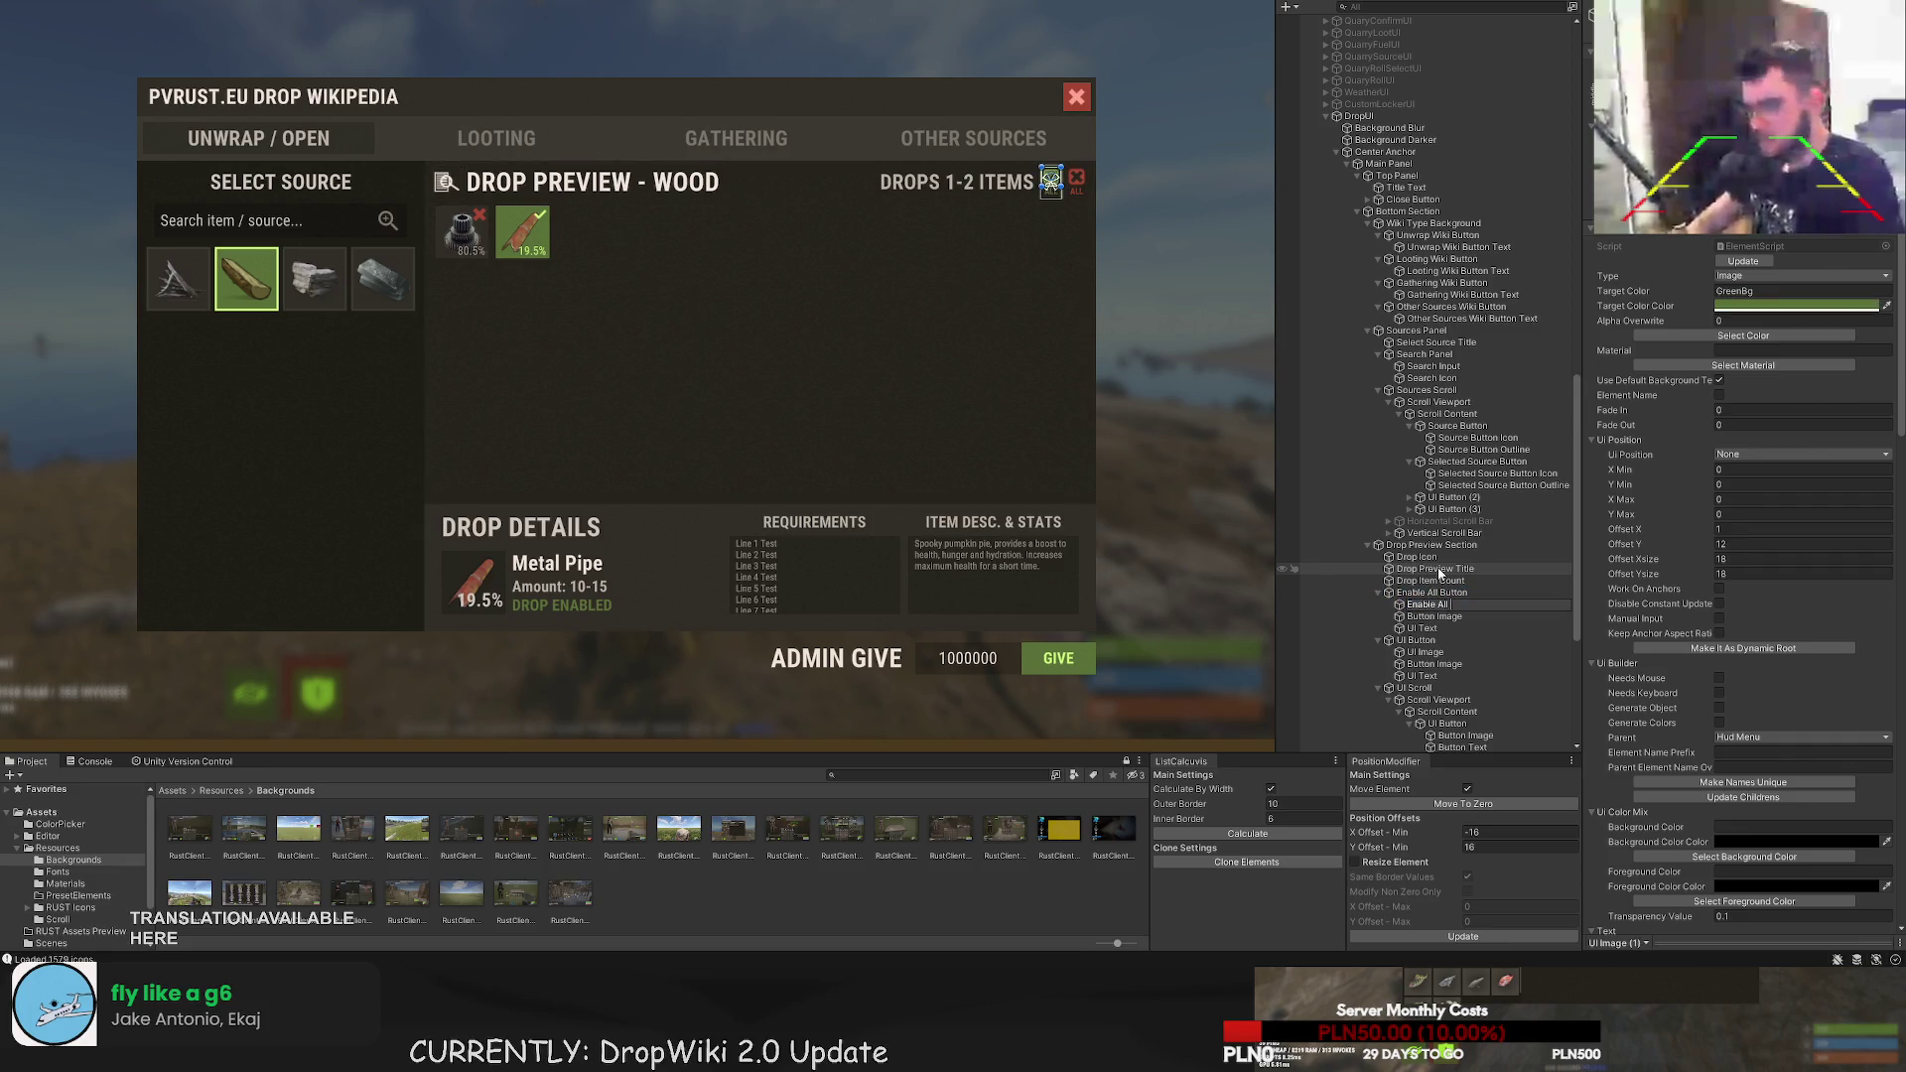
text(utton Background)
key(Return)
- Name the enable-all icon and text 'Enable All Button Icon' and 'Enable All Text'
key(Down)
key(F2)
text(Enable All Button Icon)
key(Return)
key(Down)
key(F2)
text(Enab)
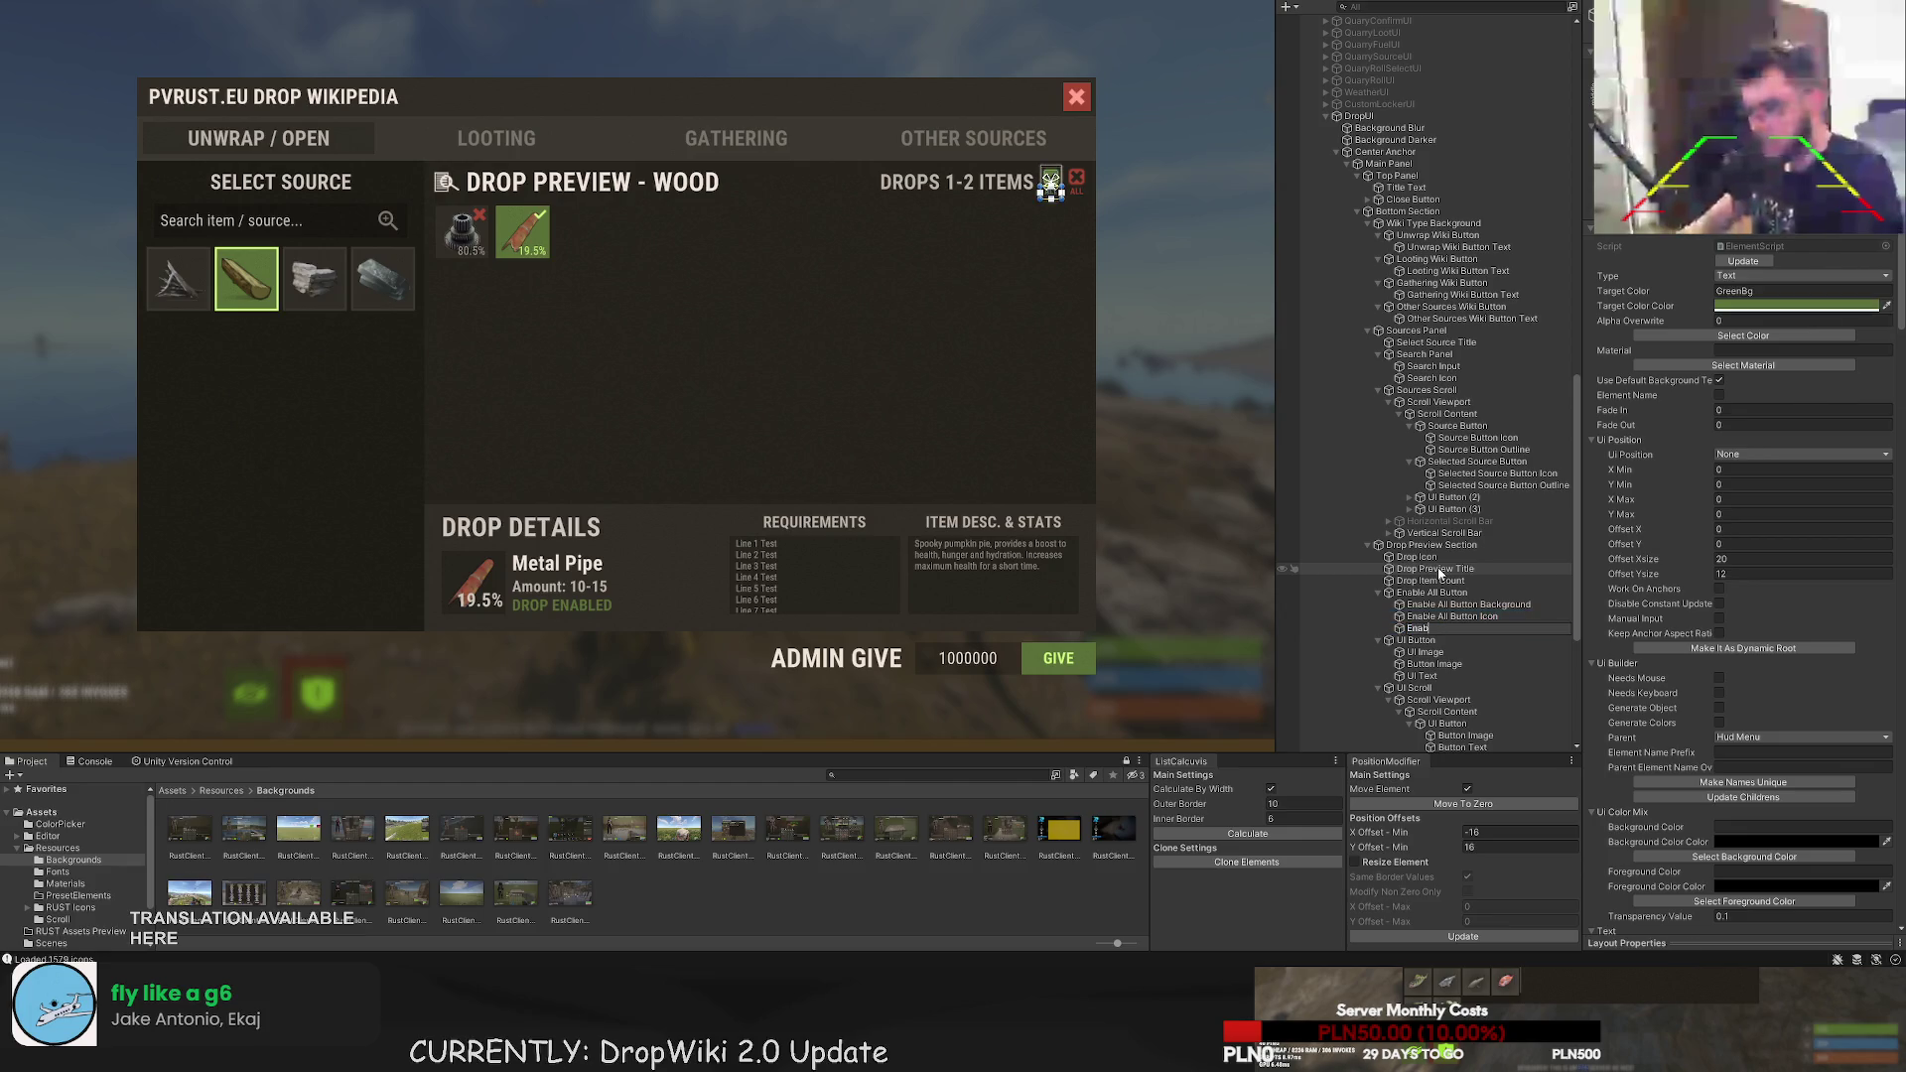
text(le All Te)
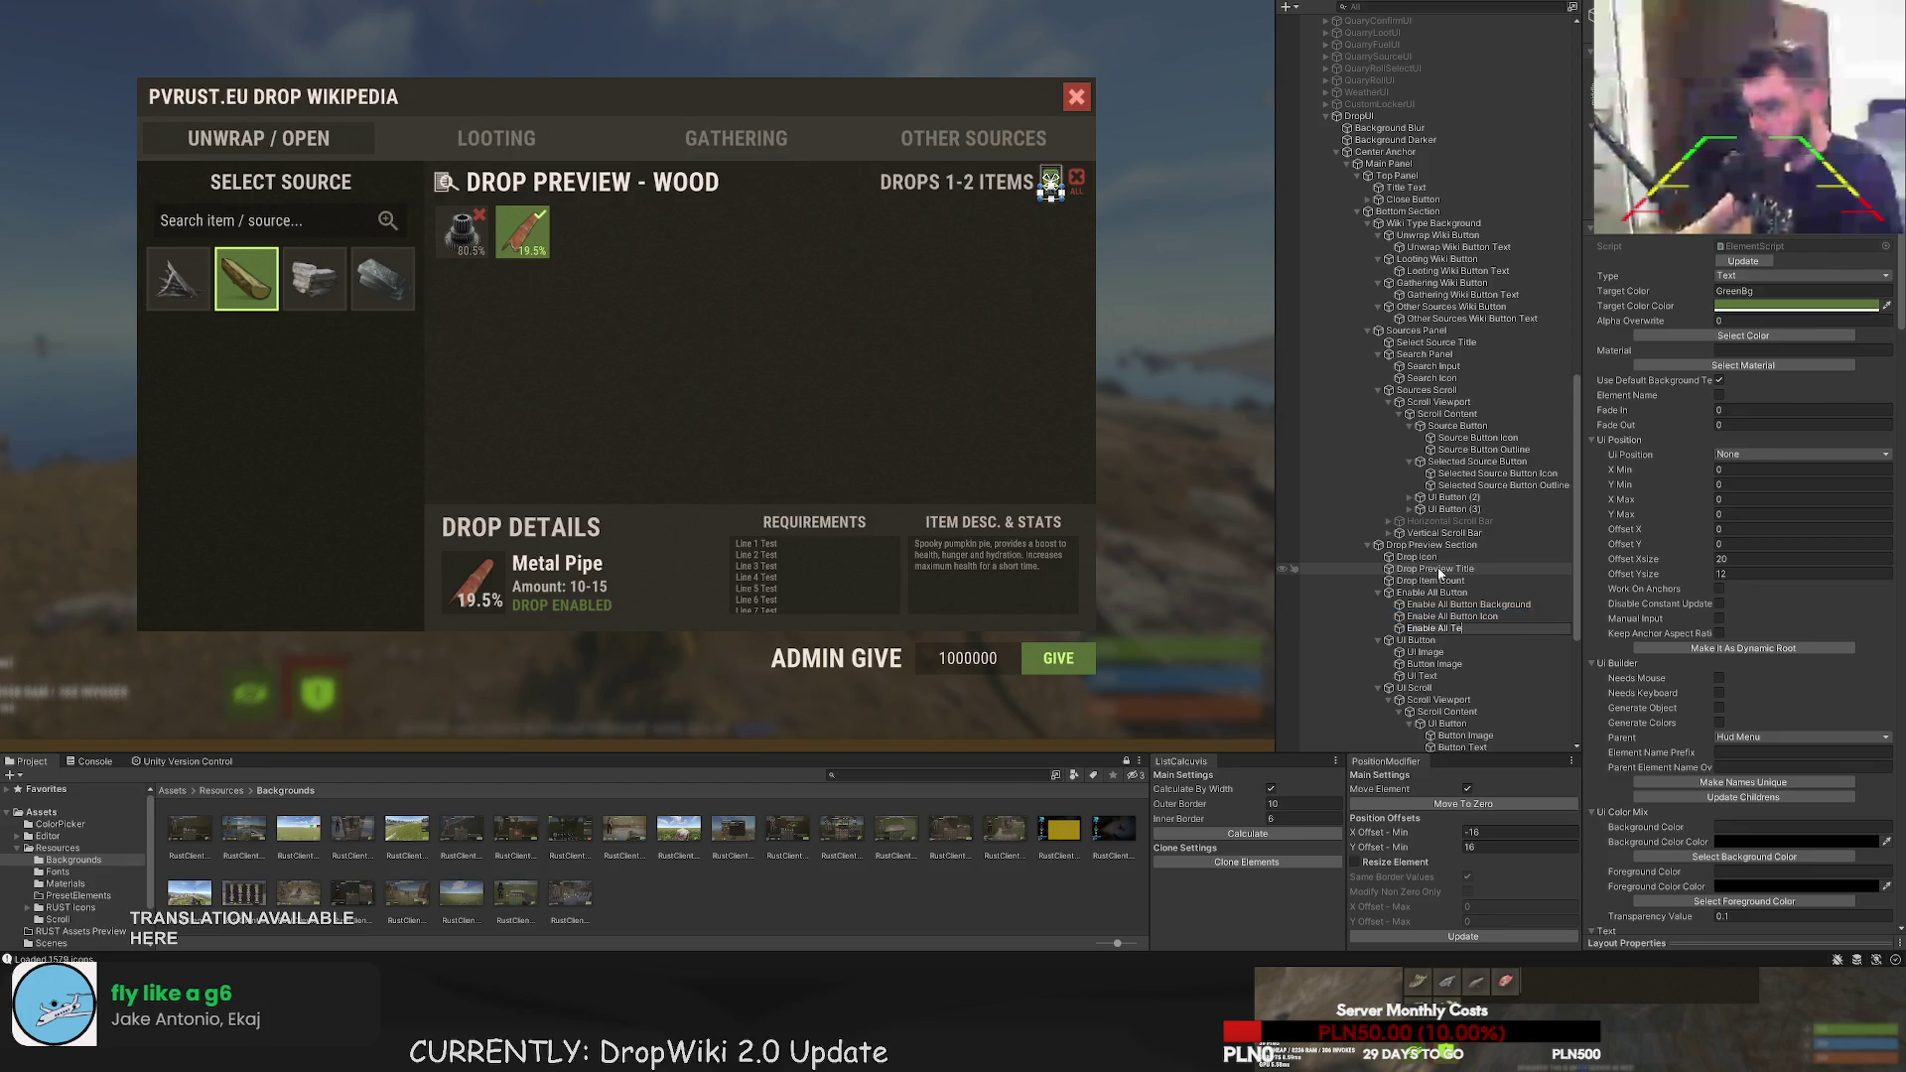
text(xt)
key(Return)
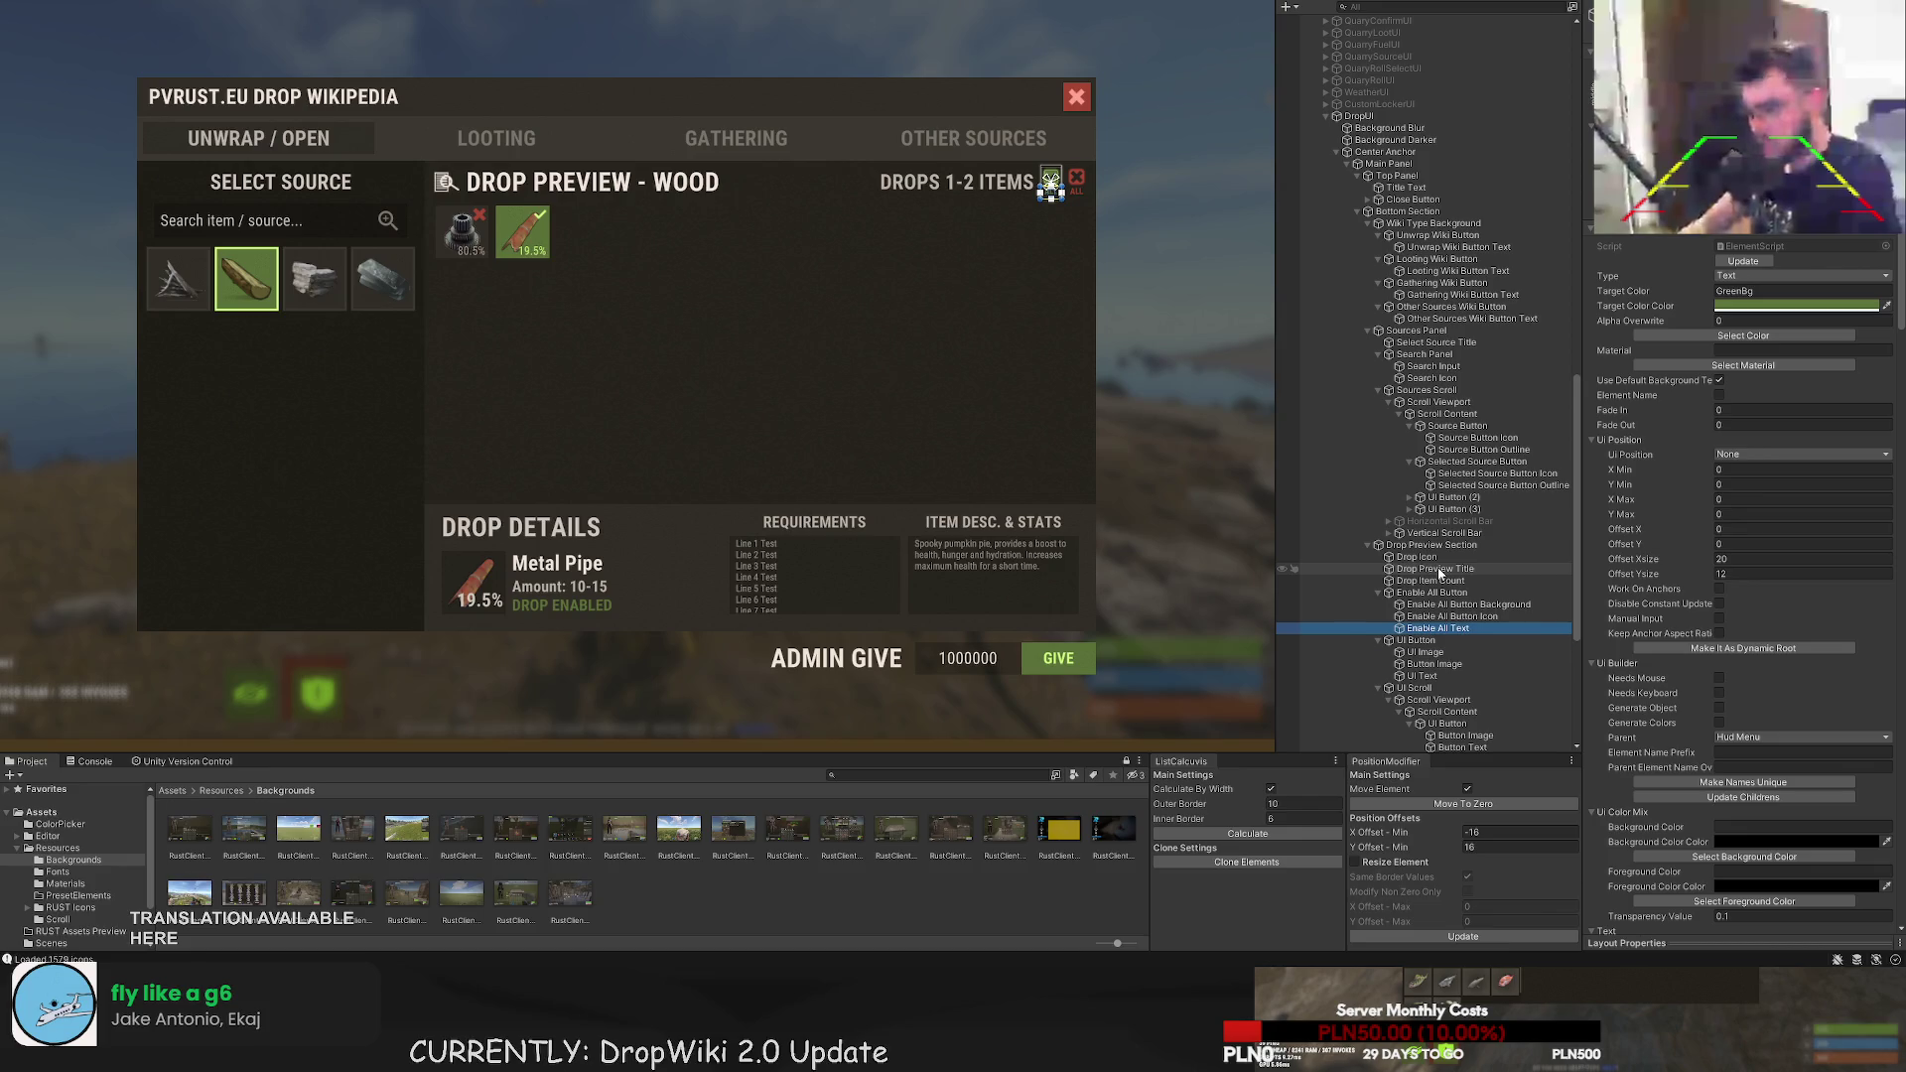
- Rename the disable-all button 'Disable All Button', correcting the first attempt
key(Down)
key(F2)
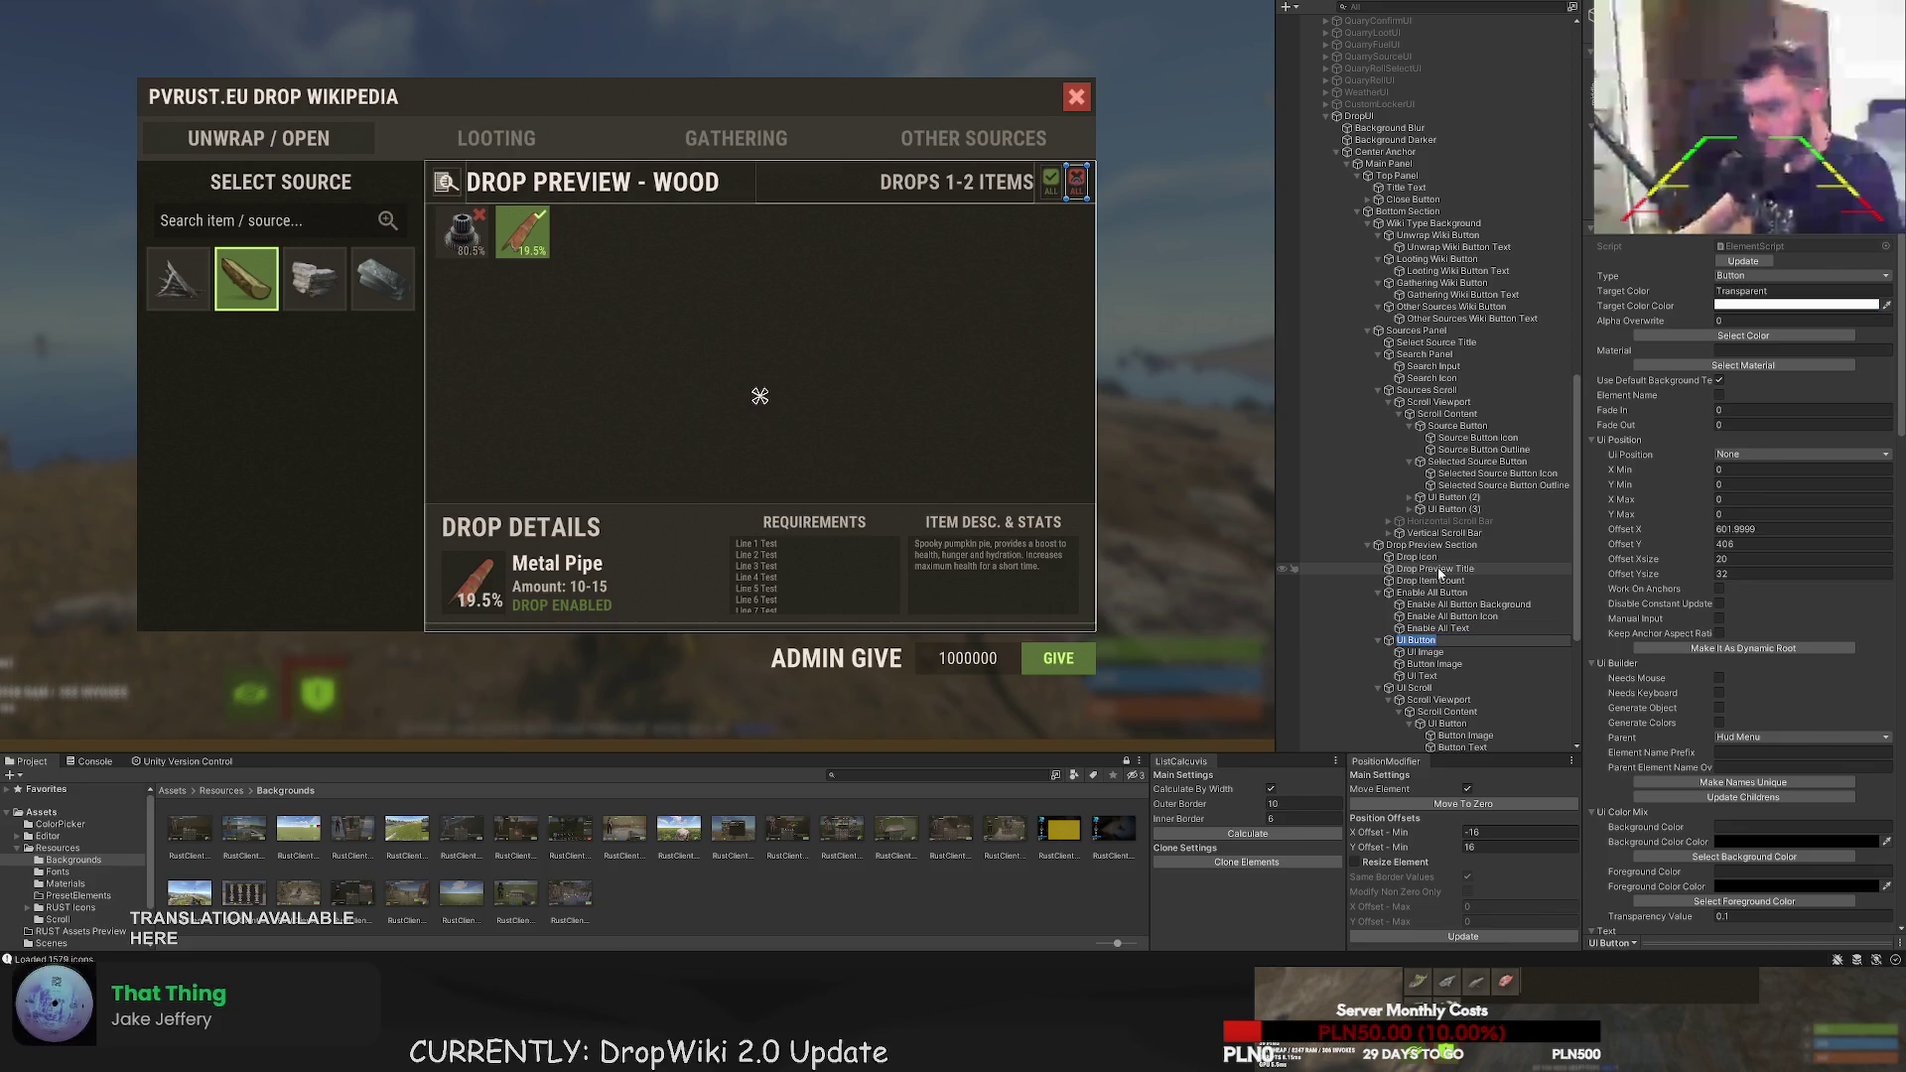
text(Disable all)
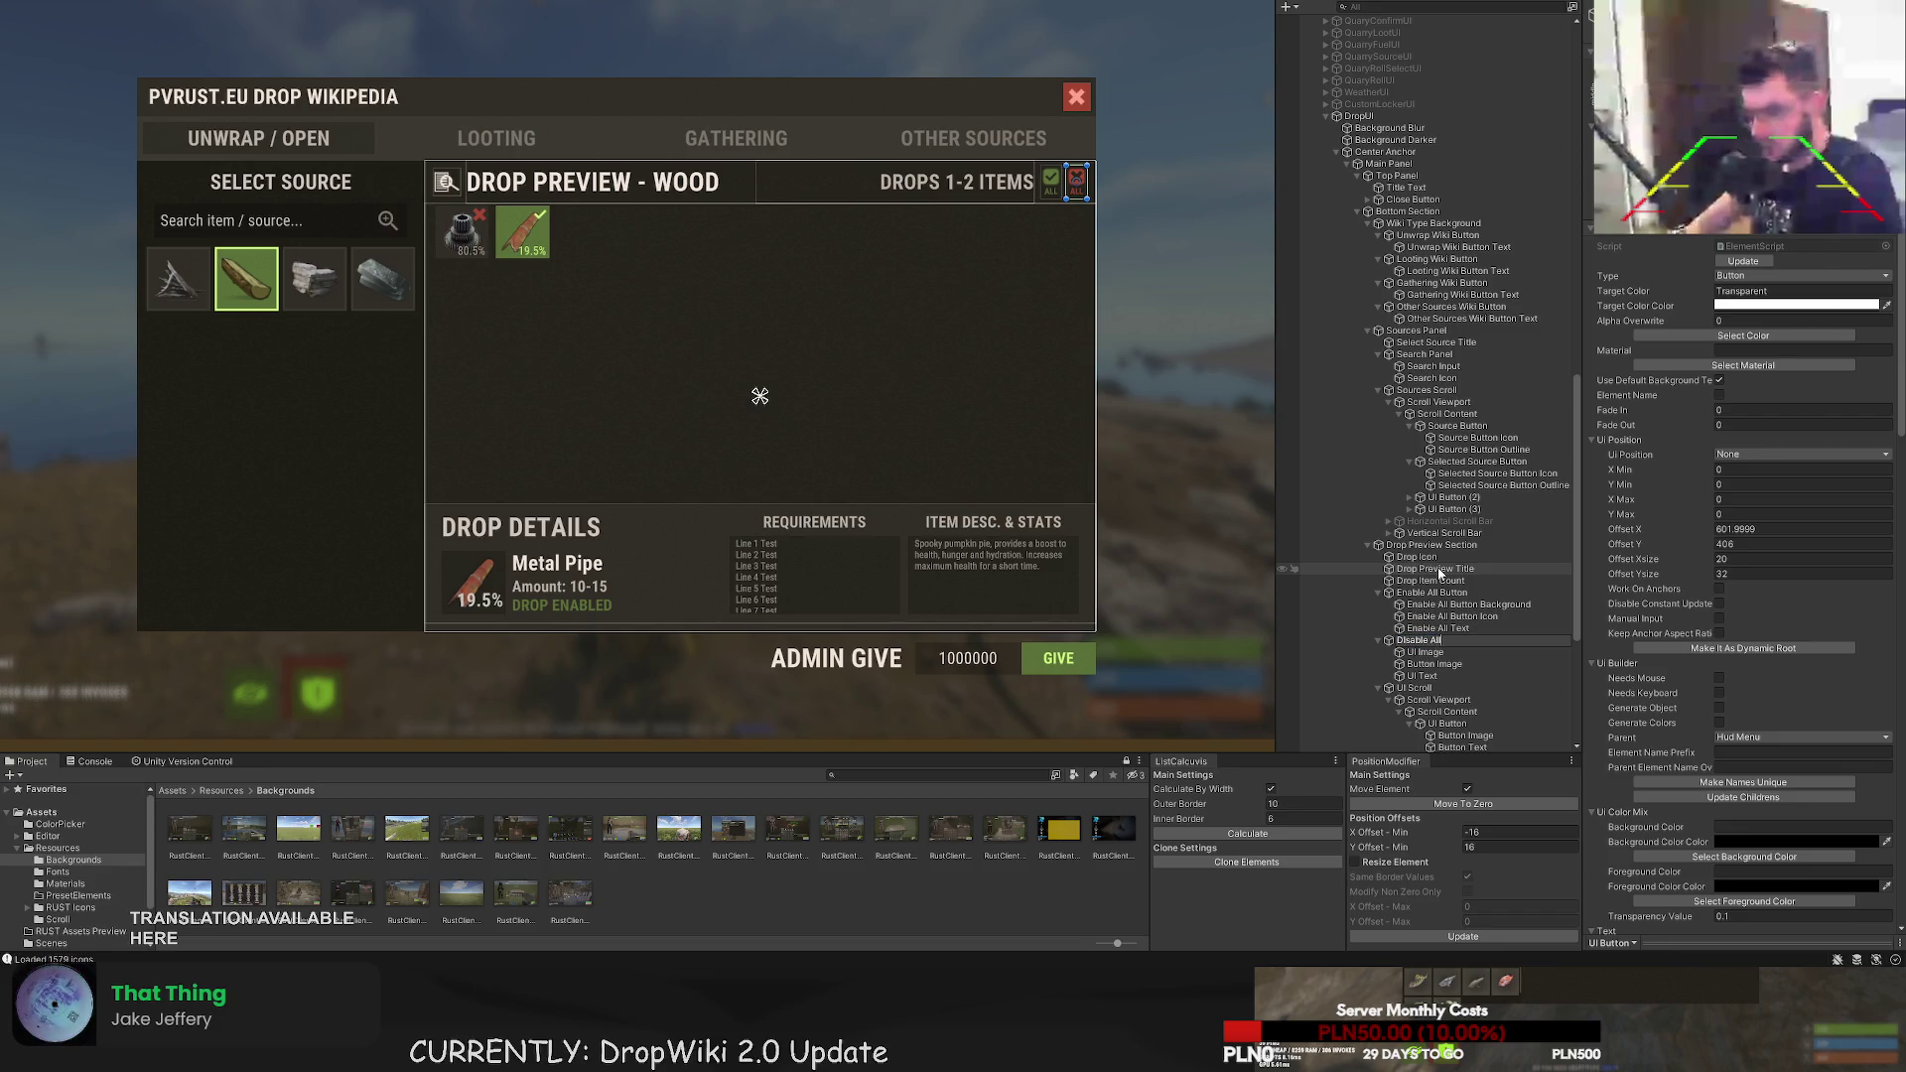
text( Background)
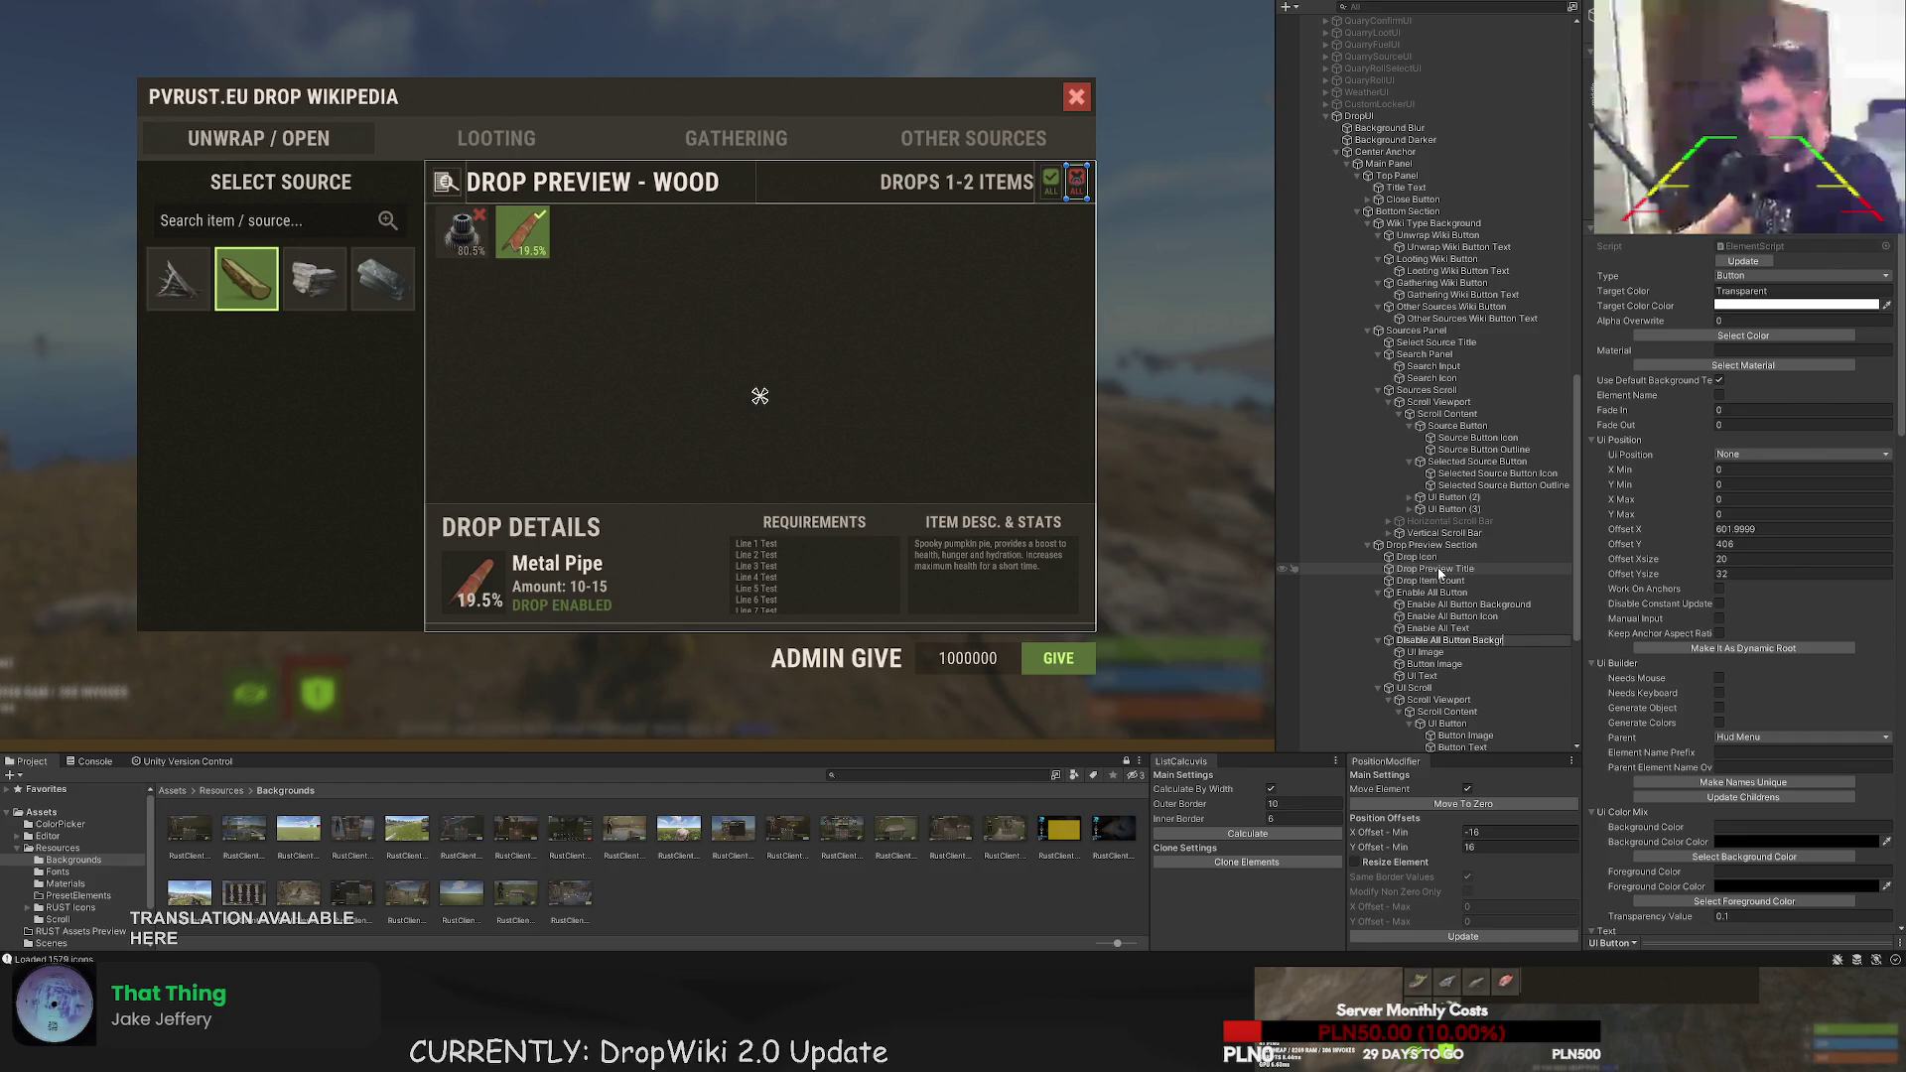
key(Return)
key(Down)
key(F2)
text(Di)
key(Return)
key(Up)
key(F2)
key(BackSpace)
key(BackSpace)
key(BackSpace)
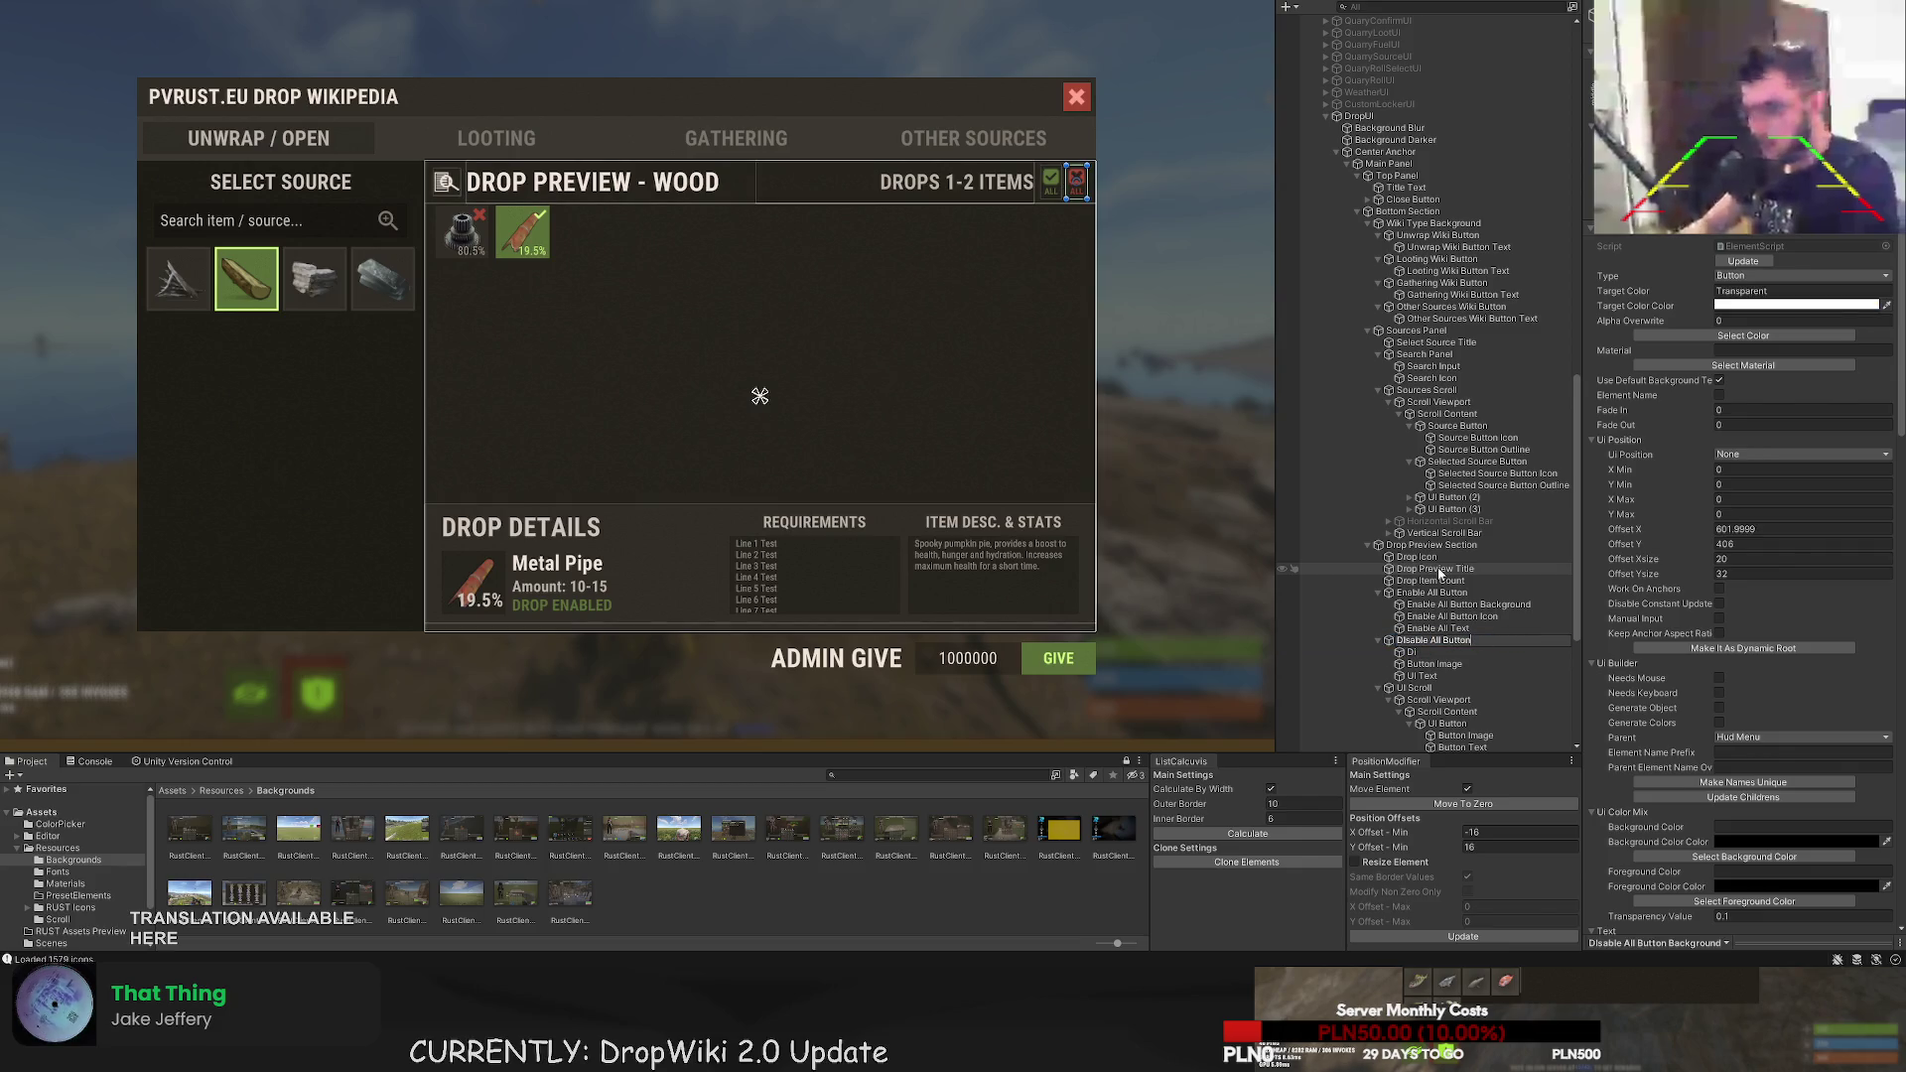
key(Return)
- Name its children 'Disable All Button Background', 'Disable All Icon' and 'Disable All Text'
key(Down)
key(F2)
text(sable)
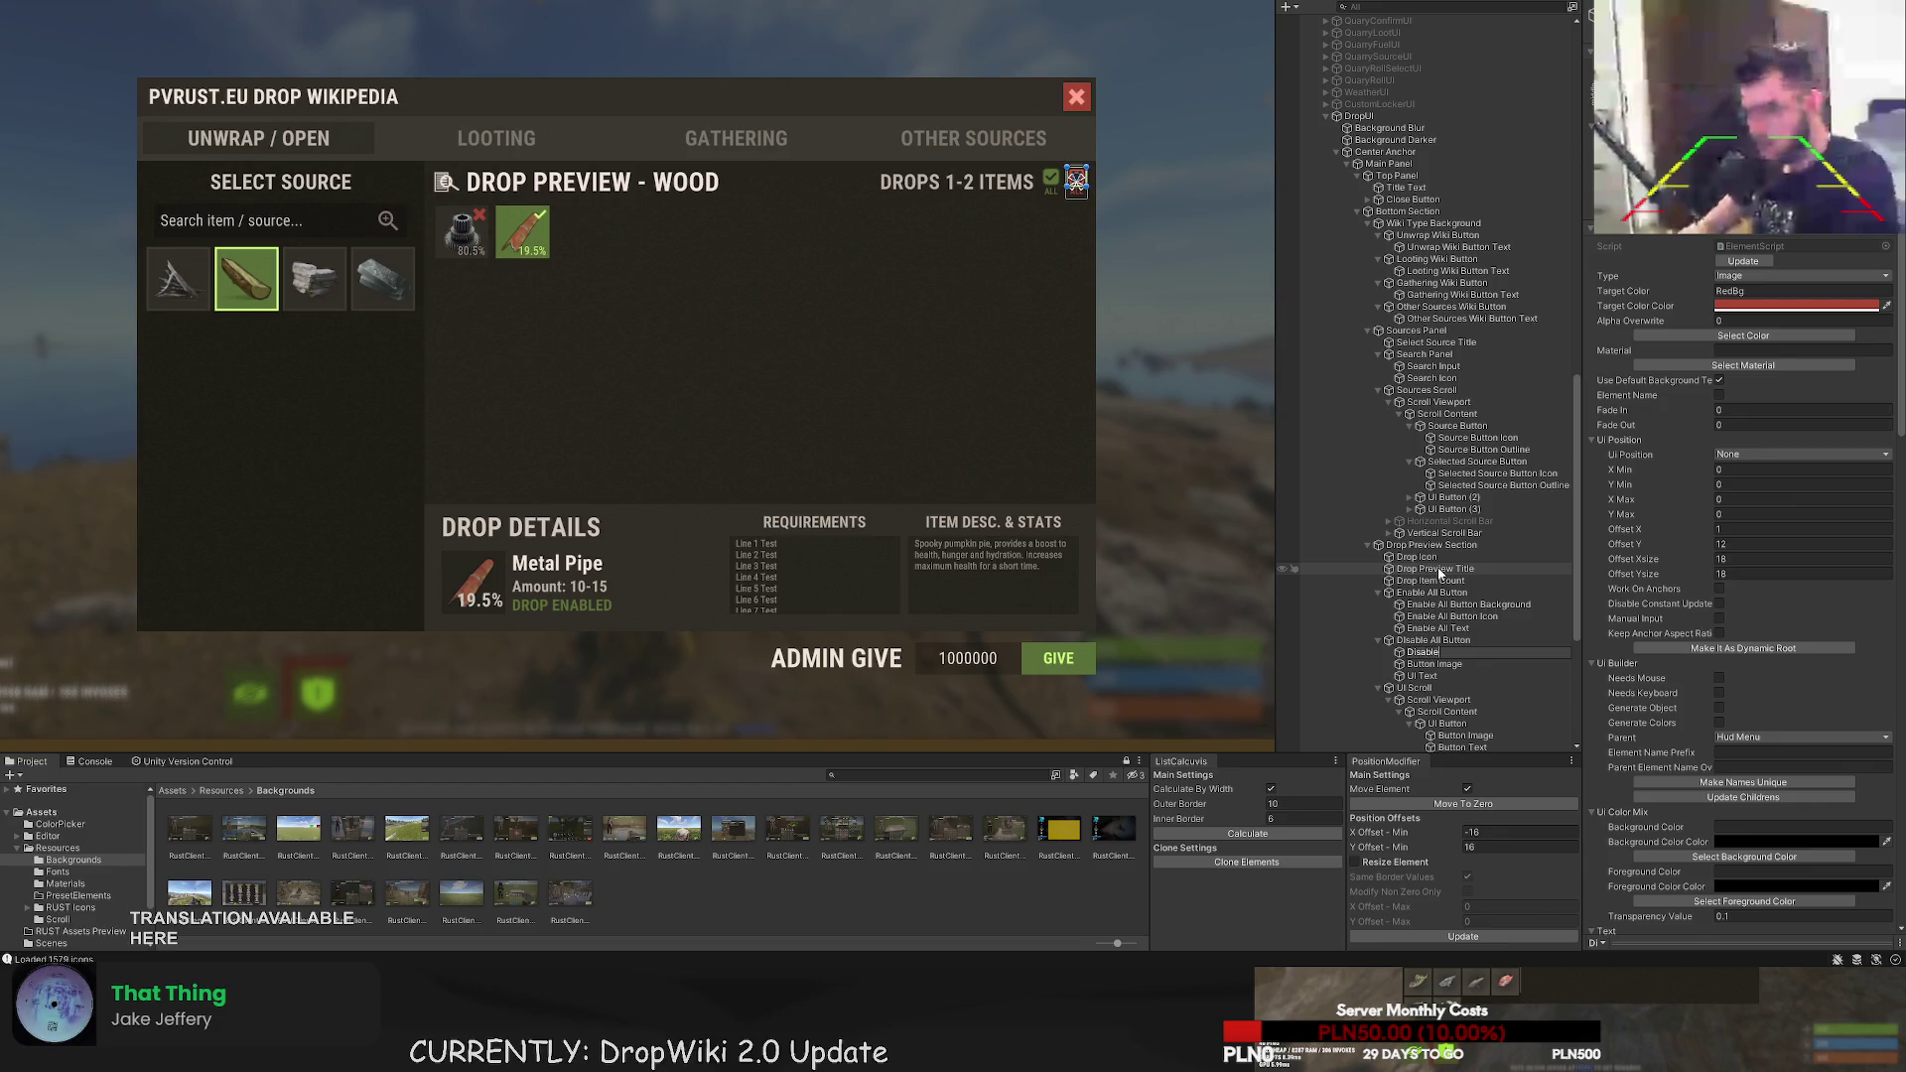
text( All Butt)
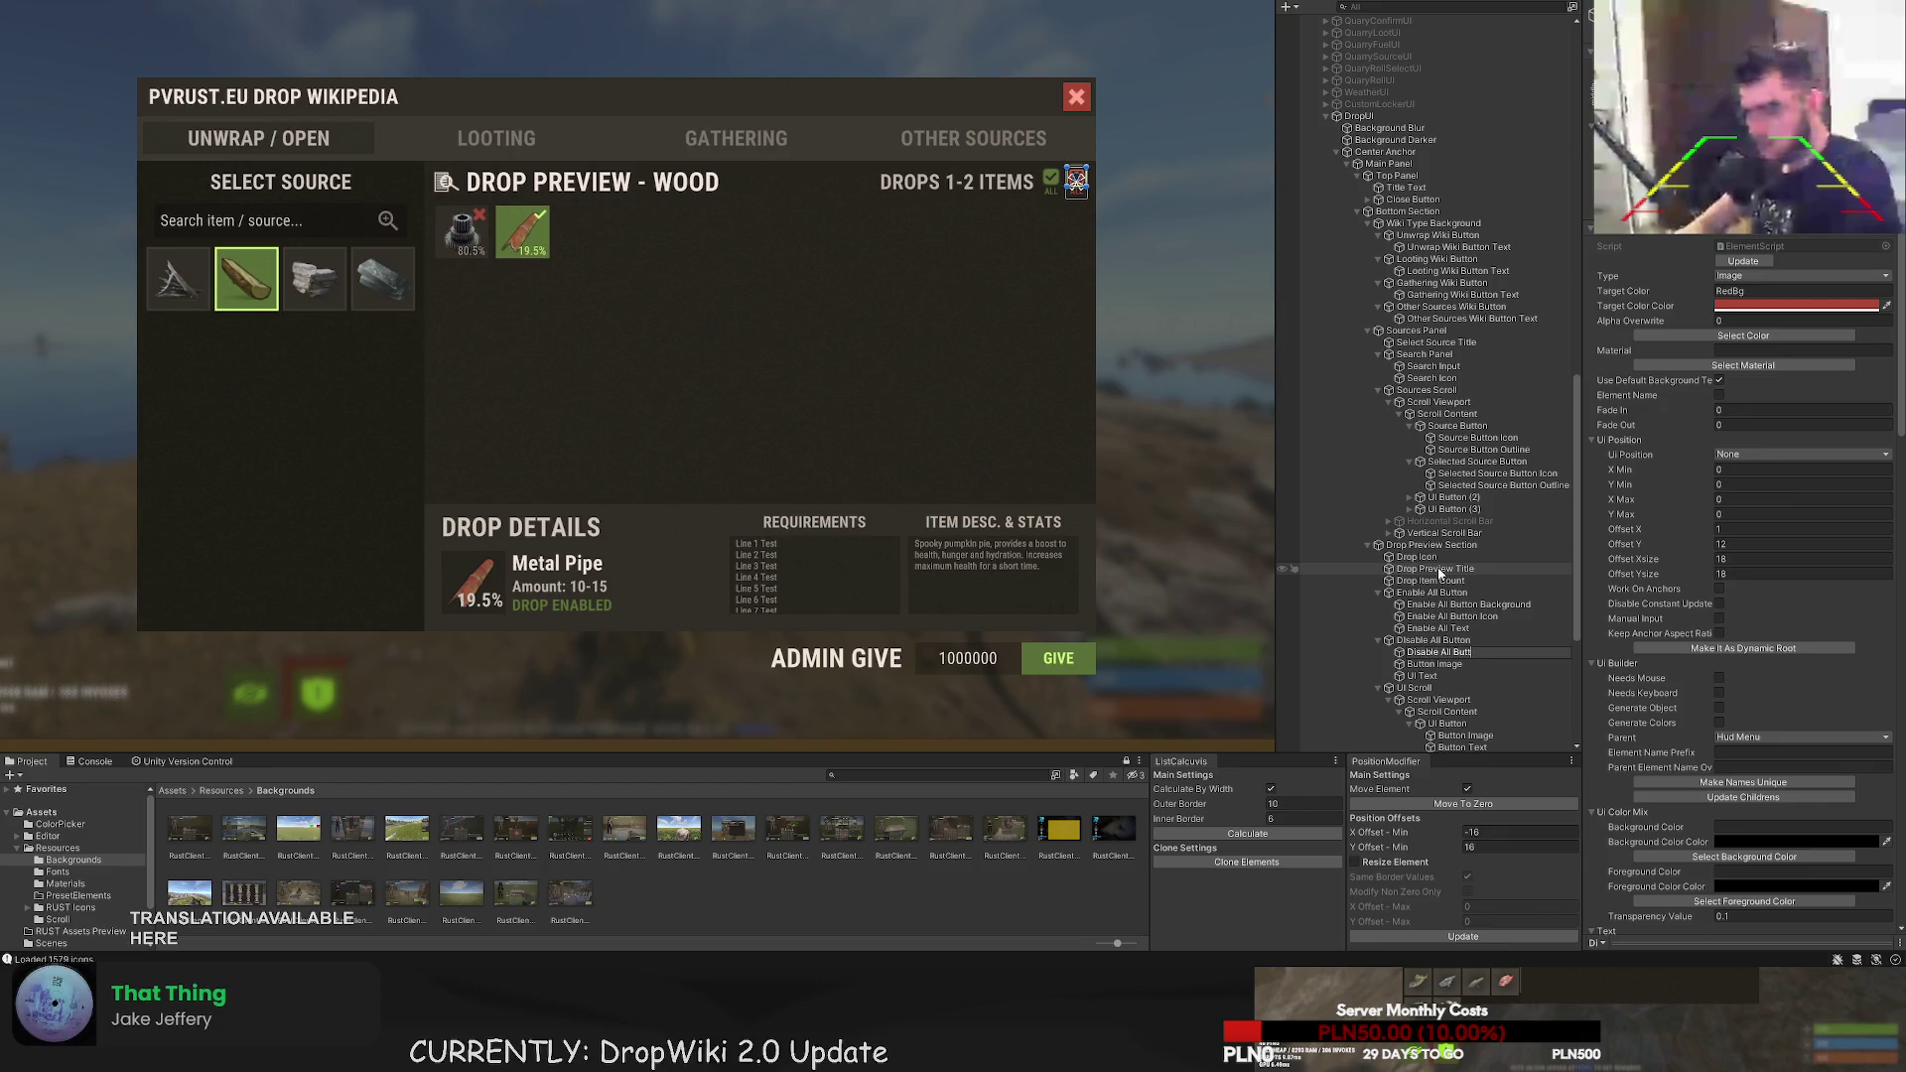
text(on Background)
key(Return)
key(Down)
key(F2)
text(le All Icon)
key(Return)
key(Down)
key(F2)
text(Disable A)
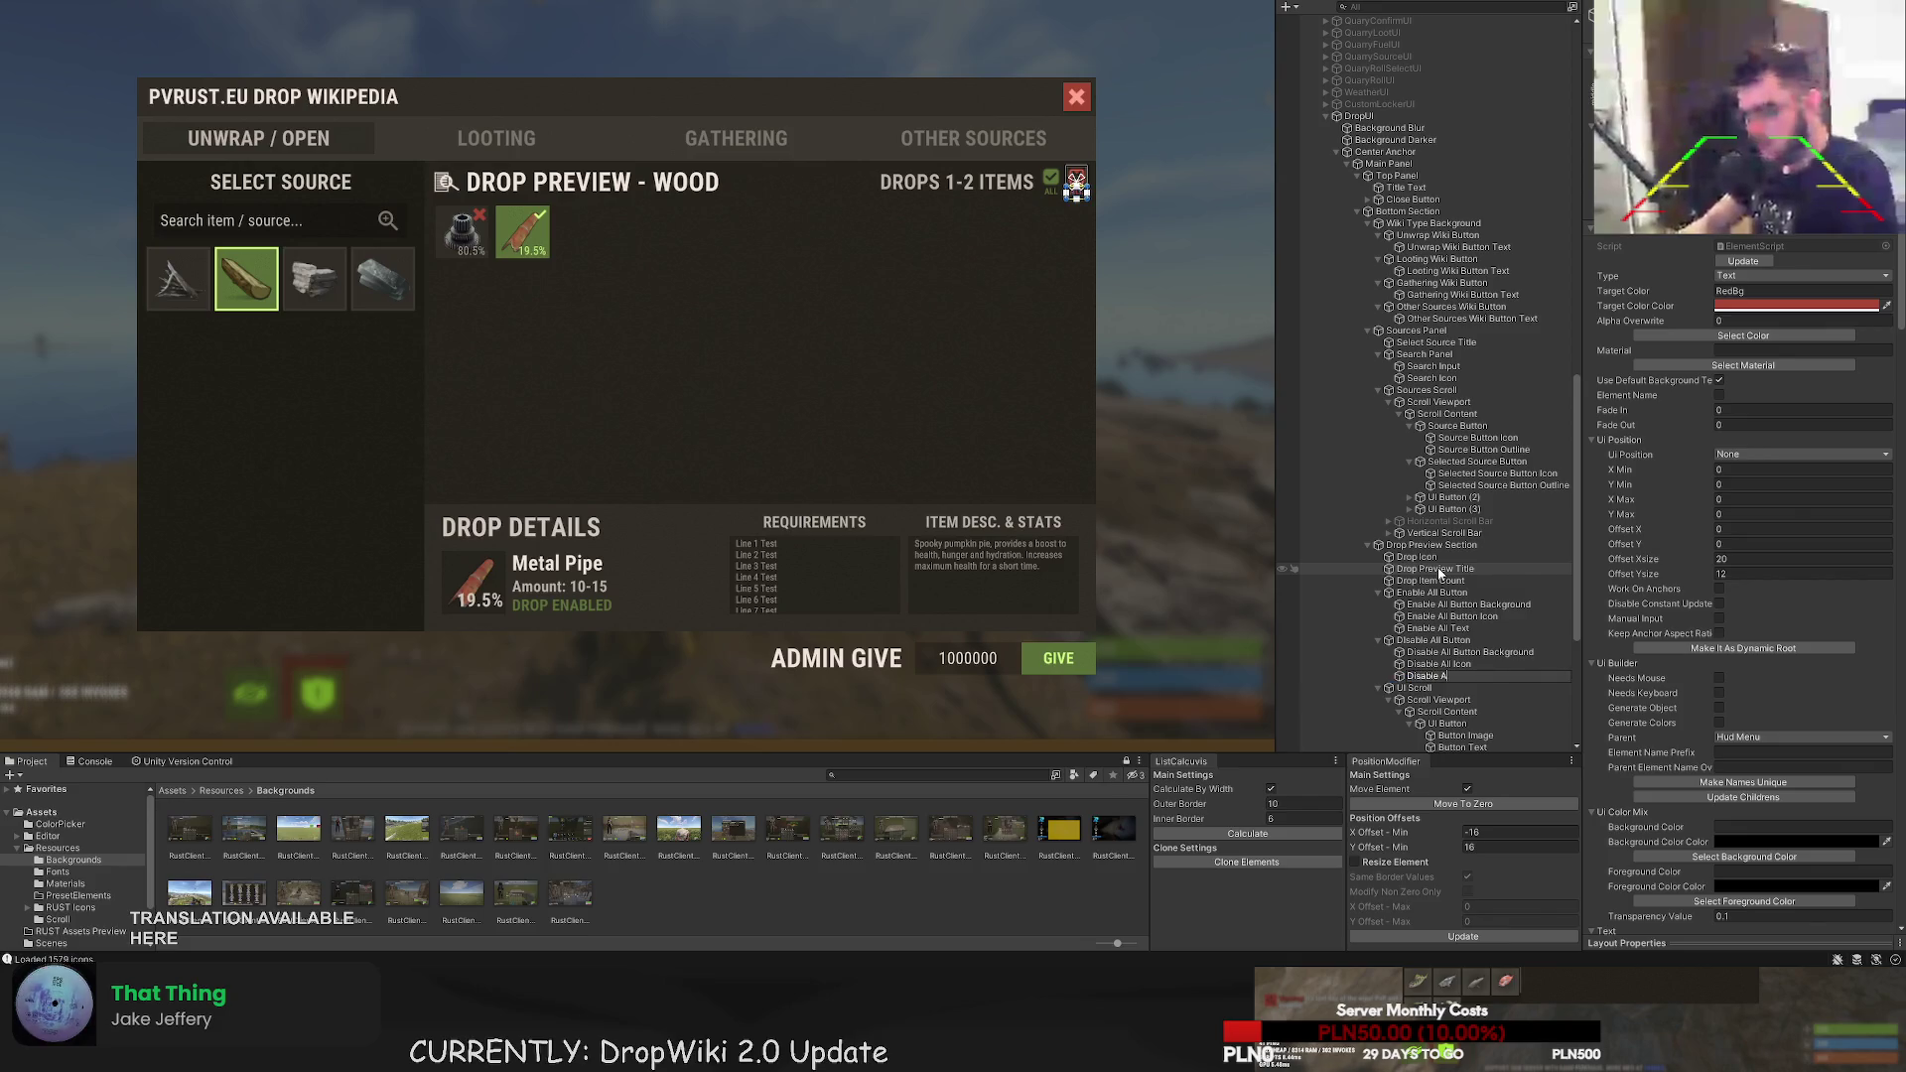
text(t)
key(Return)
key(Down)
- Rename UI Scroll to 'Loot Table Scroll' and its first record to 'Loot Table Record'
key(F2)
text(Loot Ta)
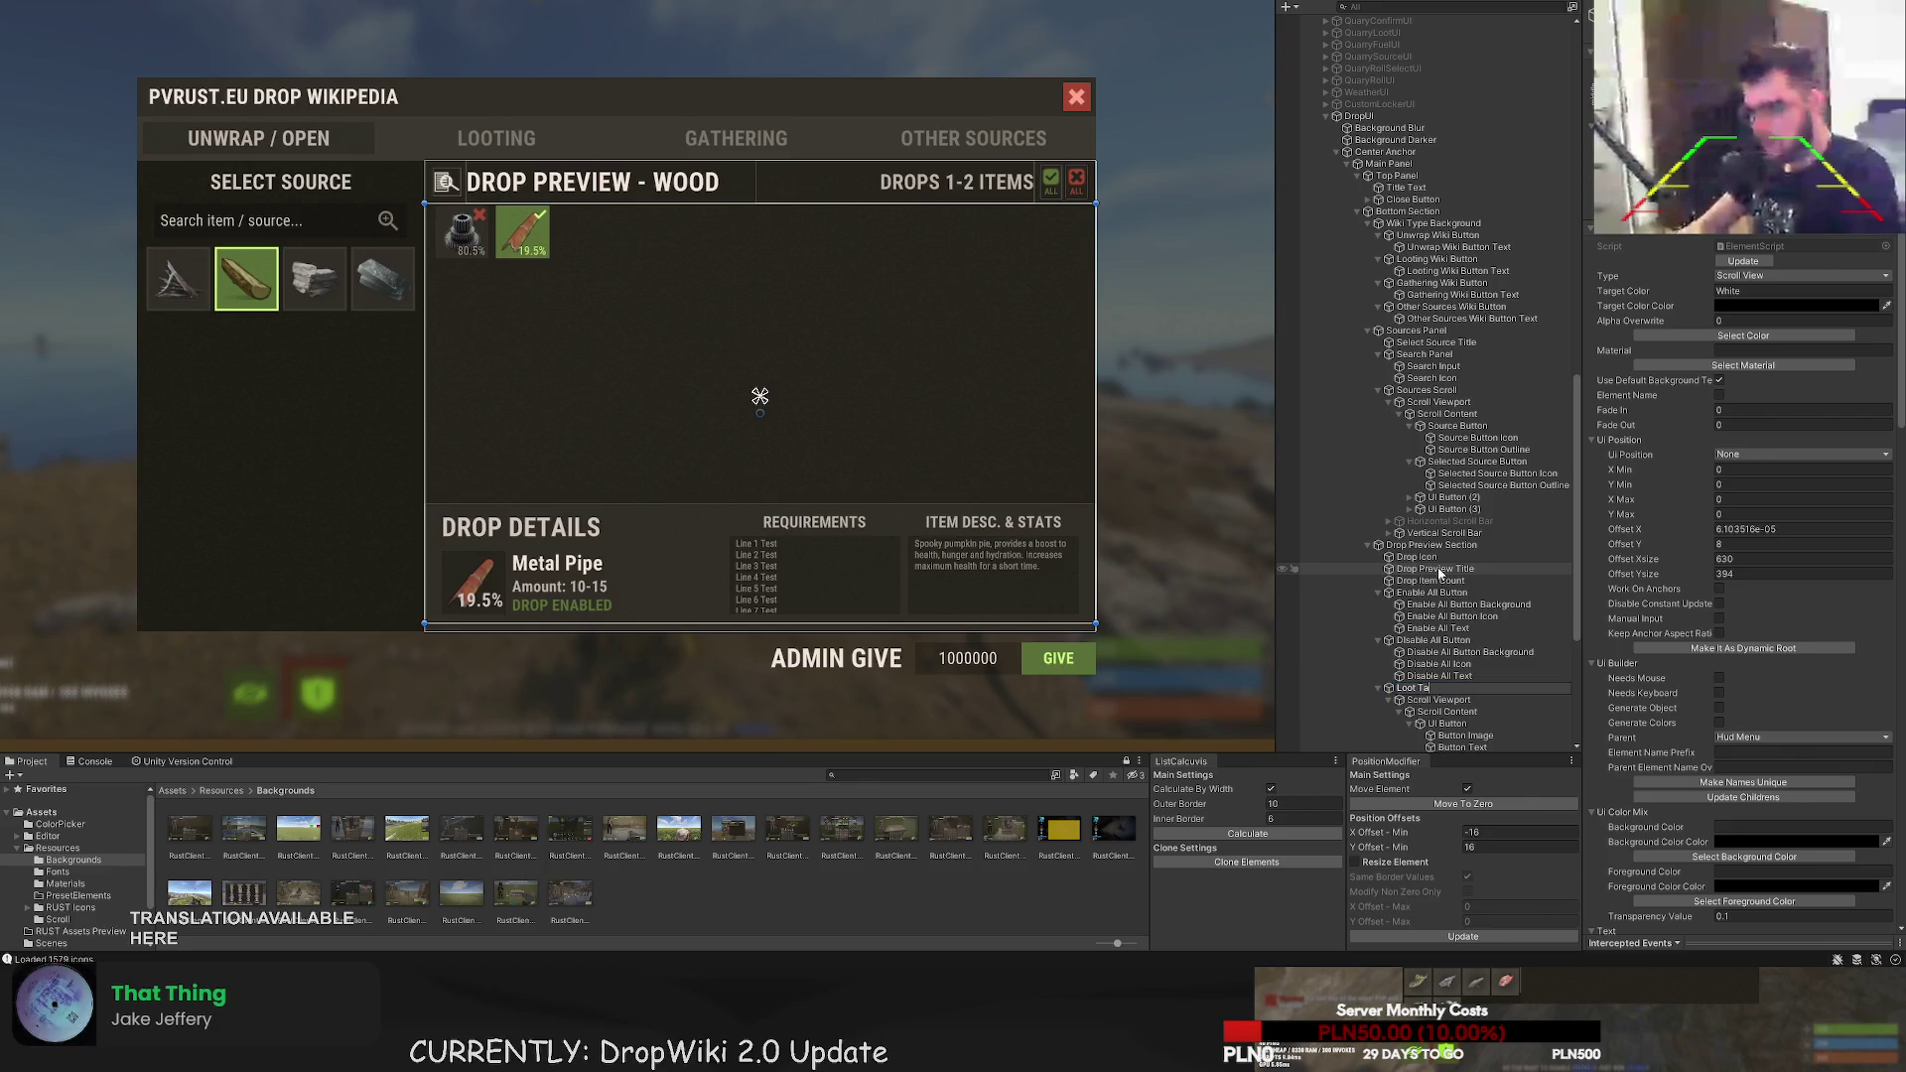
text(ble Scroll)
key(Return)
key(Down)
key(Down)
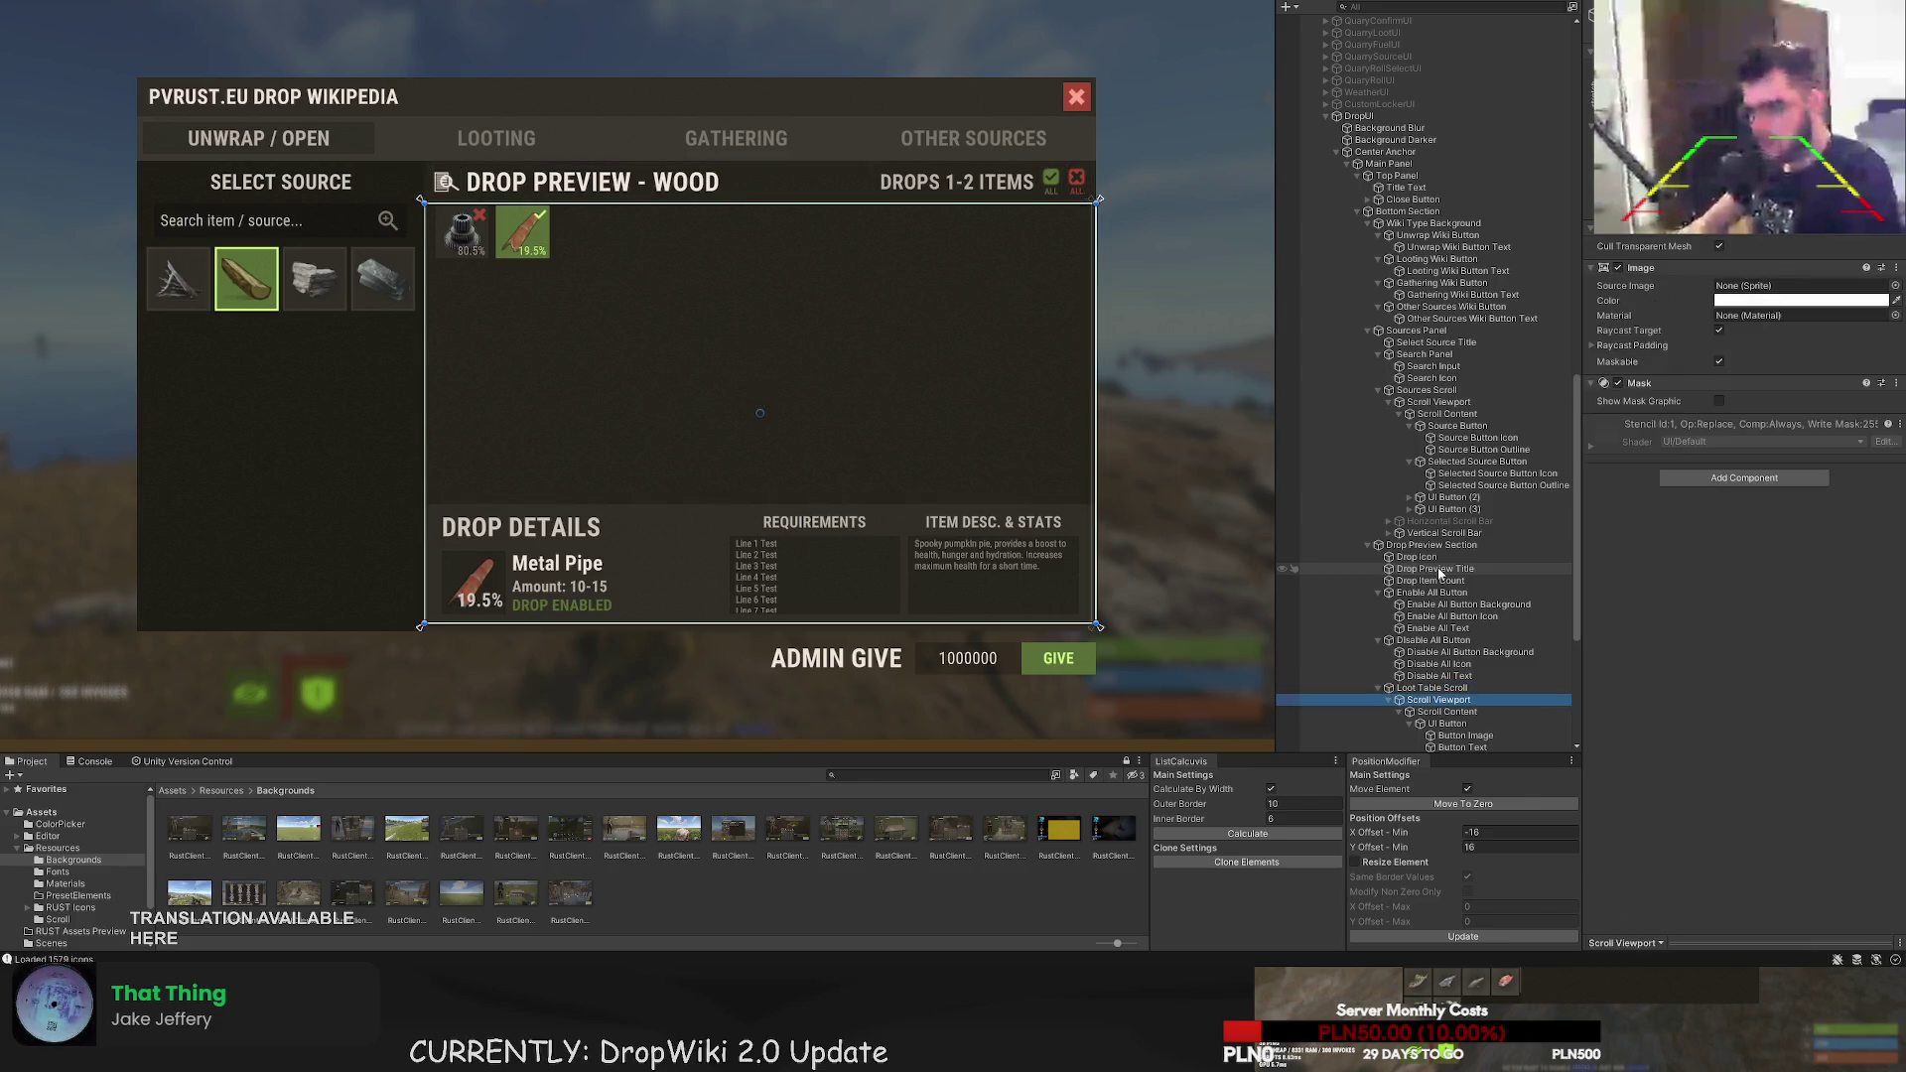
key(Down)
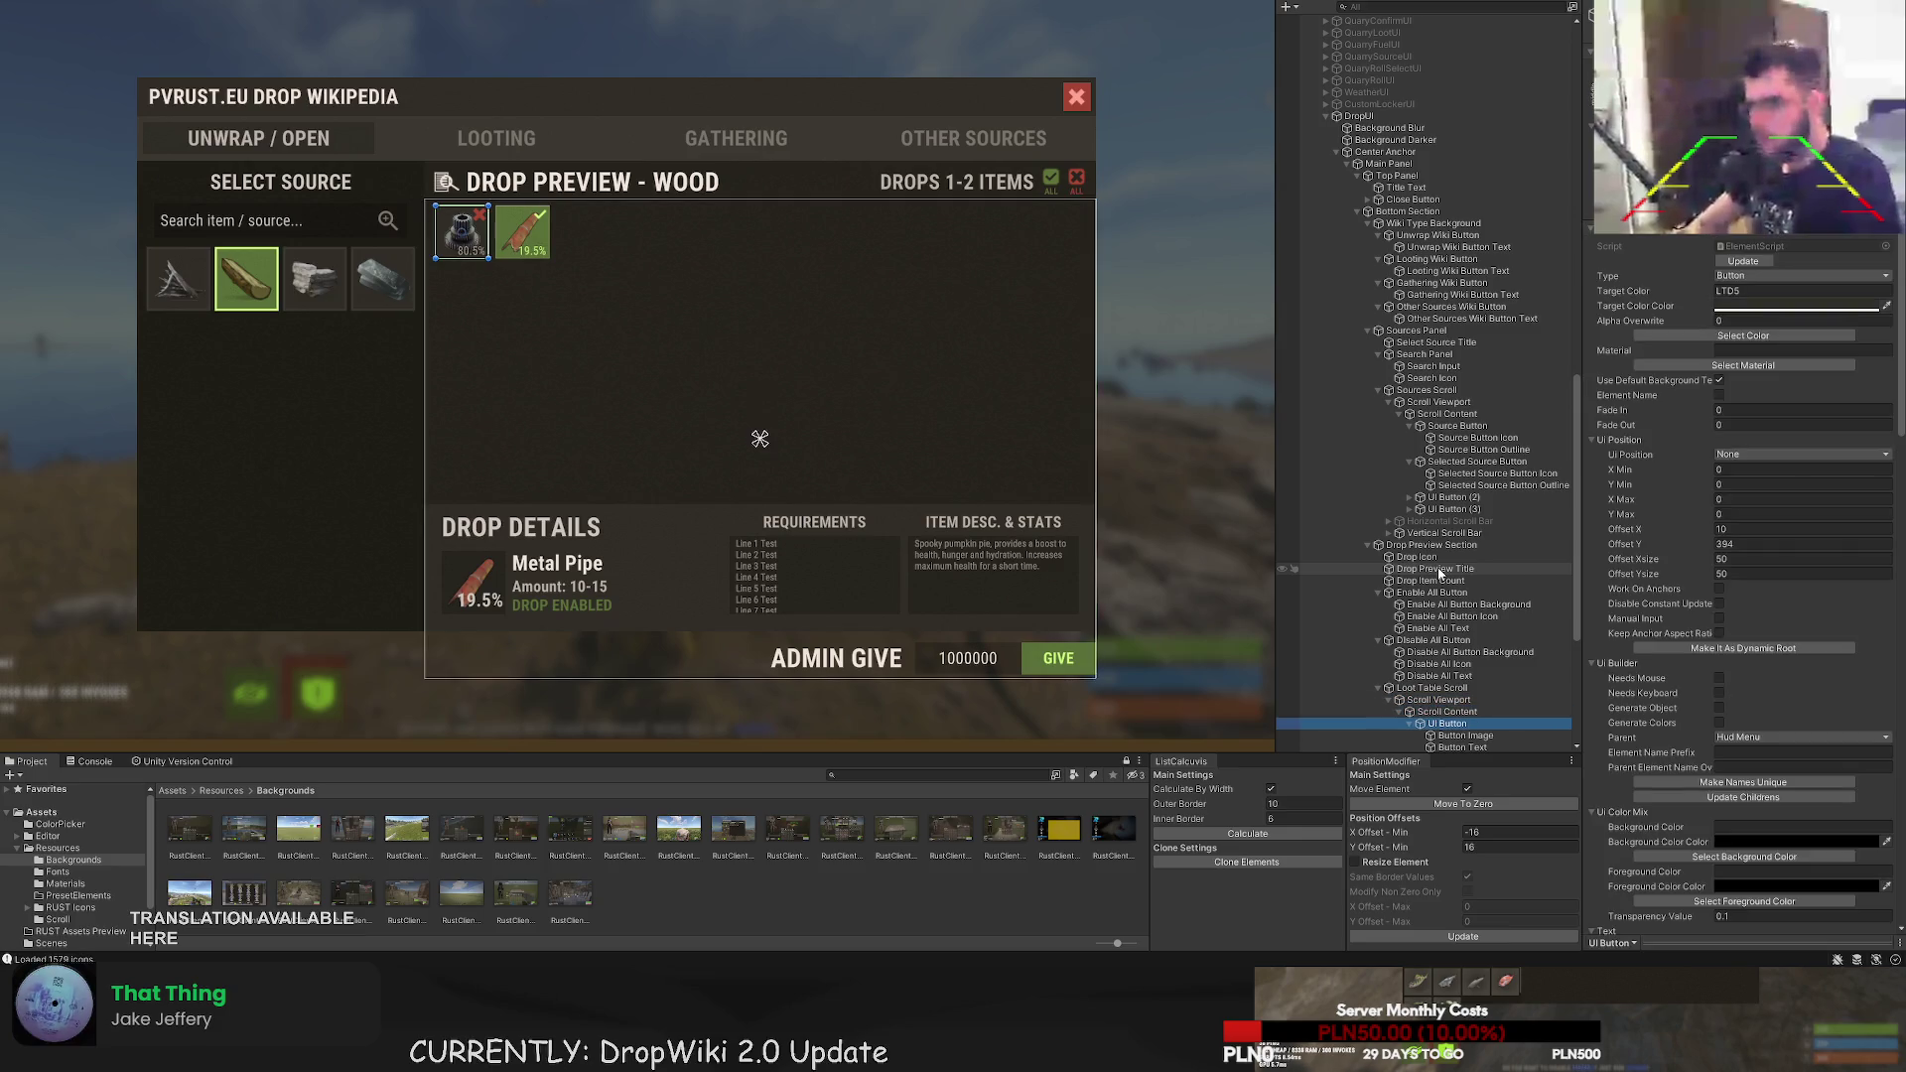
scroll(1440, 573, down, 5)
key(F2)
text(Loot T)
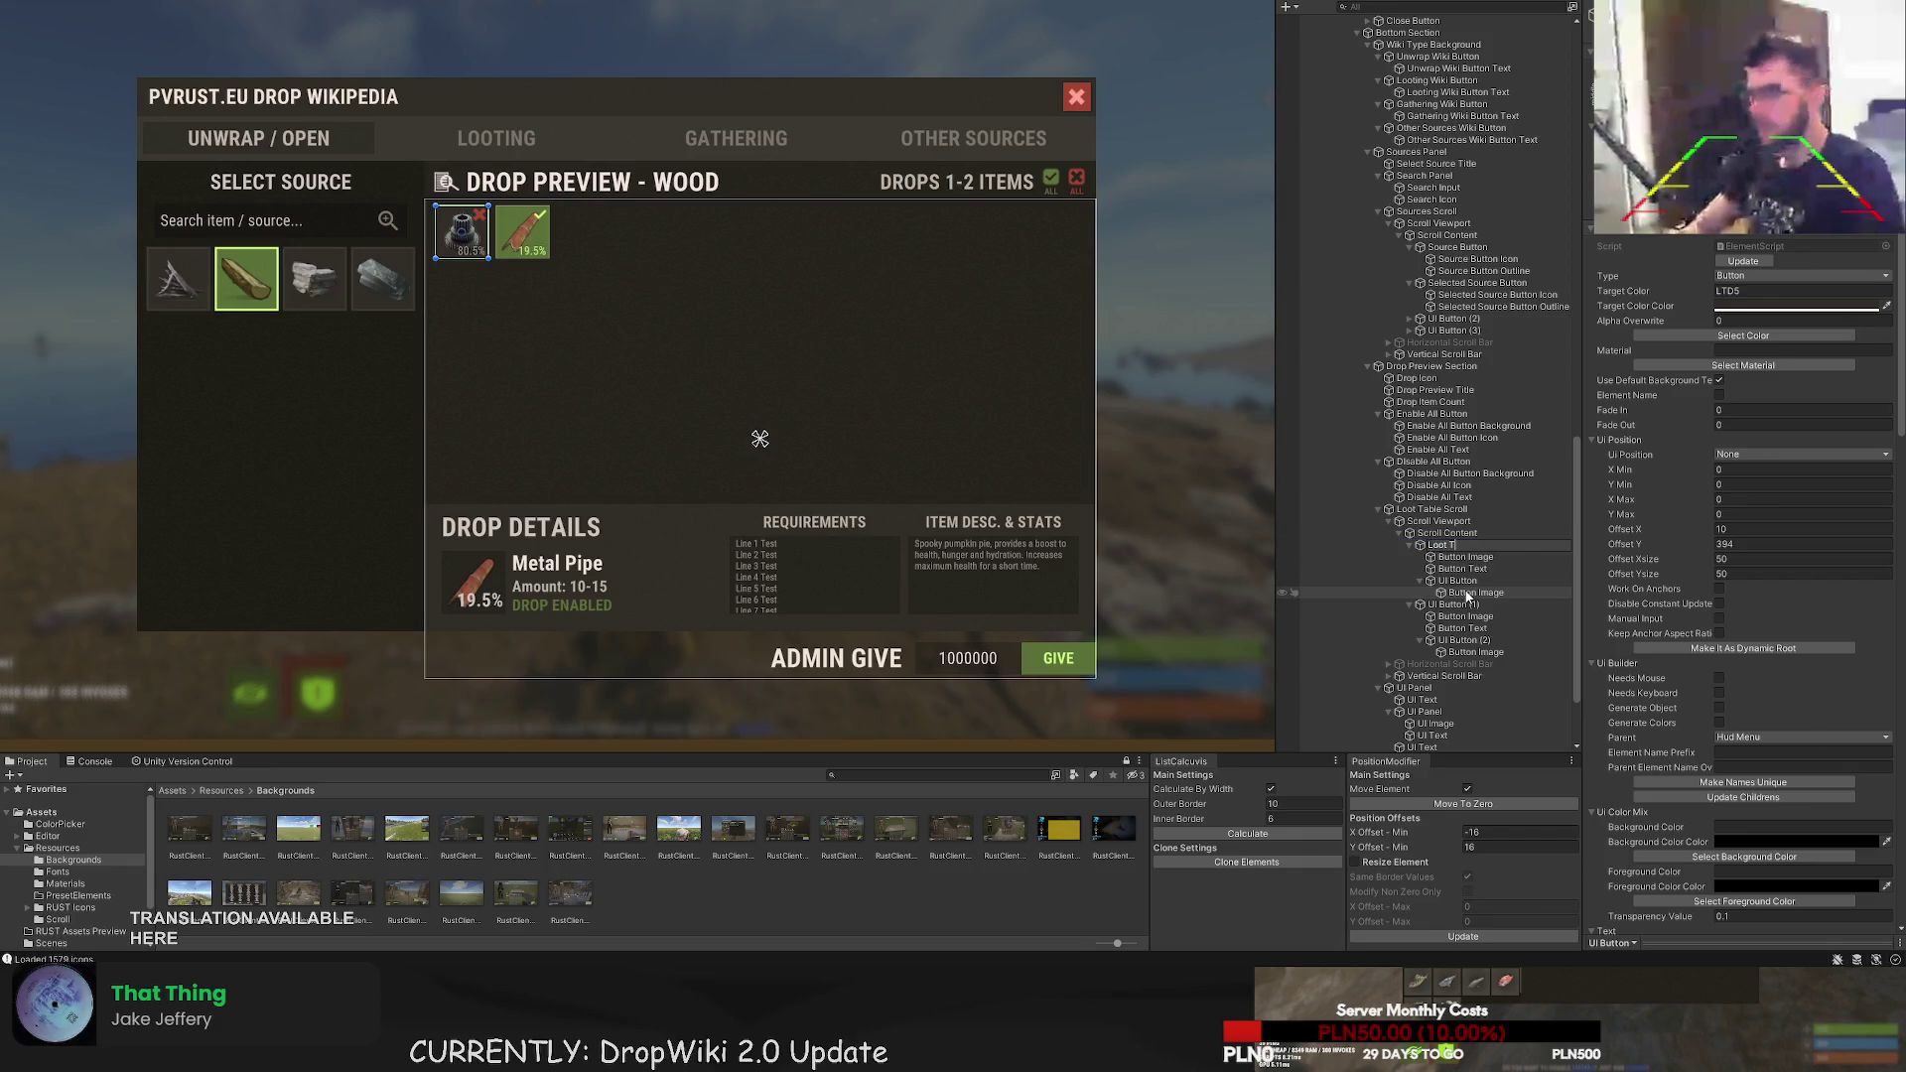
text(able Re)
key(Return)
- Name the first record's image 'Loot Icon' and its text 'Loot Chance'
key(Down)
key(F2)
text(Loot Icon)
key(Return)
key(Down)
key(F2)
text(Loot Chance)
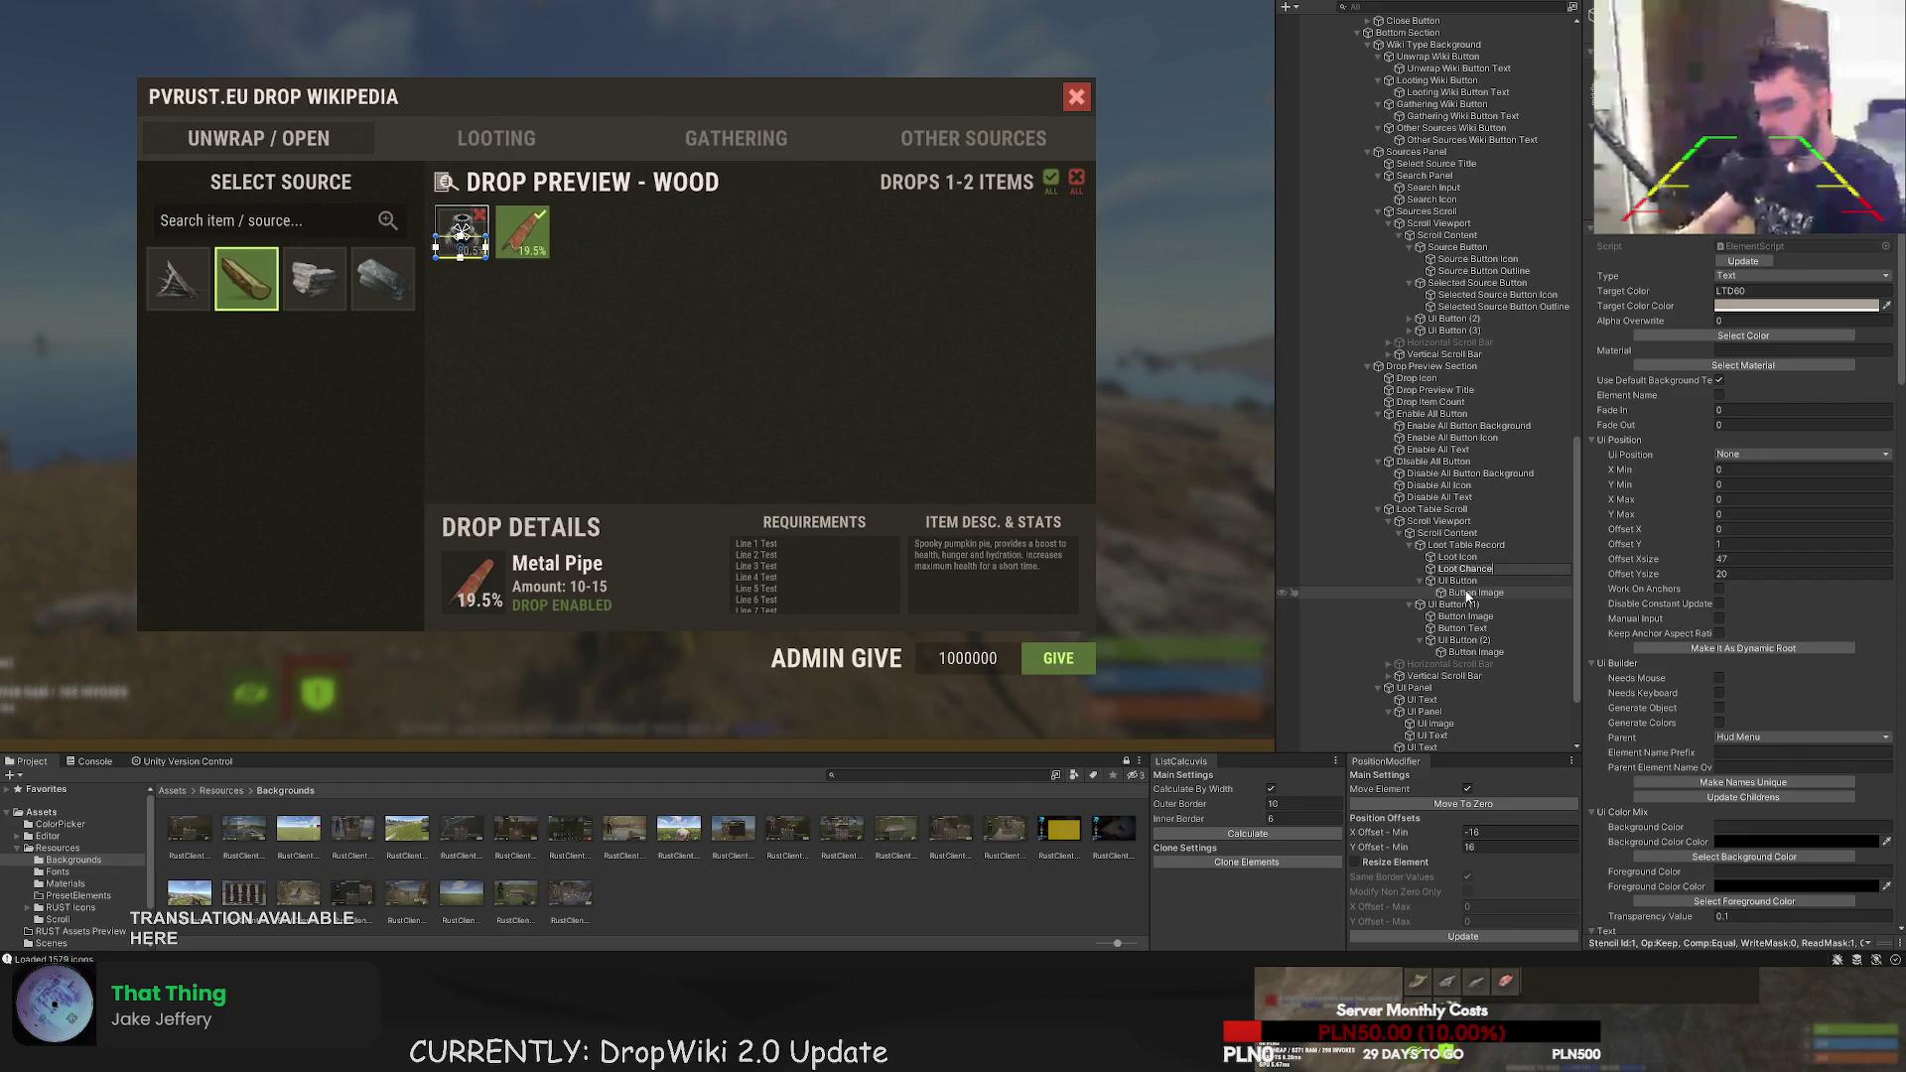
key(Return)
- Name the record's toggle 'Loot Toggle Button' and its image 'Loot Toggle Button Icon'
key(Down)
key(F2)
text(Loot Enab)
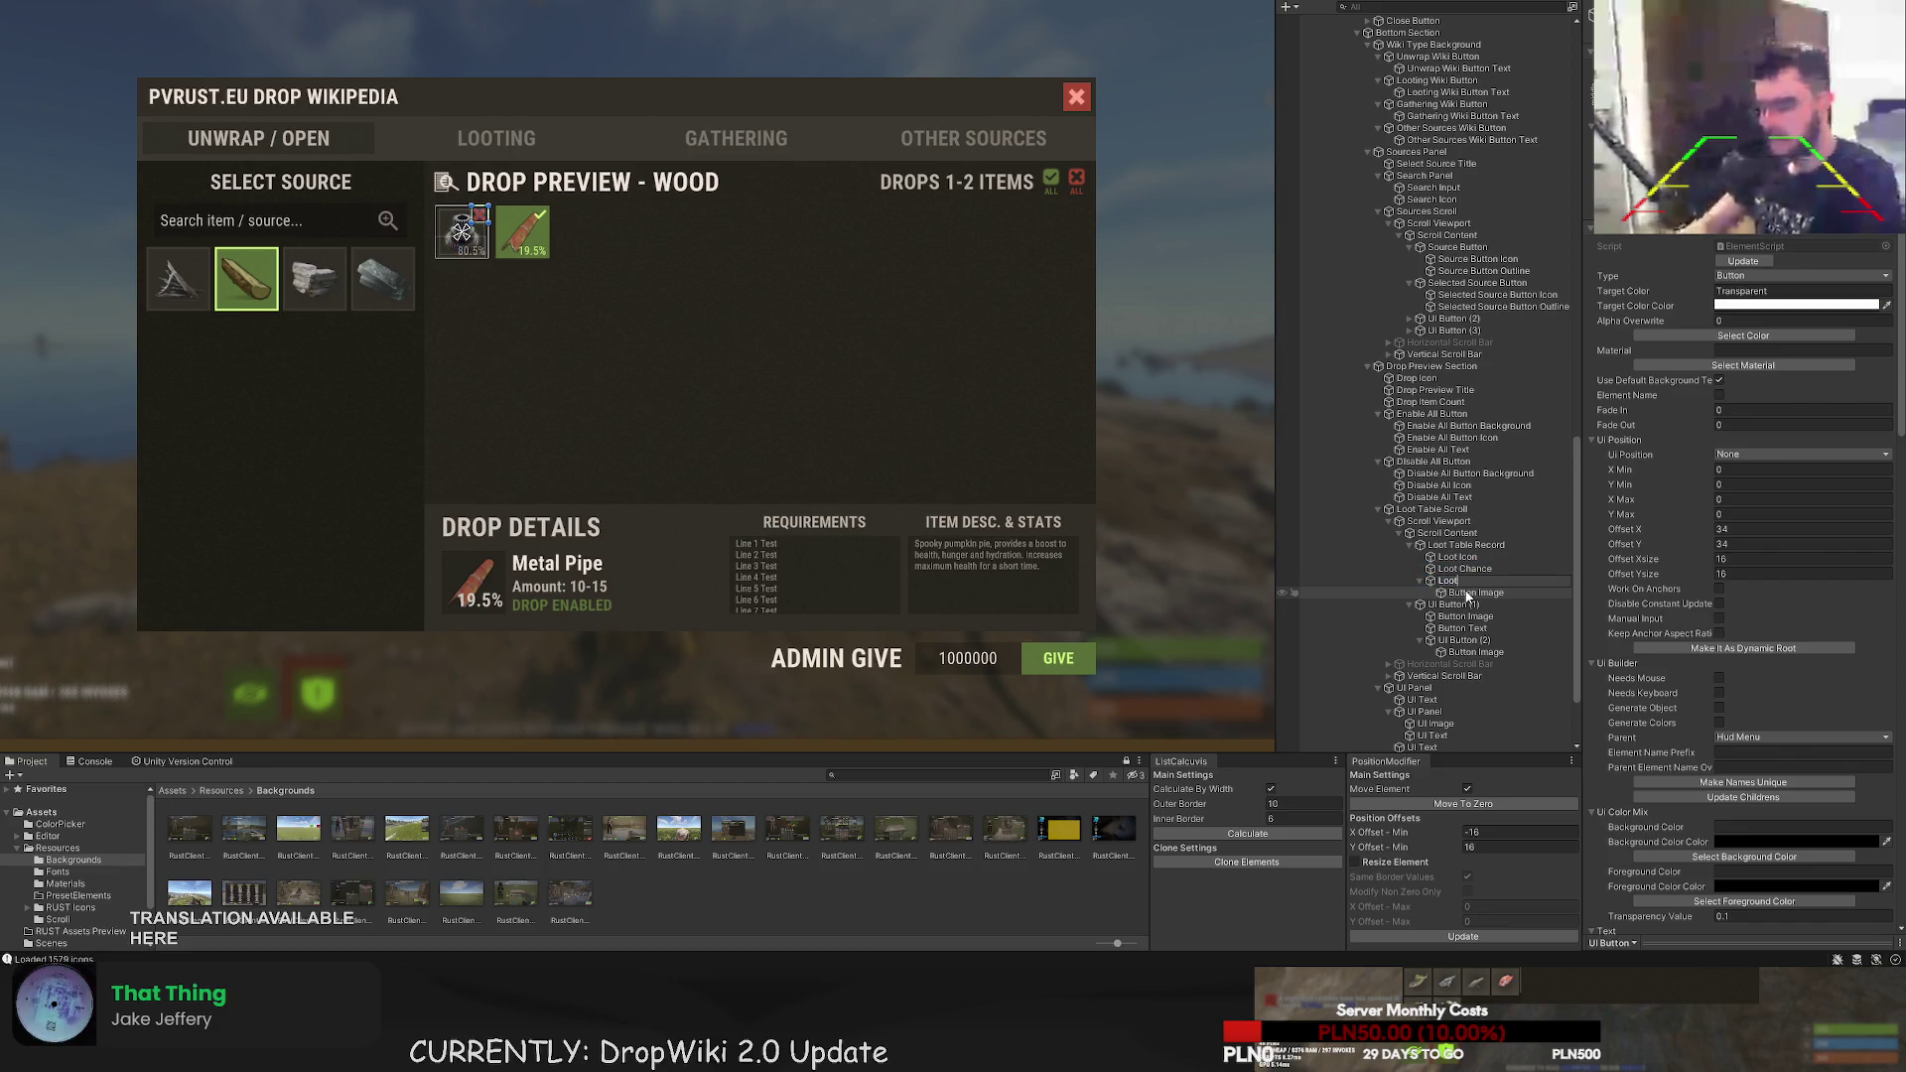
key(BackSpace)
key(BackSpace)
text(To)
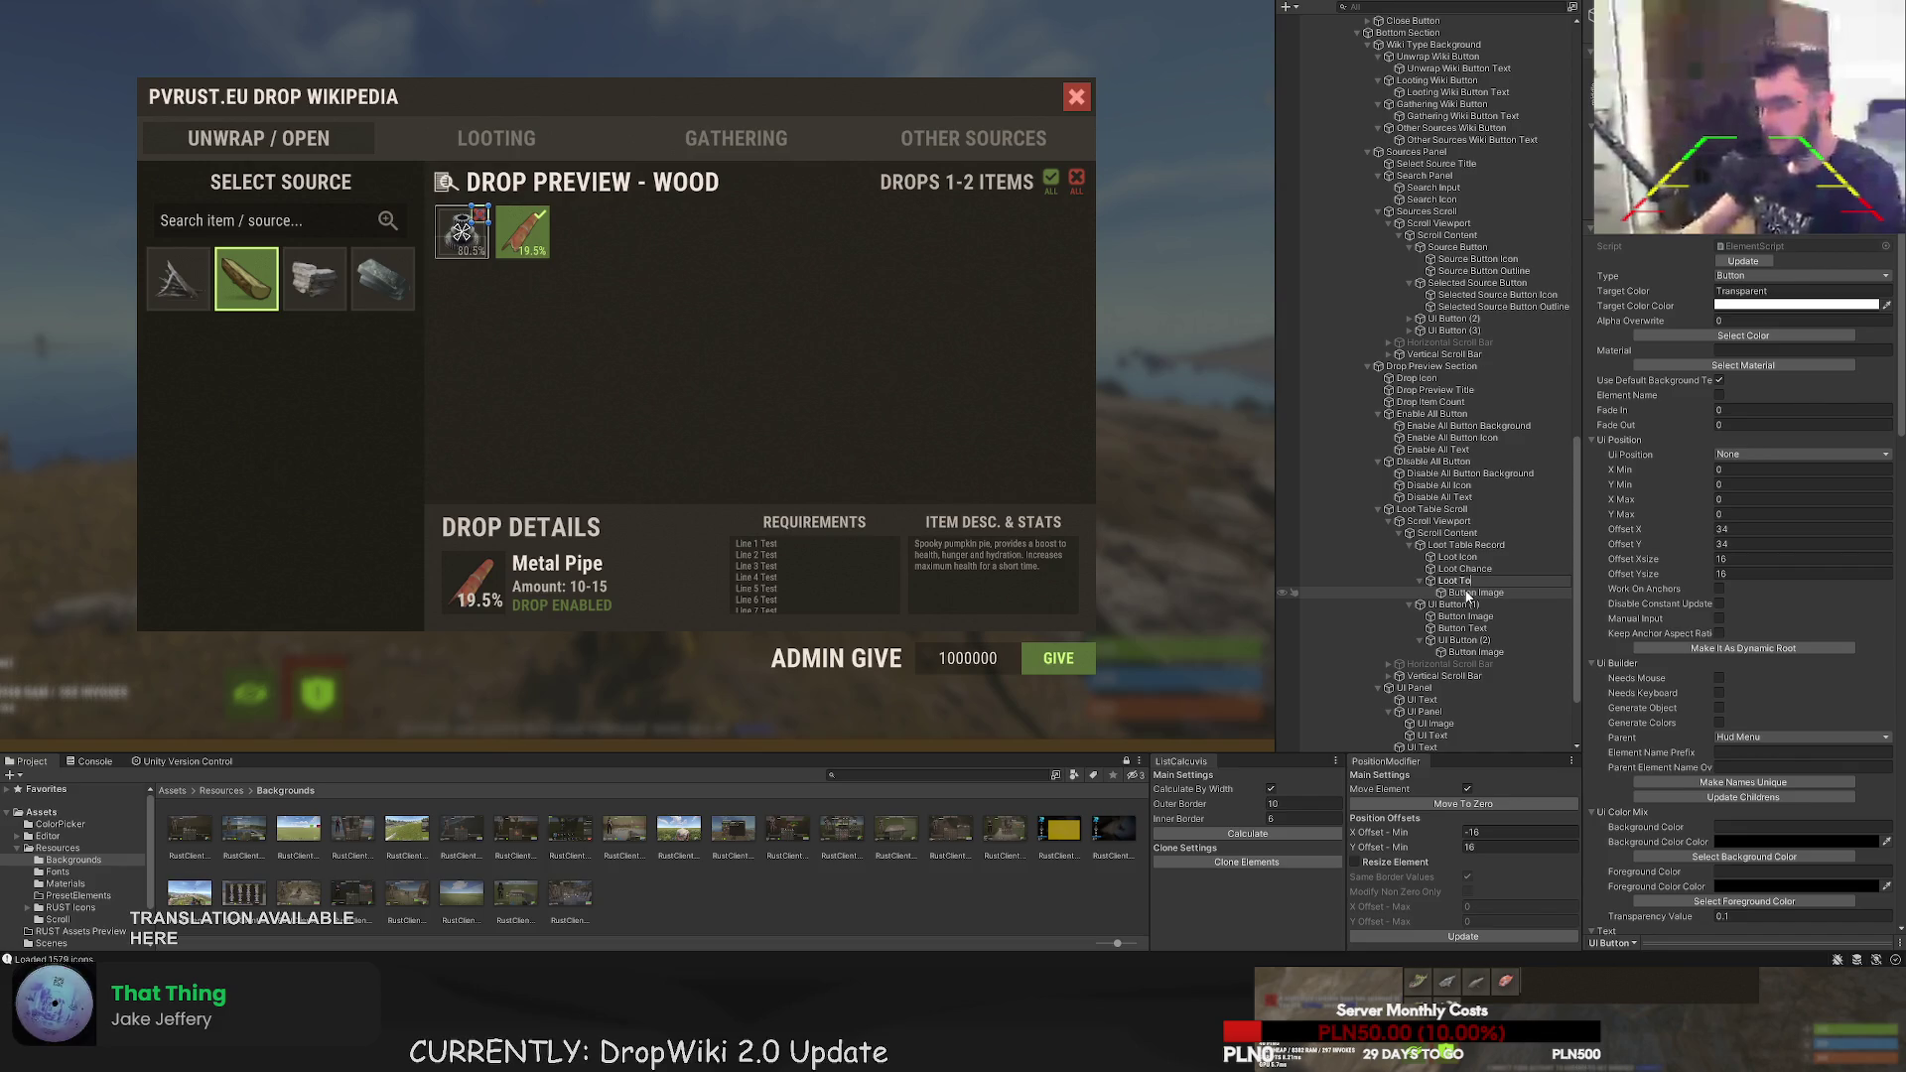
text(ggle Button)
key(Return)
key(Down)
key(F2)
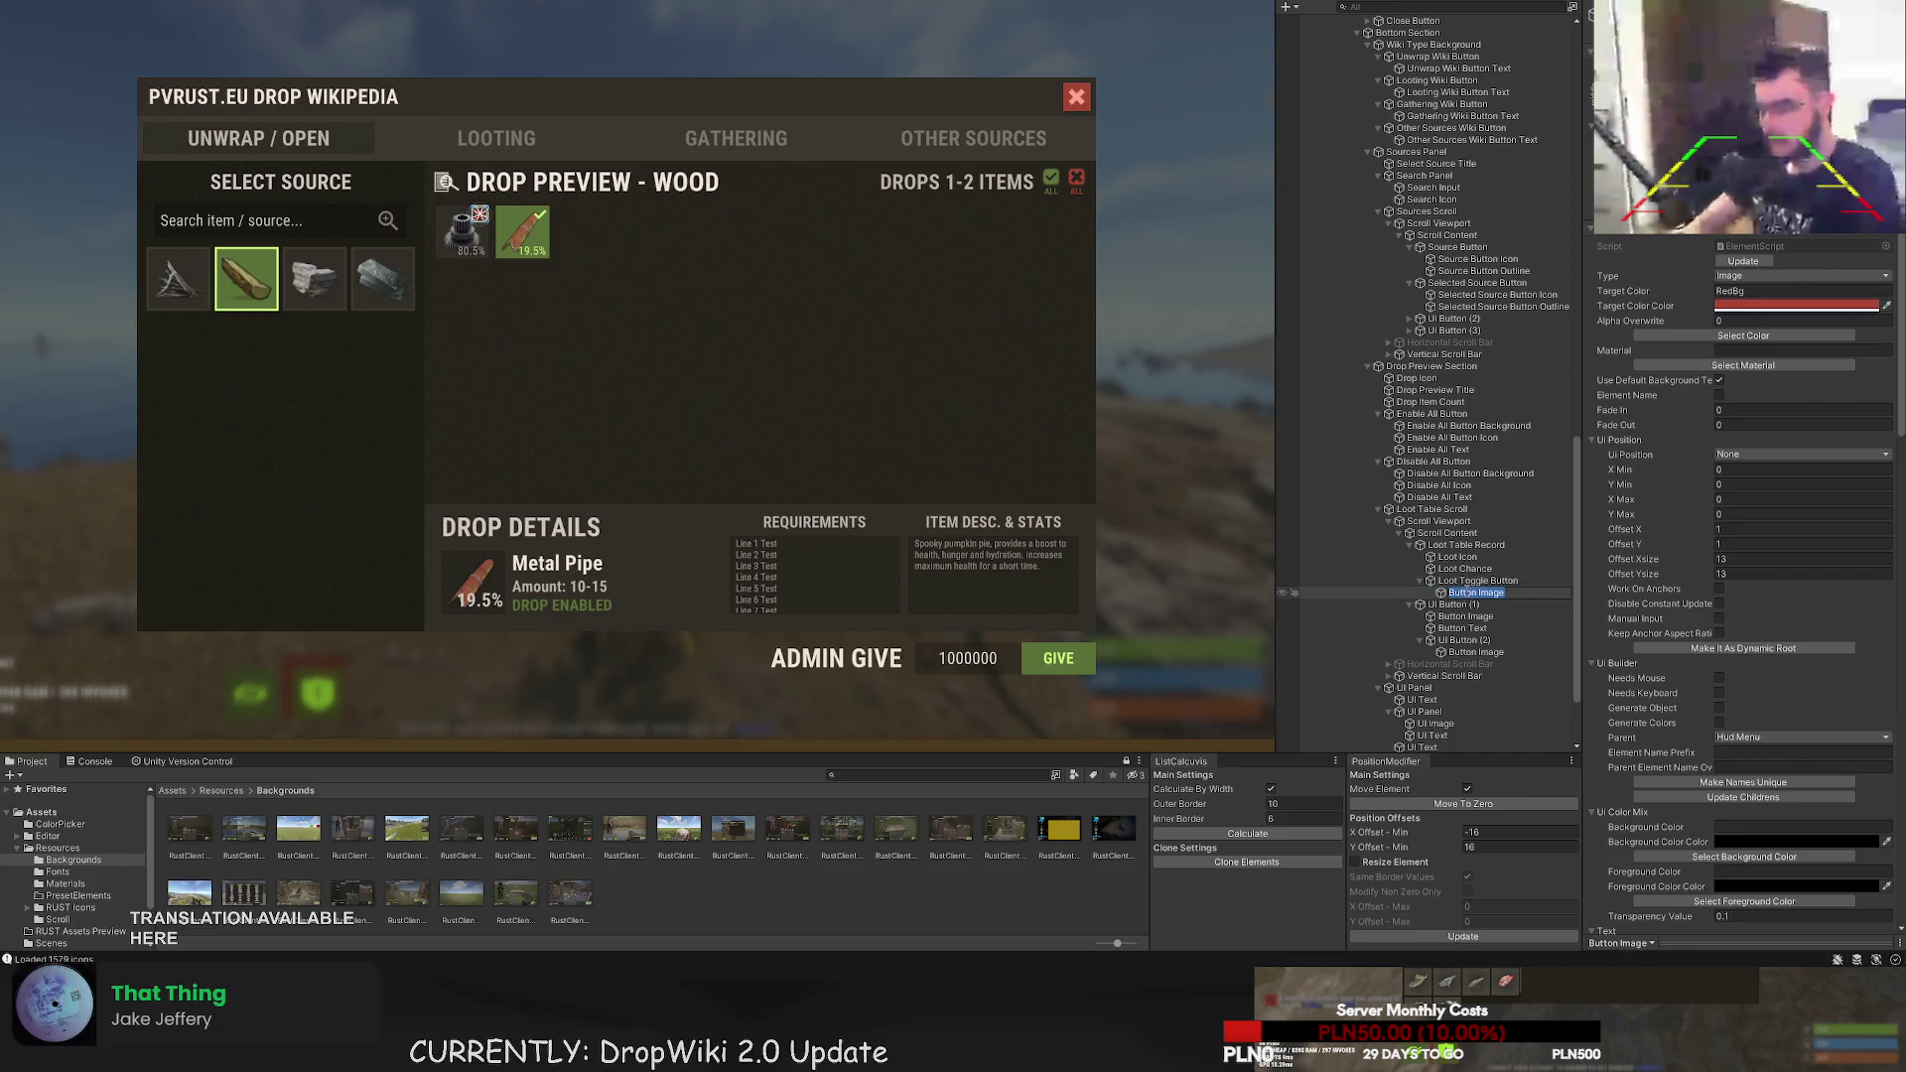
text(Loot Toggl)
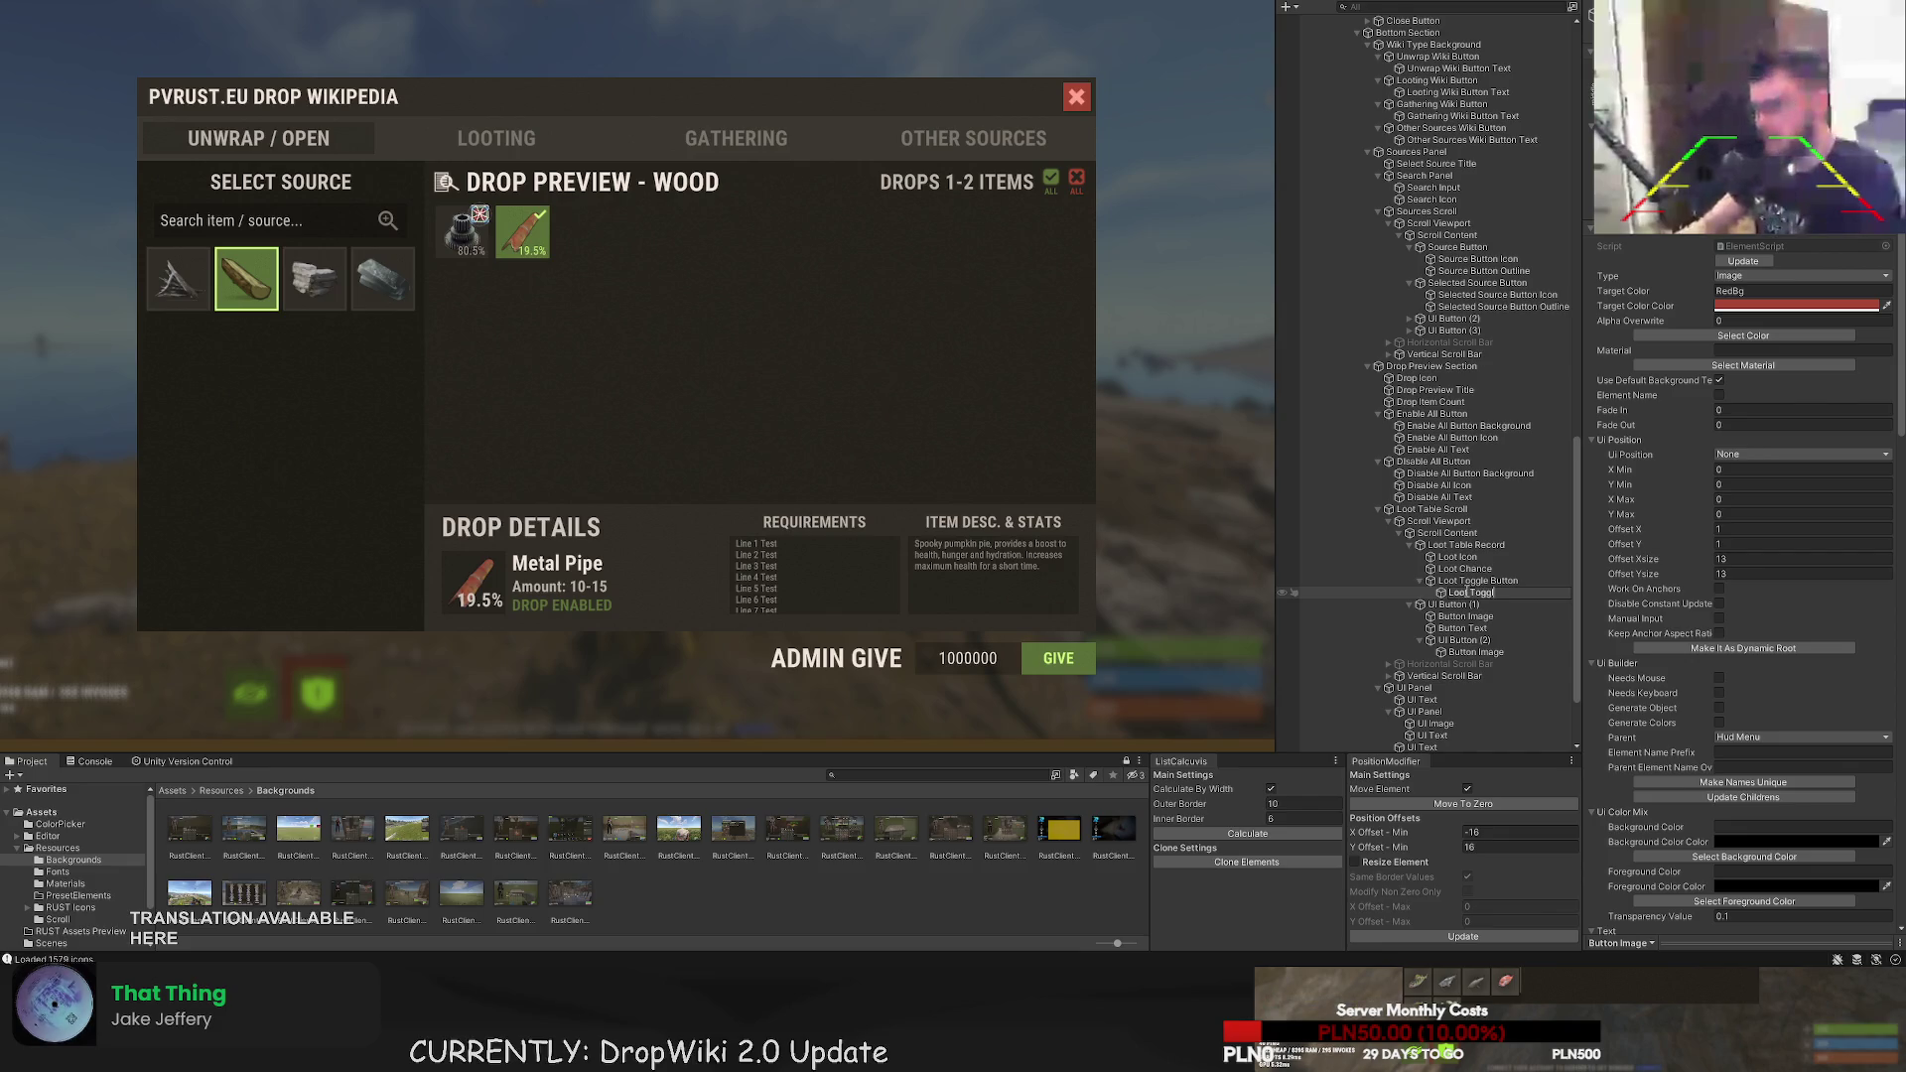
text(e Button Icon)
key(Return)
- Rename the second record and its children to 'Loot Table Record Enabled', 'Loot Icon Enabled' and 'Loot Chance Enabled'
key(Down)
key(F2)
text(Lo)
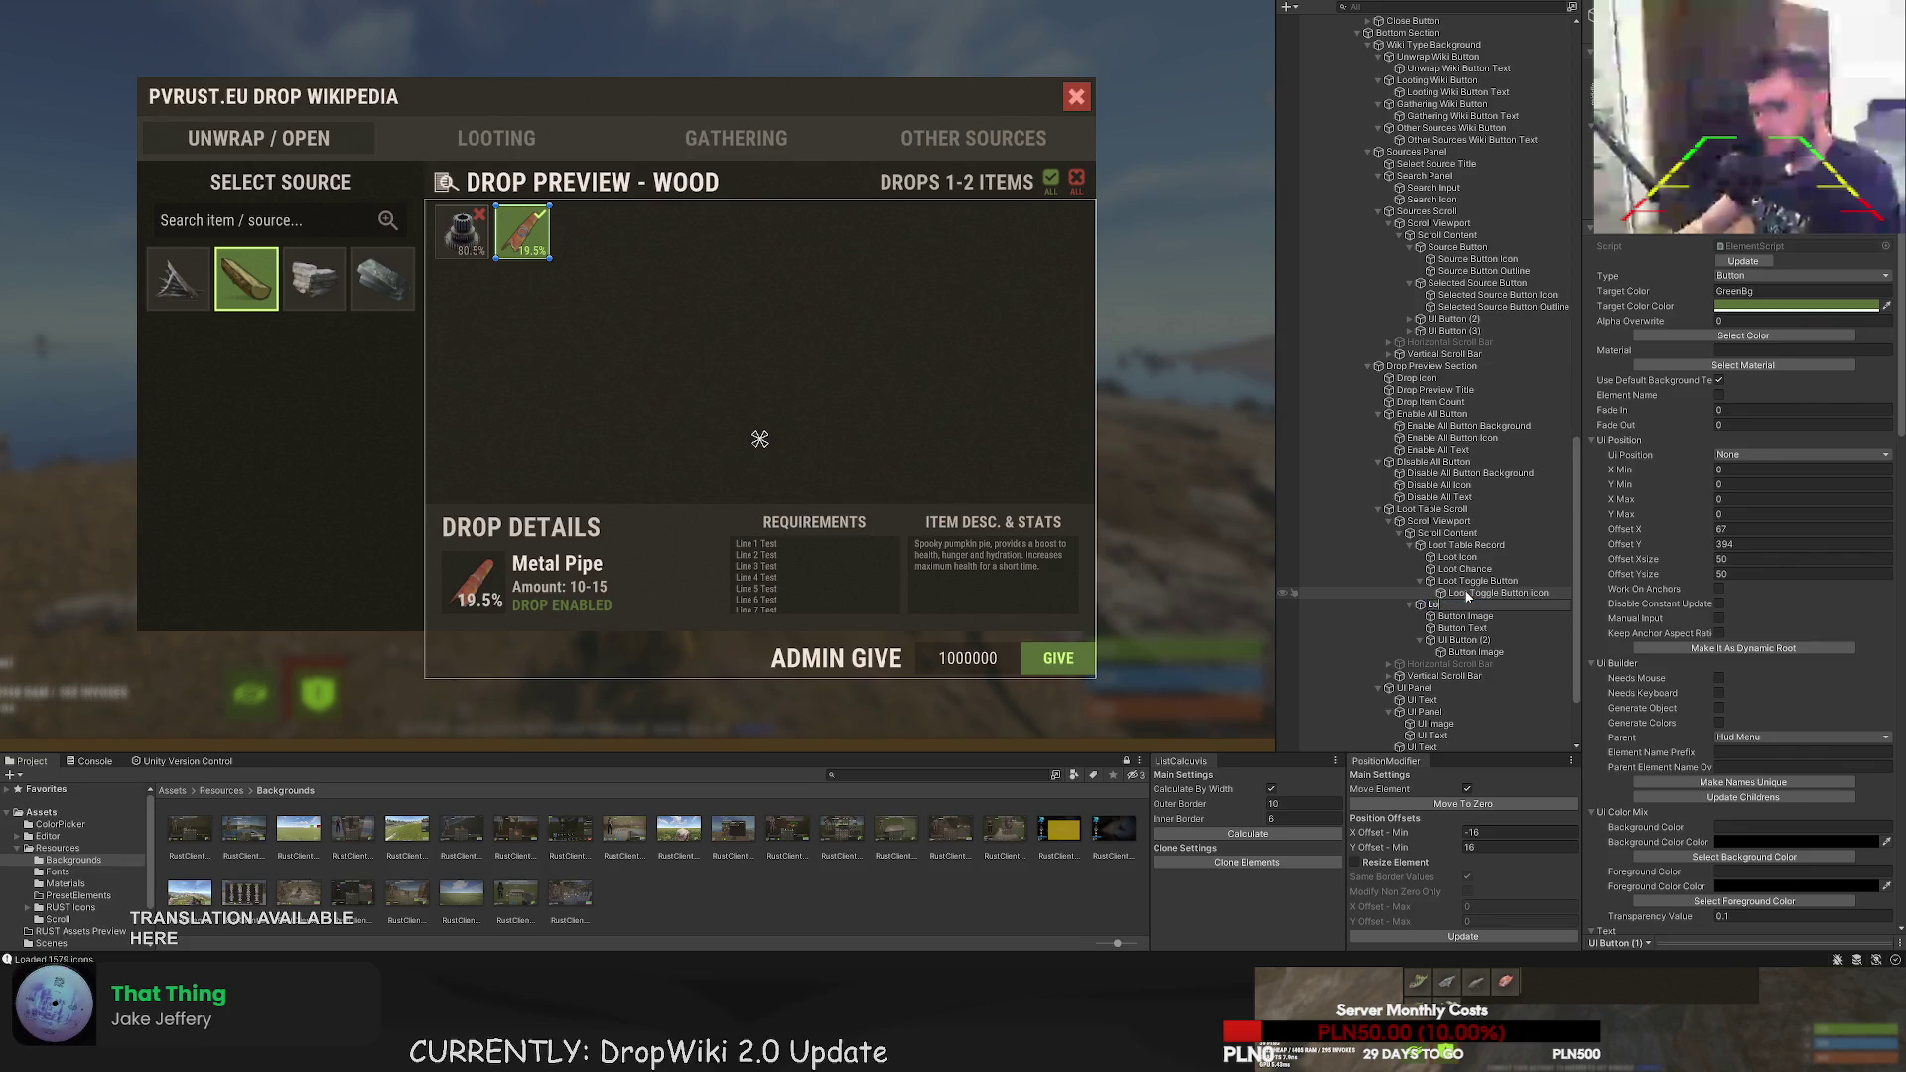
text(ot Table Record Enabled)
key(Return)
key(Down)
text(Loot Icon)
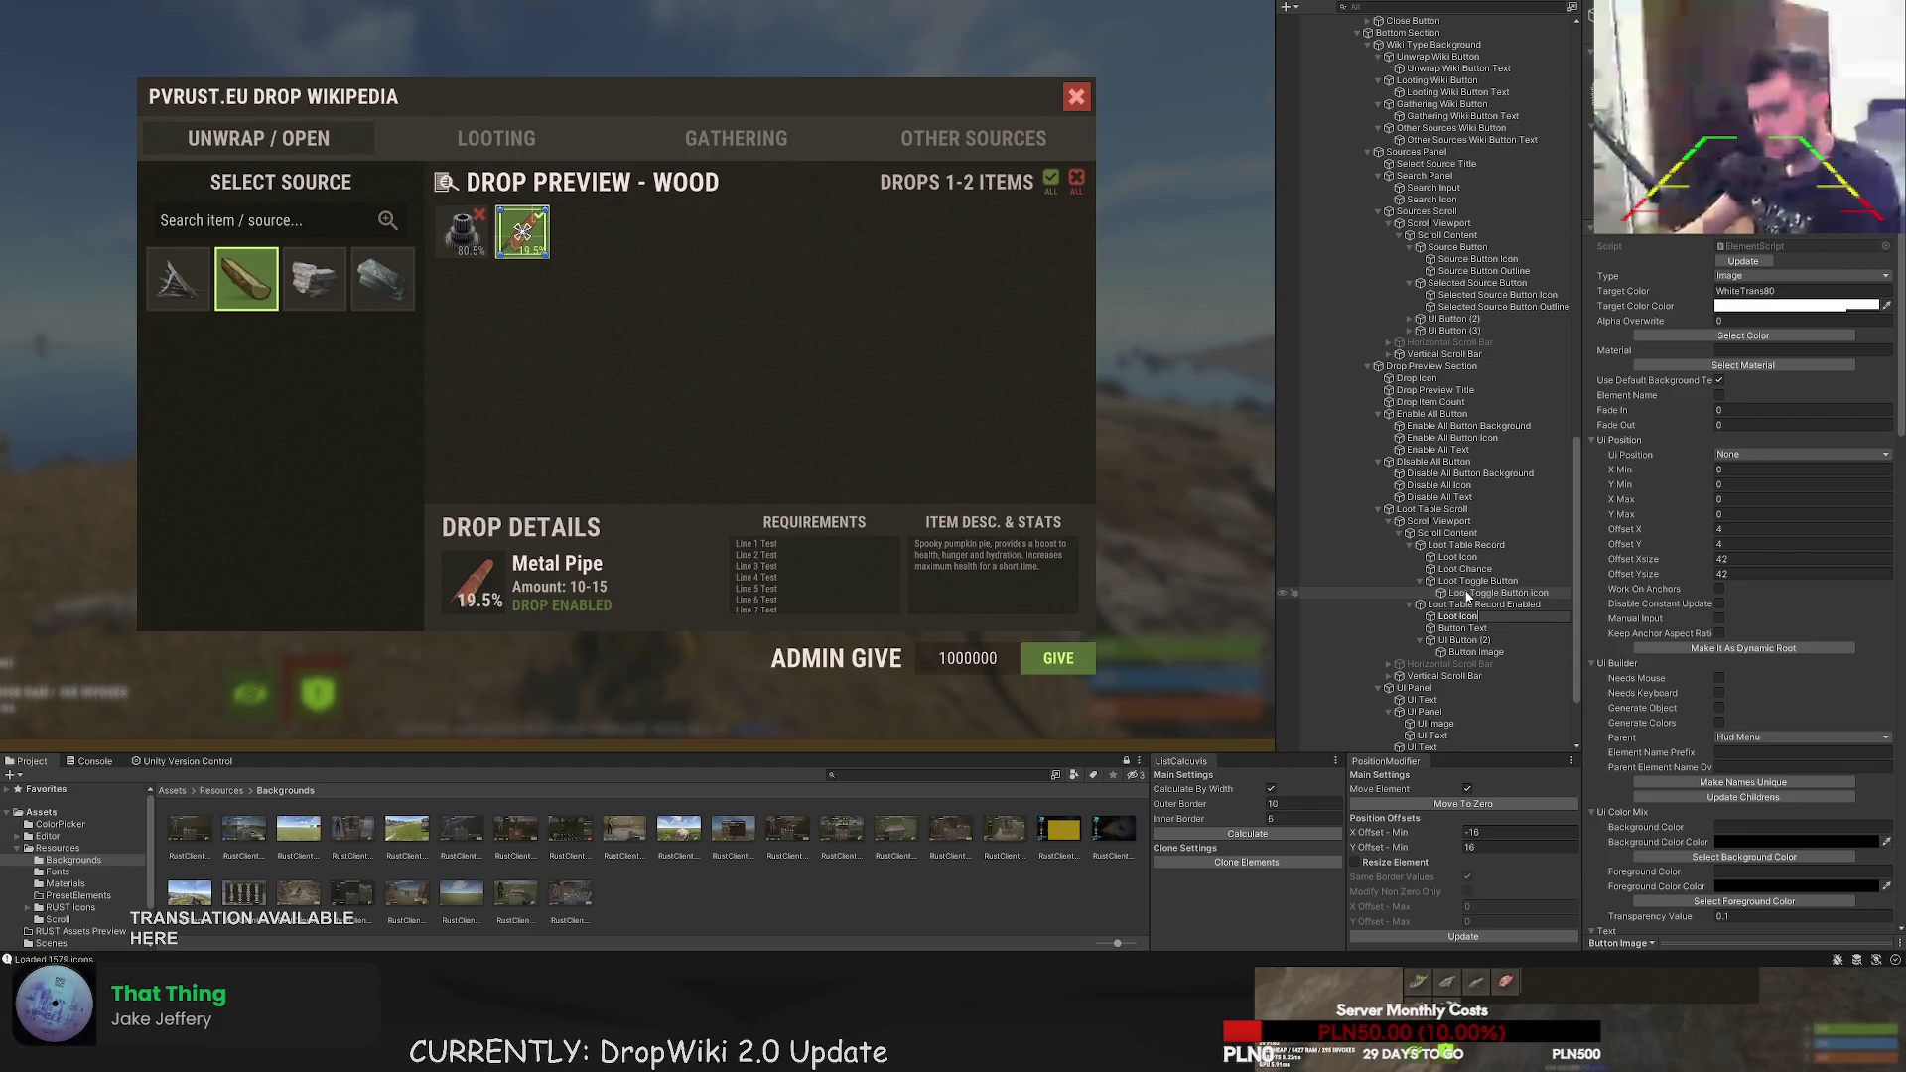
key(BackSpace)
key(BackSpace)
text(Enabled)
key(Return)
key(Down)
text(L)
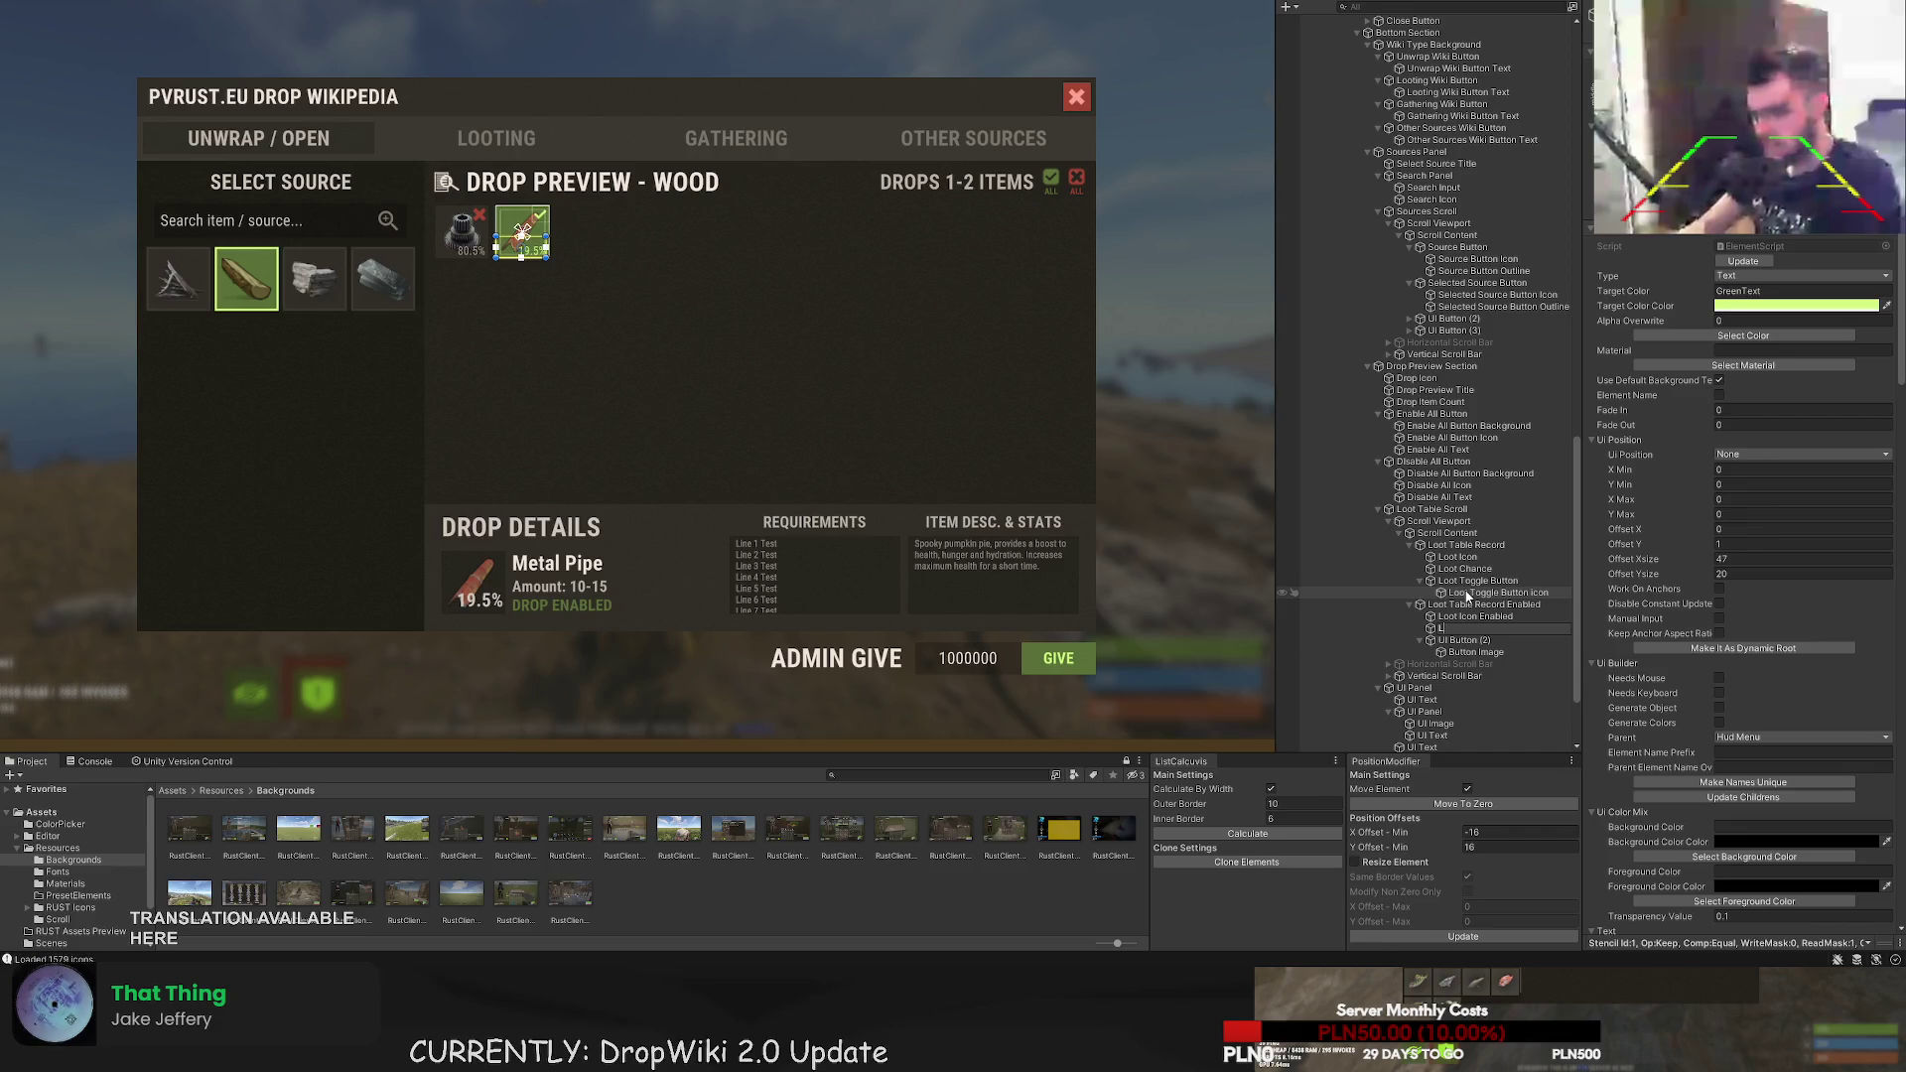
text(oot Chance Enabled)
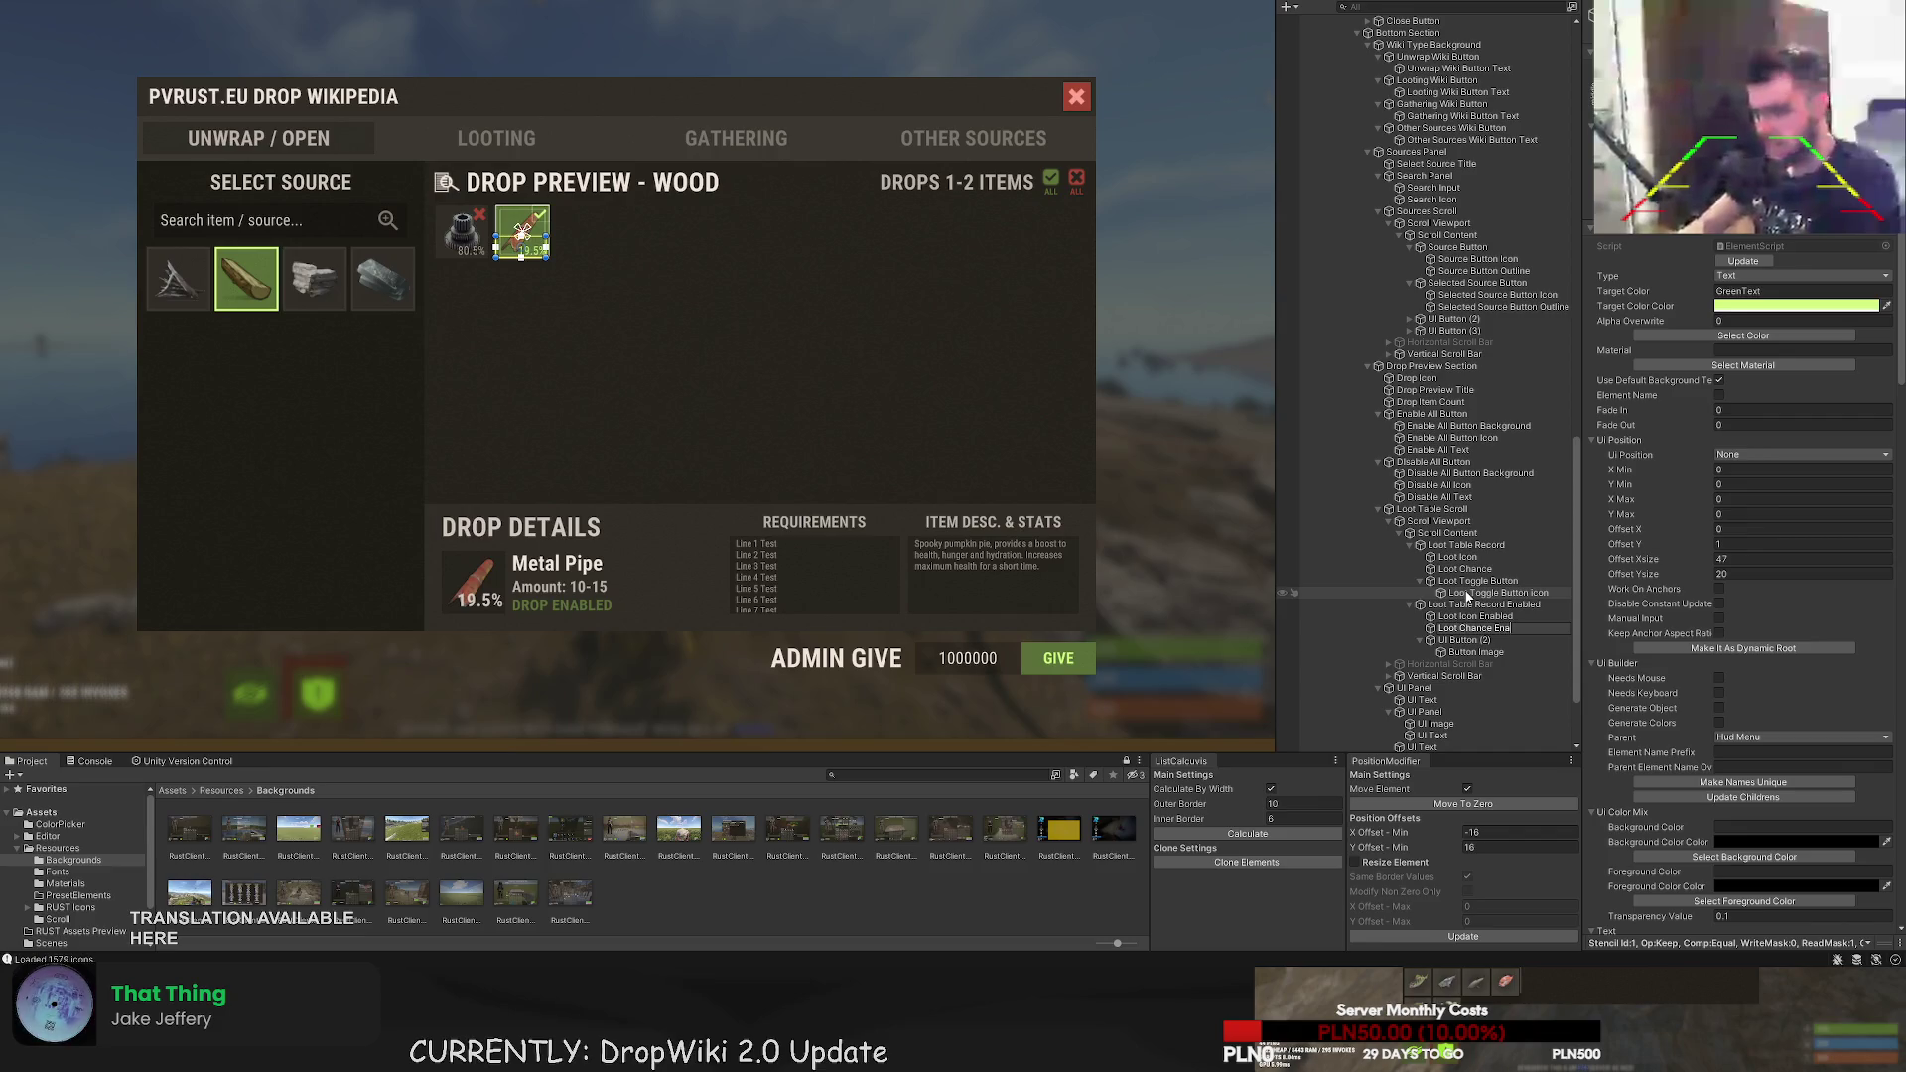
key(Return)
- Name the enabled toggle 'Loot Toggle Button Enabled' and its image 'Loot Toggle Button Icon Enabled'
key(Down)
key(F2)
text(Lo)
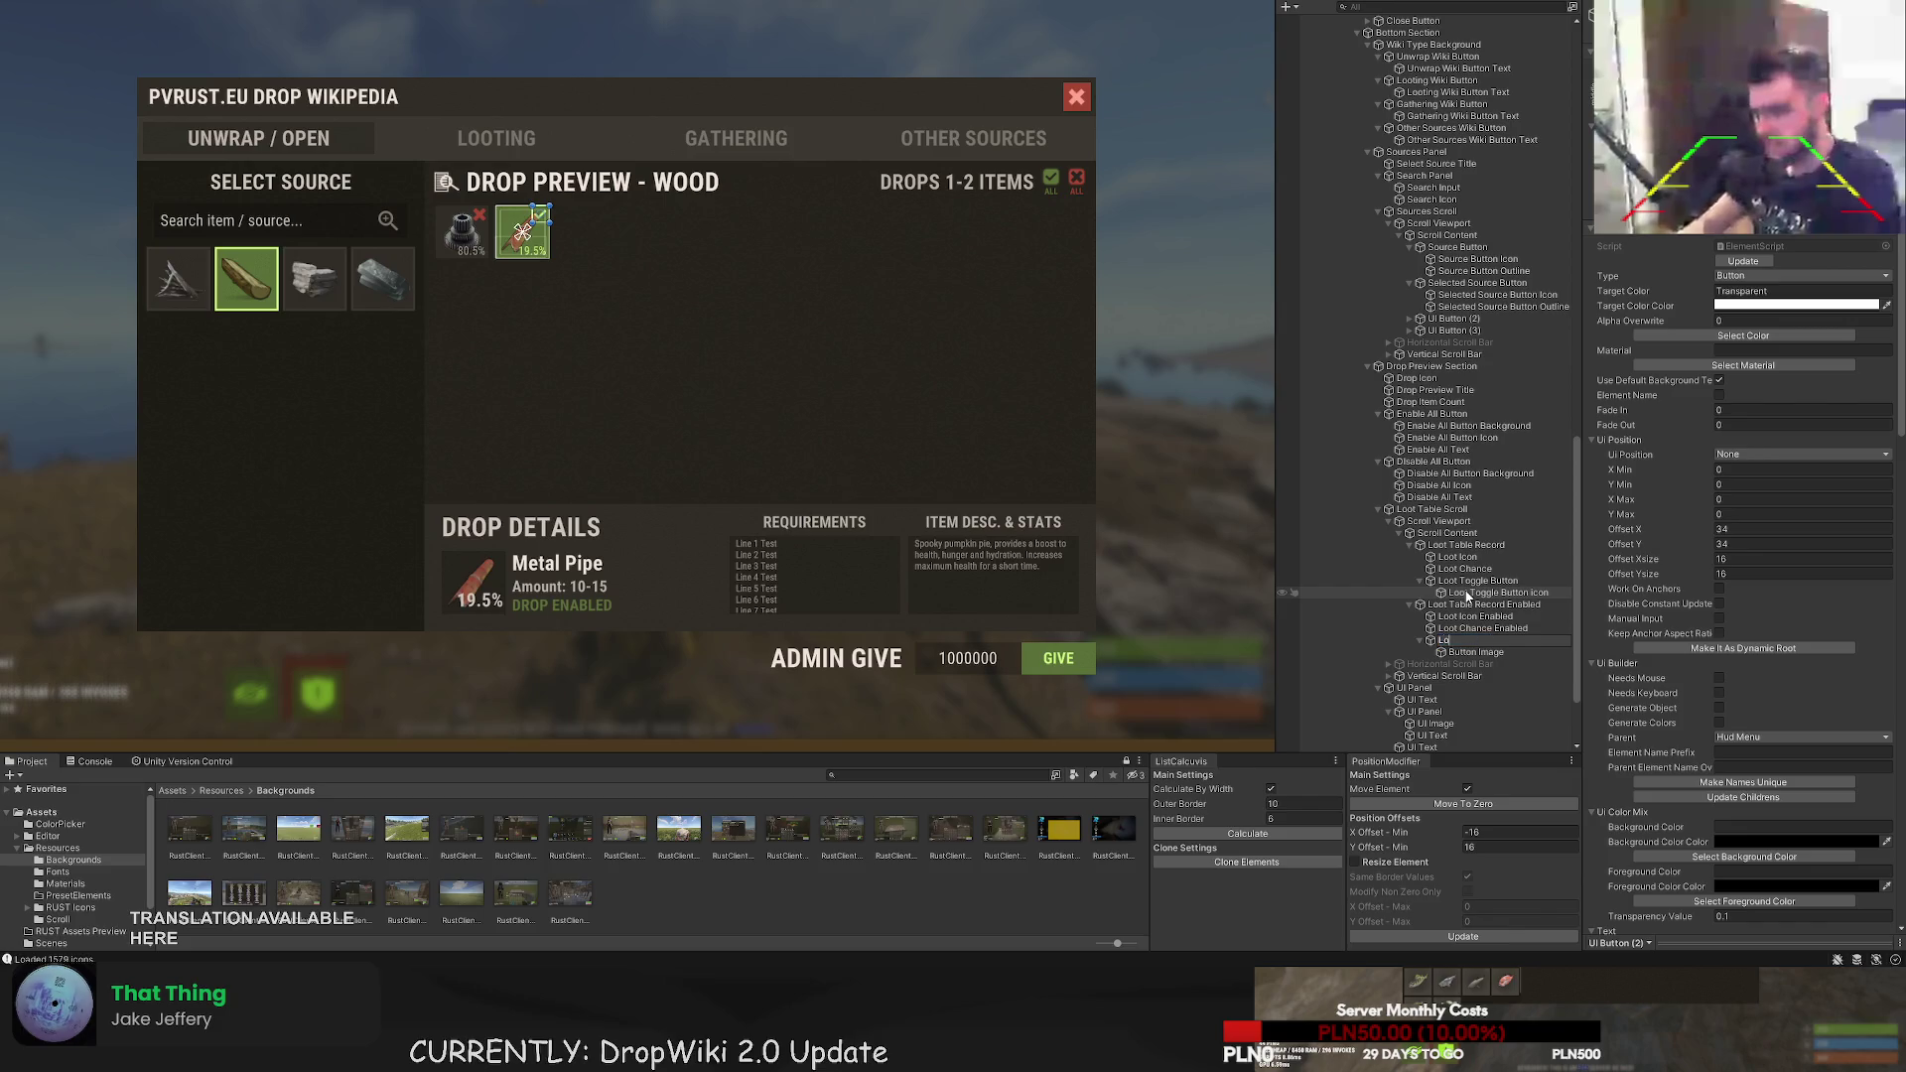
text(ot Toggle But)
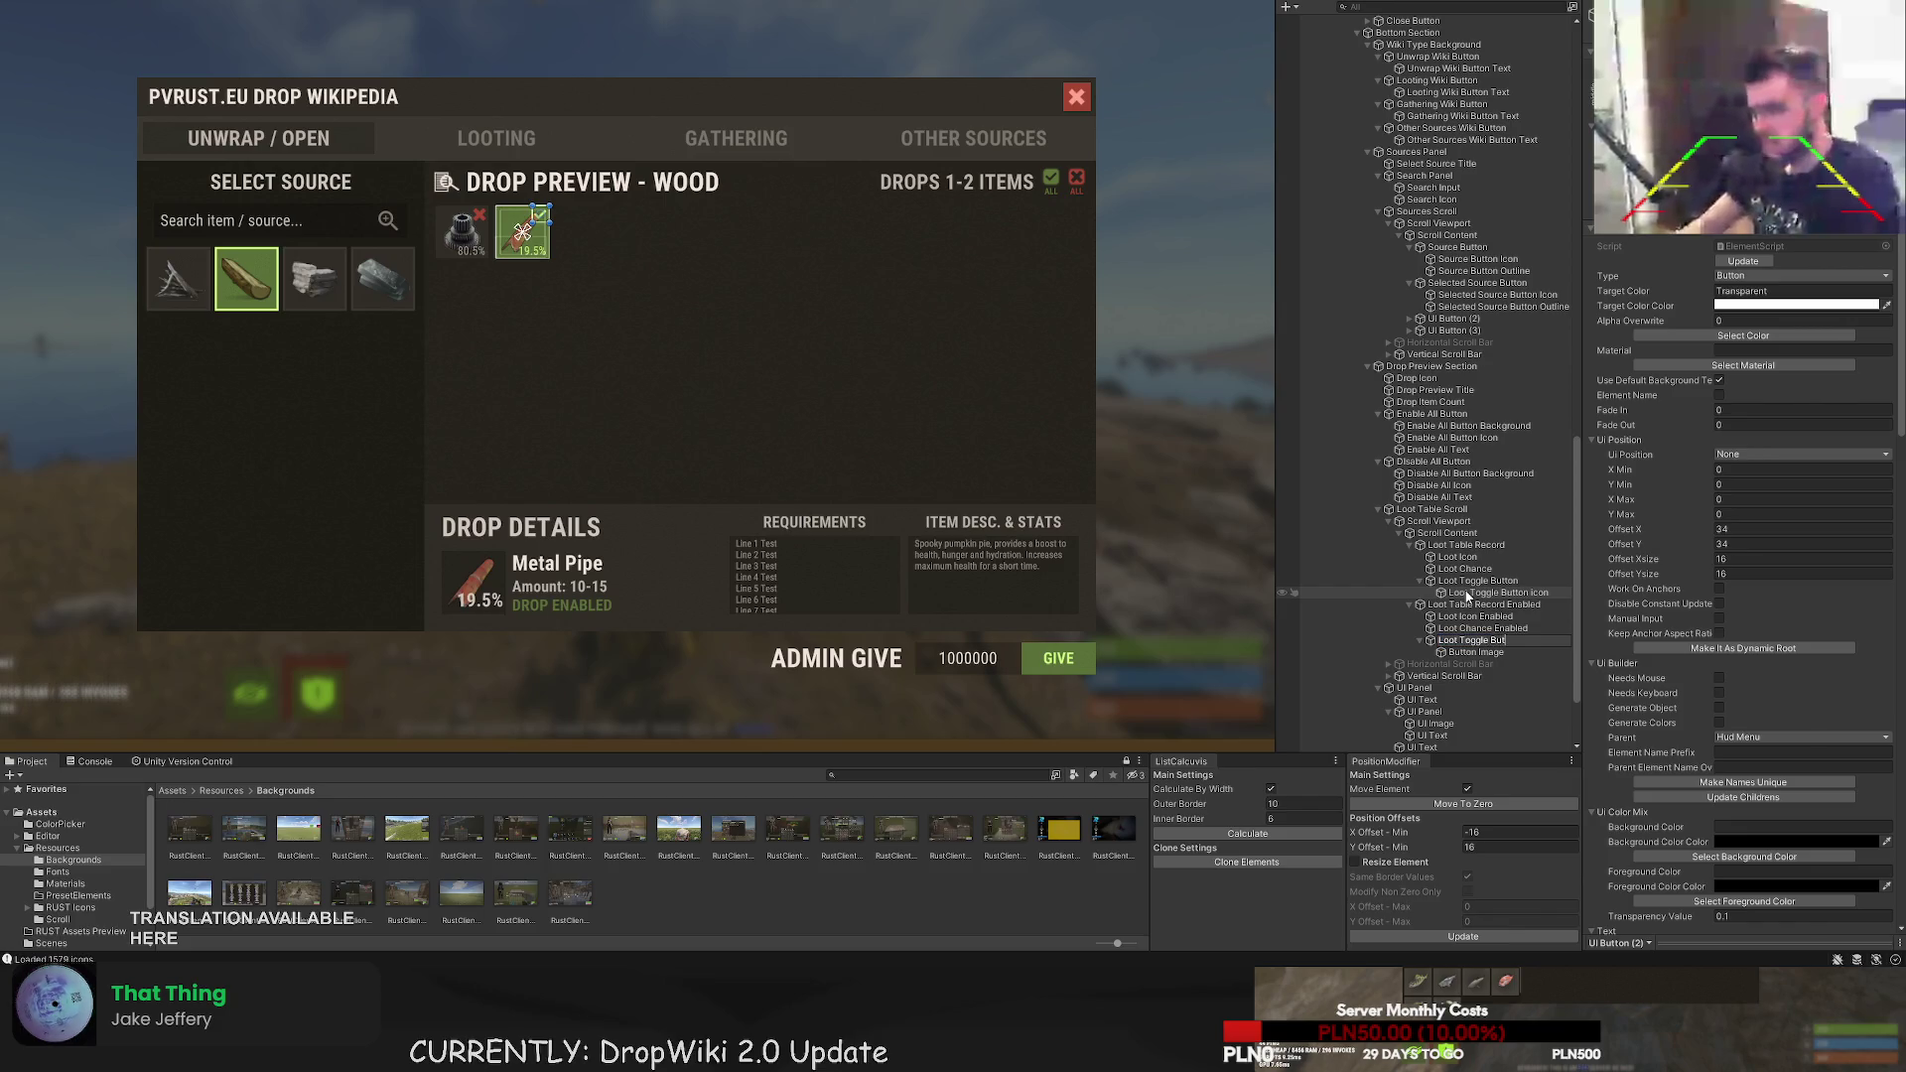
text(ton Enabled)
key(Return)
key(Down)
key(F2)
text(Loot Toggle)
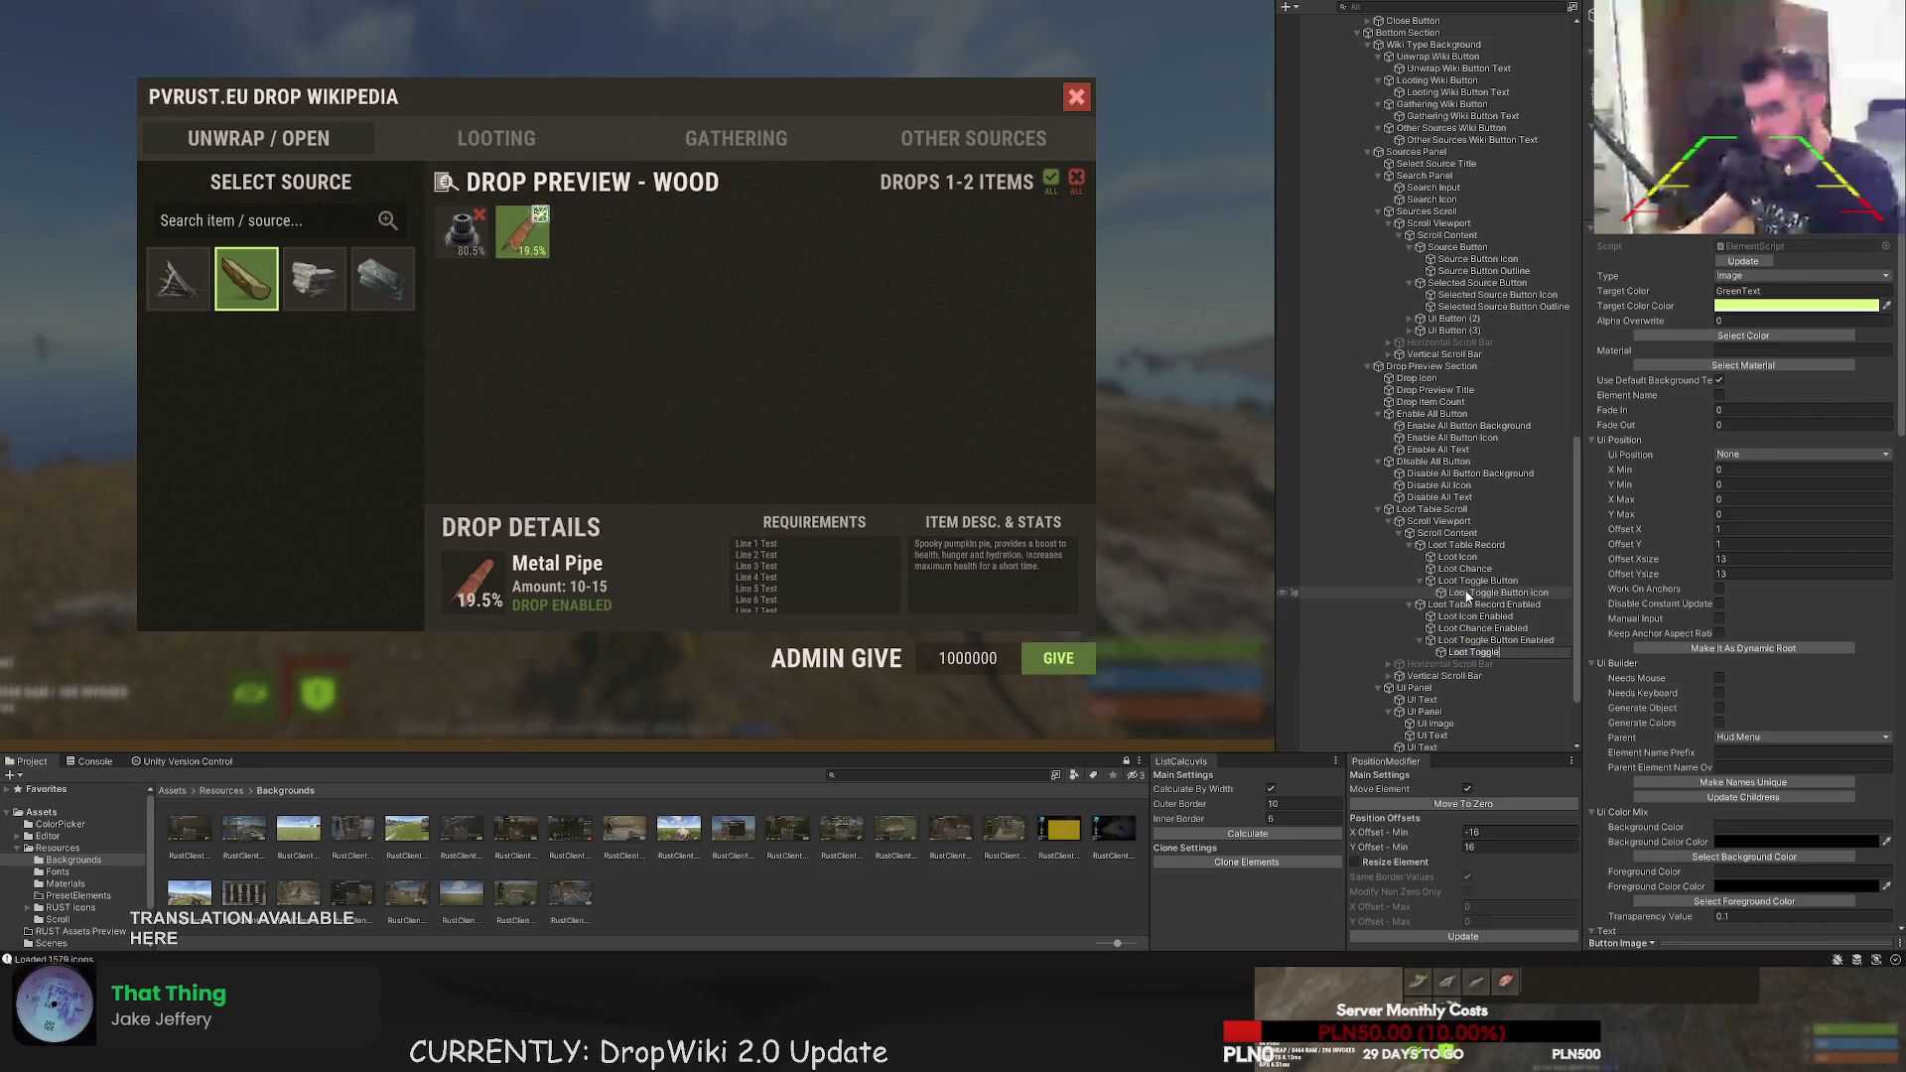
text( But Icon)
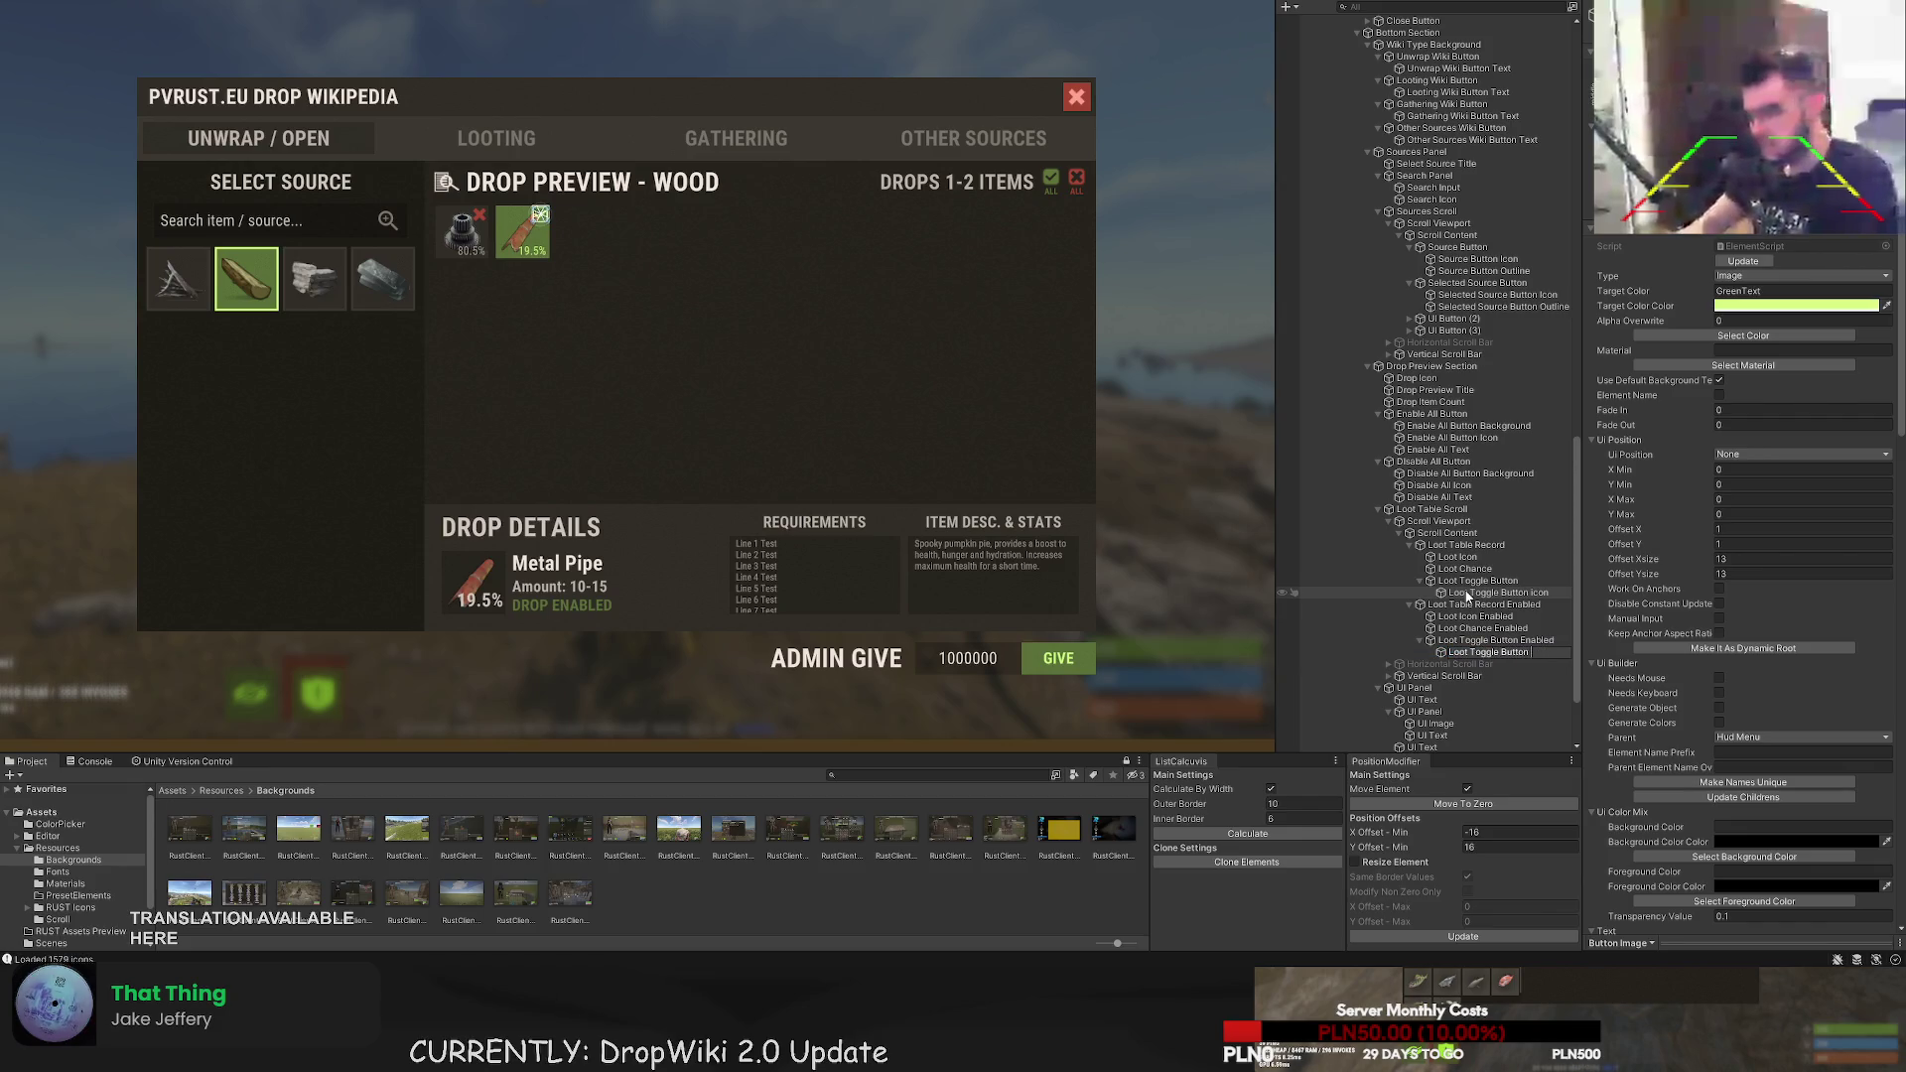
text(nabled)
key(Return)
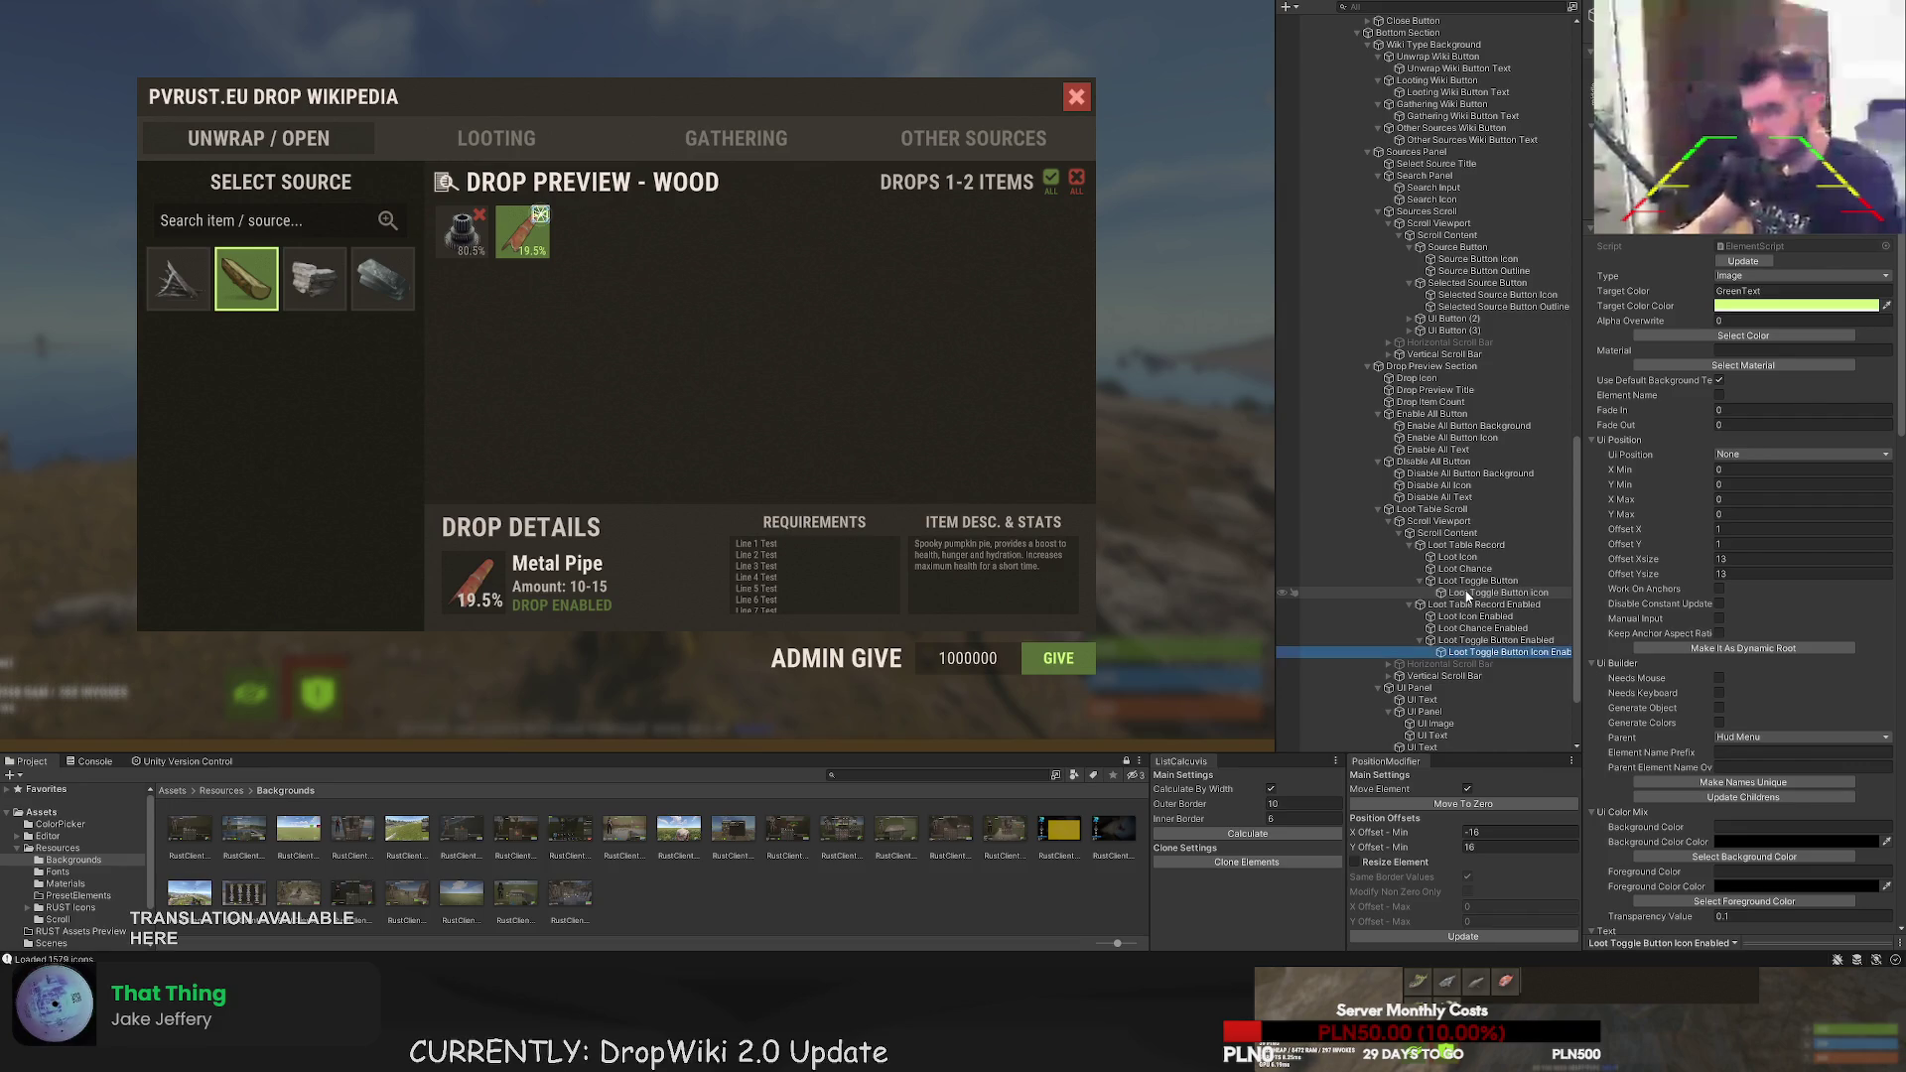
click(1418, 688)
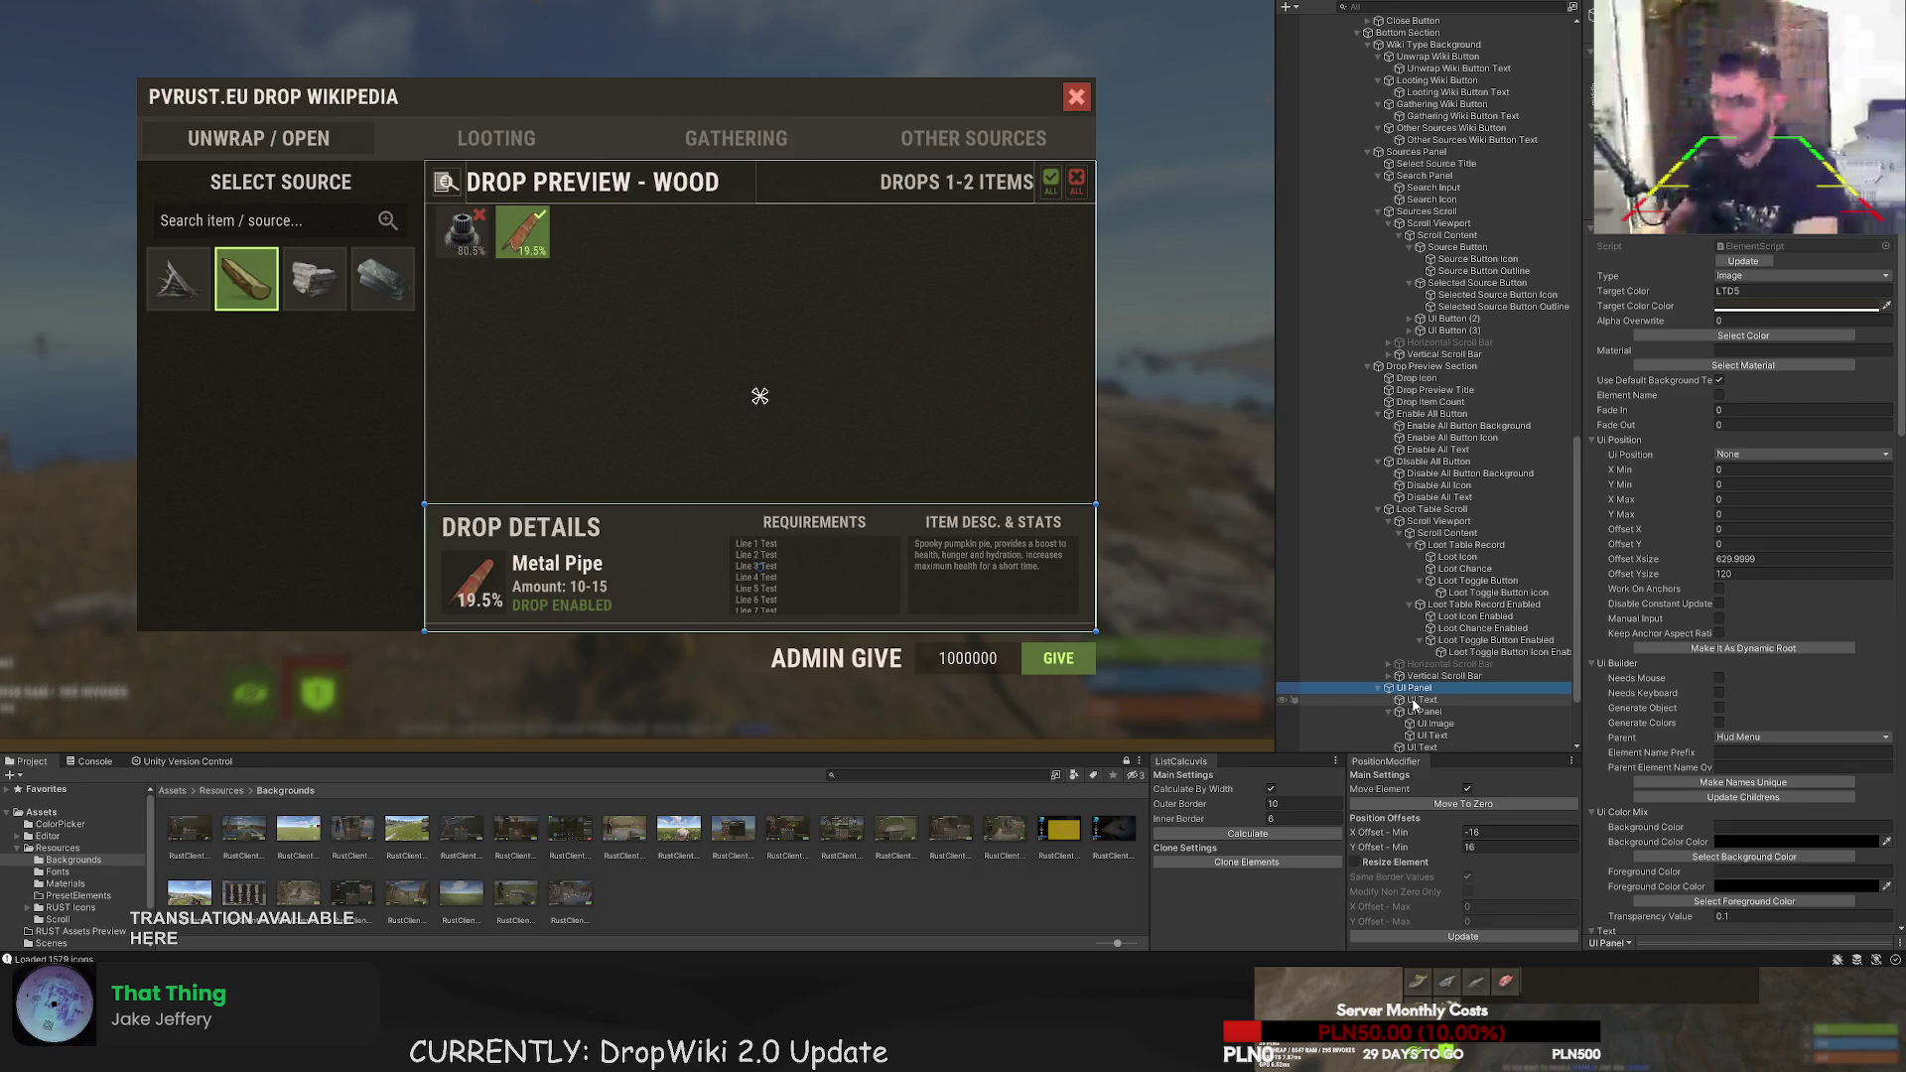
- Rename the UI Panel holding the DROP DETAILS title to 'Drop Details Panel'
click(1415, 700)
click(1415, 688)
key(F2)
text(Drop)
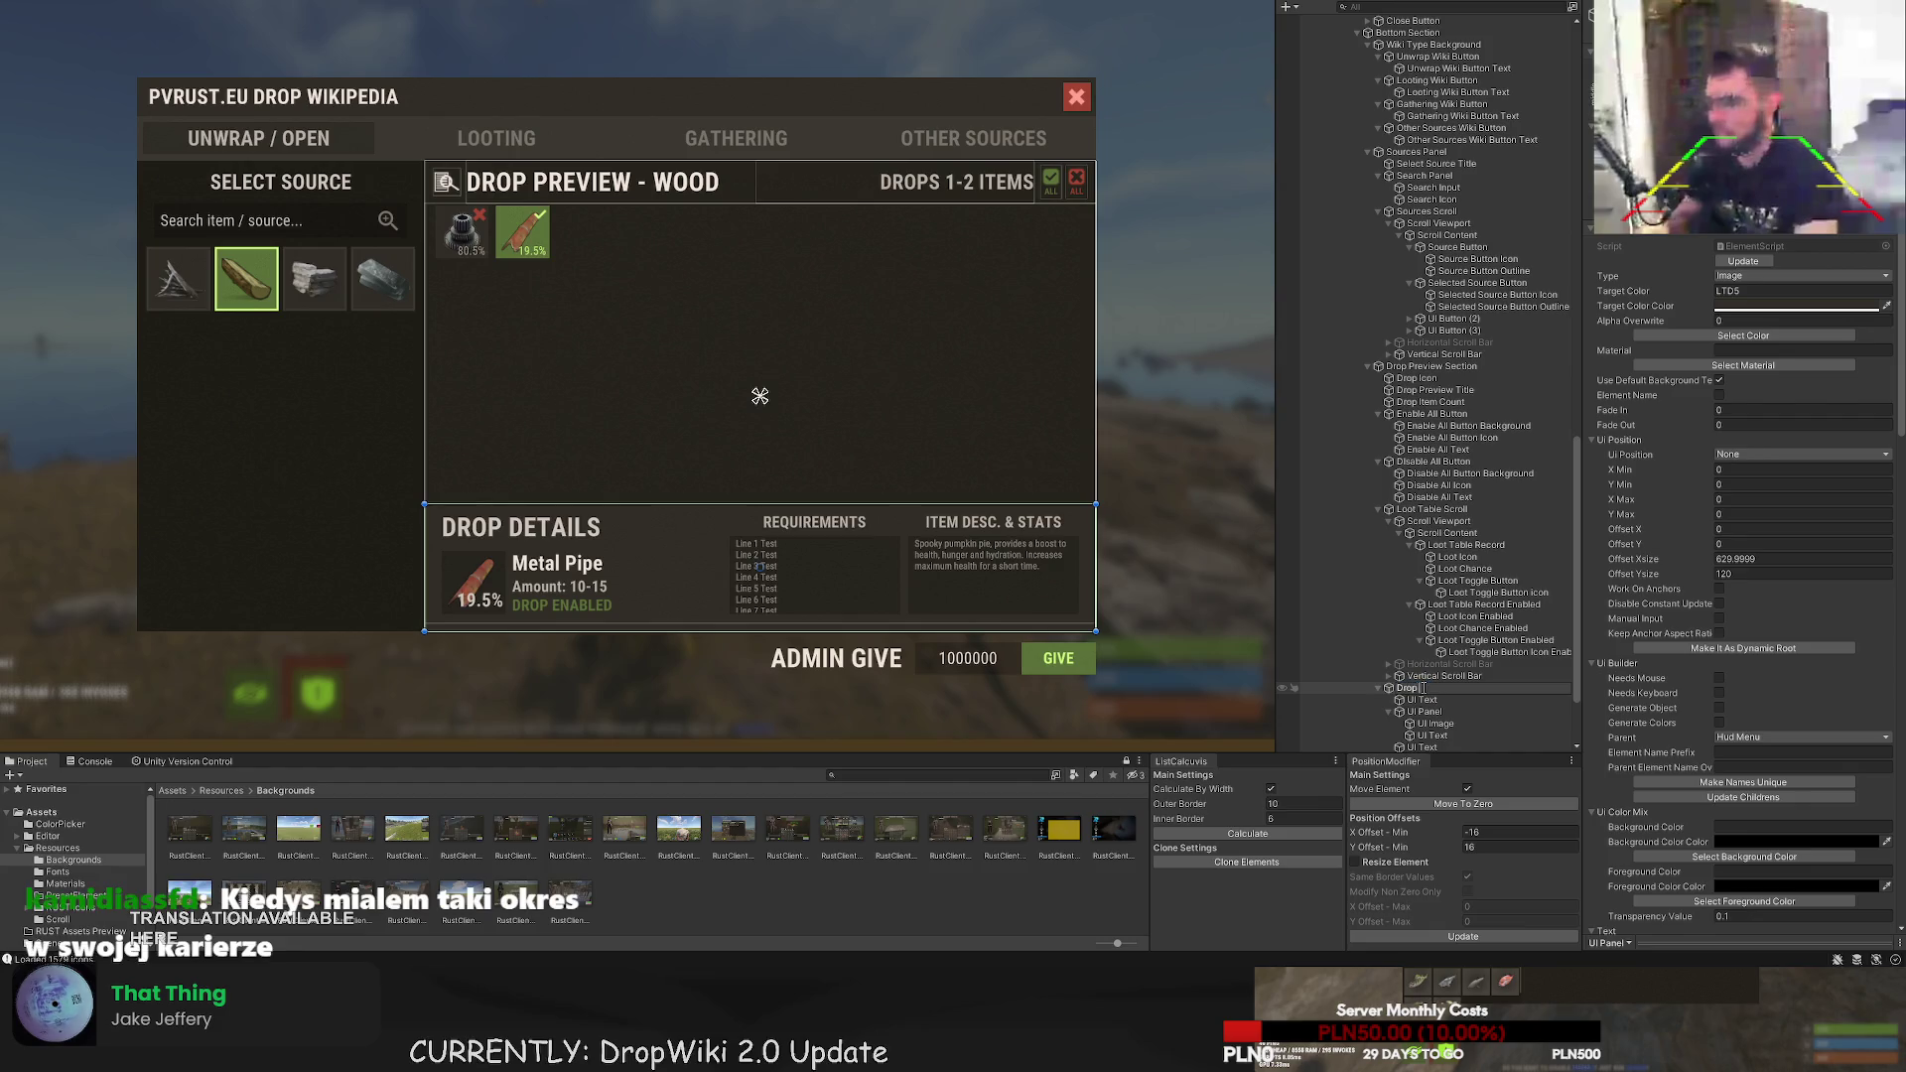
text( Details Panel)
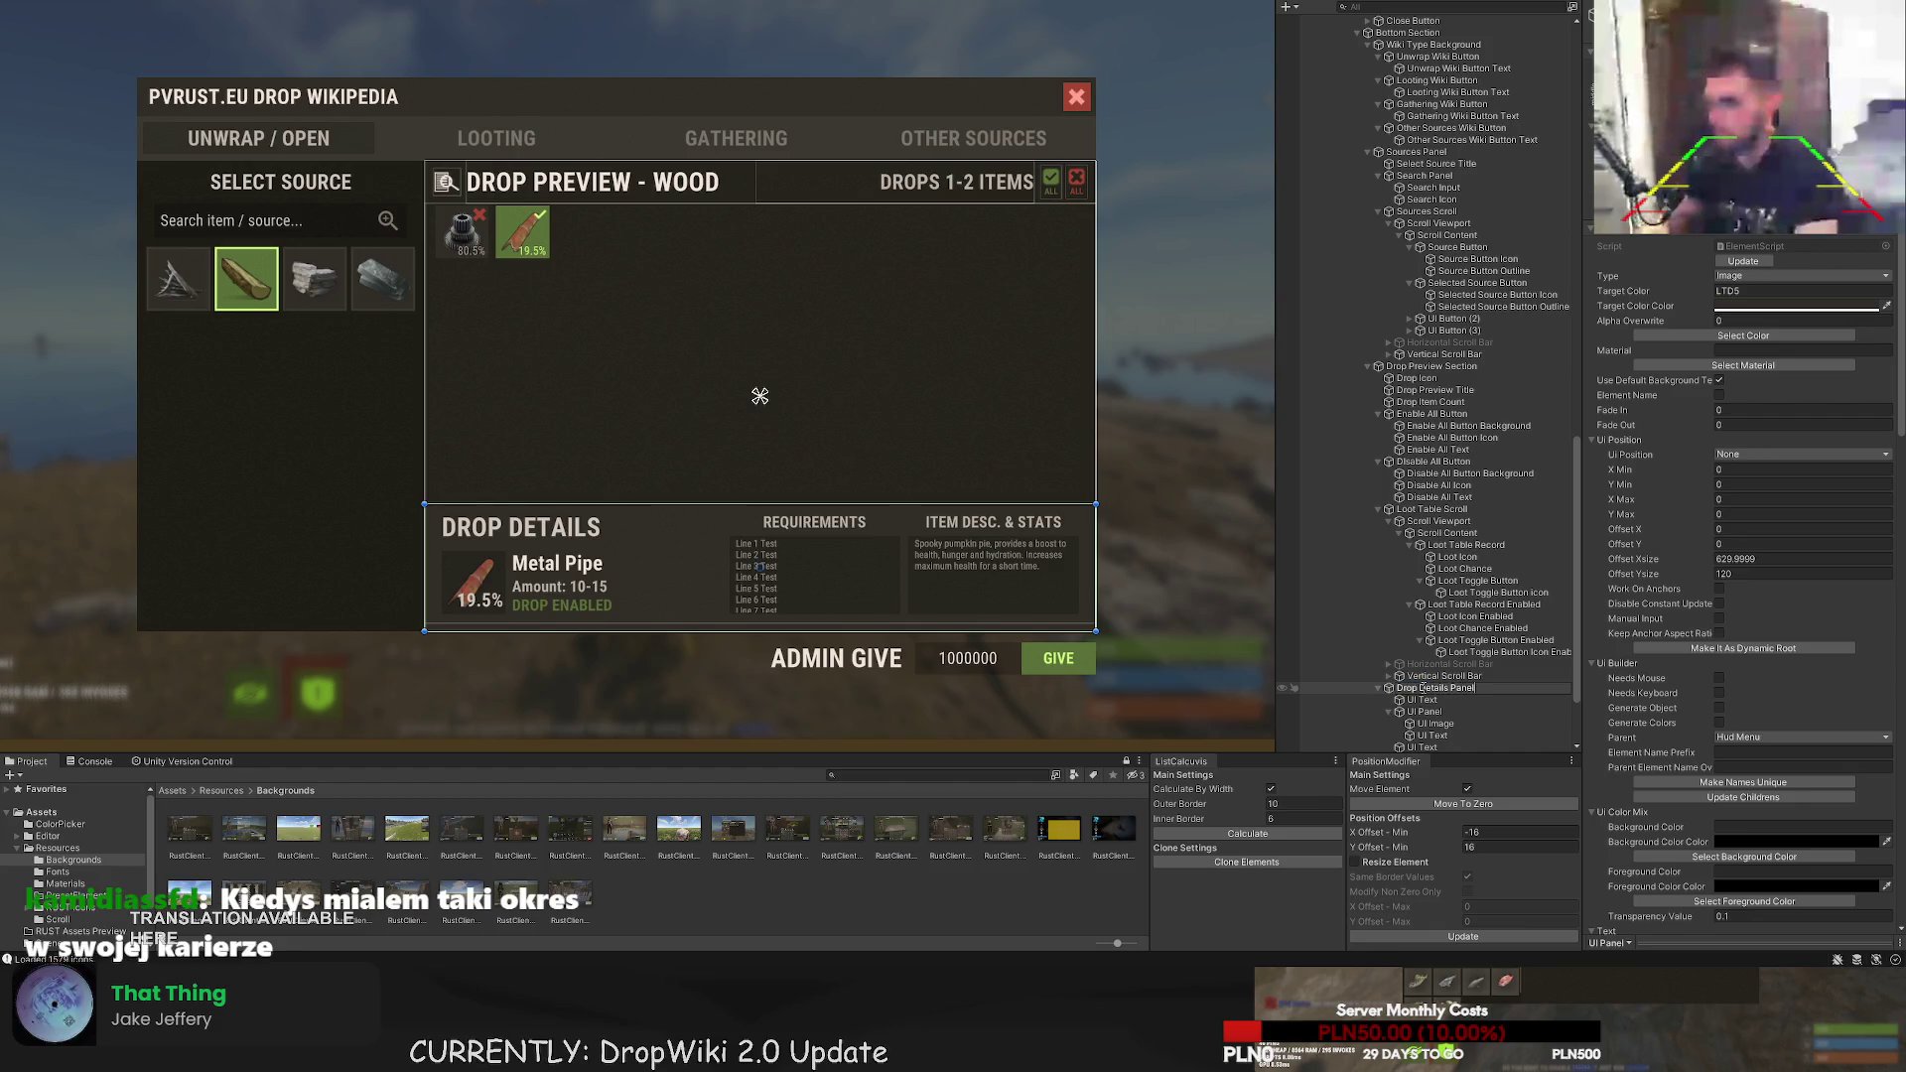
key(Return)
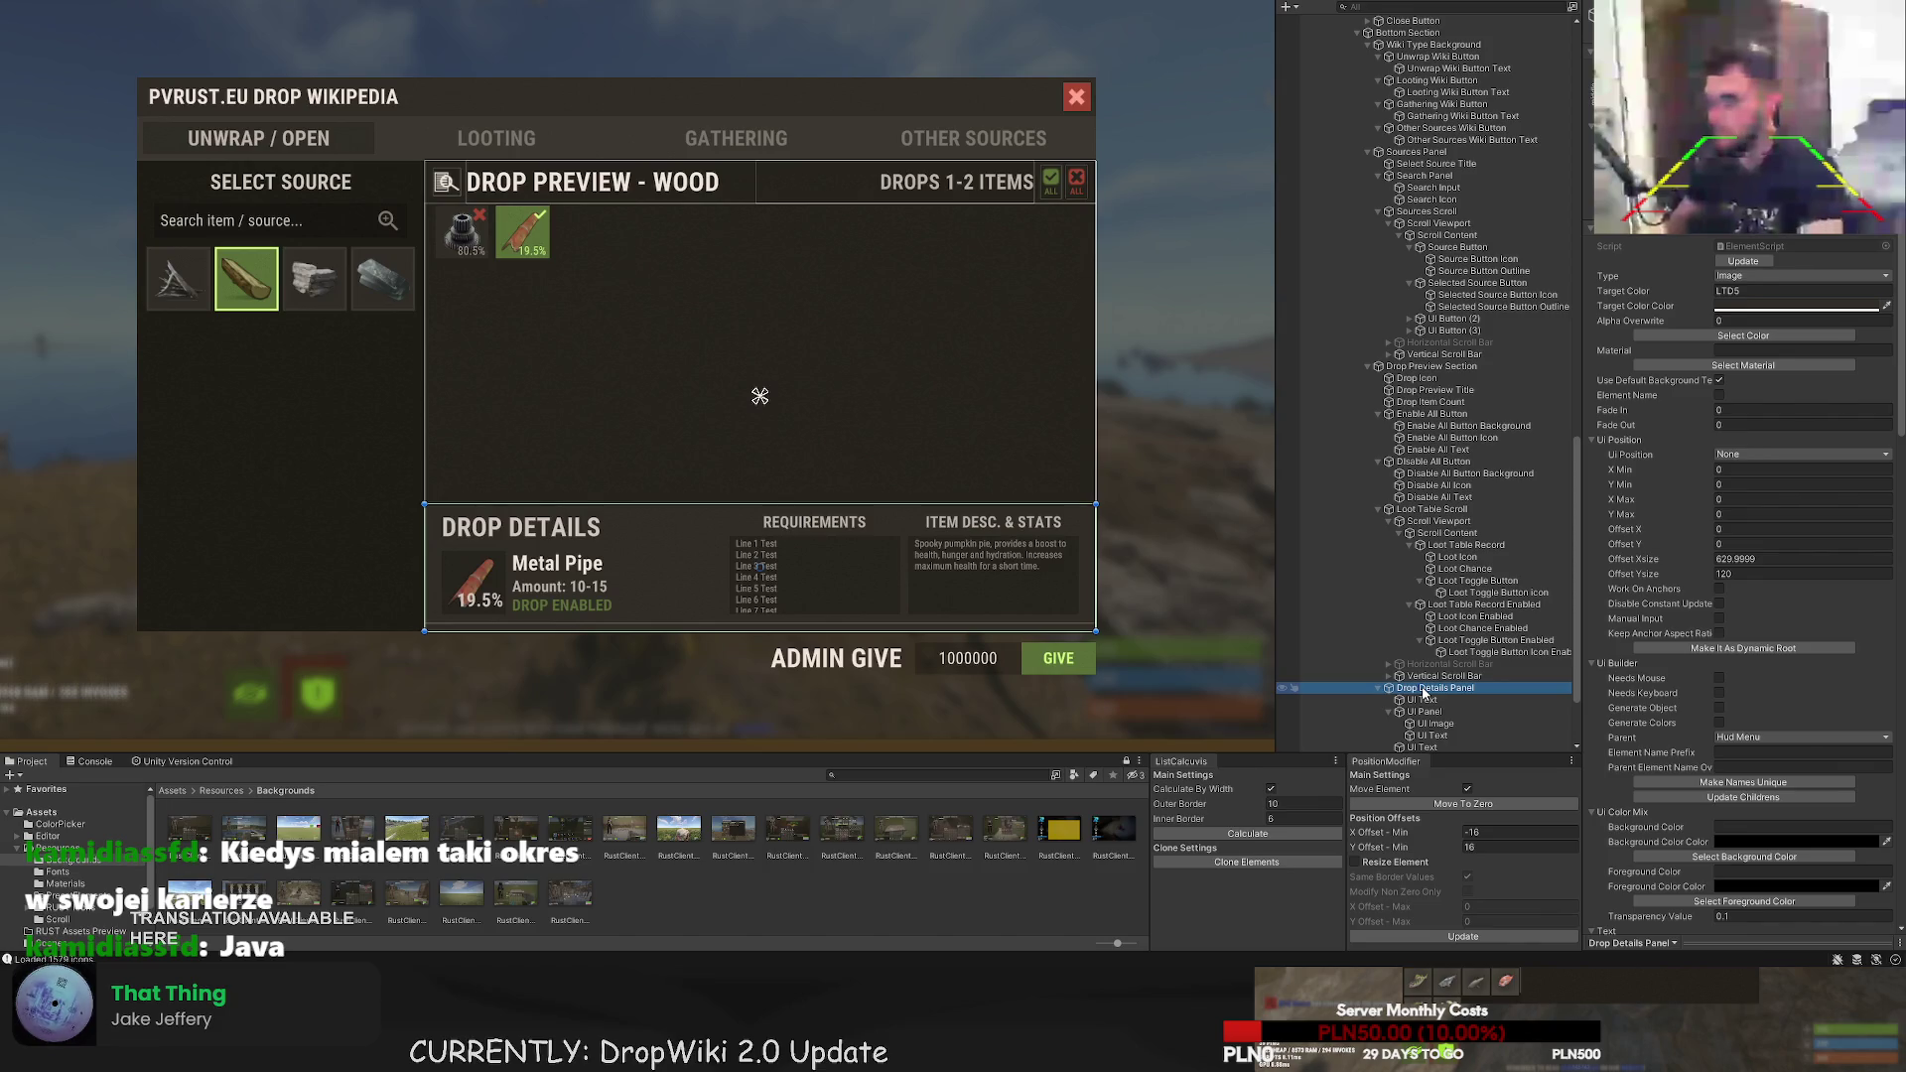
key(Down)
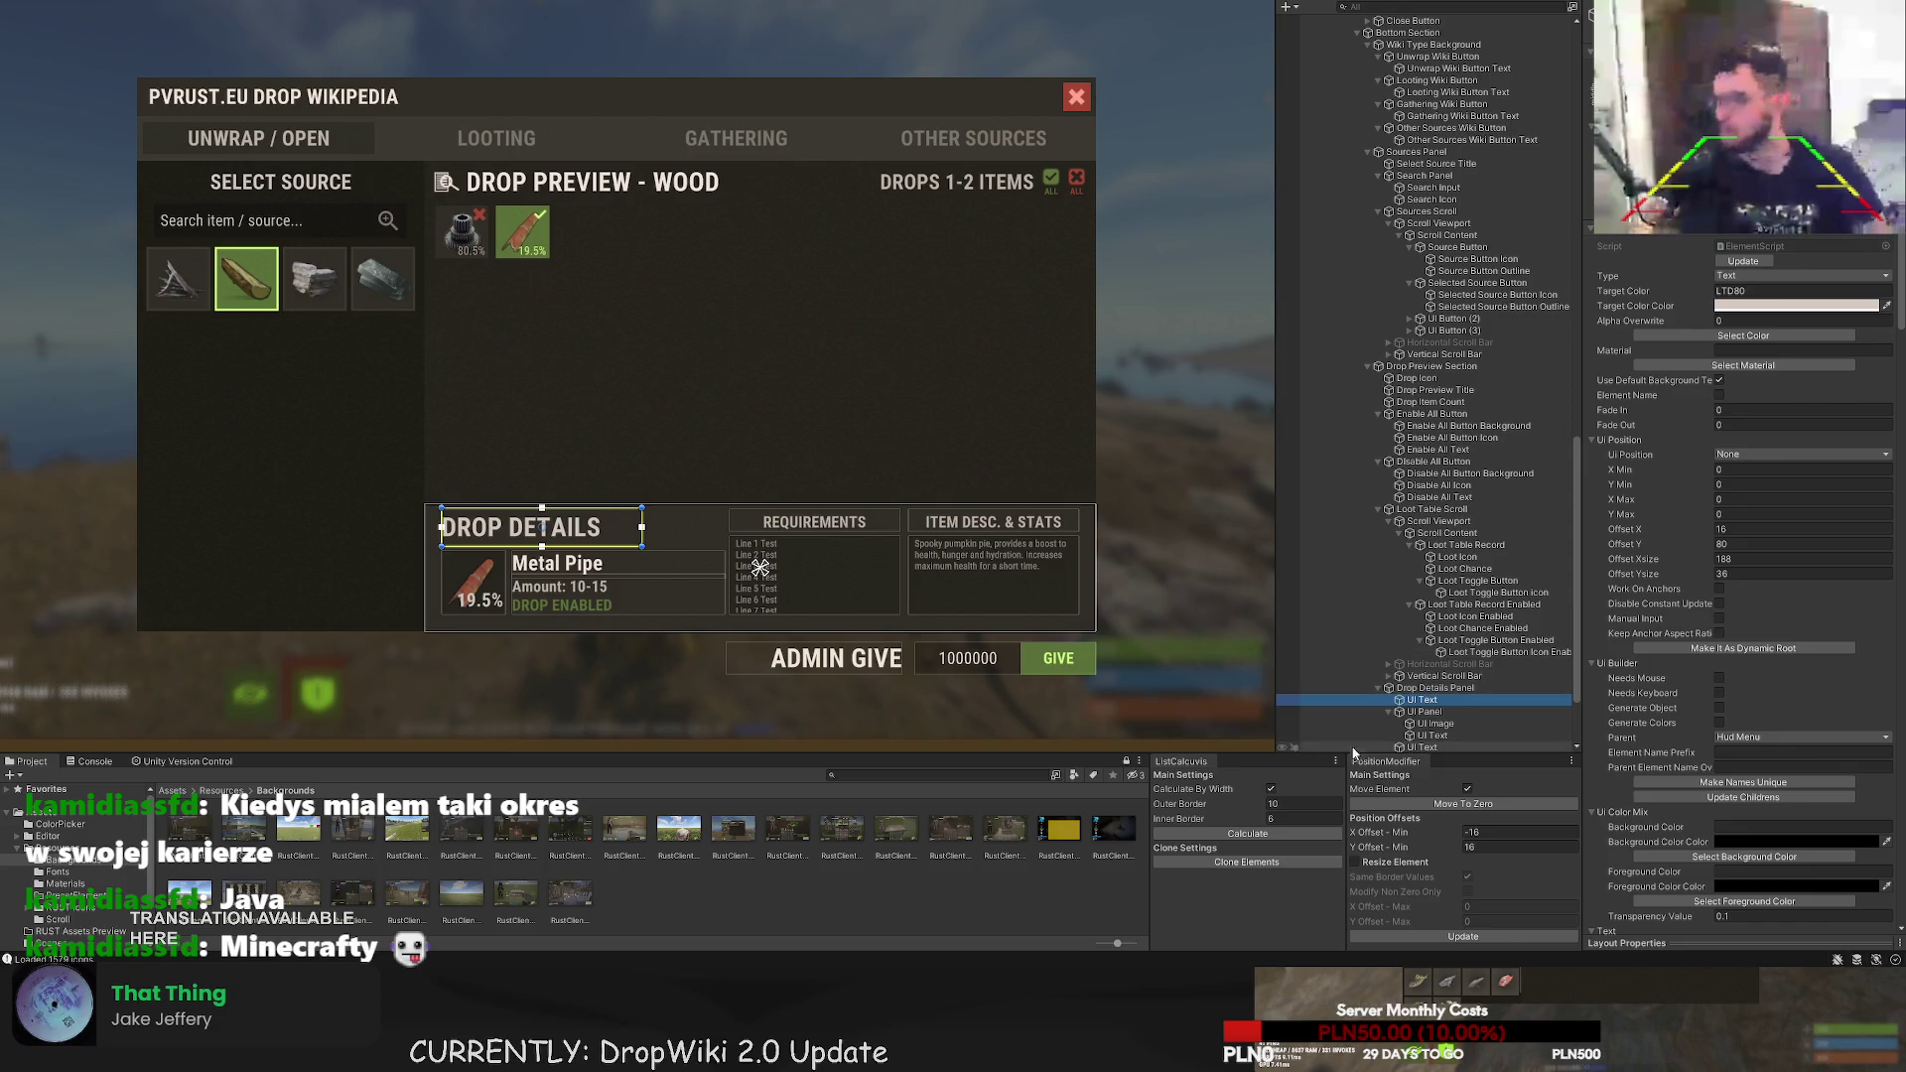
click(1434, 688)
- Rename the title, icon background and item icon to 'Drop Details Title', 'Drop Icon Background' and 'Drop Icon'
click(1430, 700)
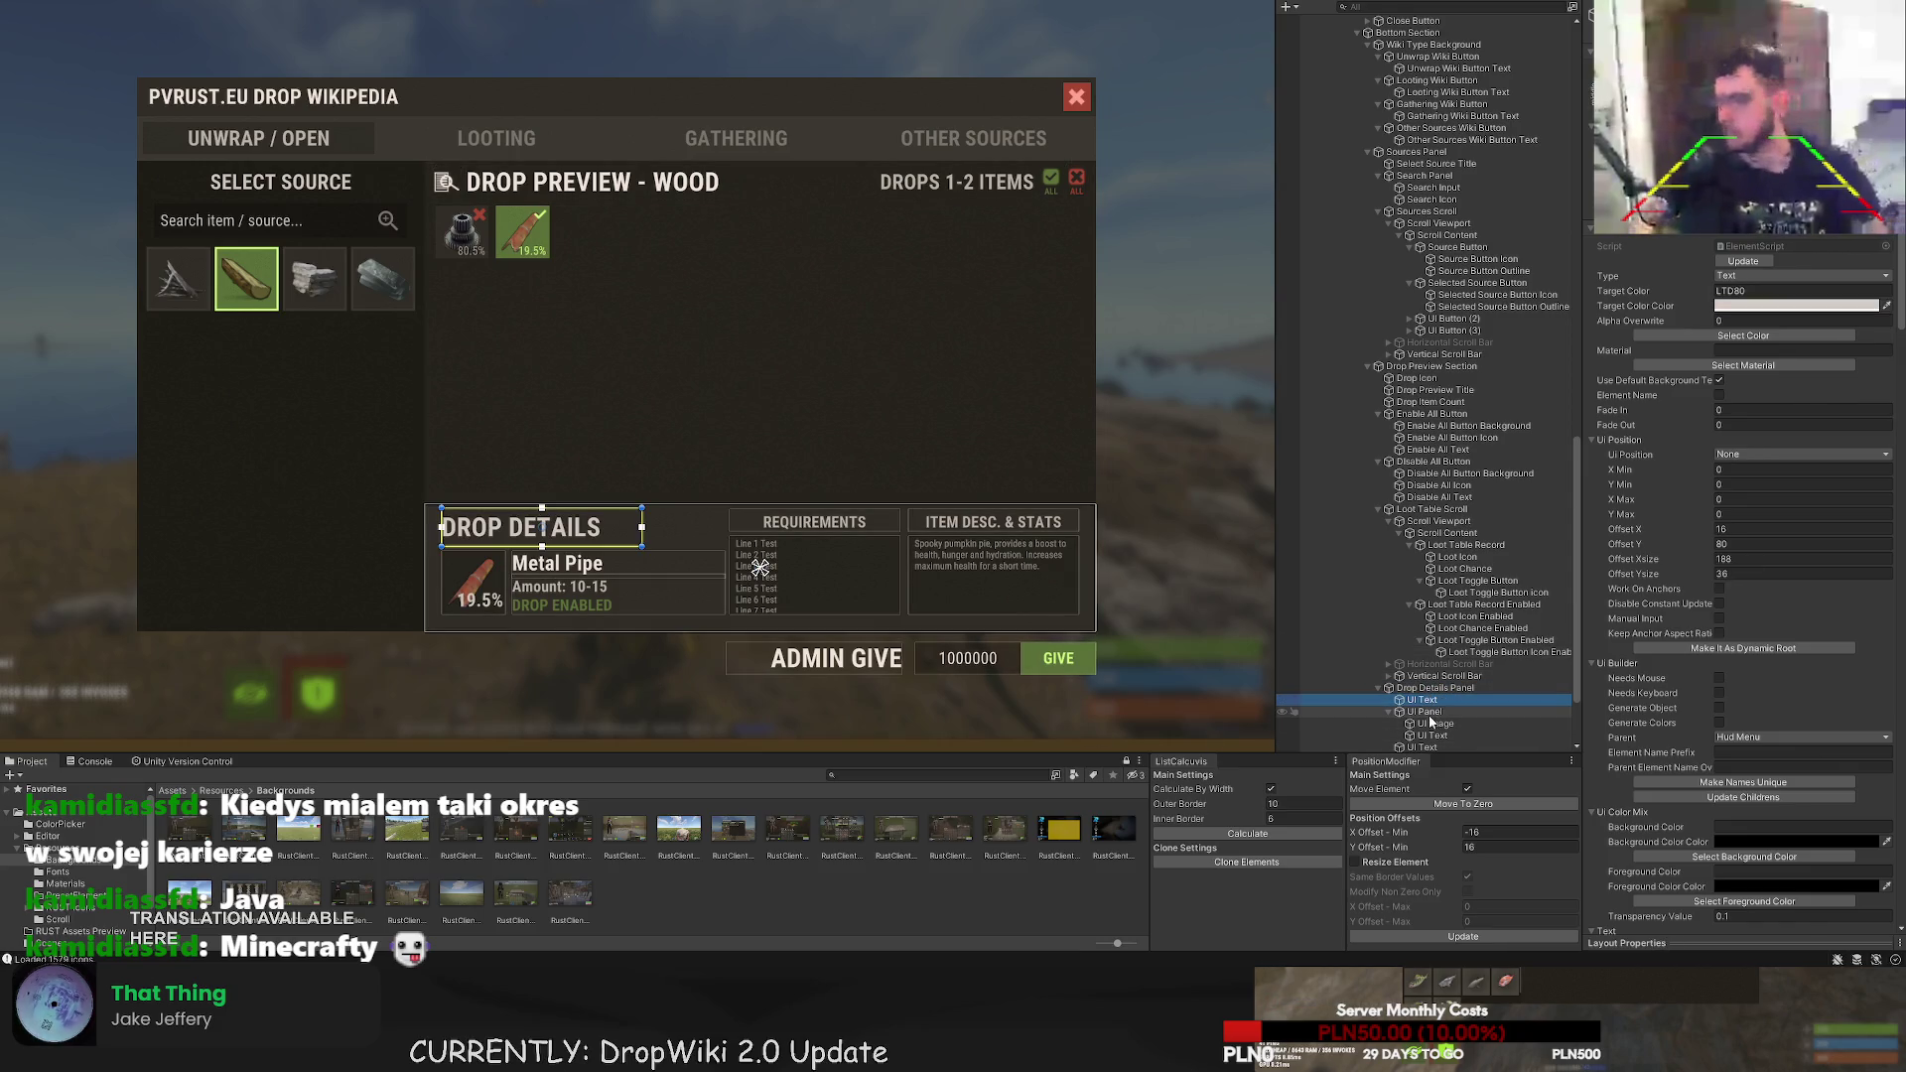
key(F2)
text(Drop)
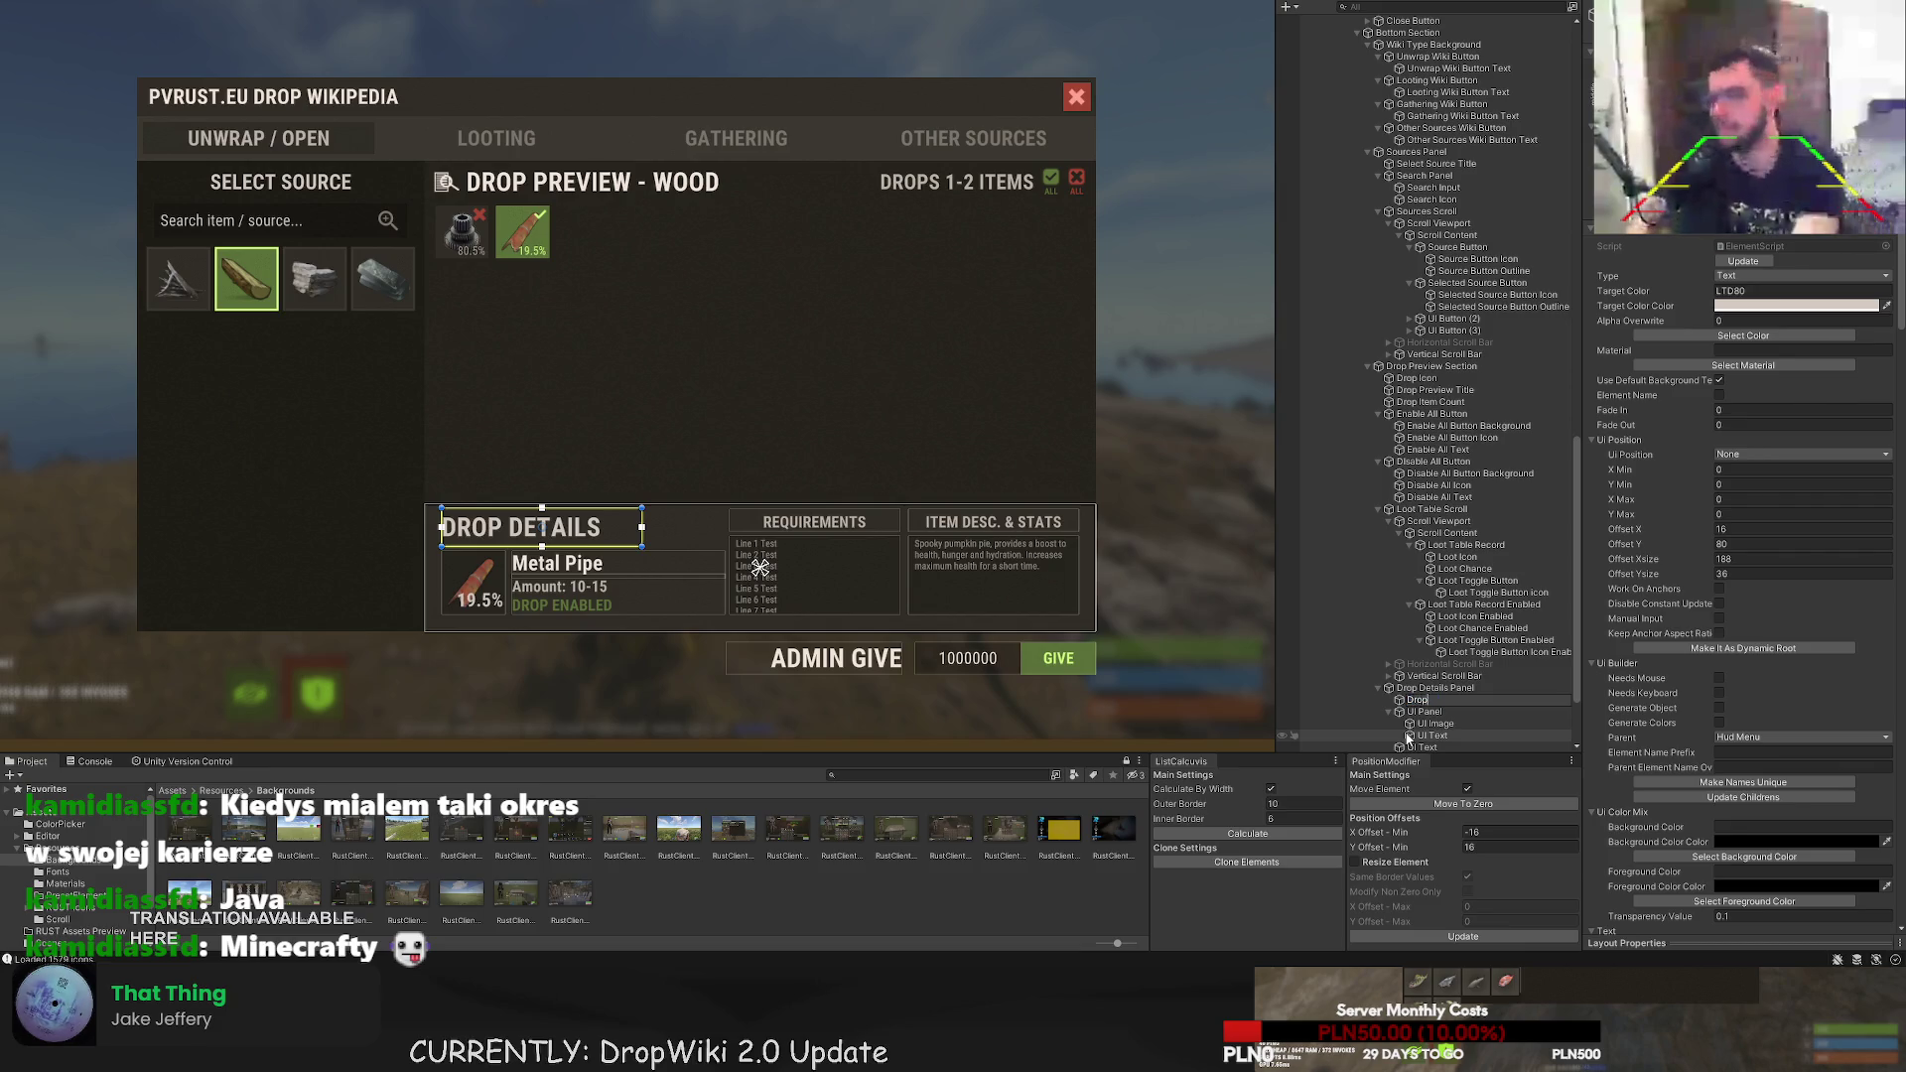
text( Details Title)
key(Return)
key(Down)
key(F2)
text(Drop)
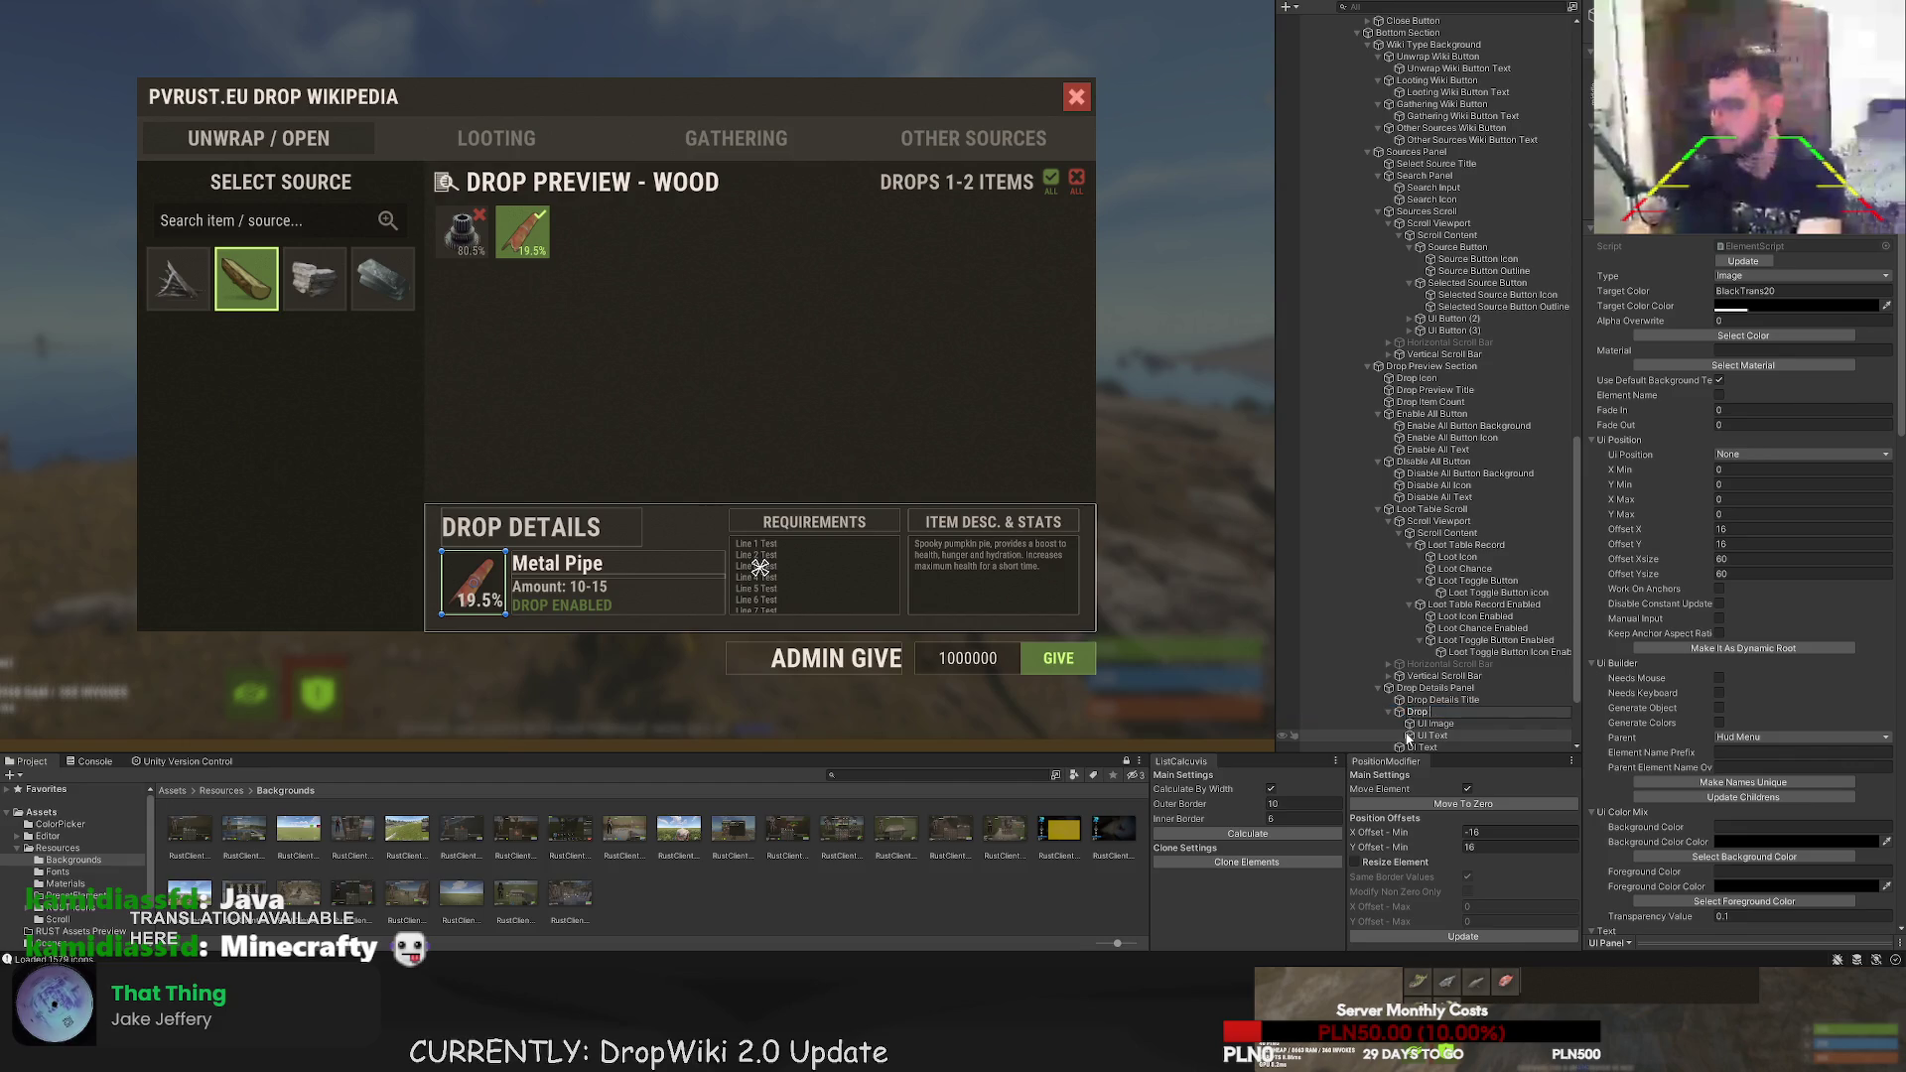
text( Icon Backgroun)
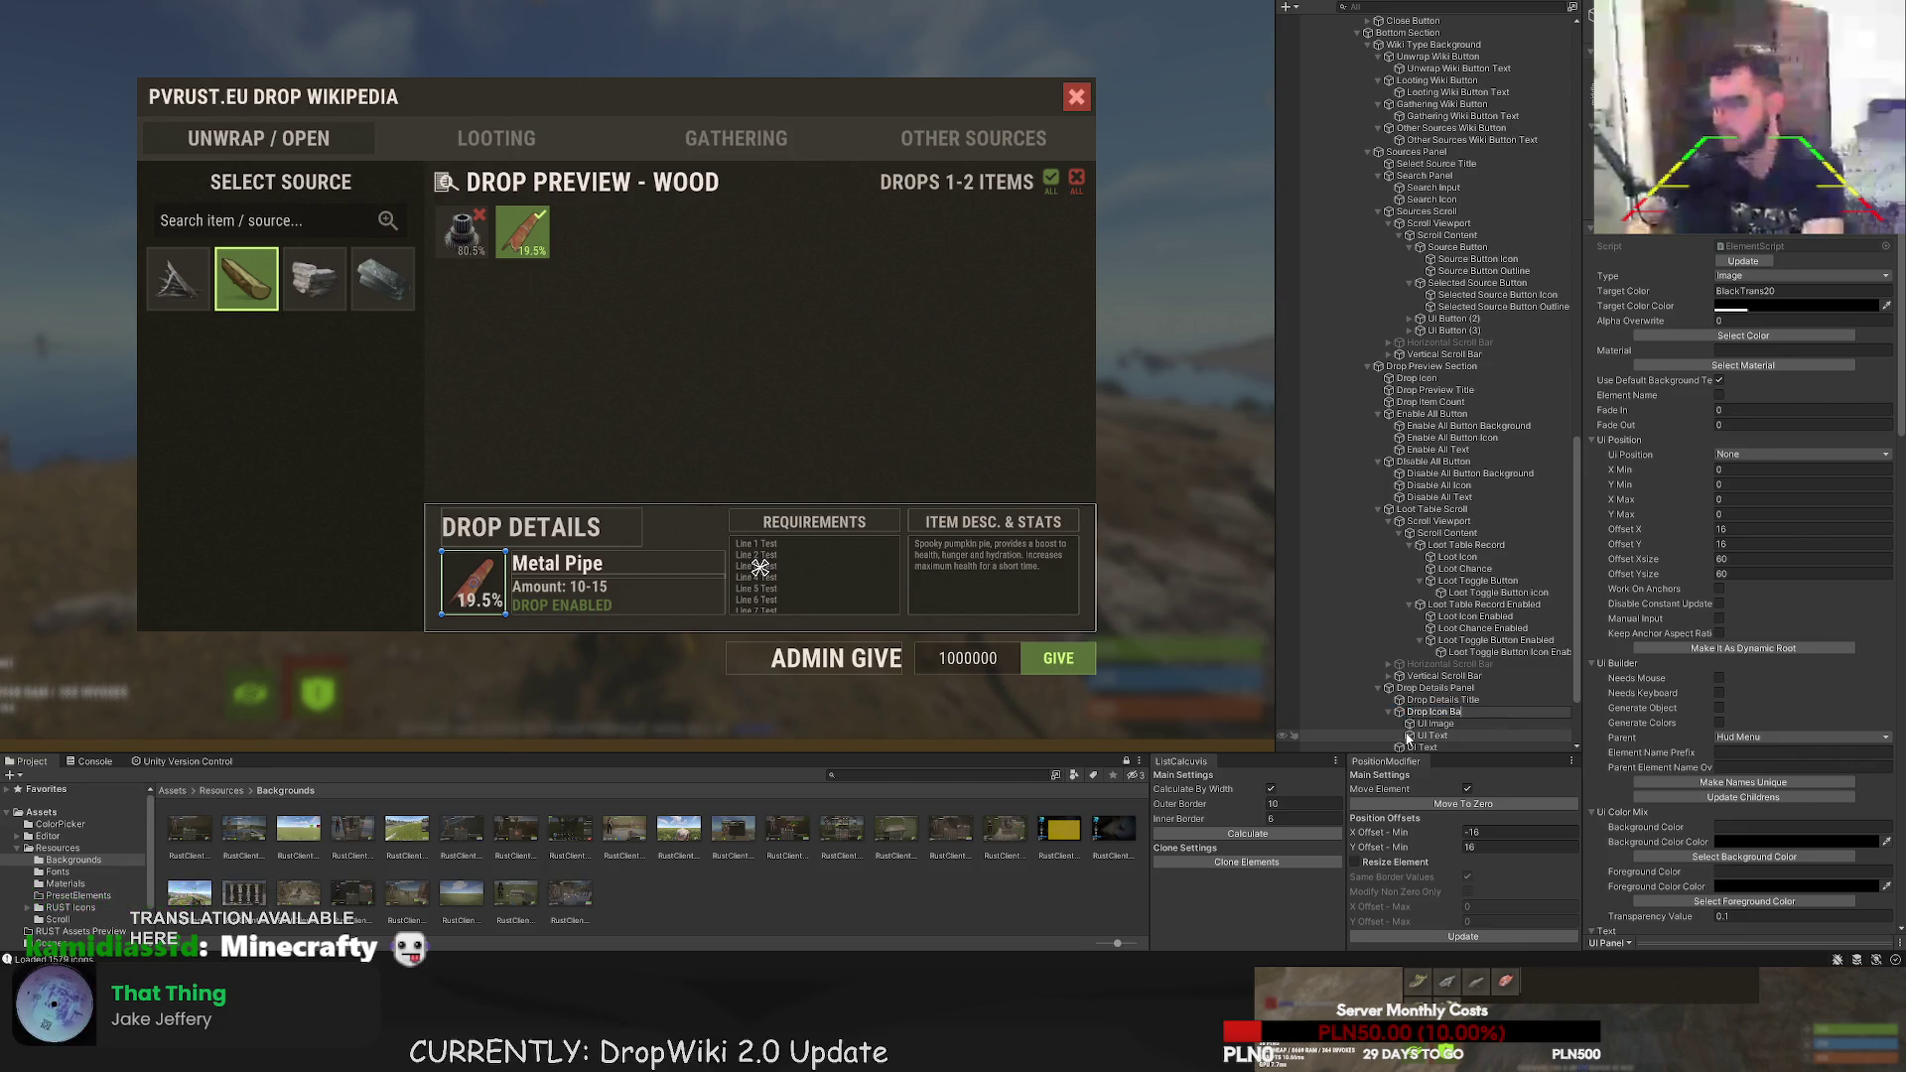
text(d)
key(Return)
key(Down)
key(F2)
text(Drop Icon)
key(Return)
- Rename the chance, item name and amount texts to 'Drop Chance', 'Drop Name' and 'Drop Amount'
key(Down)
key(F2)
text(Drop Chance)
key(Return)
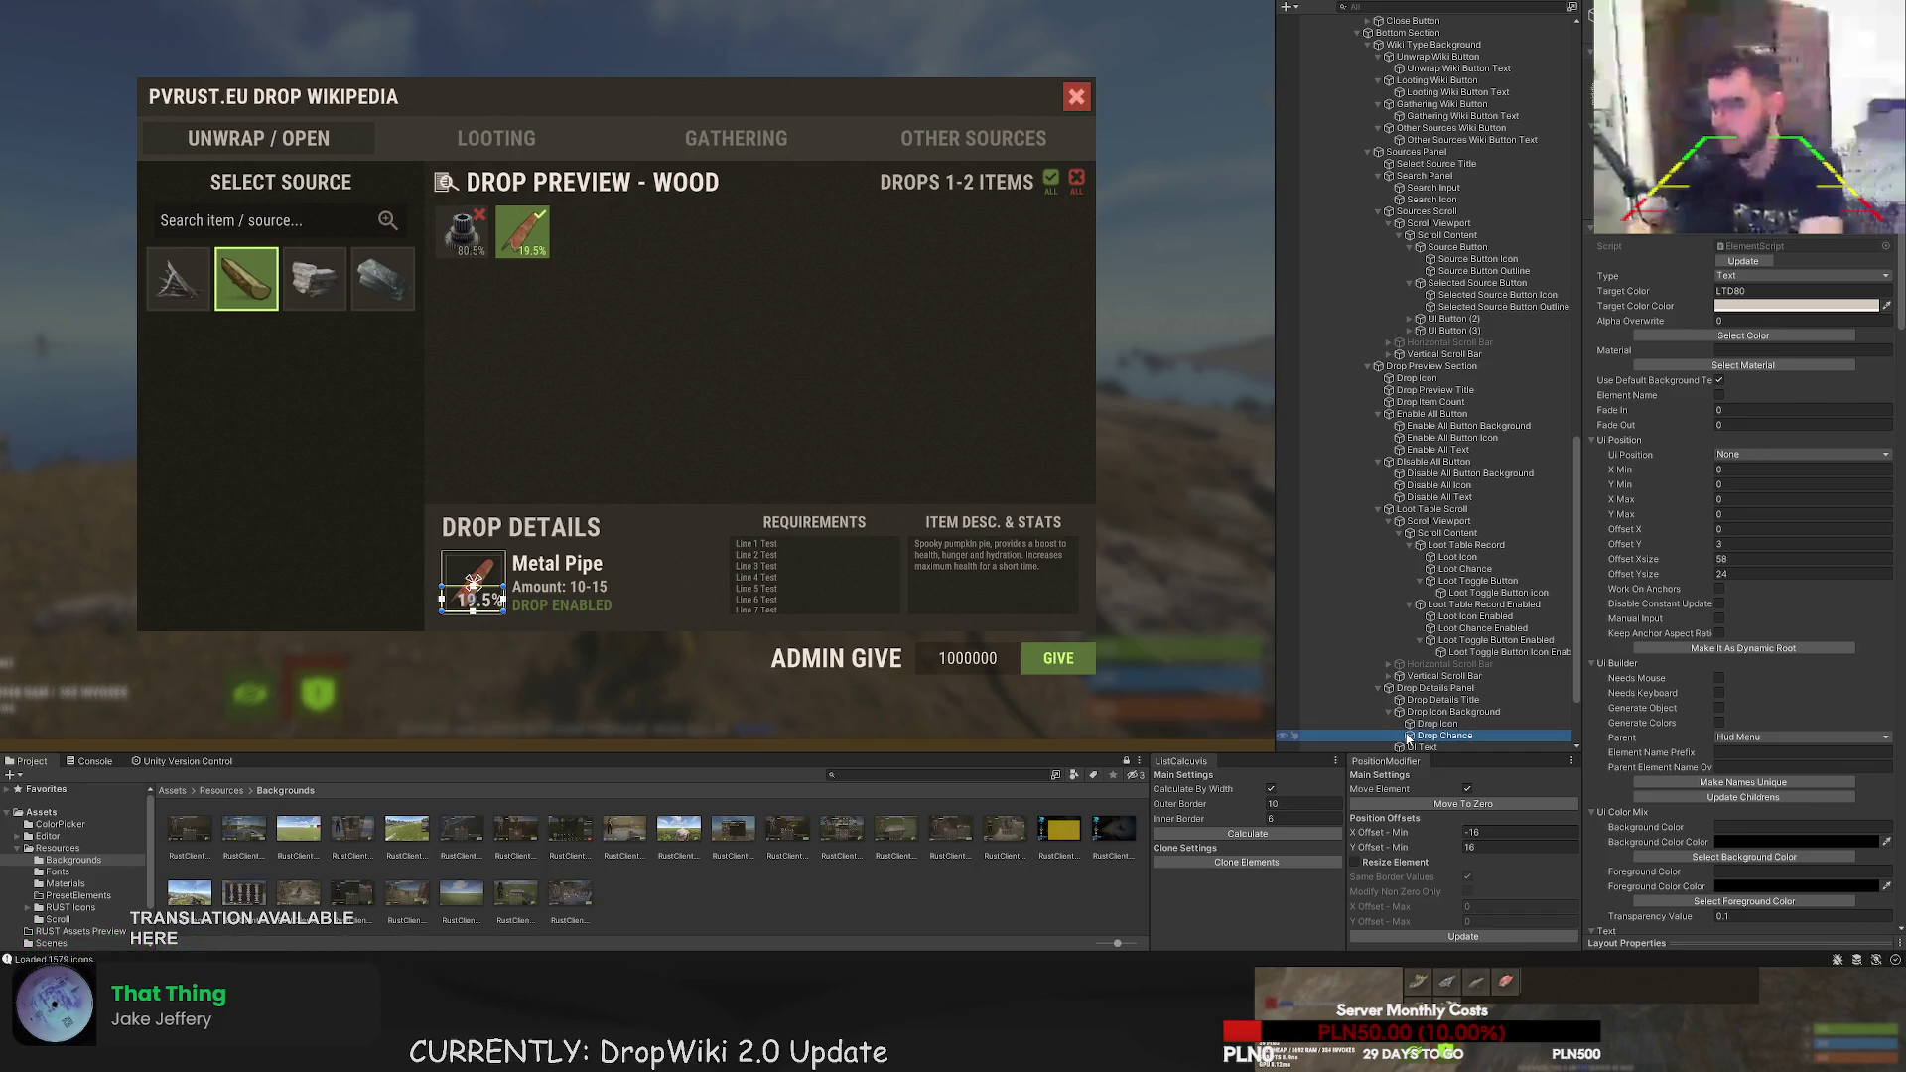
key(Down)
key(F2)
text(Drop N)
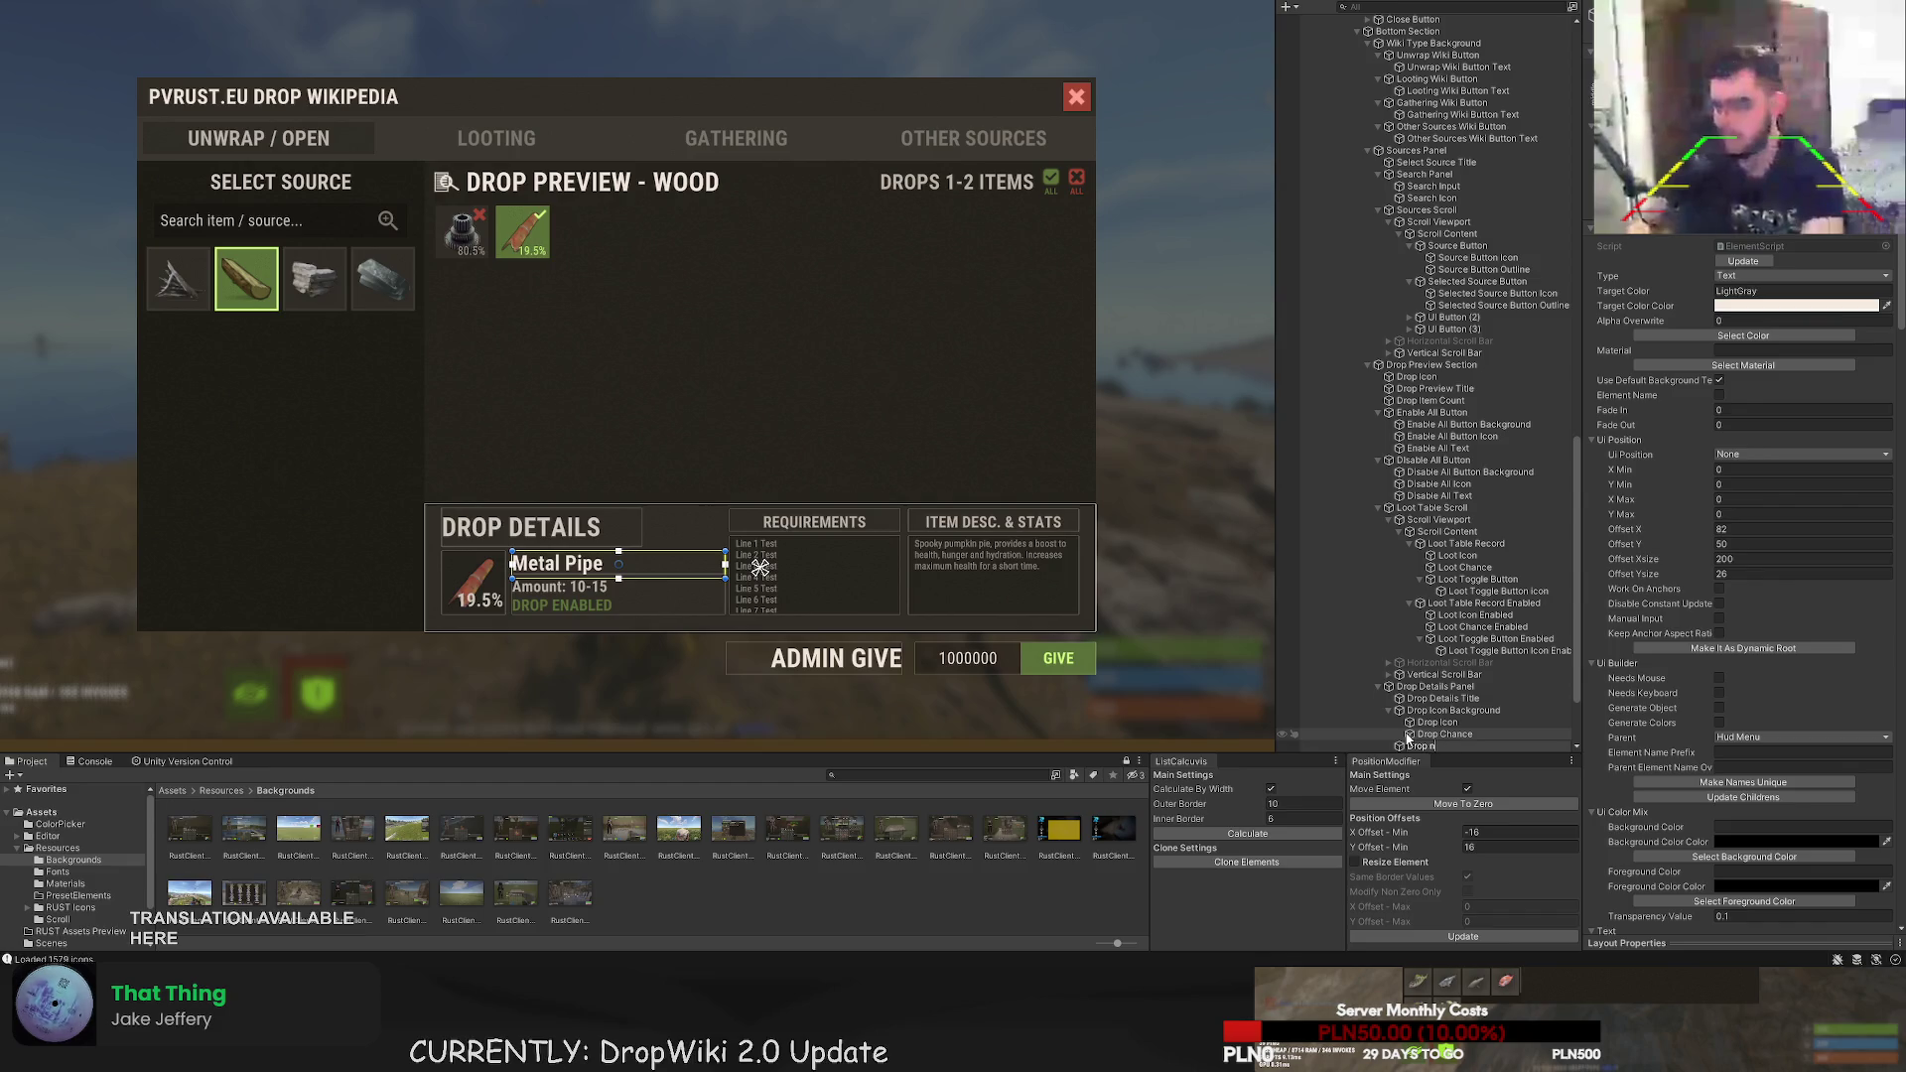
key(Return)
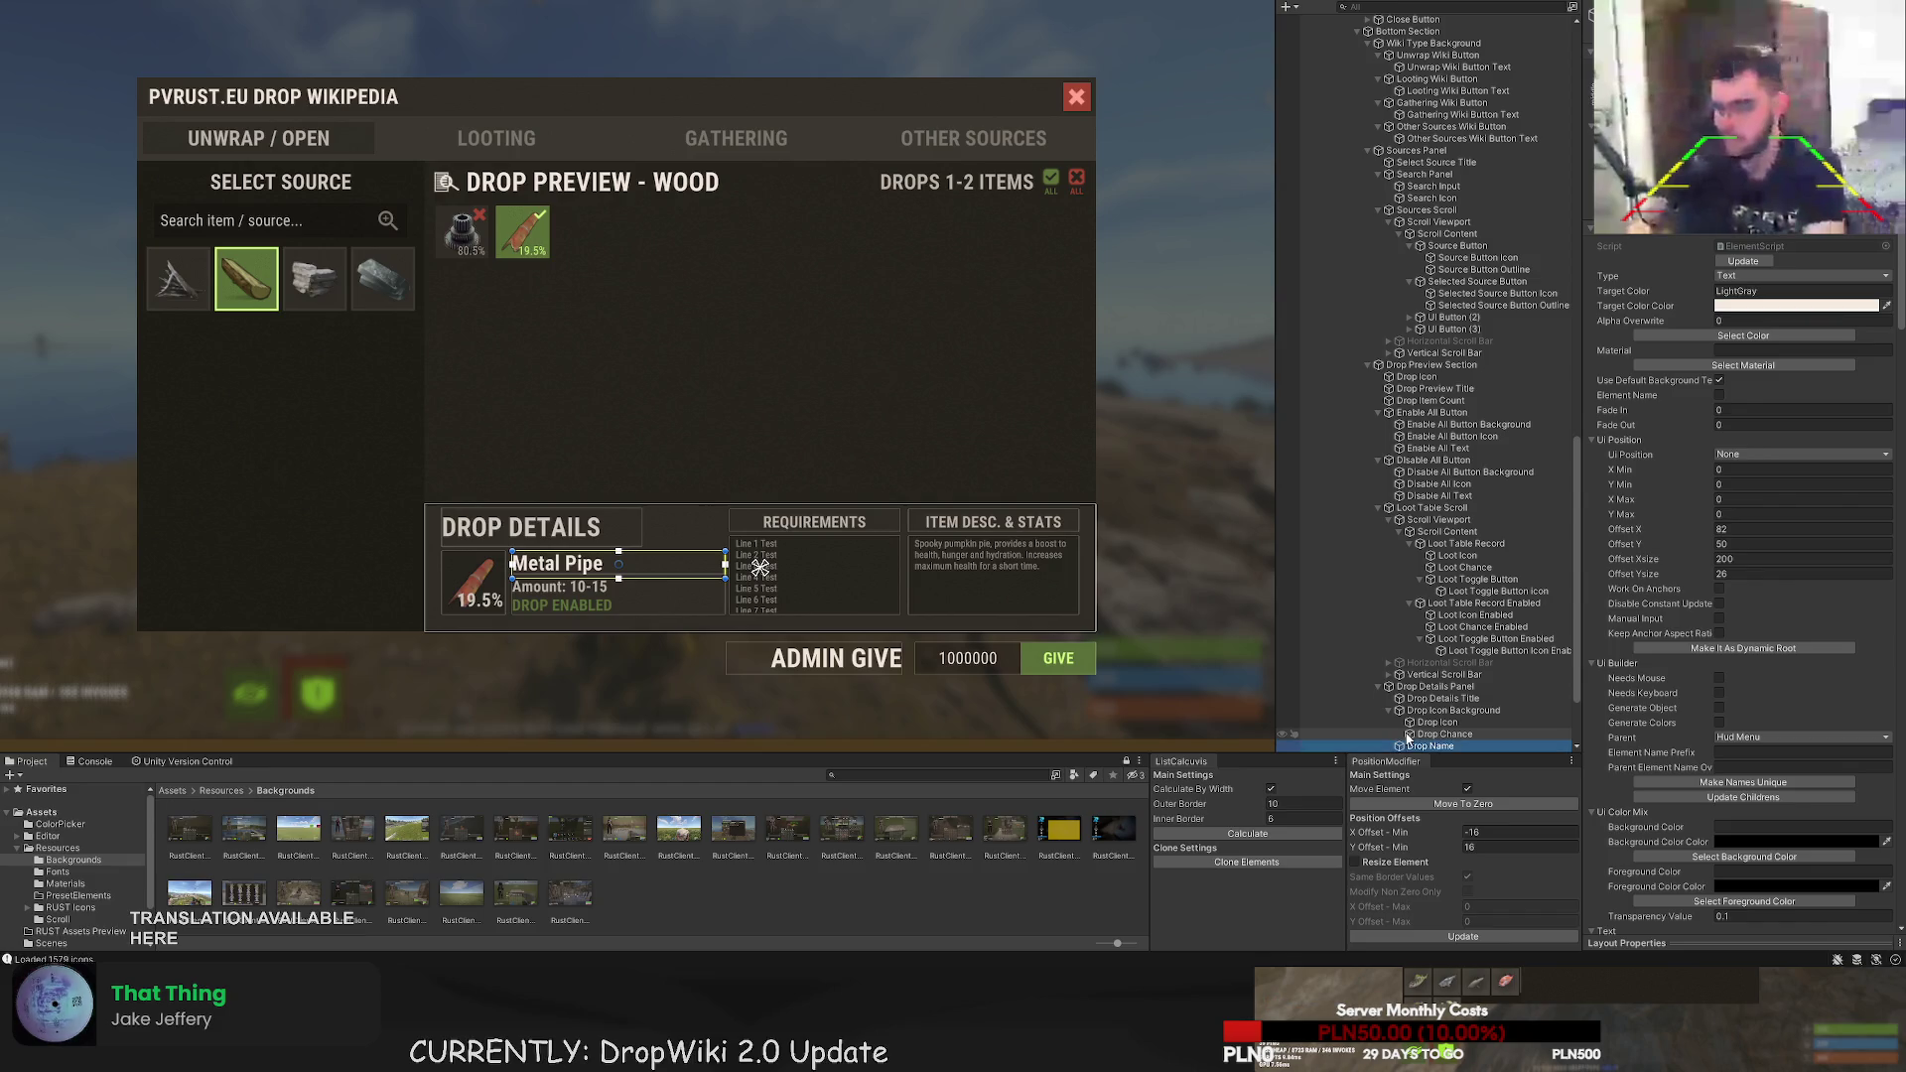
key(Down)
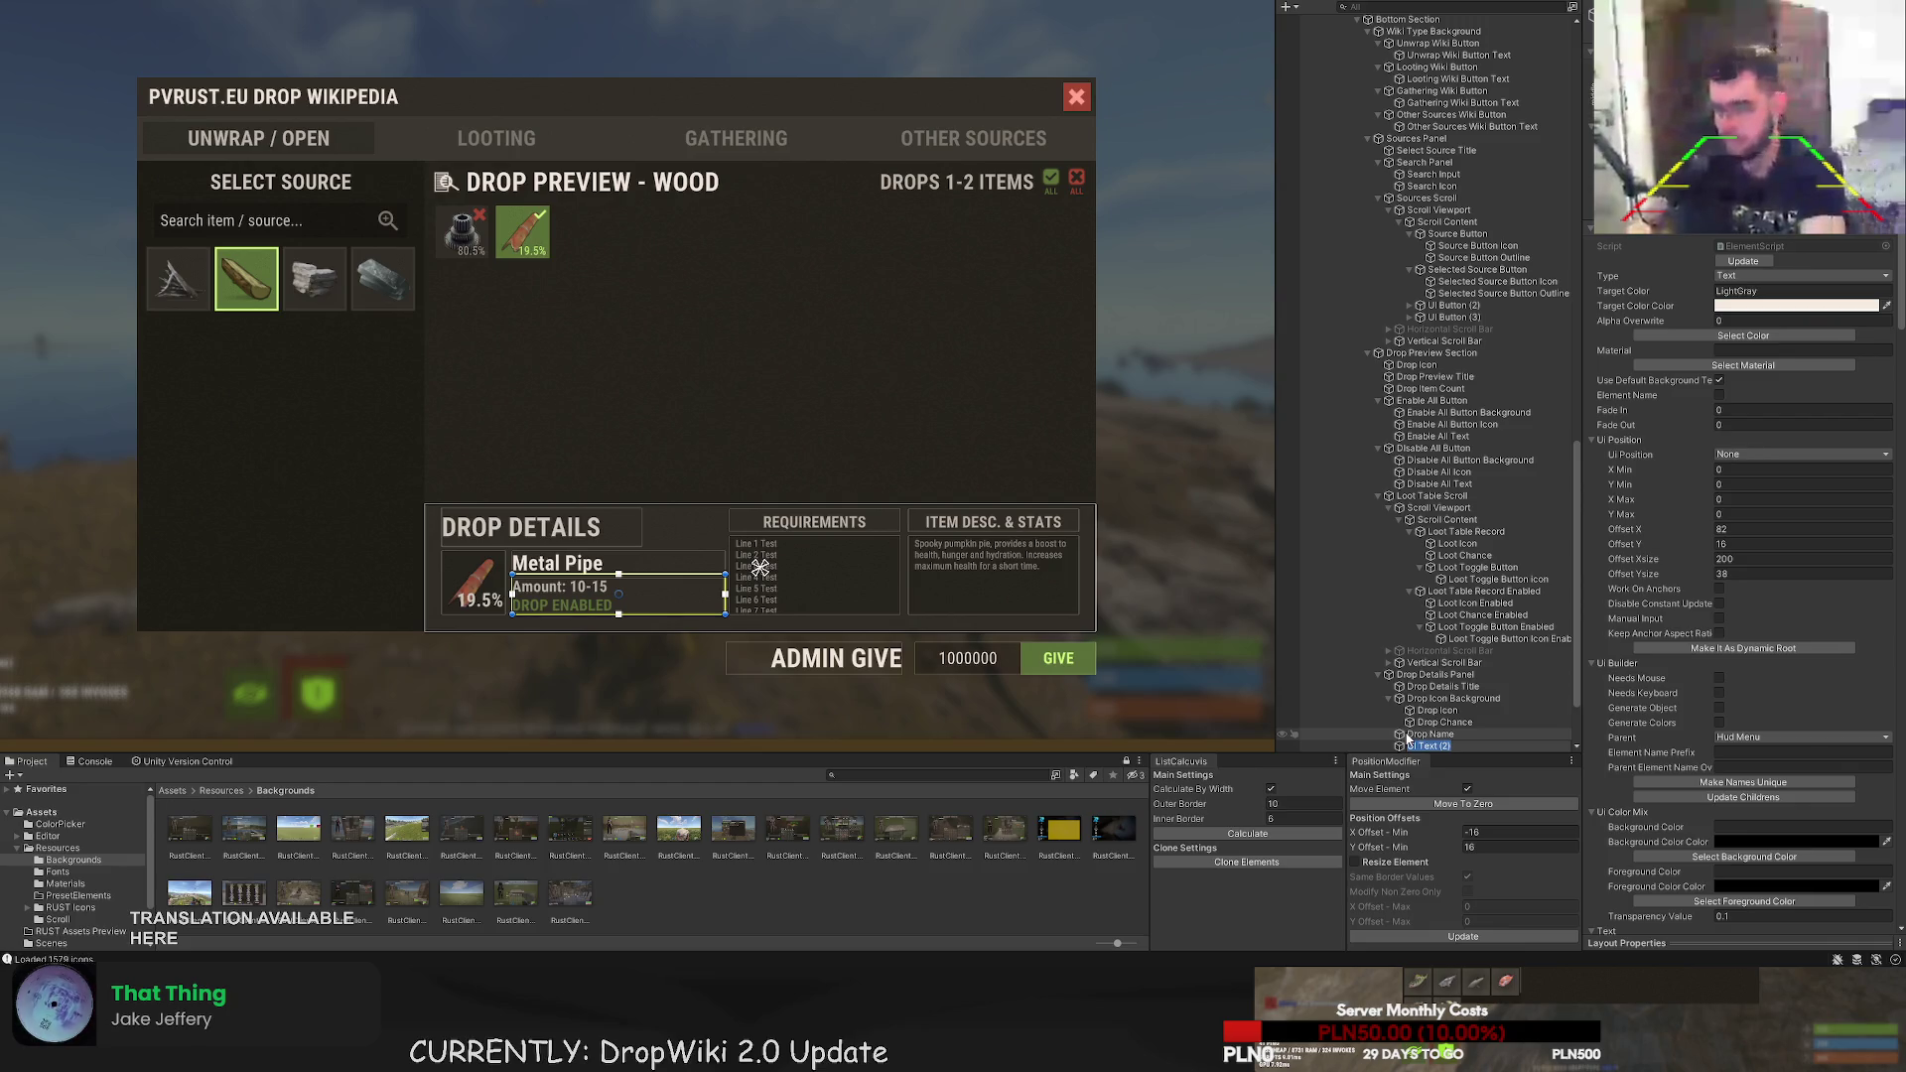
text(Drop)
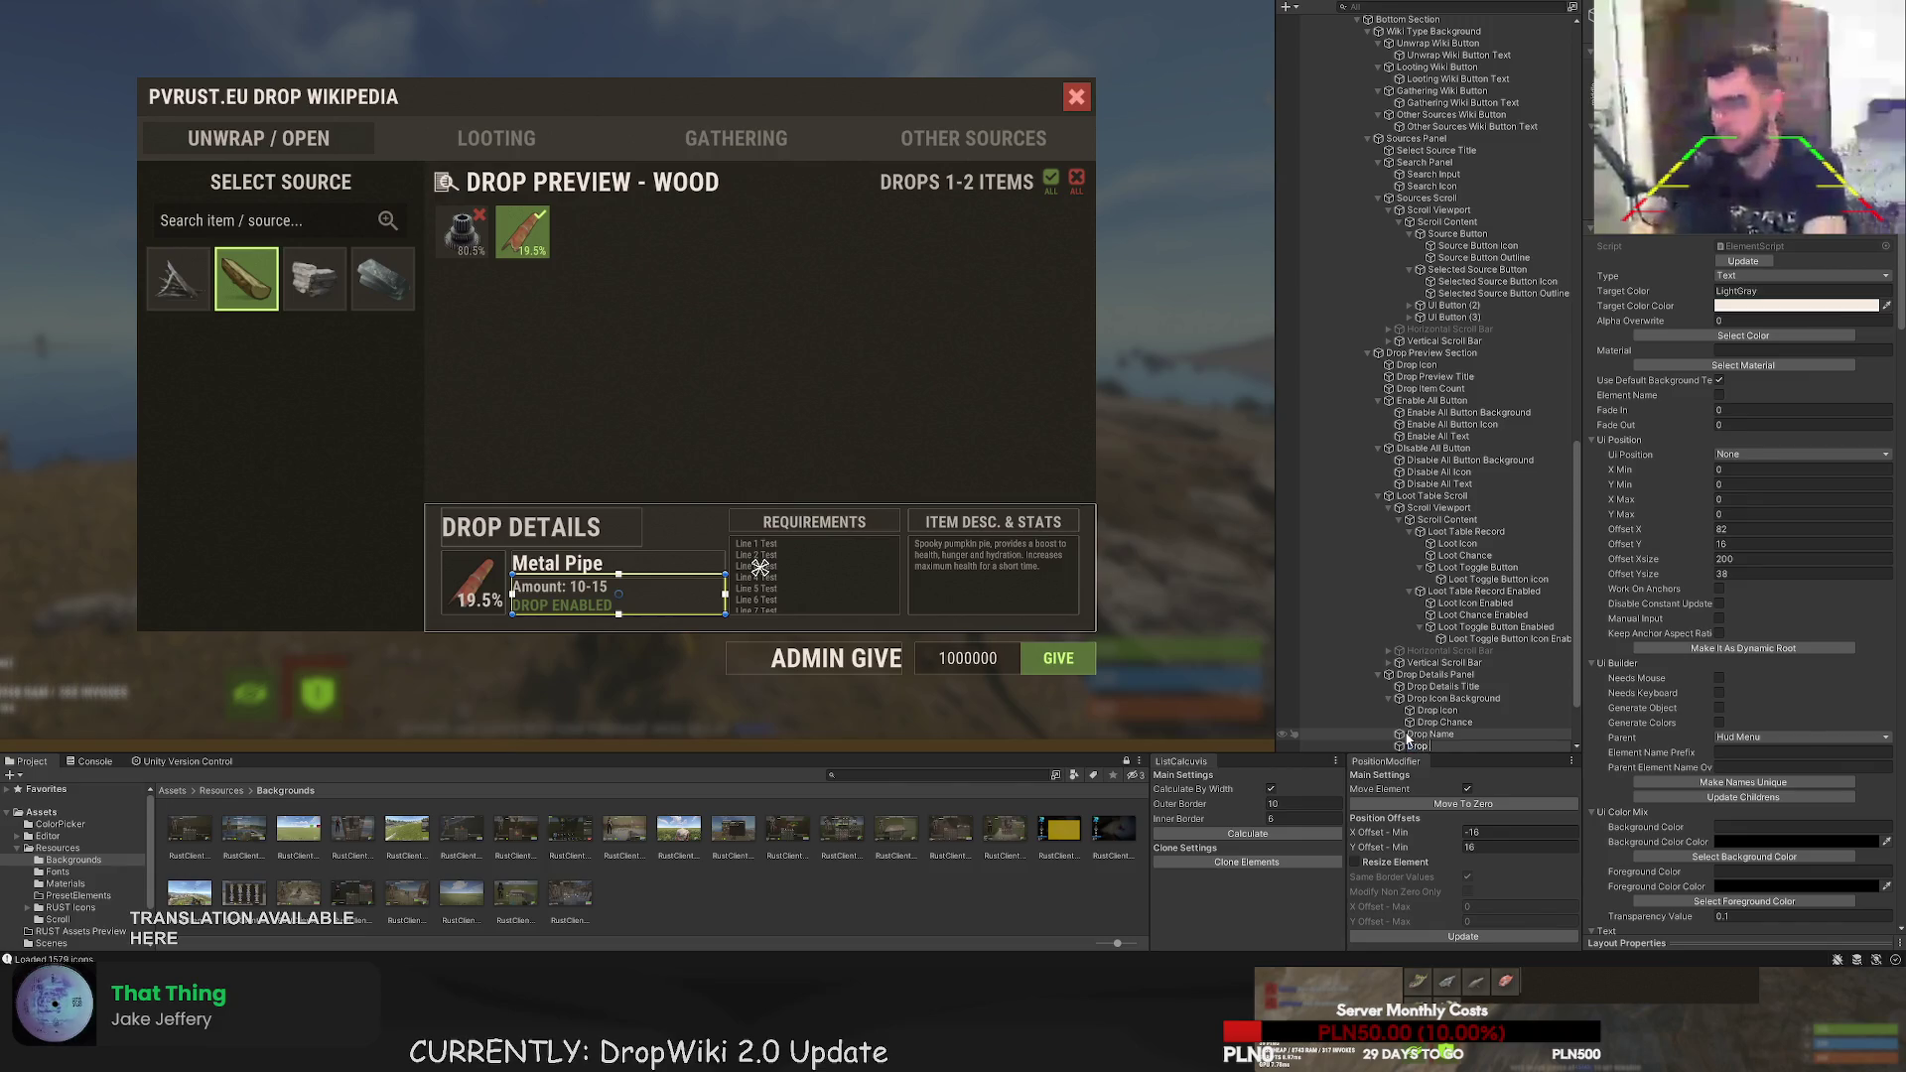
text( Amount)
key(Return)
- Rename the requirements objects to 'Drop Requirements Title', 'Drop Requirements Panel', 'Drop Requirements Scroll' and 'Drop Requirements'
key(Down)
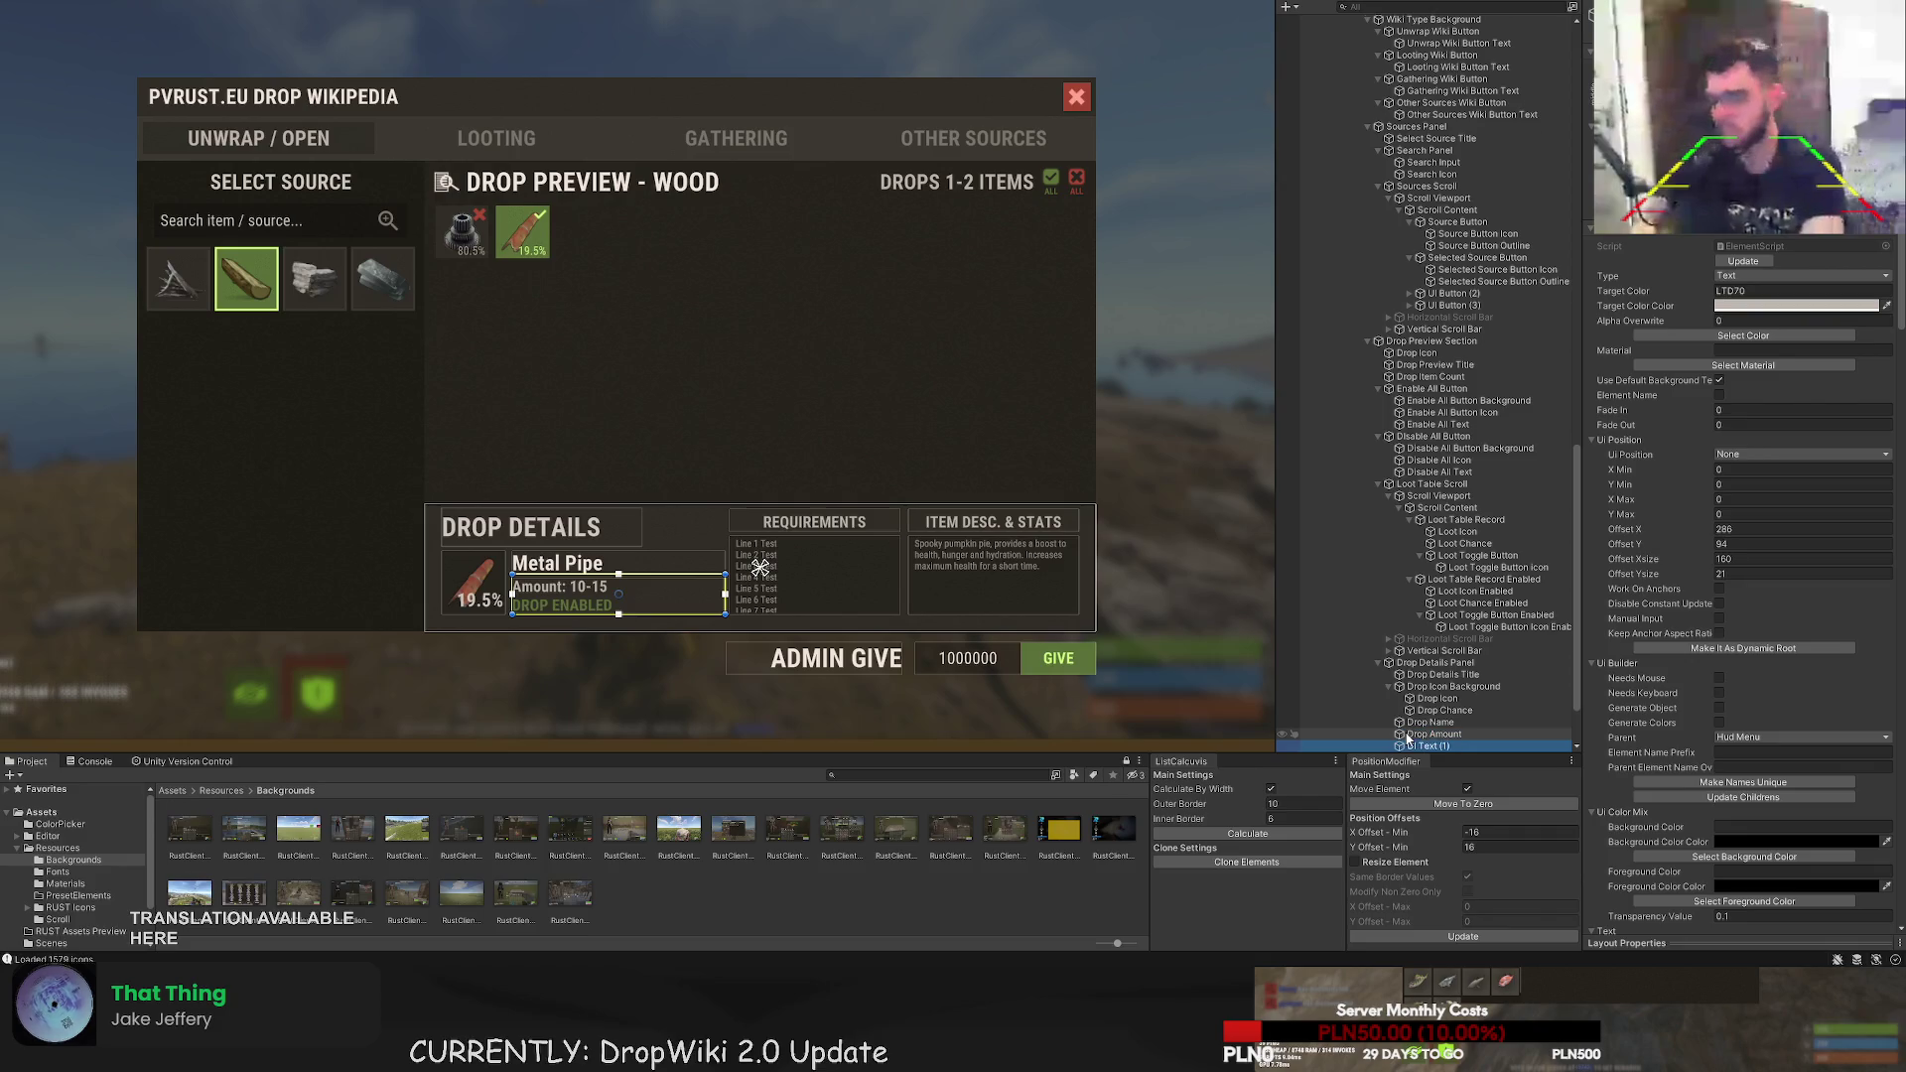
key(F2)
text(Drop)
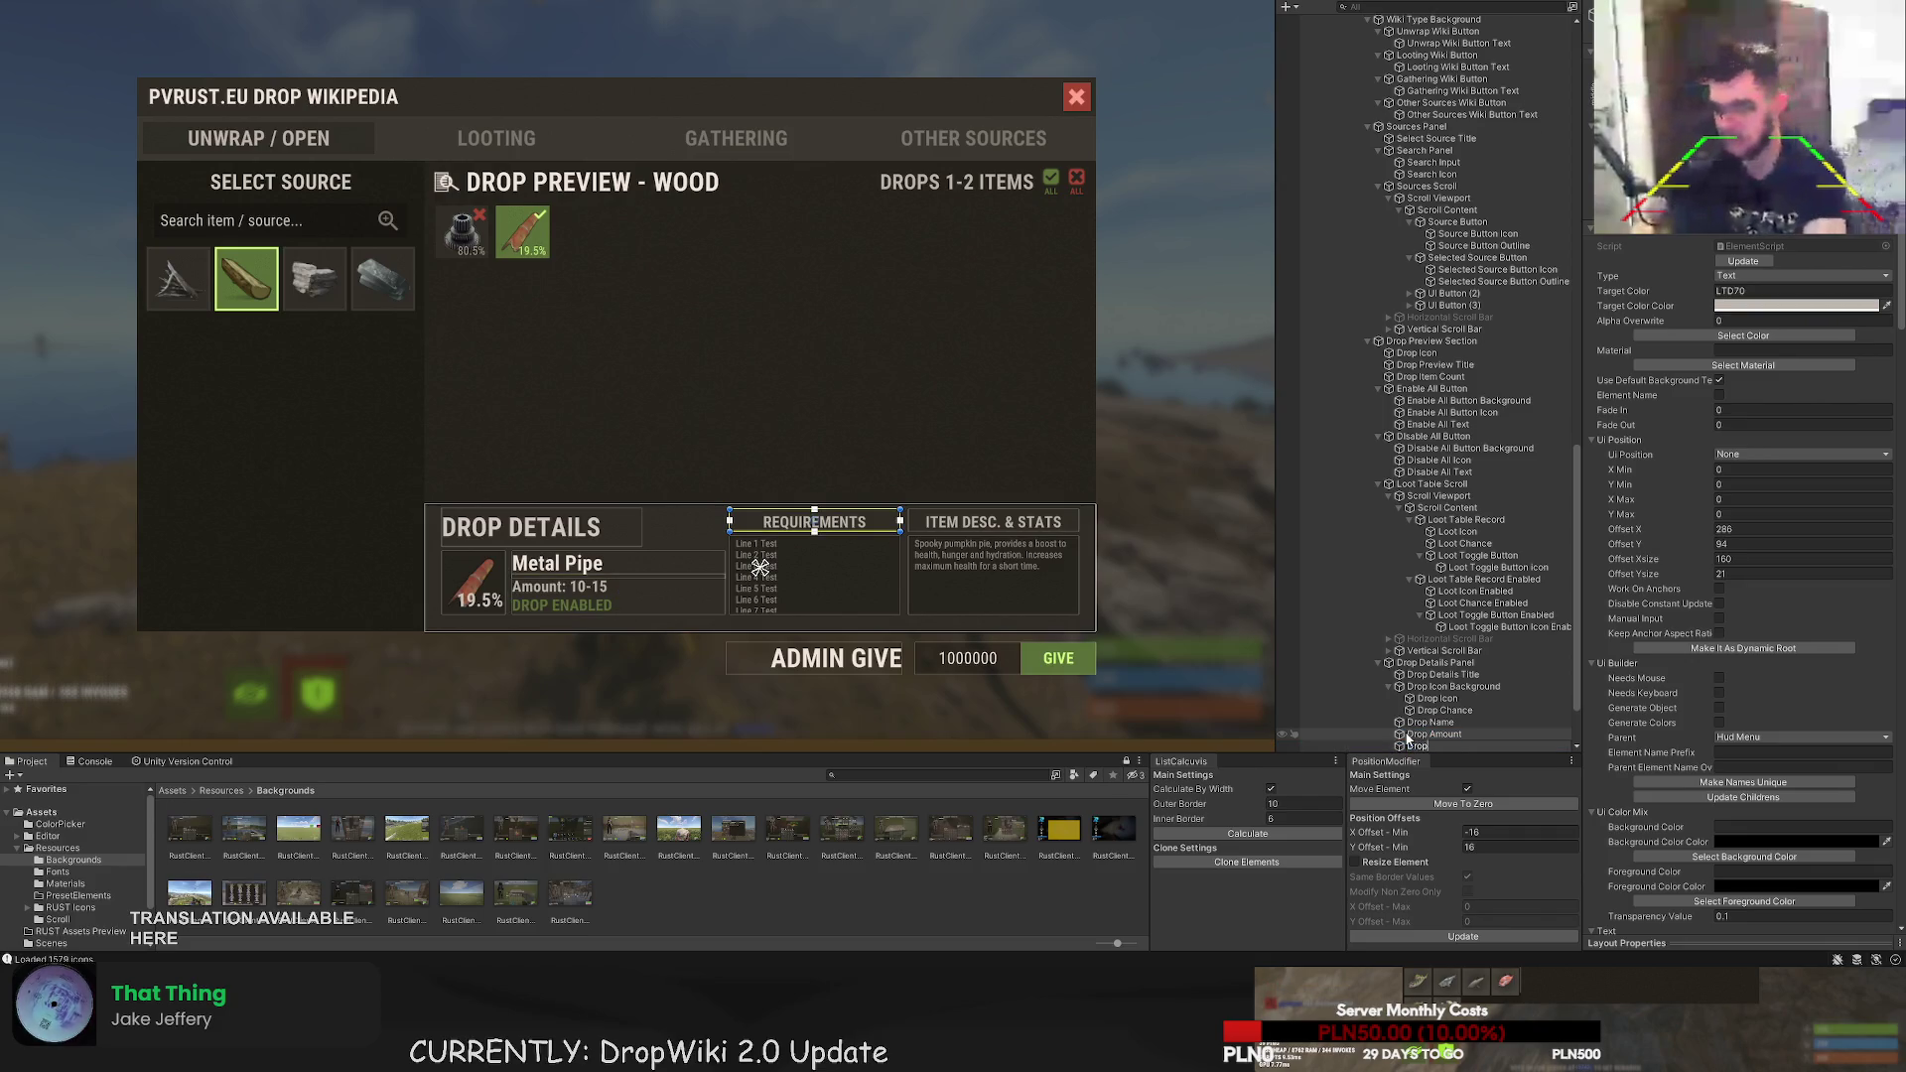
text( Requirements Title)
key(Return)
key(Down)
text(op Re)
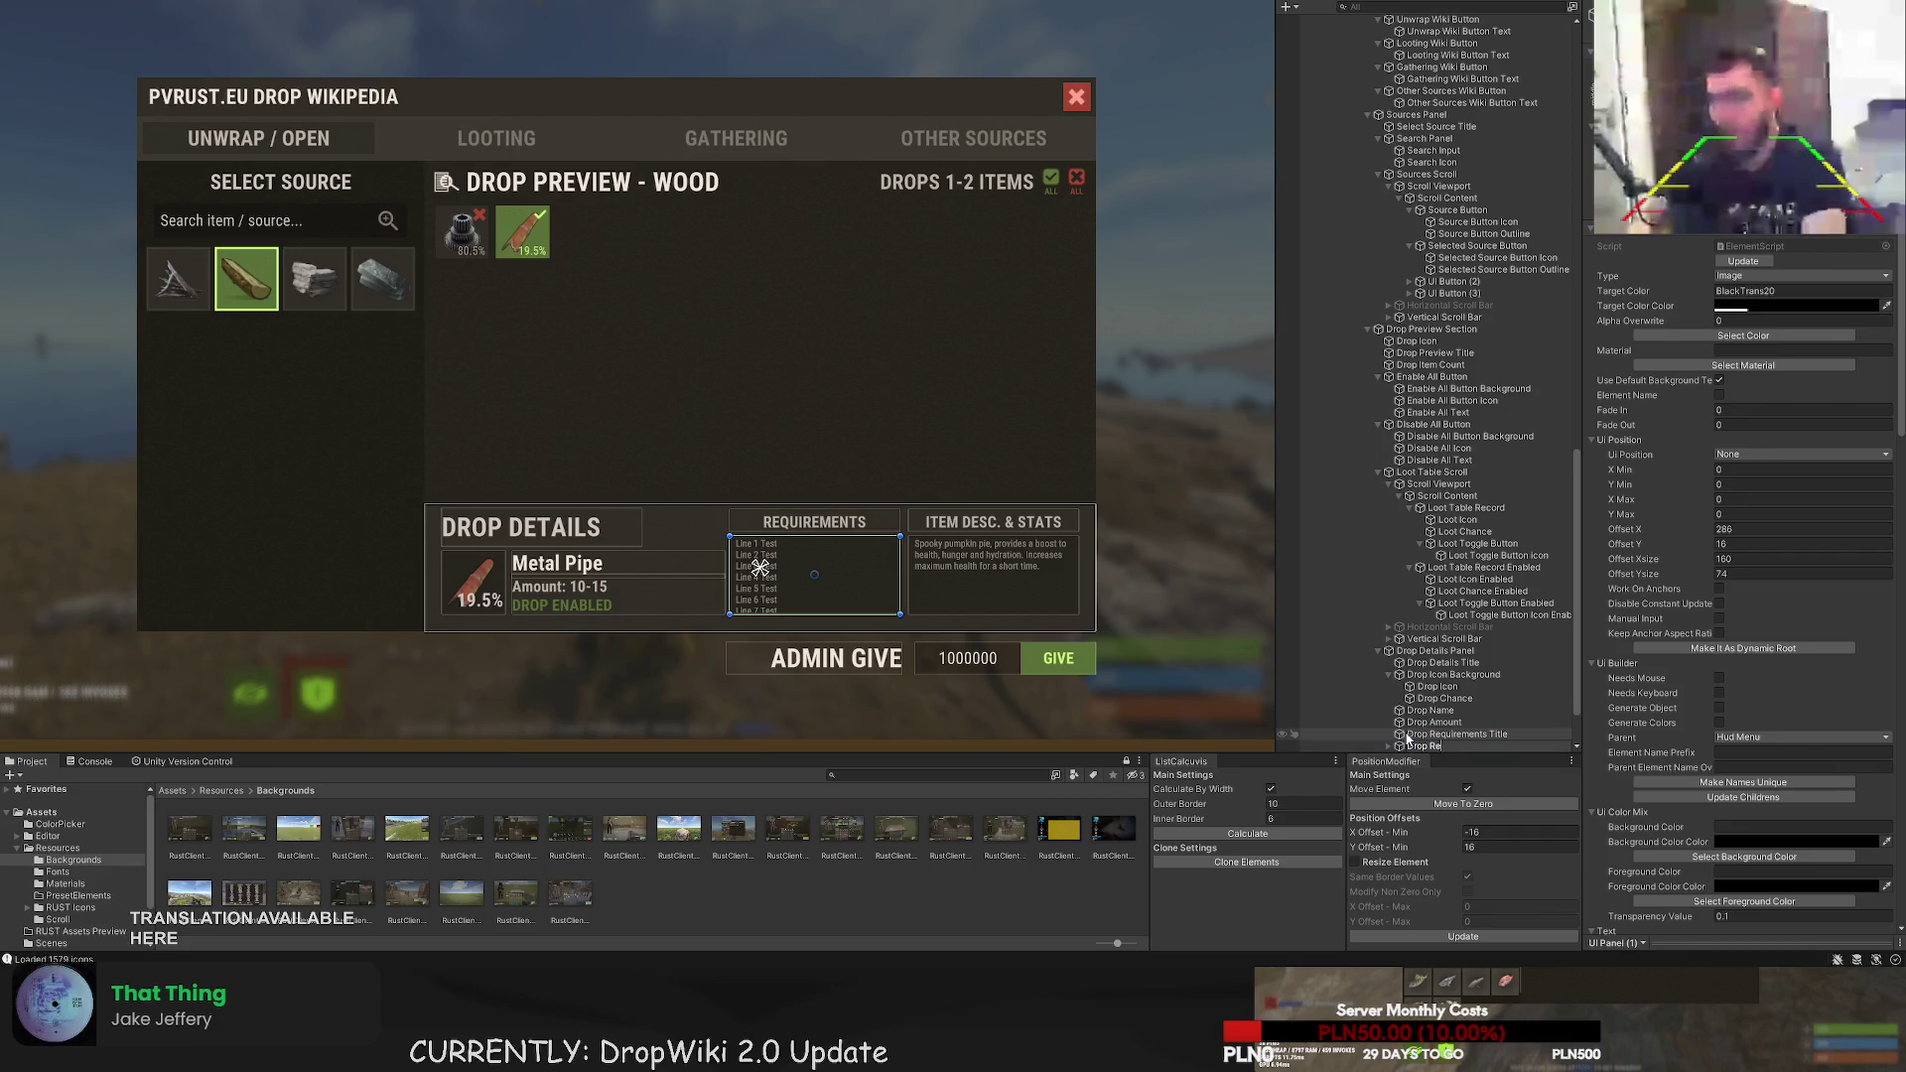
text(quirements Panel)
key(Return)
key(Down)
key(Down)
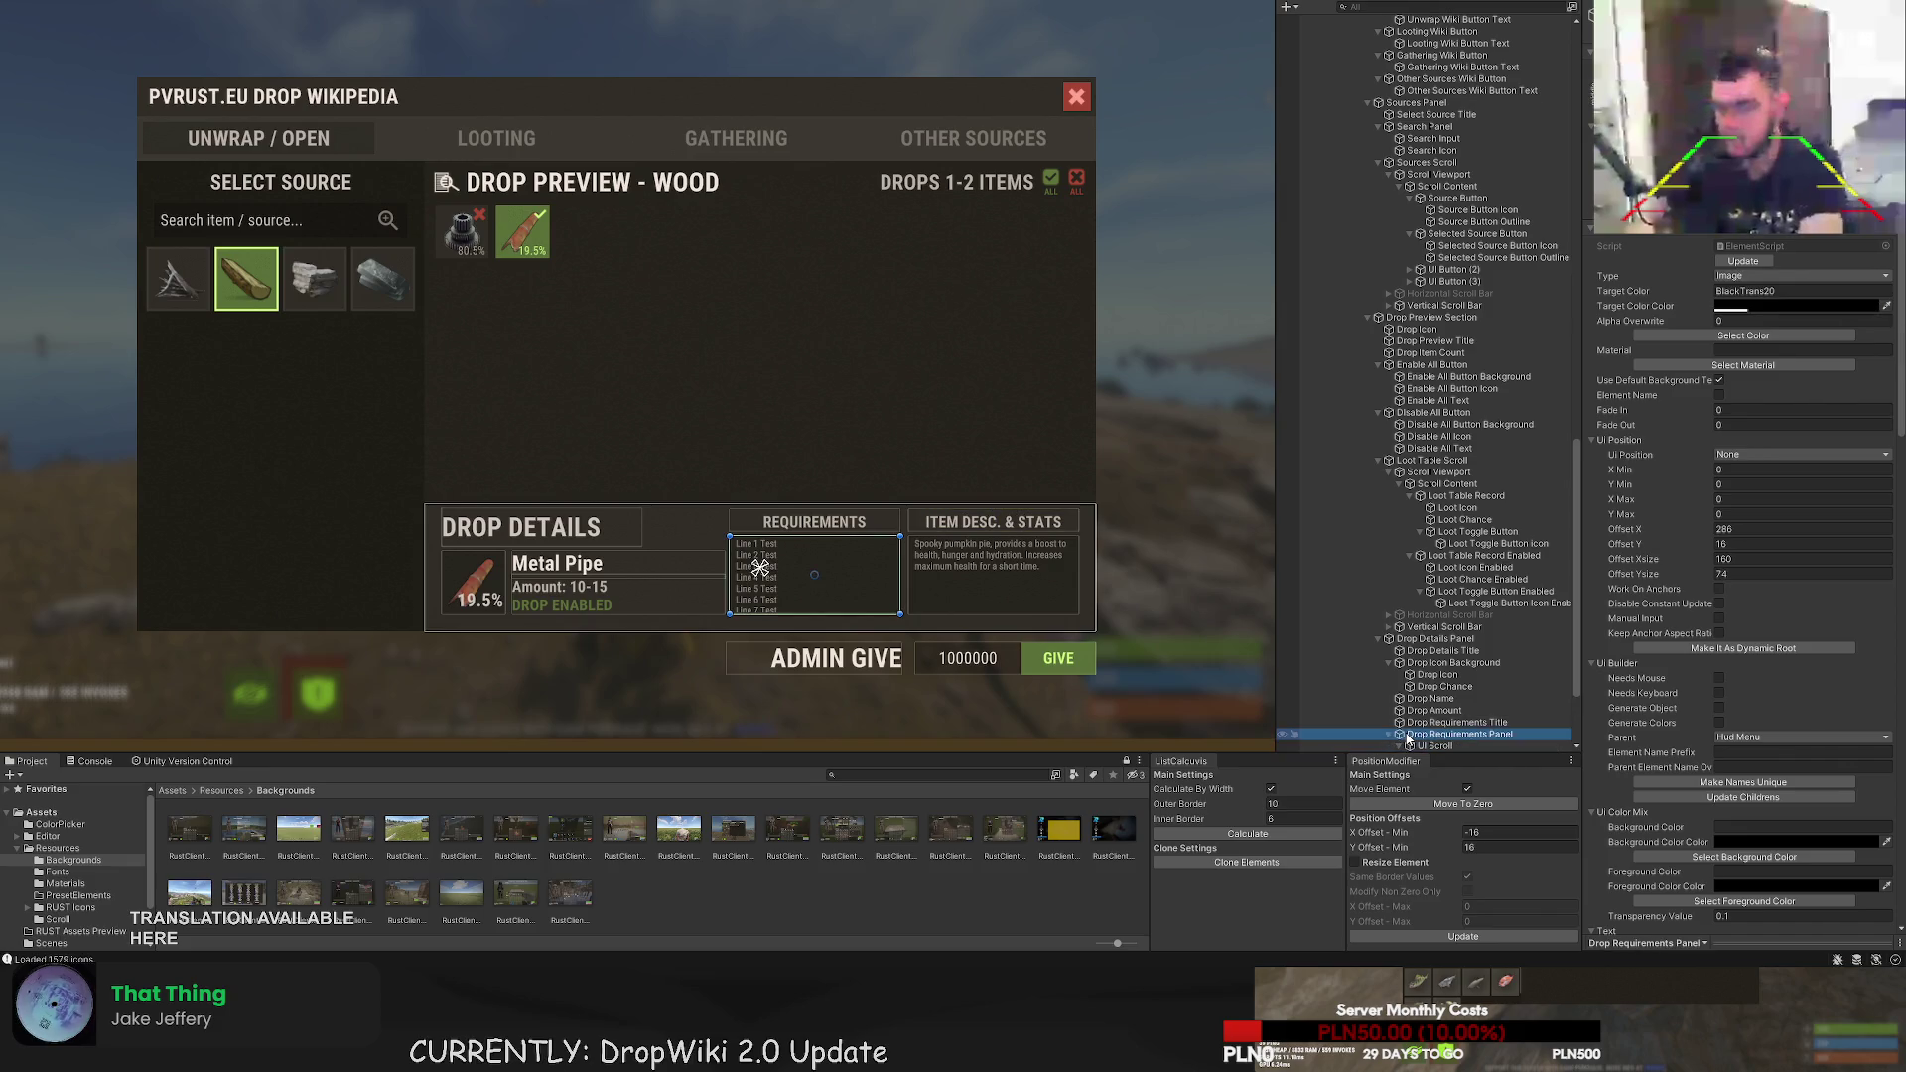
key(F2)
text(Drop R)
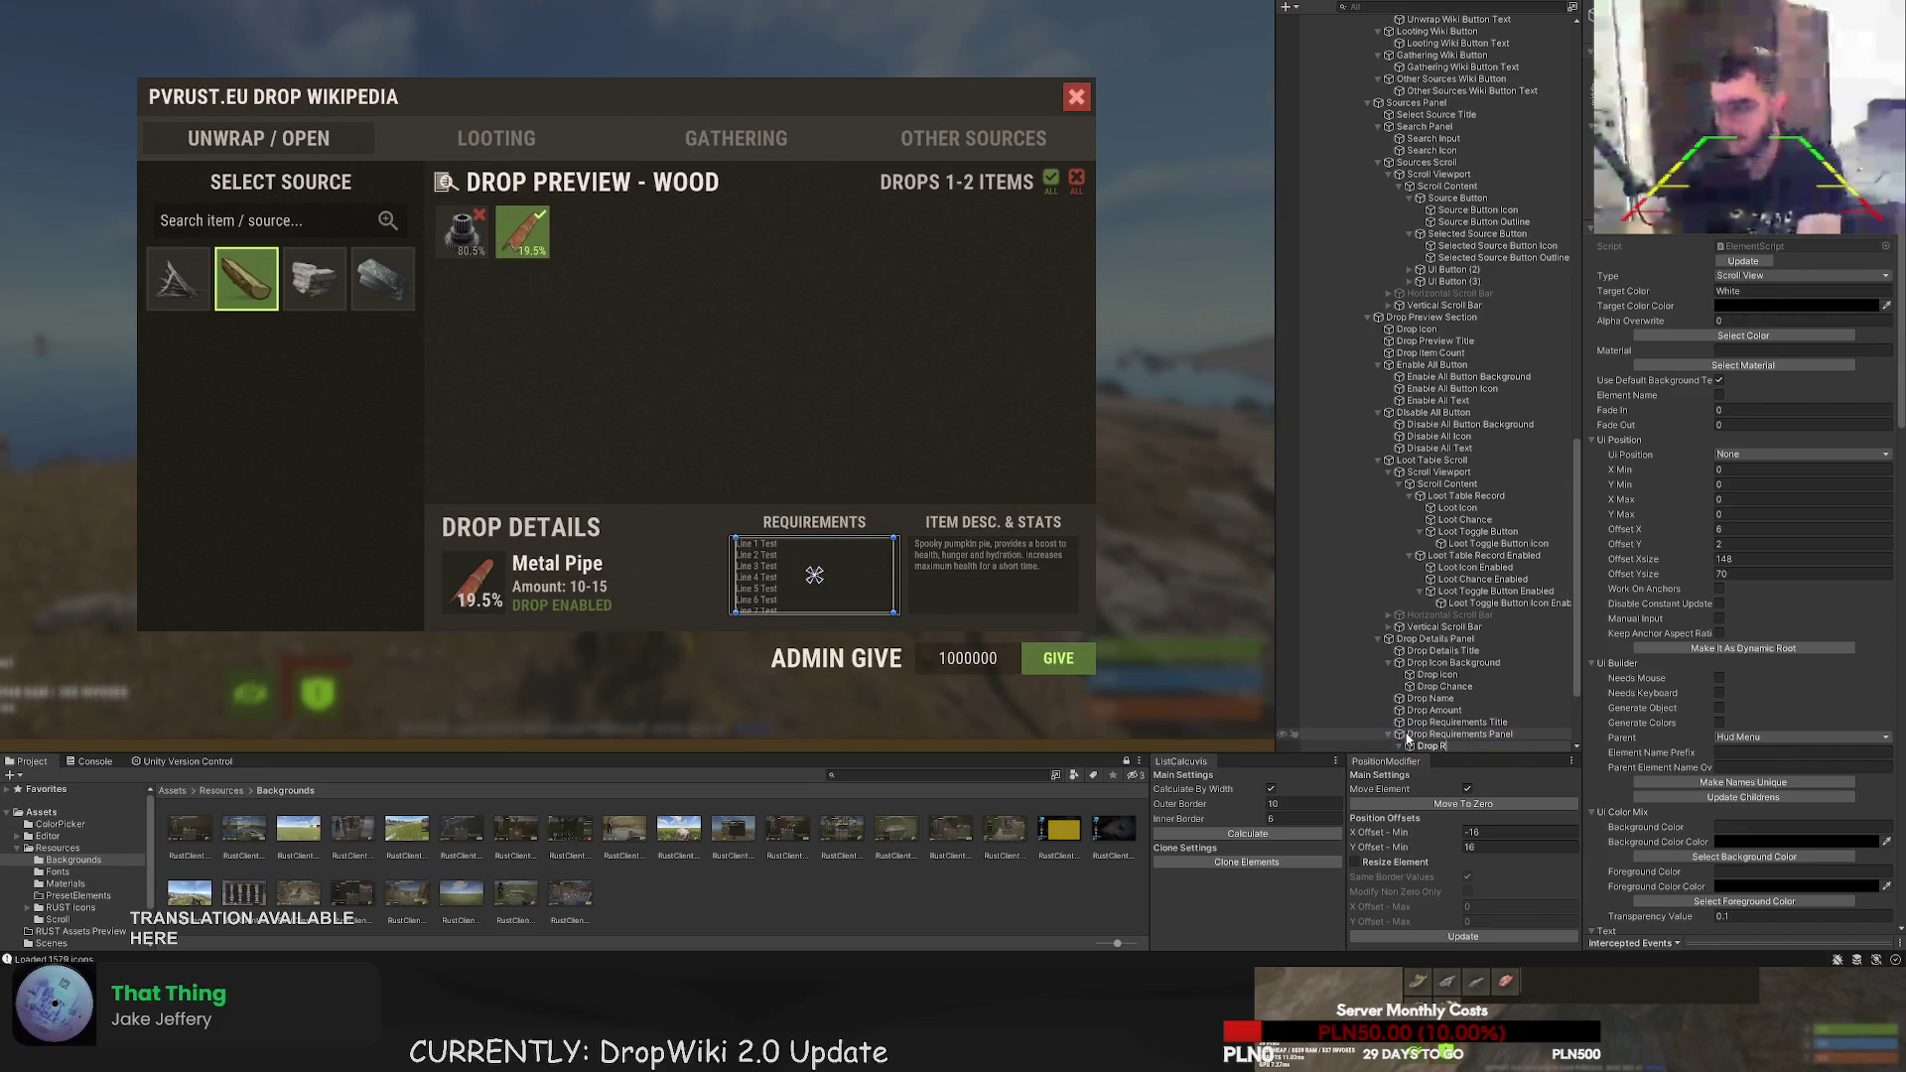
text(equirements Scroll)
key(Return)
key(Down)
key(Down)
key(Down)
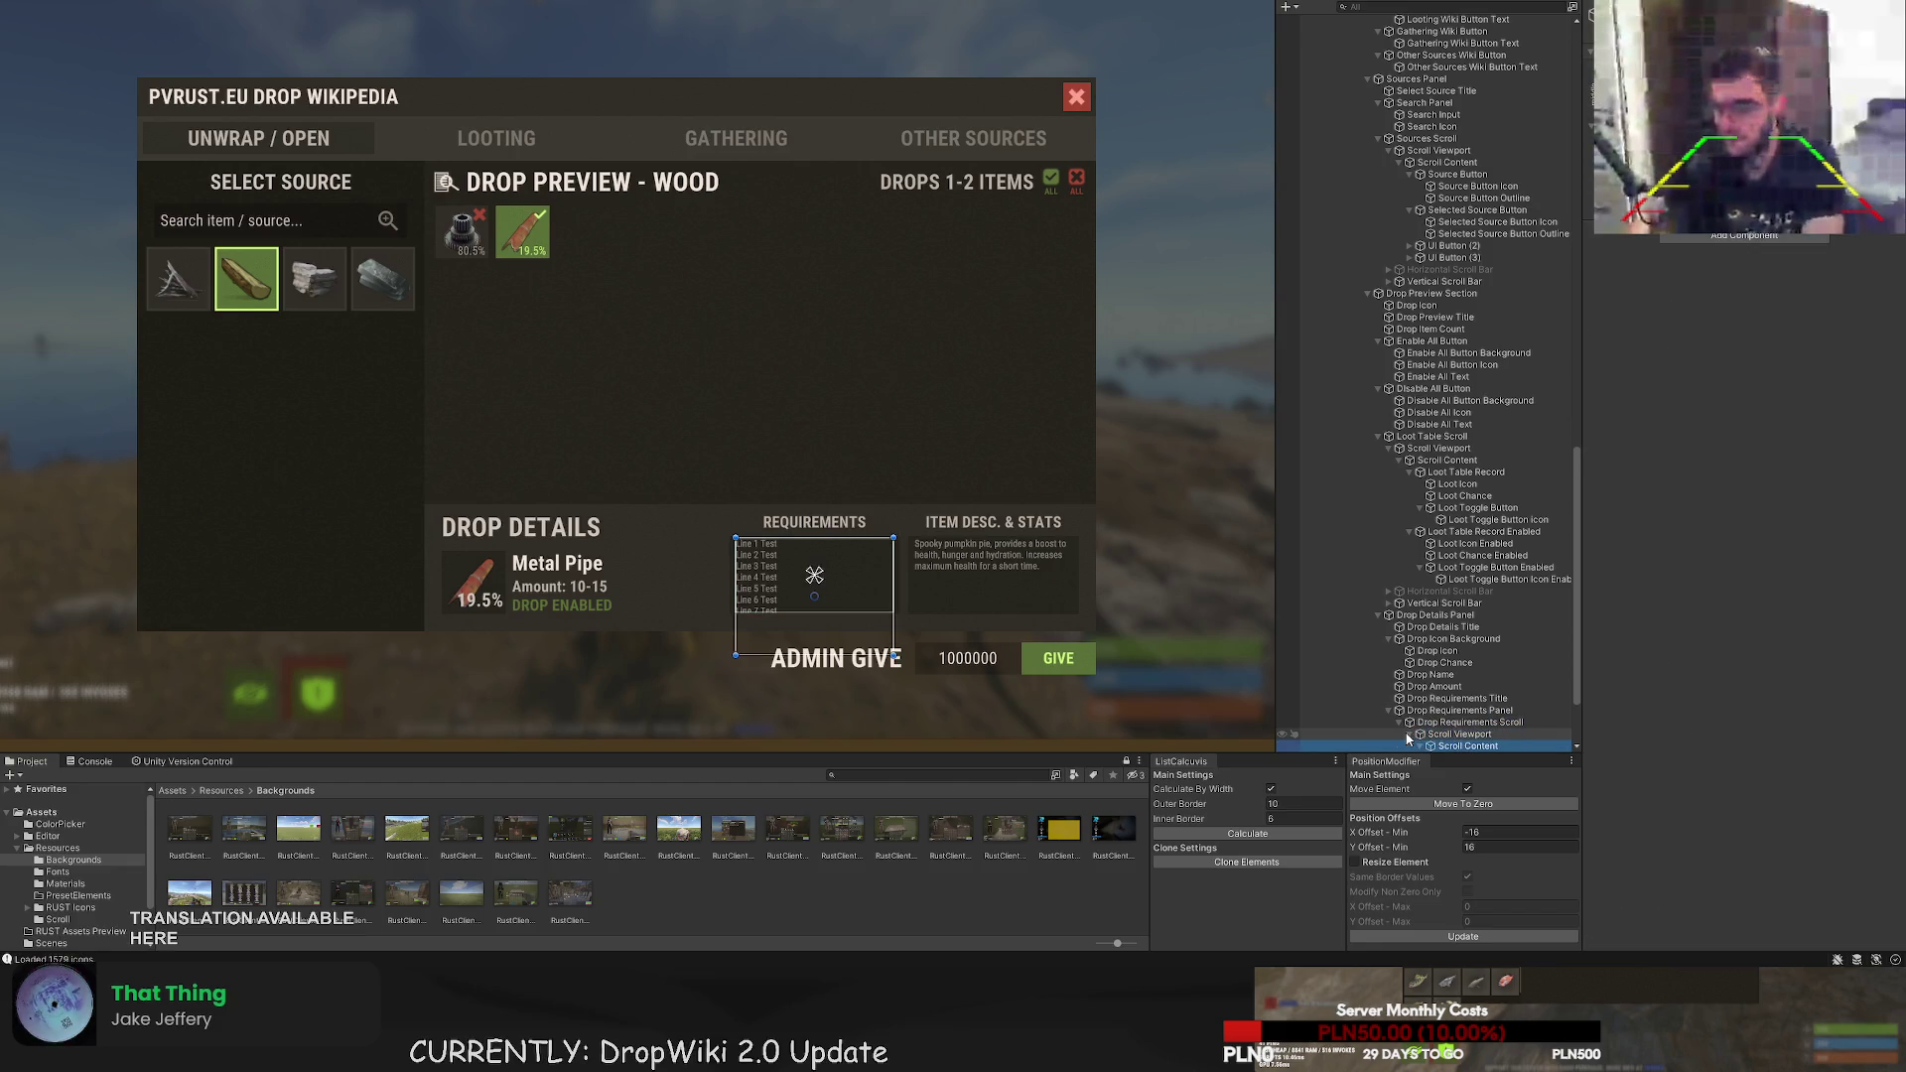
key(F2)
text(Drop Requirements)
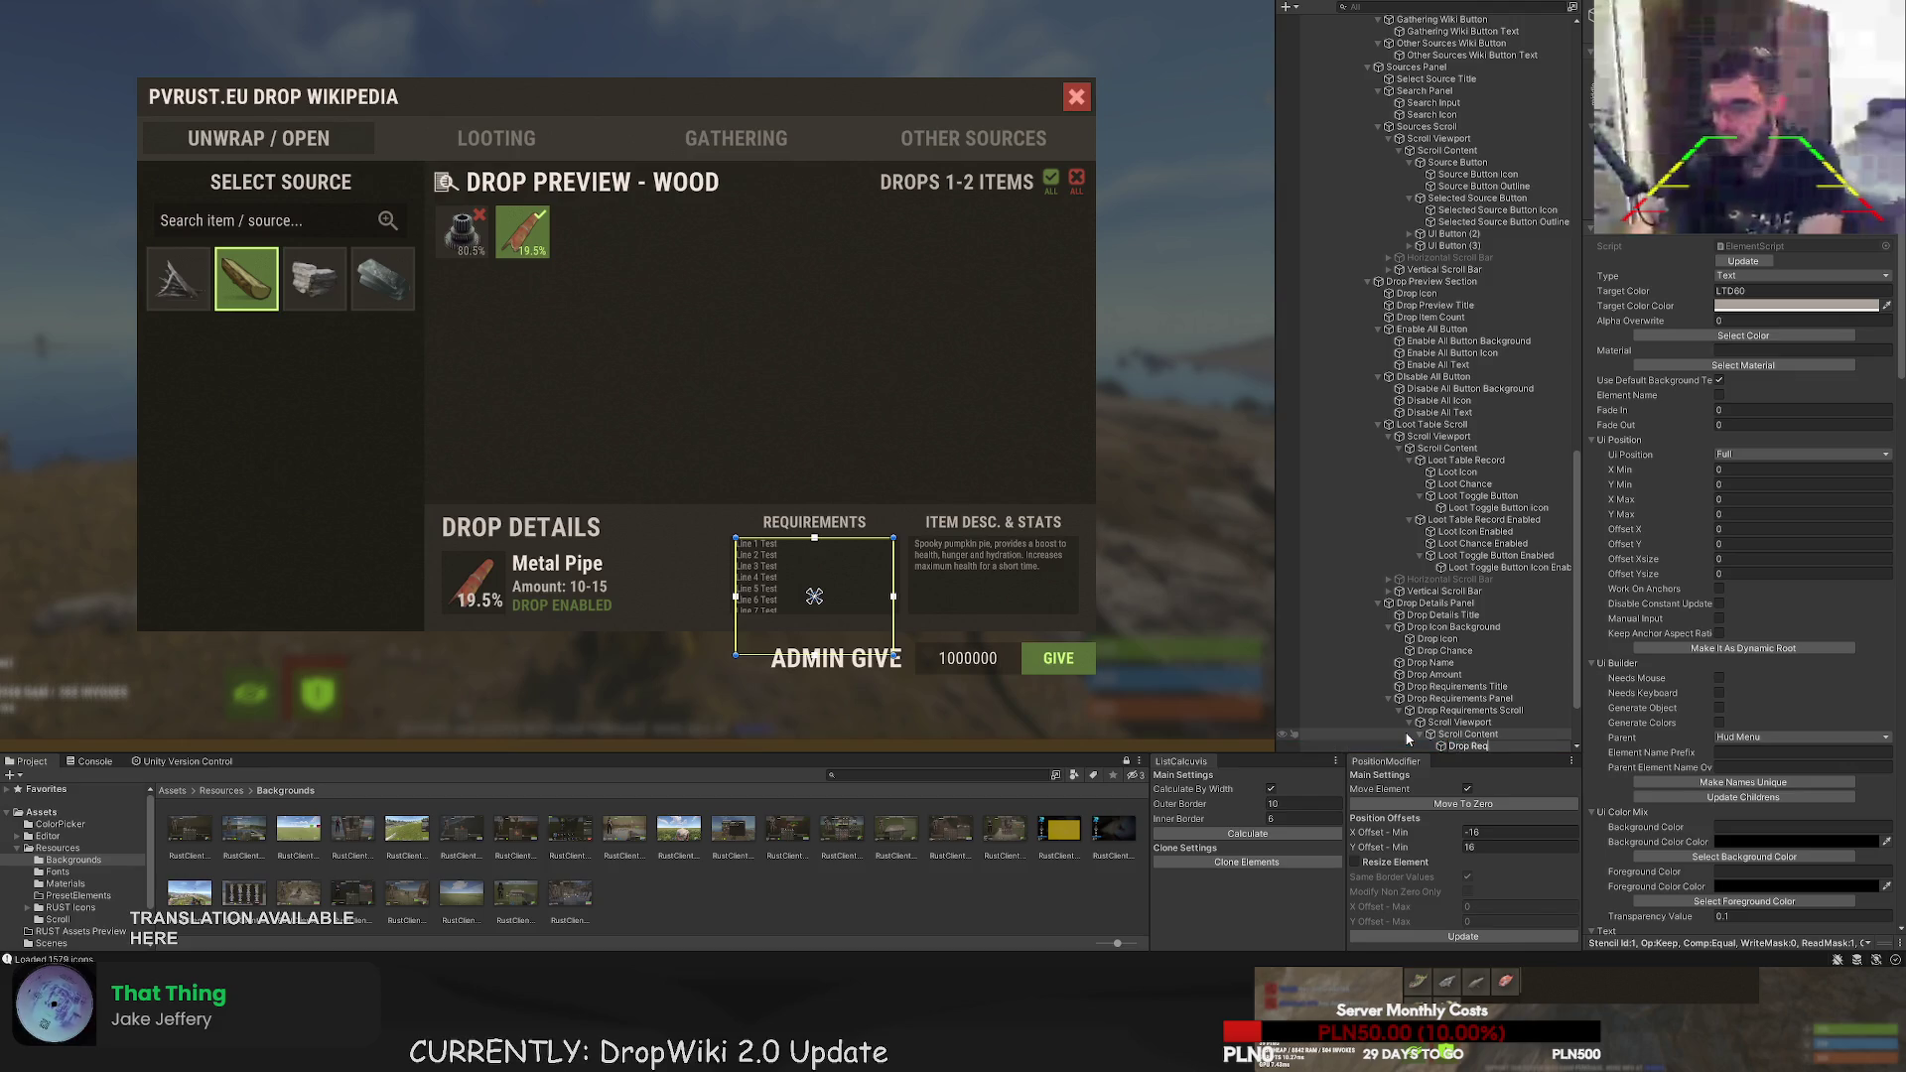
key(Return)
- Rename the item description objects to 'Item Desc Title', 'Item Desc Panel' and 'Item Desc Scroll'
key(Down)
key(Down)
key(Down)
key(F2)
key(BackSpace)
text(Item)
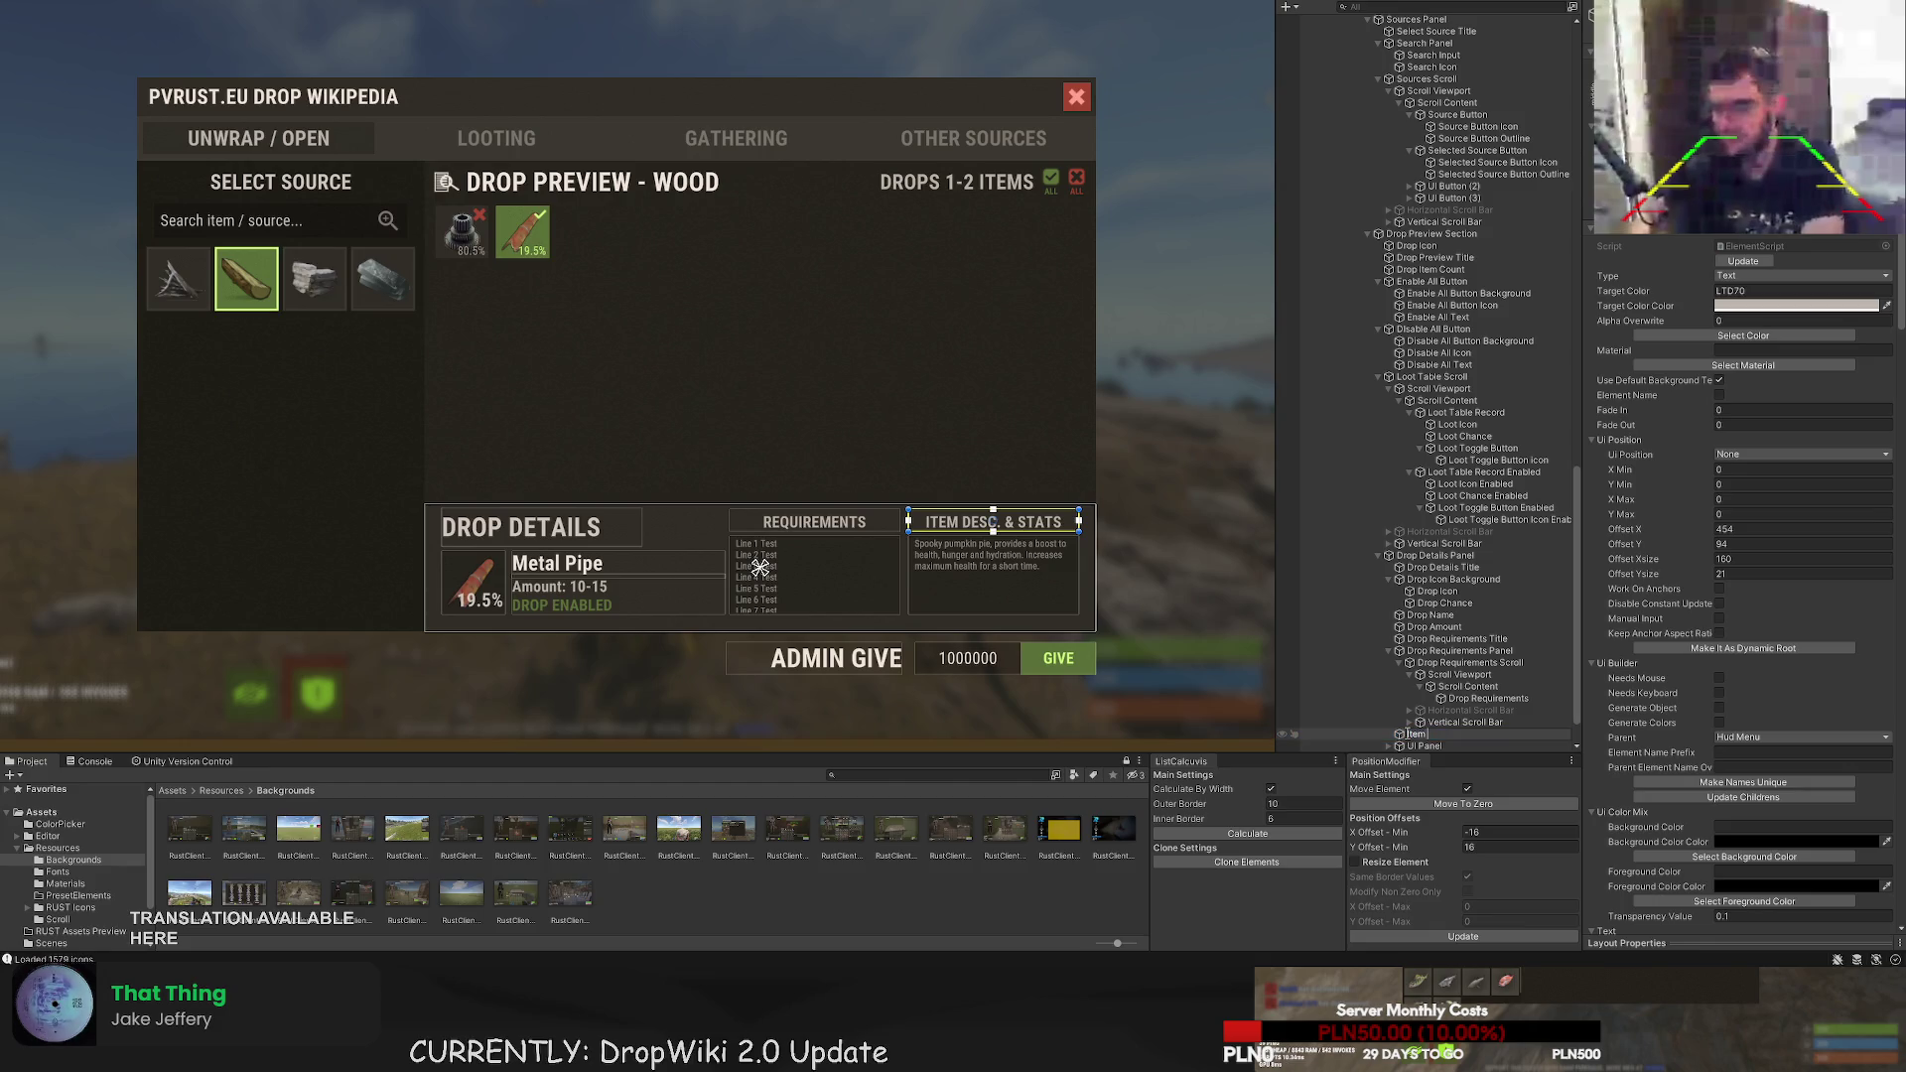
text( Desc Title)
key(Return)
key(Down)
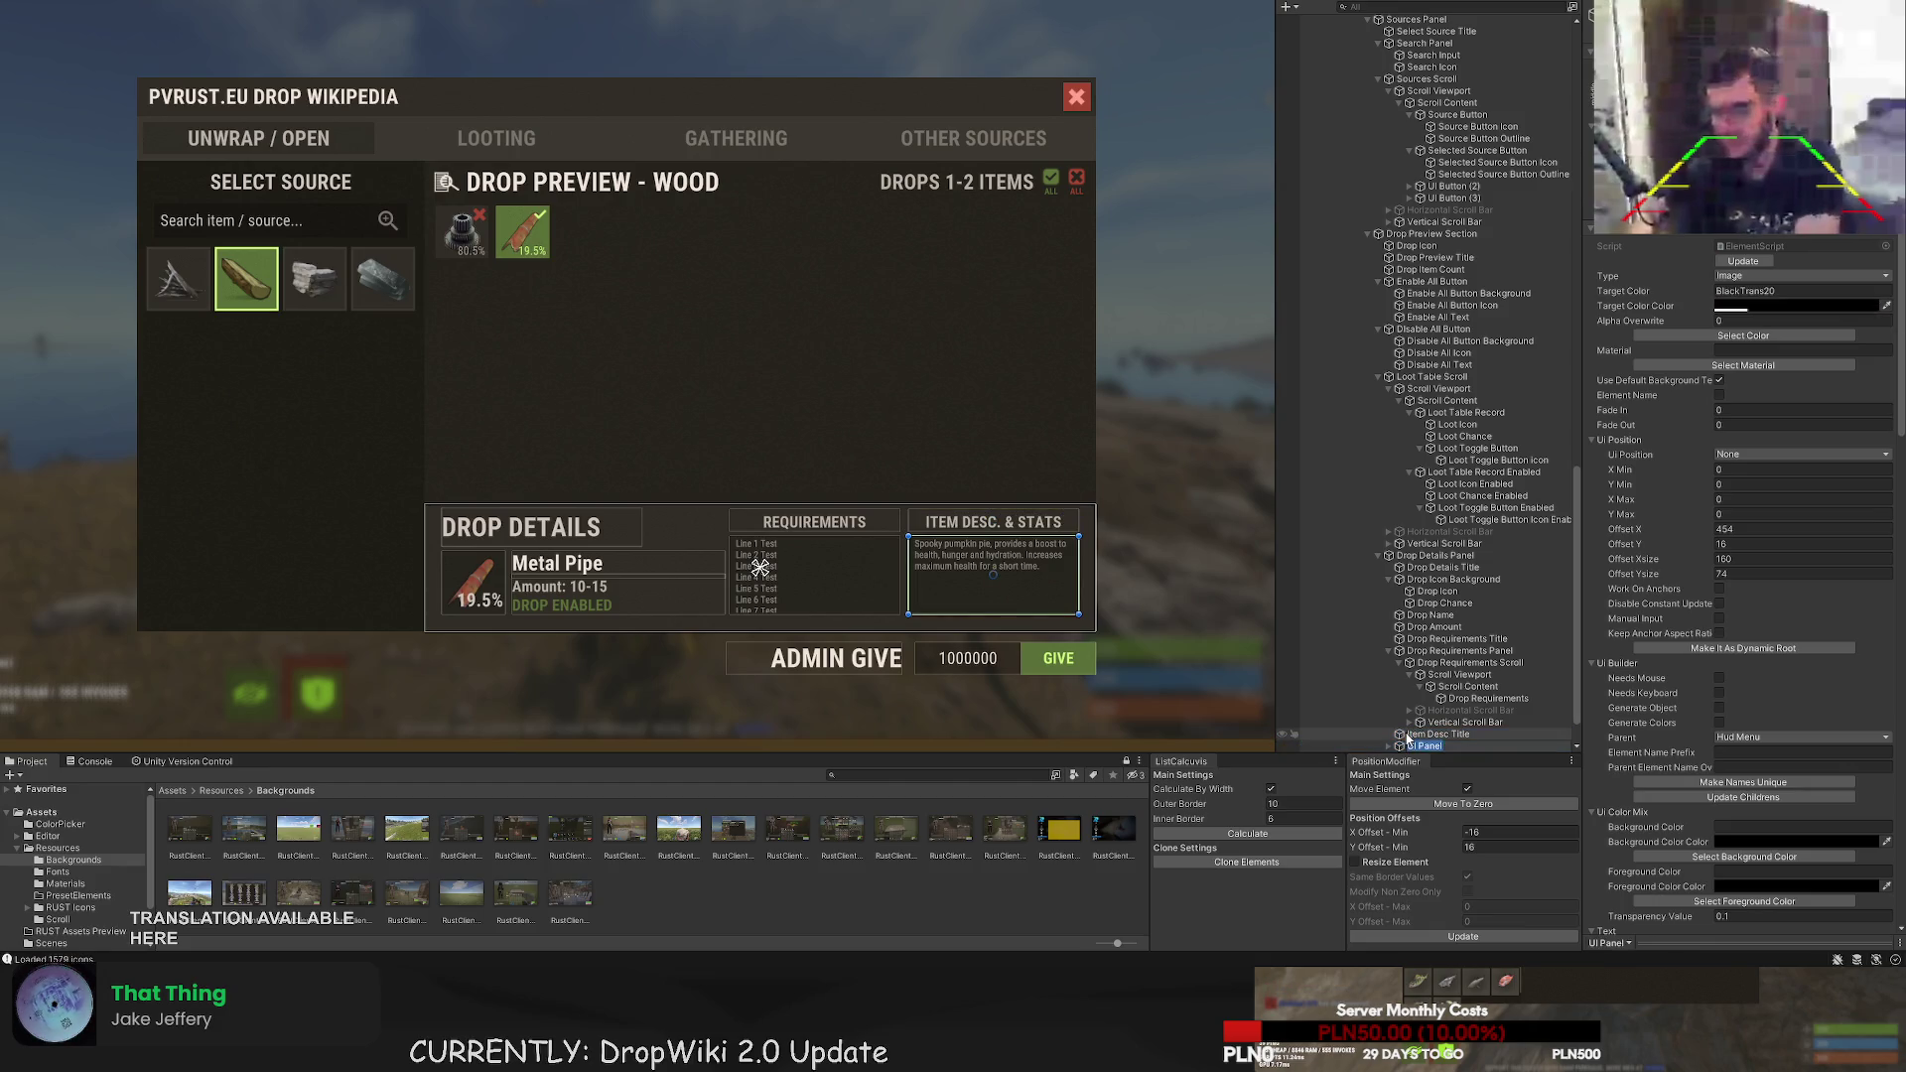
key(F2)
text(Item Desc)
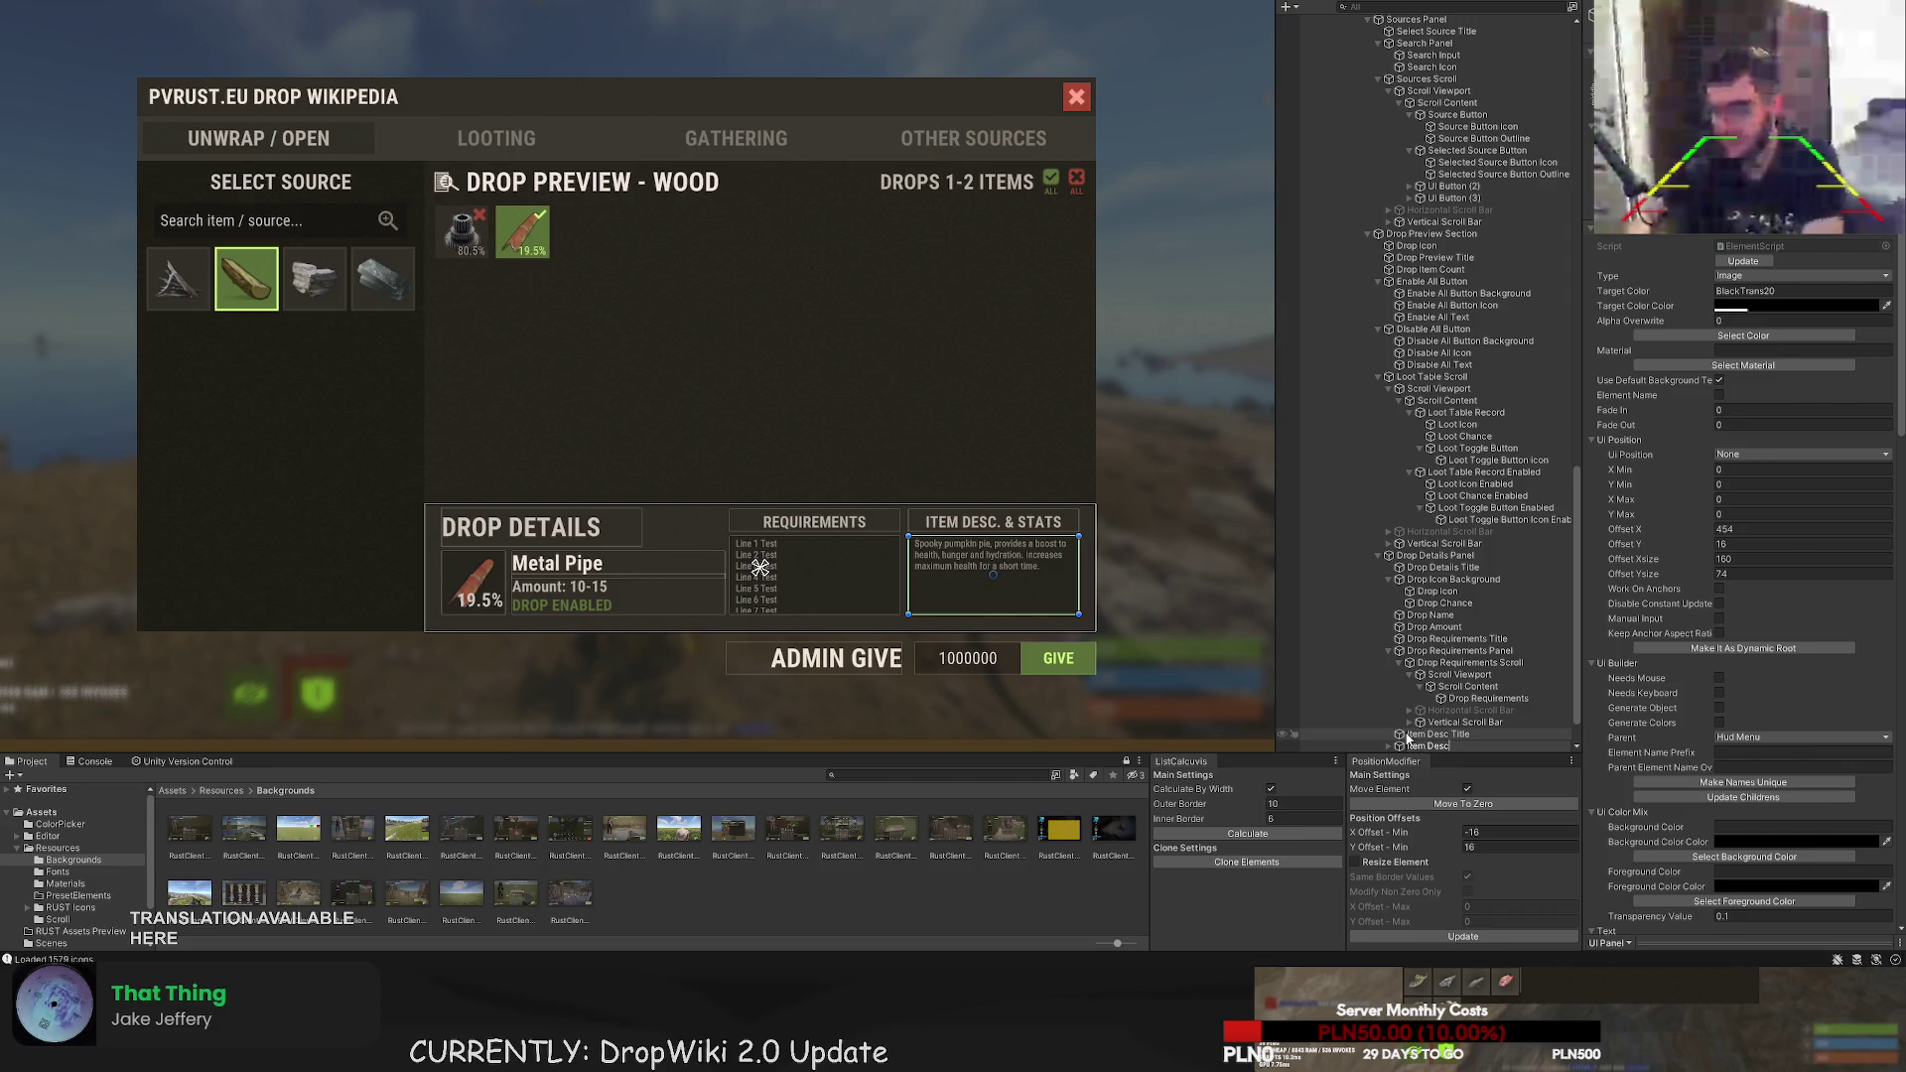
text( Panel)
key(Return)
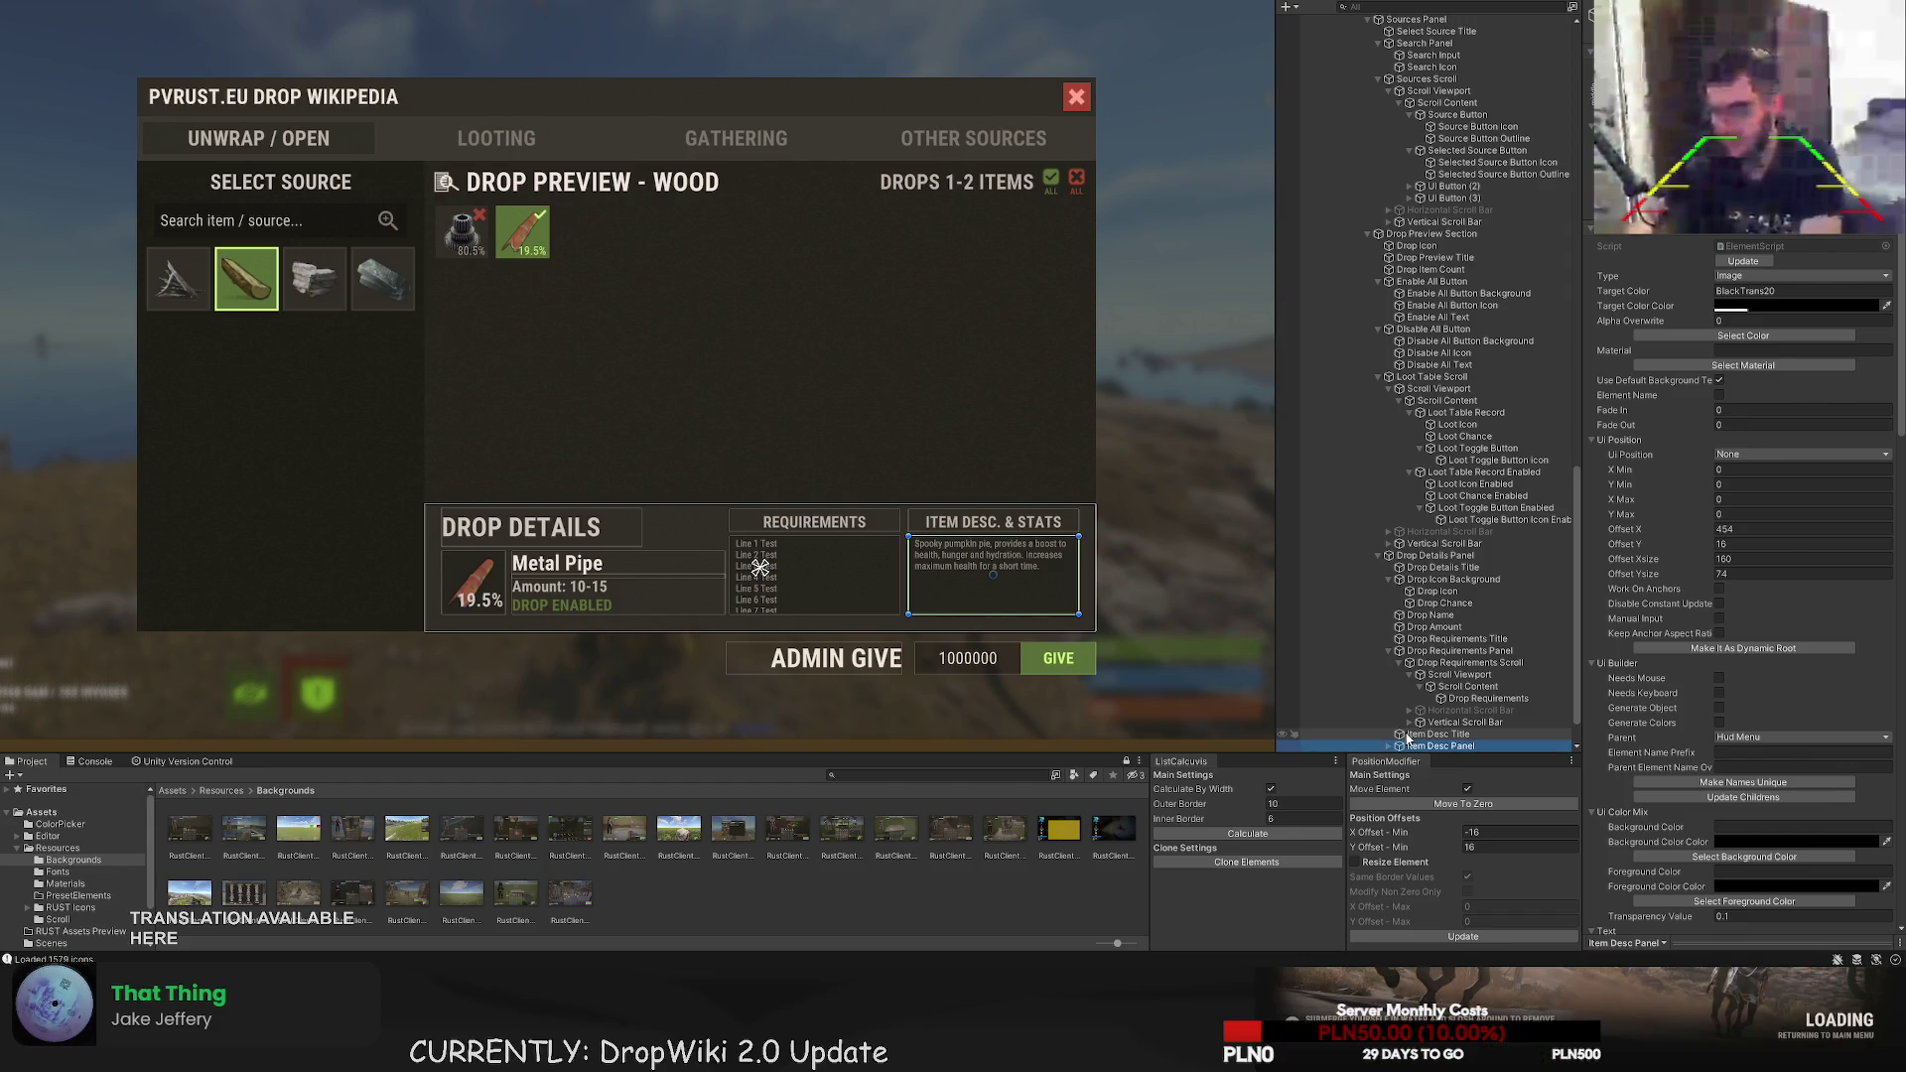
key(ctrl+shift+v)
key(F2)
text(Item Desc Scroll)
key(Return)
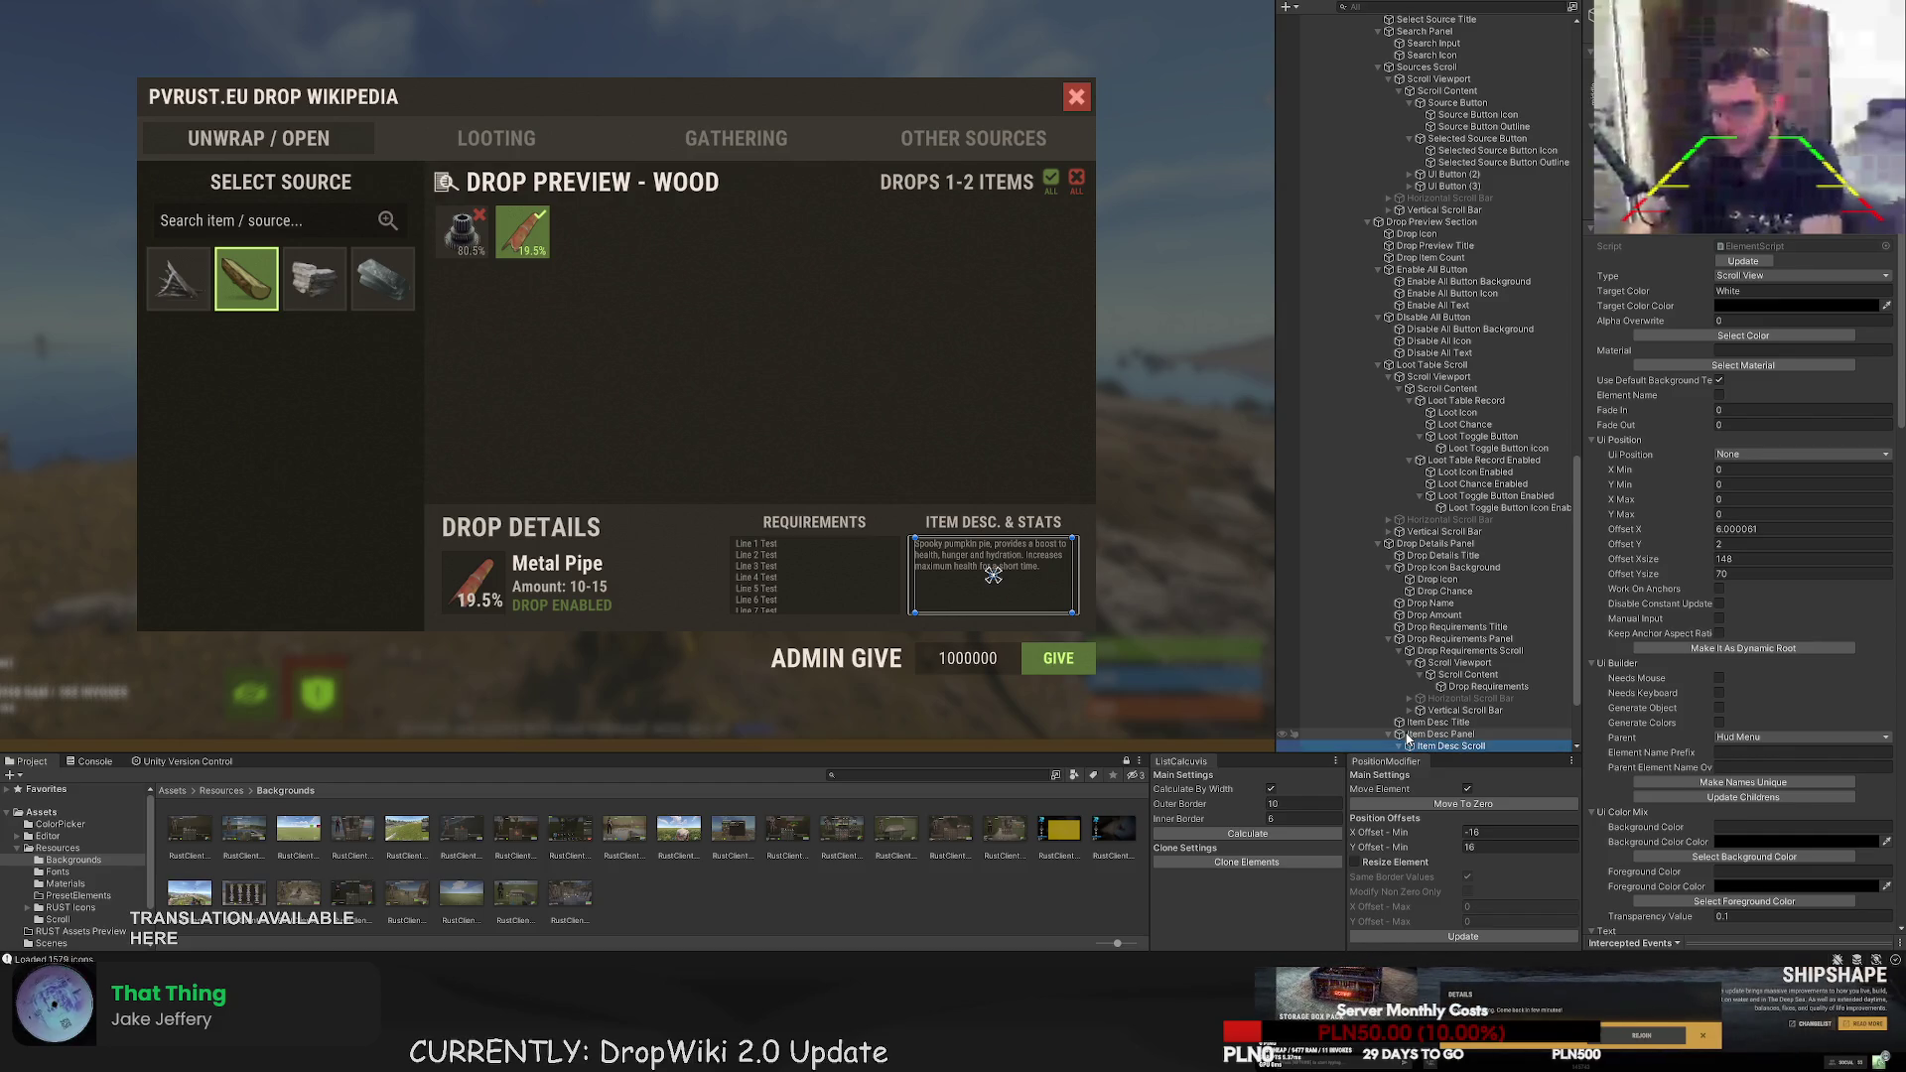
- Name the description text inside the scroll content 'Item Desc'
key(Right)
key(Down)
key(Down)
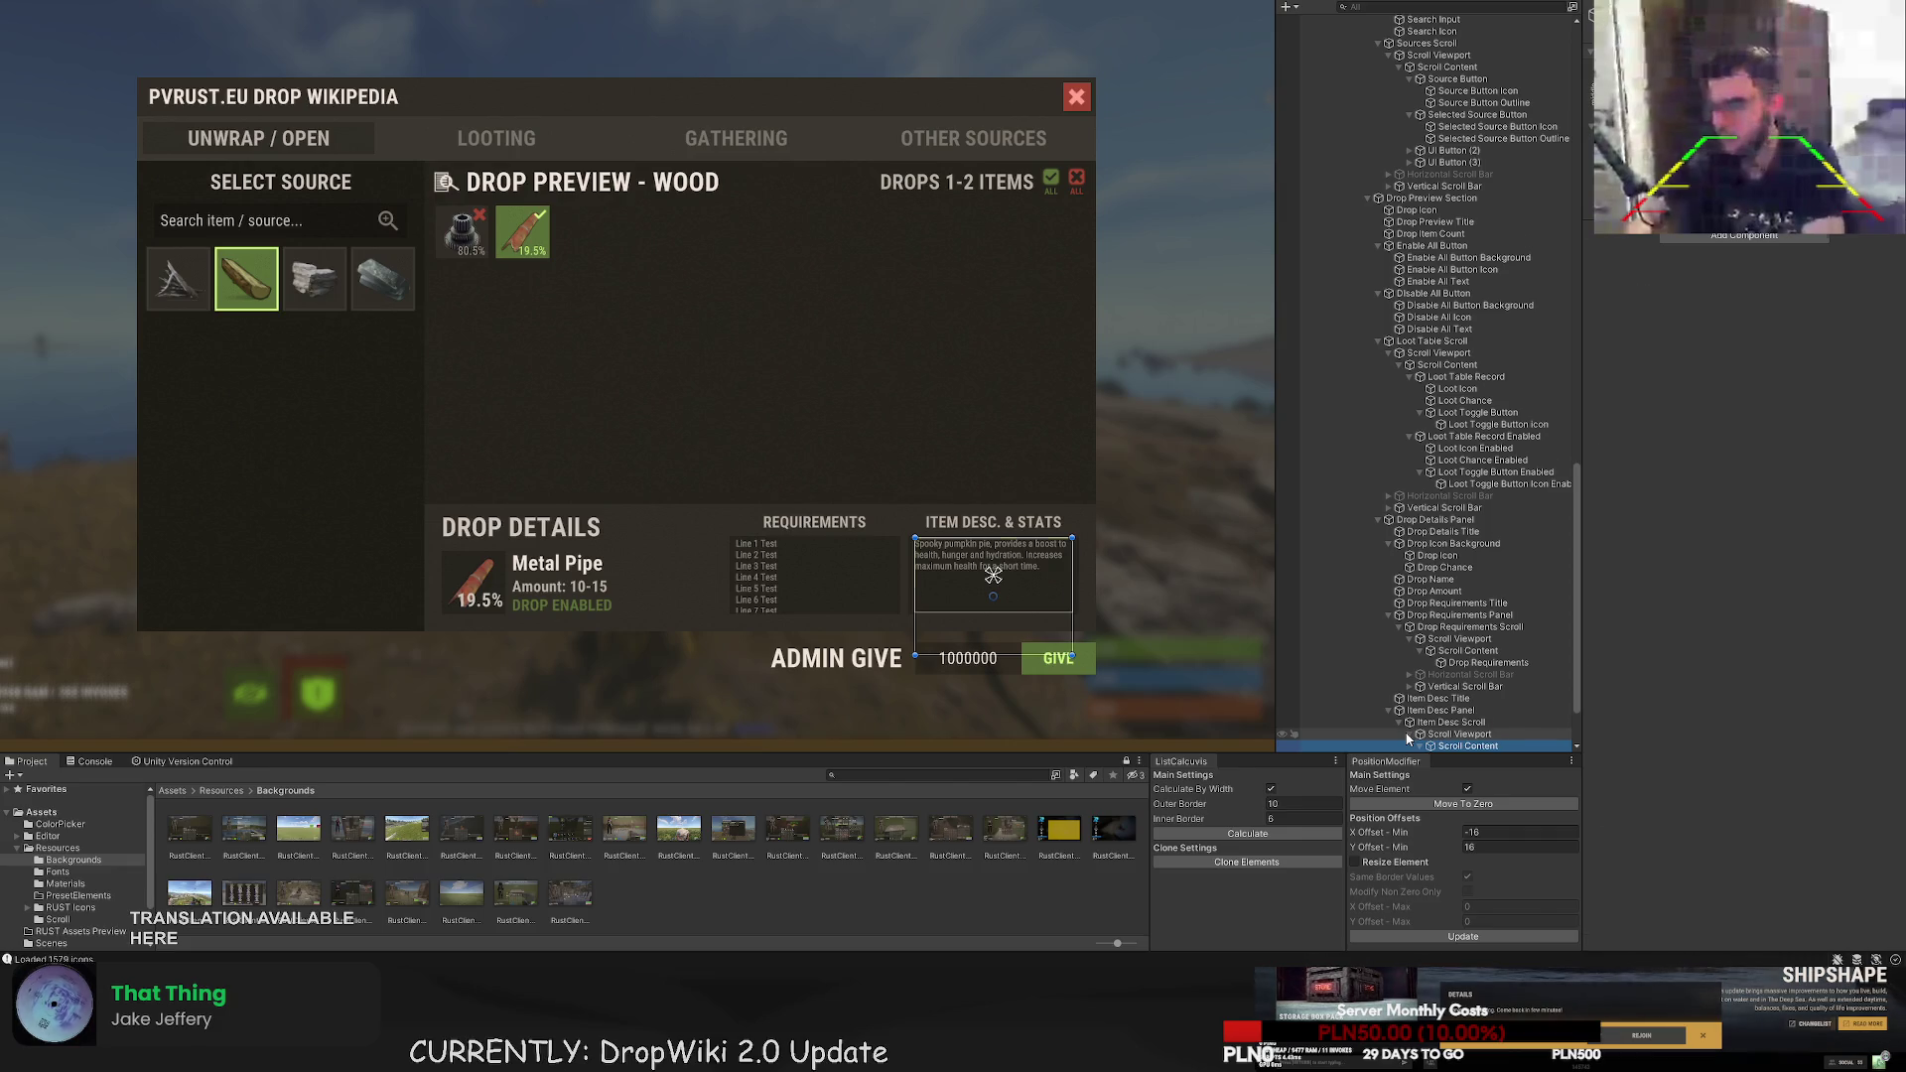
key(ctrl+shift+v)
key(F2)
text(Item De)
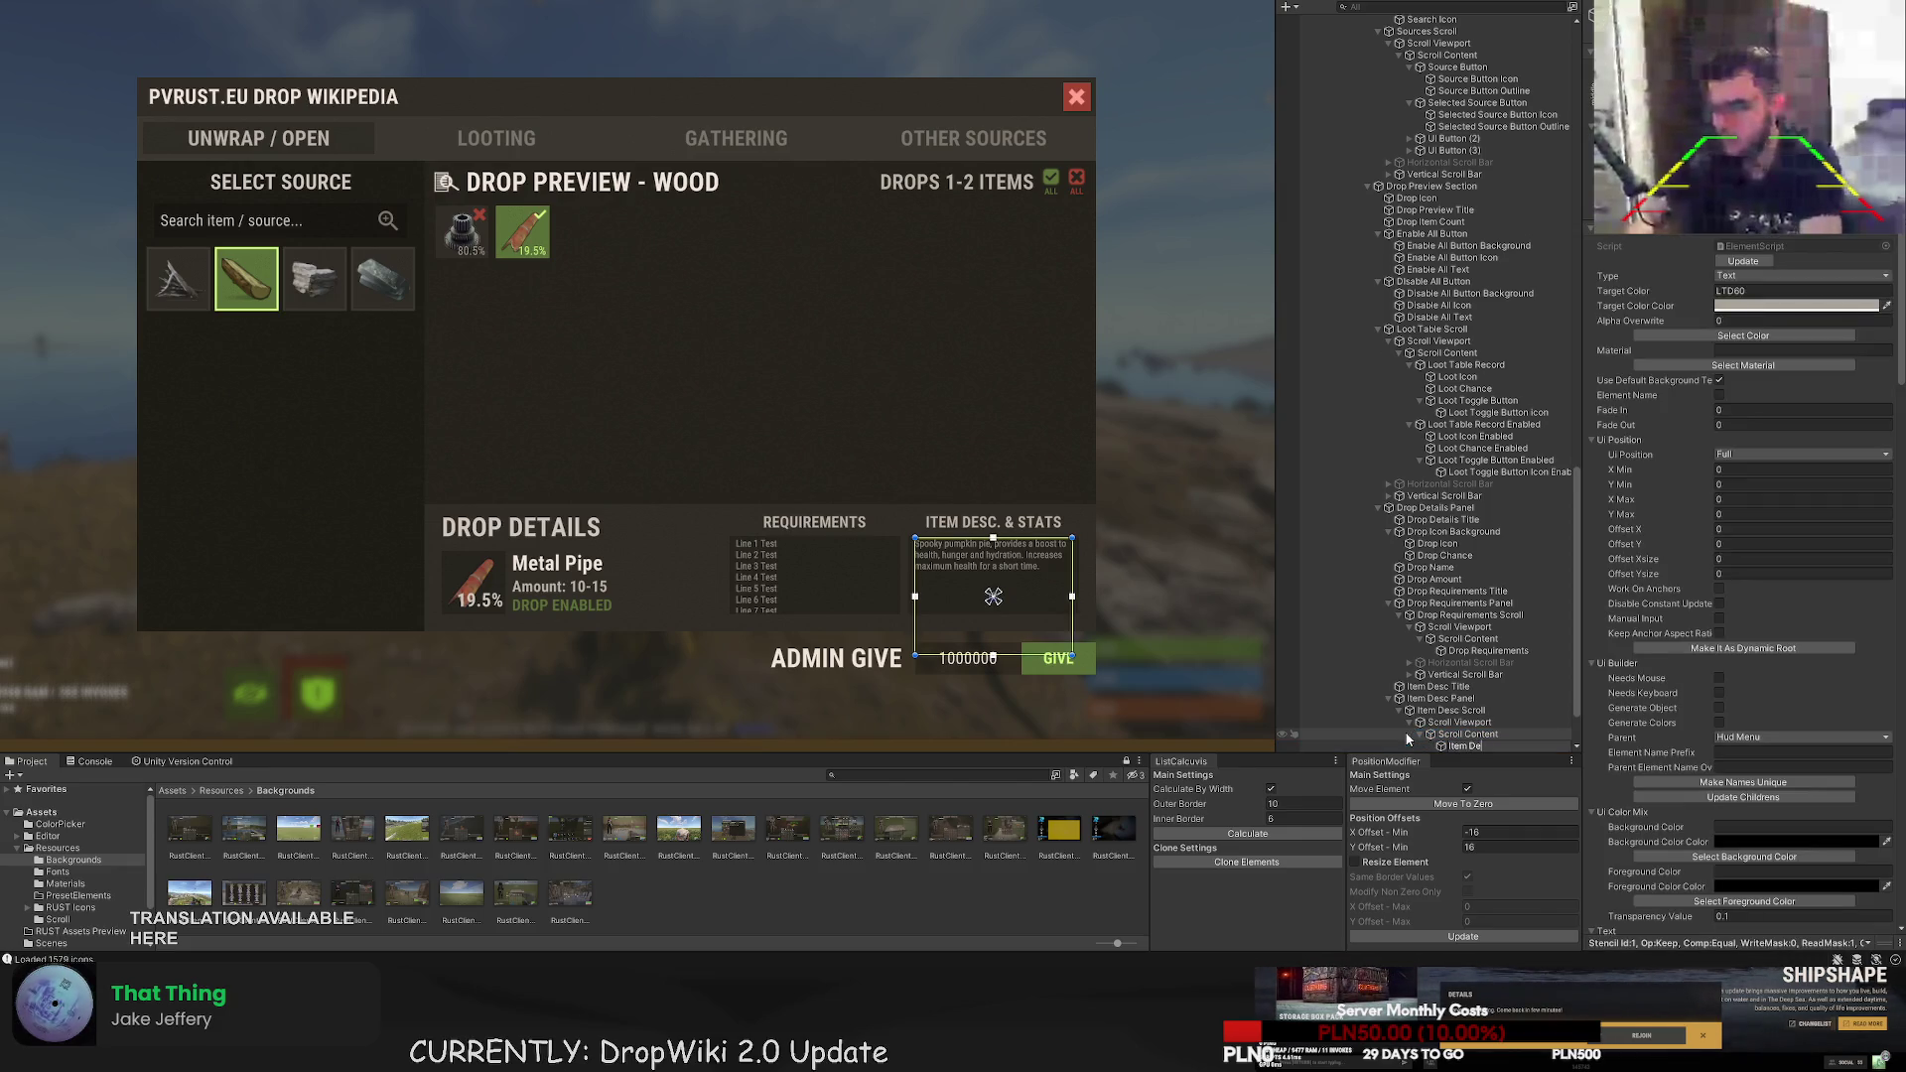
text(sc)
key(Return)
key(Down)
key(Down)
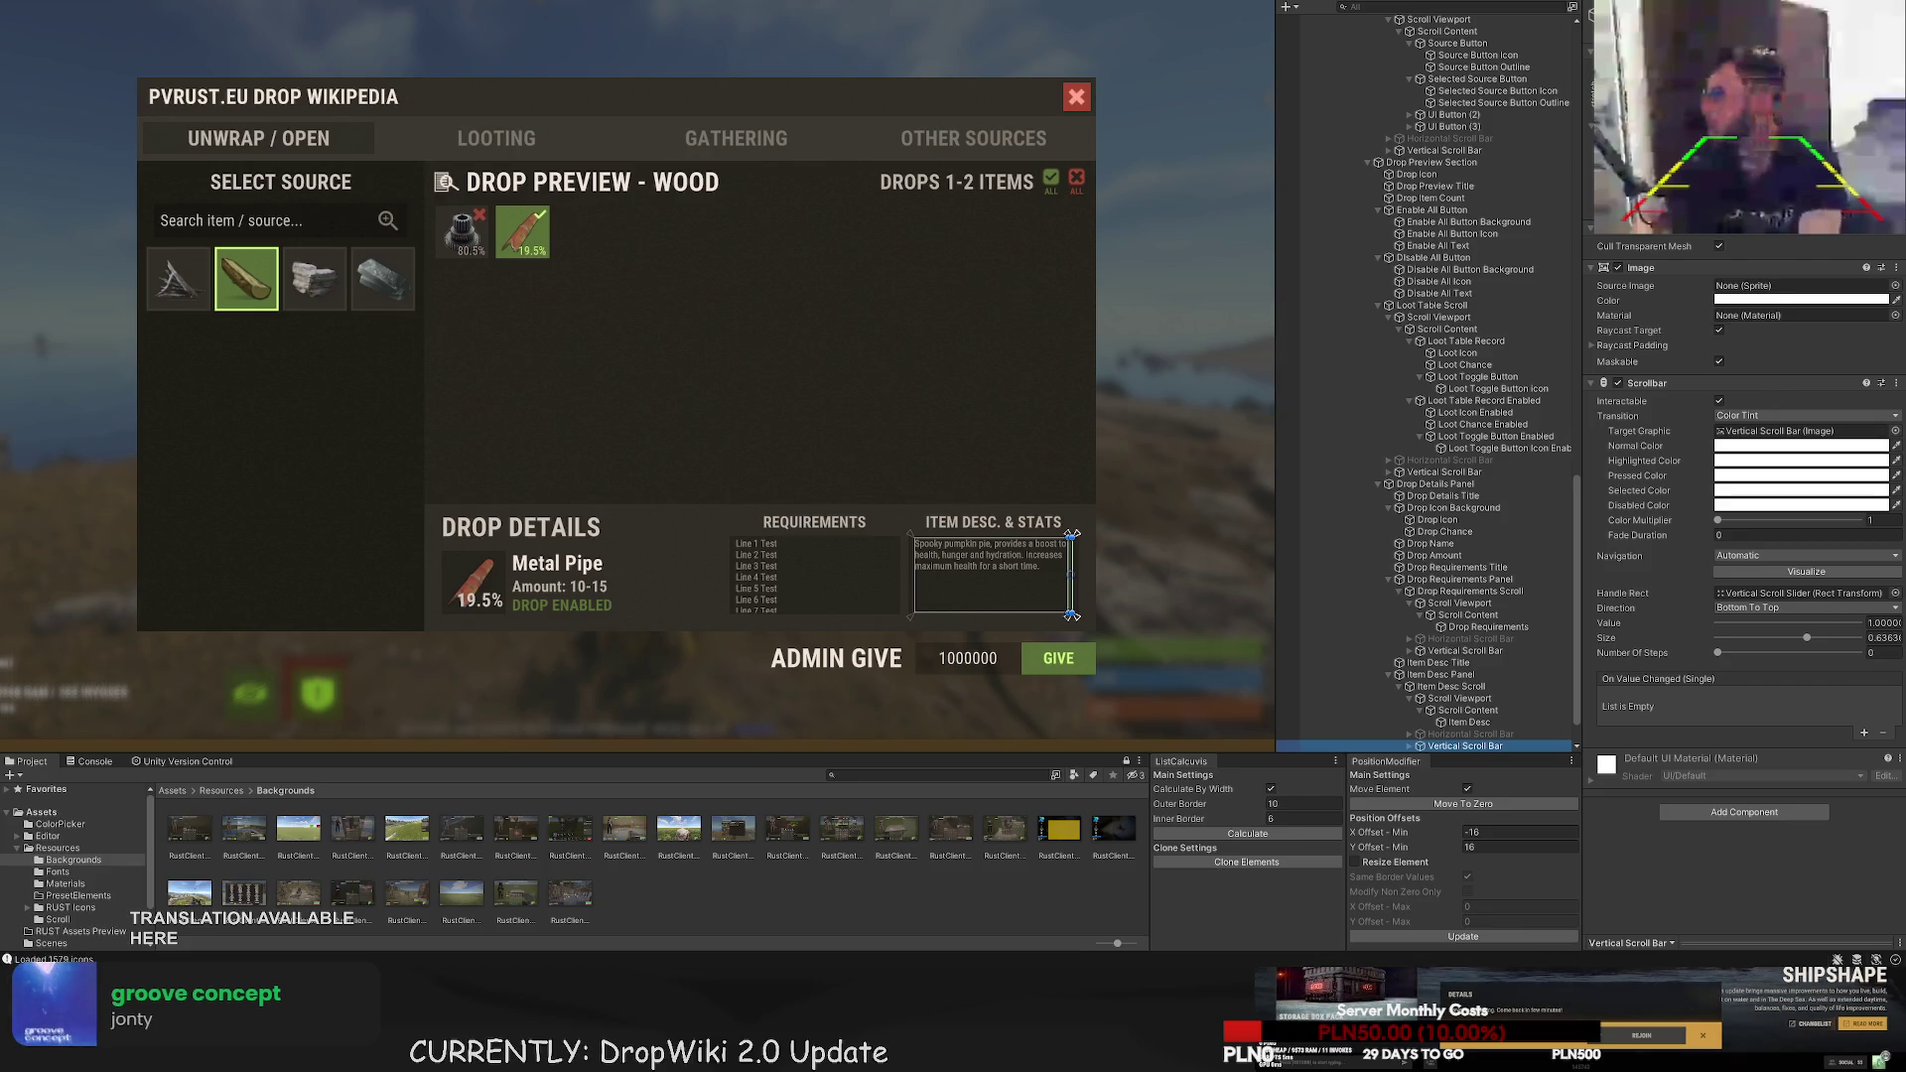
- Rename the ADMIN GIVE text to 'Admin Give Title' and its panel to 'Admin Give Input Background'
scroll(1540, 649, down, 2)
click(1442, 713)
key(F2)
text(A)
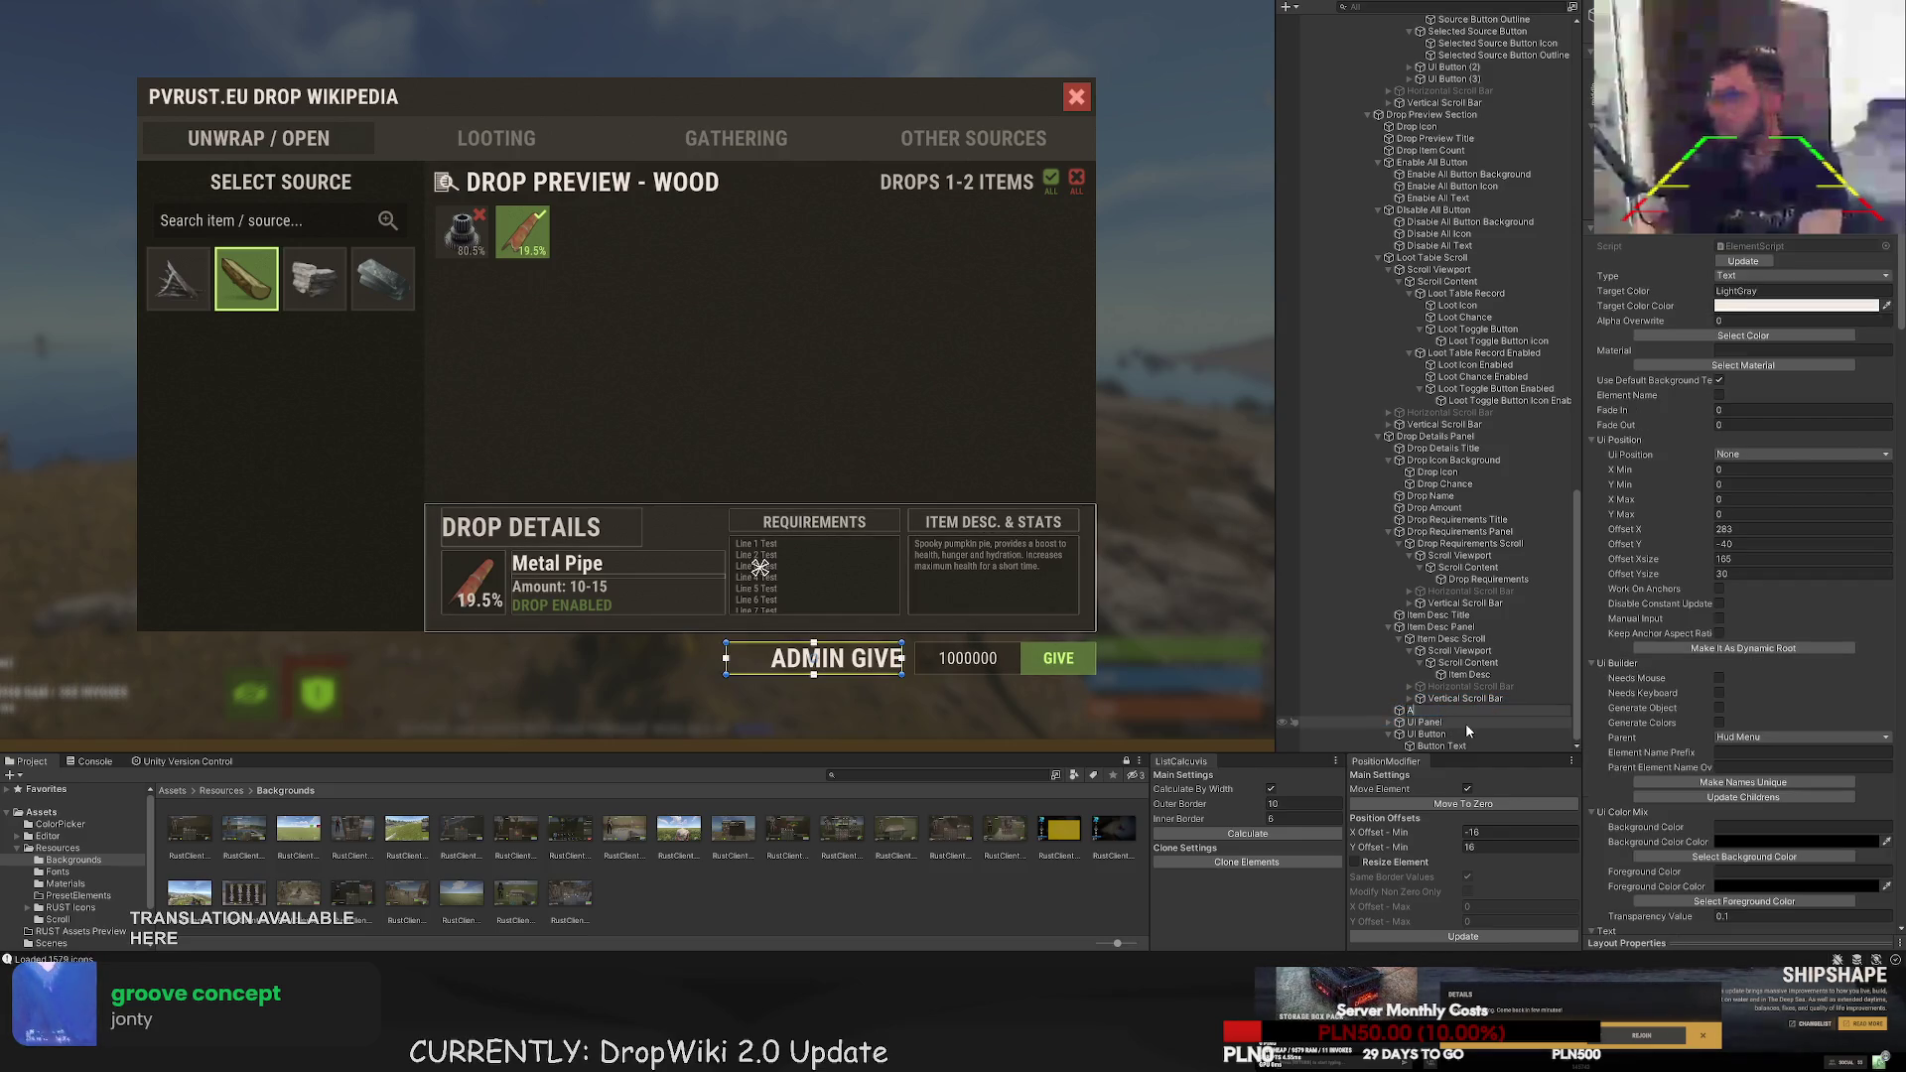
text(tle)
key(Return)
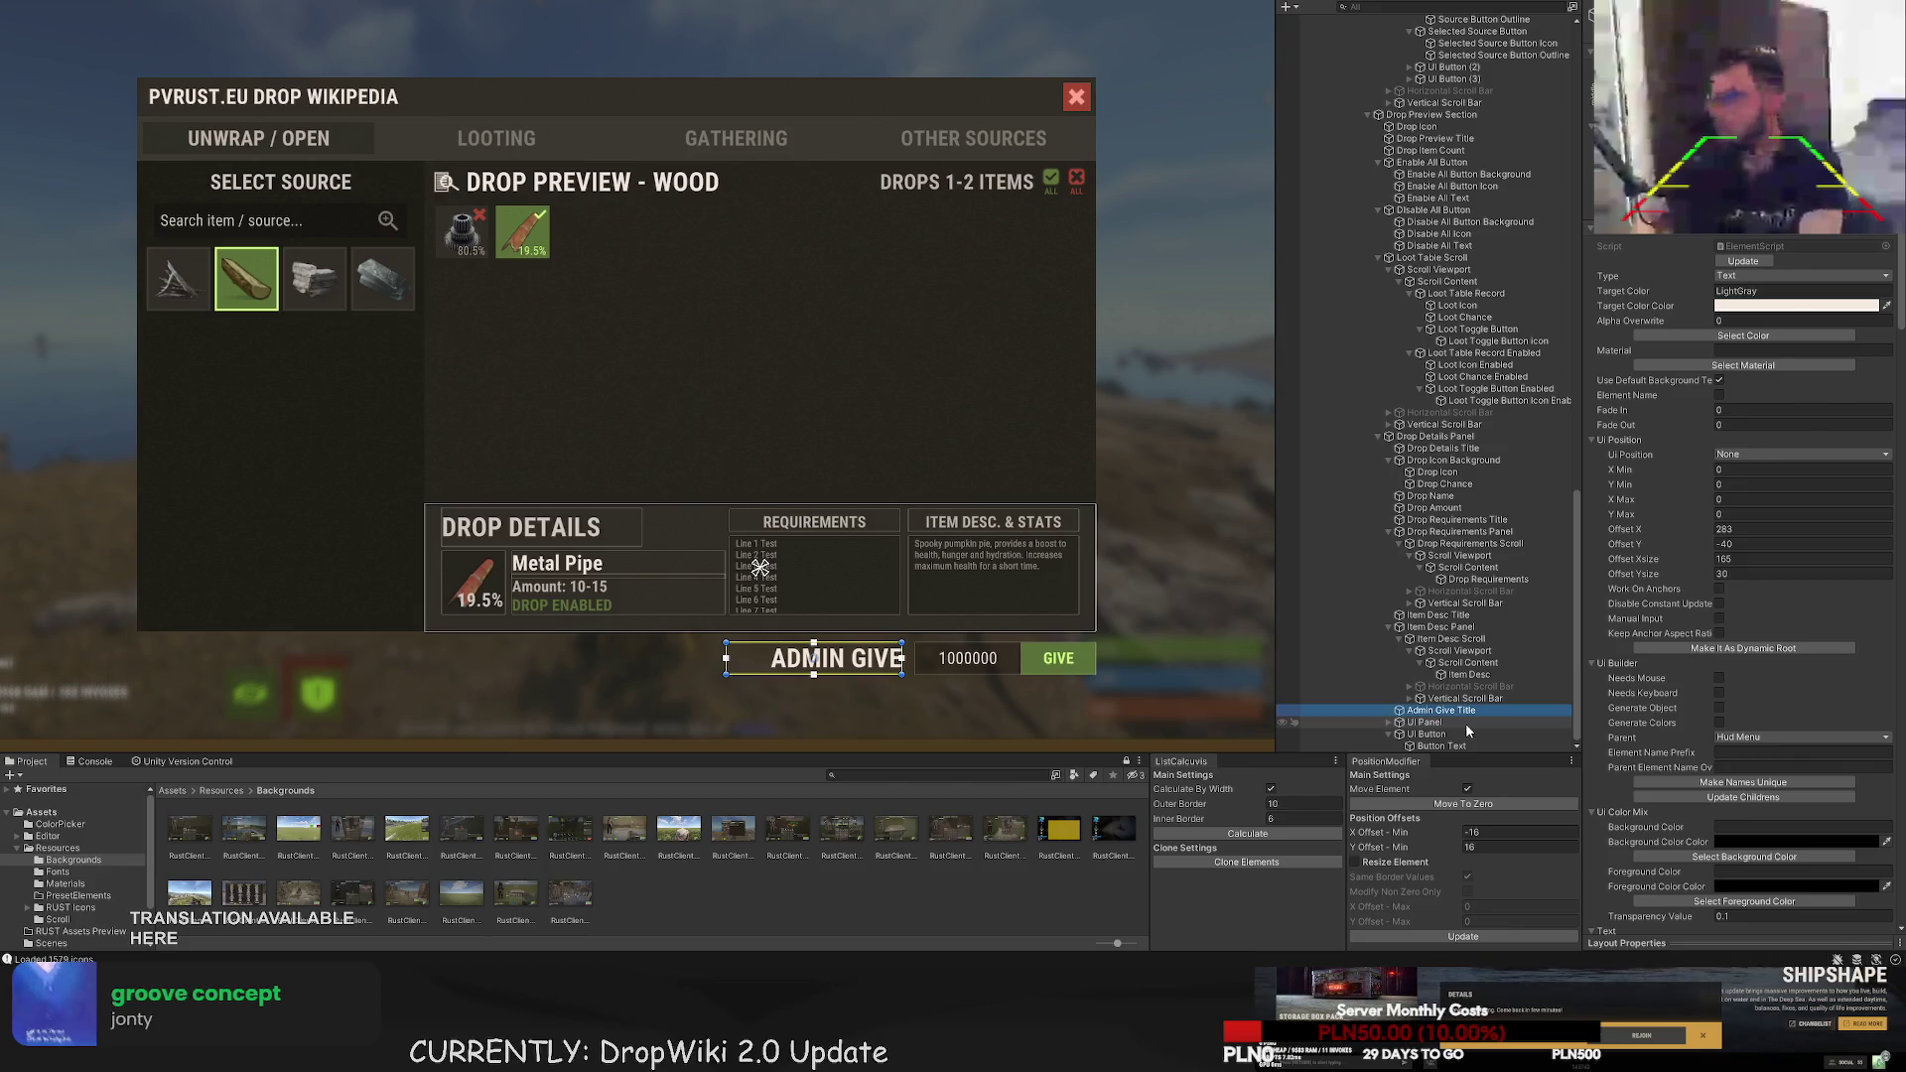
click(1465, 723)
key(F2)
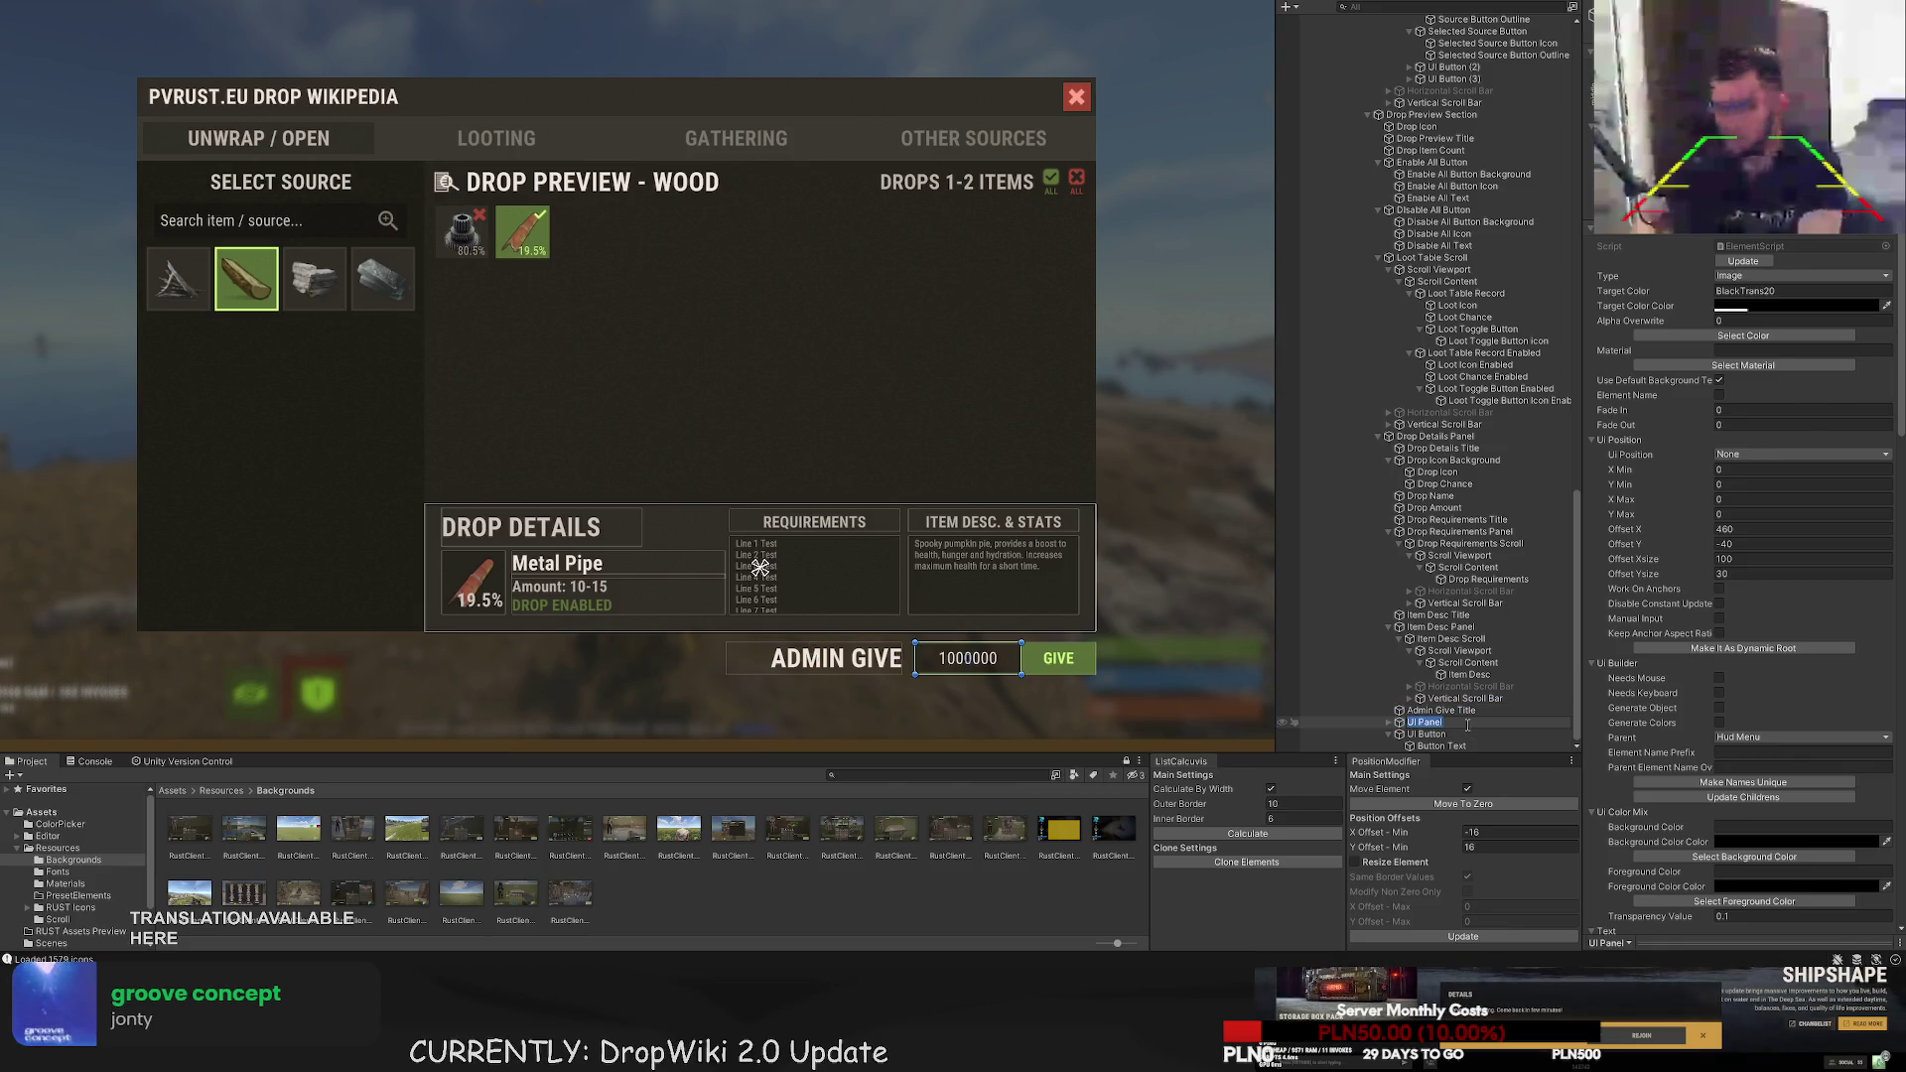
text(Admin)
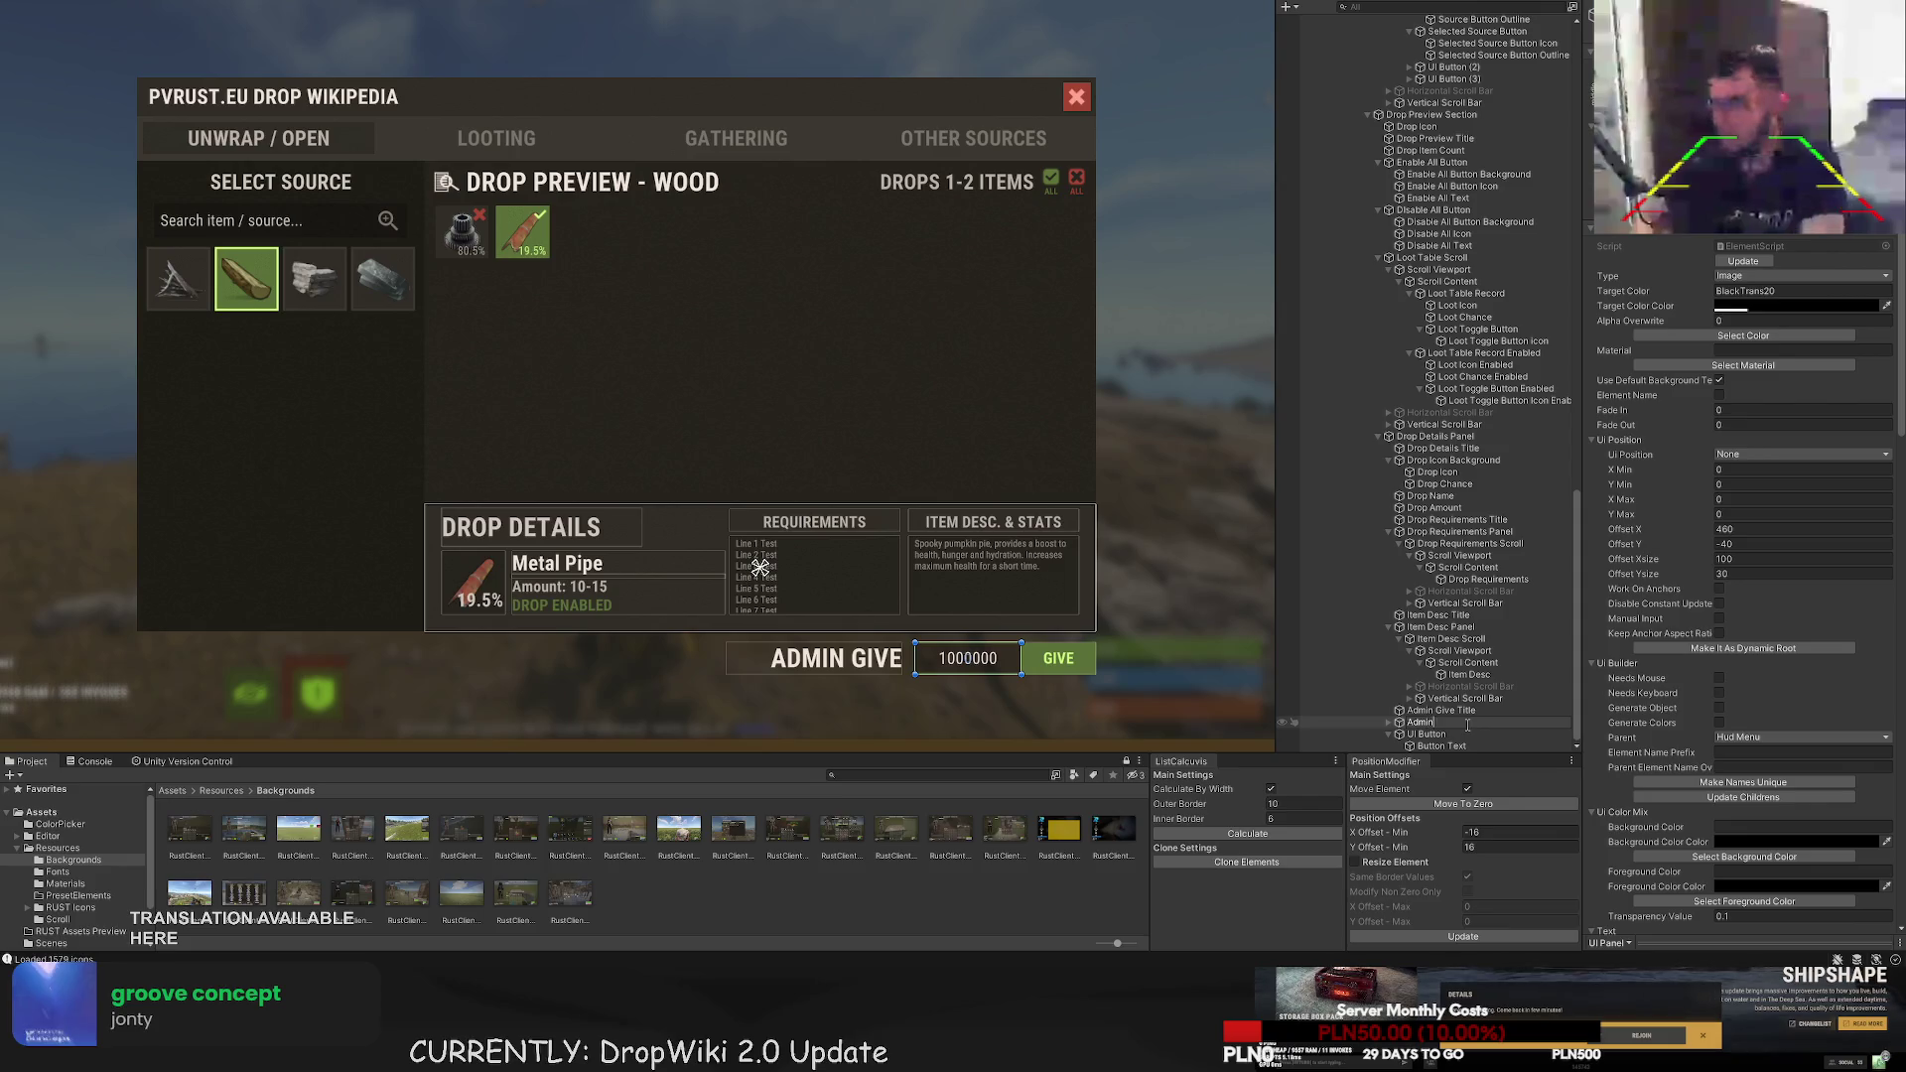
text( Give Input Ba)
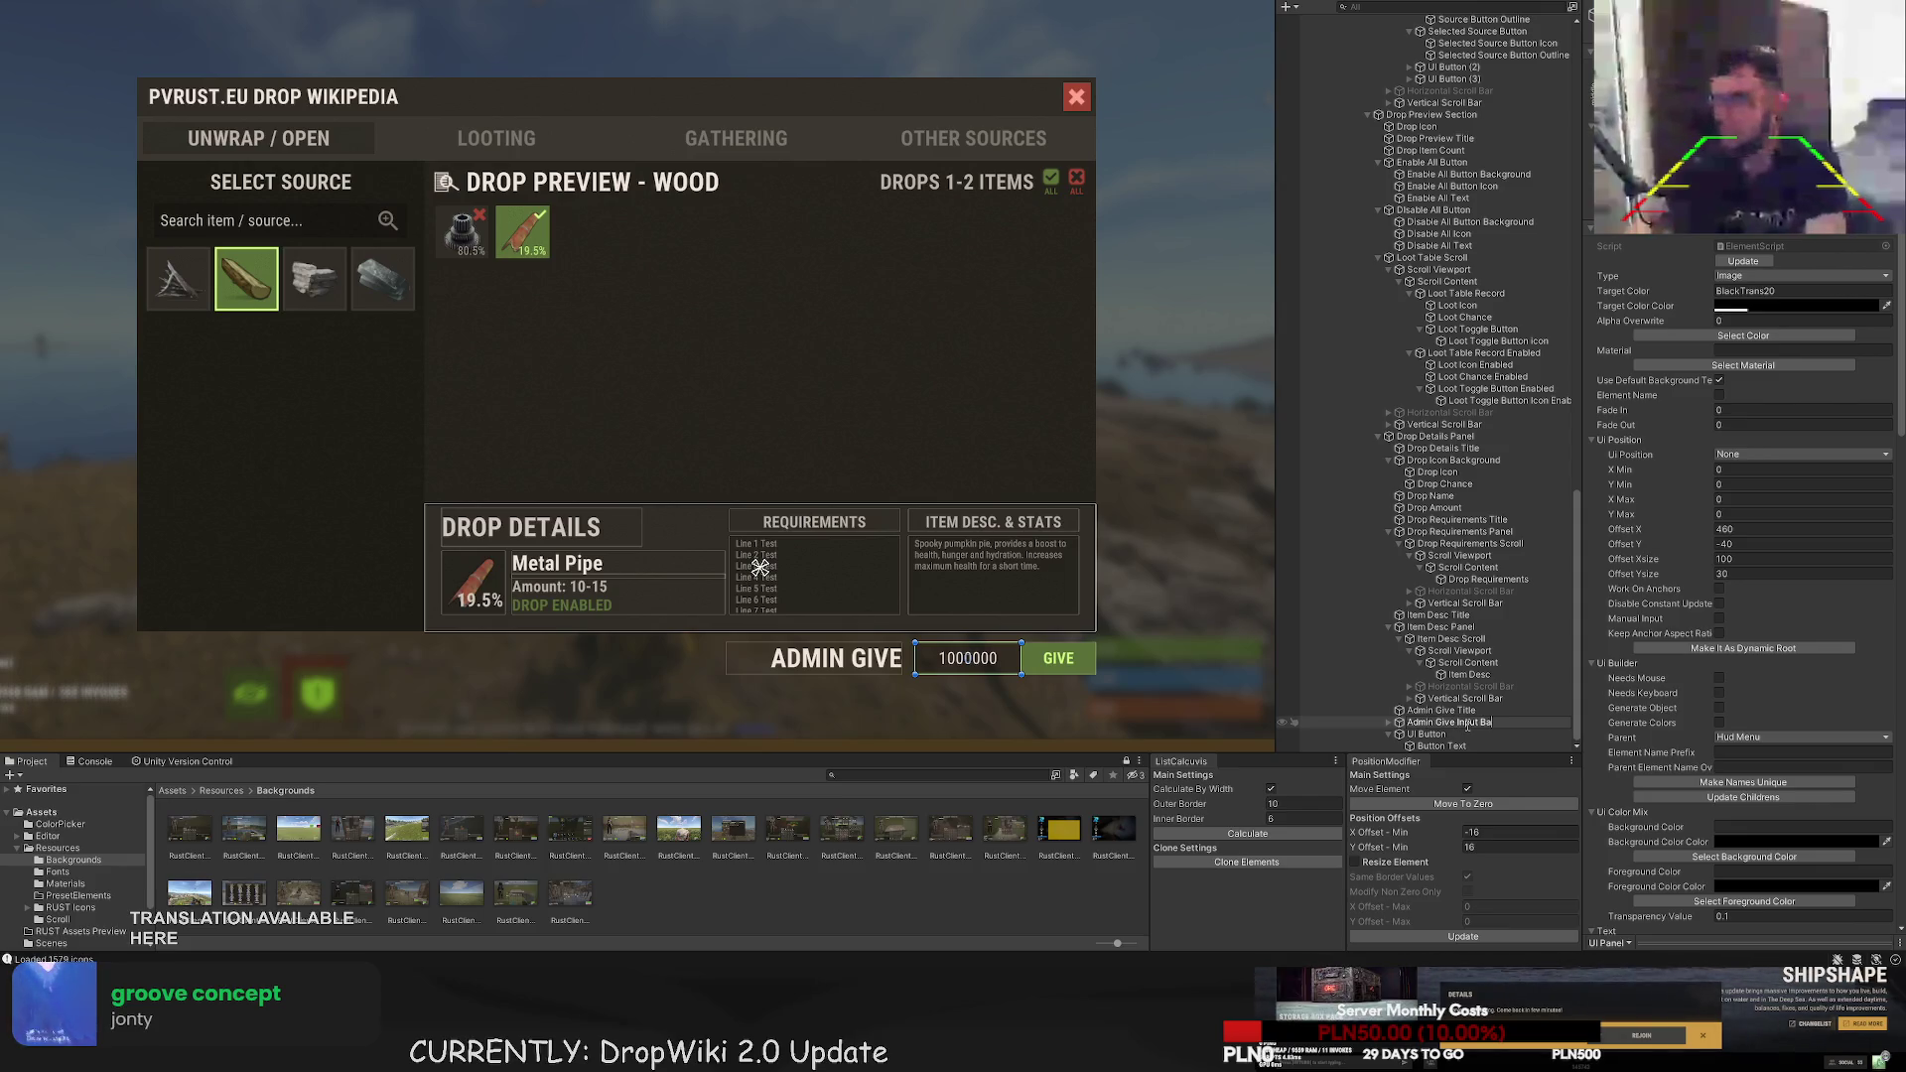
text(ckground)
key(Return)
- Rename the input, button and button text to 'Admin Give Input', 'Admin Give Button' and 'Admin Give Button Text'
key(Right)
key(Down)
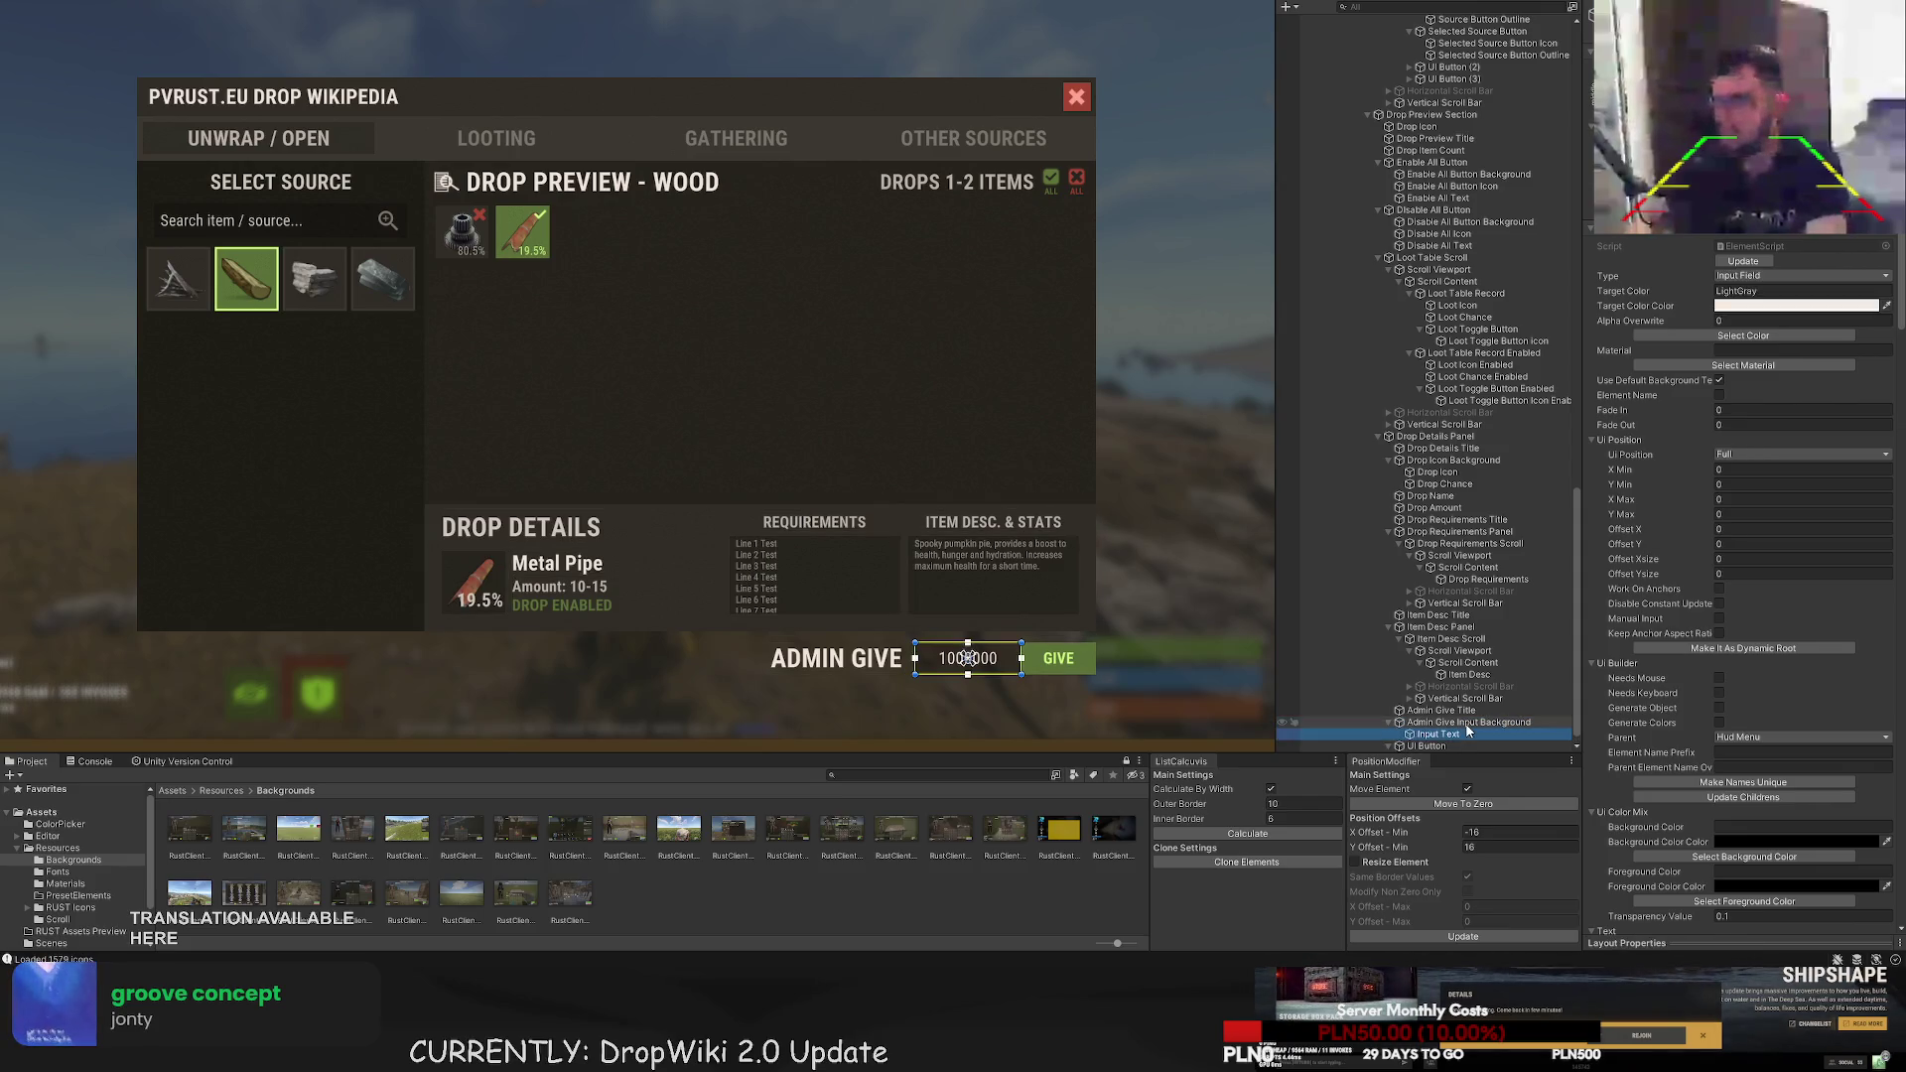
key(F2)
text(Admin Give)
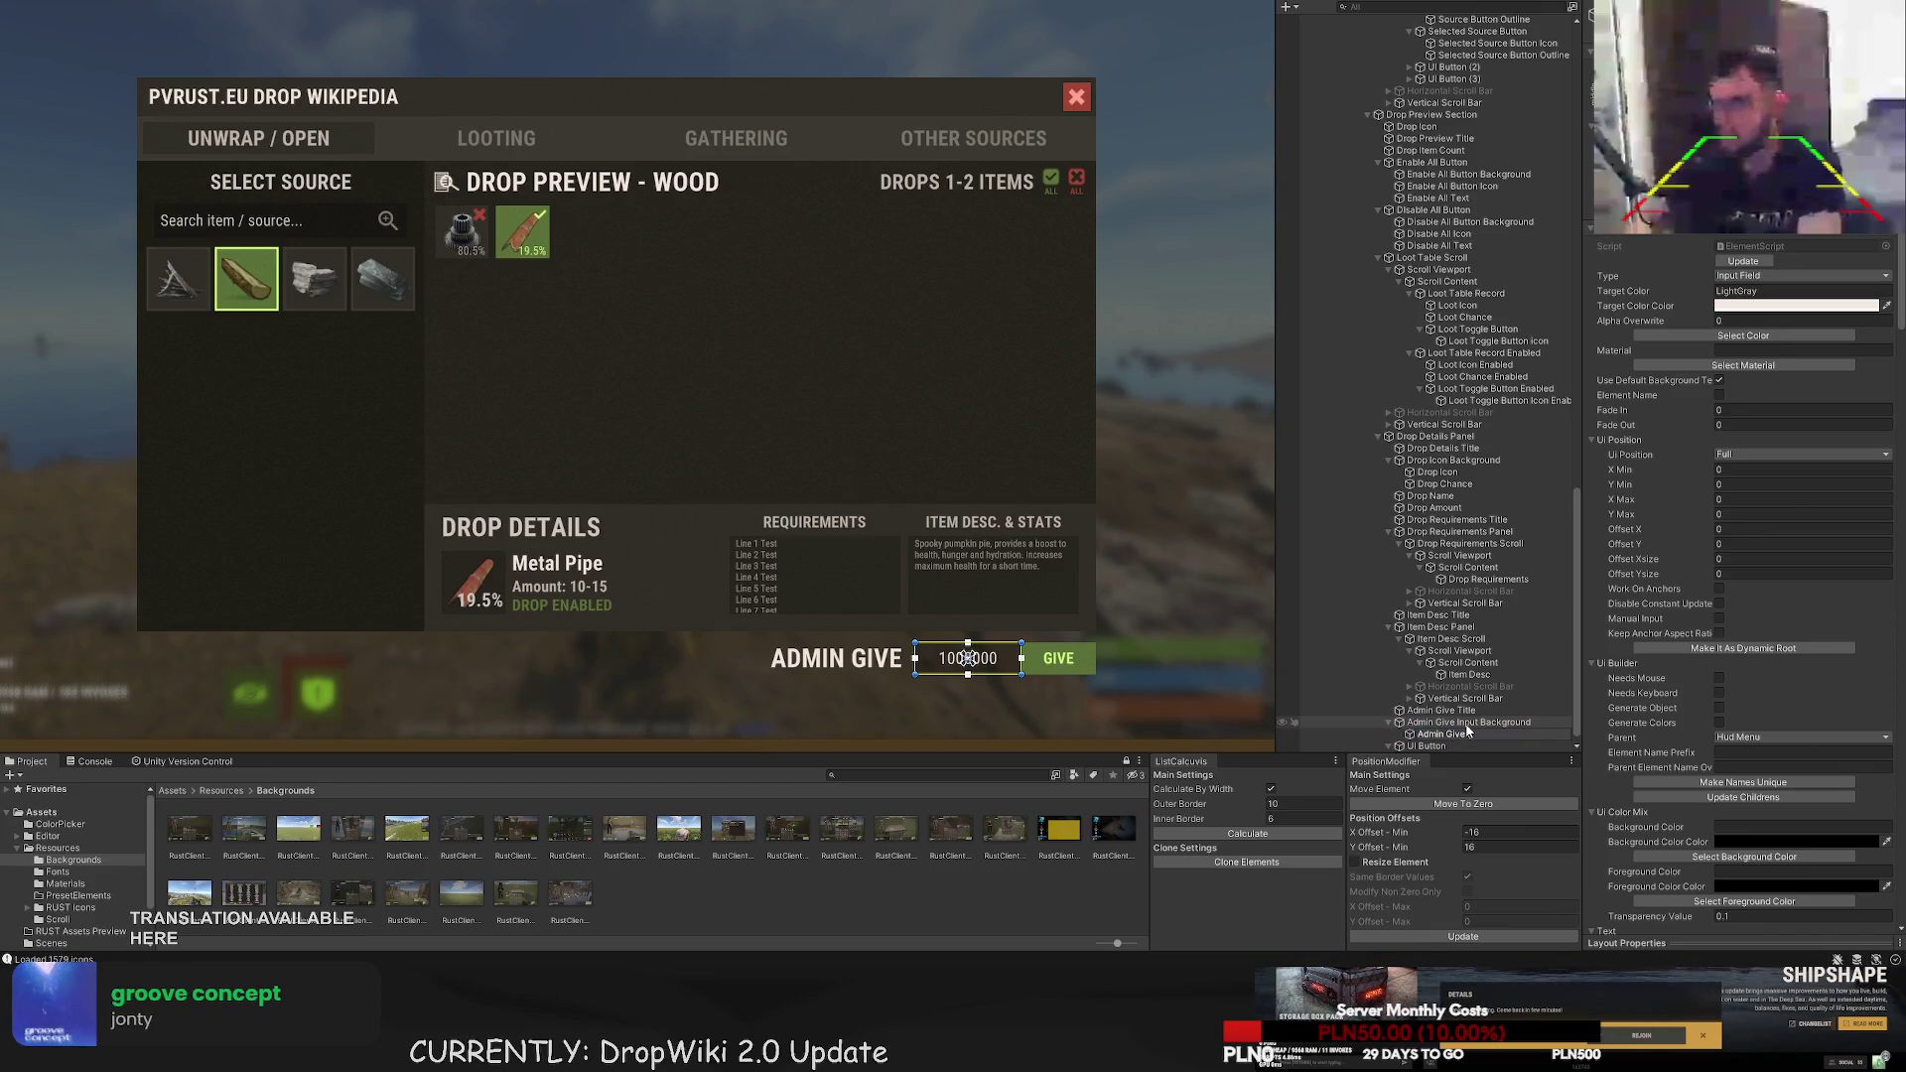
text(t)
key(Return)
key(Down)
key(F2)
text(Admin Give Button)
key(Return)
key(Down)
text(dmin Give)
key(Return)
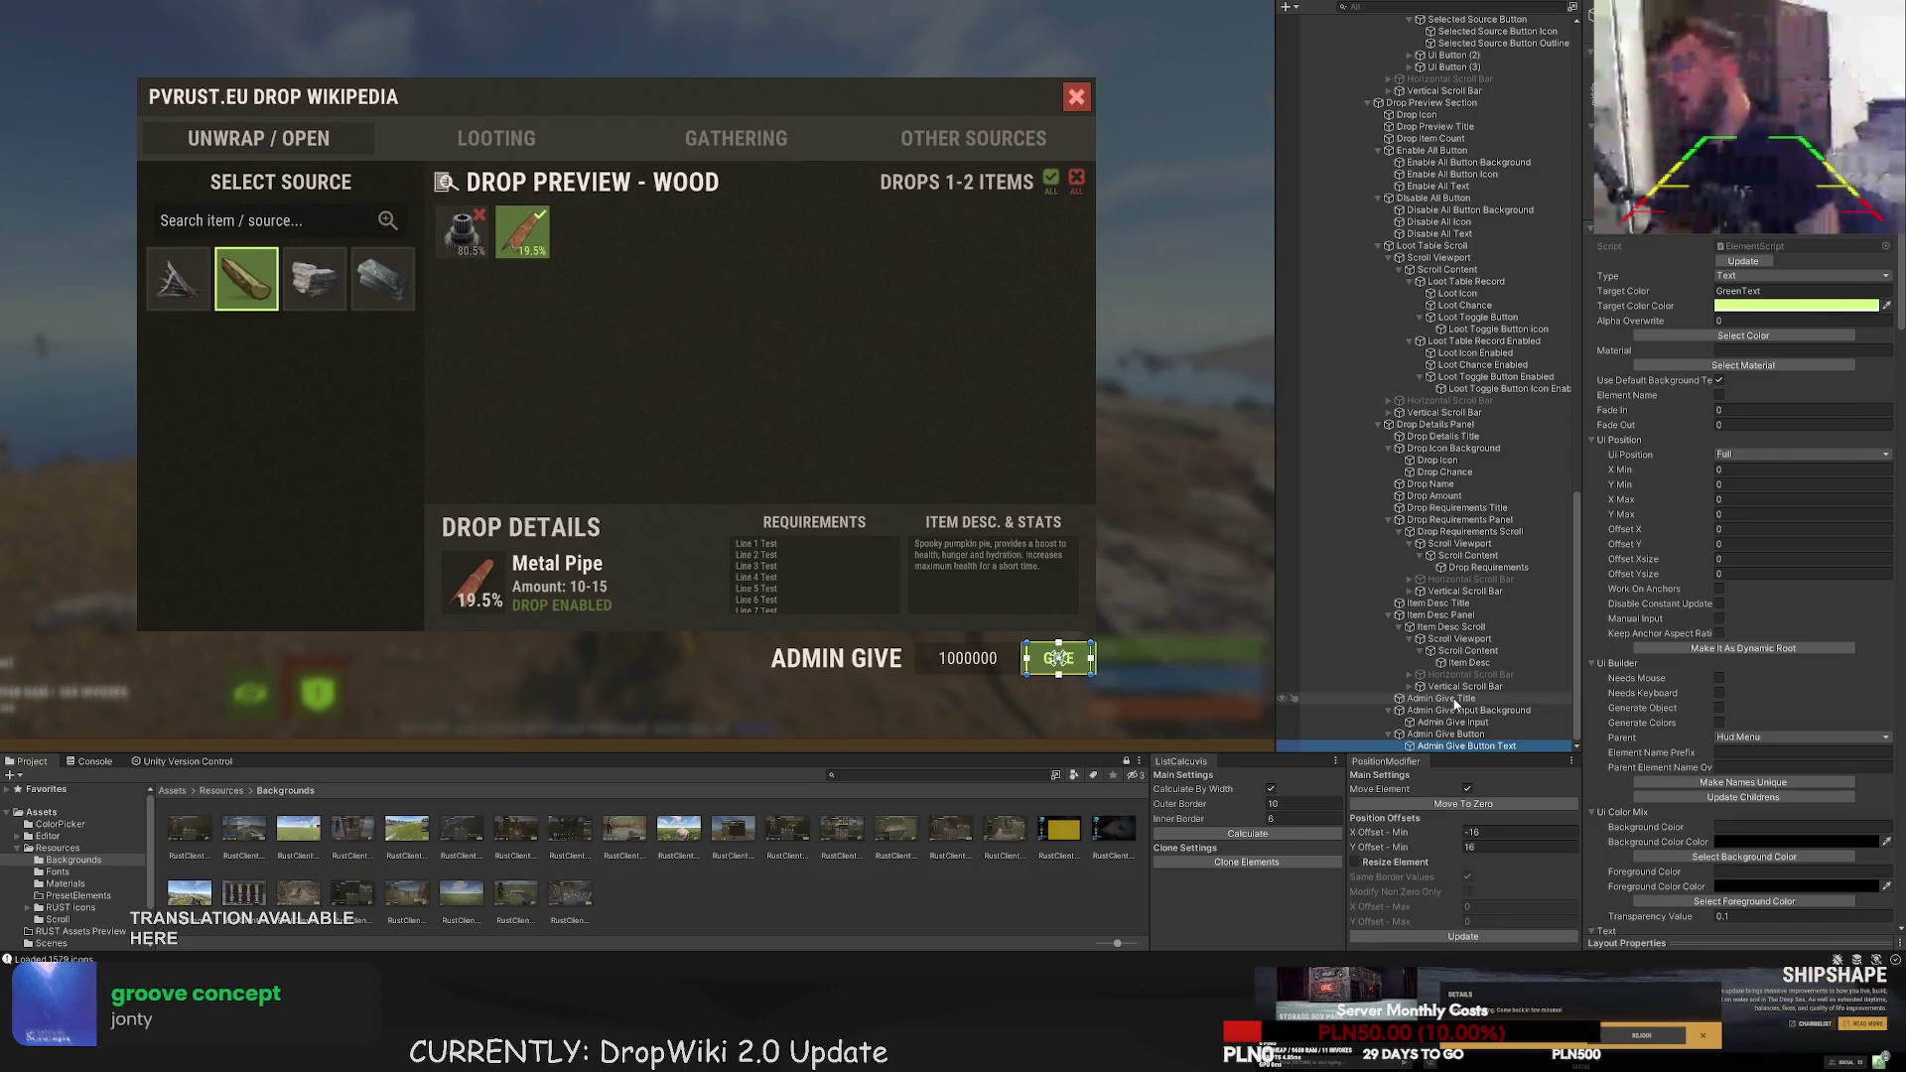
- Select the root DropUI element and run Update Childrens to rebuild the wiki panel
click(1742, 272)
click(1116, 367)
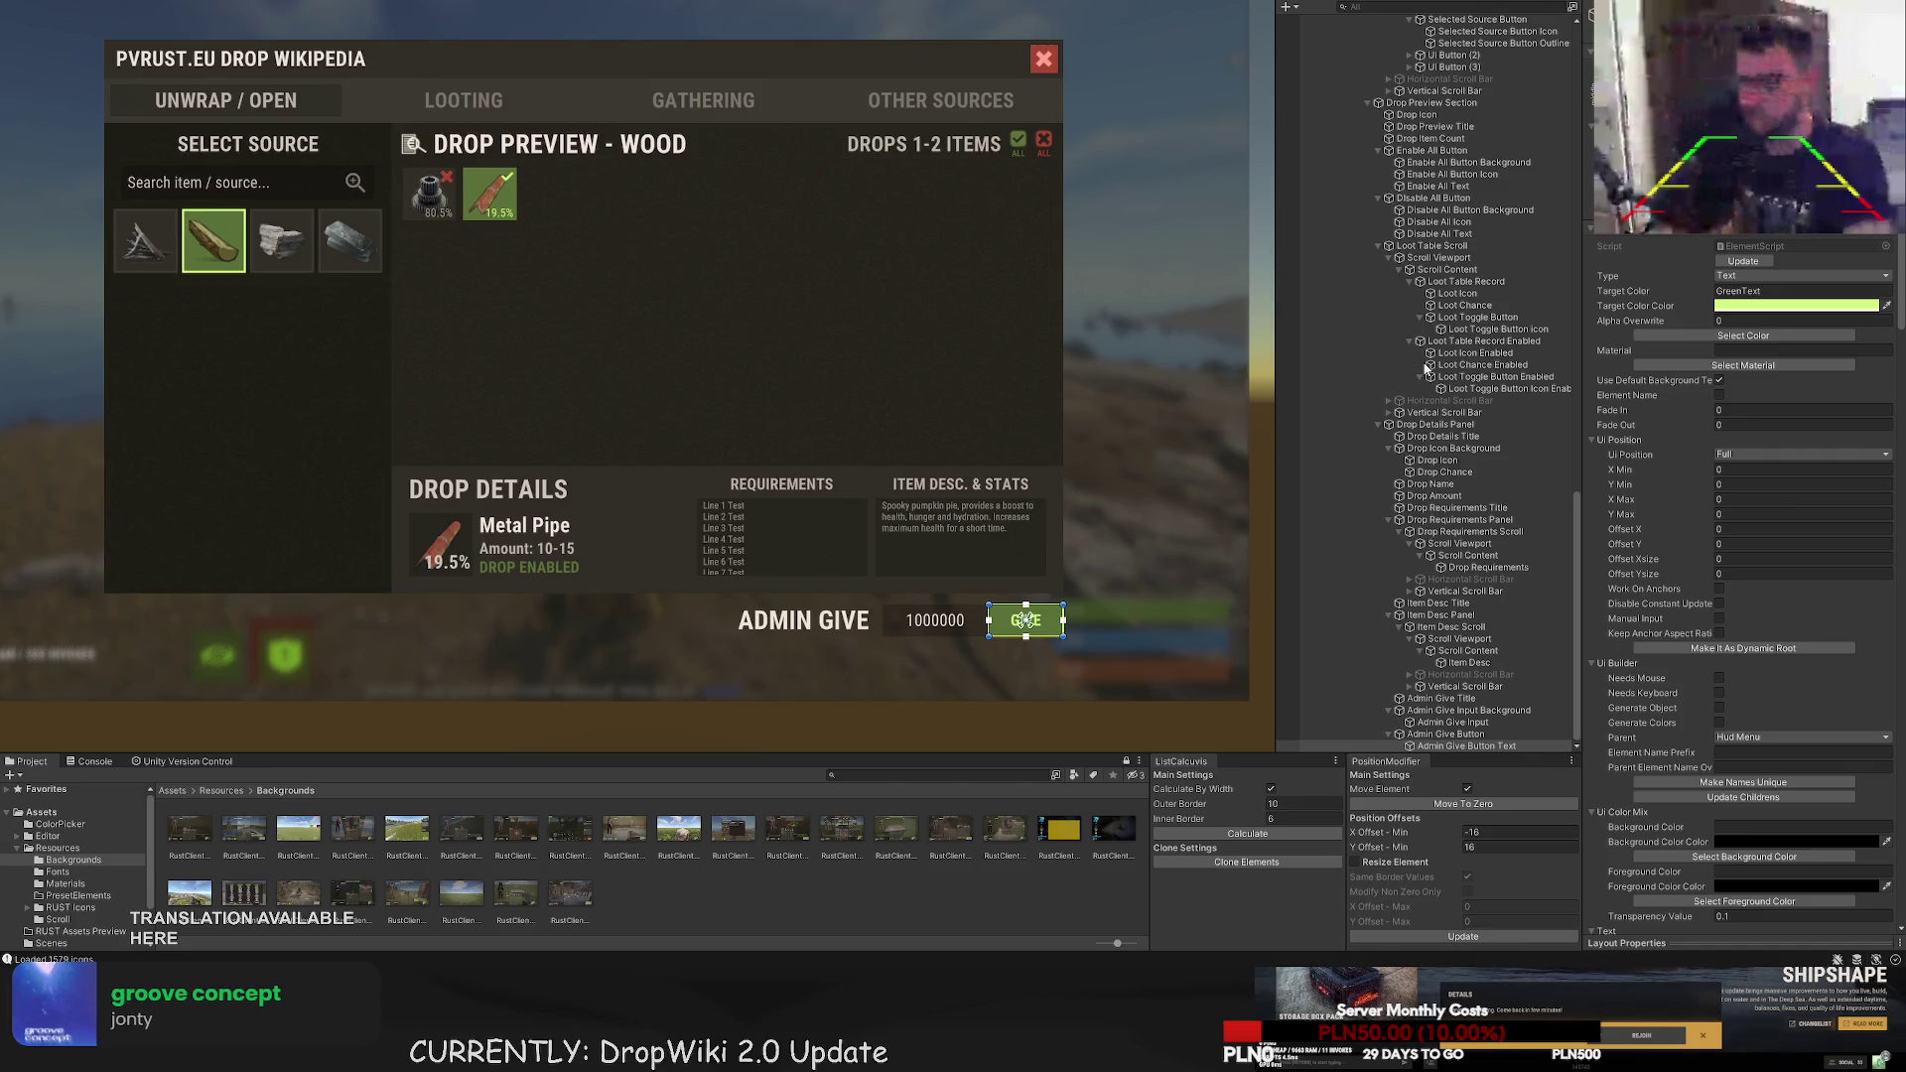
scroll(1432, 394, up, 6)
scroll(1433, 394, up, 6)
click(1359, 254)
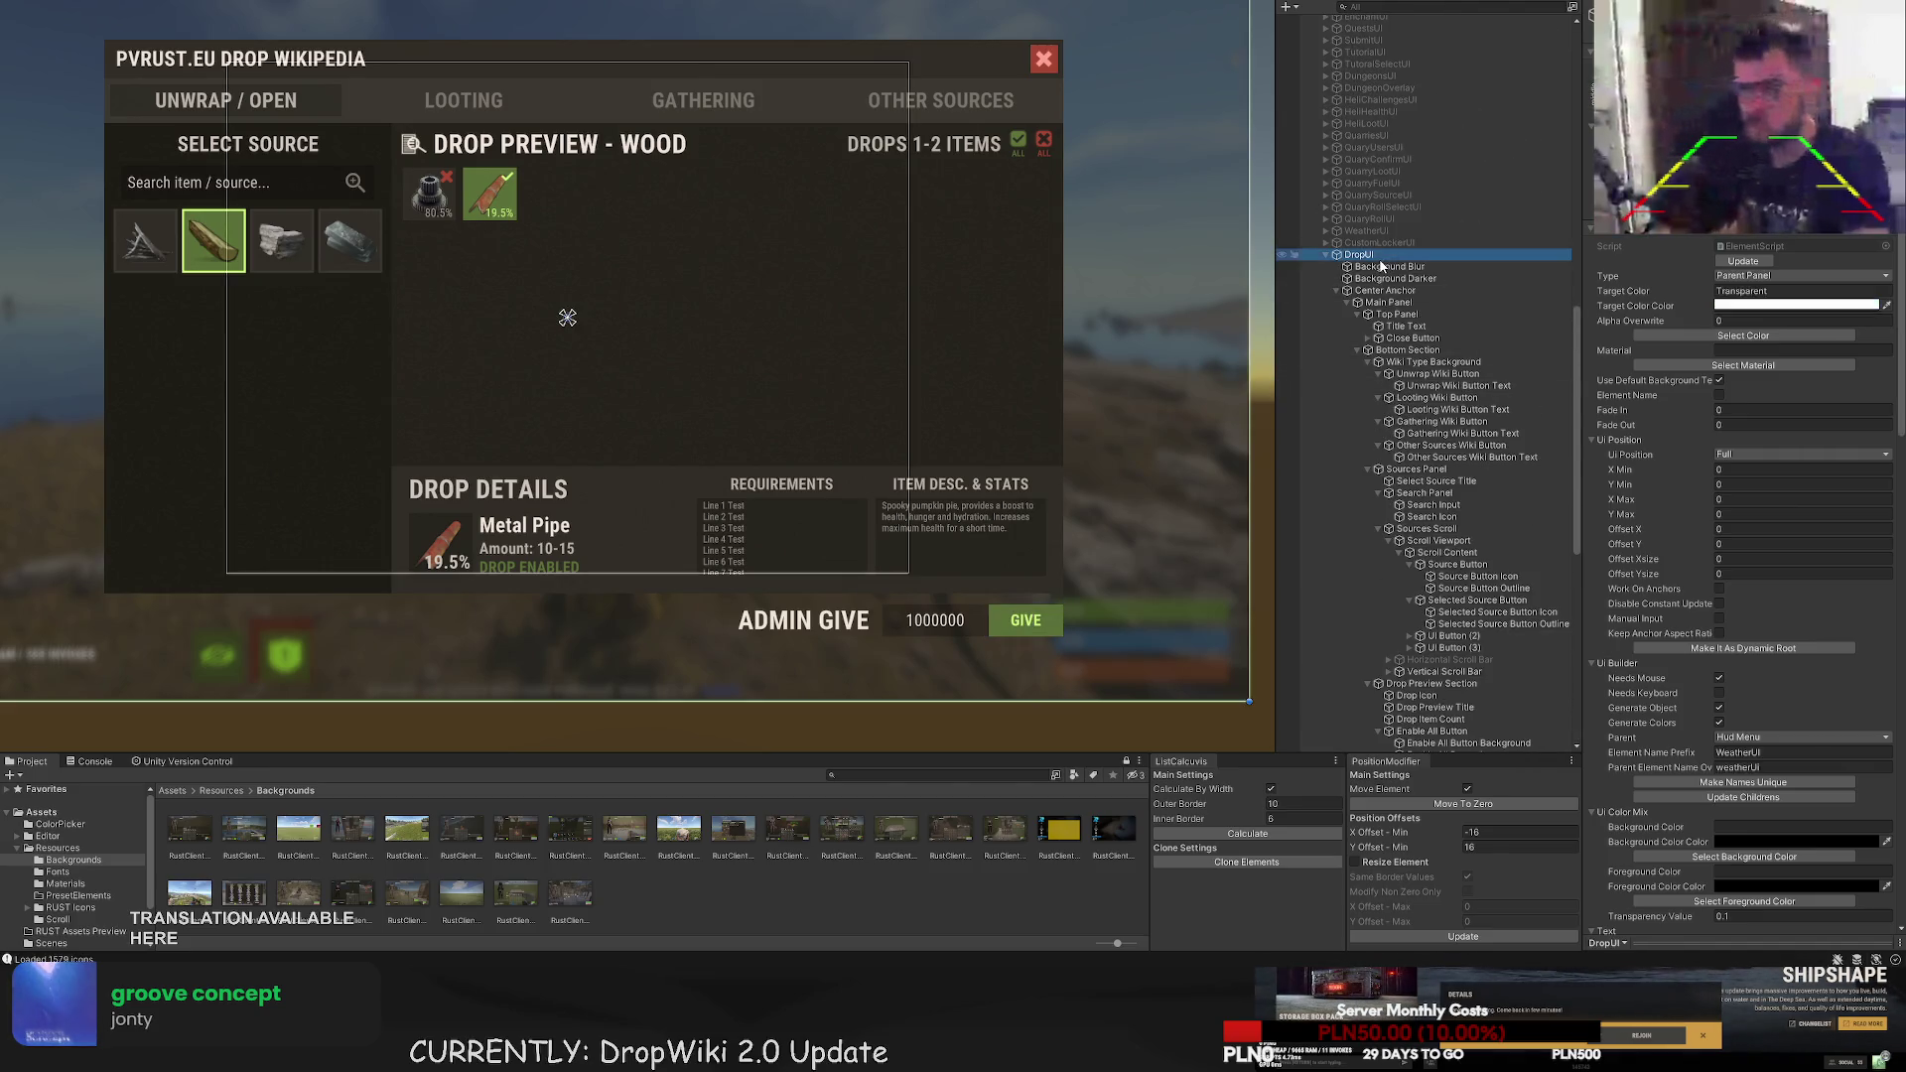
scroll(1737, 546, down, 4)
click(1748, 596)
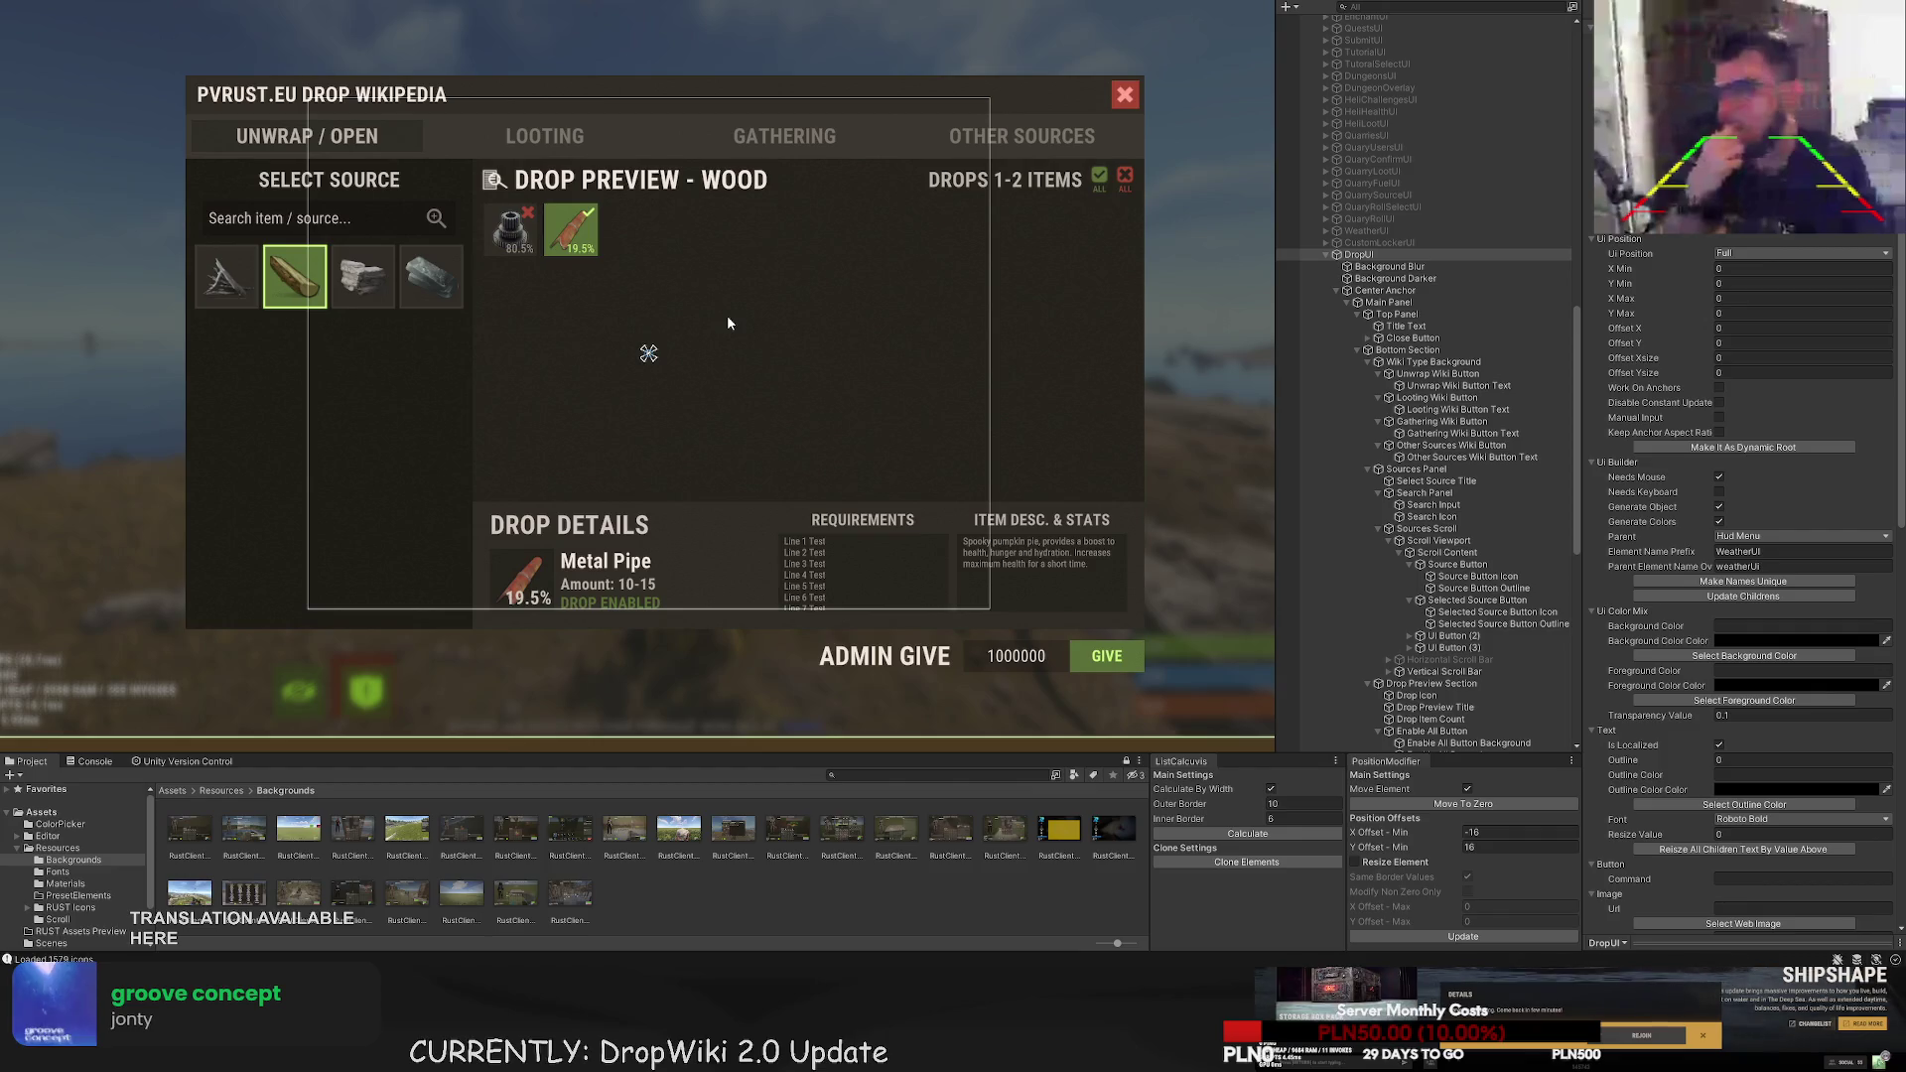
drag(719, 352, 735, 368)
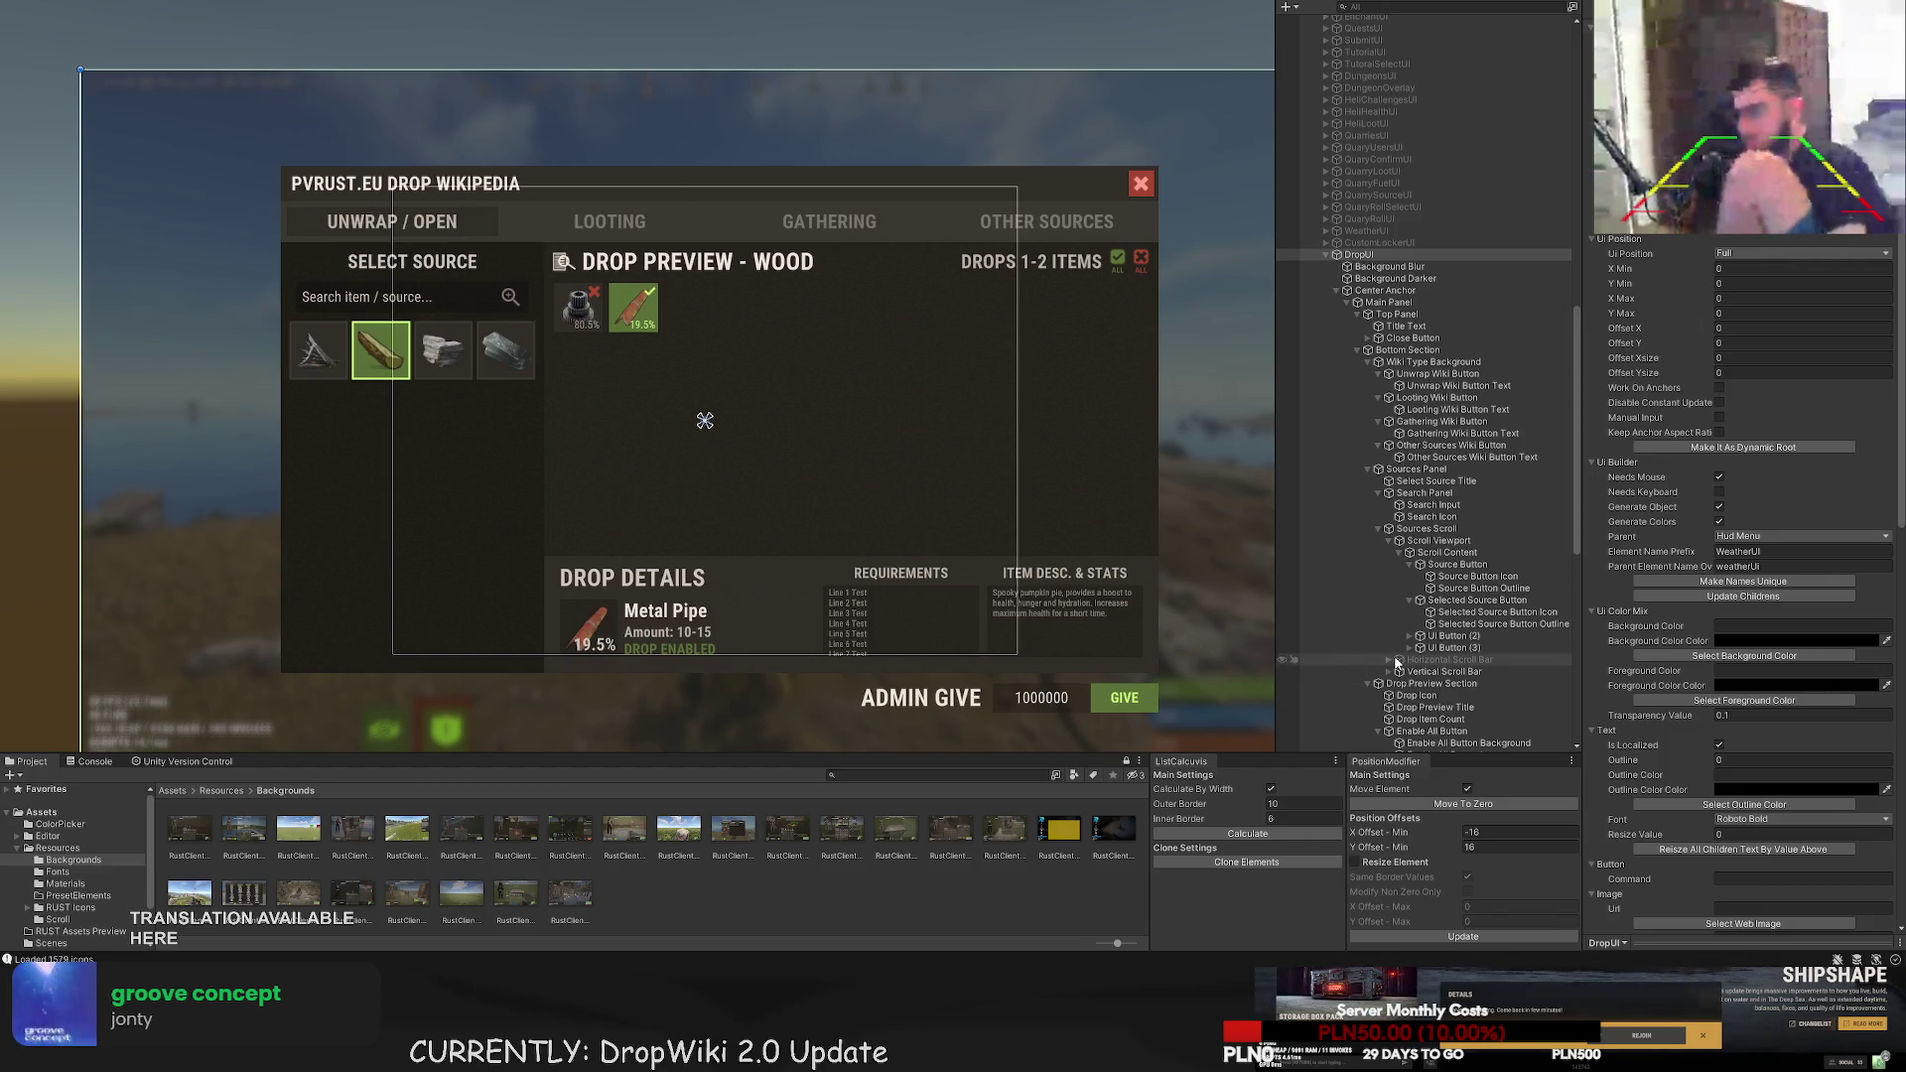
scroll(1481, 645, down, 10)
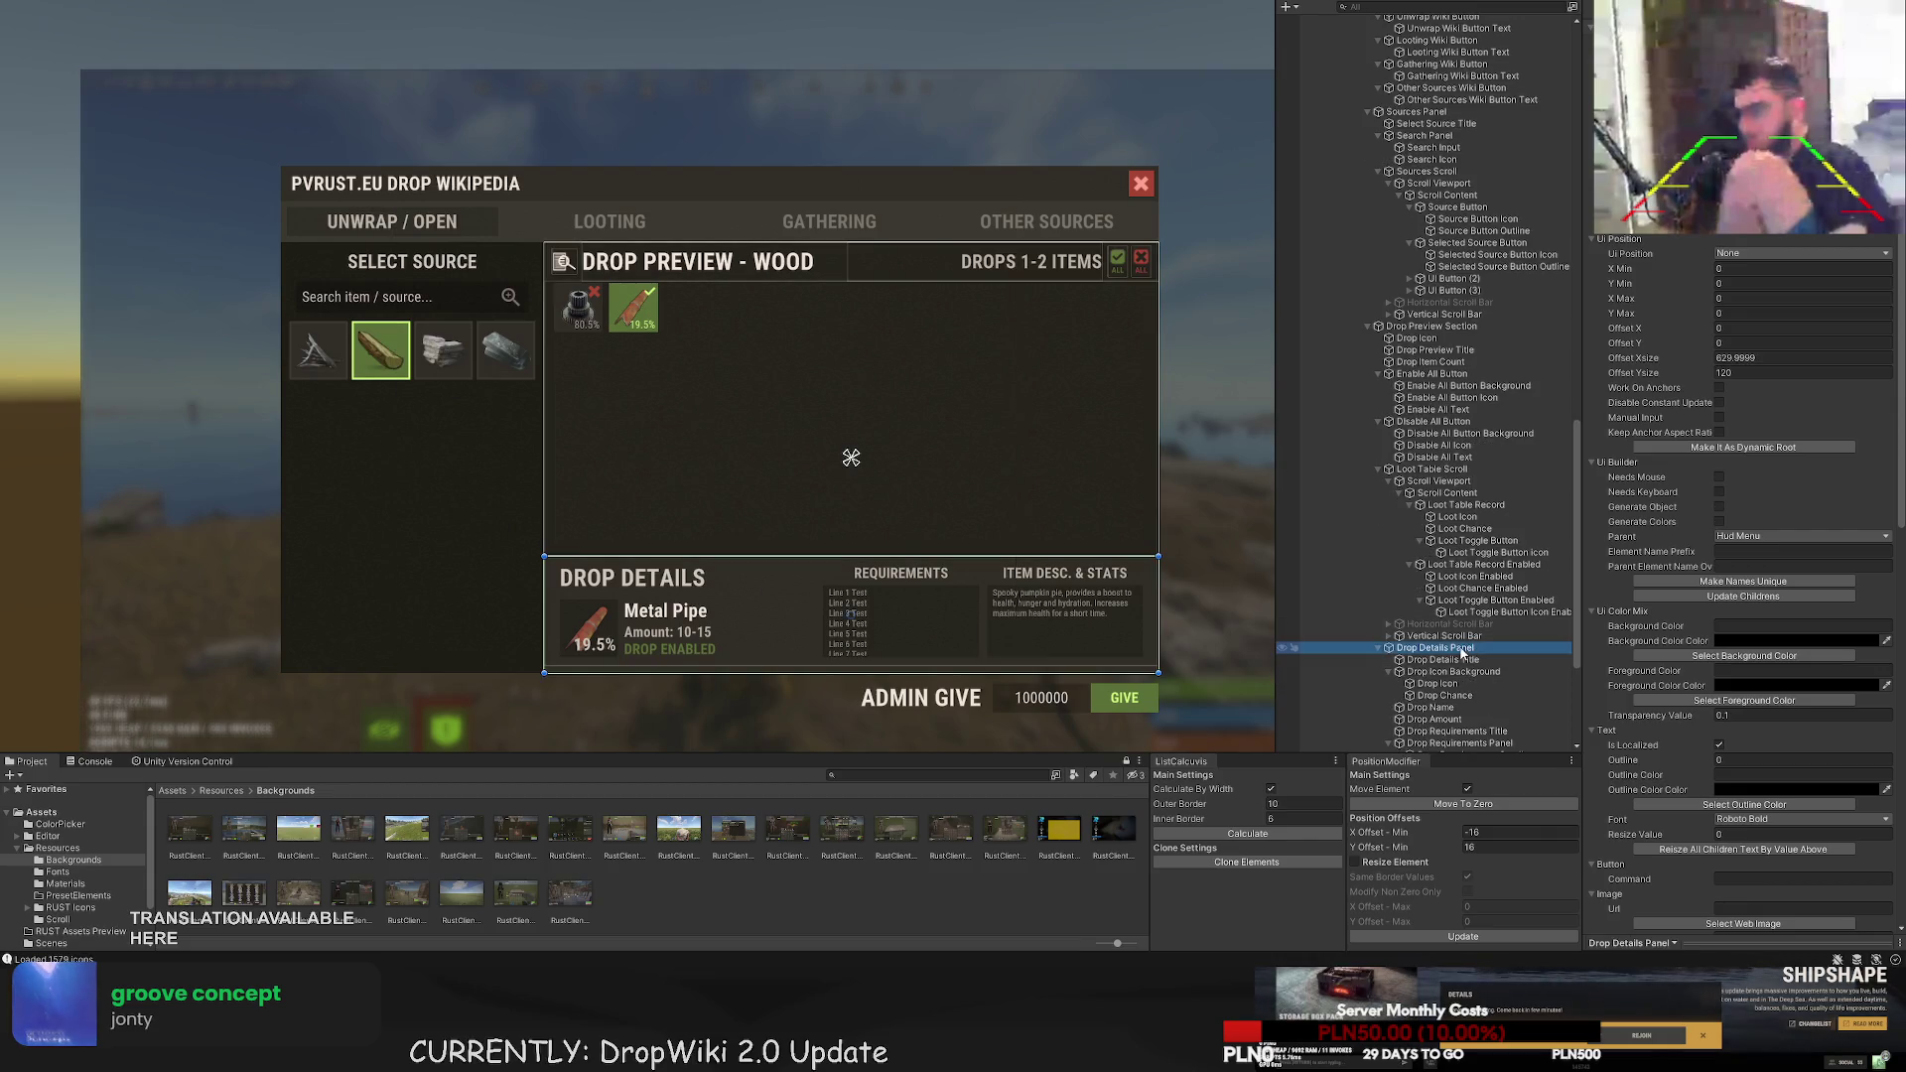
- Duplicate Drop Icon, move the copy under Drop Details Panel and name it 'Drop Details Icon'
click(1418, 387)
click(1417, 339)
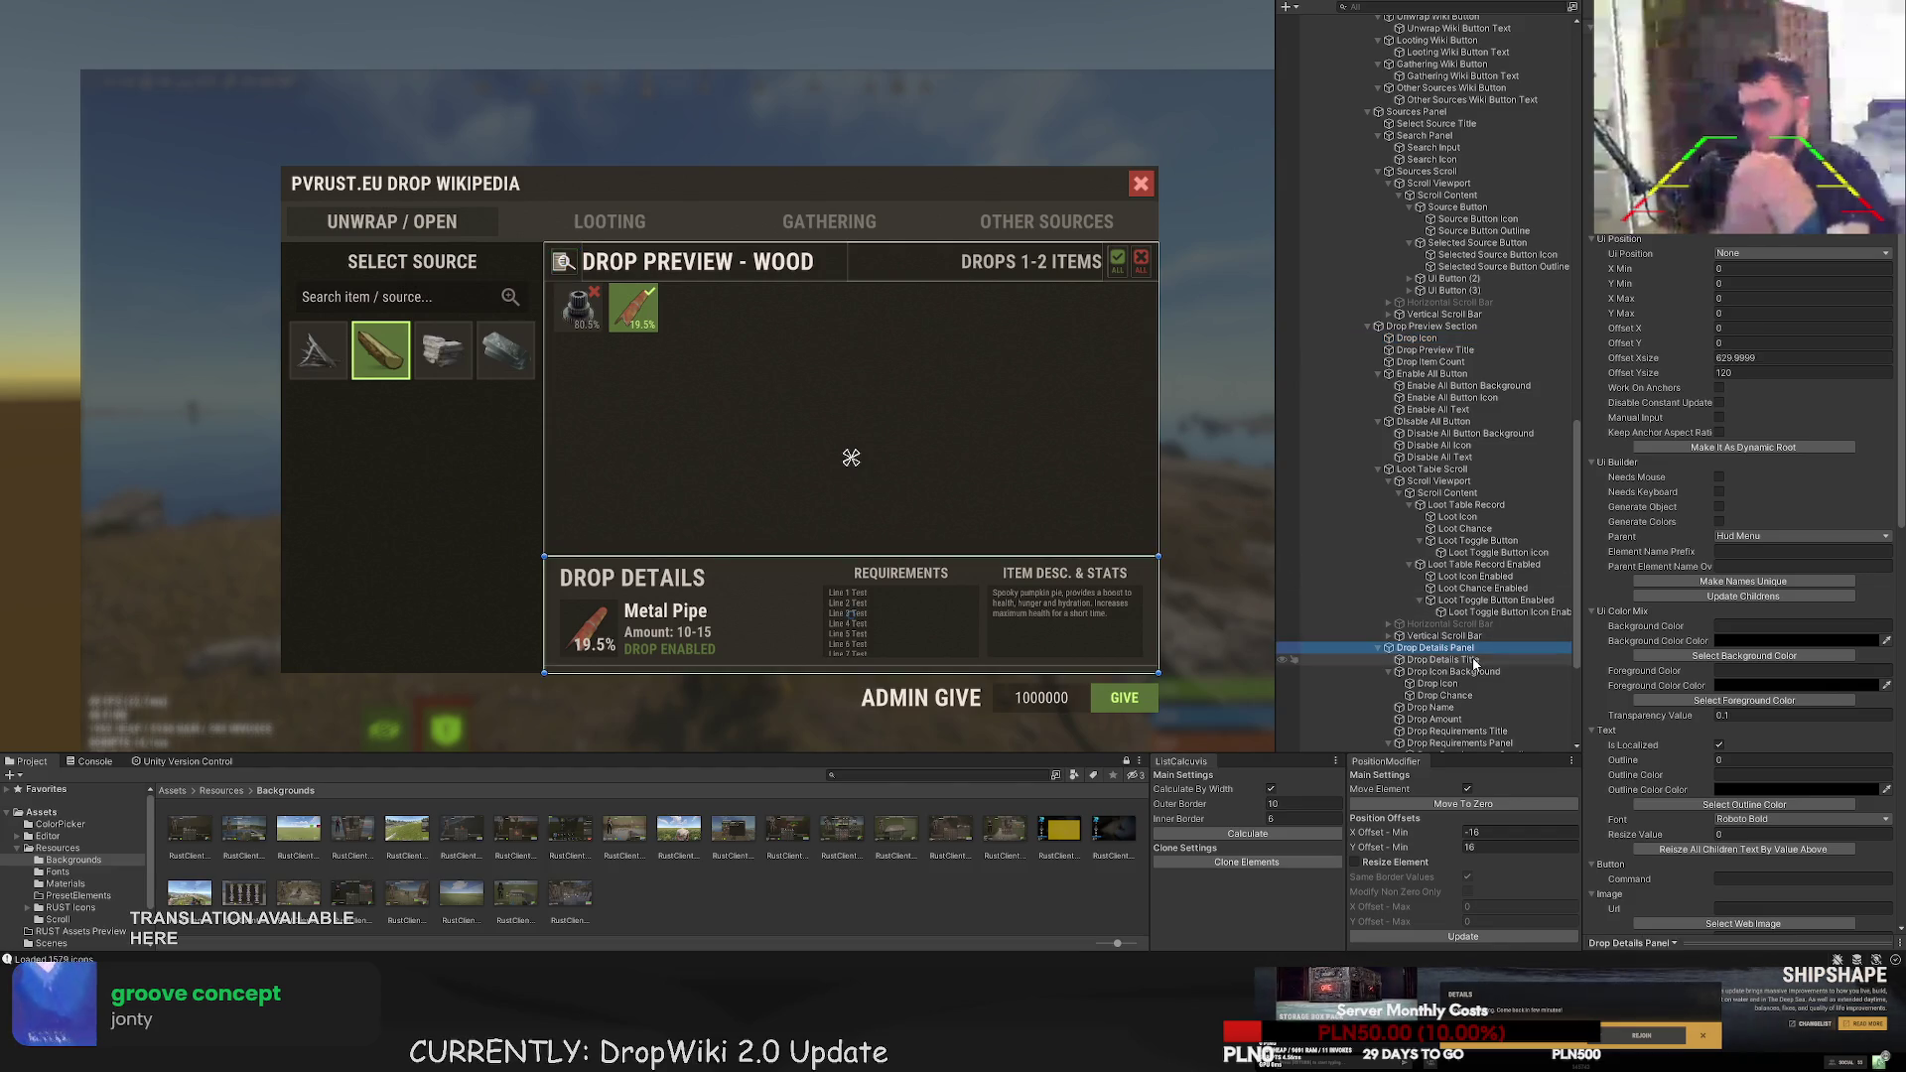
key(ctrl+d)
drag(1422, 746, 1425, 427)
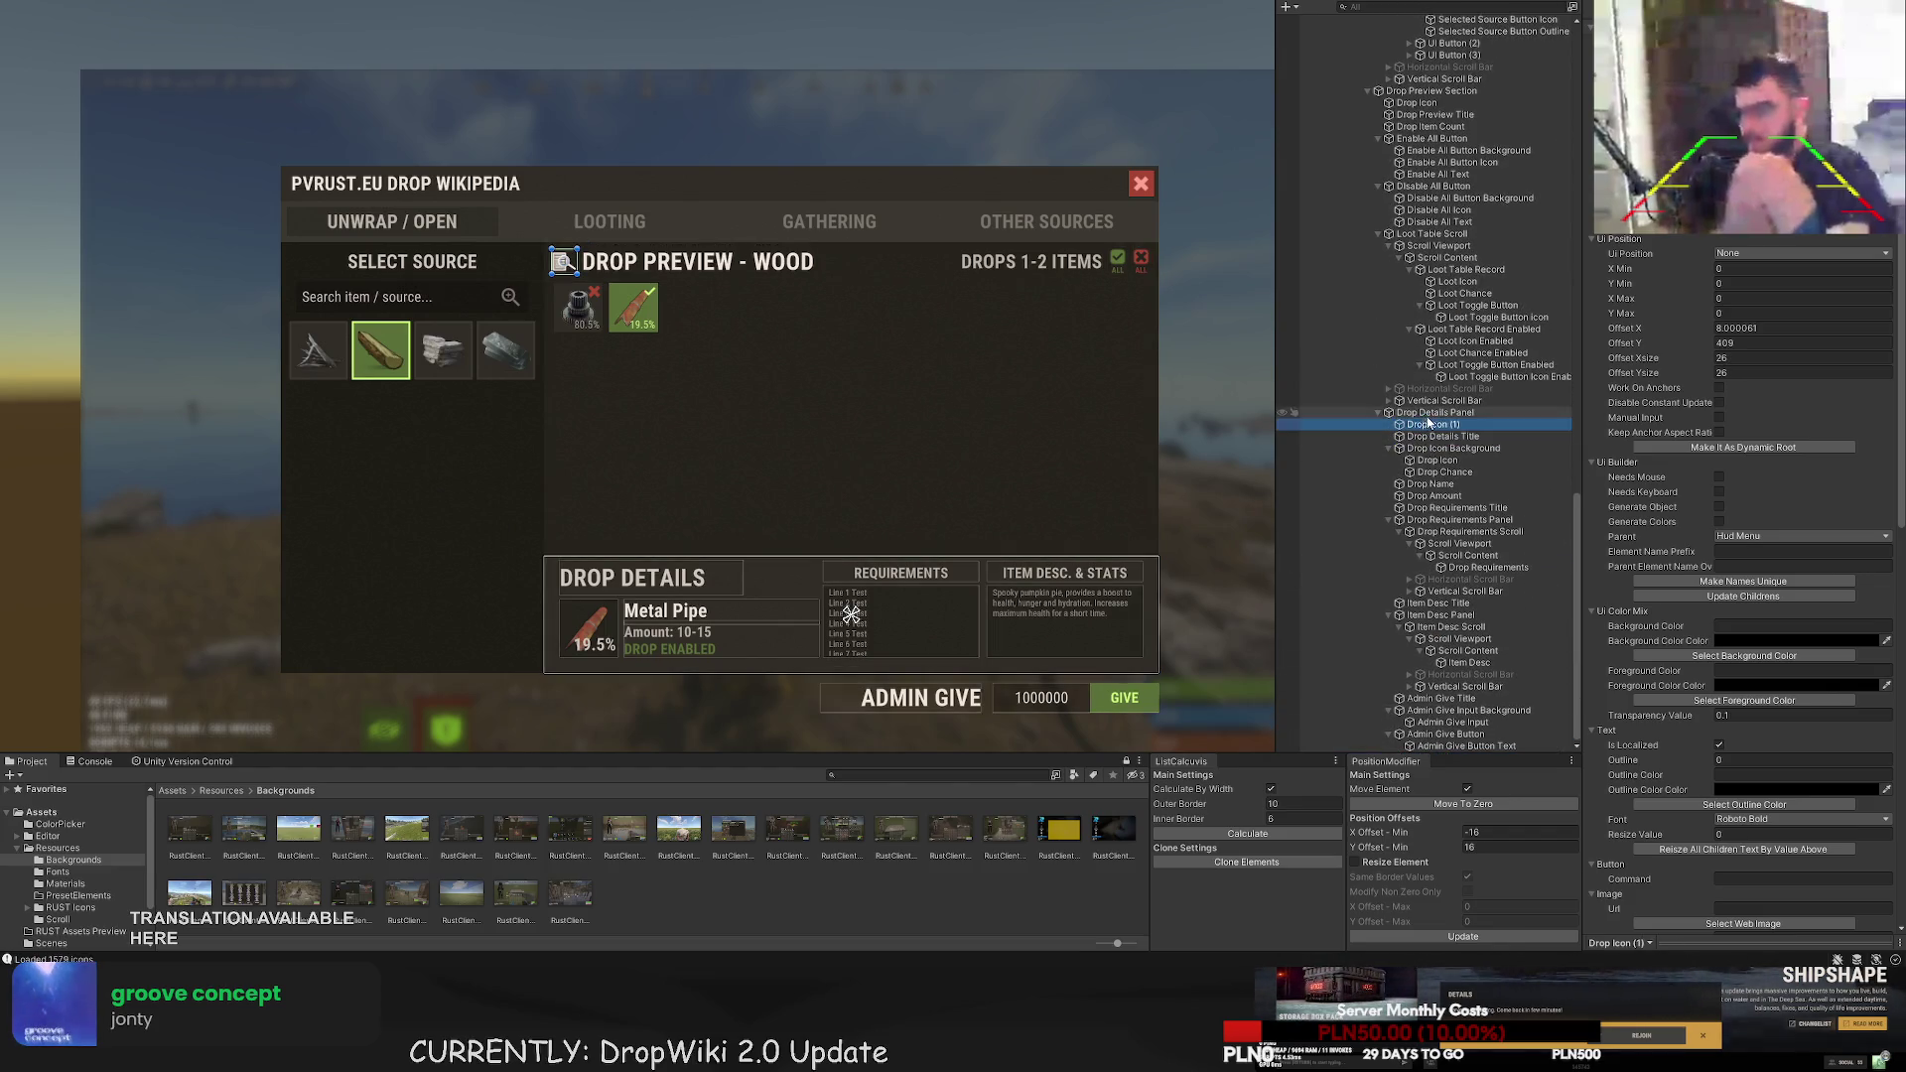
text(Details Icon)
key(Return)
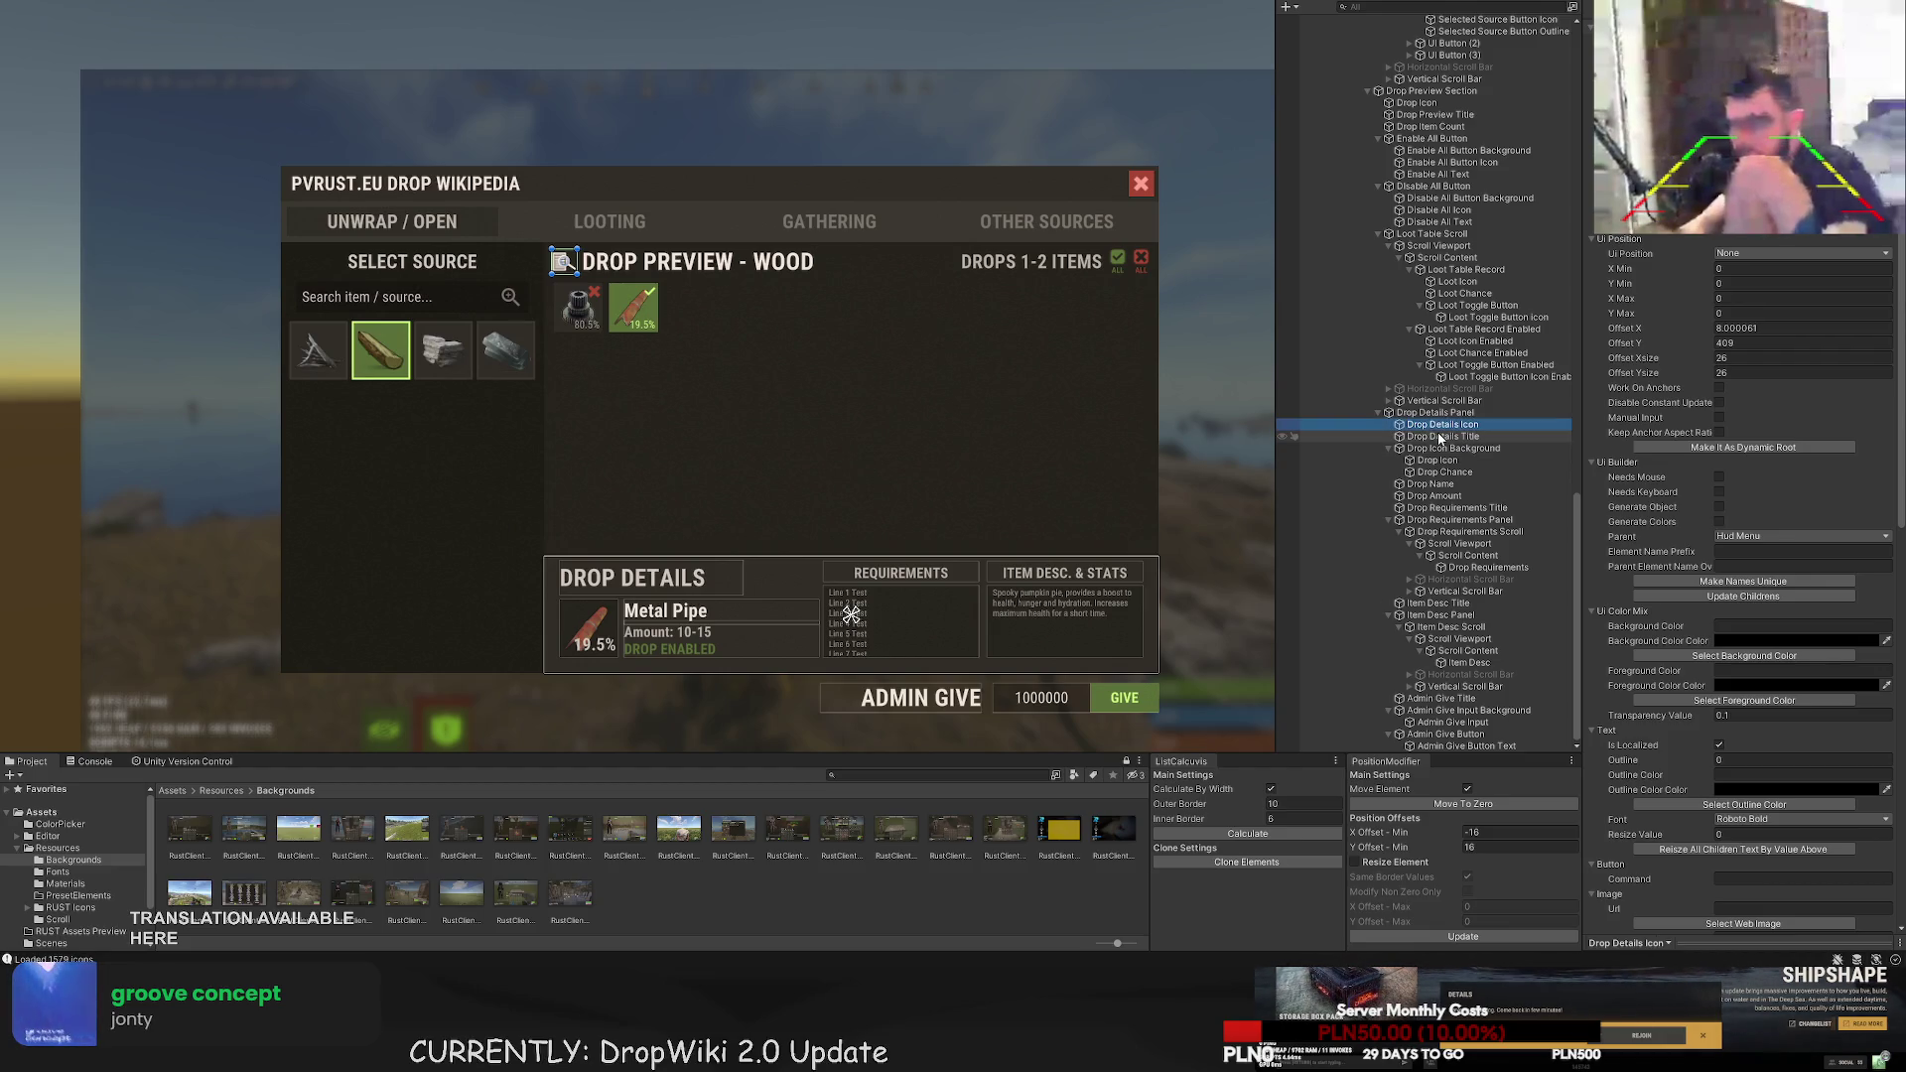
scroll(647, 358, up, 3)
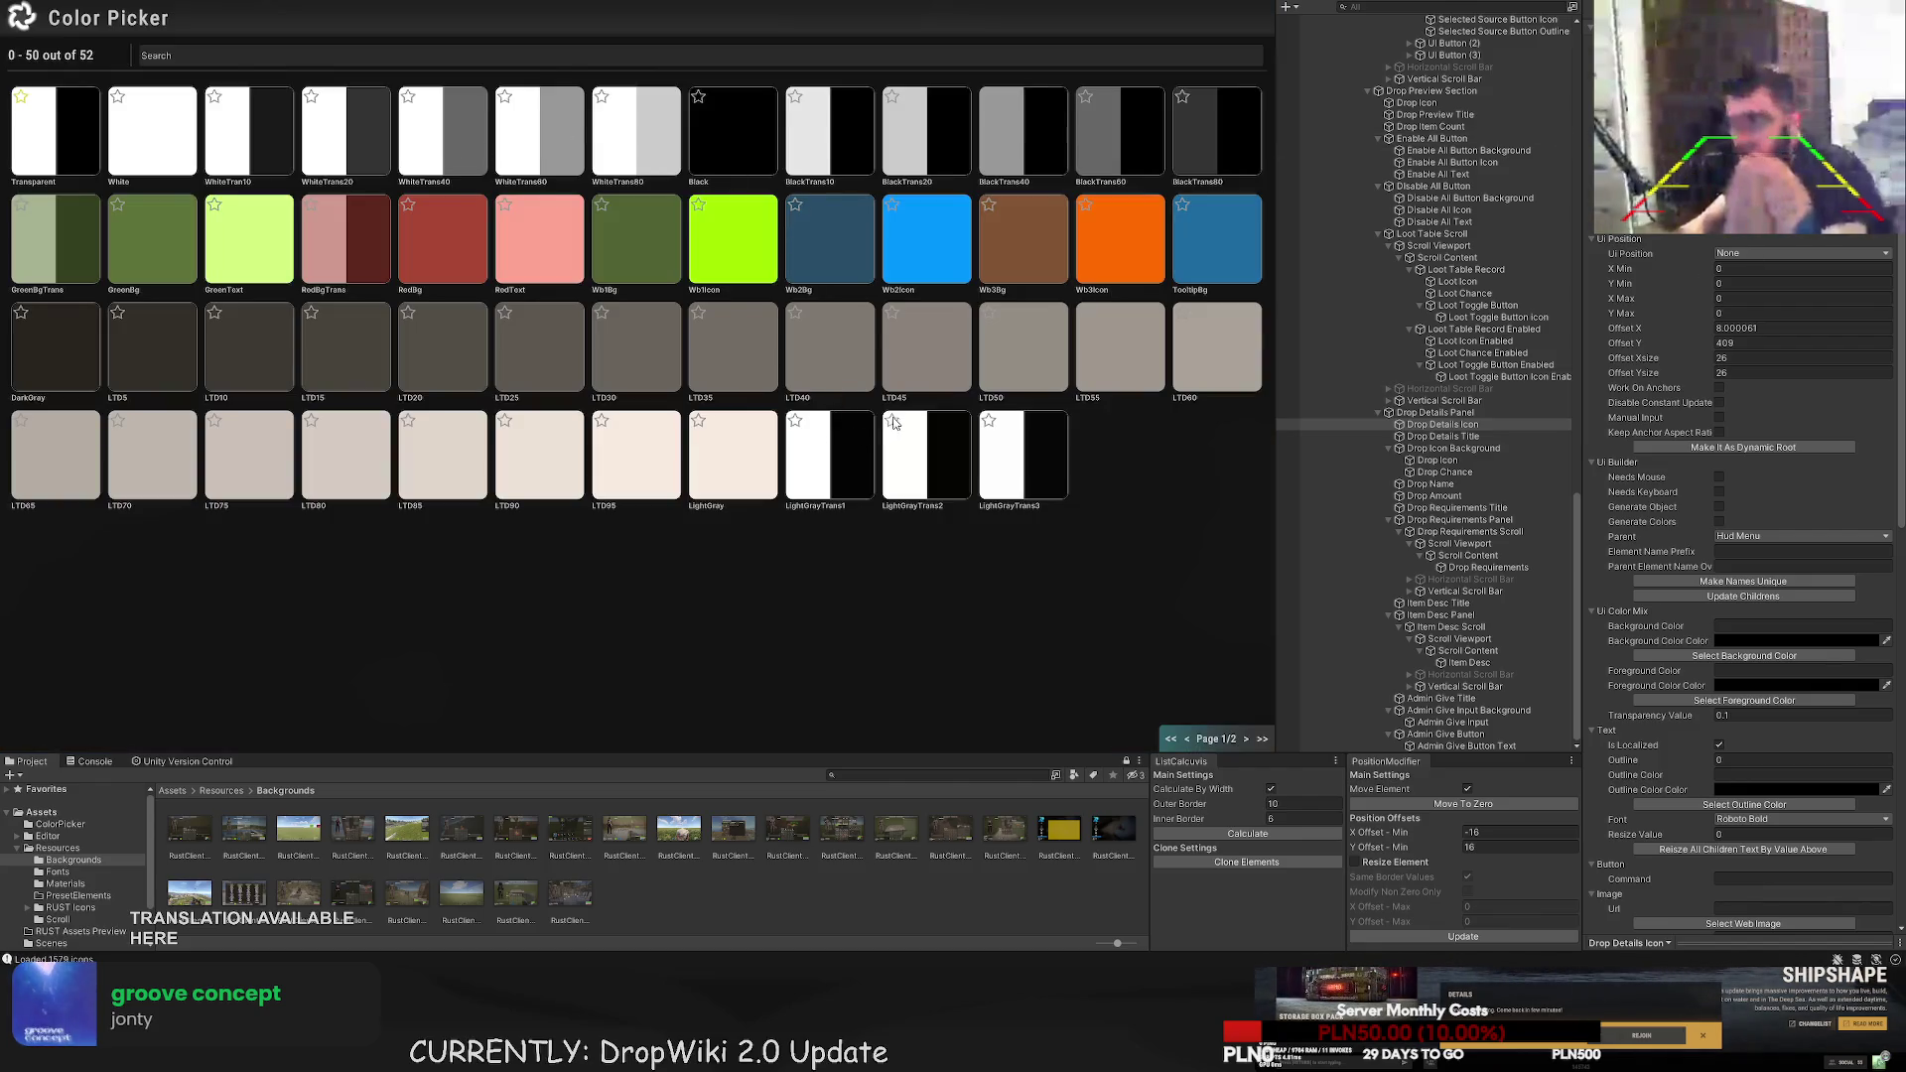
- Move the Drop Details Icon down beside the DROP DETAILS heading
click(330, 475)
mouse_move(613, 82)
mouse_down()
mouse_move(605, 557)
mouse_move(713, 533)
mouse_up()
scroll(608, 553, up, 8)
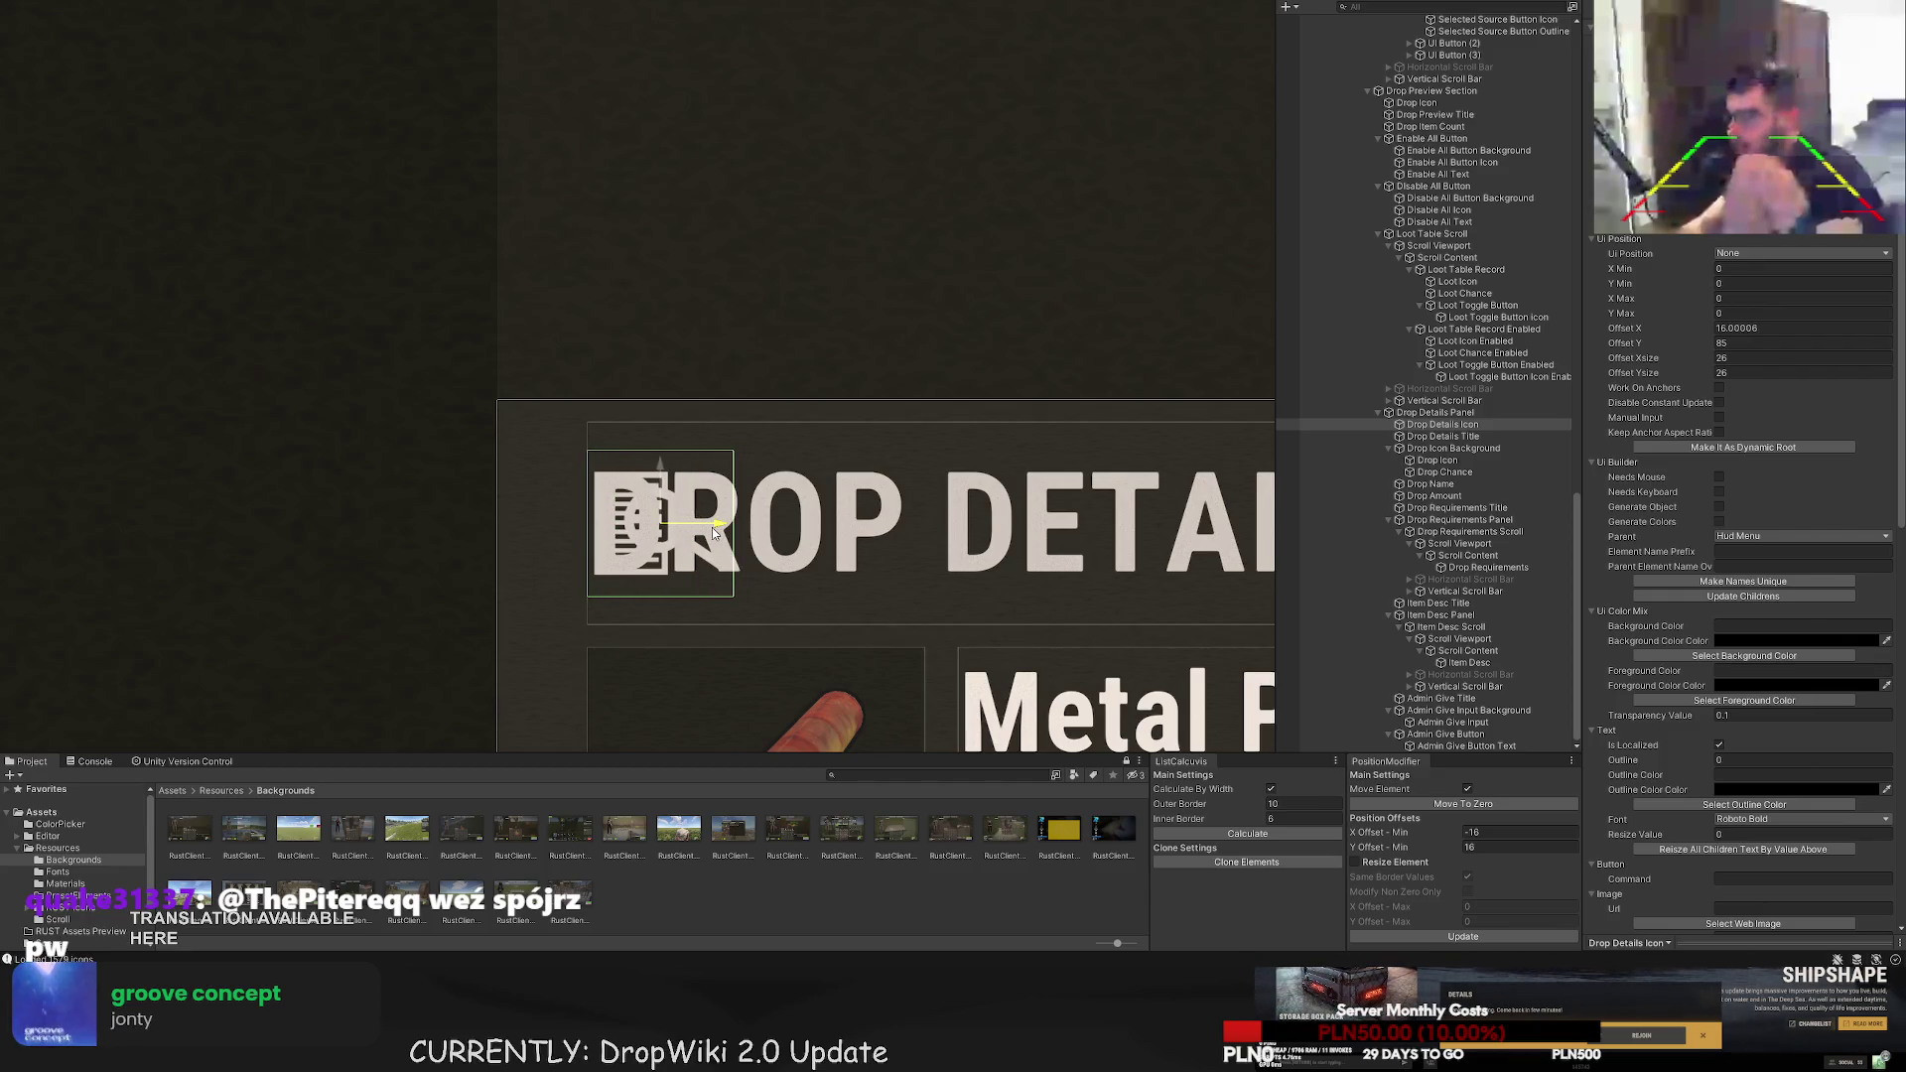
- Push the Drop Details Title's left edge right so it clears the icon
click(1442, 436)
key(f)
drag(354, 418, 519, 418)
scroll(520, 418, down, 2)
click(486, 425)
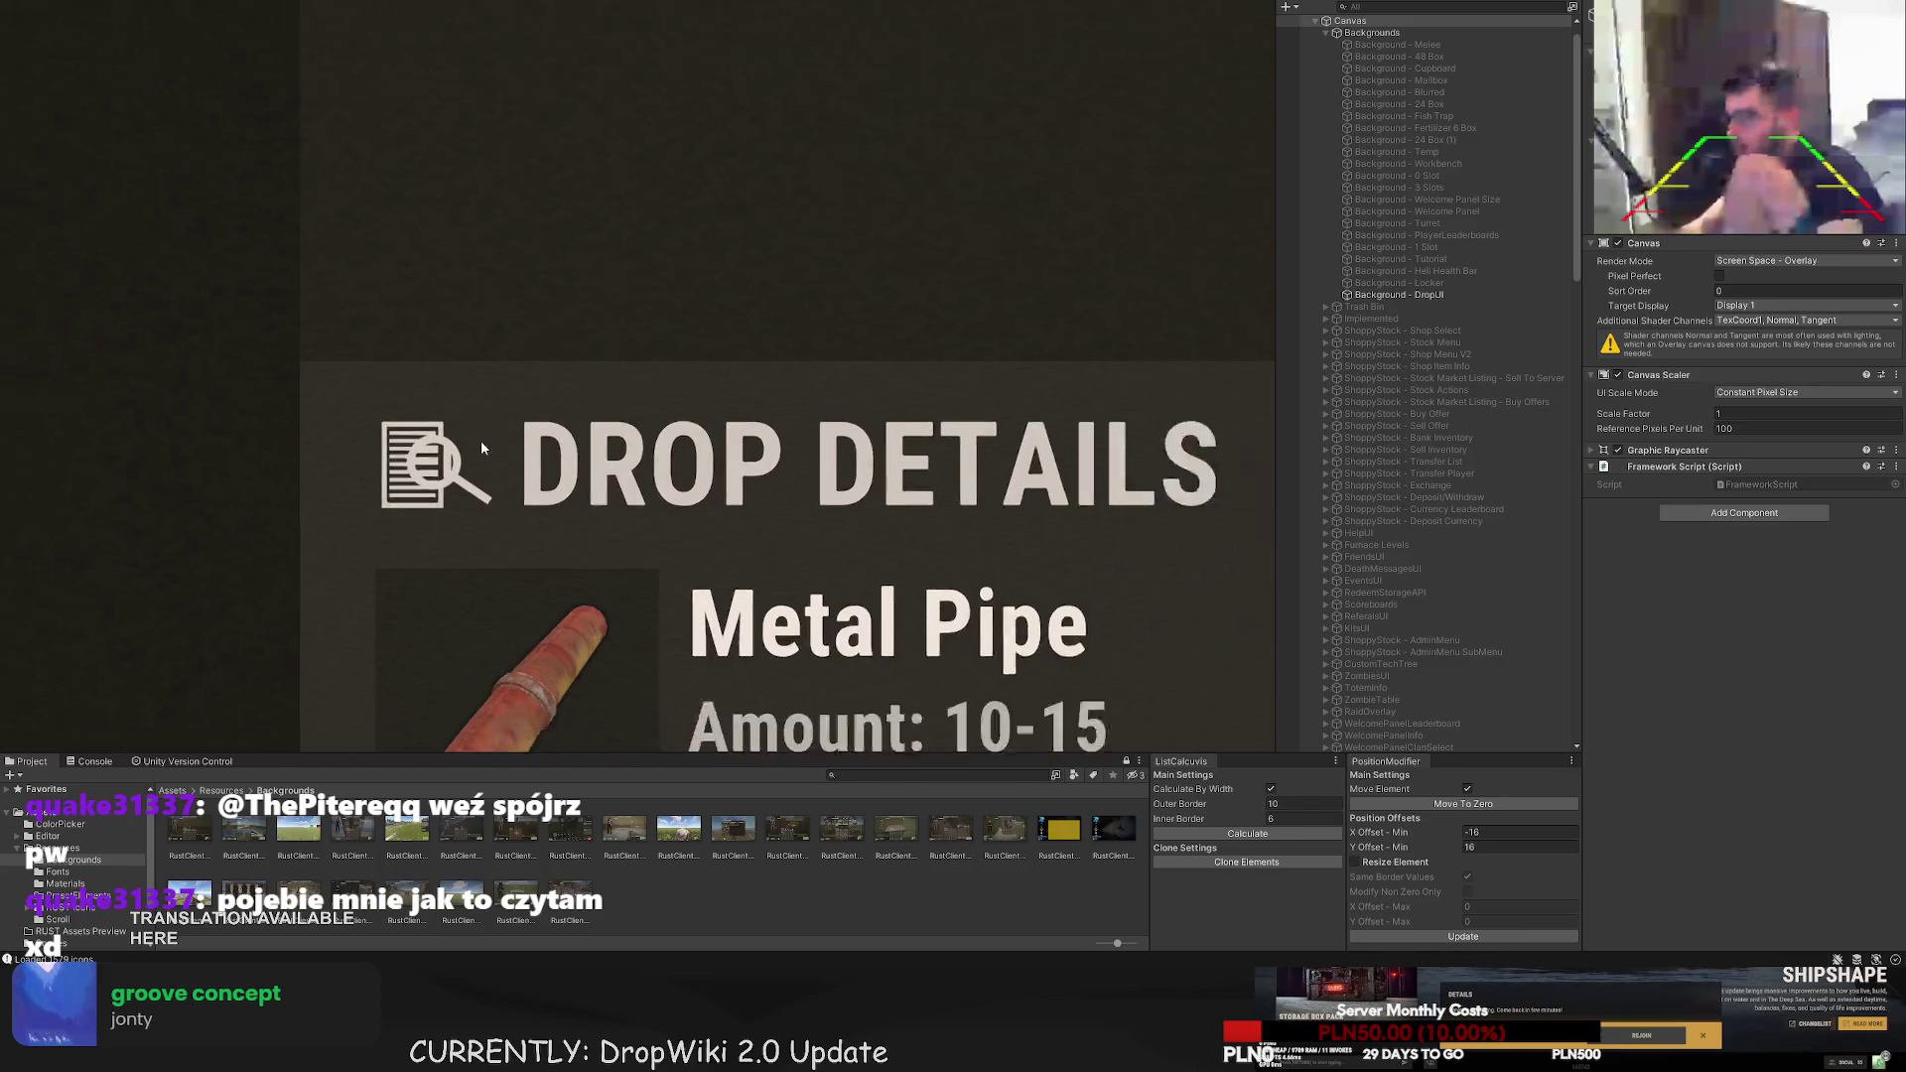
scroll(486, 426, down, 4)
click(506, 428)
scroll(506, 429, up, 1)
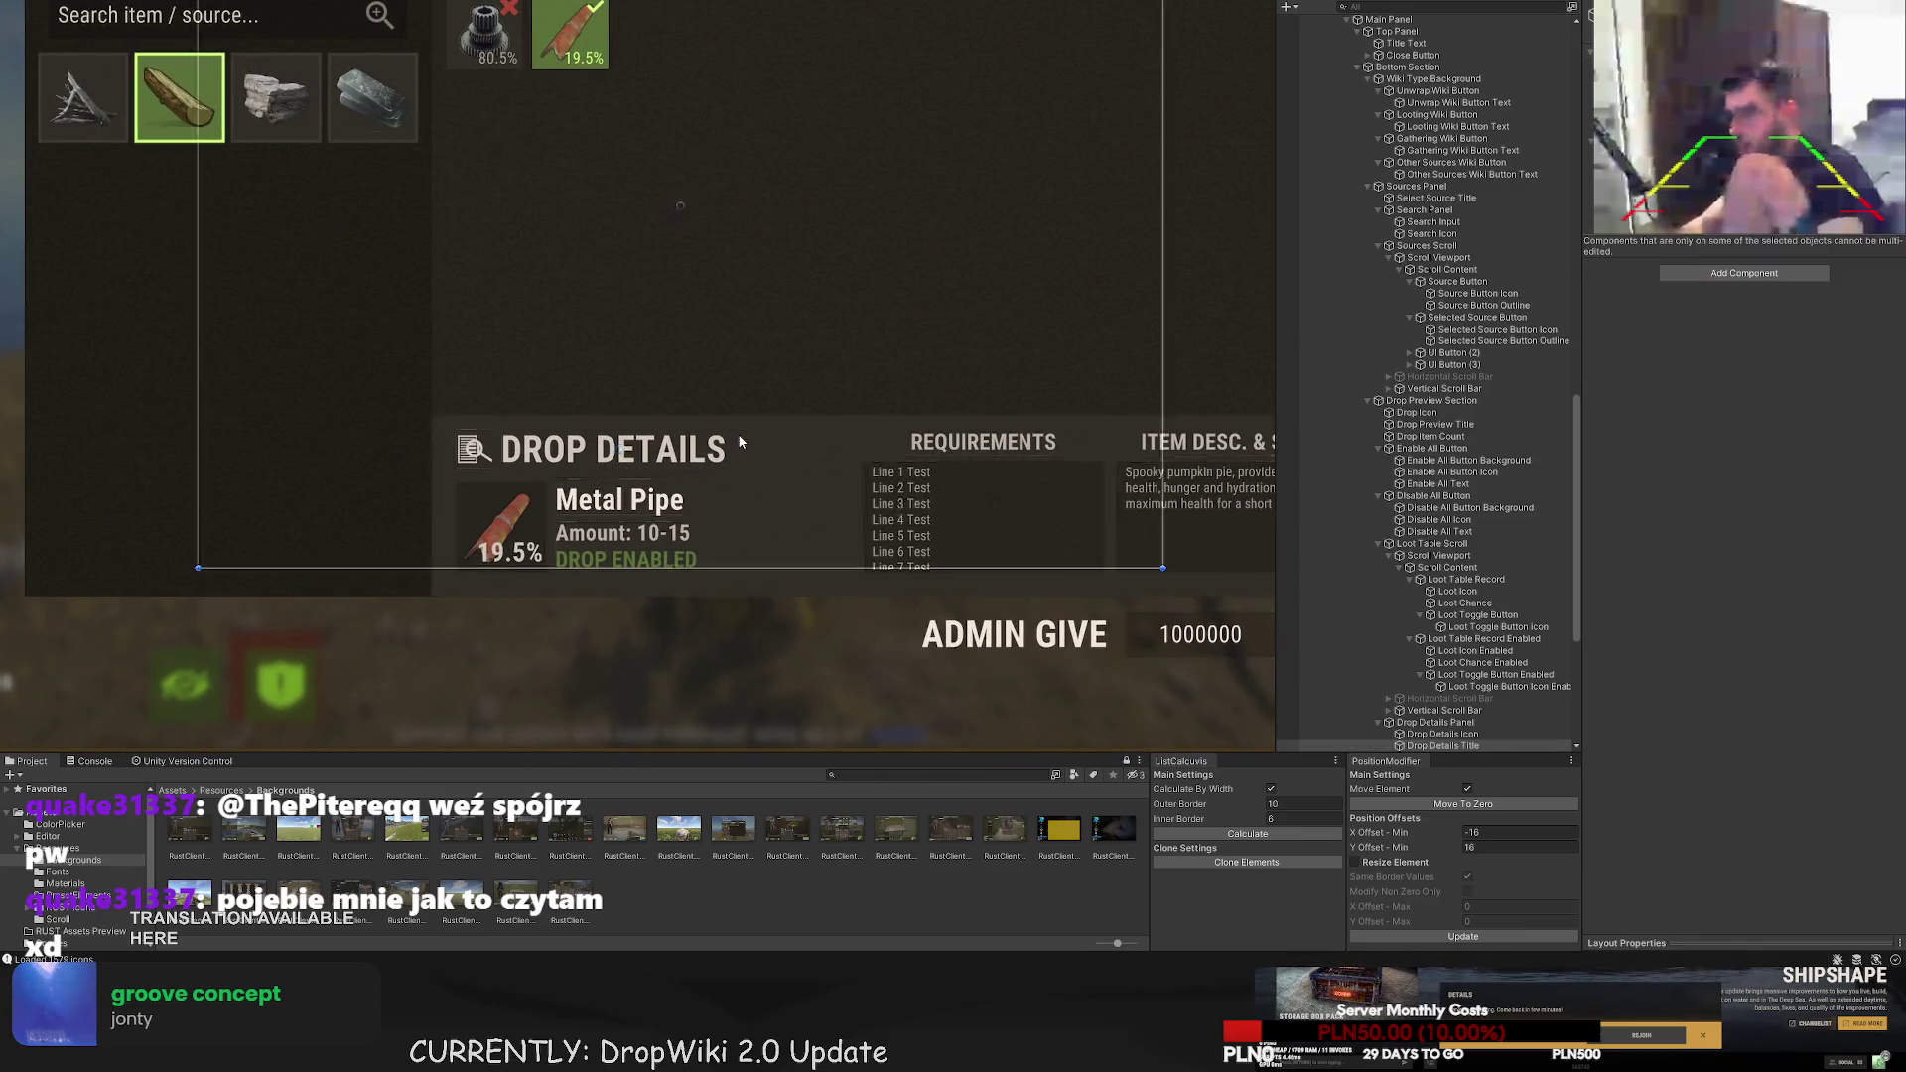
- Widen the Drop Details Title rect to the right to 240, then zoom out to check
drag(740, 429, 874, 430)
scroll(863, 437, up, 3)
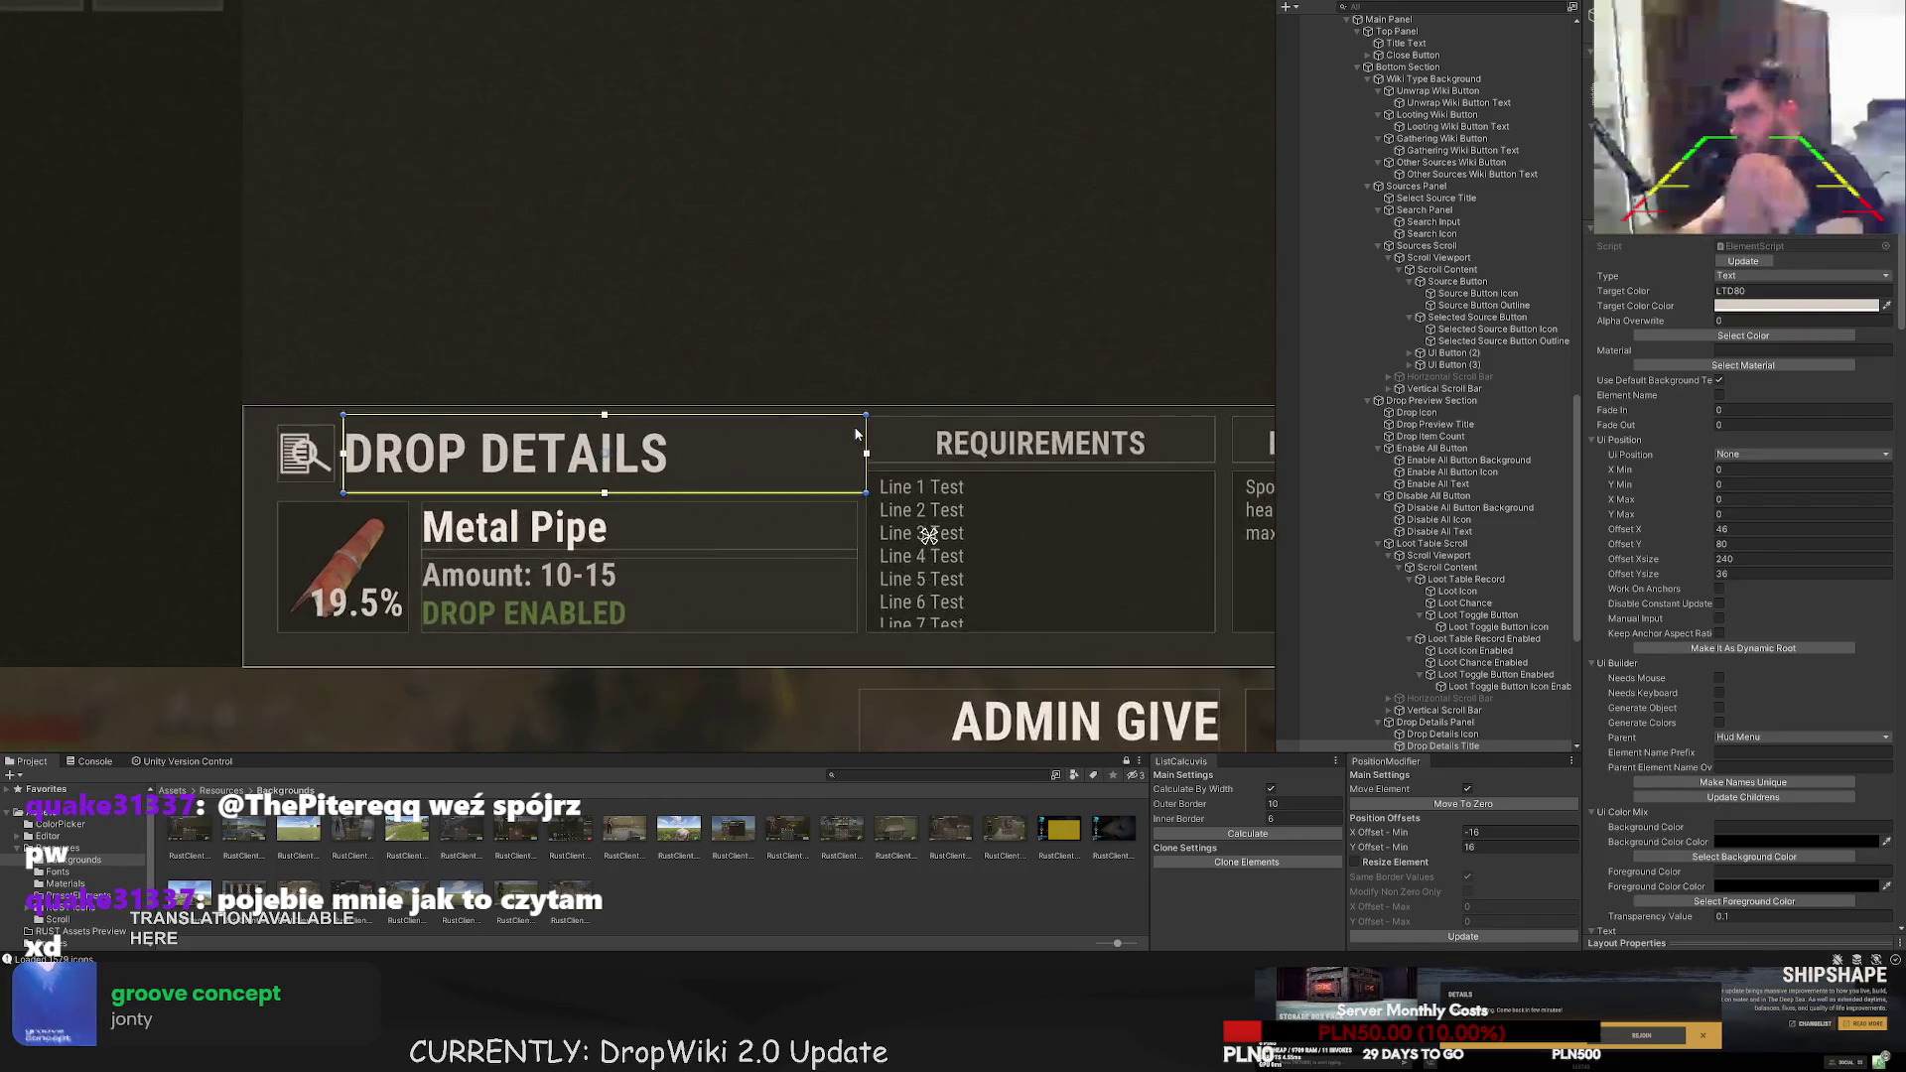
scroll(741, 441, down, 2)
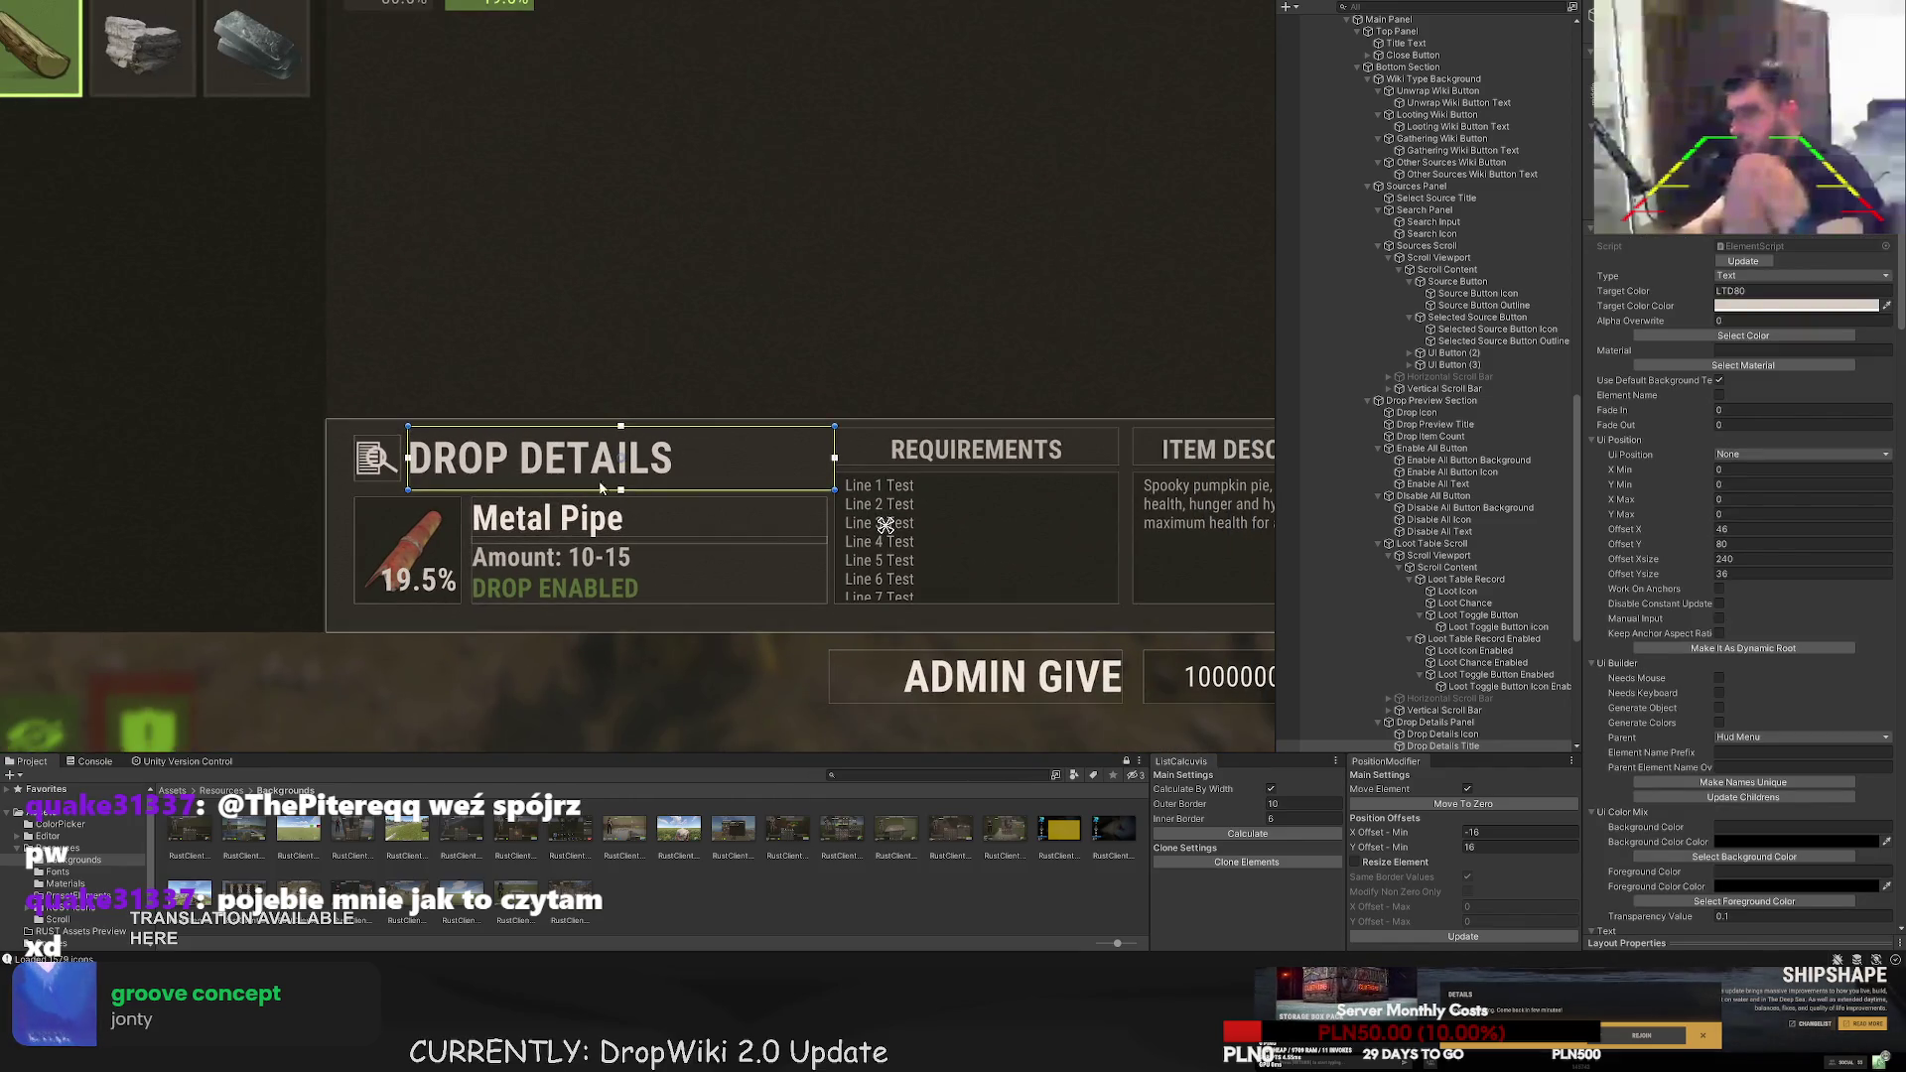
scroll(439, 509, up, 4)
click(395, 220)
scroll(420, 332, down, 2)
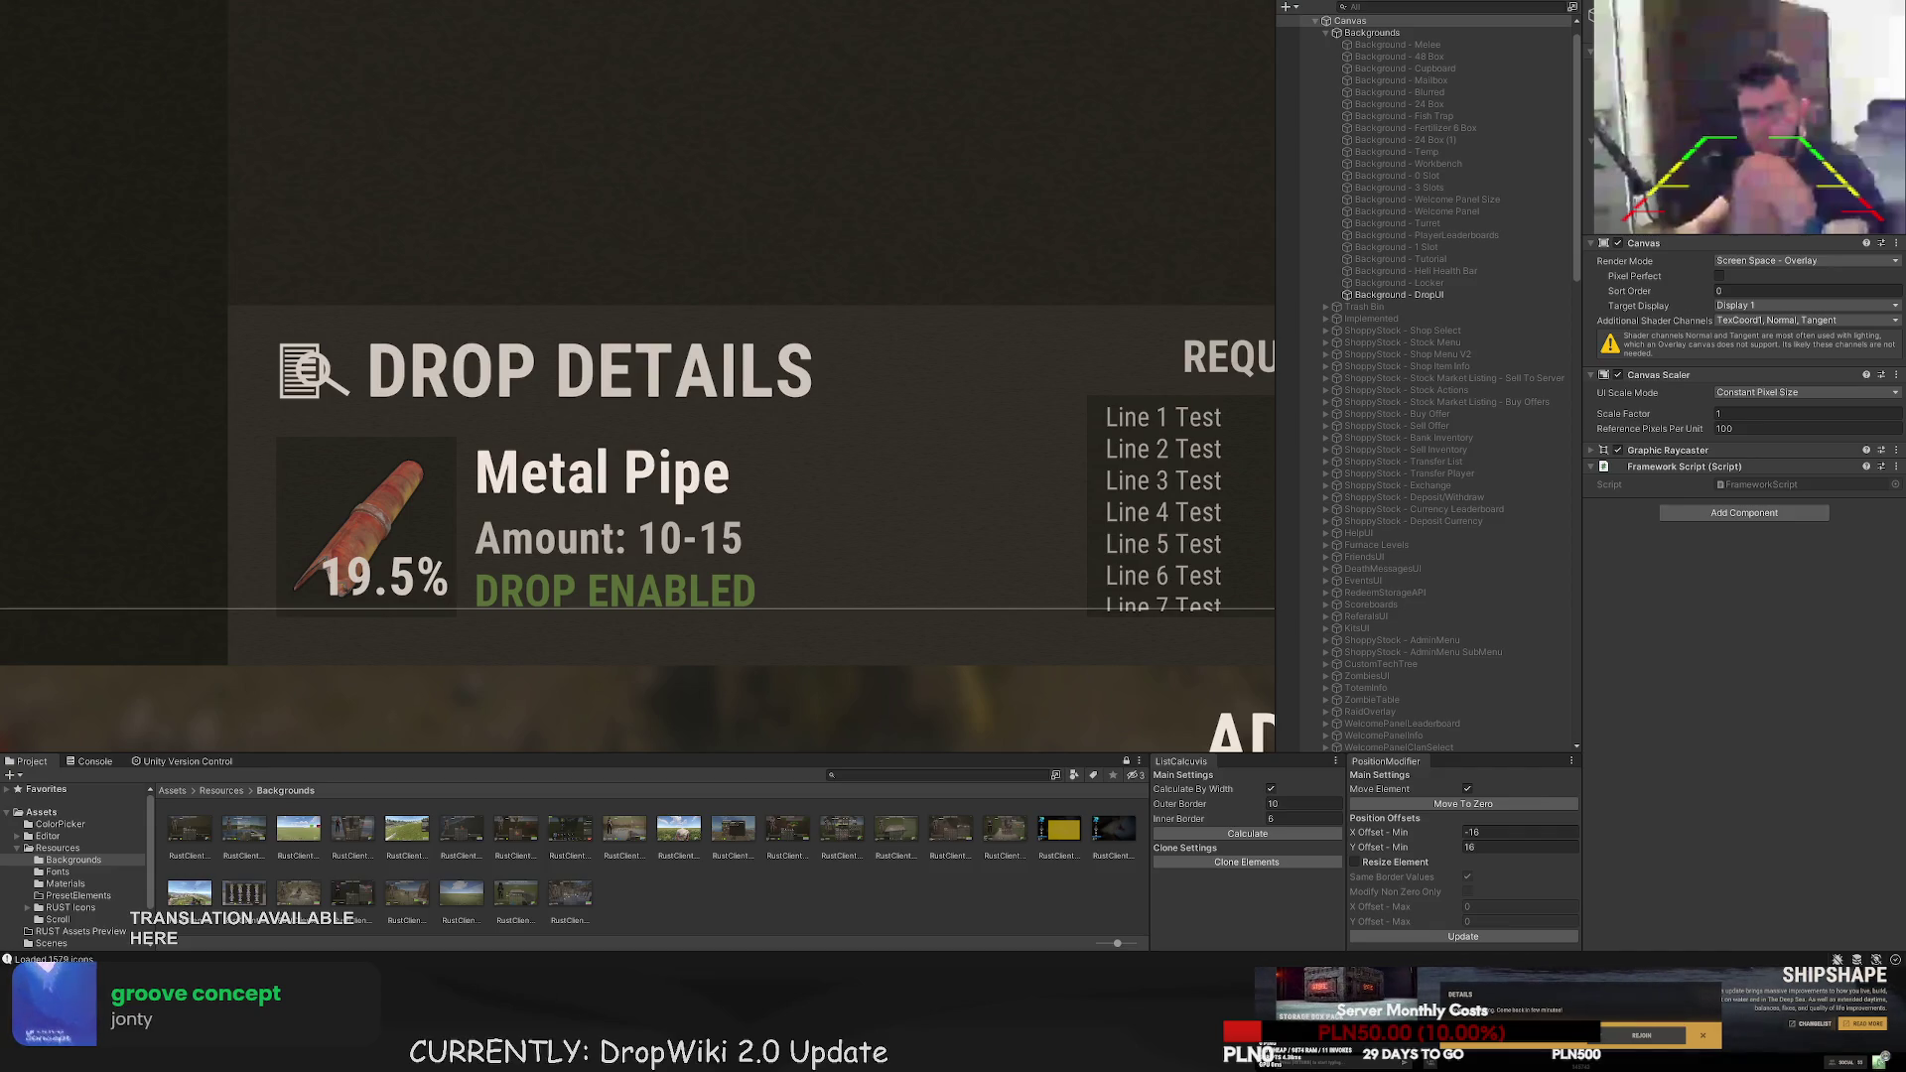
scroll(560, 560, down, 6)
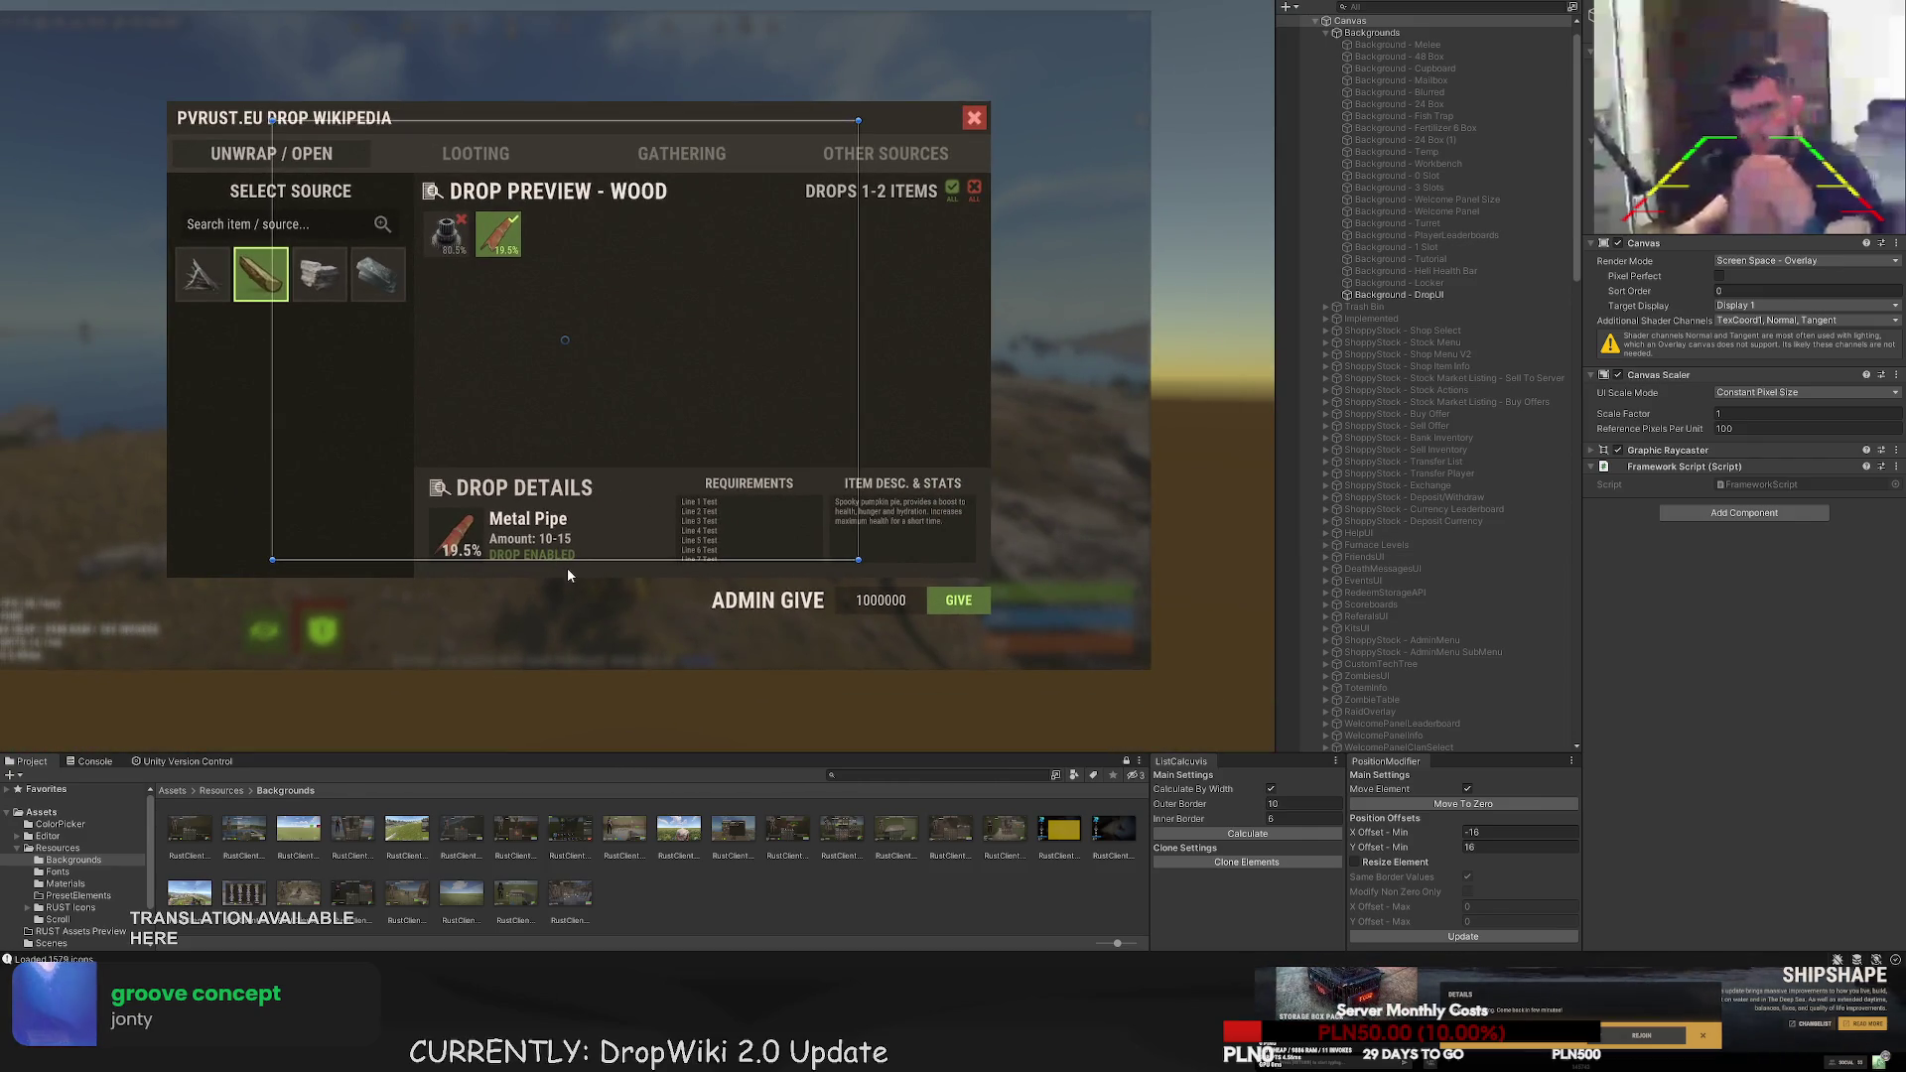
mouse_move(560, 560)
mouse_down()
mouse_move(552, 492)
mouse_move(582, 511)
mouse_up()
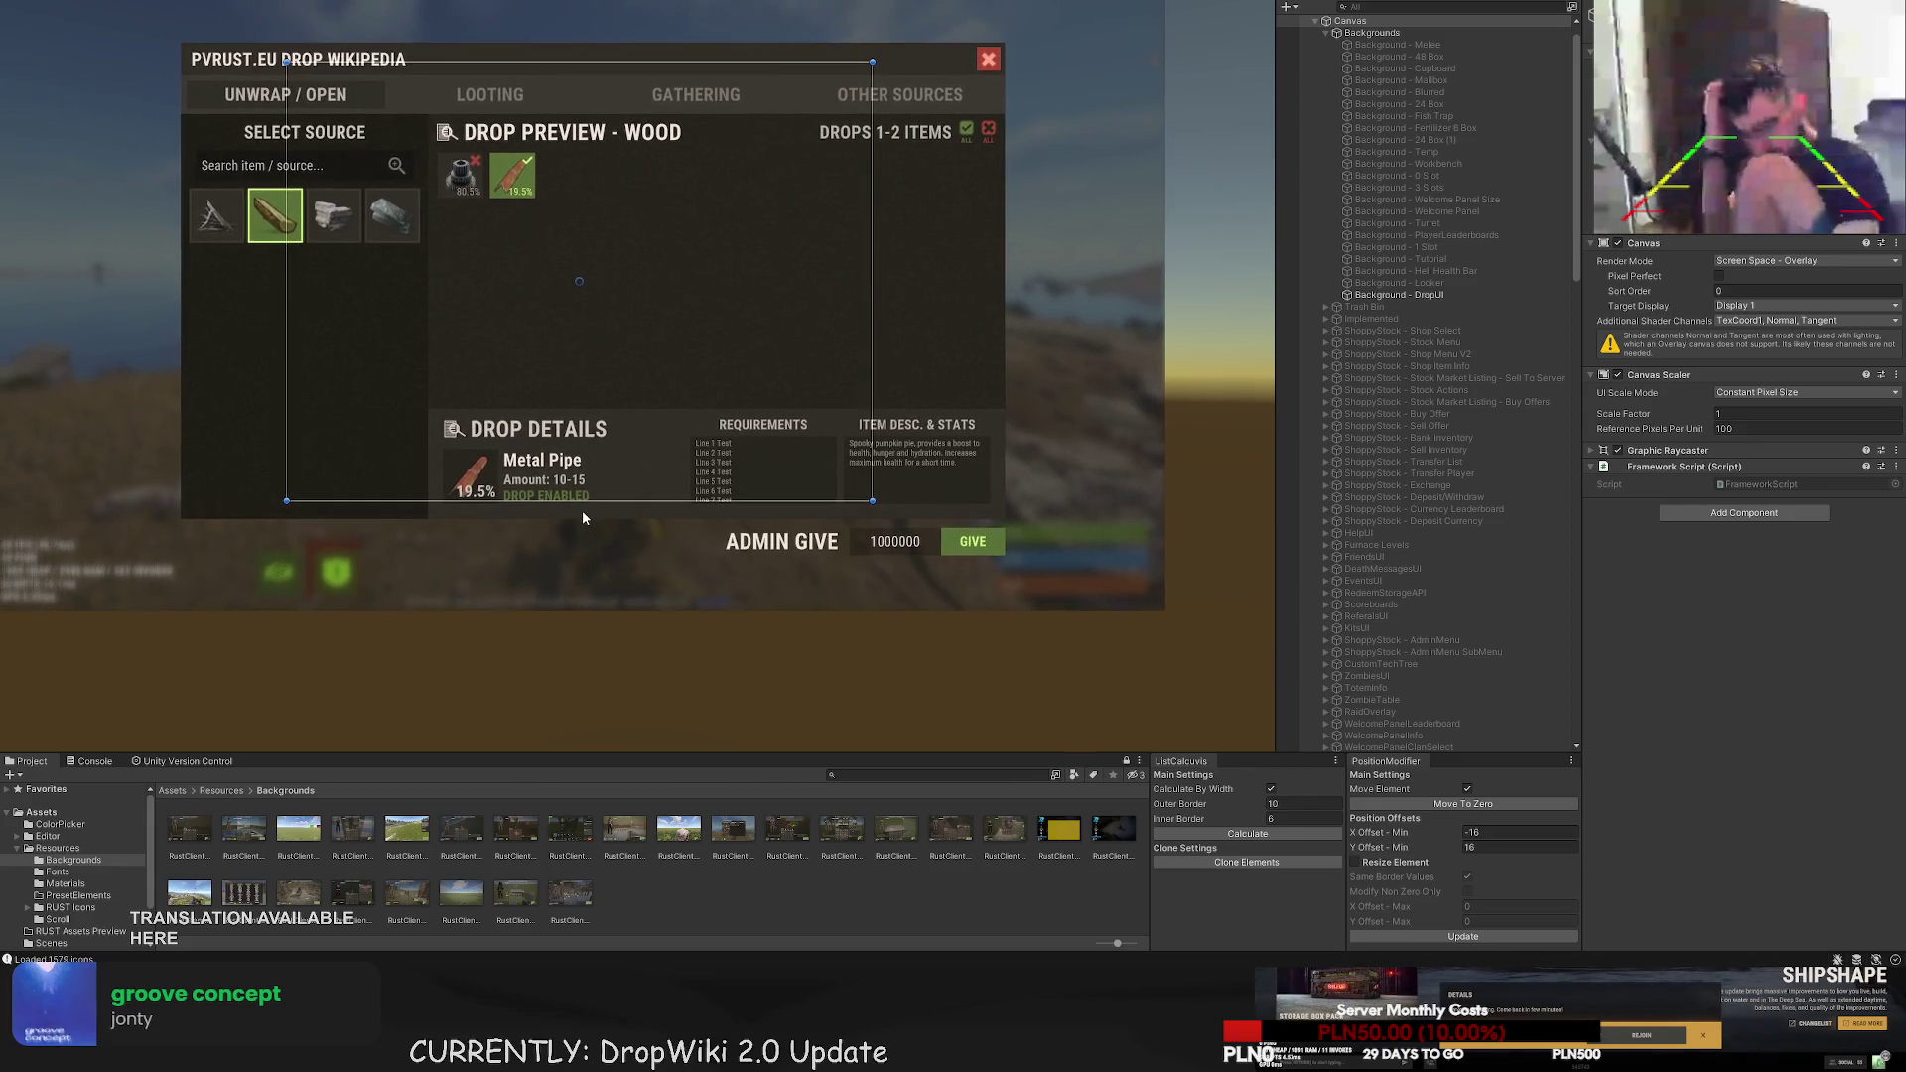
click(571, 429)
scroll(1516, 580, down, 3)
- Select Drop Details Icon and browse the Asset Browser's icon pages for a suitable sprite
click(1444, 555)
scroll(1787, 619, down, 5)
scroll(1787, 618, down, 6)
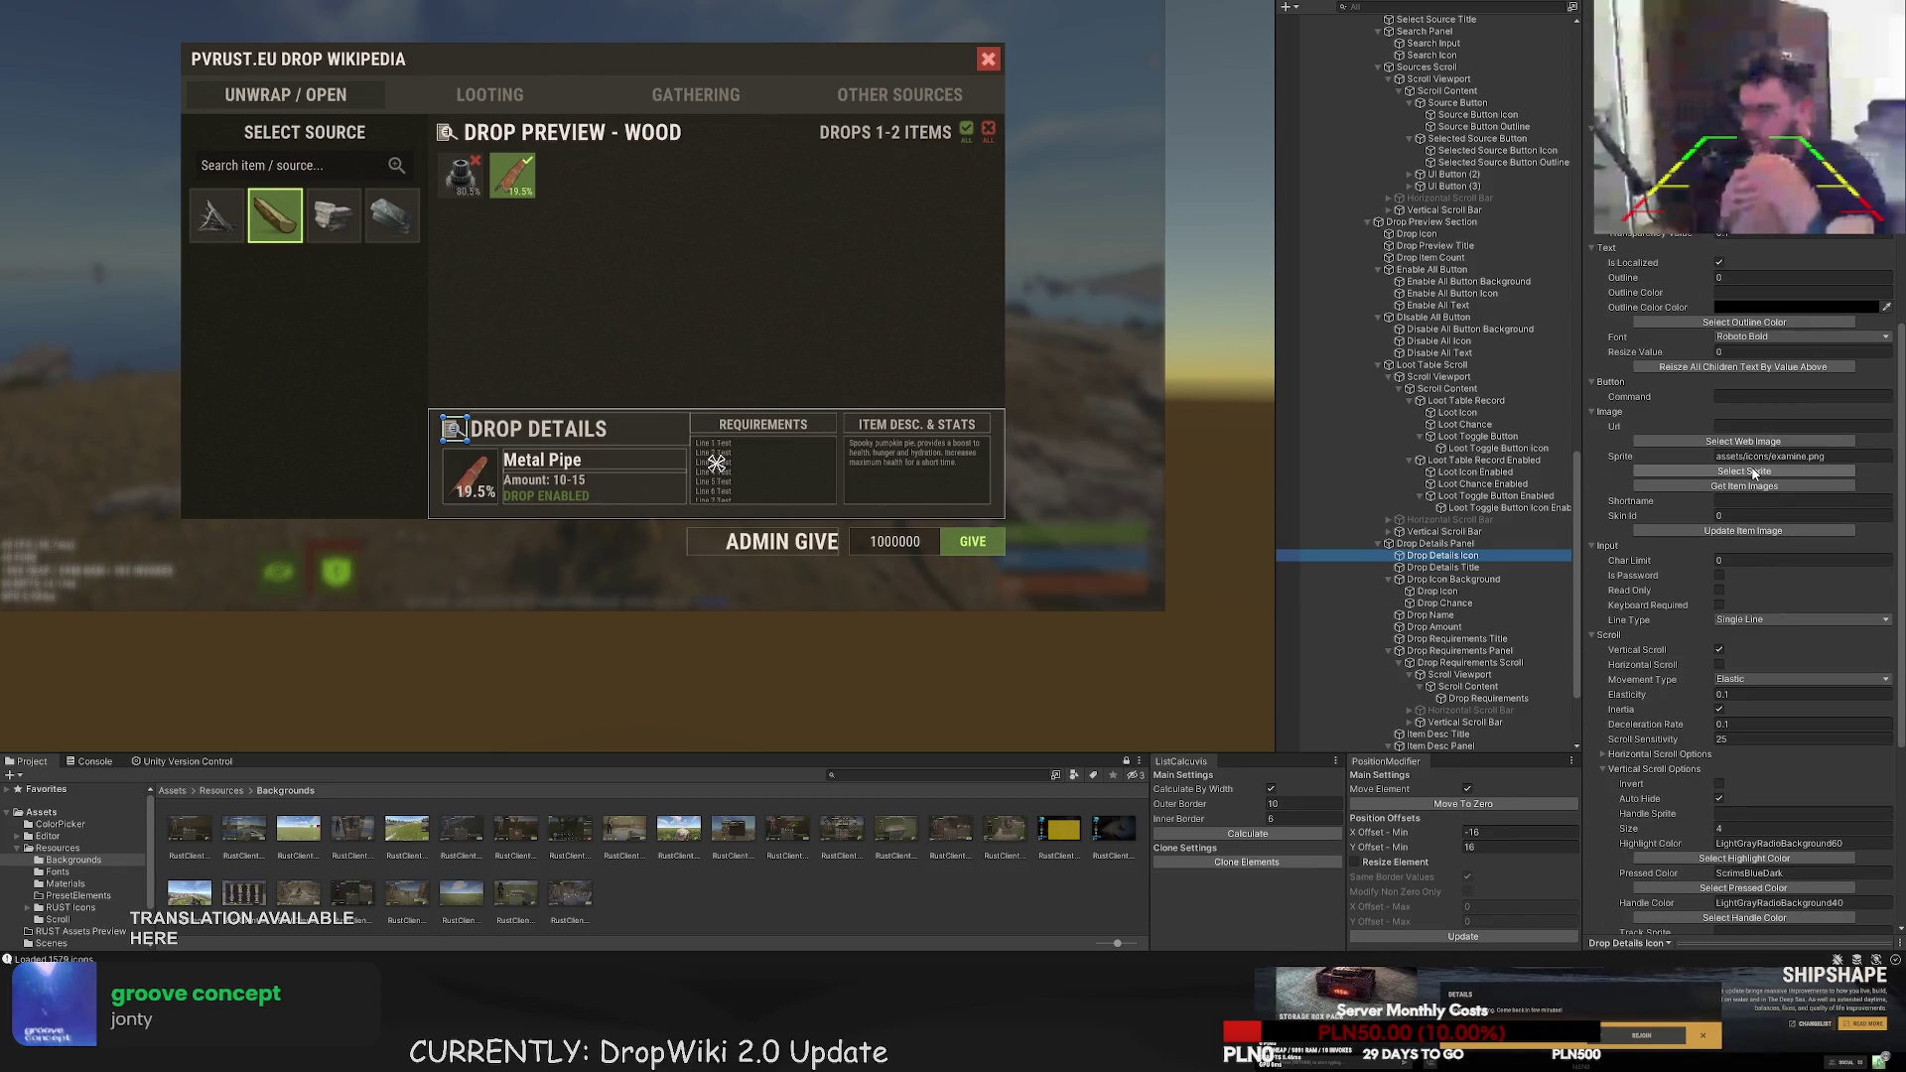
click(1777, 471)
click(203, 57)
text(sq)
key(BackSpace)
key(BackSpace)
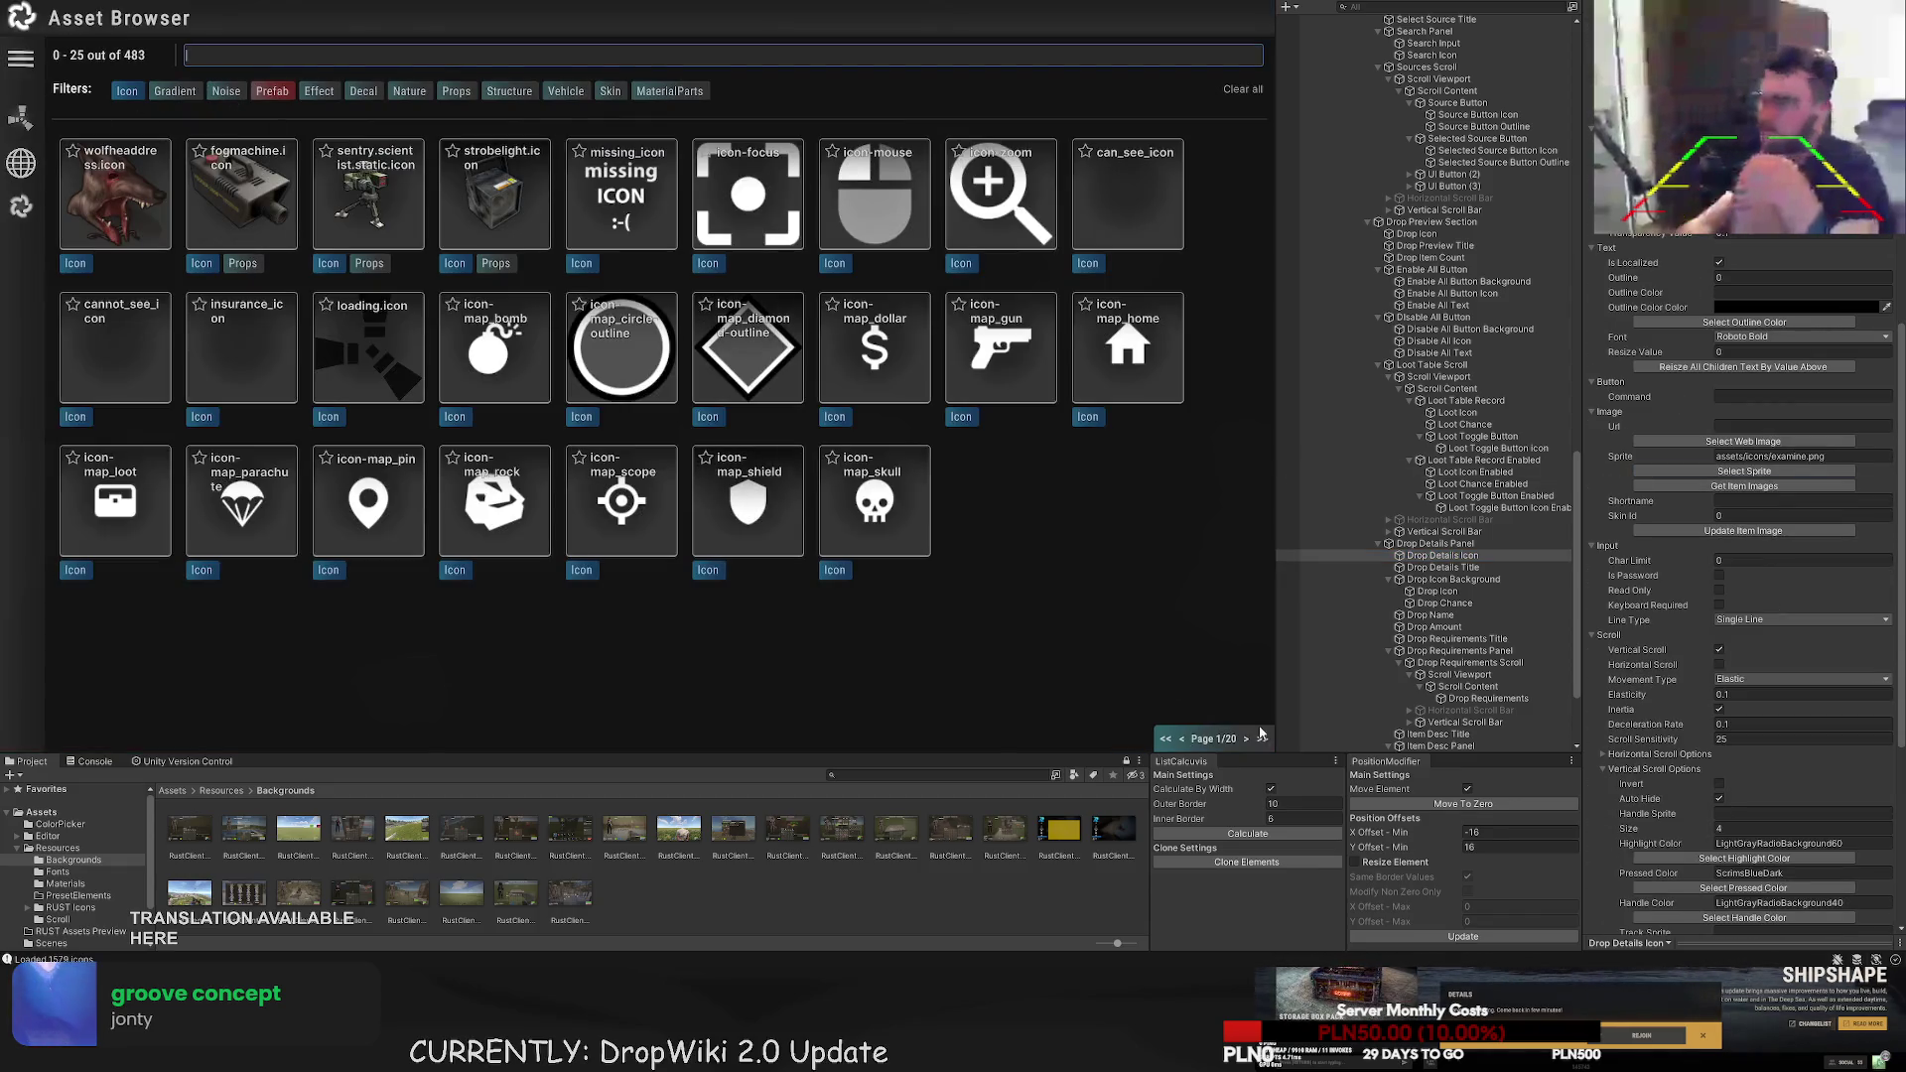
click(1244, 740)
click(1244, 740)
click(1244, 739)
click(1244, 739)
click(1244, 739)
click(1245, 739)
click(1245, 739)
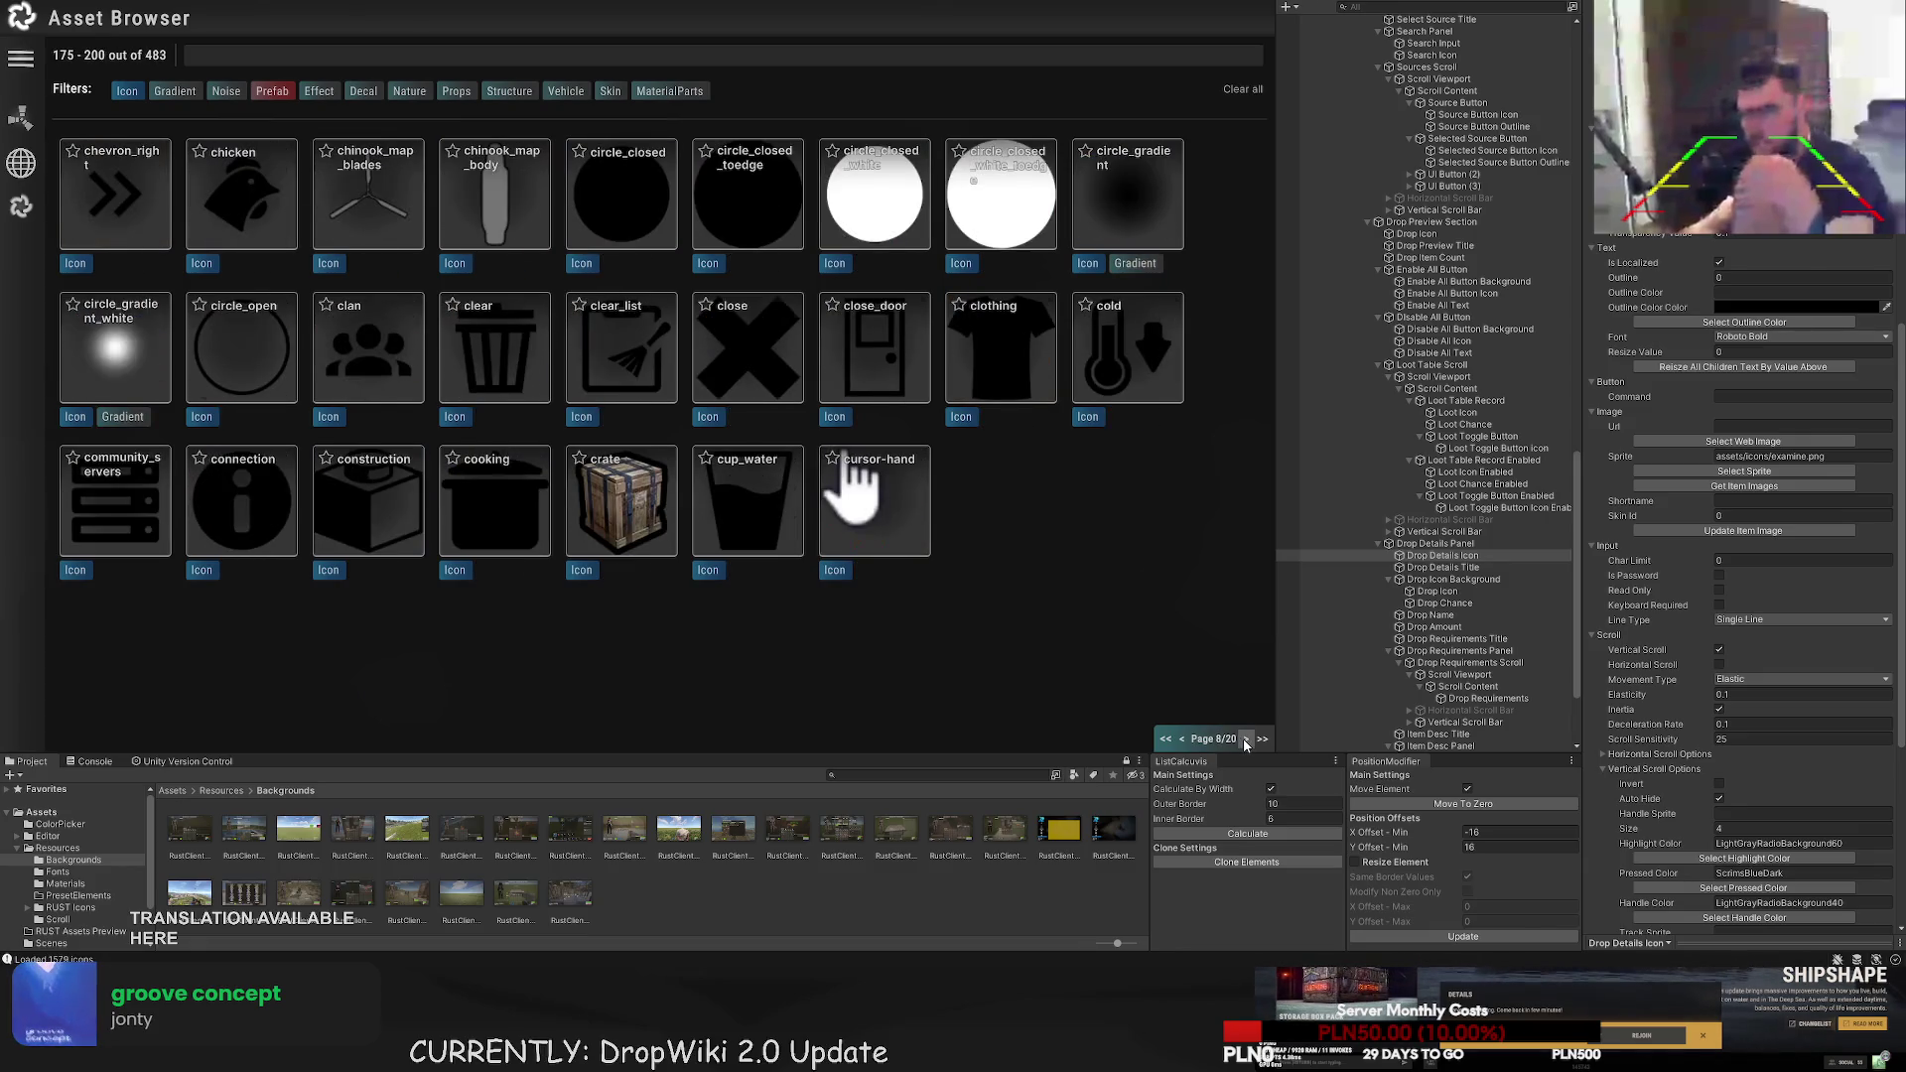
click(1245, 740)
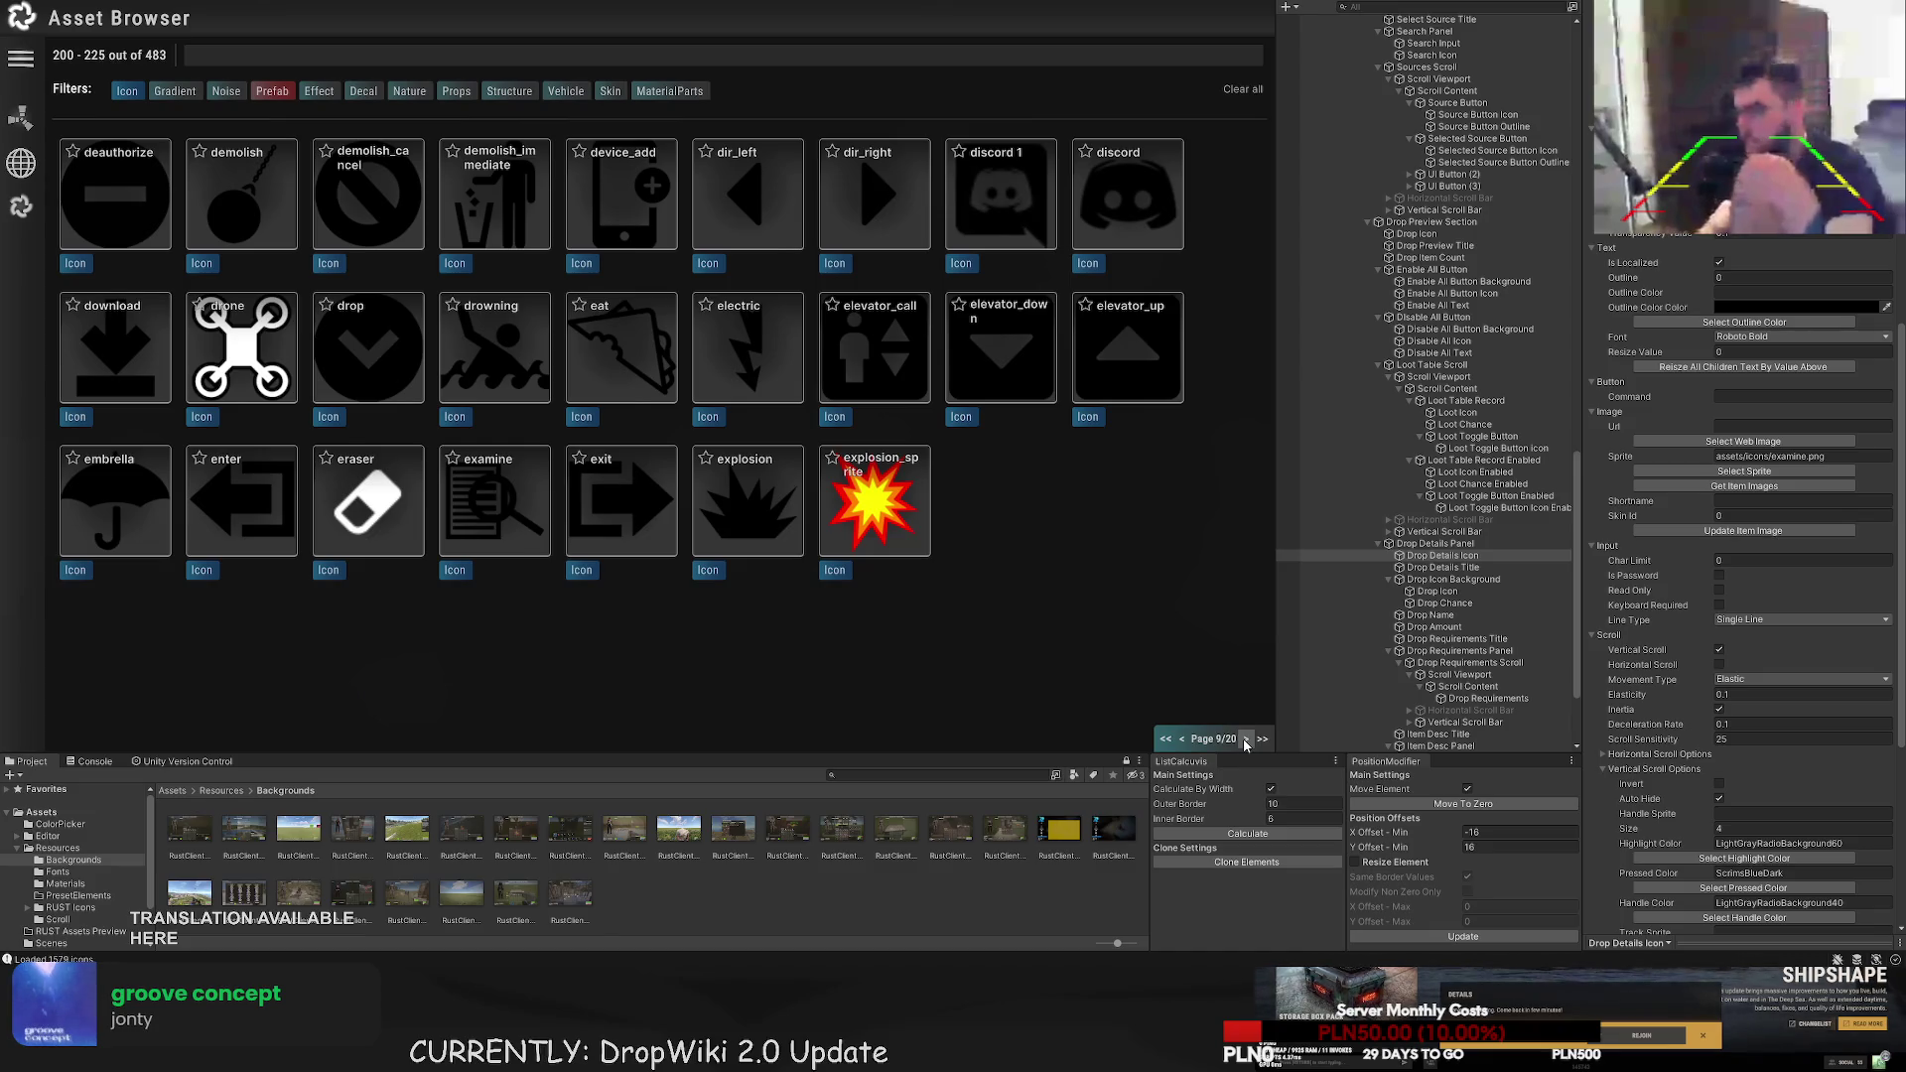
click(1245, 740)
click(1246, 740)
click(1246, 740)
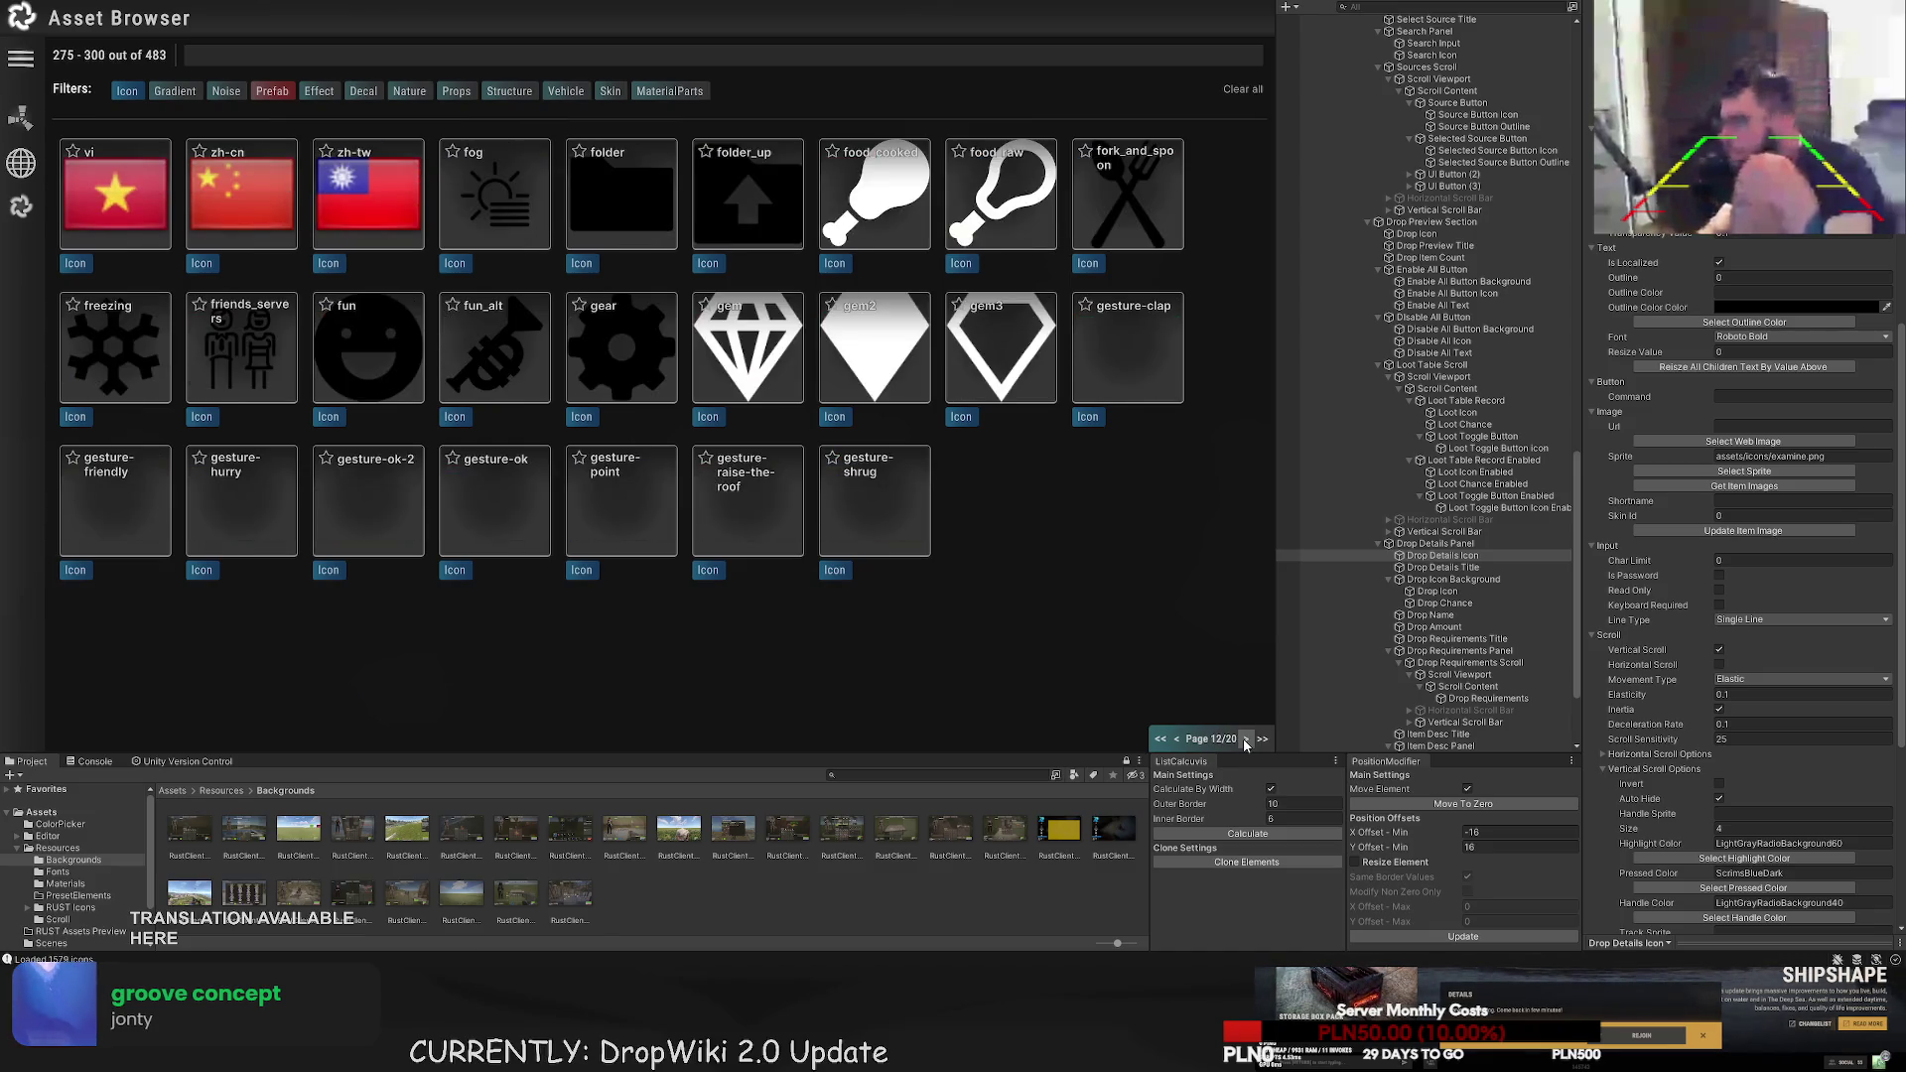
click(1246, 740)
click(1245, 740)
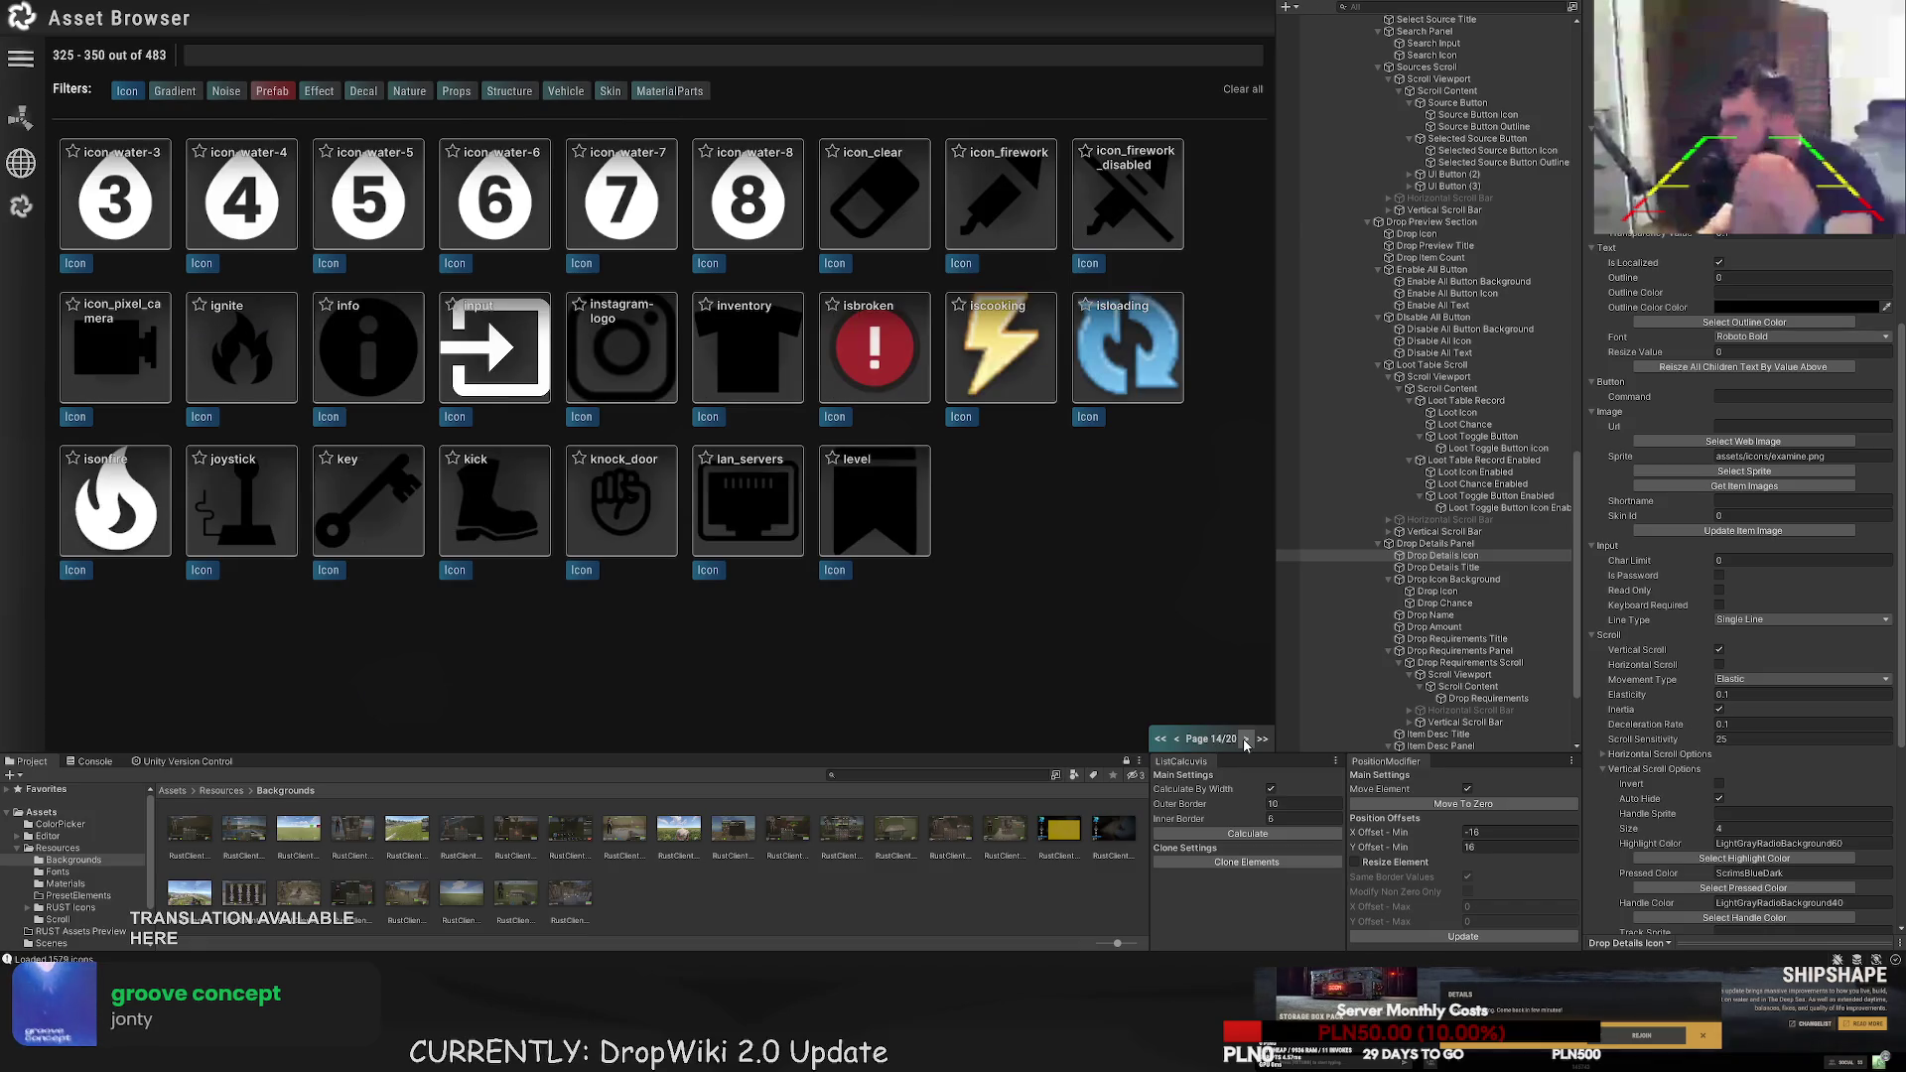
click(1246, 740)
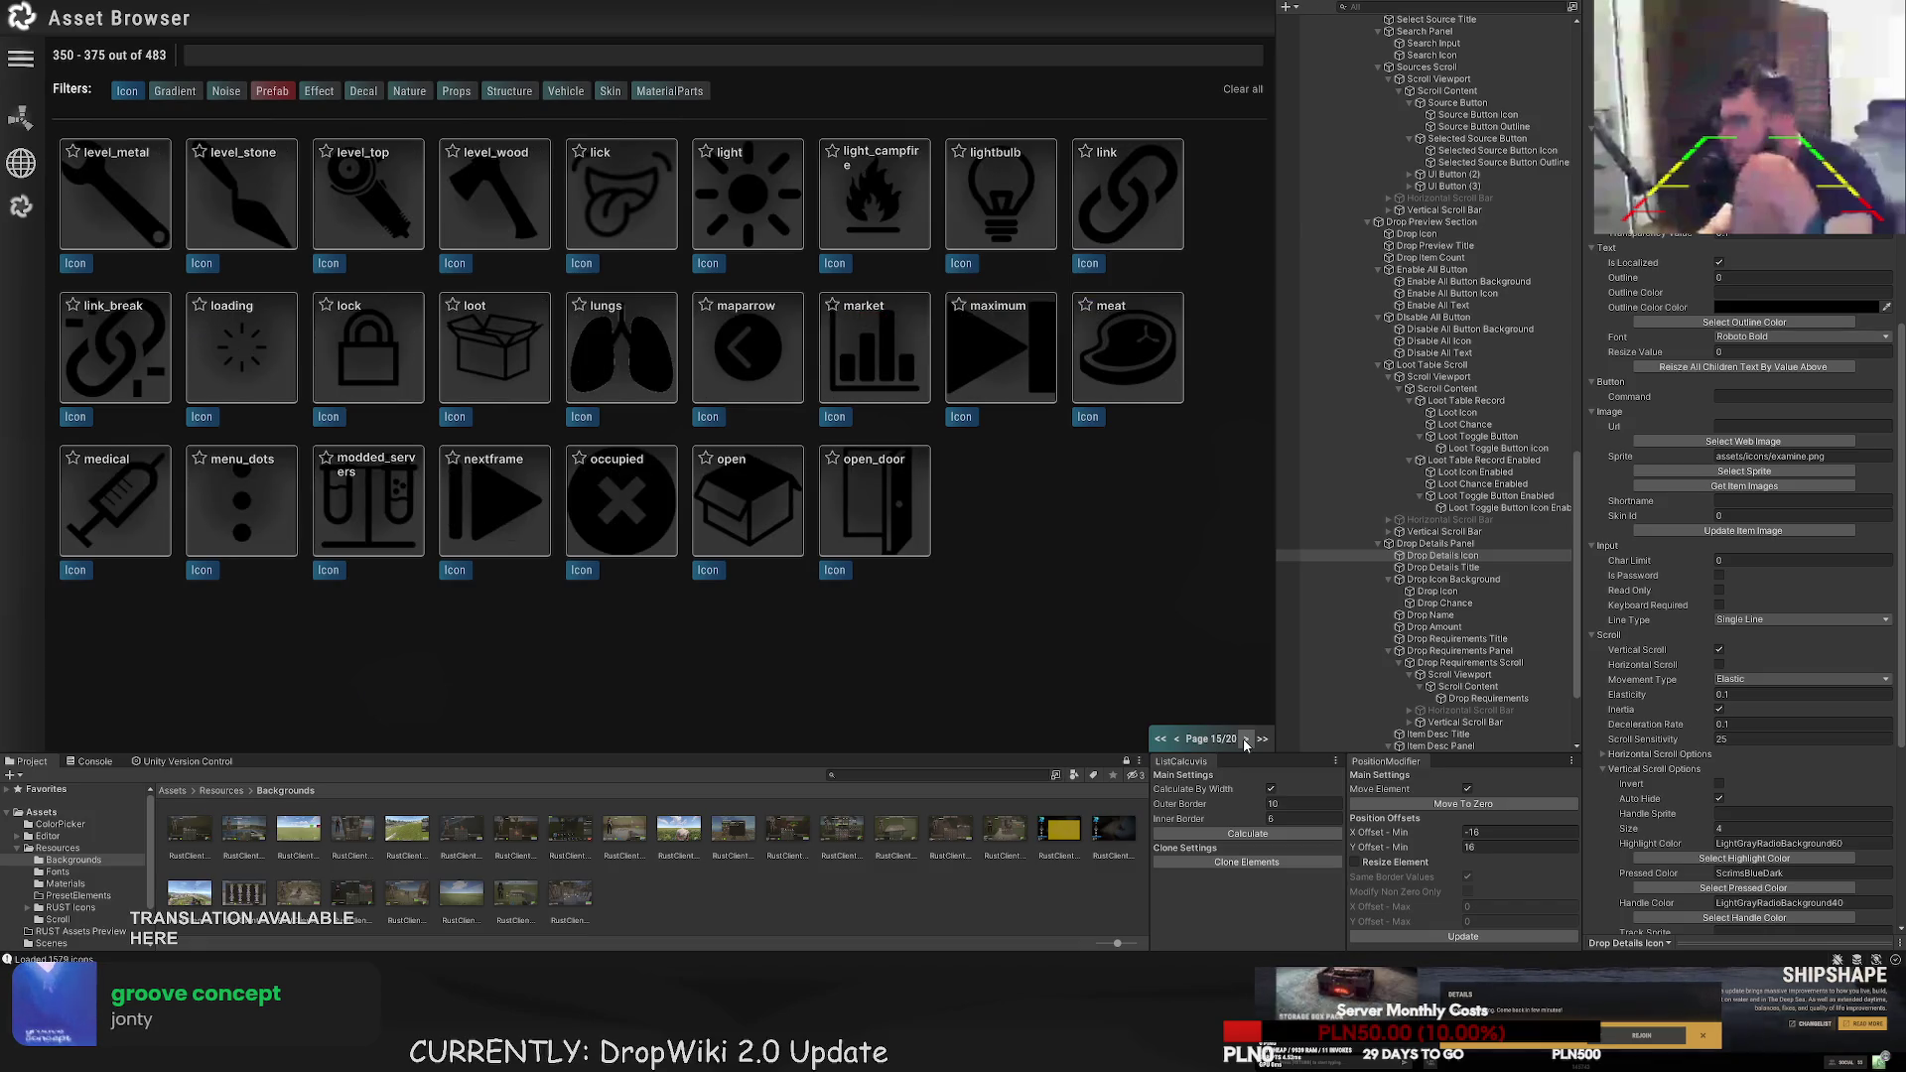
click(1246, 740)
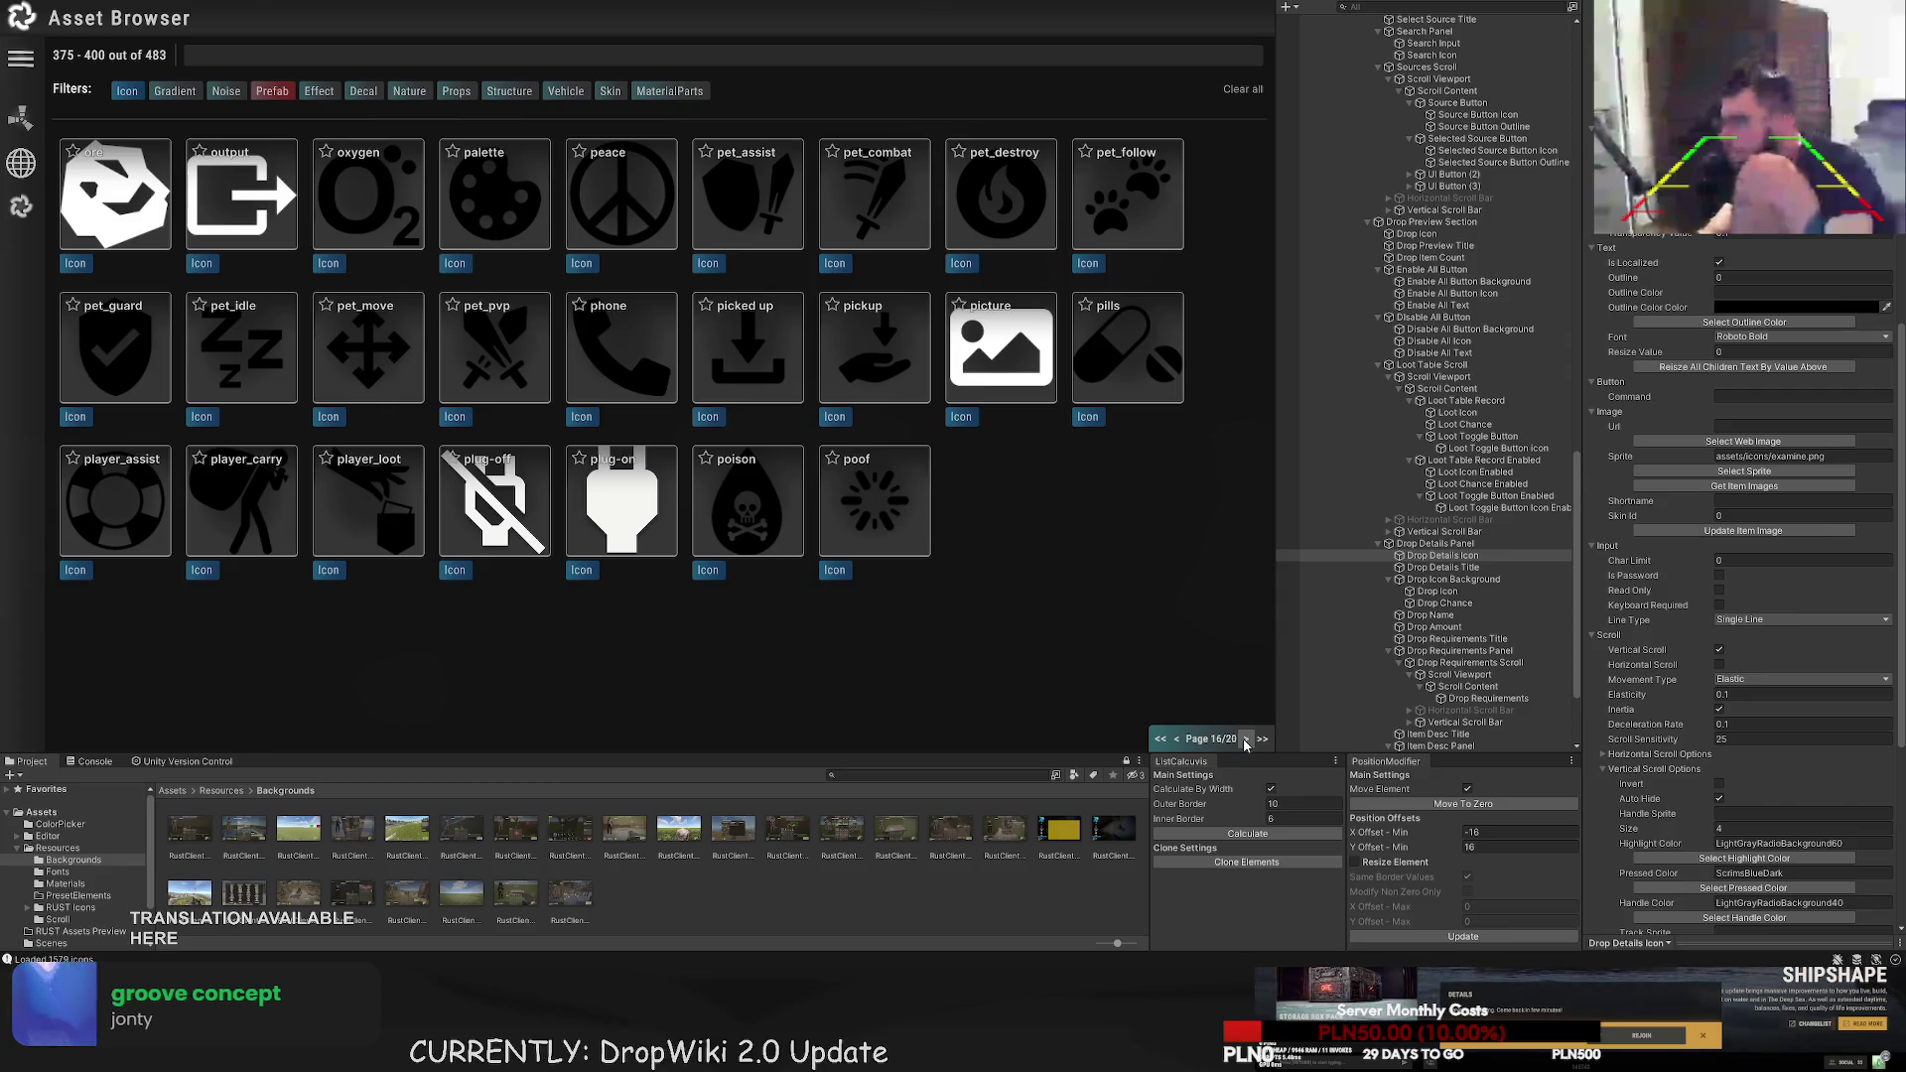
click(1246, 740)
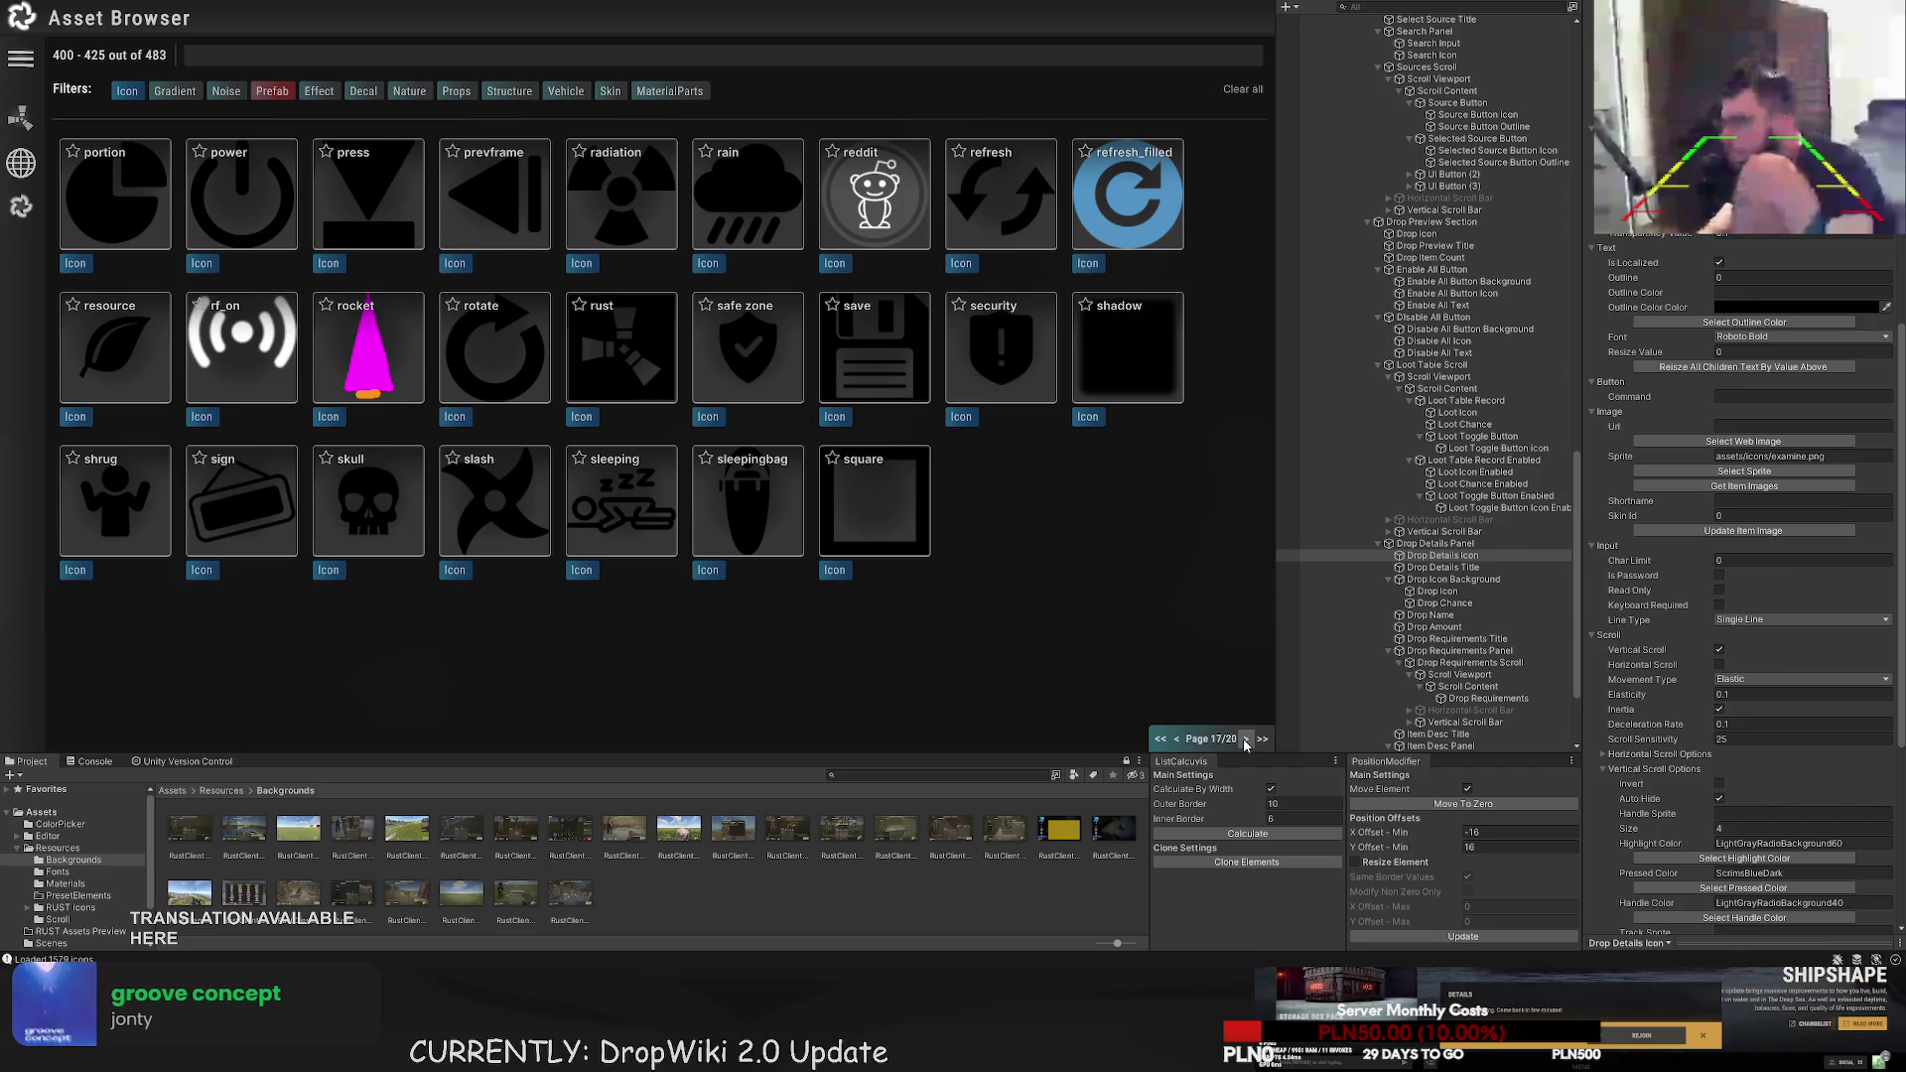
click(1246, 740)
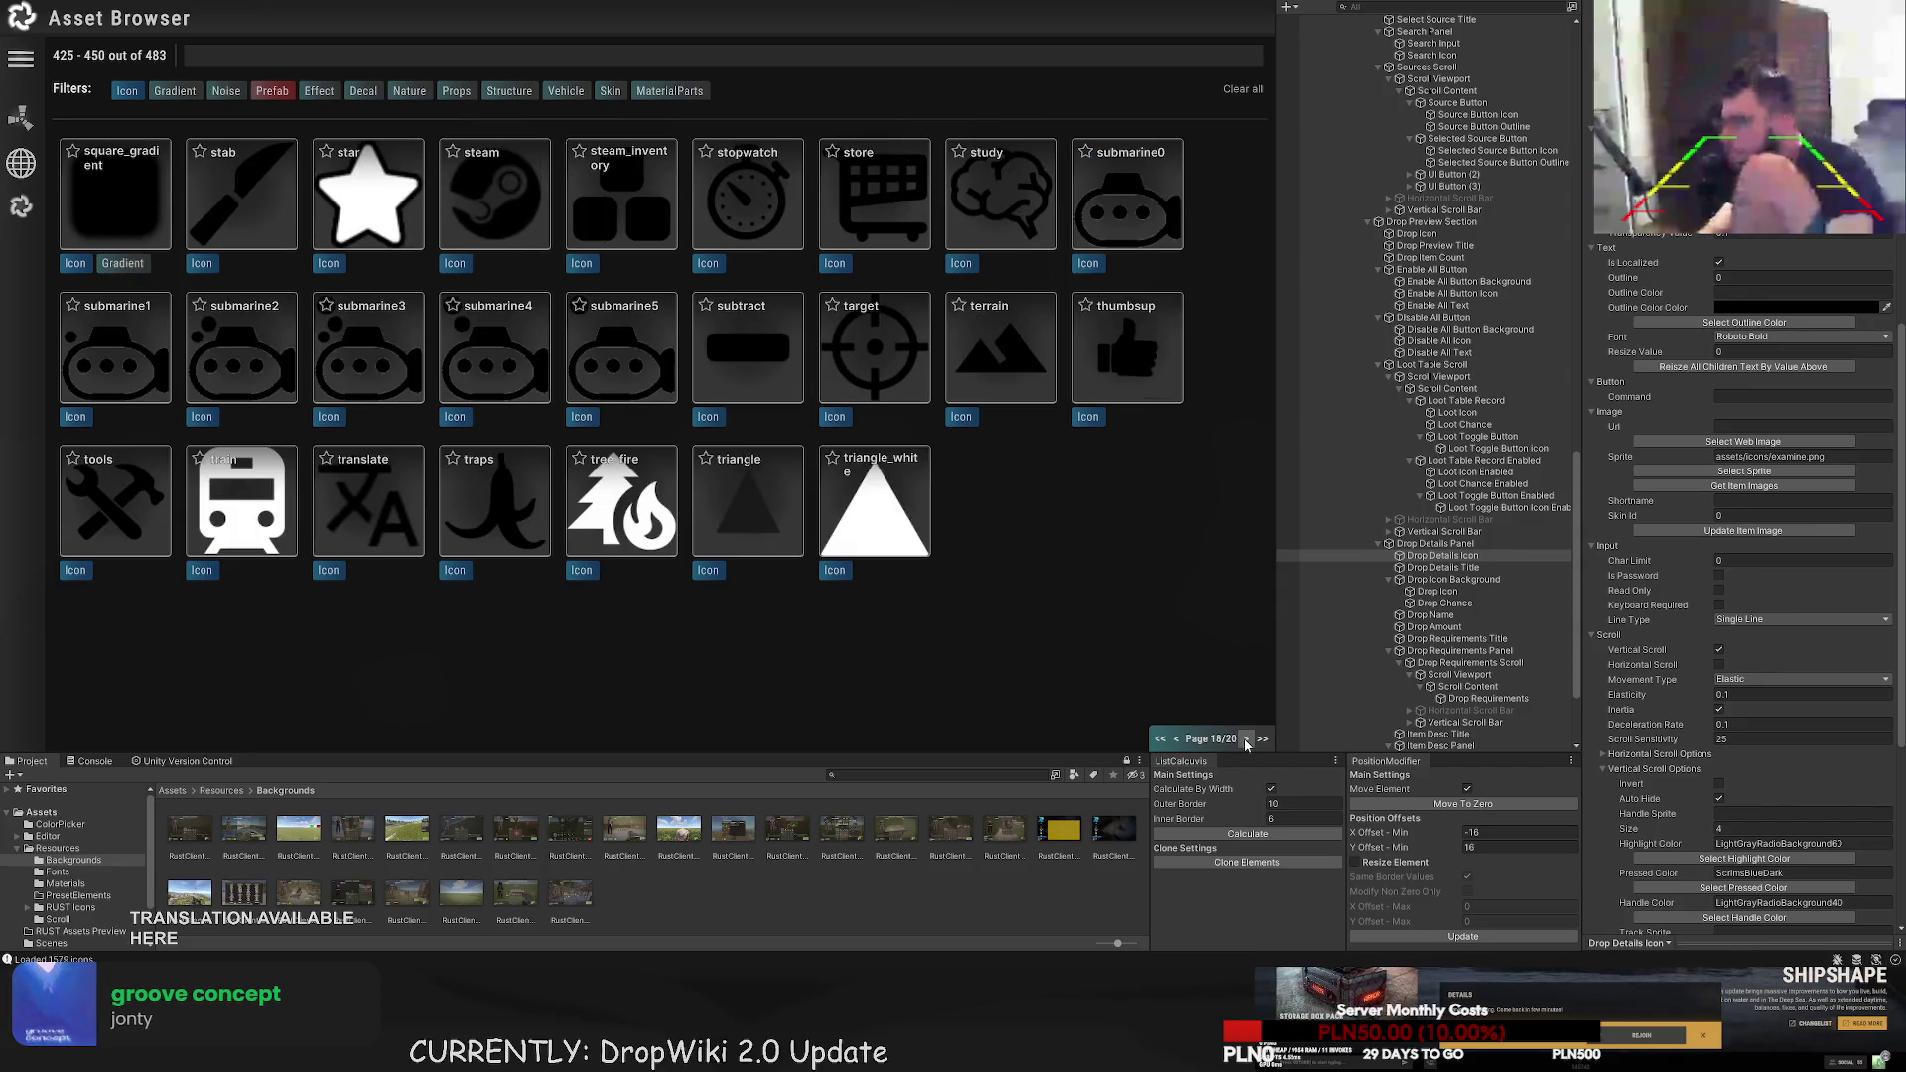
click(1246, 740)
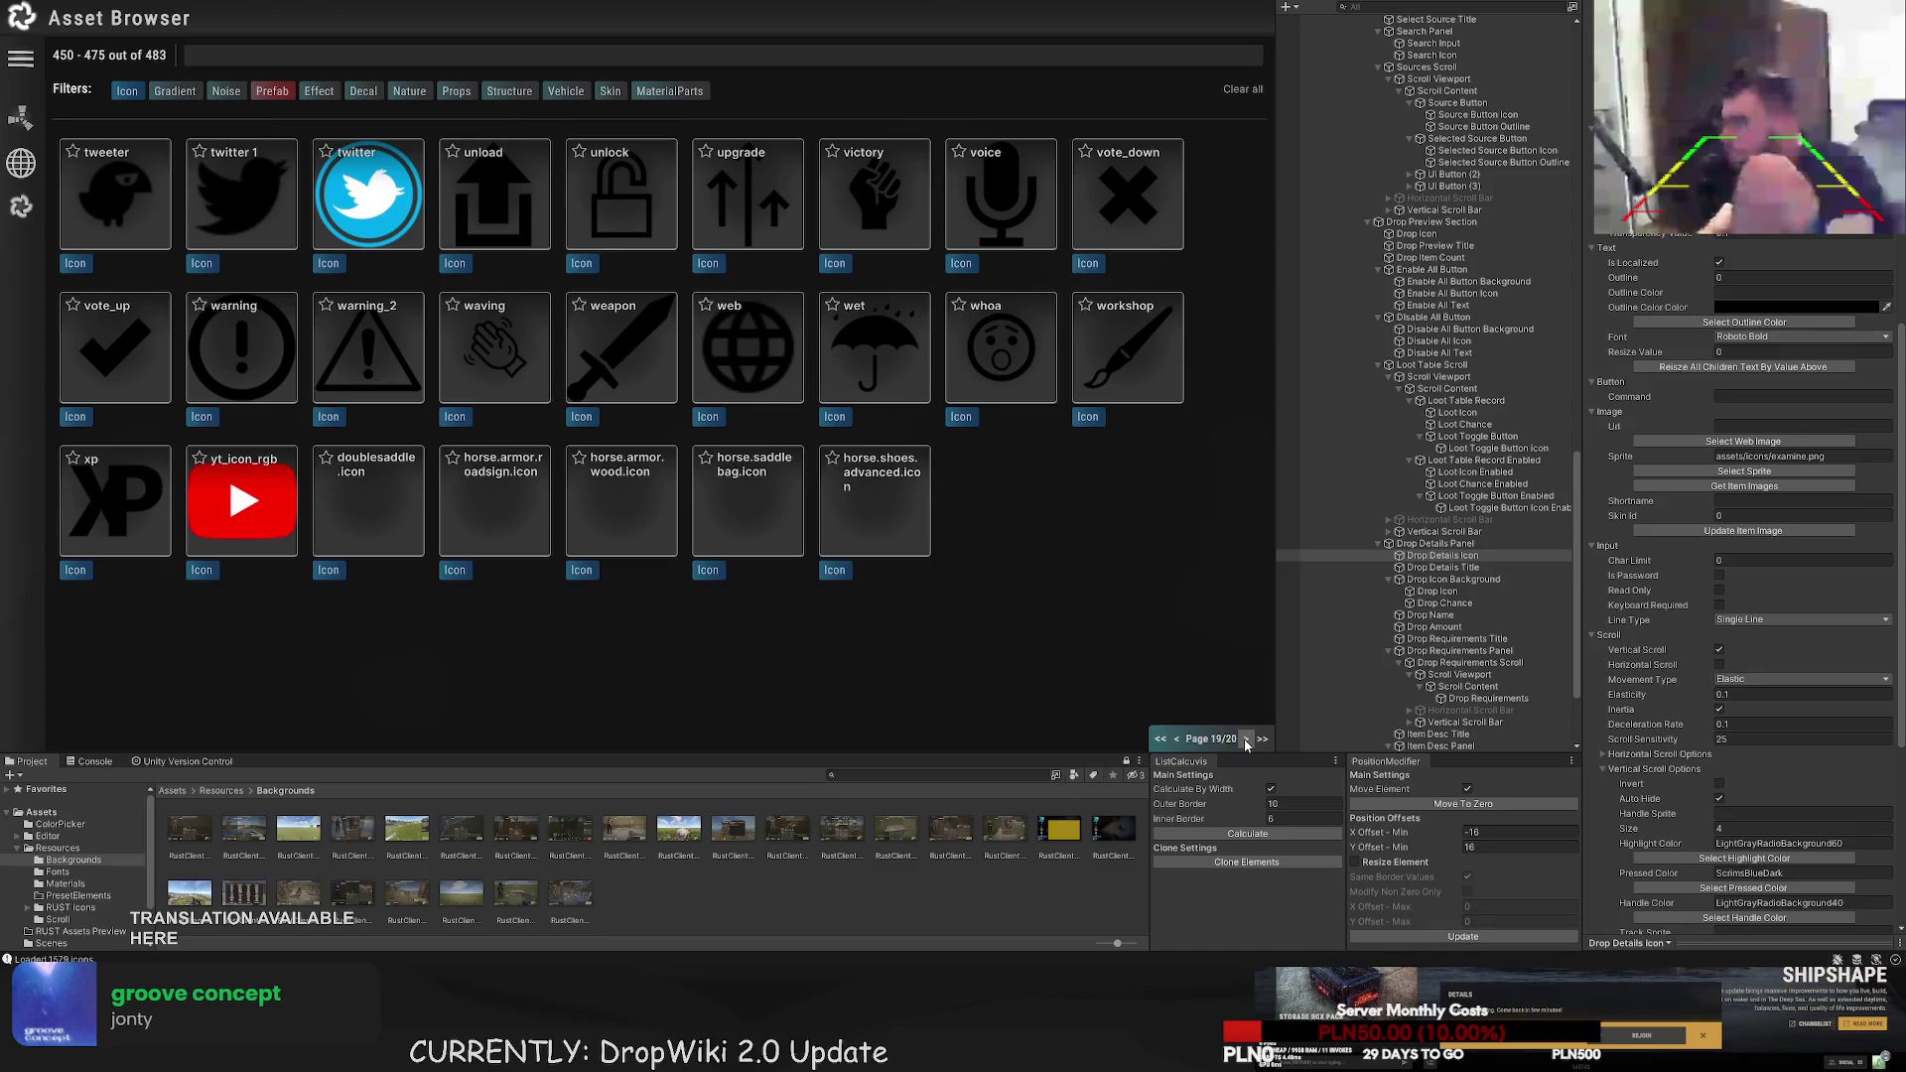
click(1246, 739)
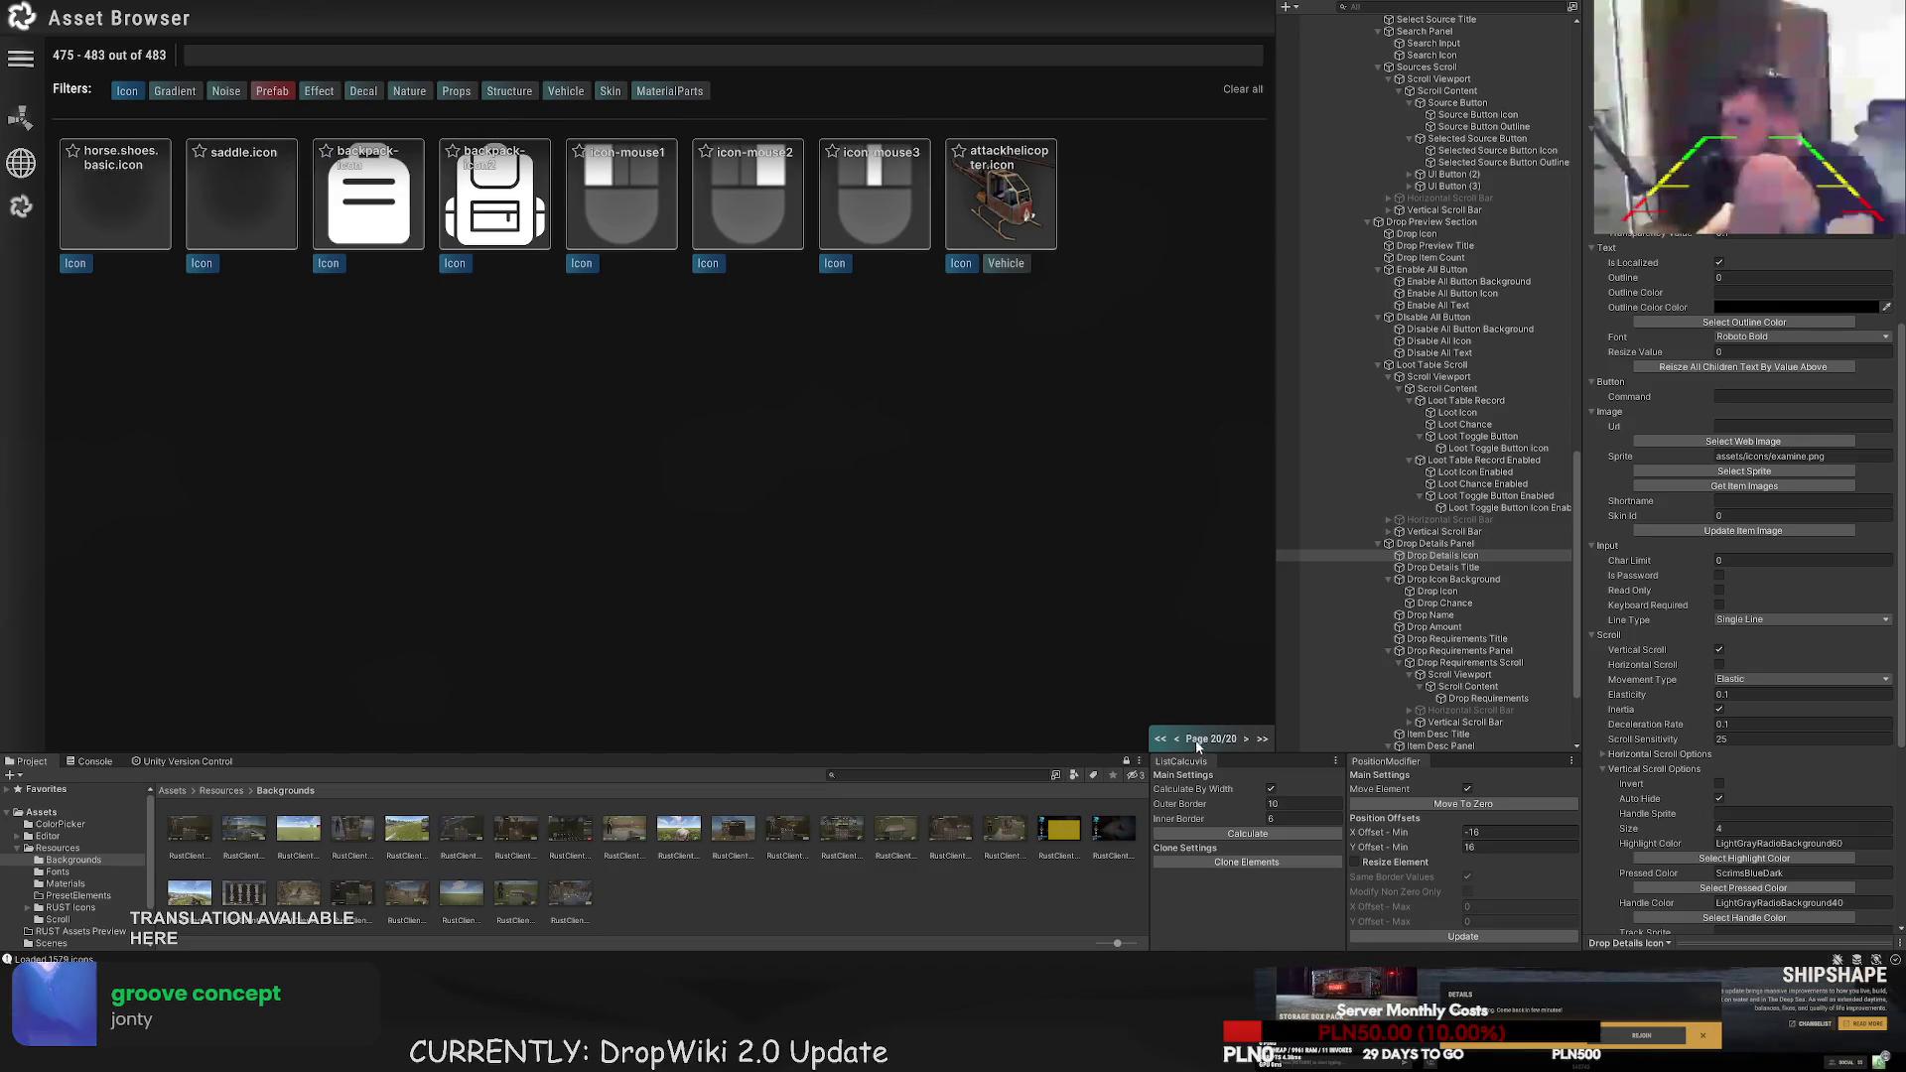
click(1177, 739)
click(1177, 740)
click(1177, 740)
click(1177, 739)
click(1180, 739)
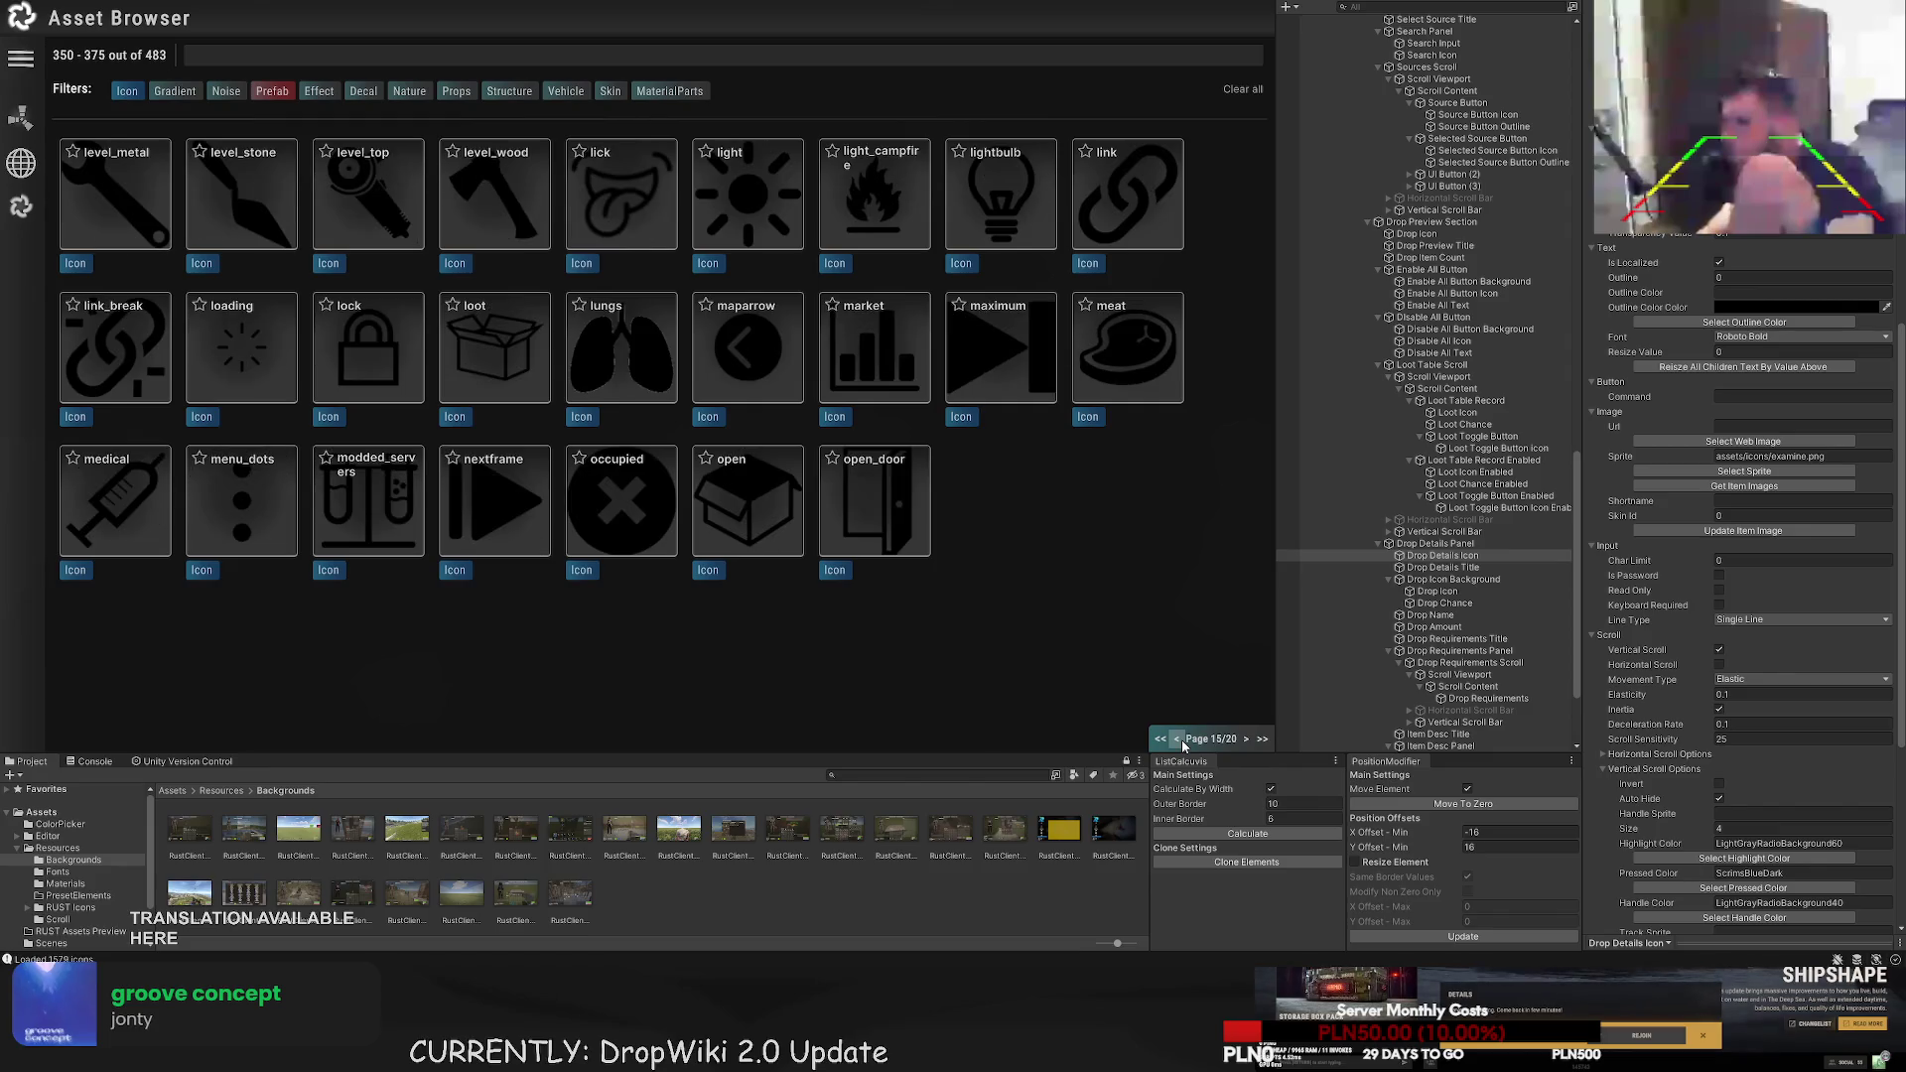
click(1180, 740)
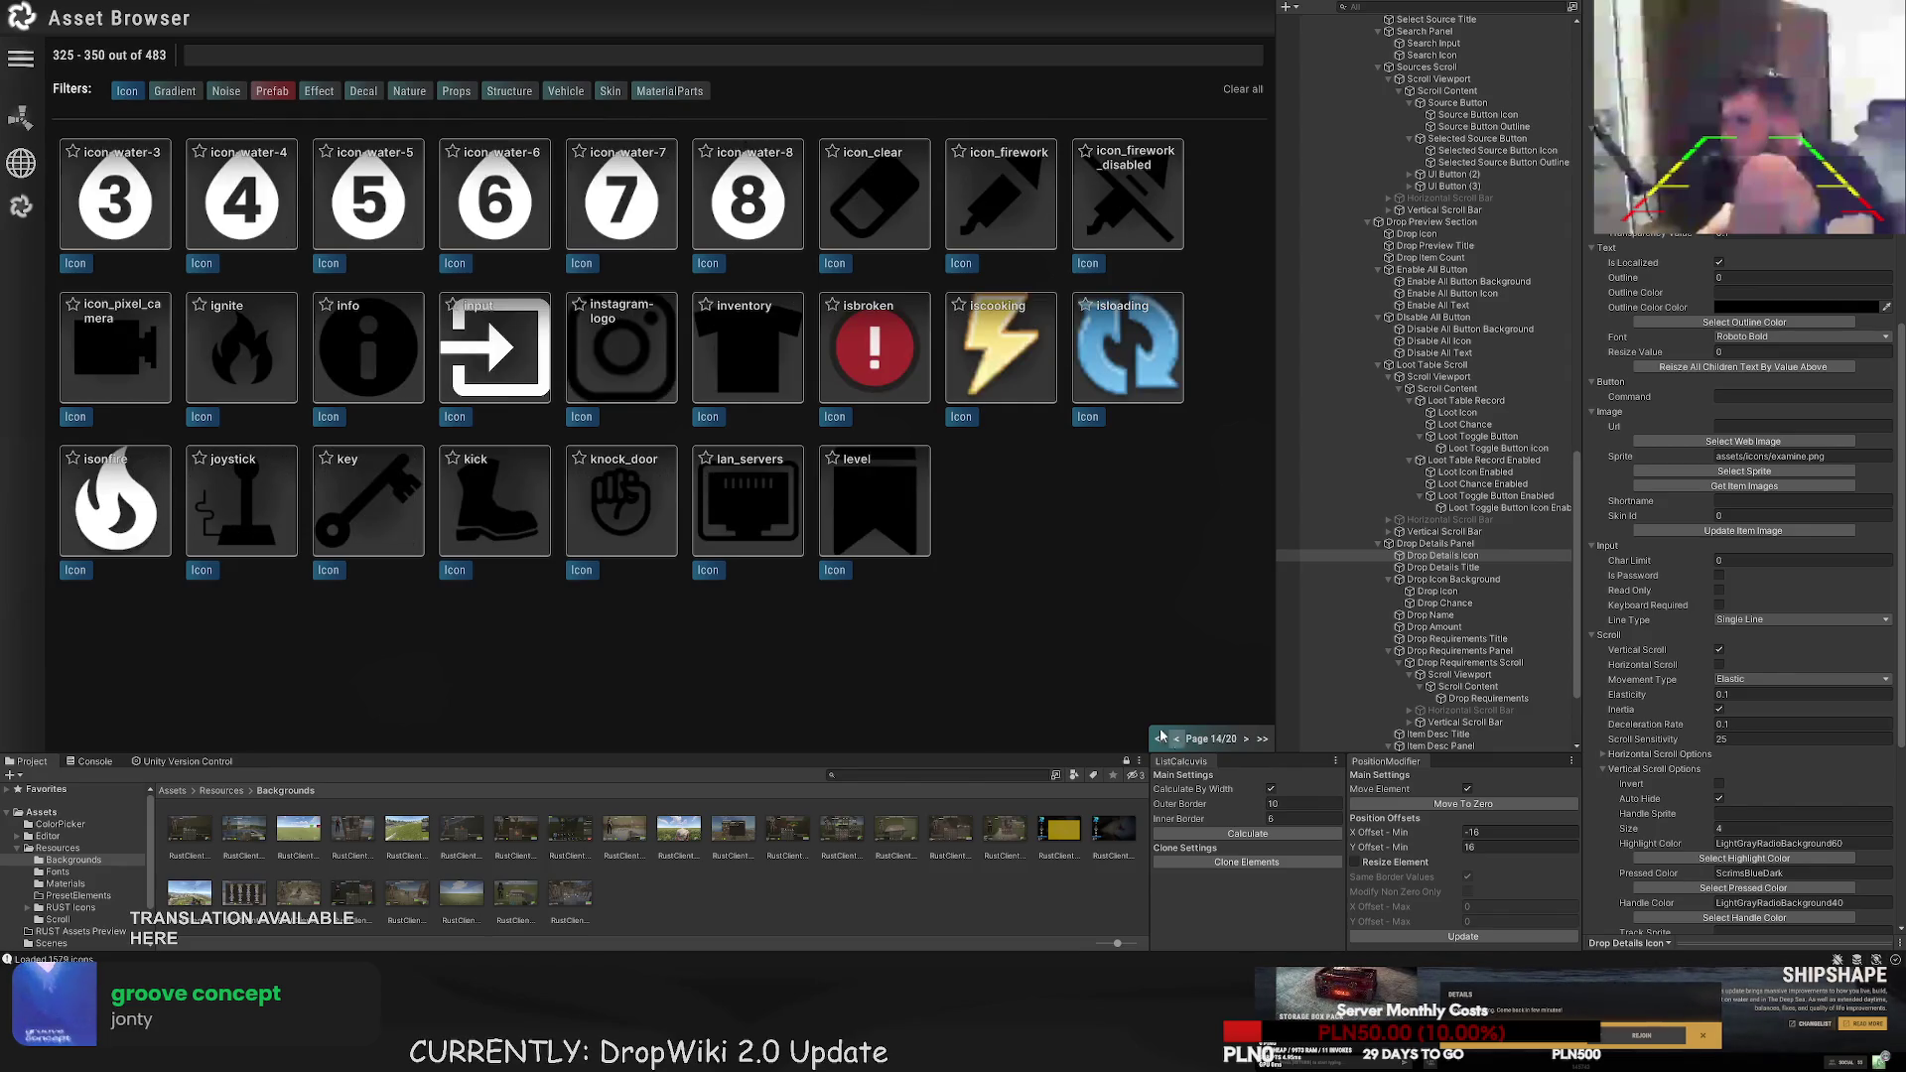
- Search 'zoo' and assign the icon_zoom sprite to Drop Details Icon
click(239, 47)
text(zoo)
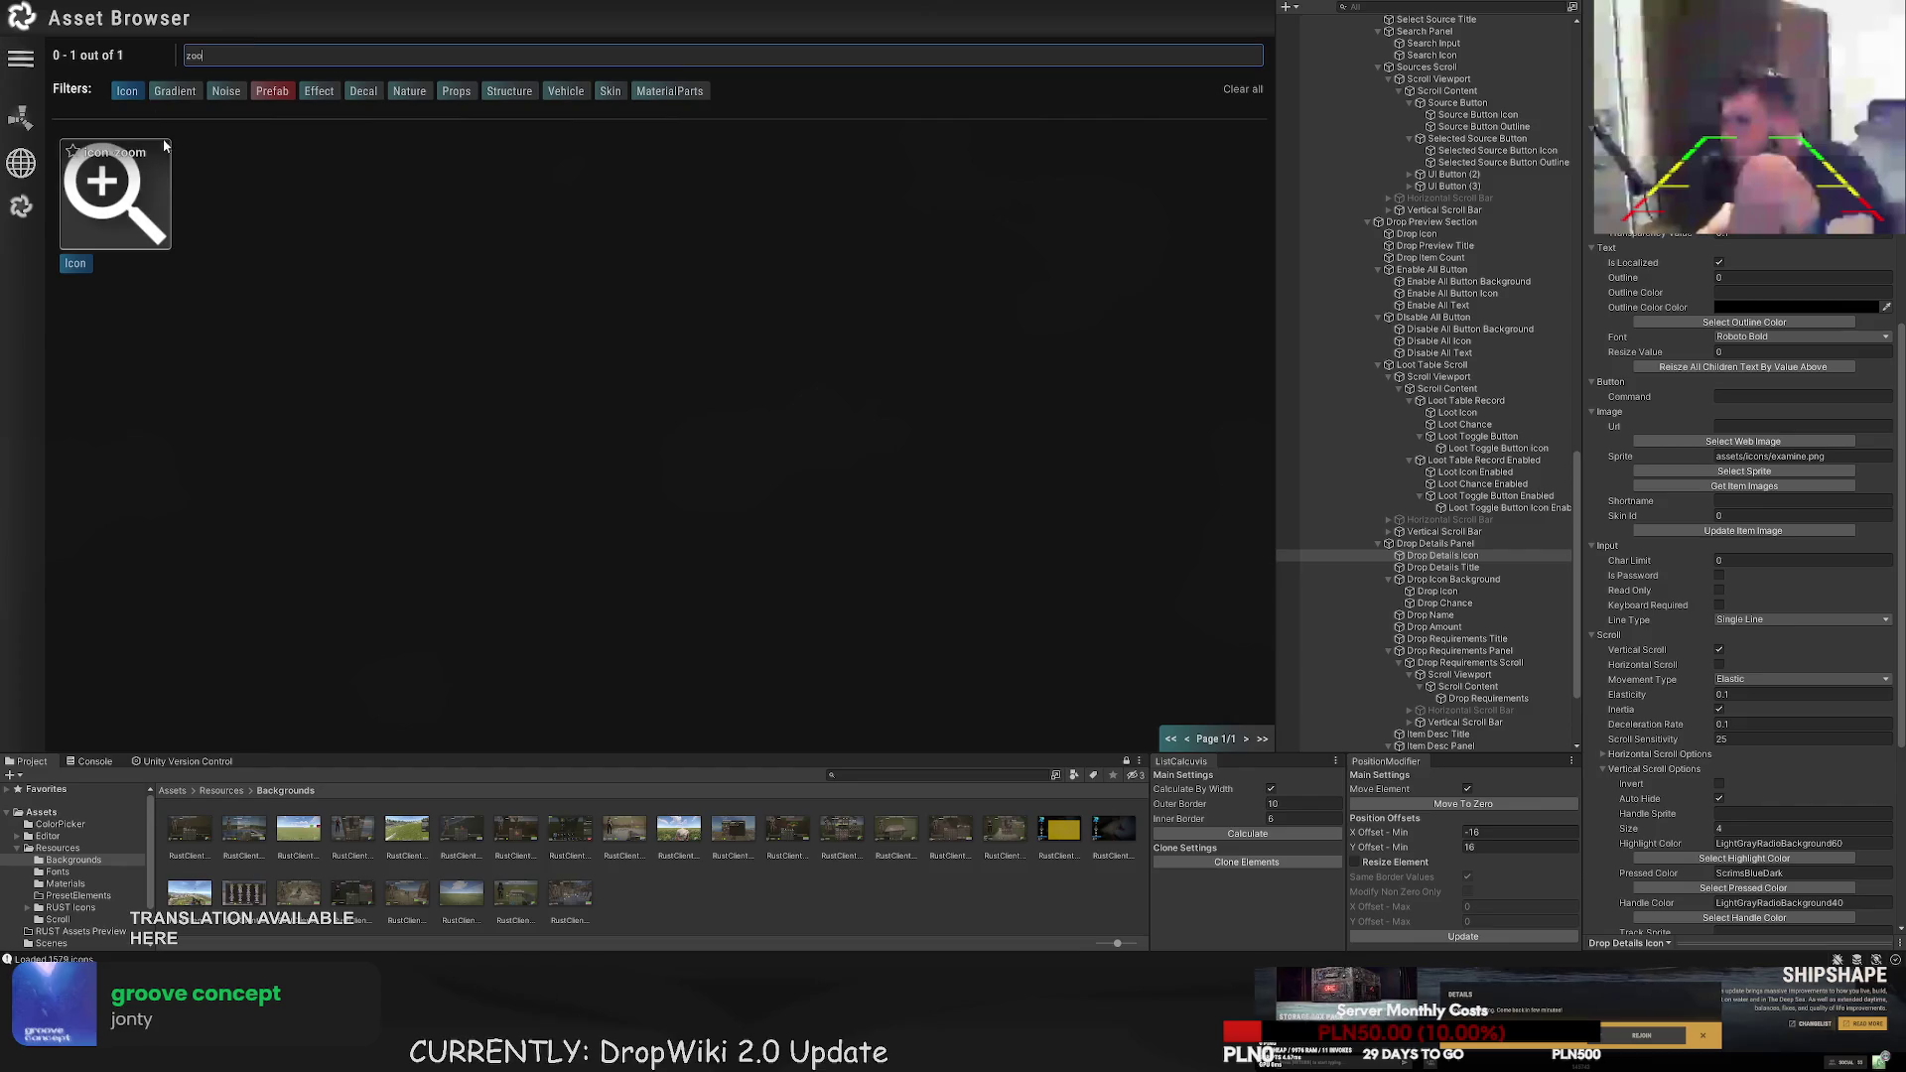
click(167, 145)
click(446, 584)
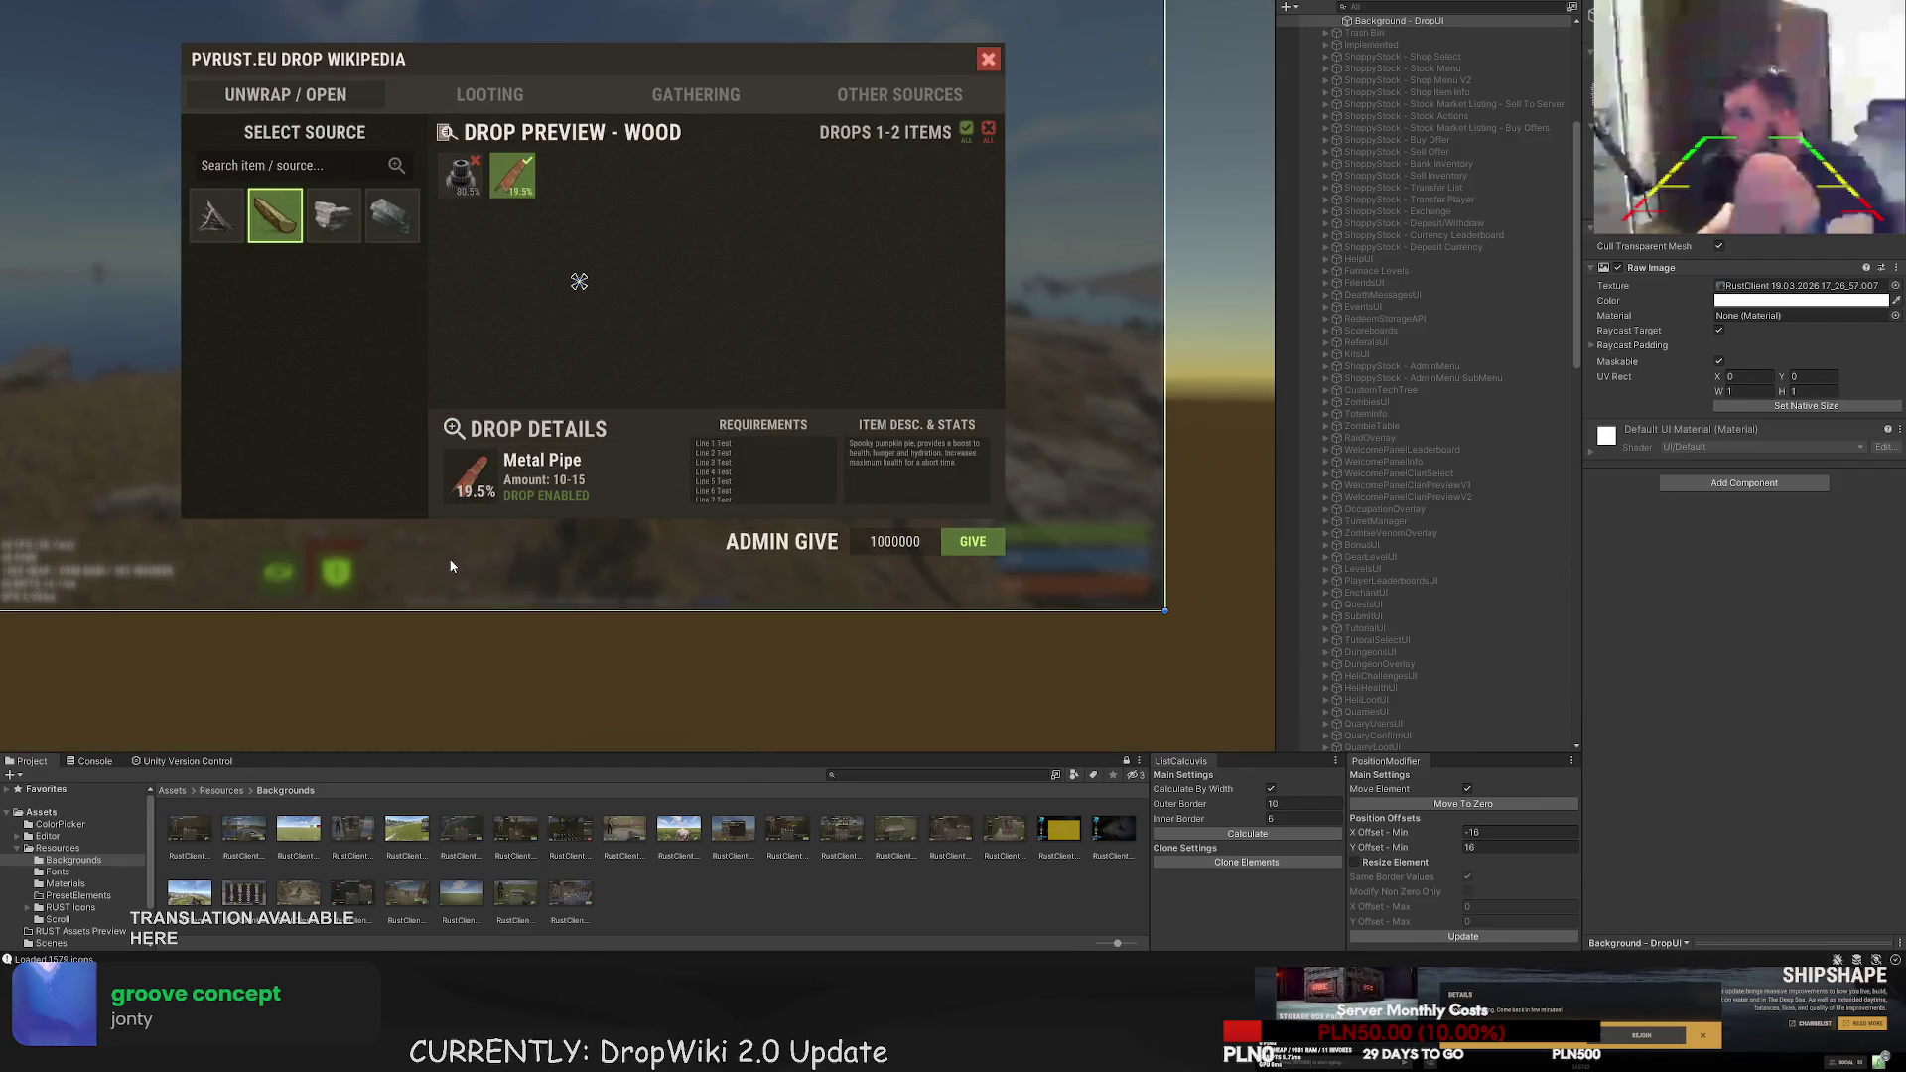
- Shrink the Drop Details Icon to 24 units with its rect handles
click(453, 429)
scroll(453, 432, up, 3)
scroll(454, 442, up, 3)
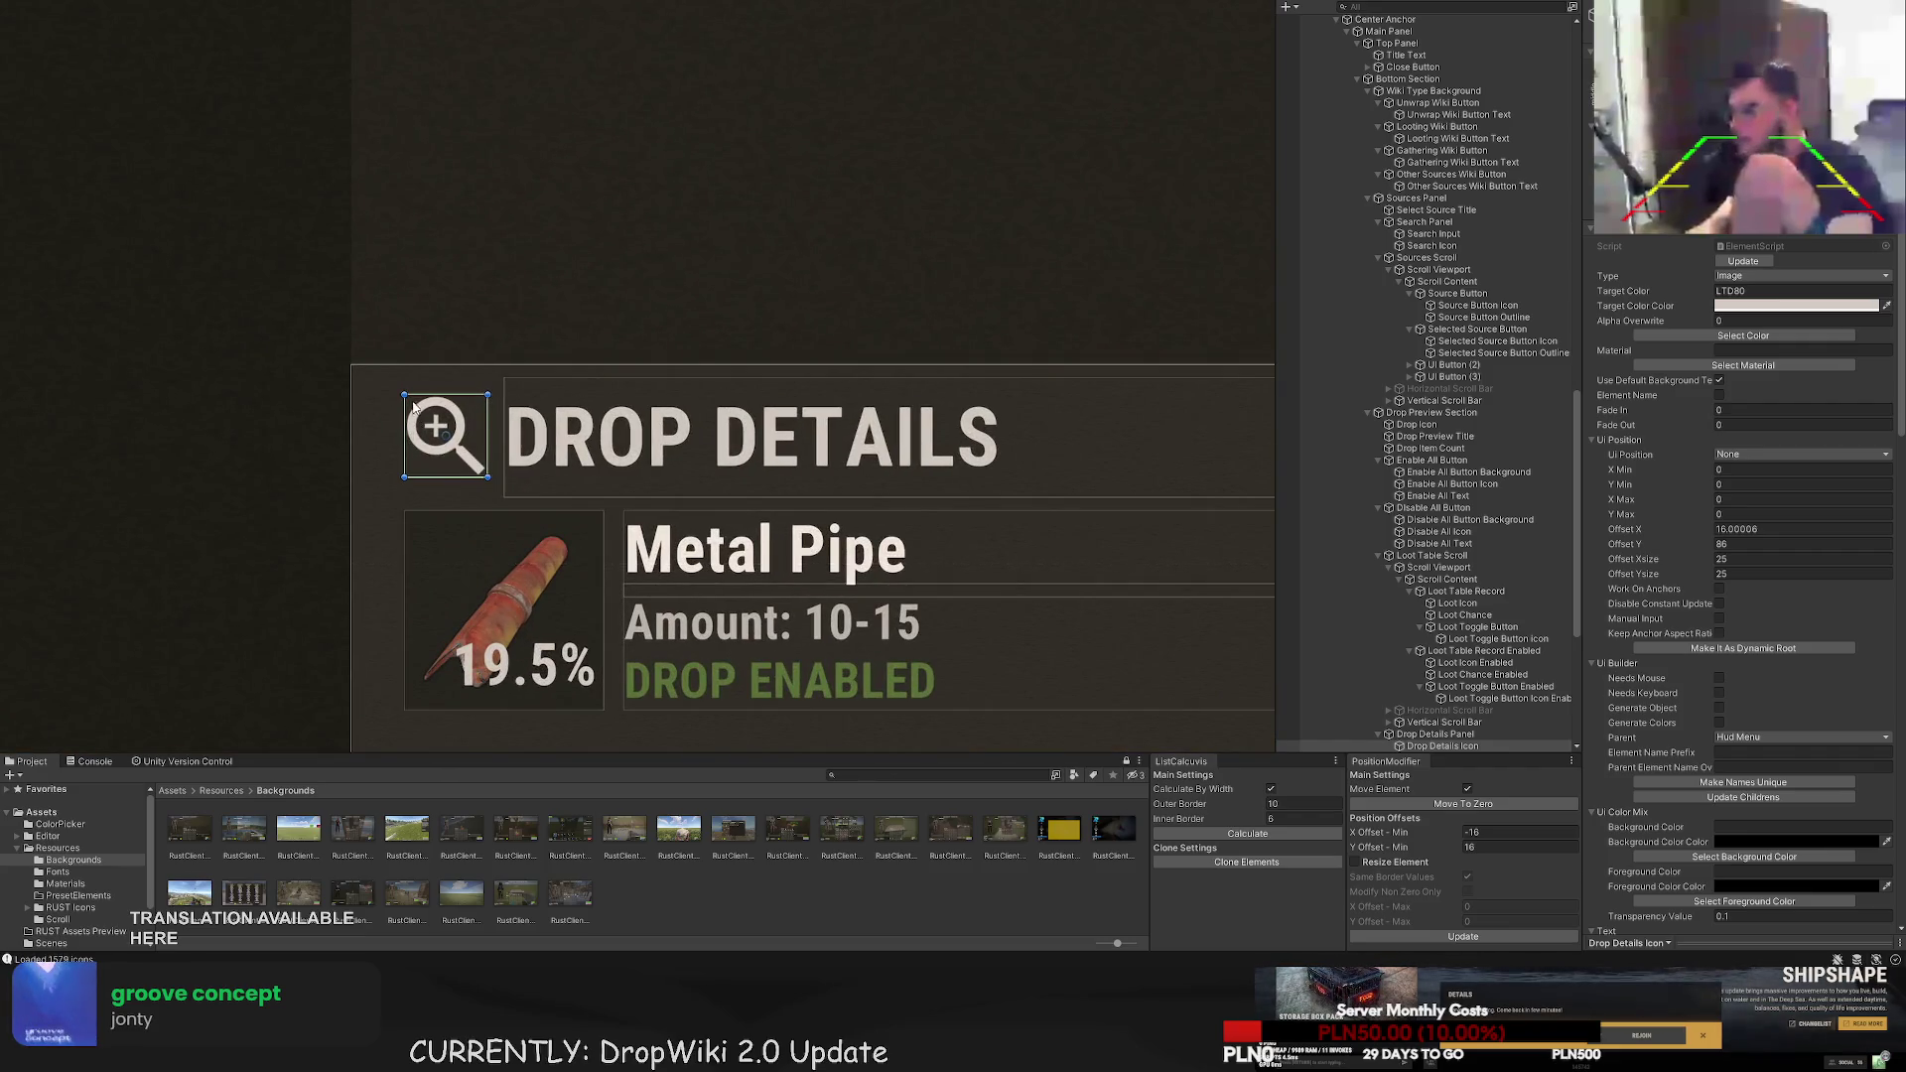
drag(415, 407, 504, 437)
key(w)
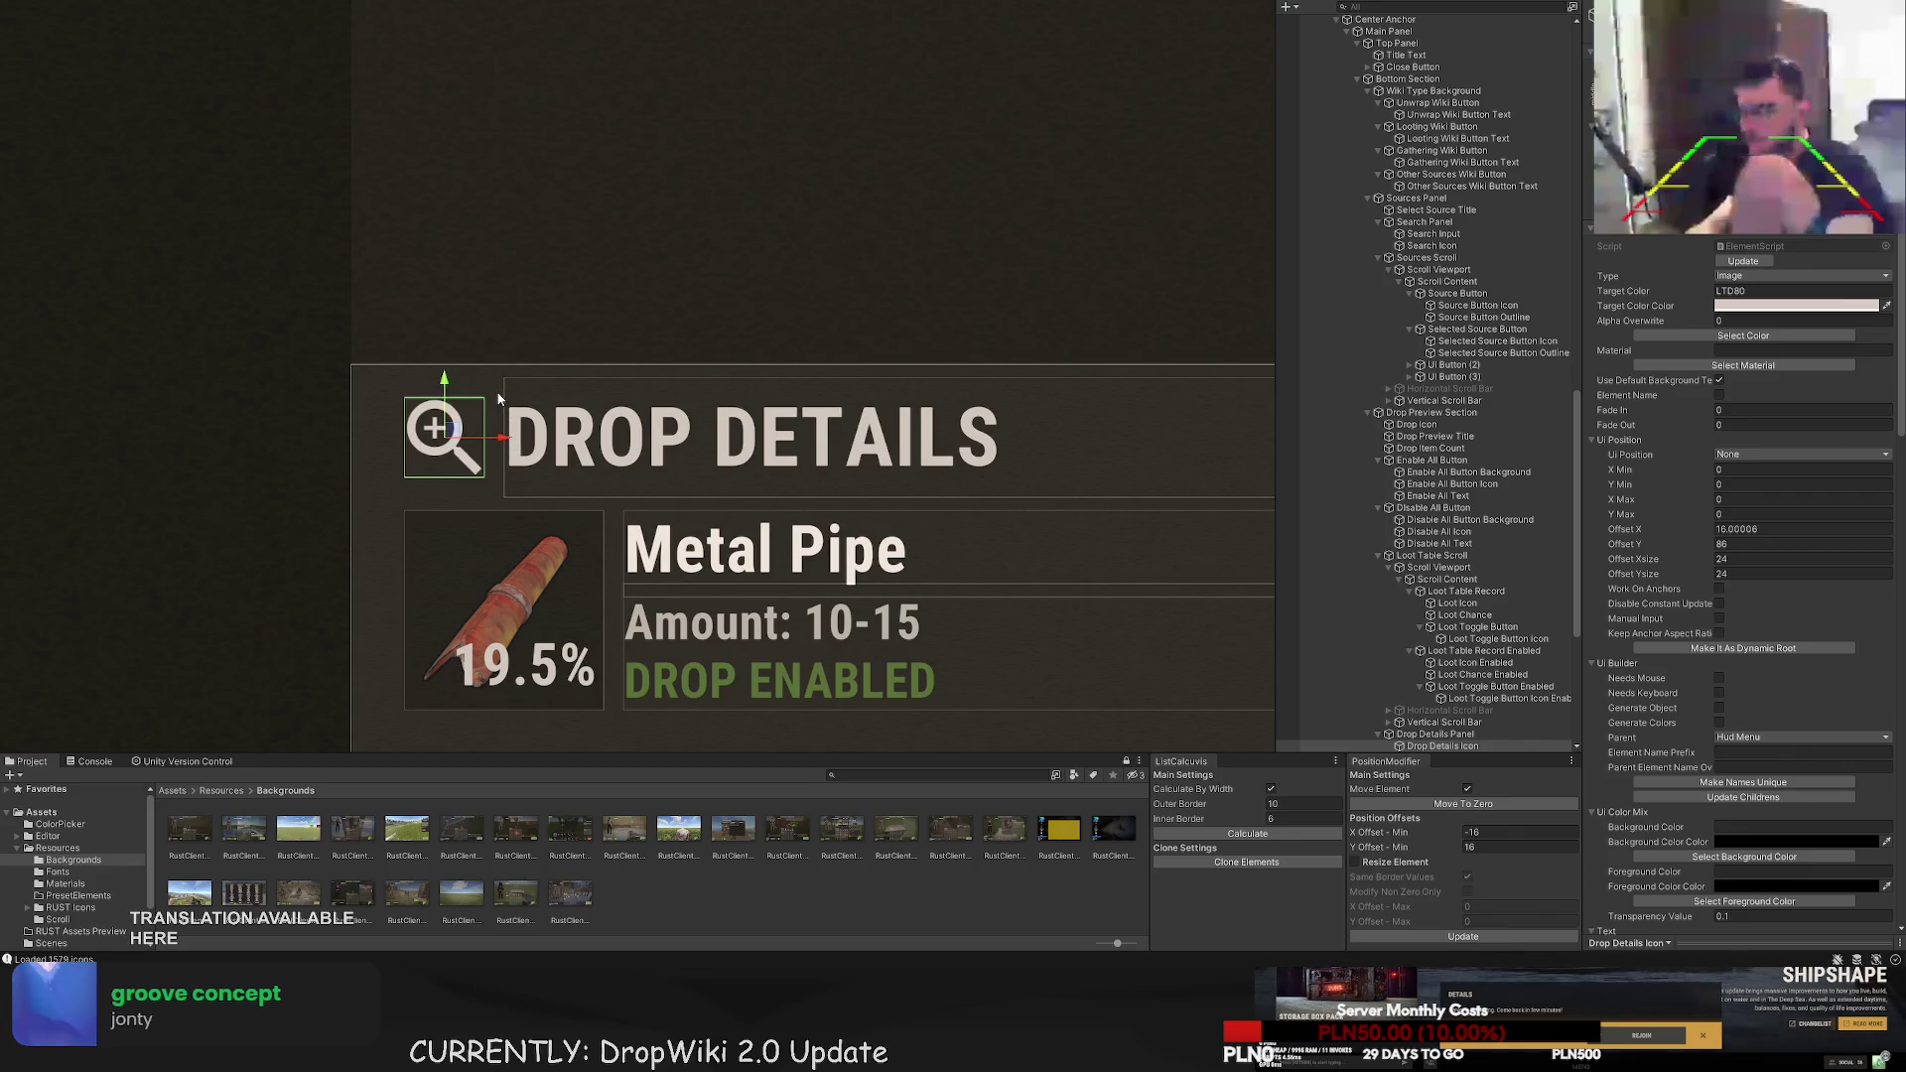
- Reselect the icon and shrink it further to about 23 units square
click(503, 395)
scroll(506, 397, down, 3)
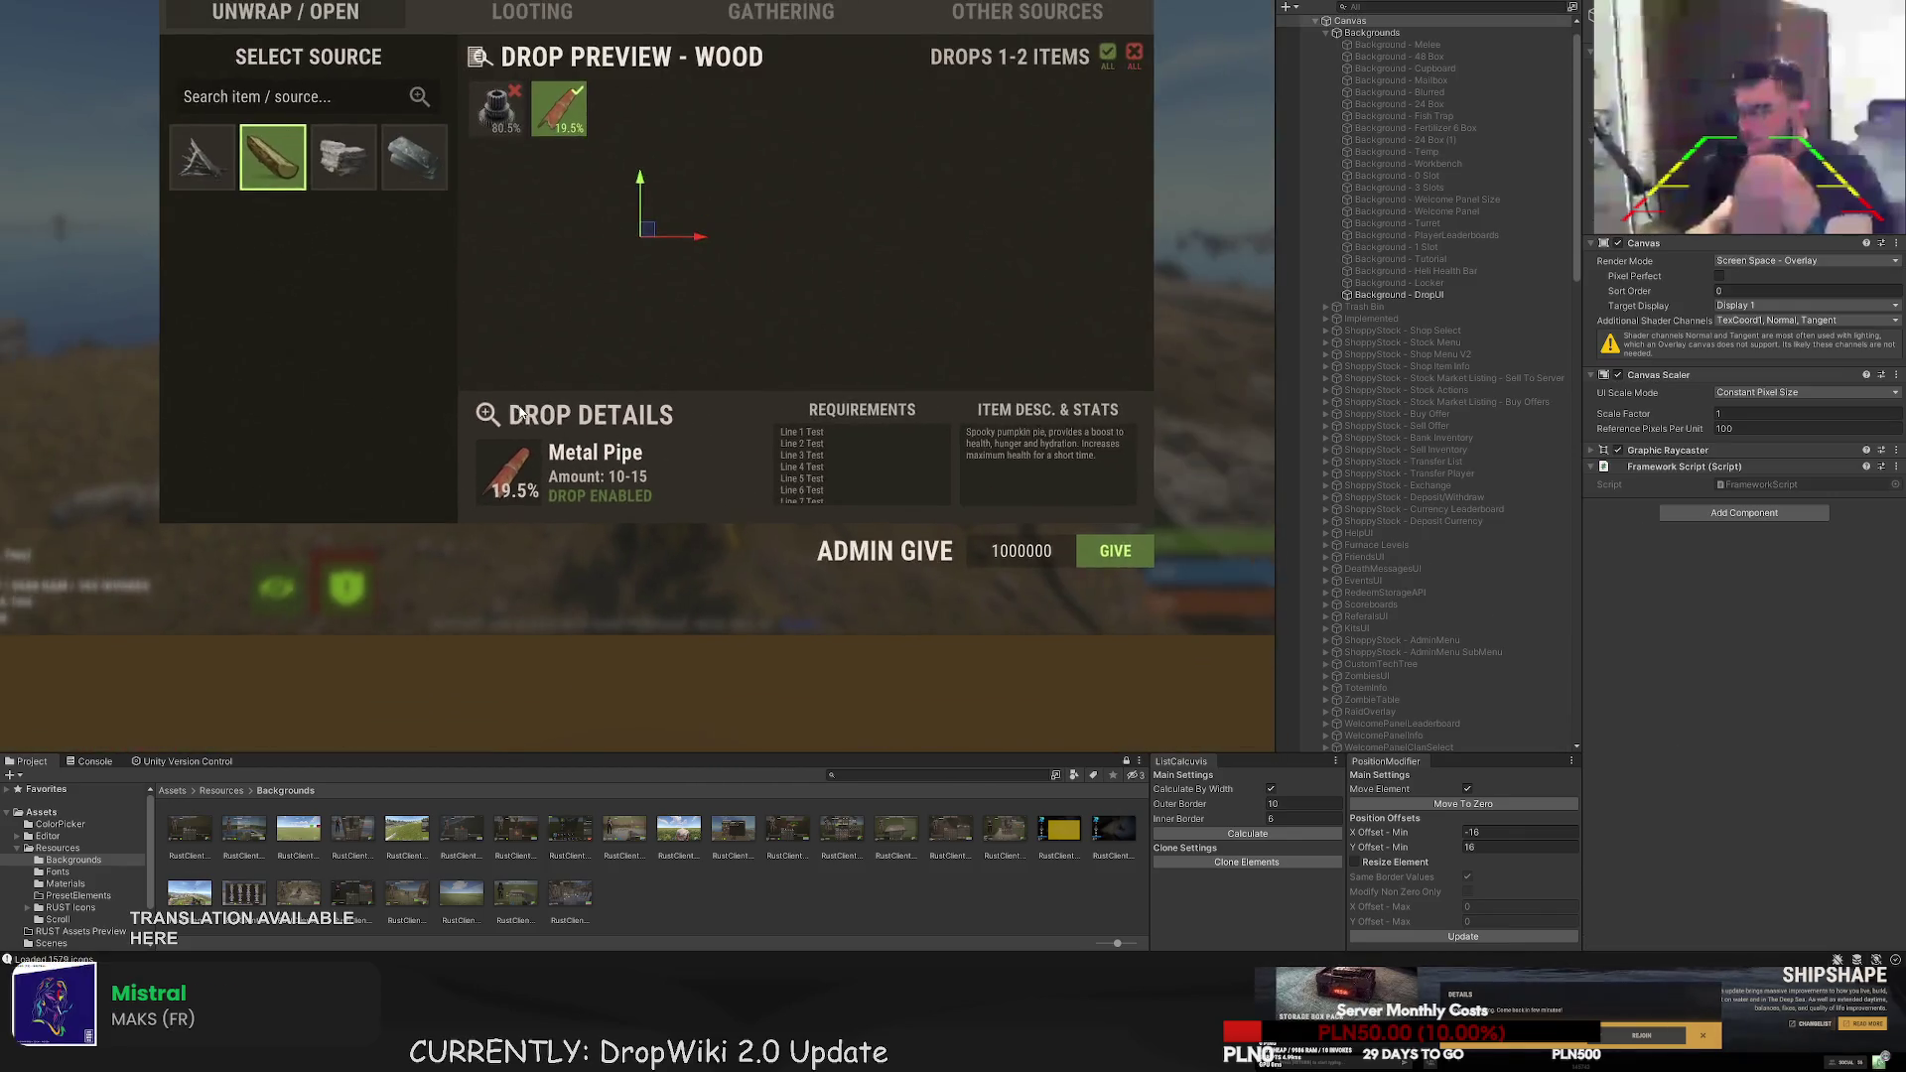
click(494, 422)
scroll(491, 437, up, 5)
scroll(480, 448, up, 3)
key(t)
drag(622, 454, 613, 450)
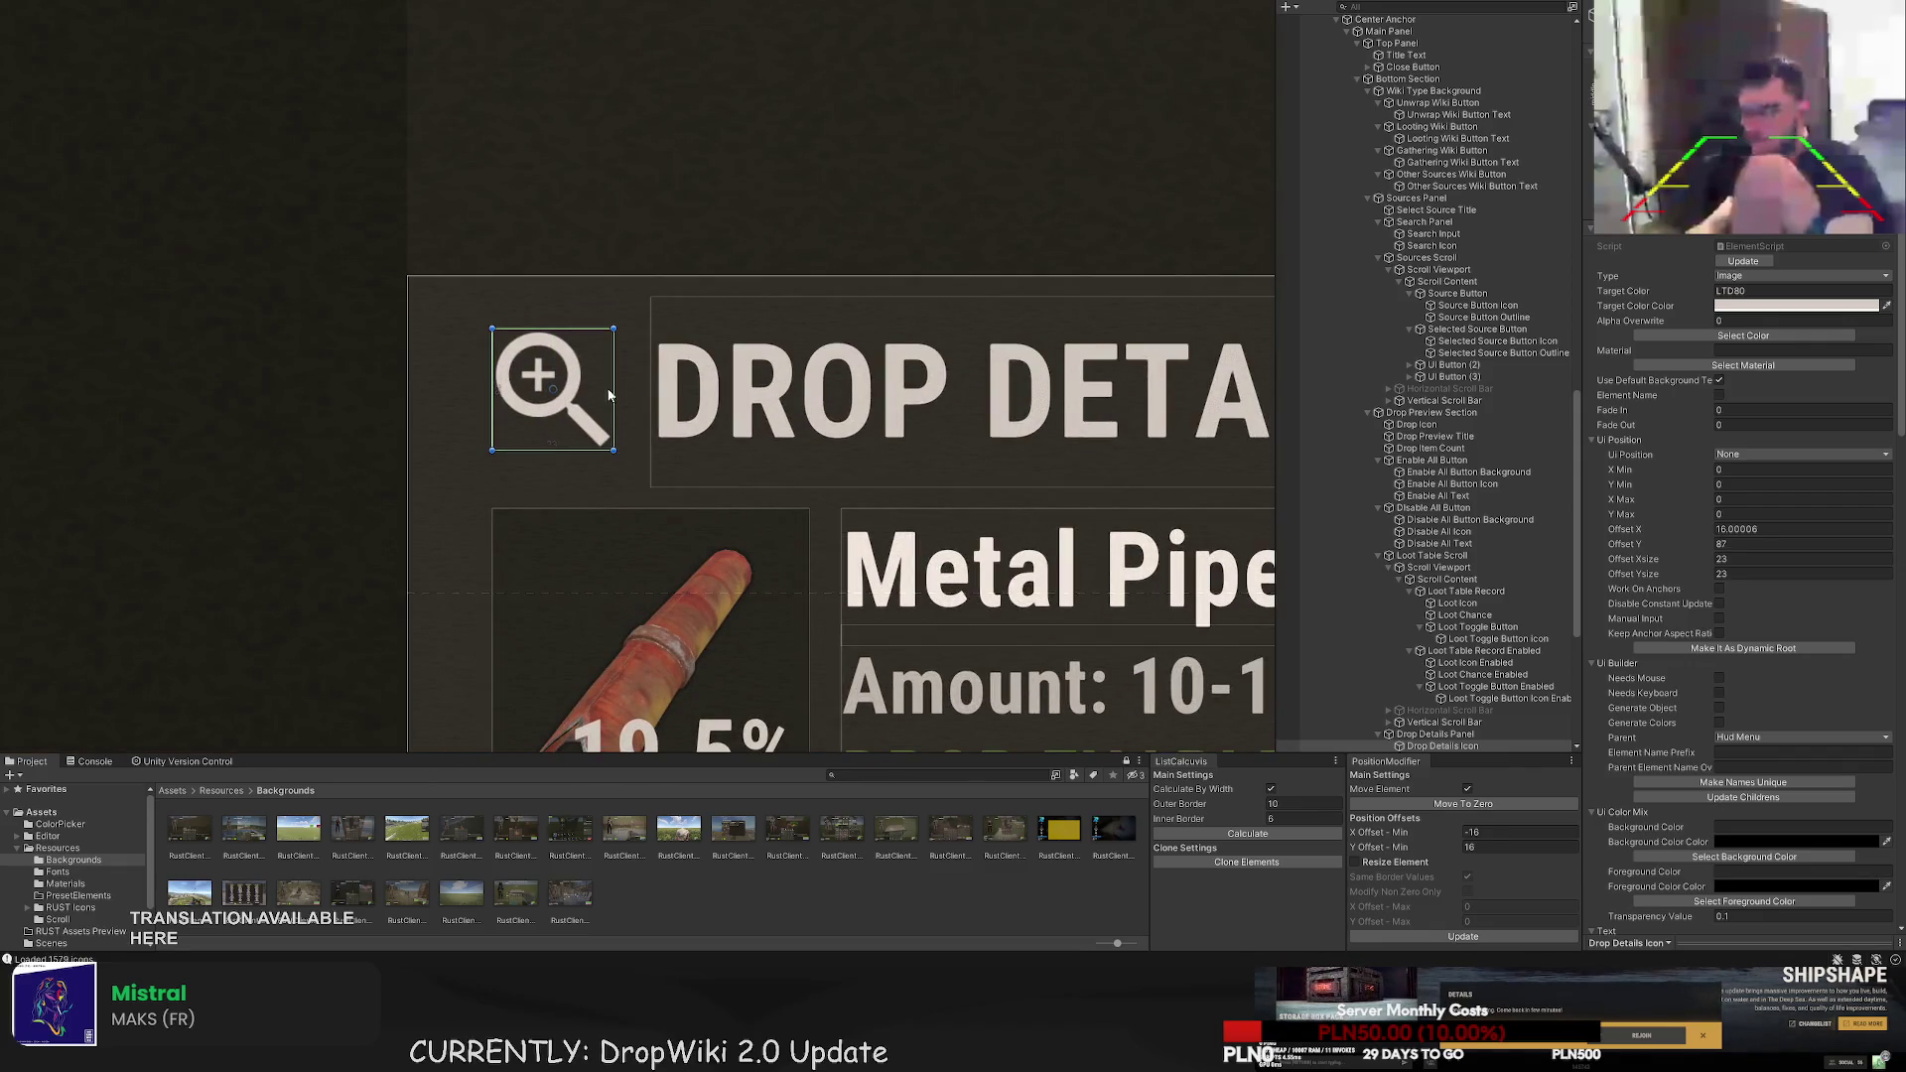
drag(614, 330, 610, 335)
scroll(609, 330, down, 10)
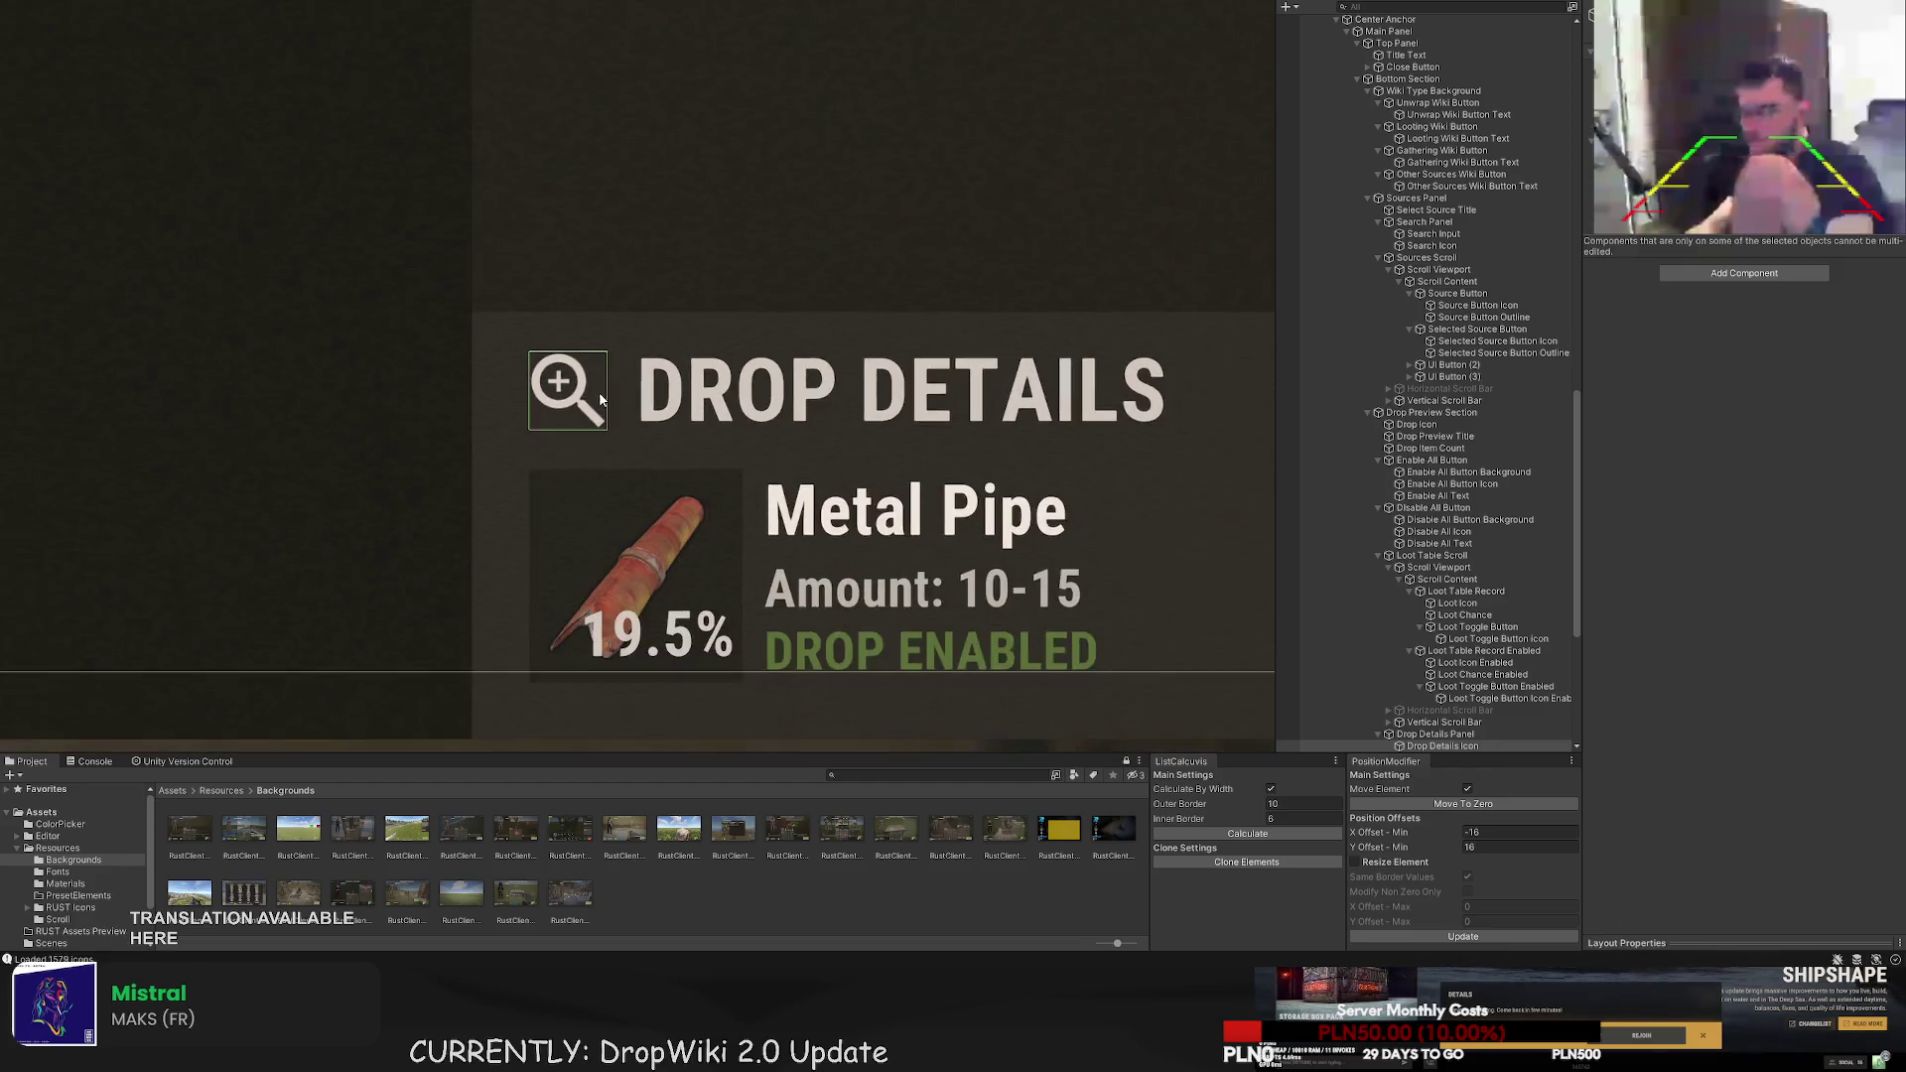
click(472, 590)
scroll(473, 589, down, 5)
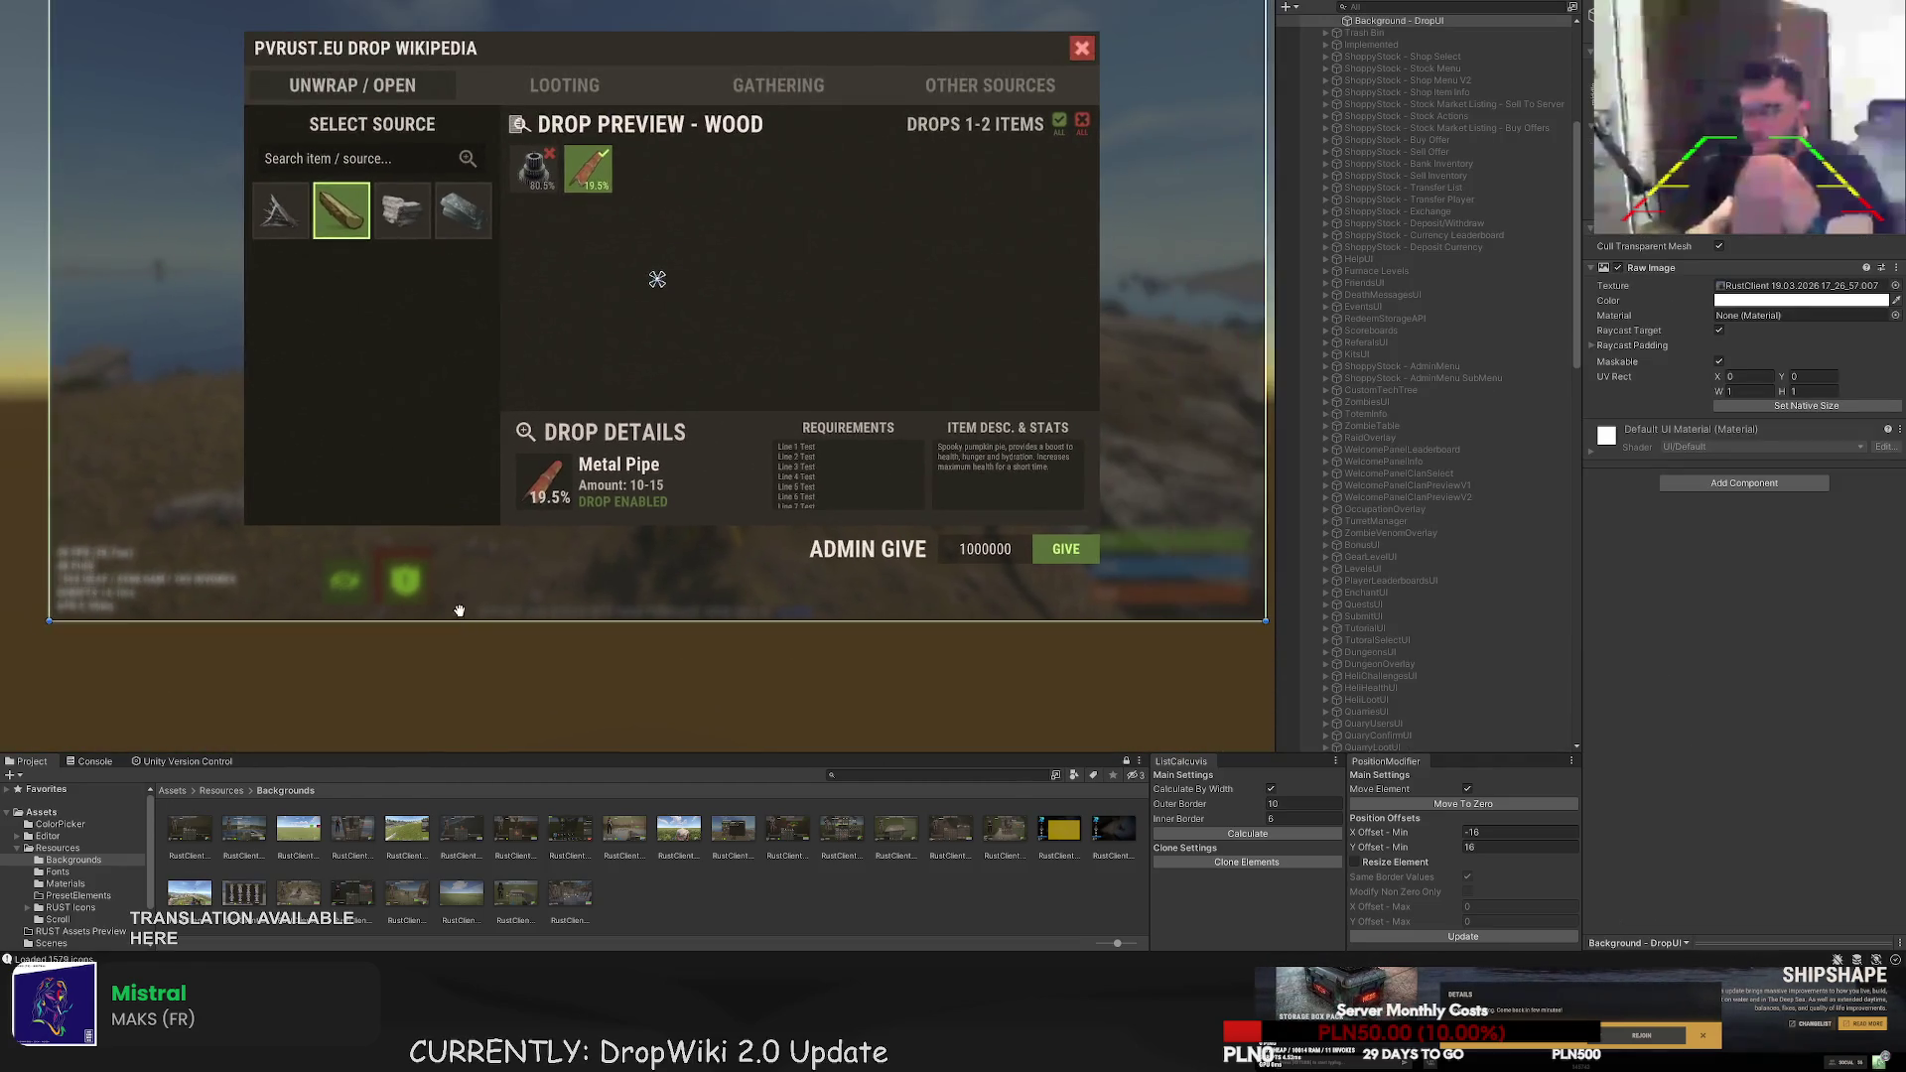
- Try nudging the Drop Details Title's left edge, undoing each change
click(809, 636)
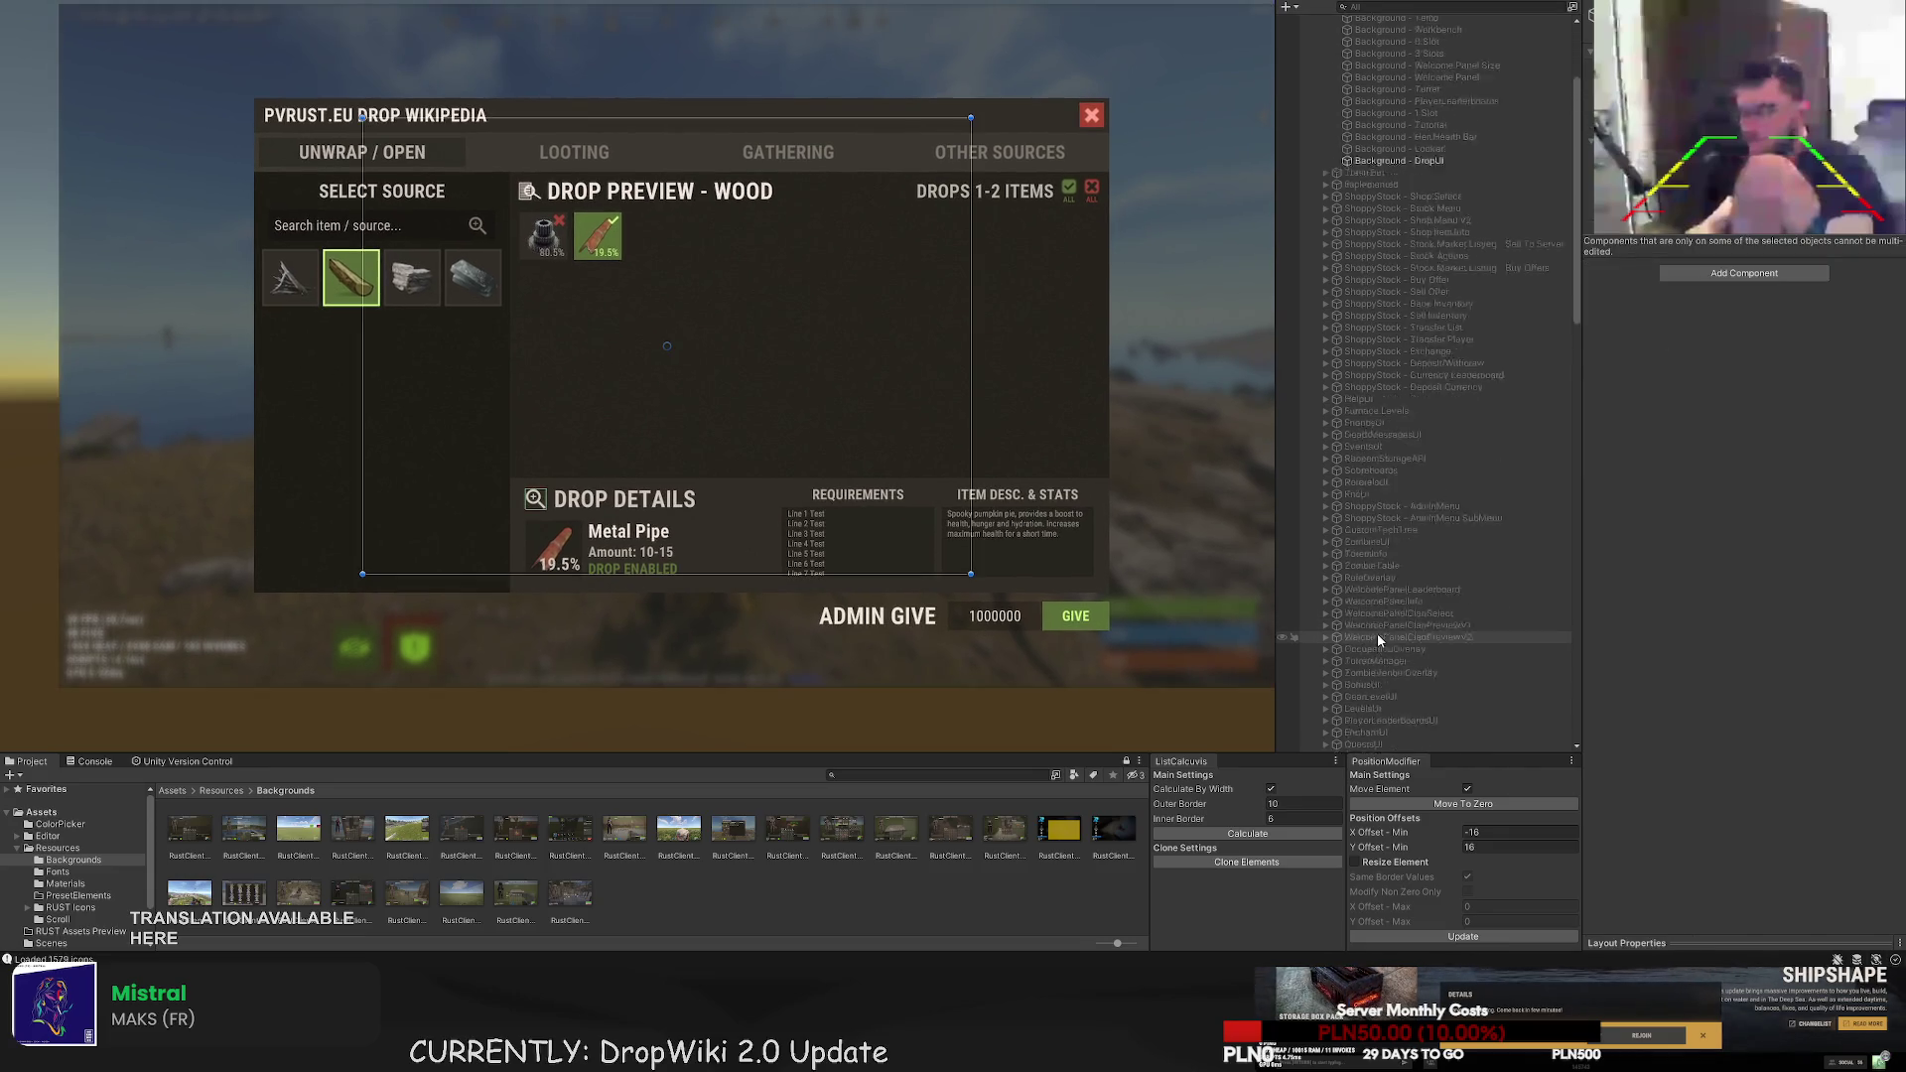
scroll(1439, 615, down, 10)
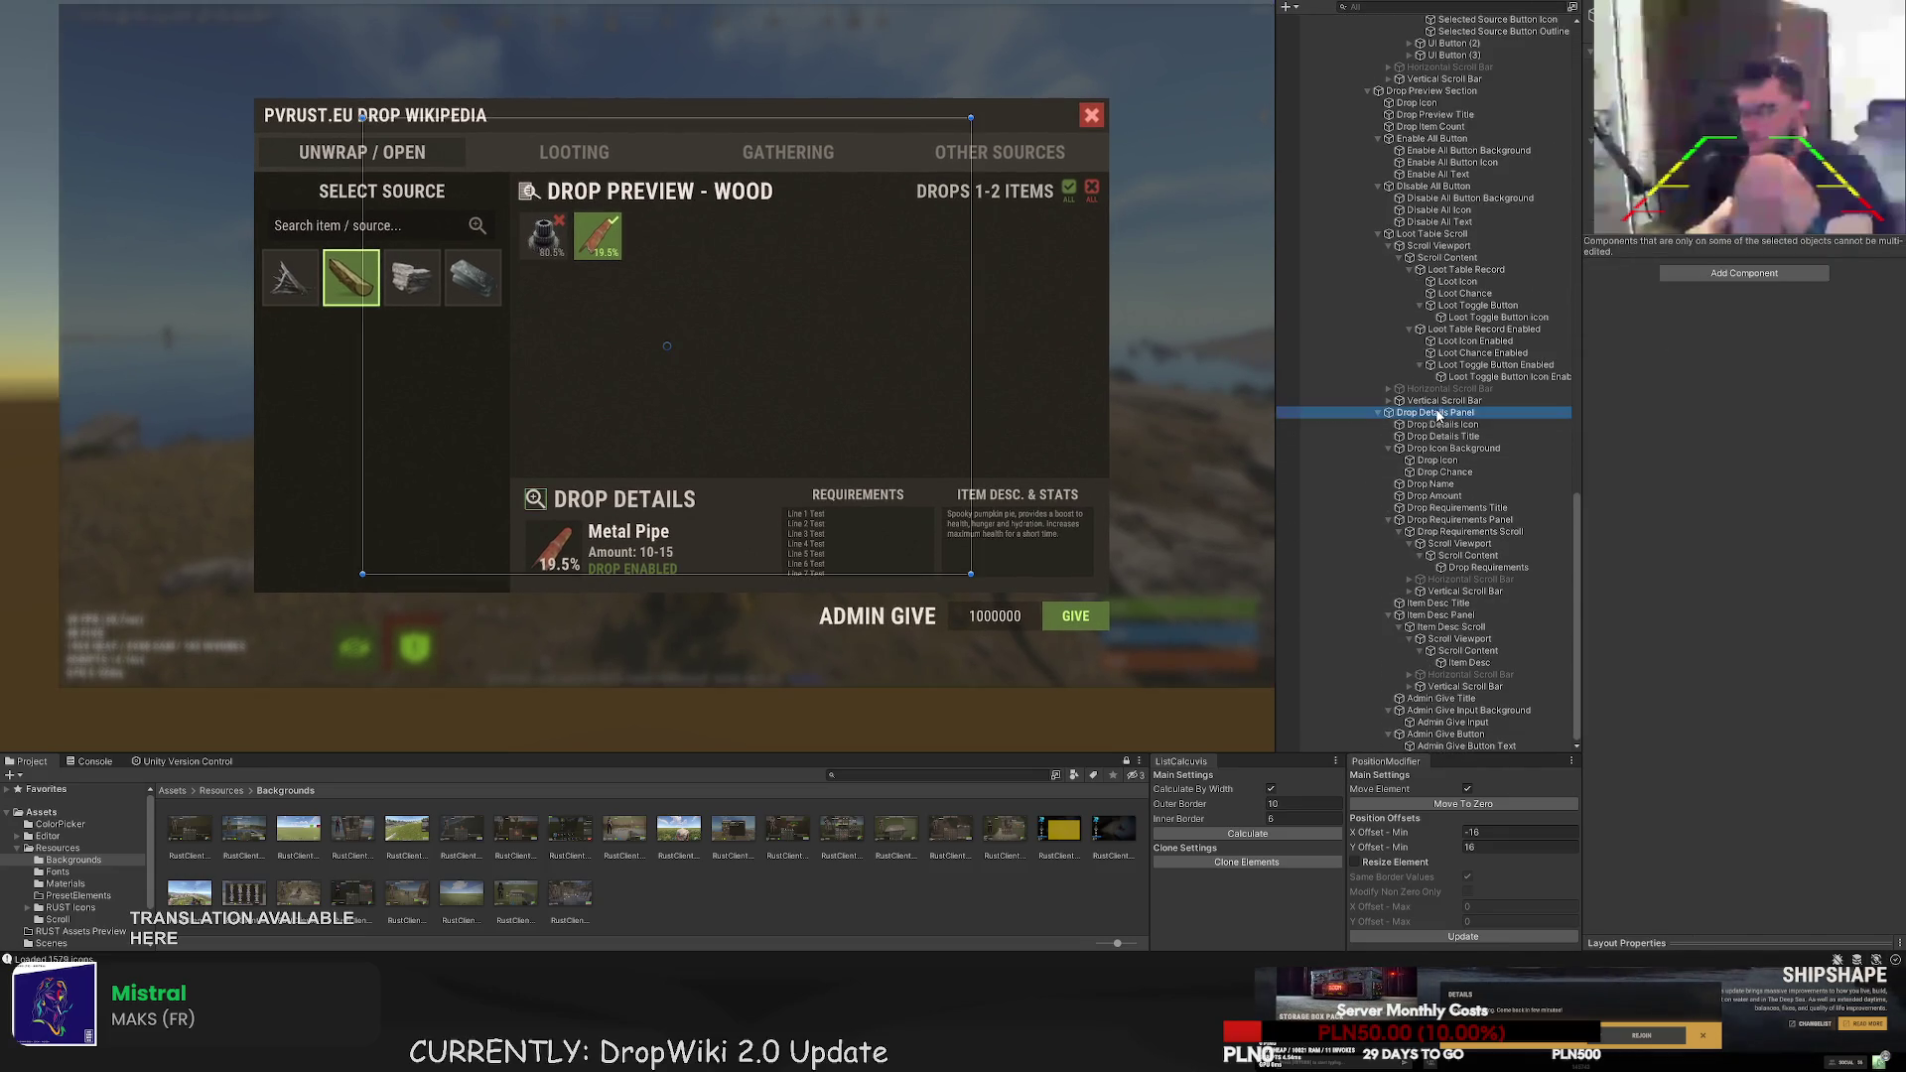
click(1434, 412)
click(1442, 435)
scroll(576, 472, up, 5)
scroll(577, 473, up, 2)
drag(556, 474, 554, 474)
key(ctrl+z)
key(f)
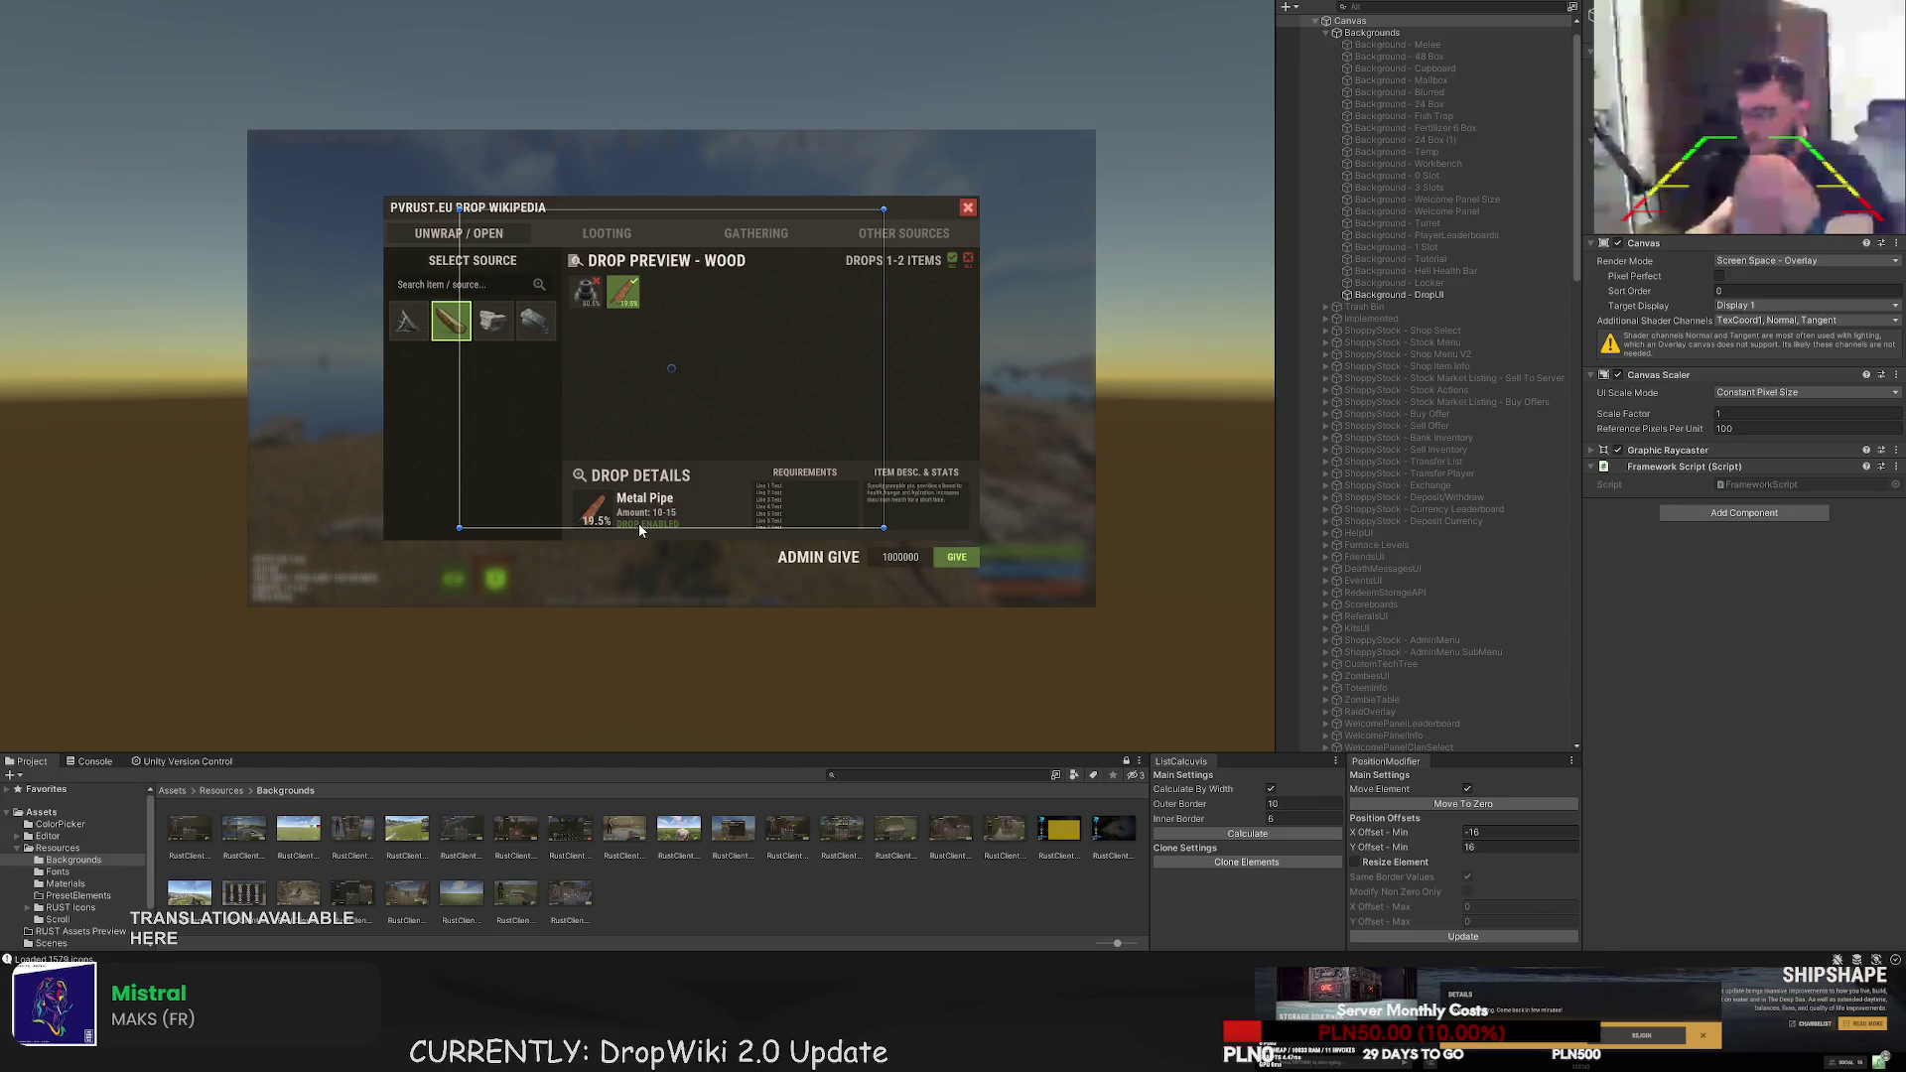
click(596, 479)
key(f)
drag(596, 485, 598, 485)
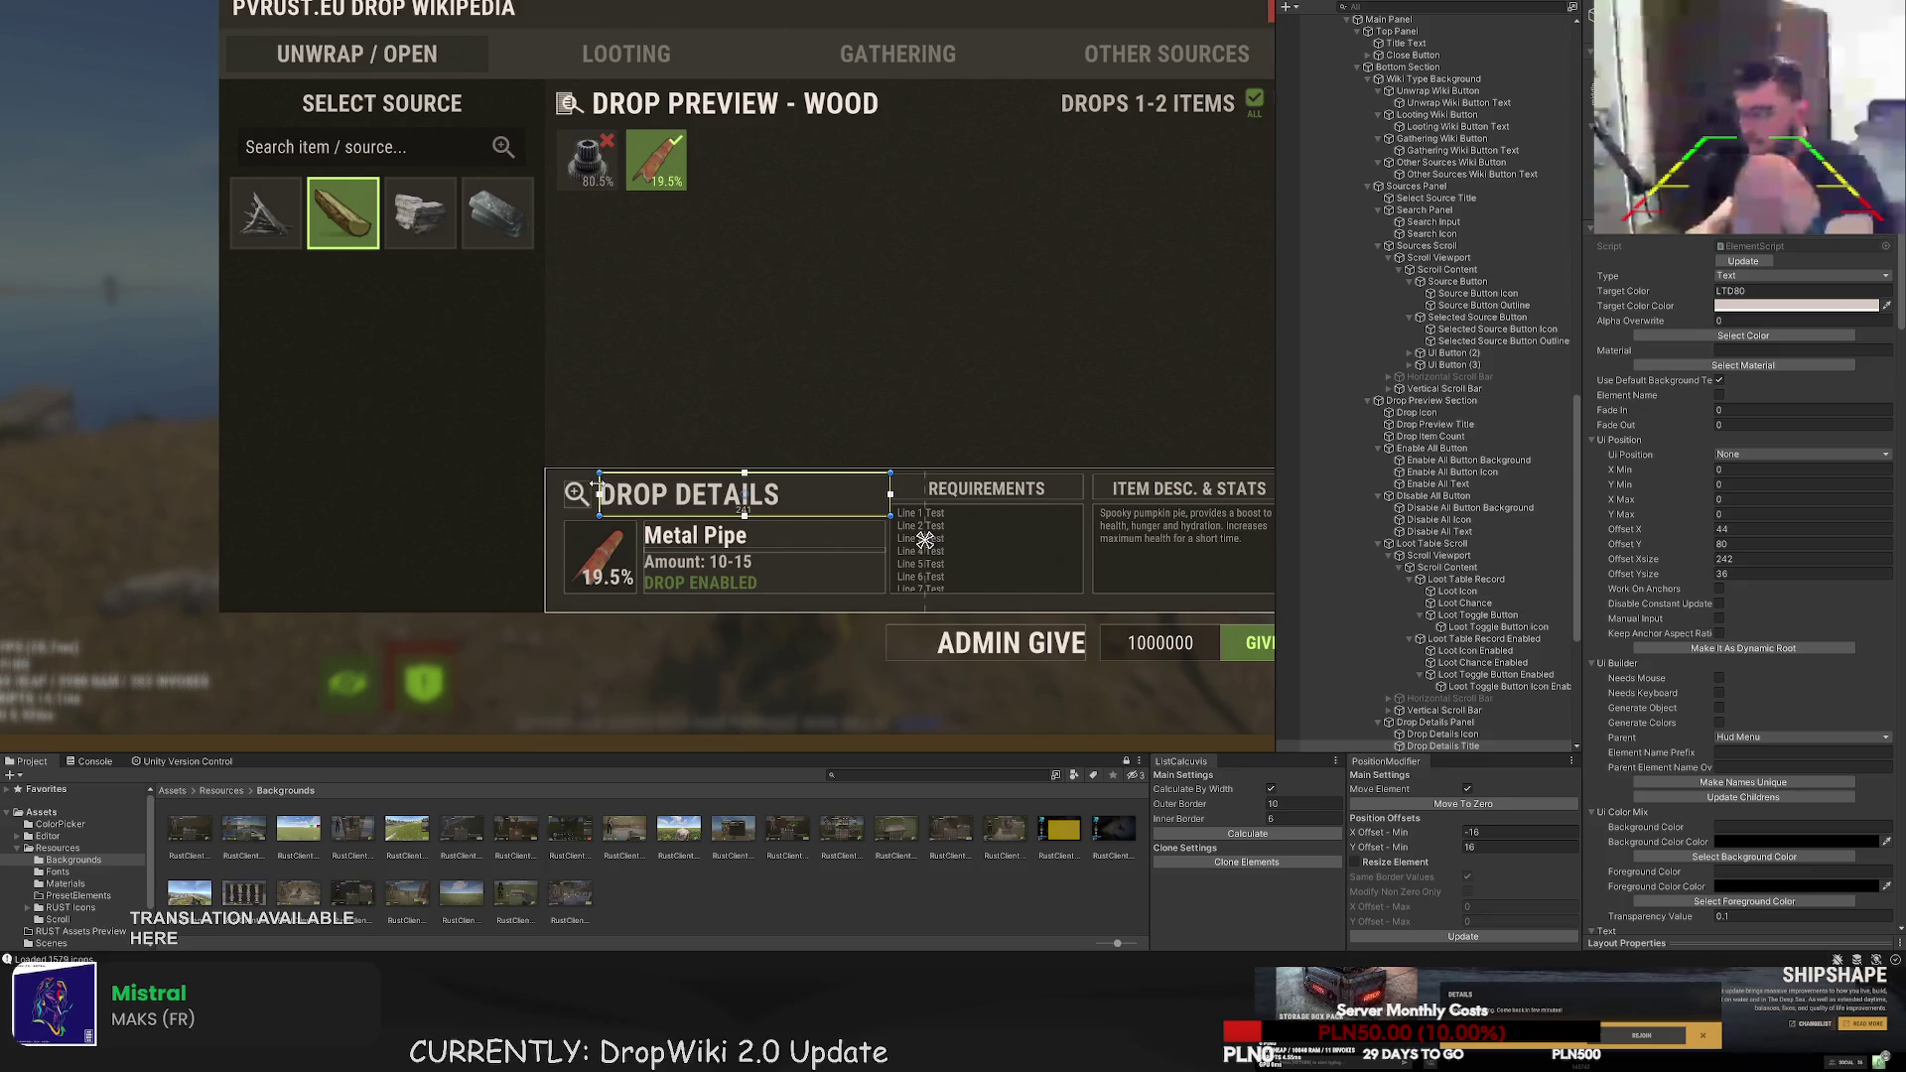
key(ctrl+z)
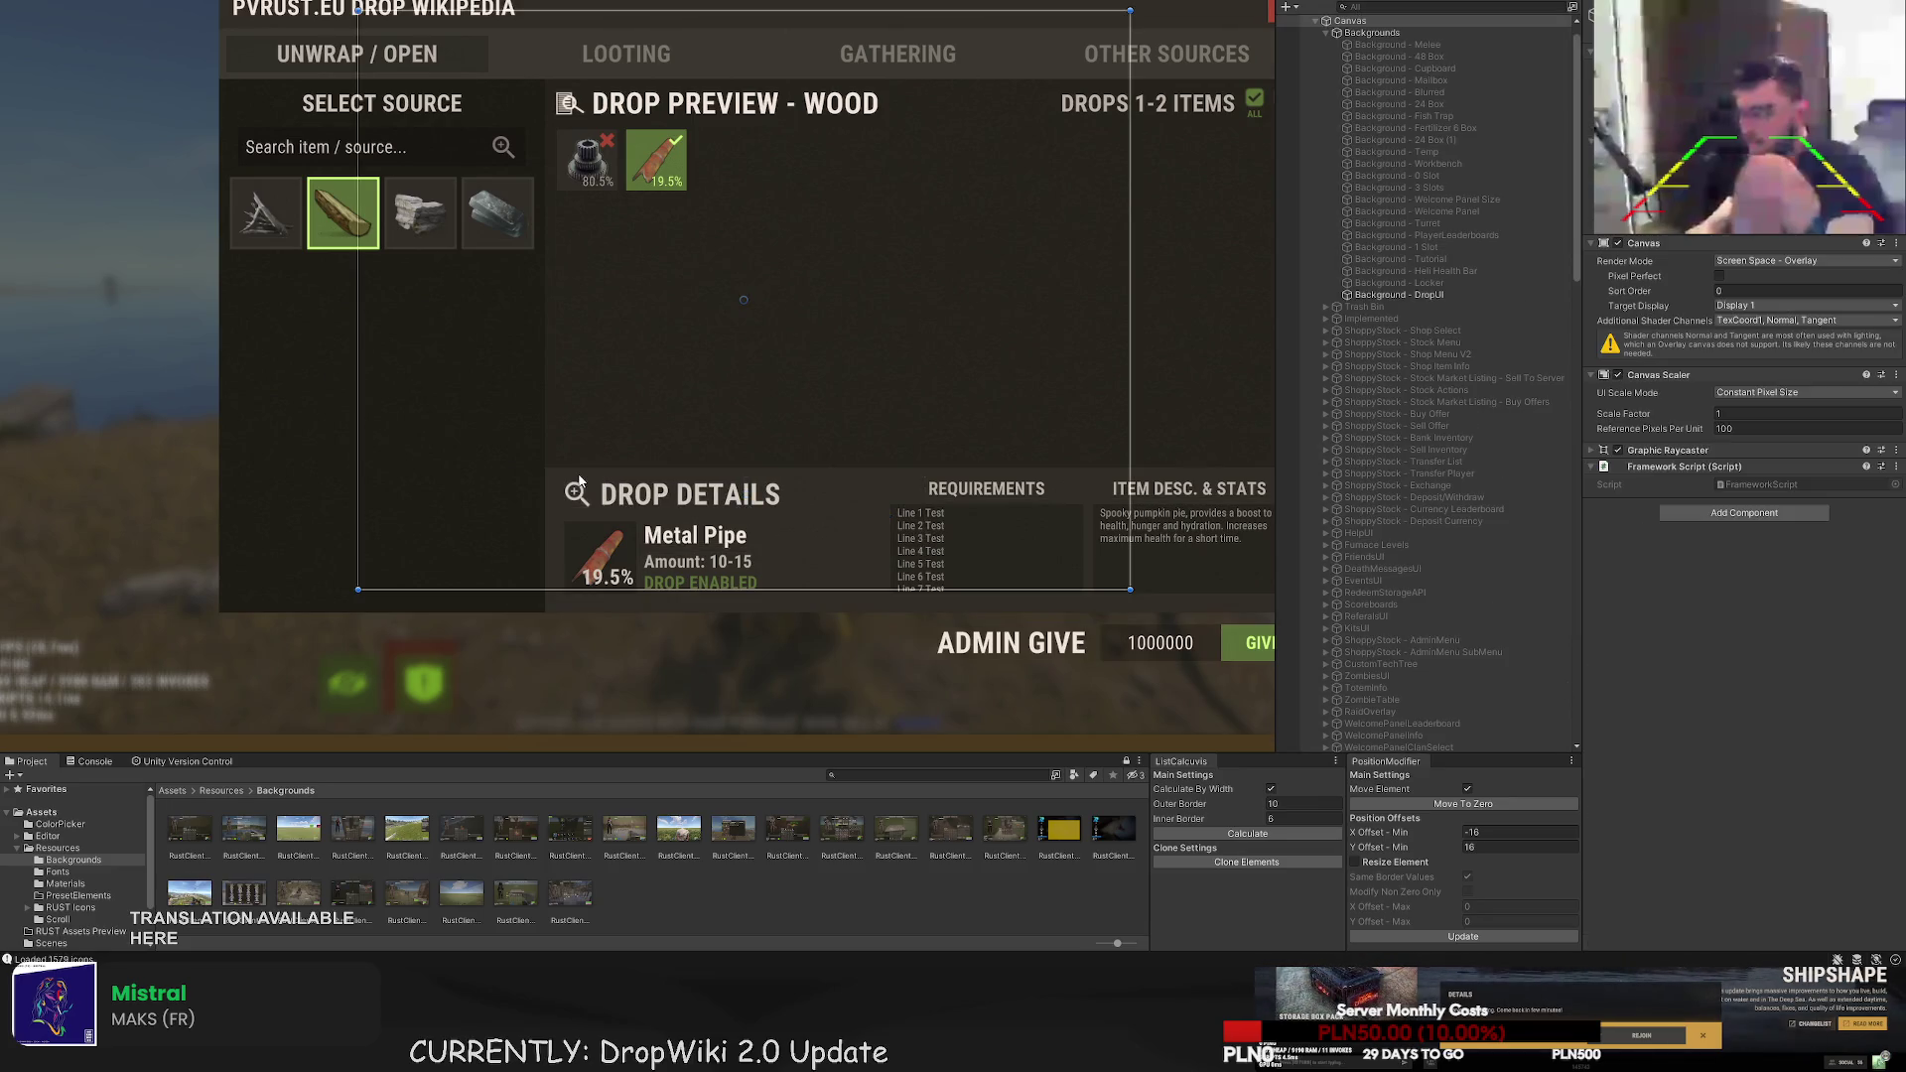
- Select the Drop Details magnifier icon and open its Select Sprite browser
scroll(584, 498, up, 5)
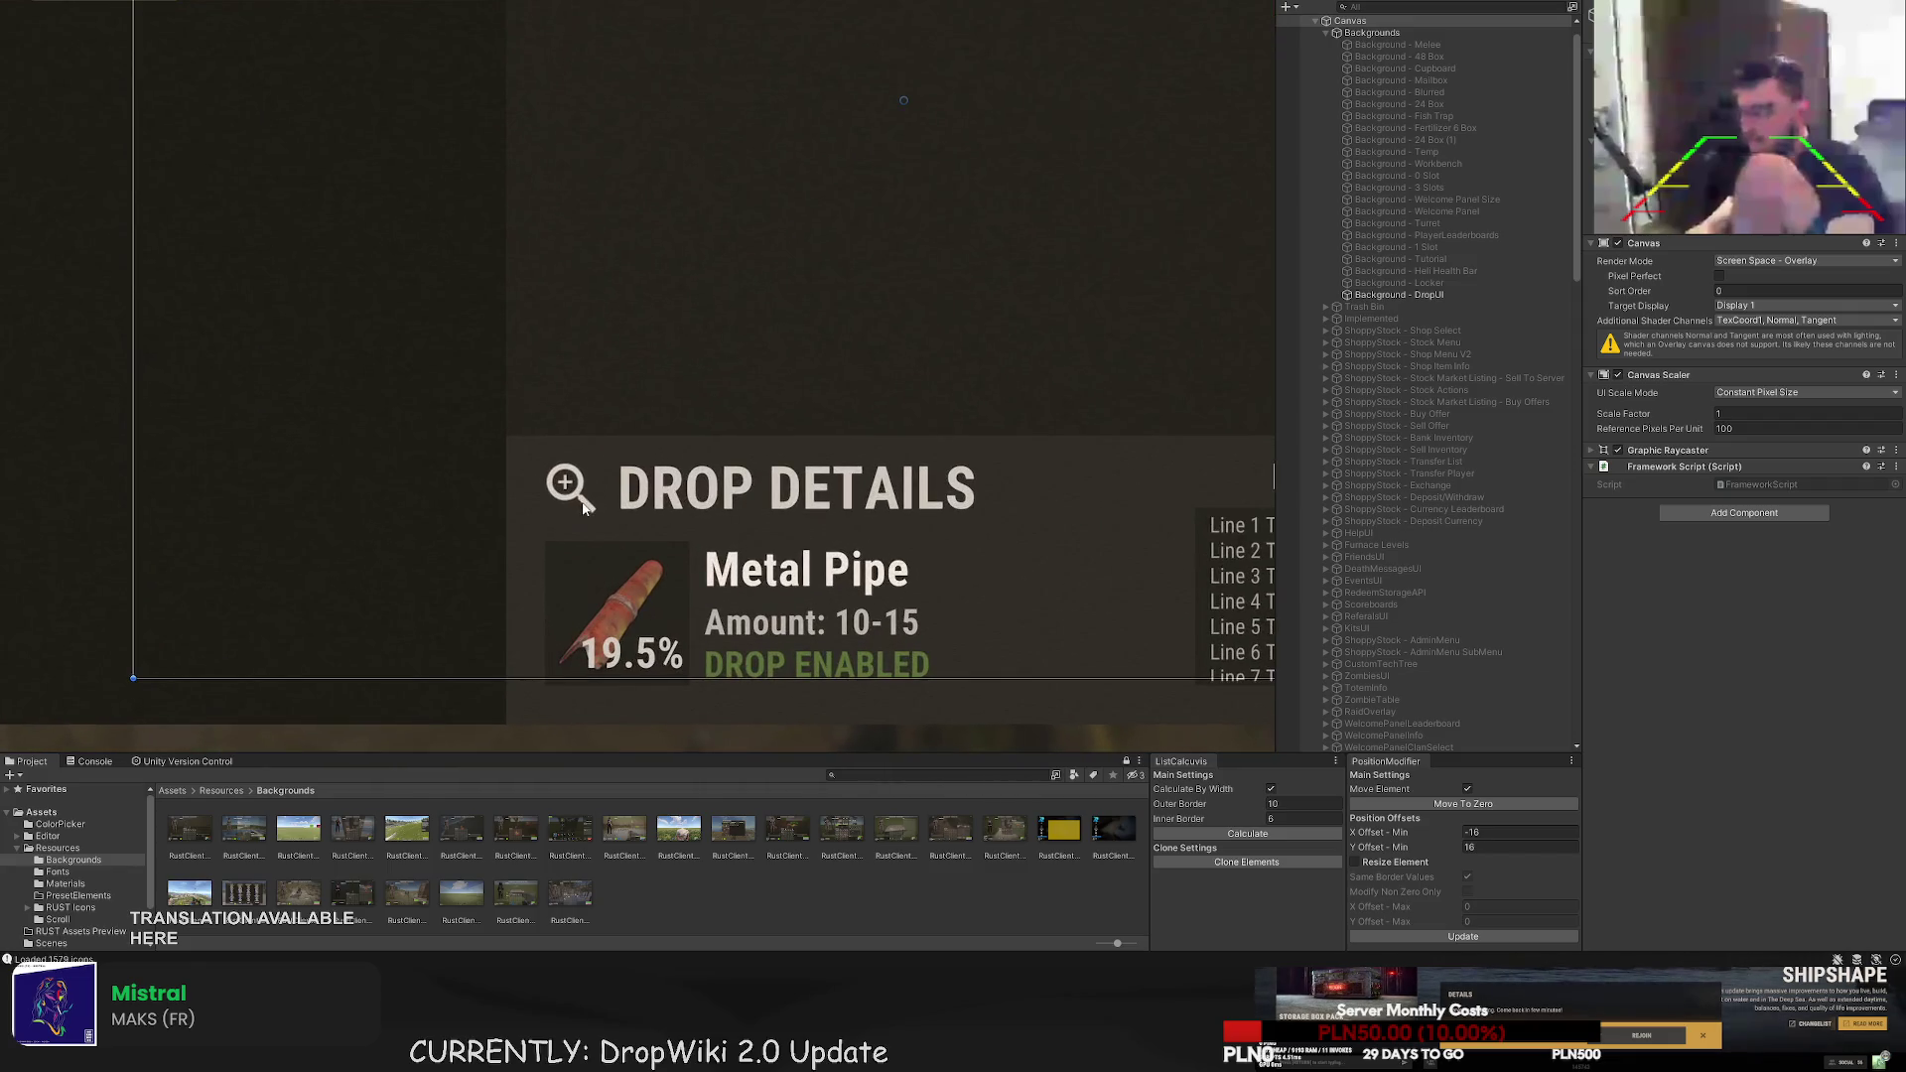
scroll(586, 501, up, 2)
click(593, 484)
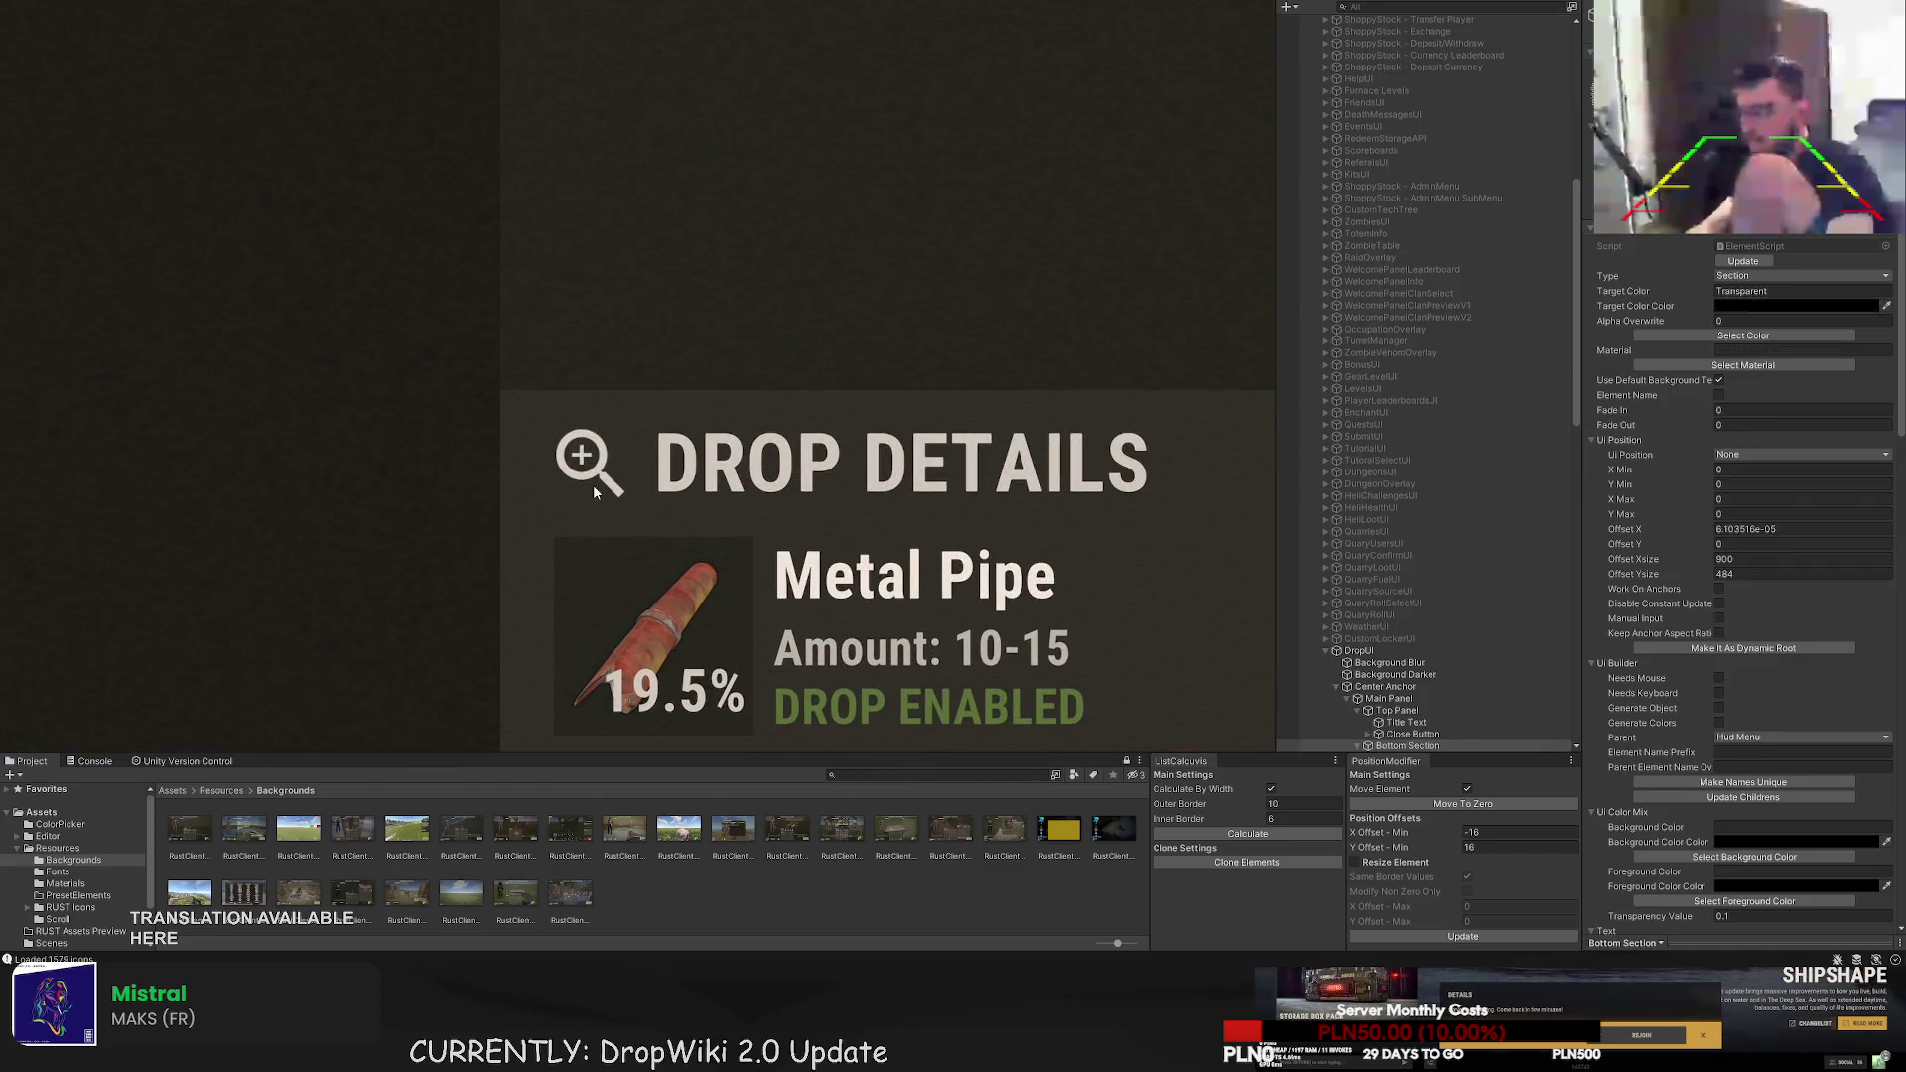
click(593, 485)
click(593, 485)
click(593, 485)
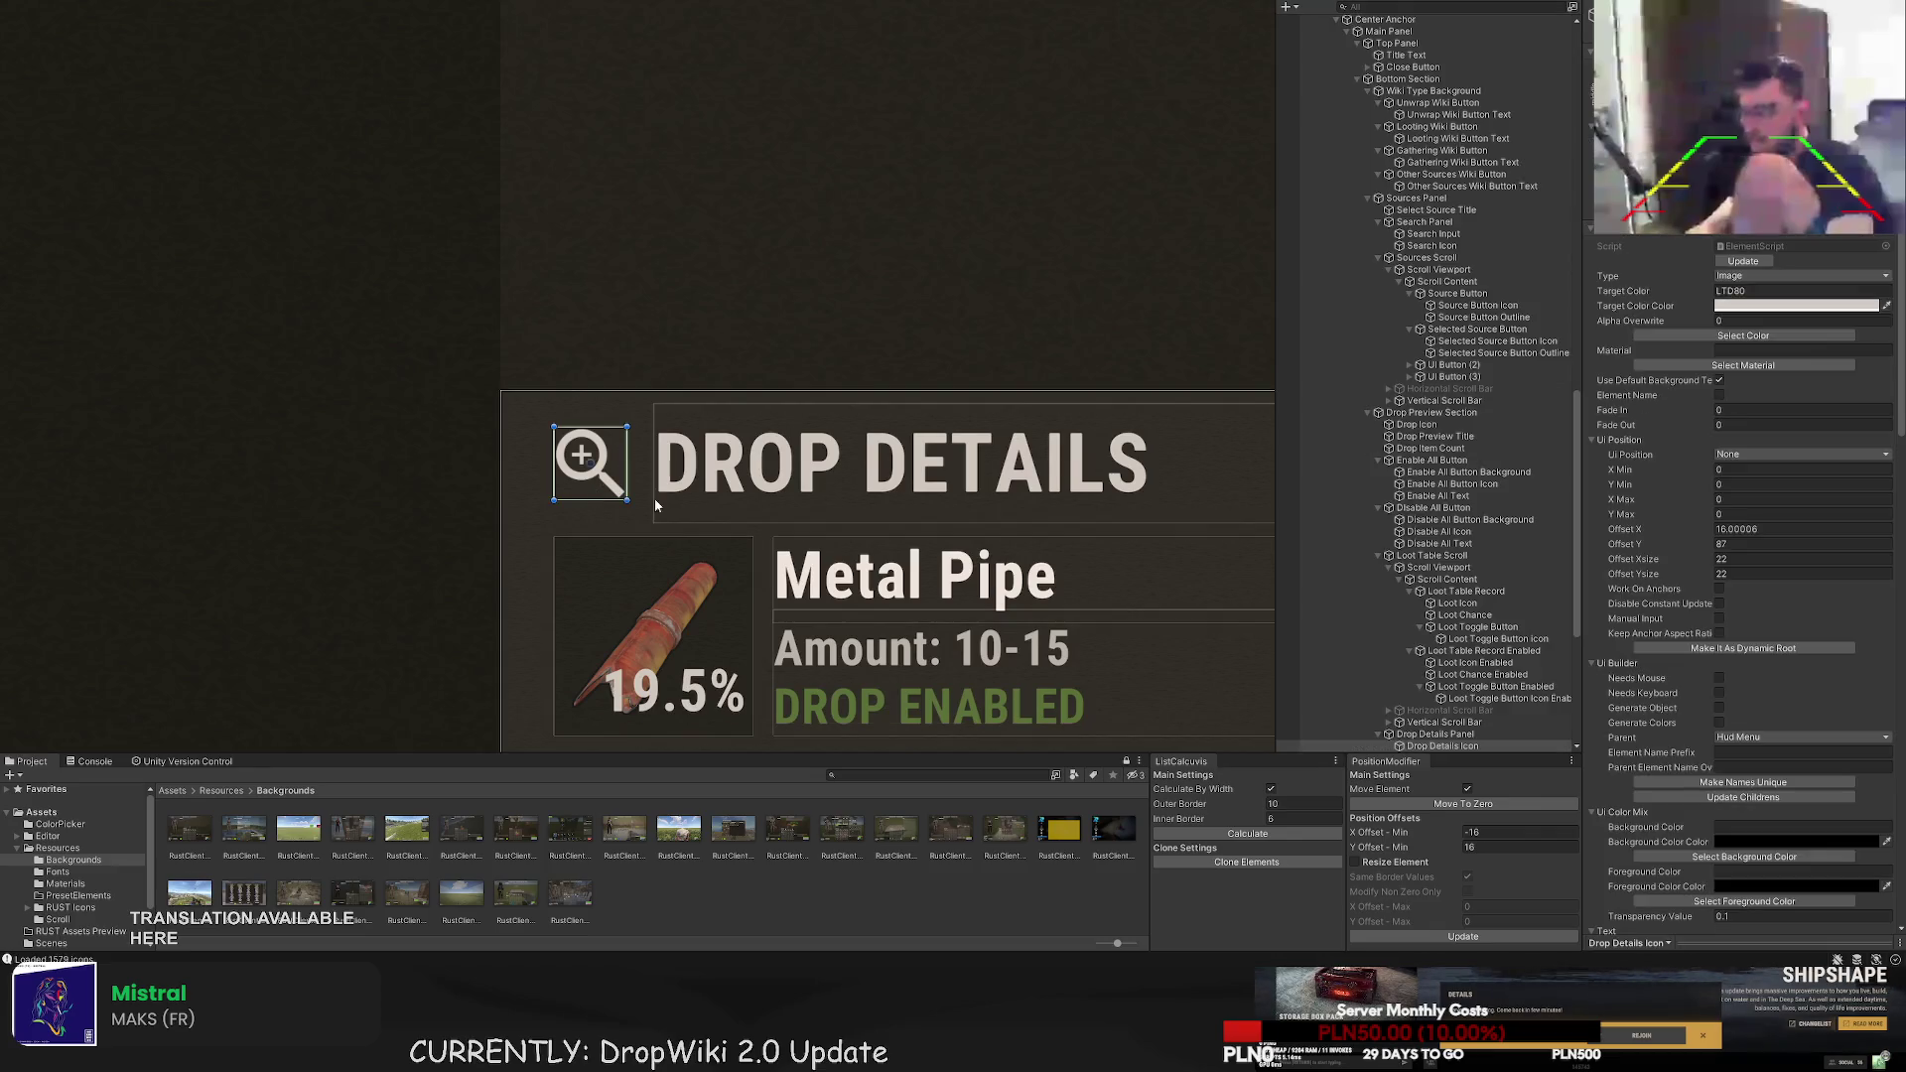
scroll(1760, 652, down, 10)
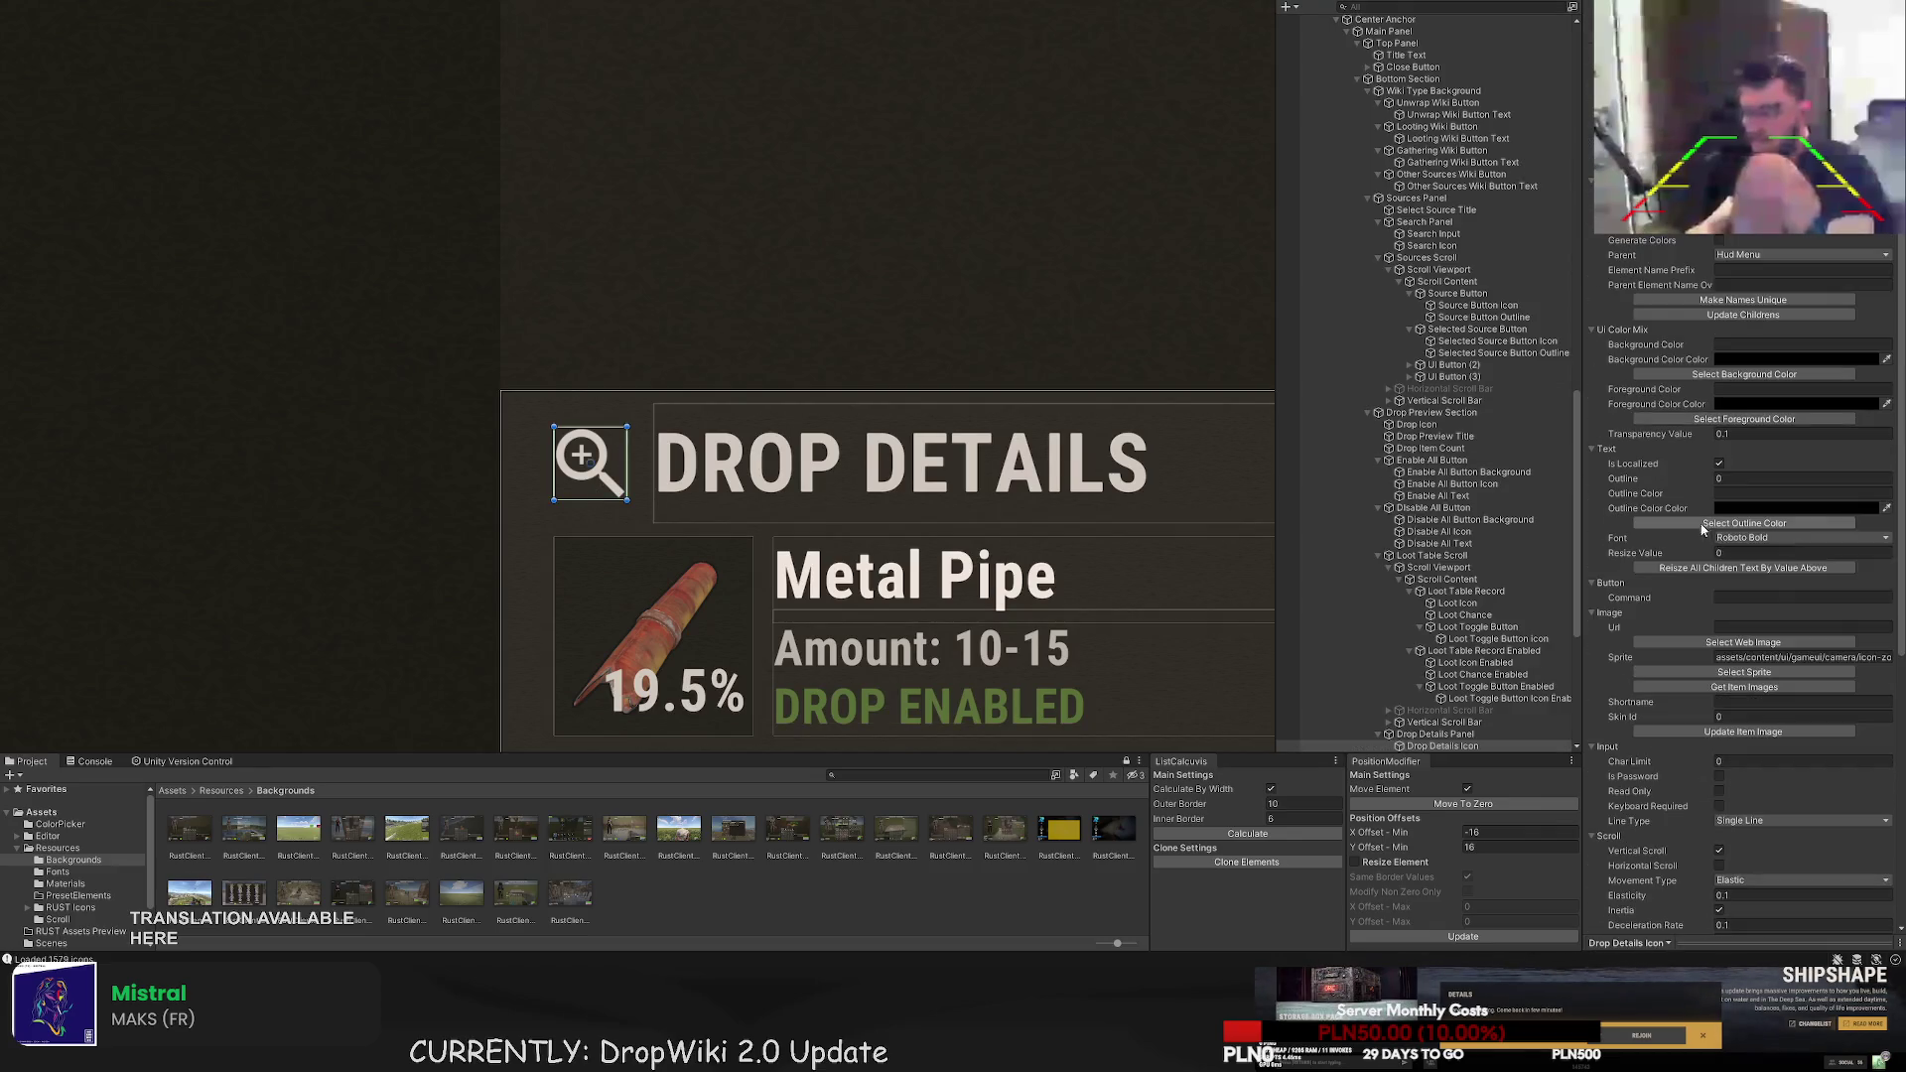
click(1745, 672)
- Clear the 'zoo' search, page to 8/20 and assign the connection info icon
click(282, 45)
key(ctrl+a)
key(BackSpace)
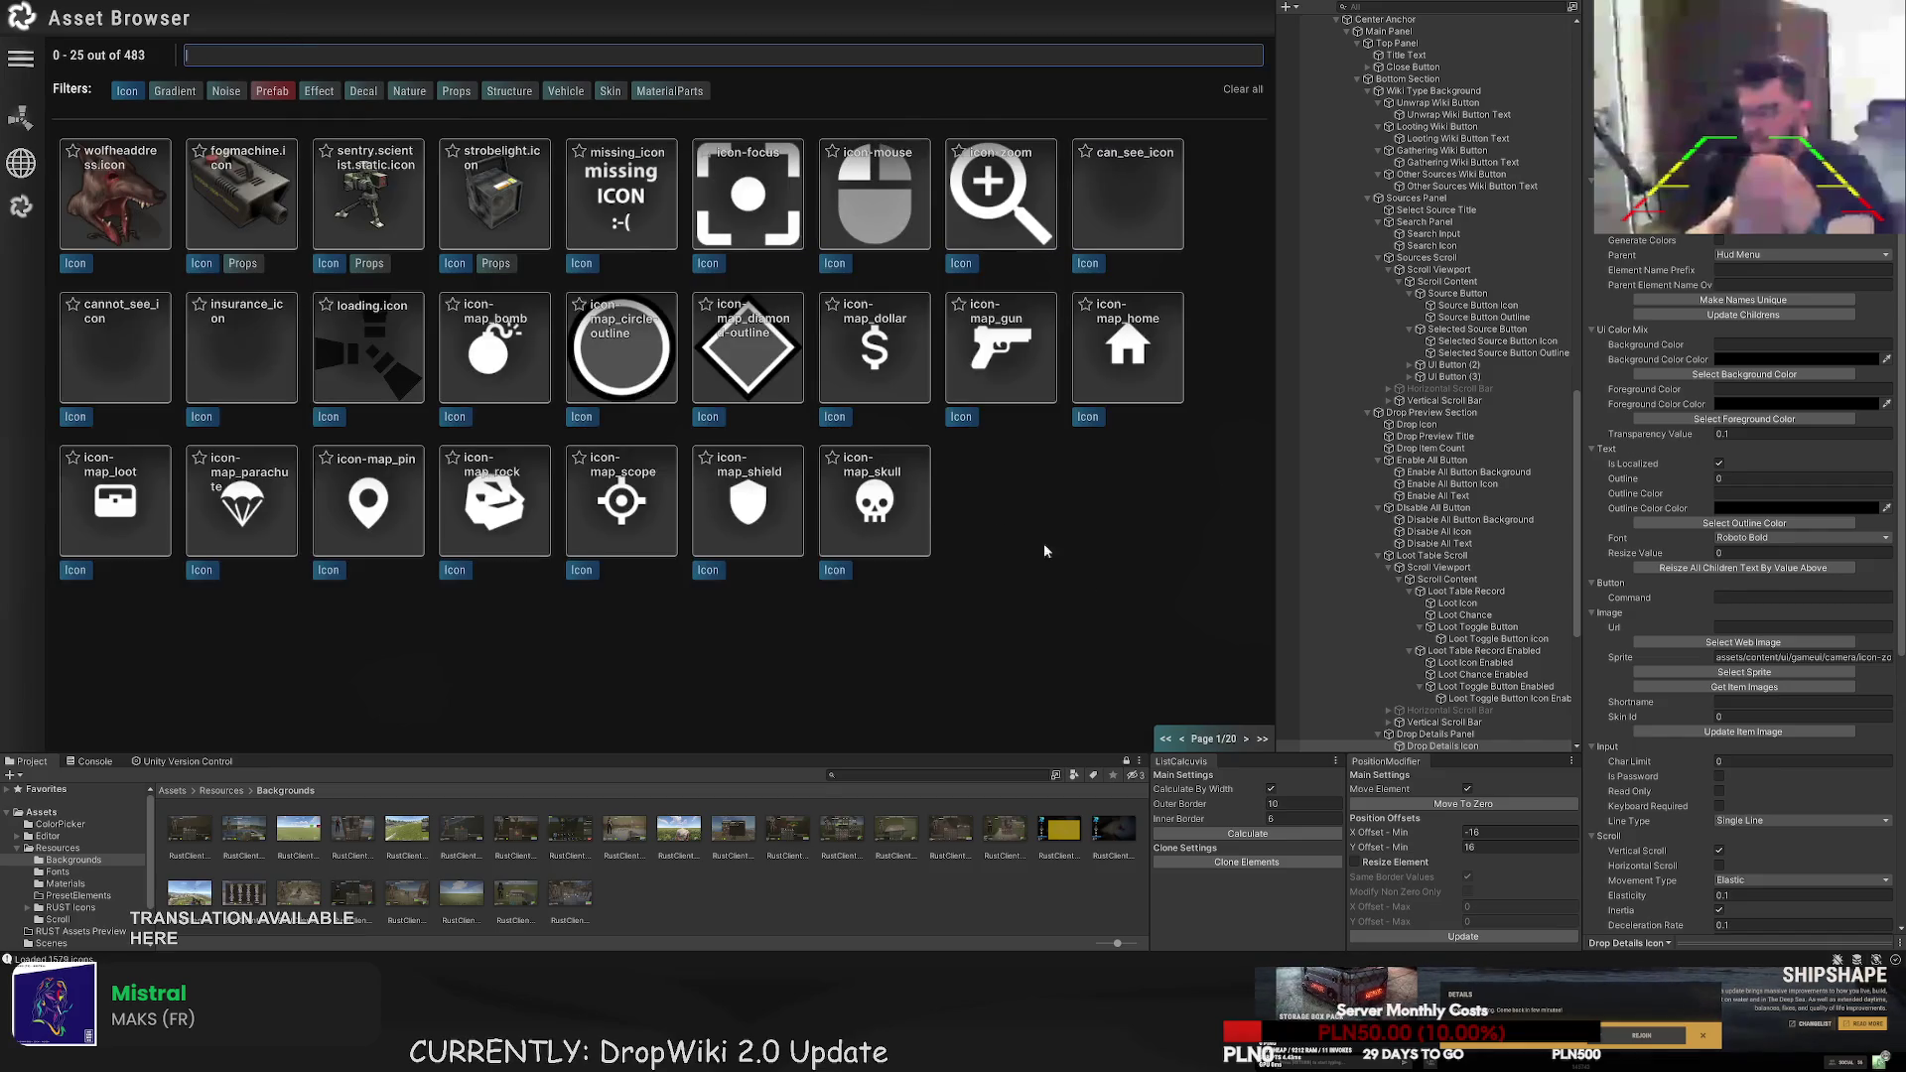
click(1246, 738)
click(1246, 738)
click(1246, 739)
click(1246, 739)
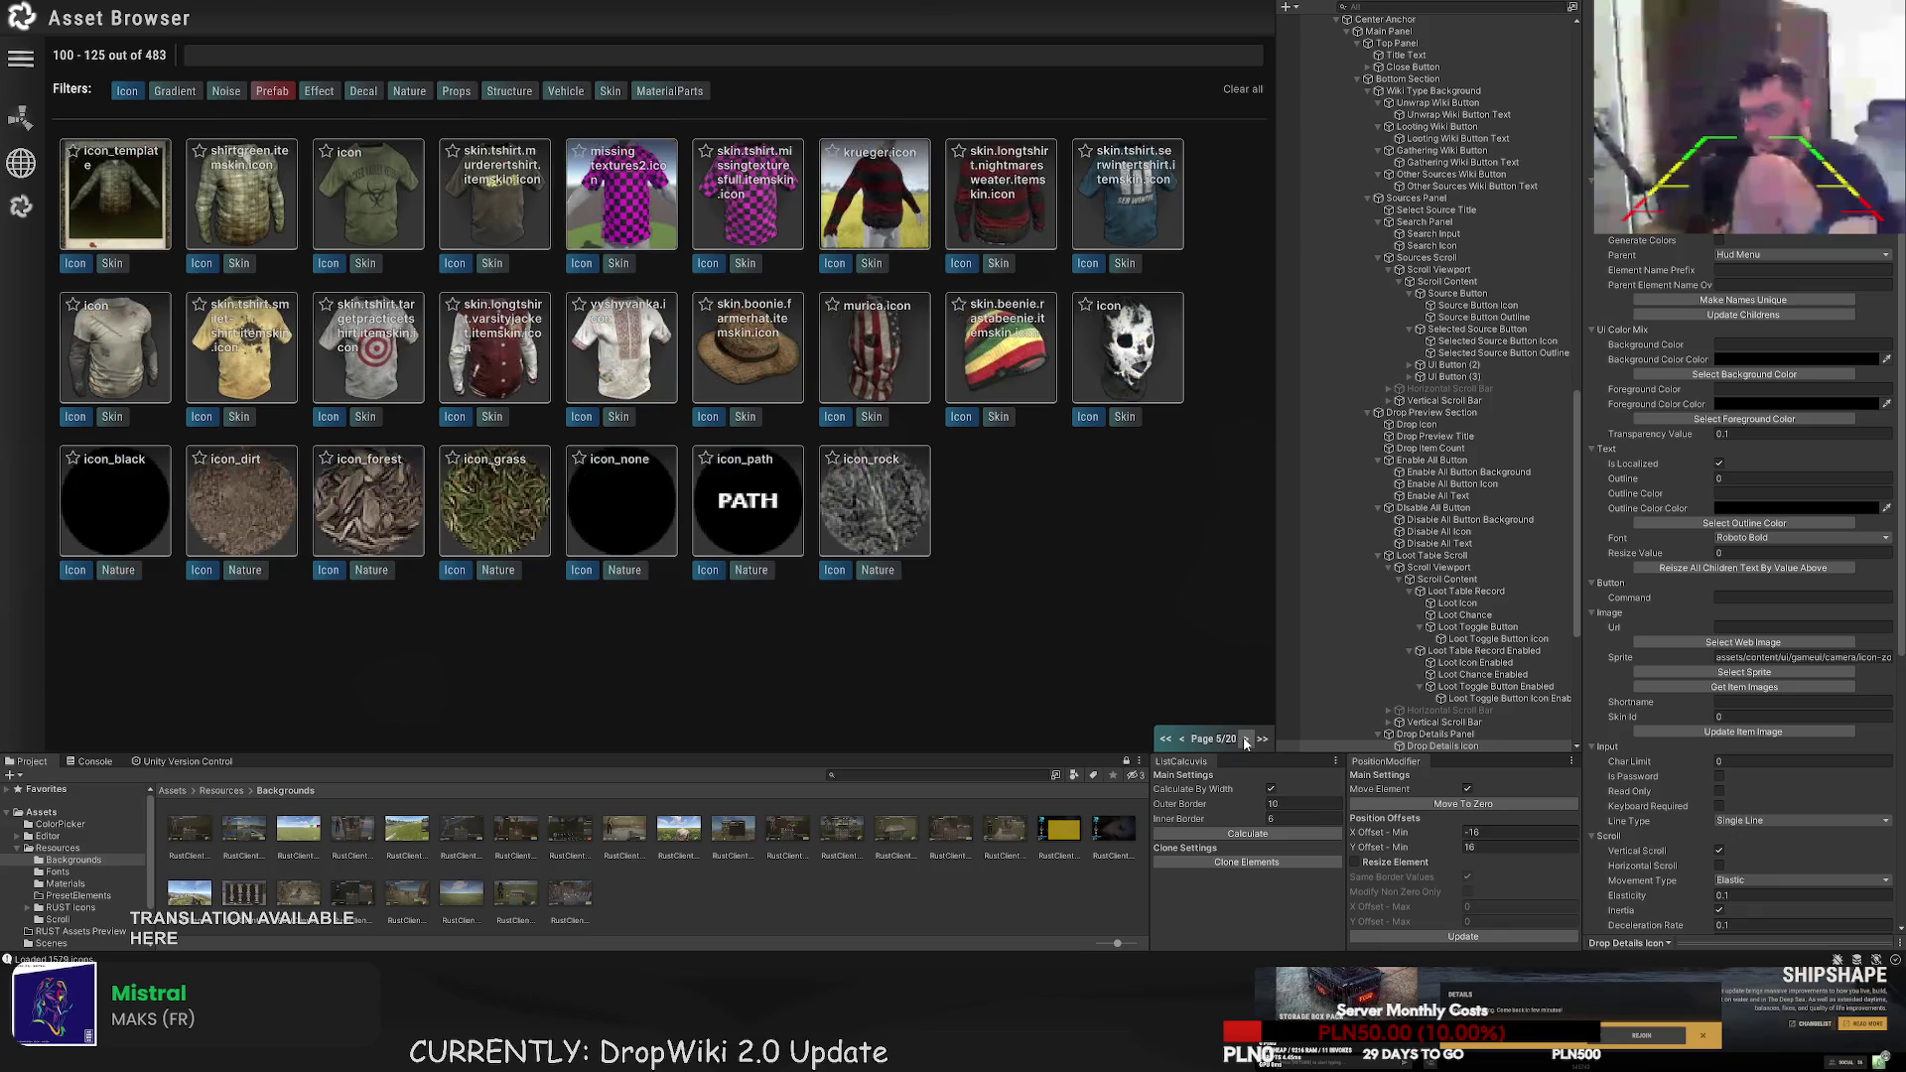
click(1246, 739)
click(1246, 738)
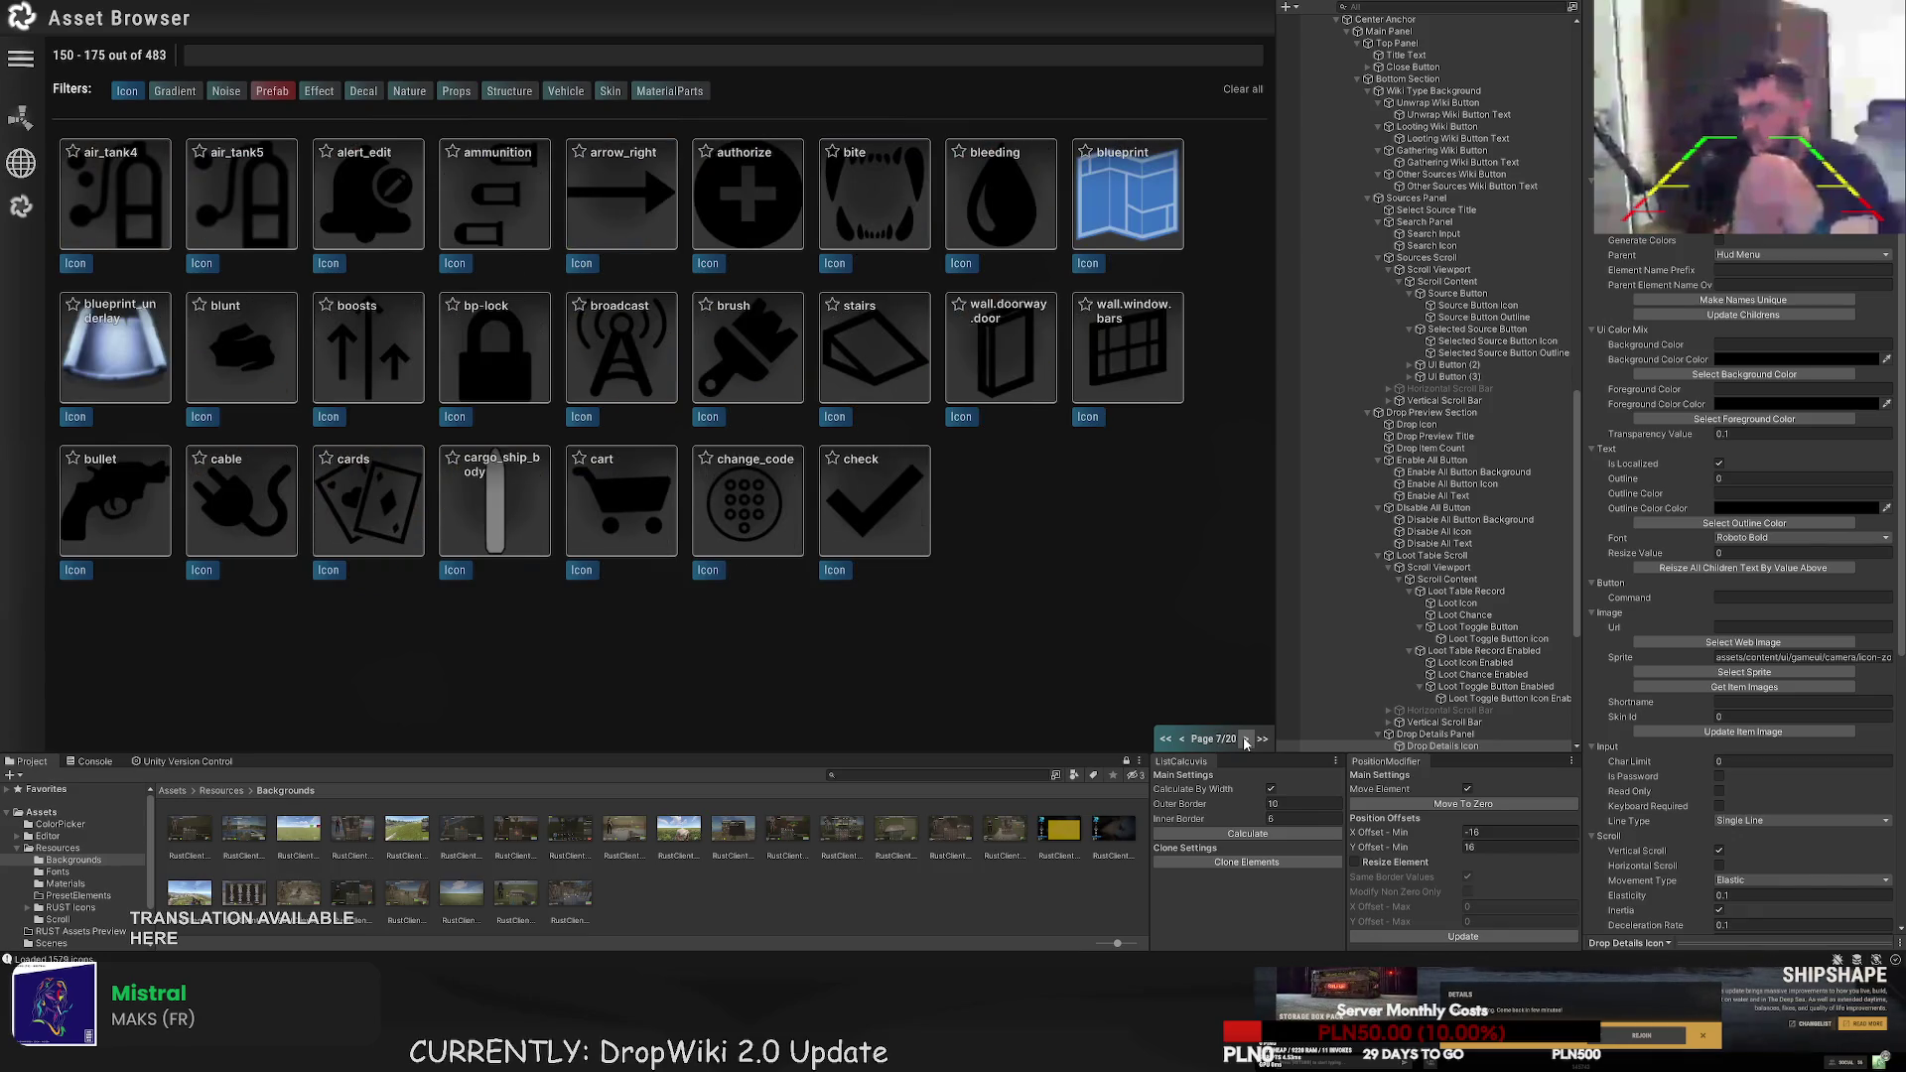
click(1246, 739)
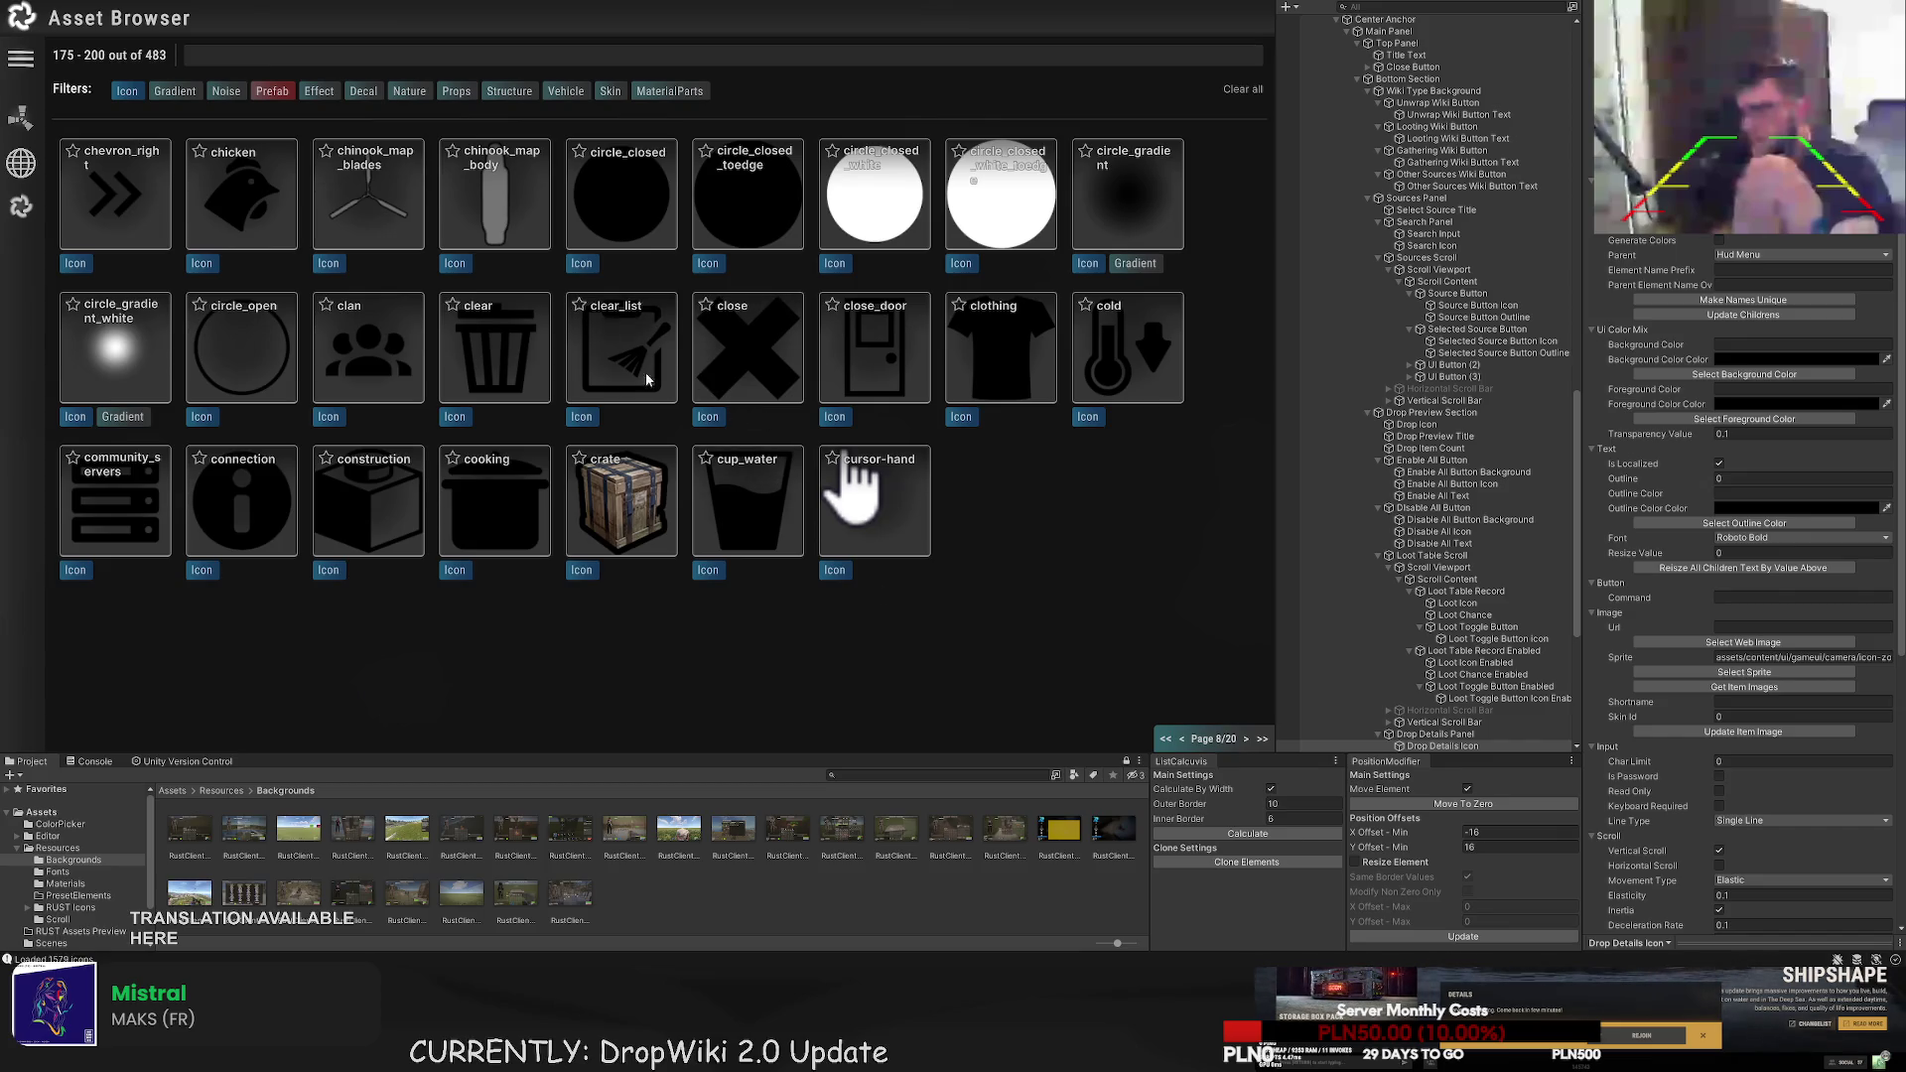
click(275, 506)
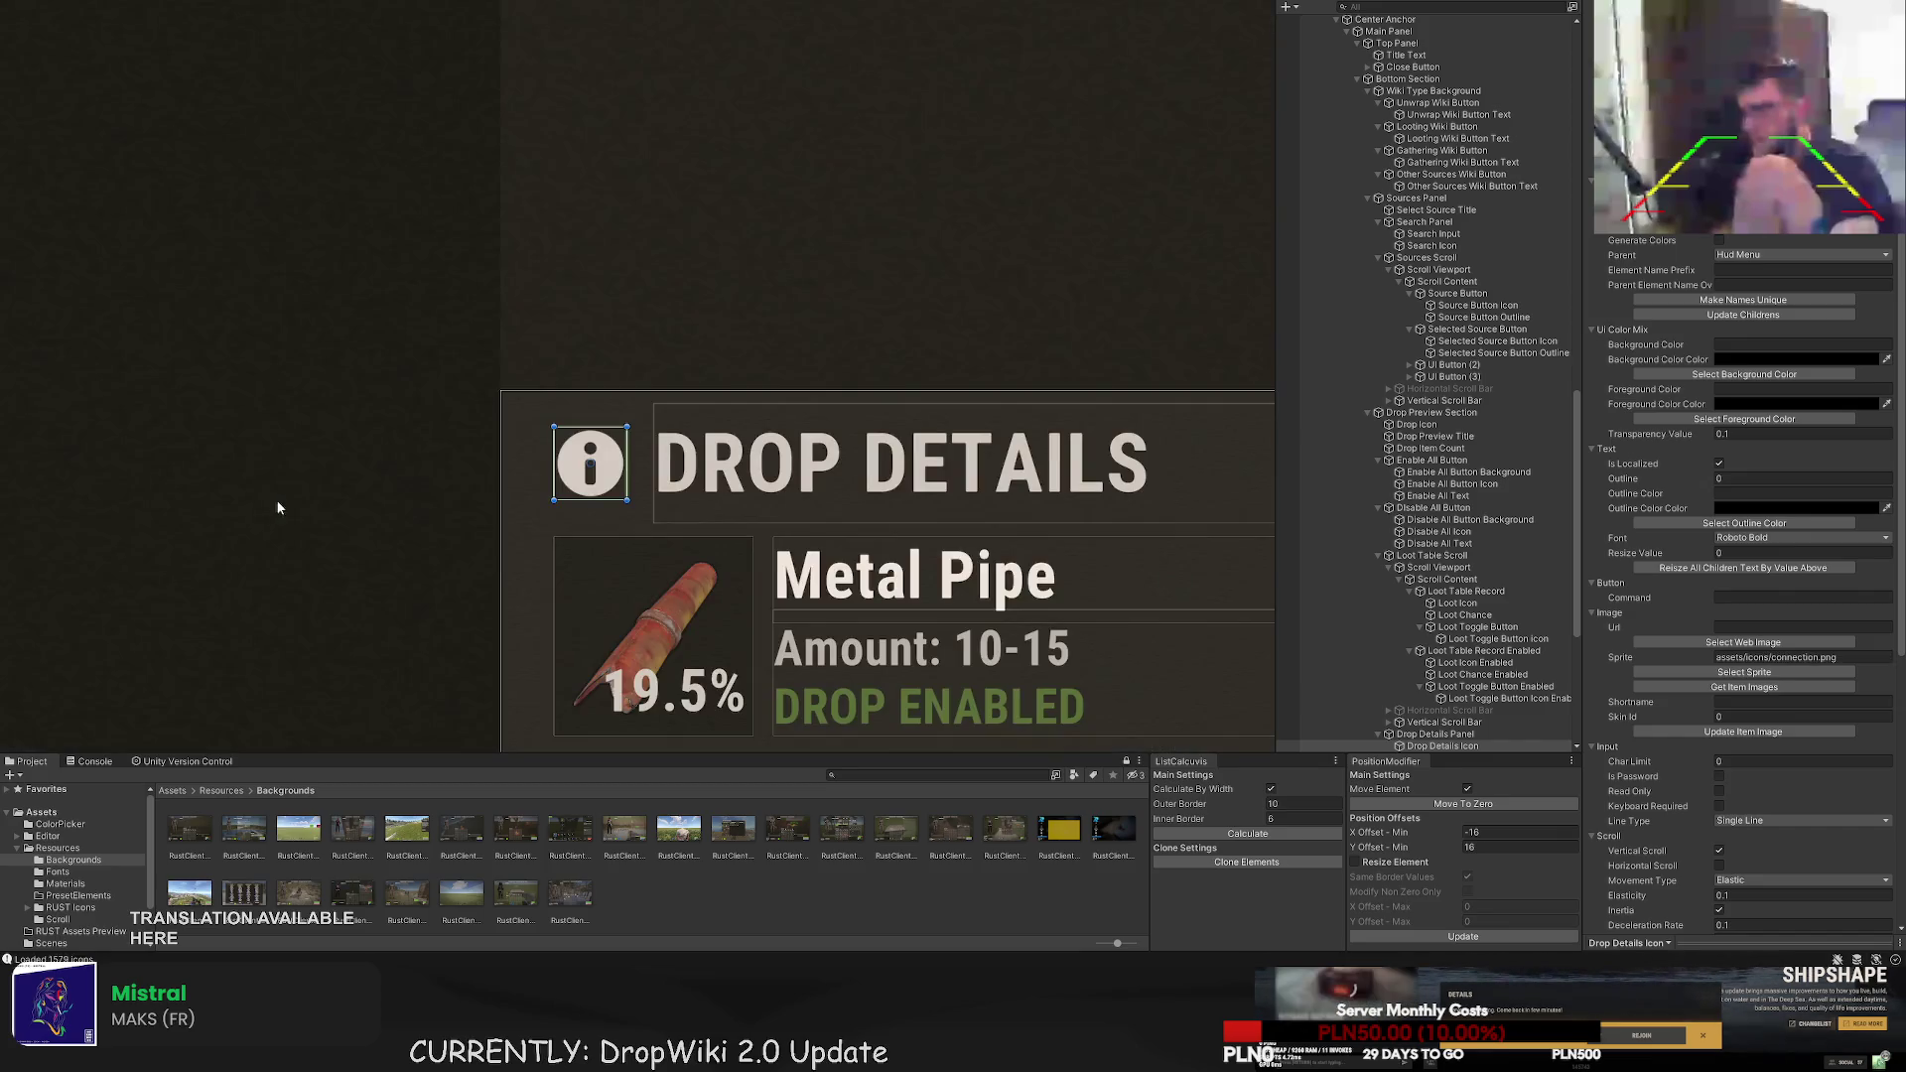
- Reselect Drop Details Icon in the Scene view and reopen its Select Sprite Asset Browser
scroll(611, 567, down, 6)
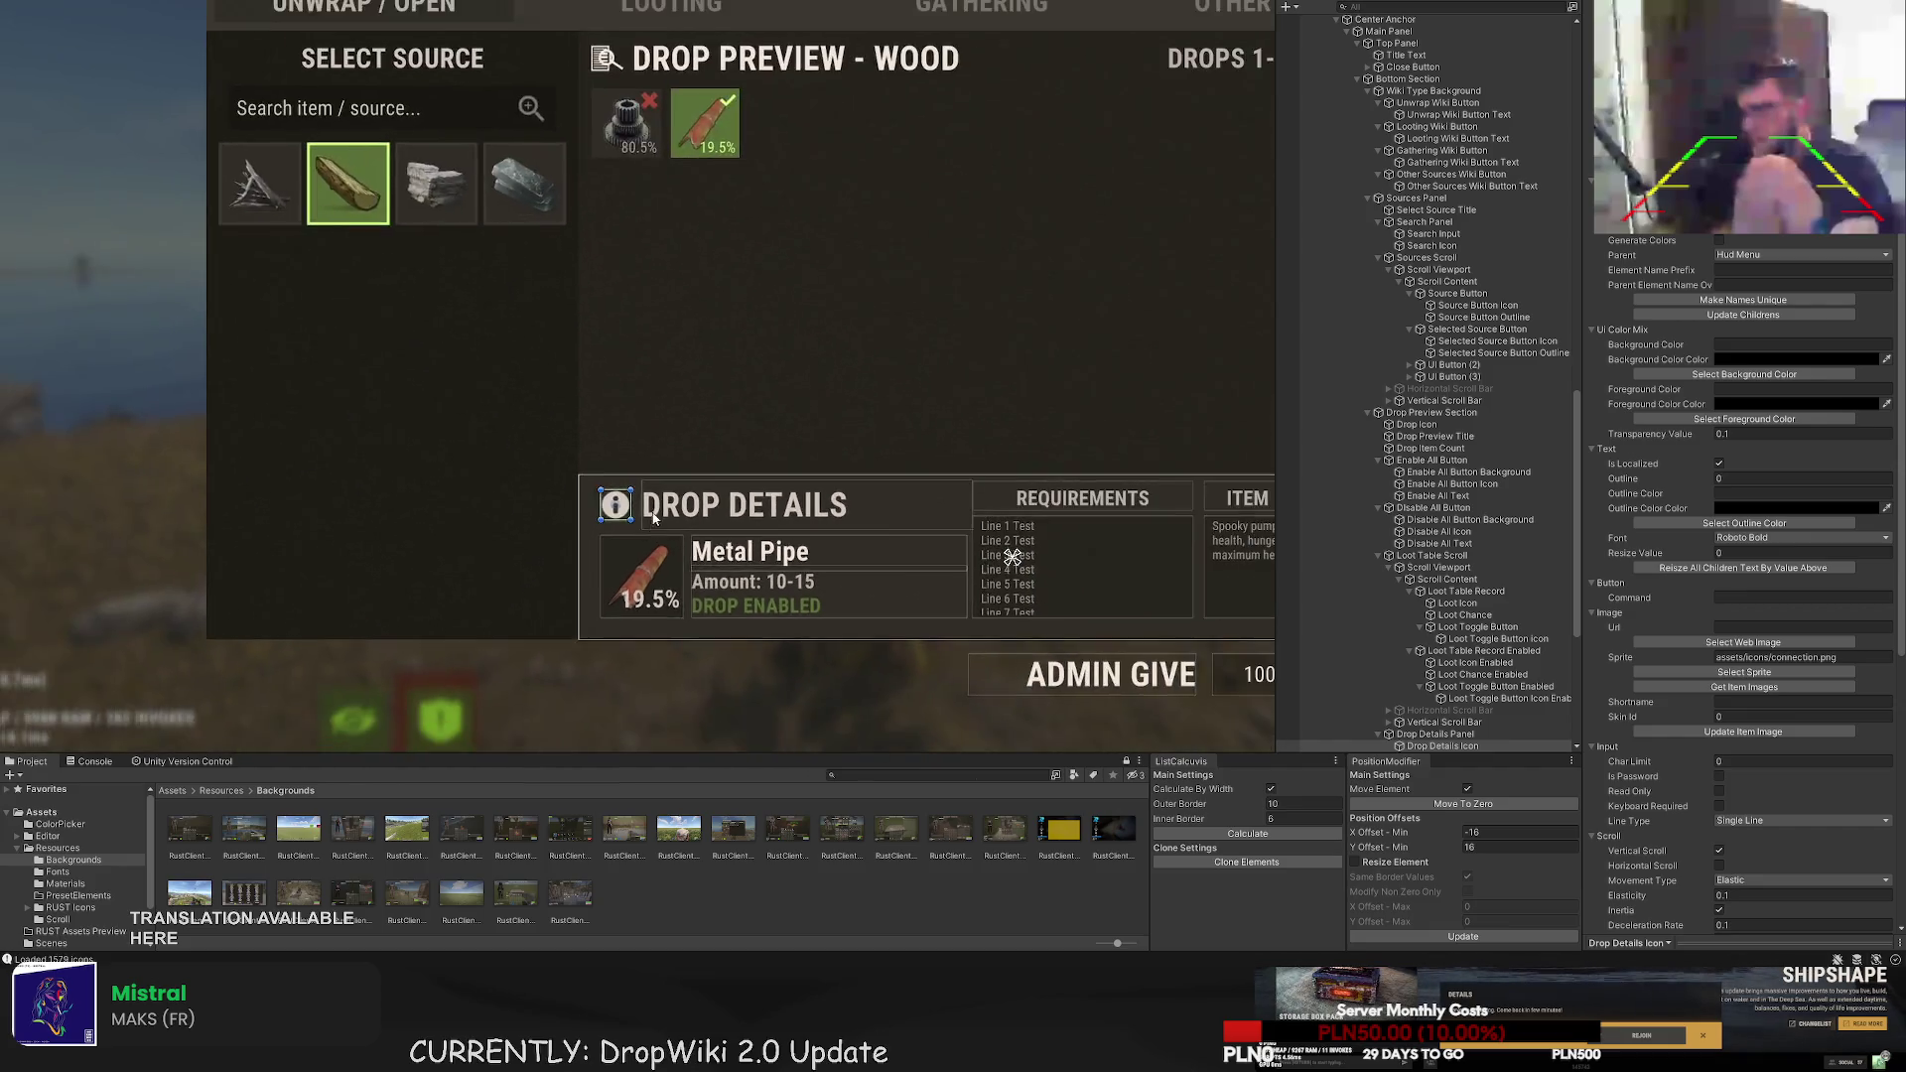
click(653, 536)
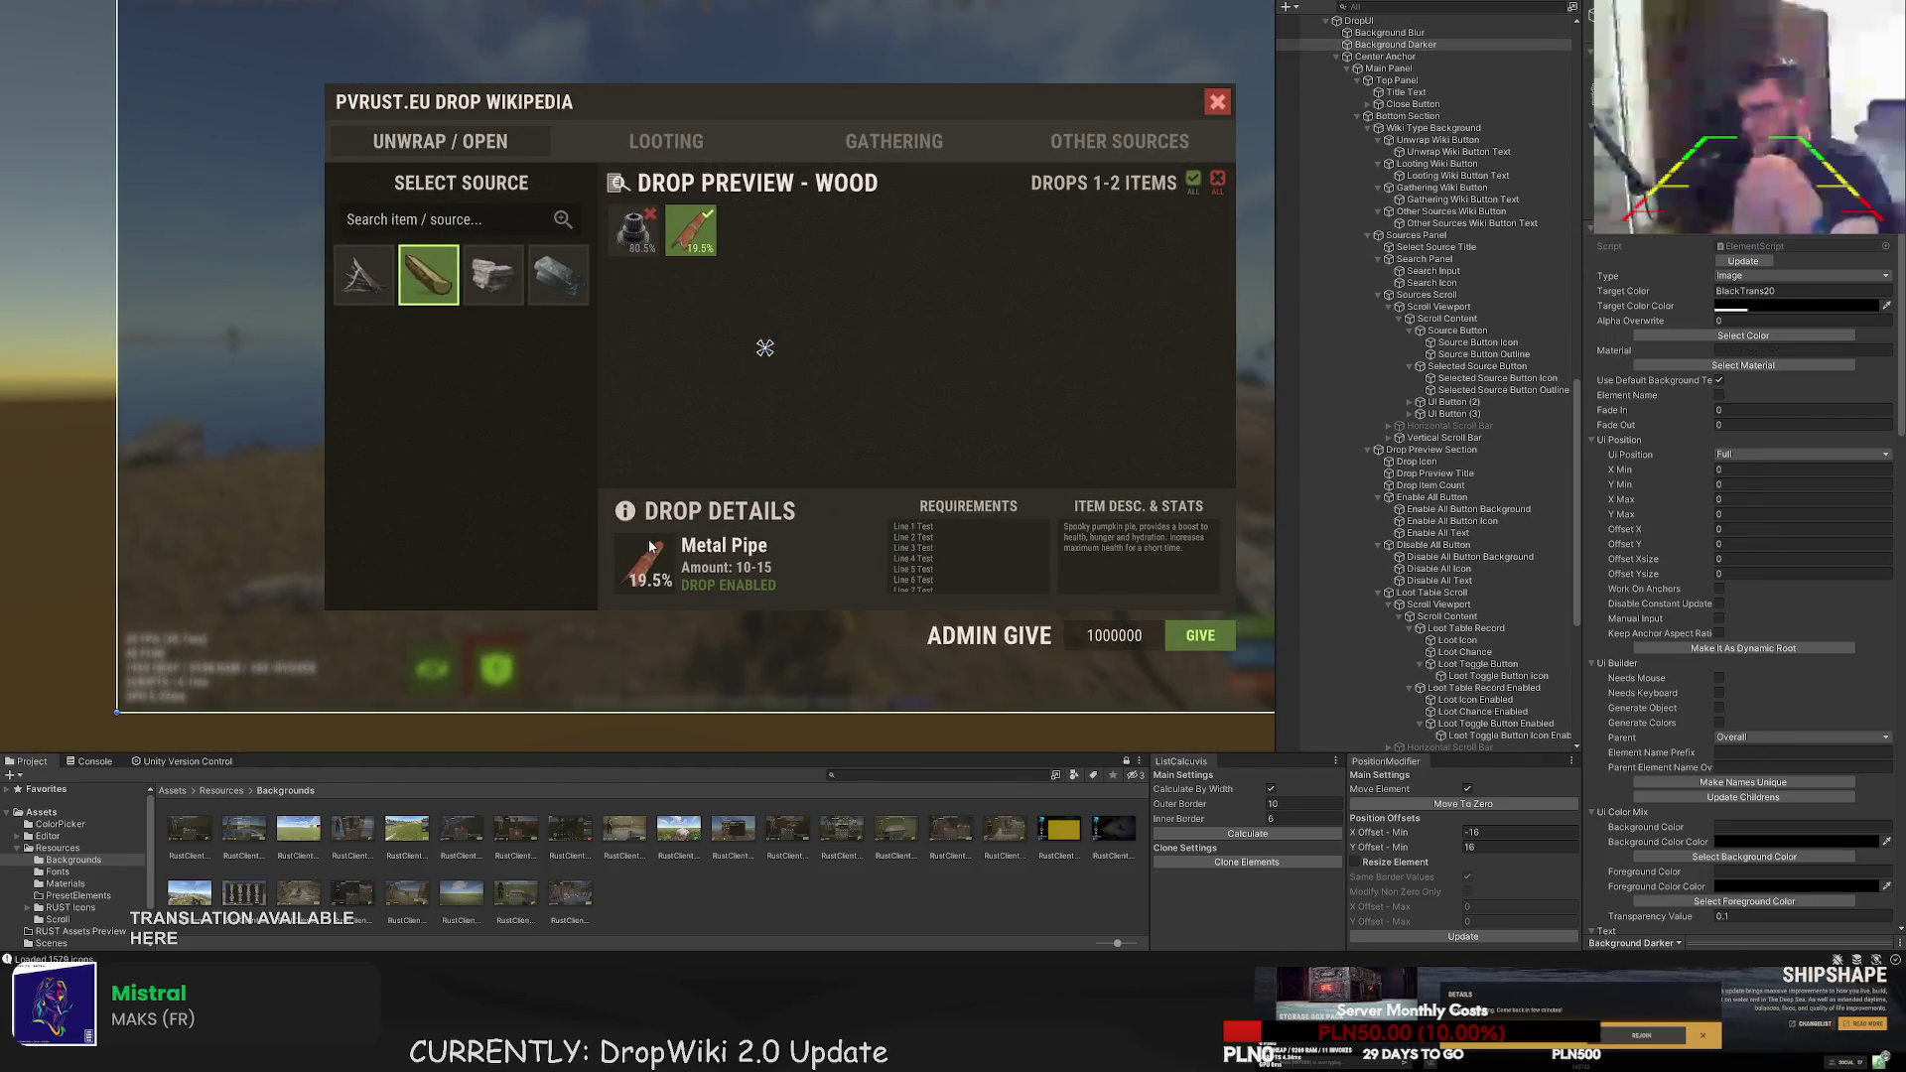
click(649, 541)
click(650, 545)
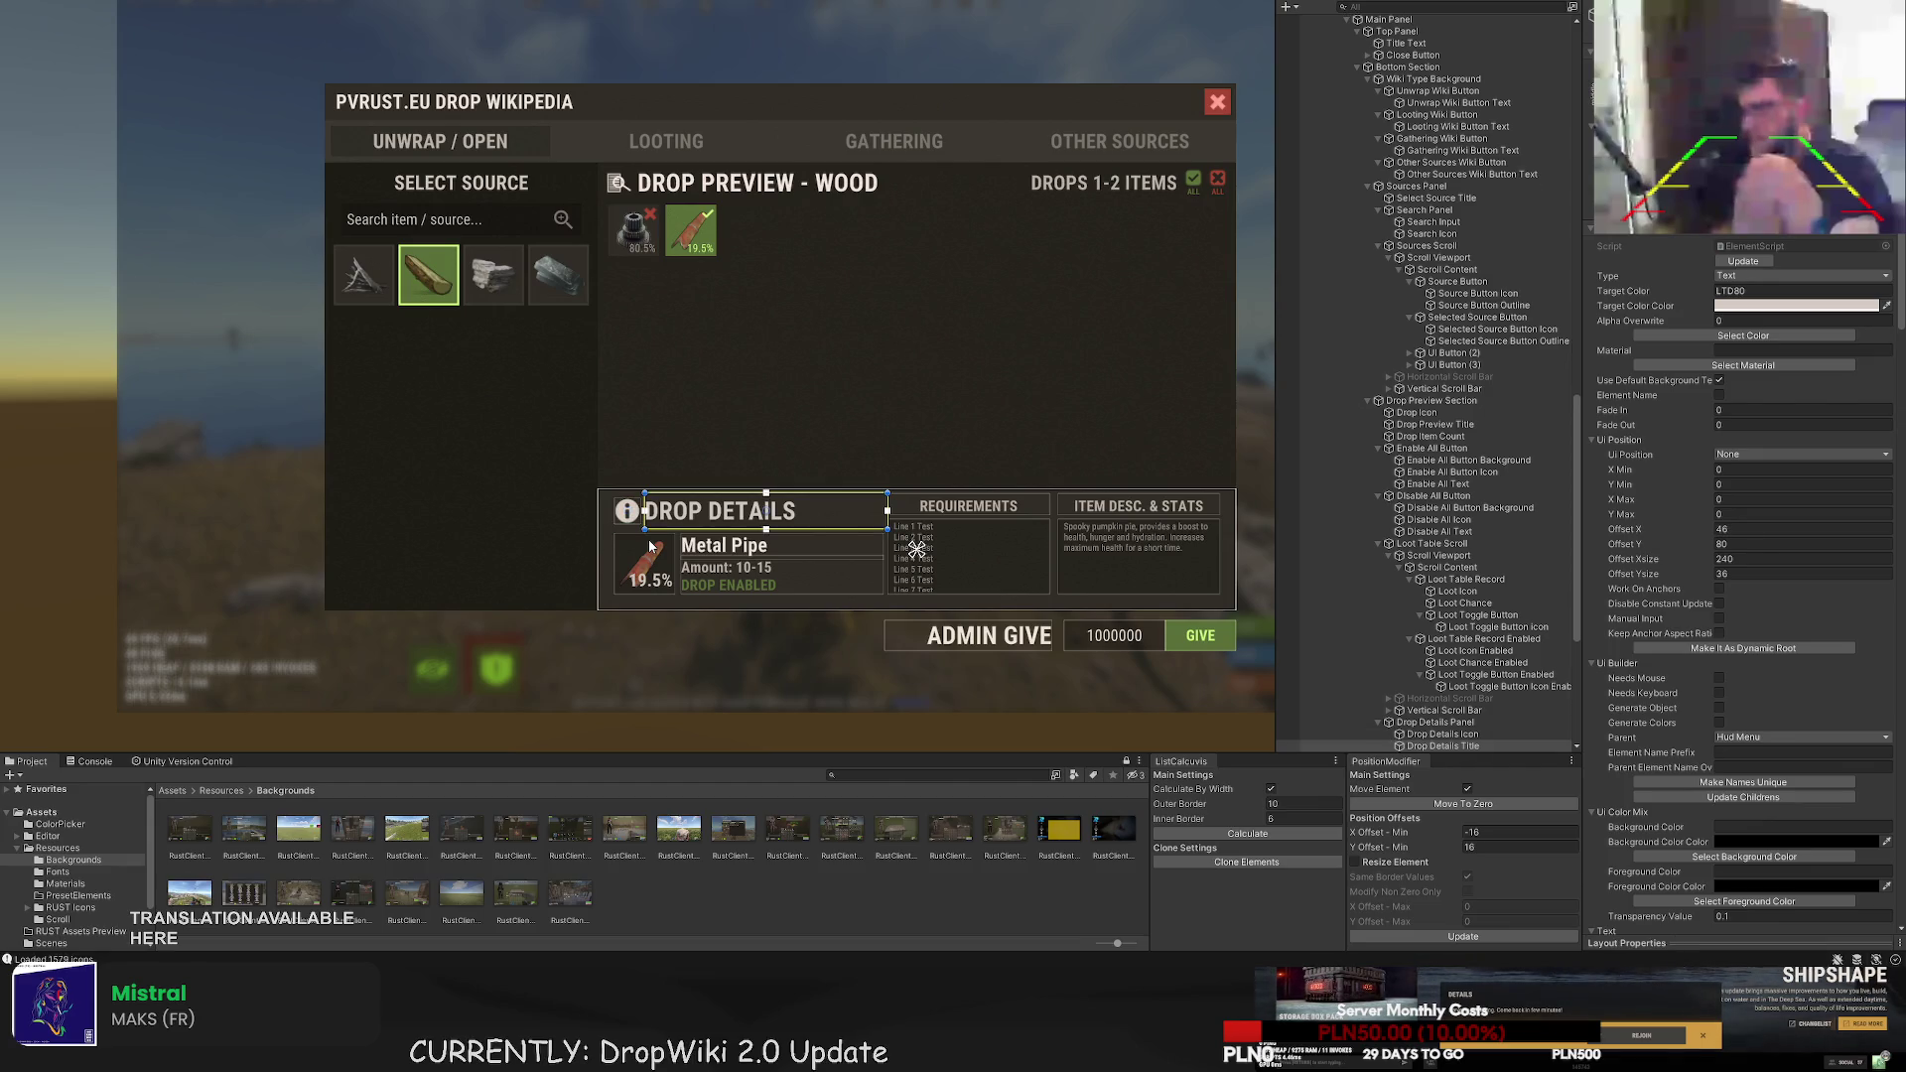
click(848, 558)
scroll(856, 568, down, 3)
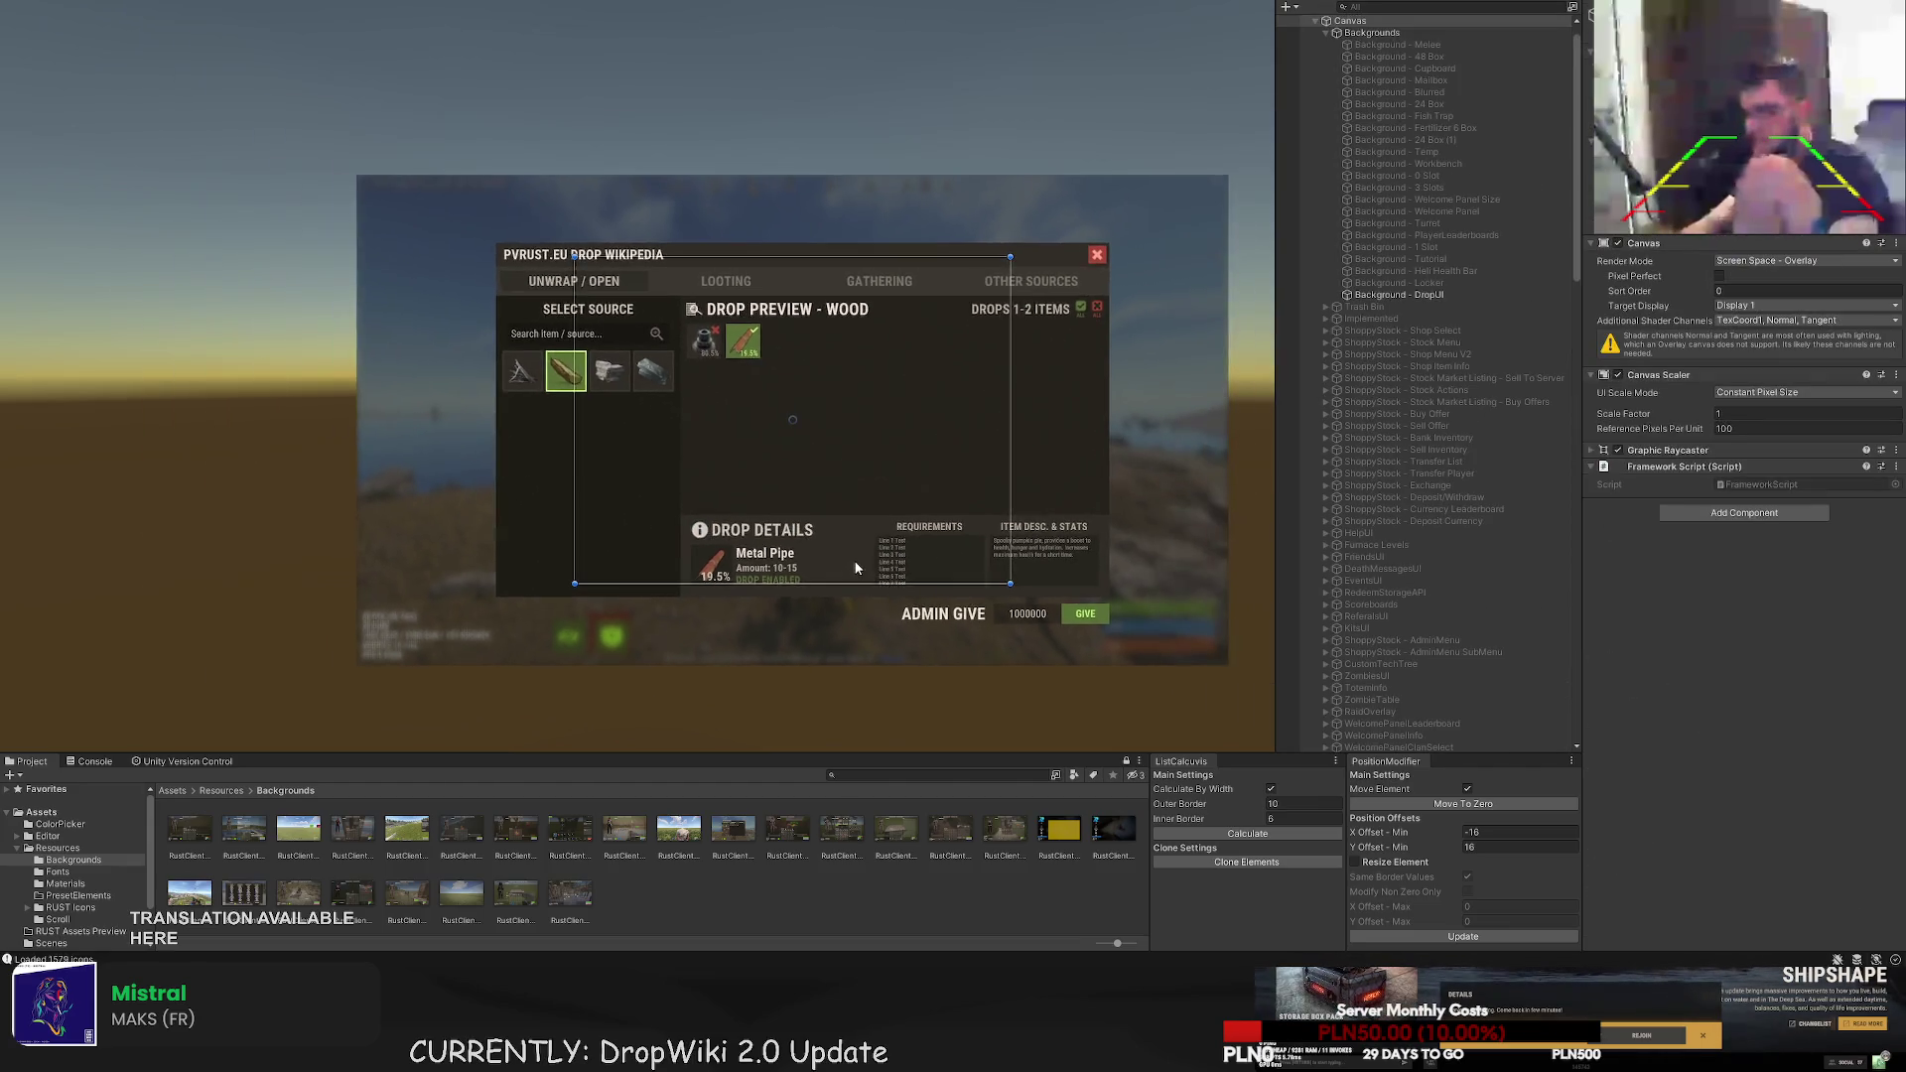
scroll(856, 569, down, 2)
click(849, 561)
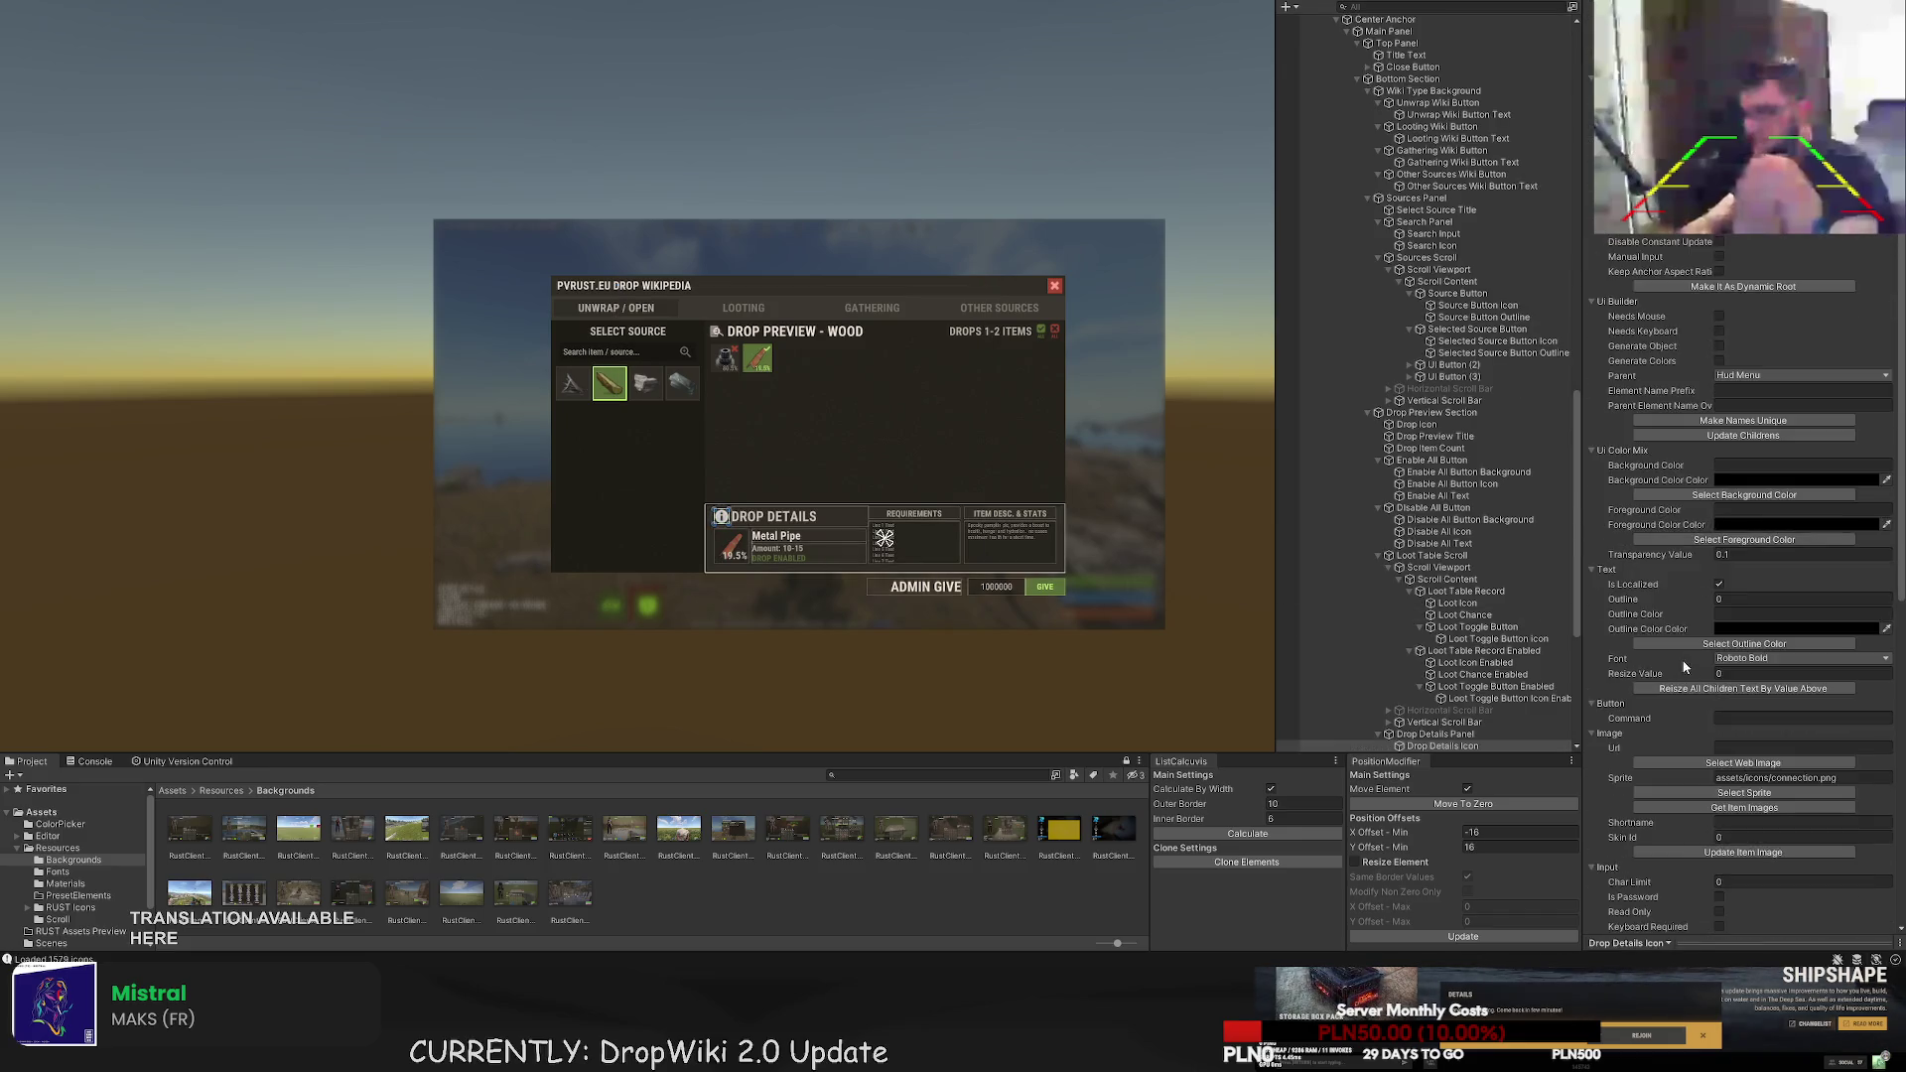
scroll(1682, 669, down, 3)
click(1744, 672)
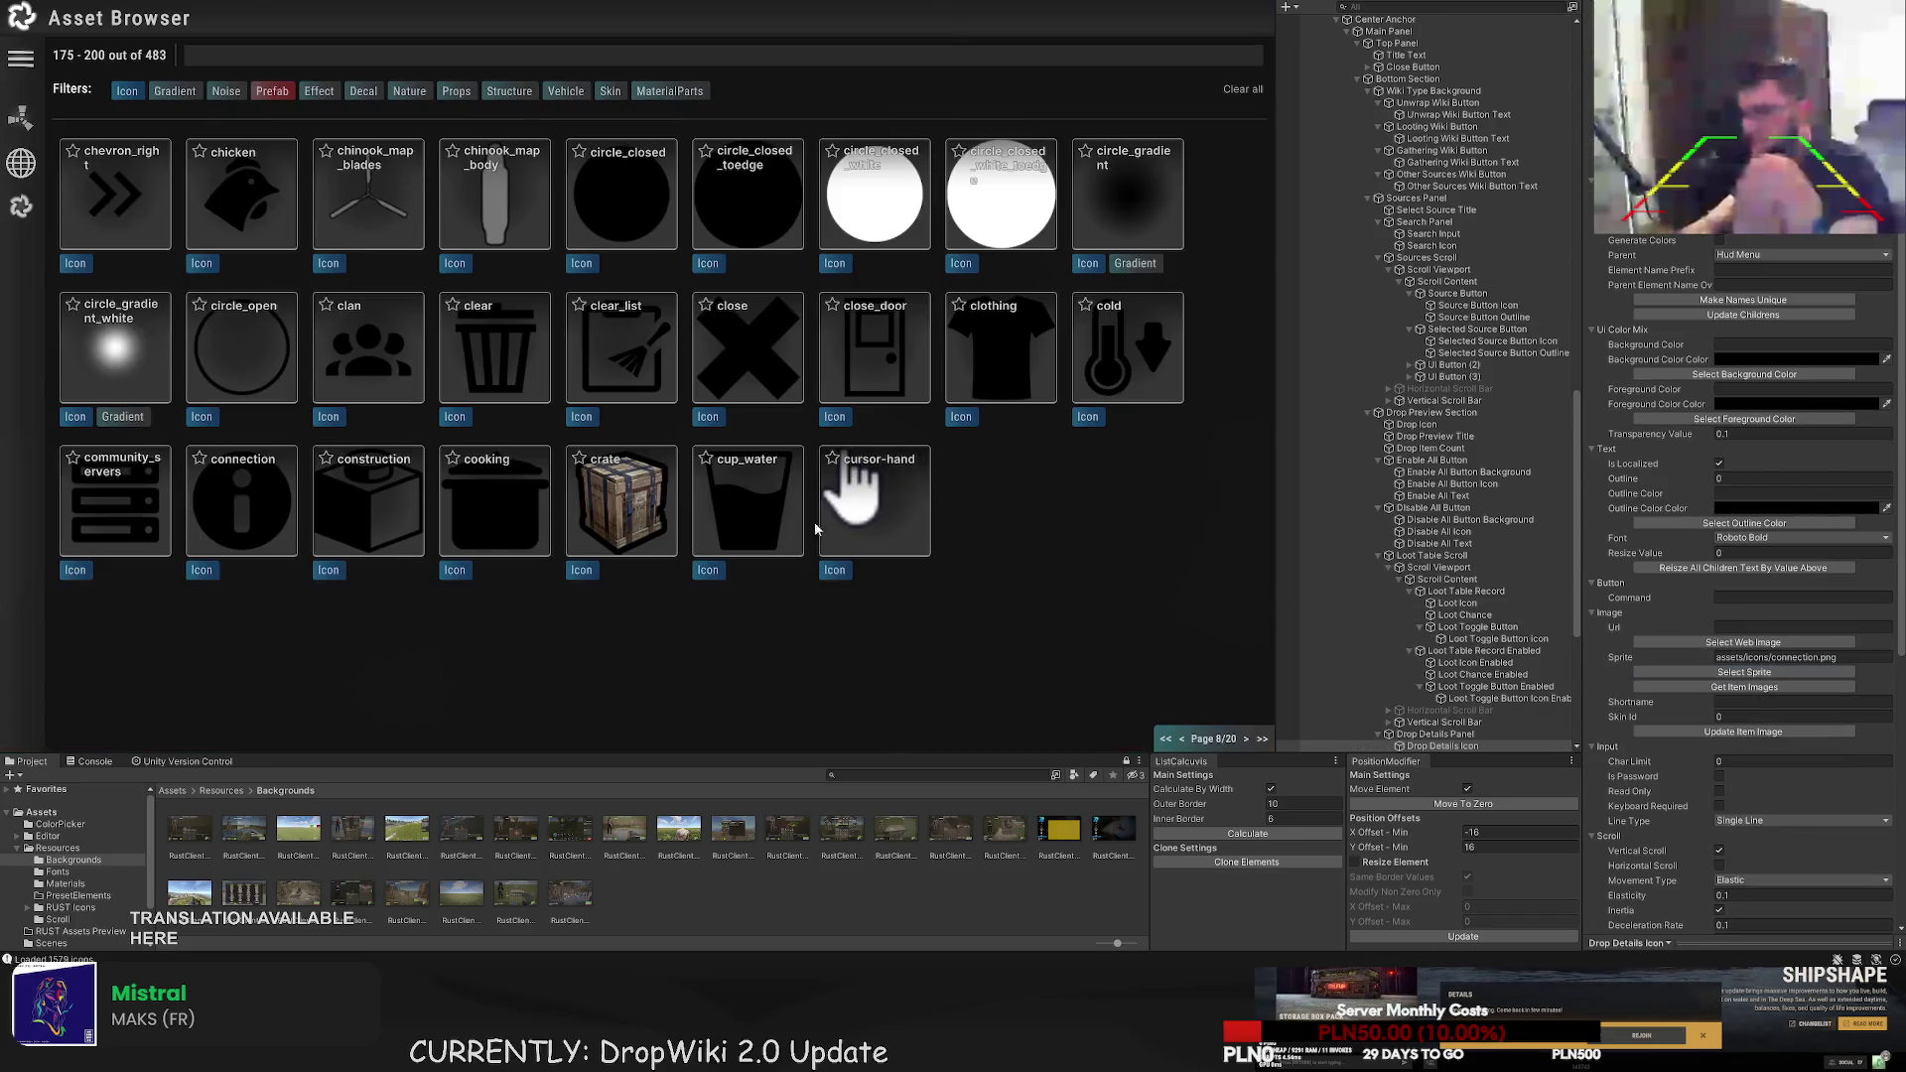
- Assign the clear_list clipboard sprite to Drop Details Icon and narrow it to 24 wide
click(636, 381)
click(737, 598)
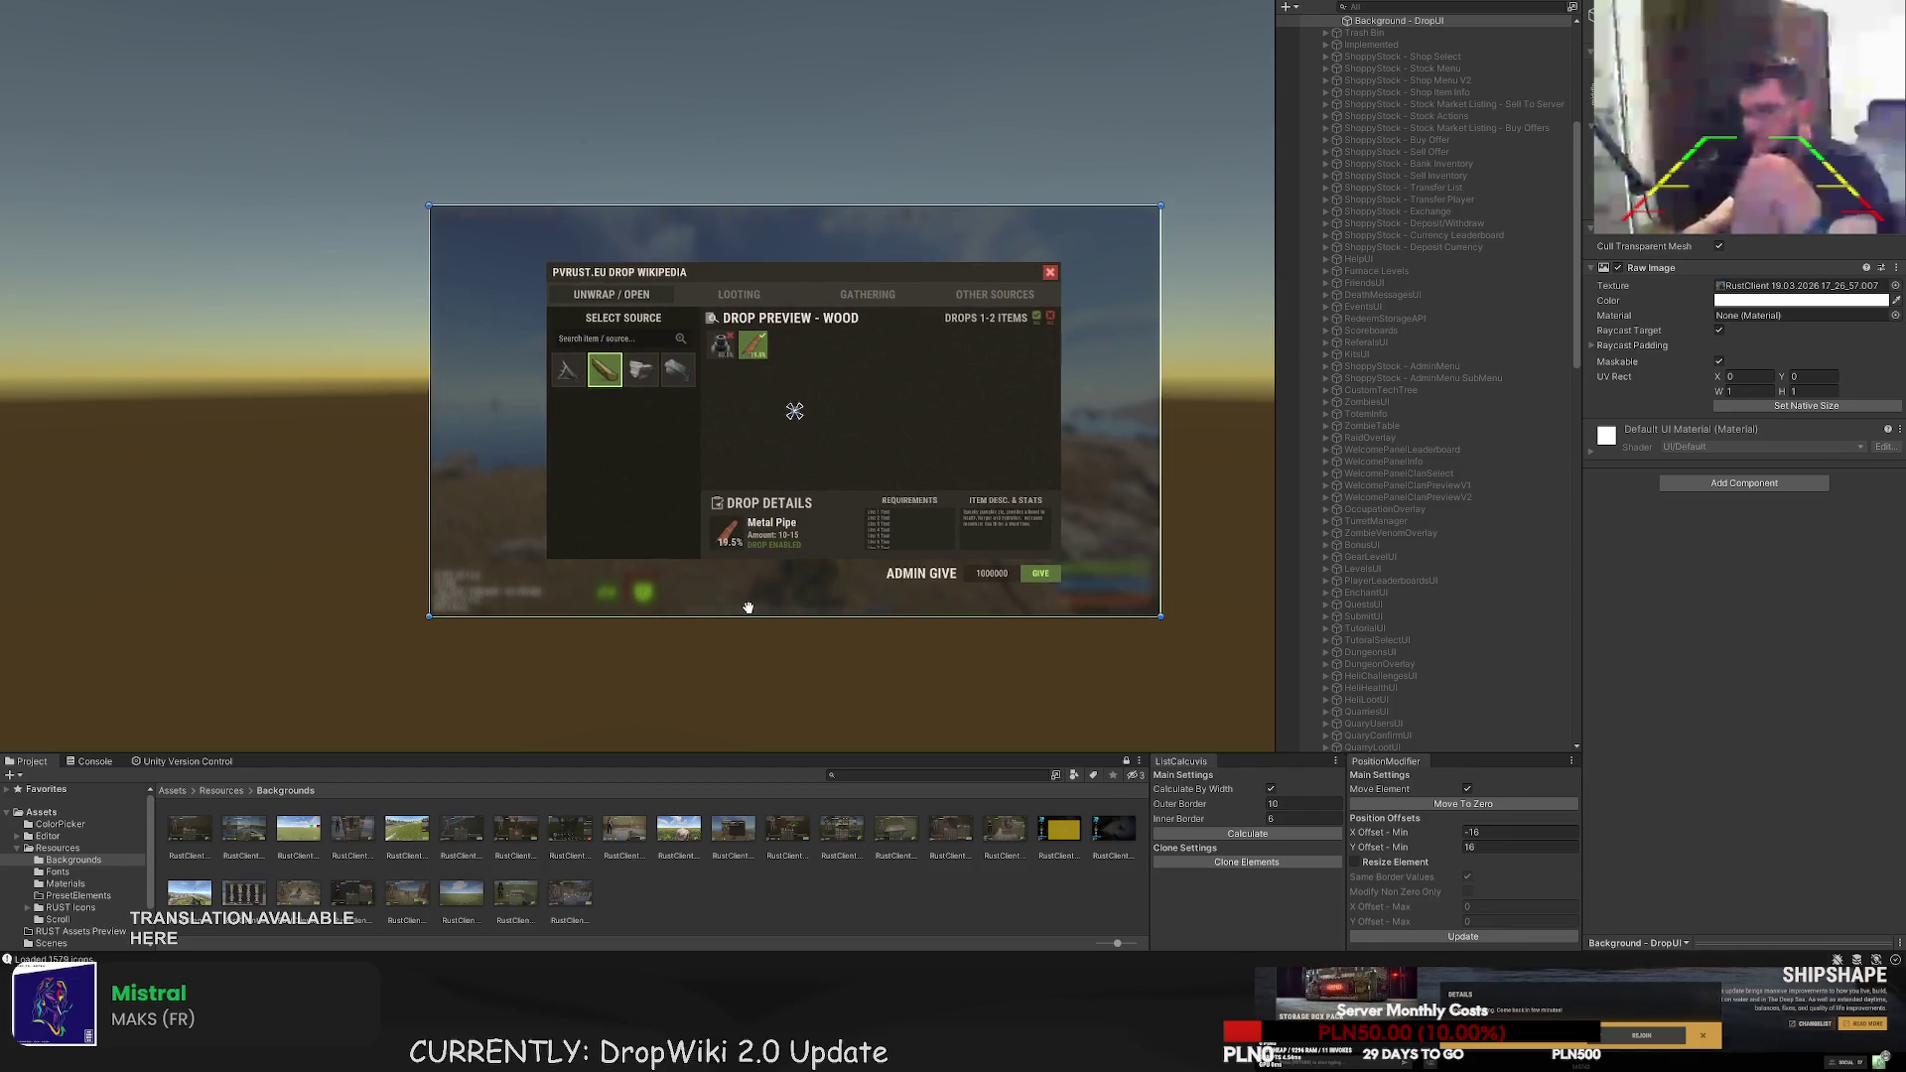
scroll(730, 564, up, 10)
click(732, 467)
drag(735, 464, 730, 465)
key(w)
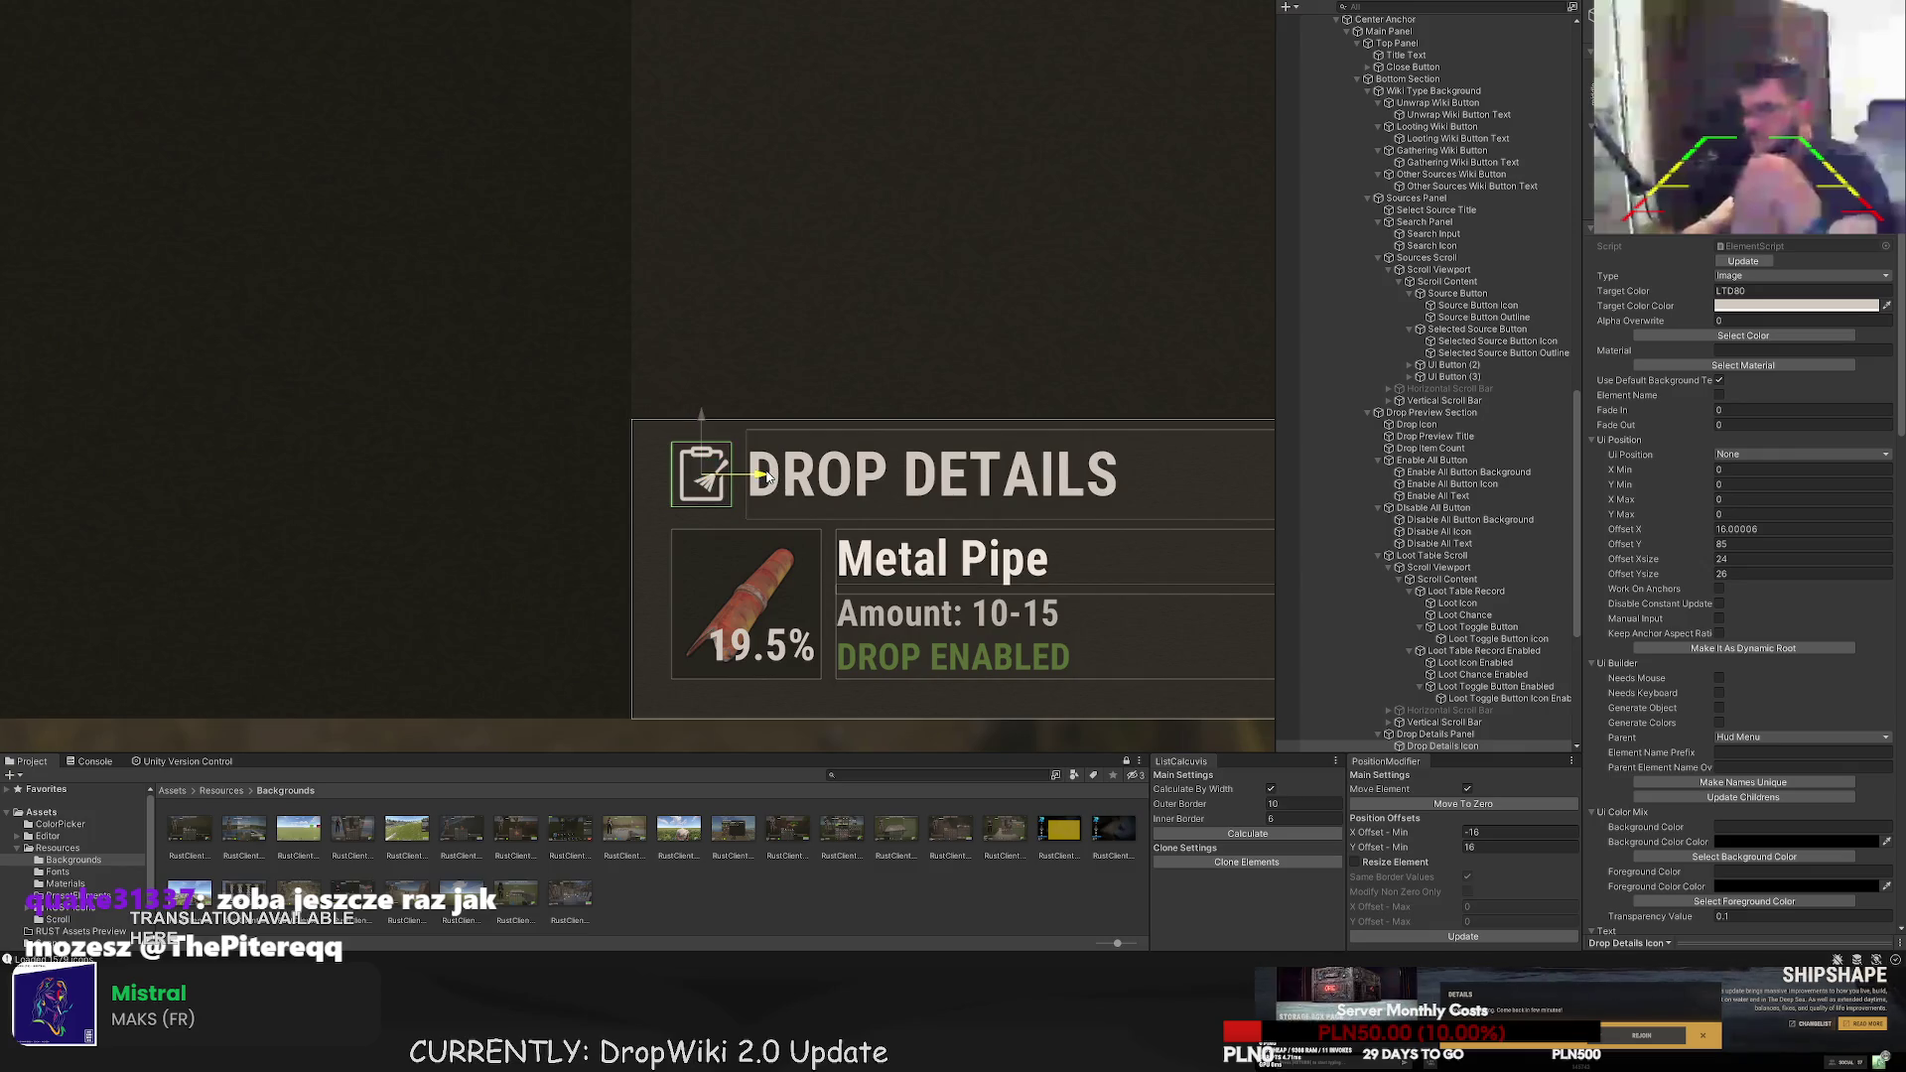
click(767, 477)
key(f)
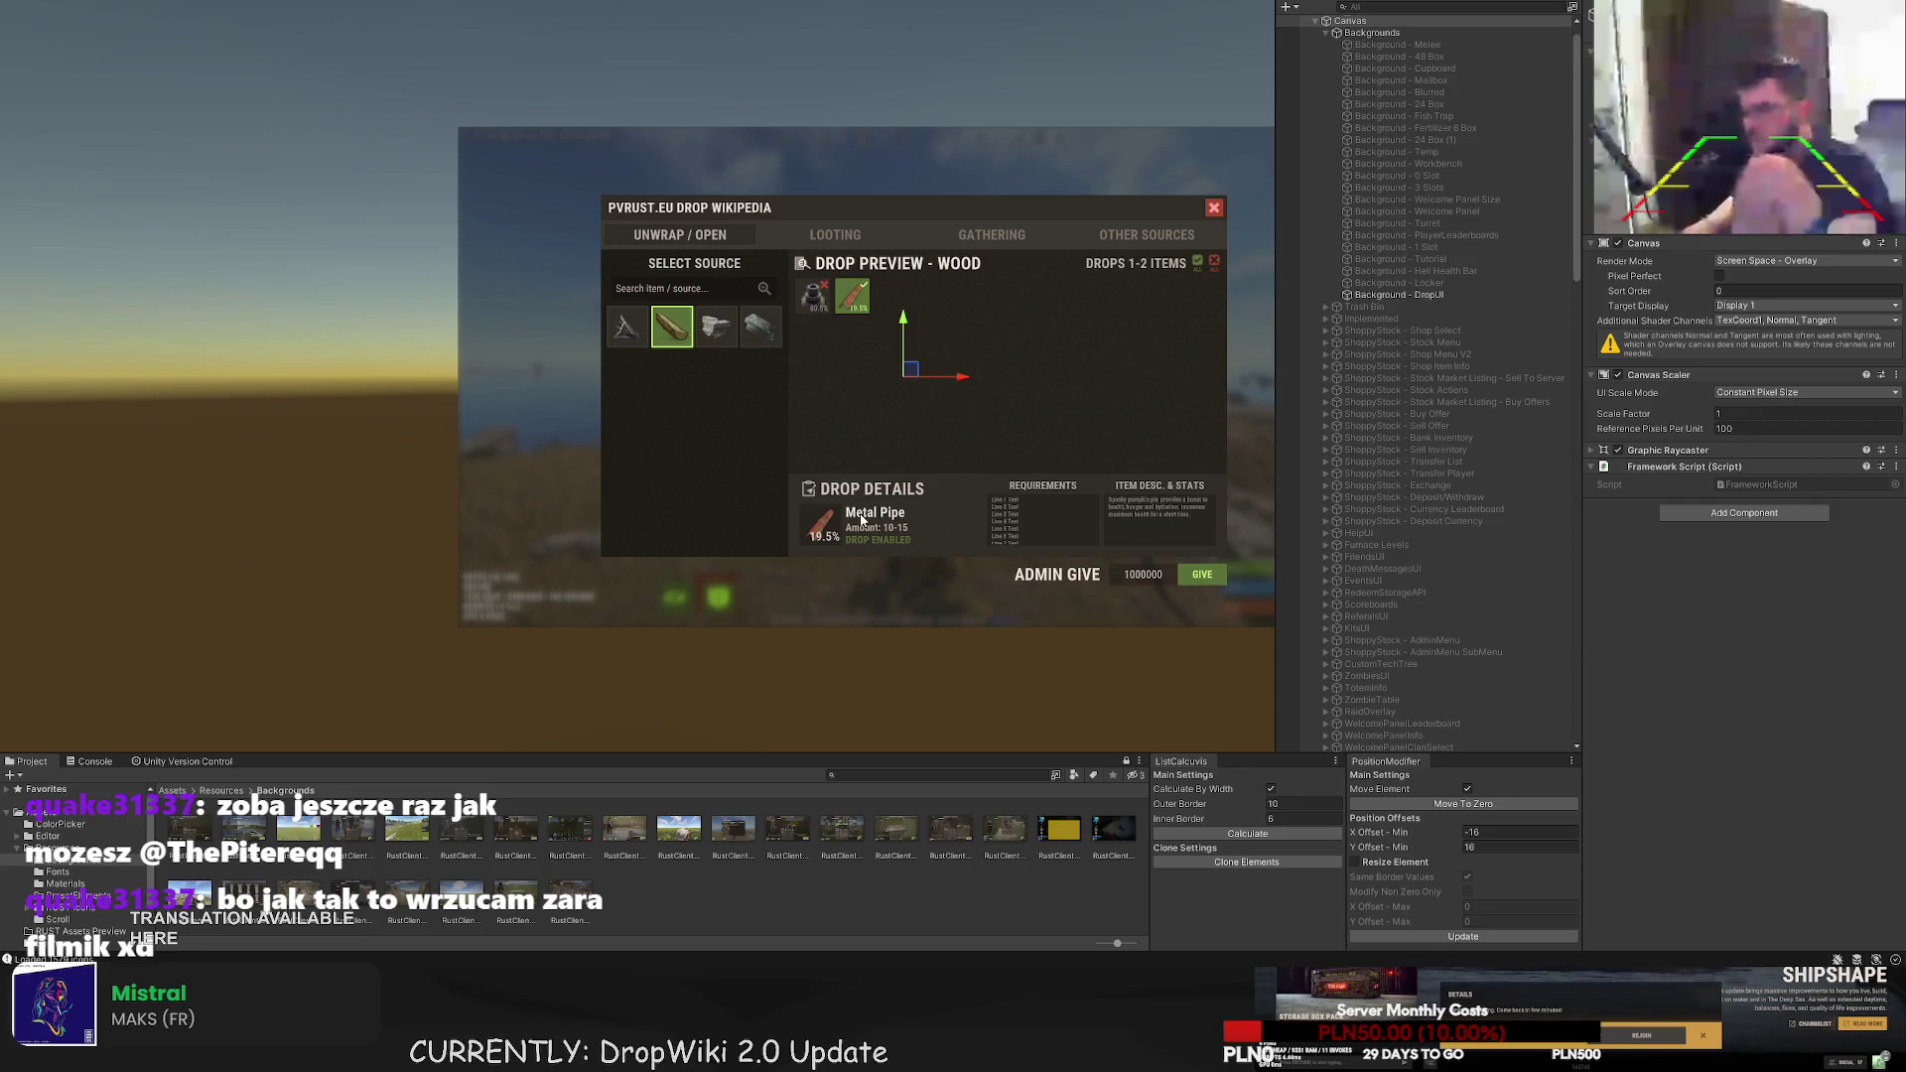
- Shrink the clipboard icon slightly by pulling its bottom and top edges inward
click(808, 489)
key(f)
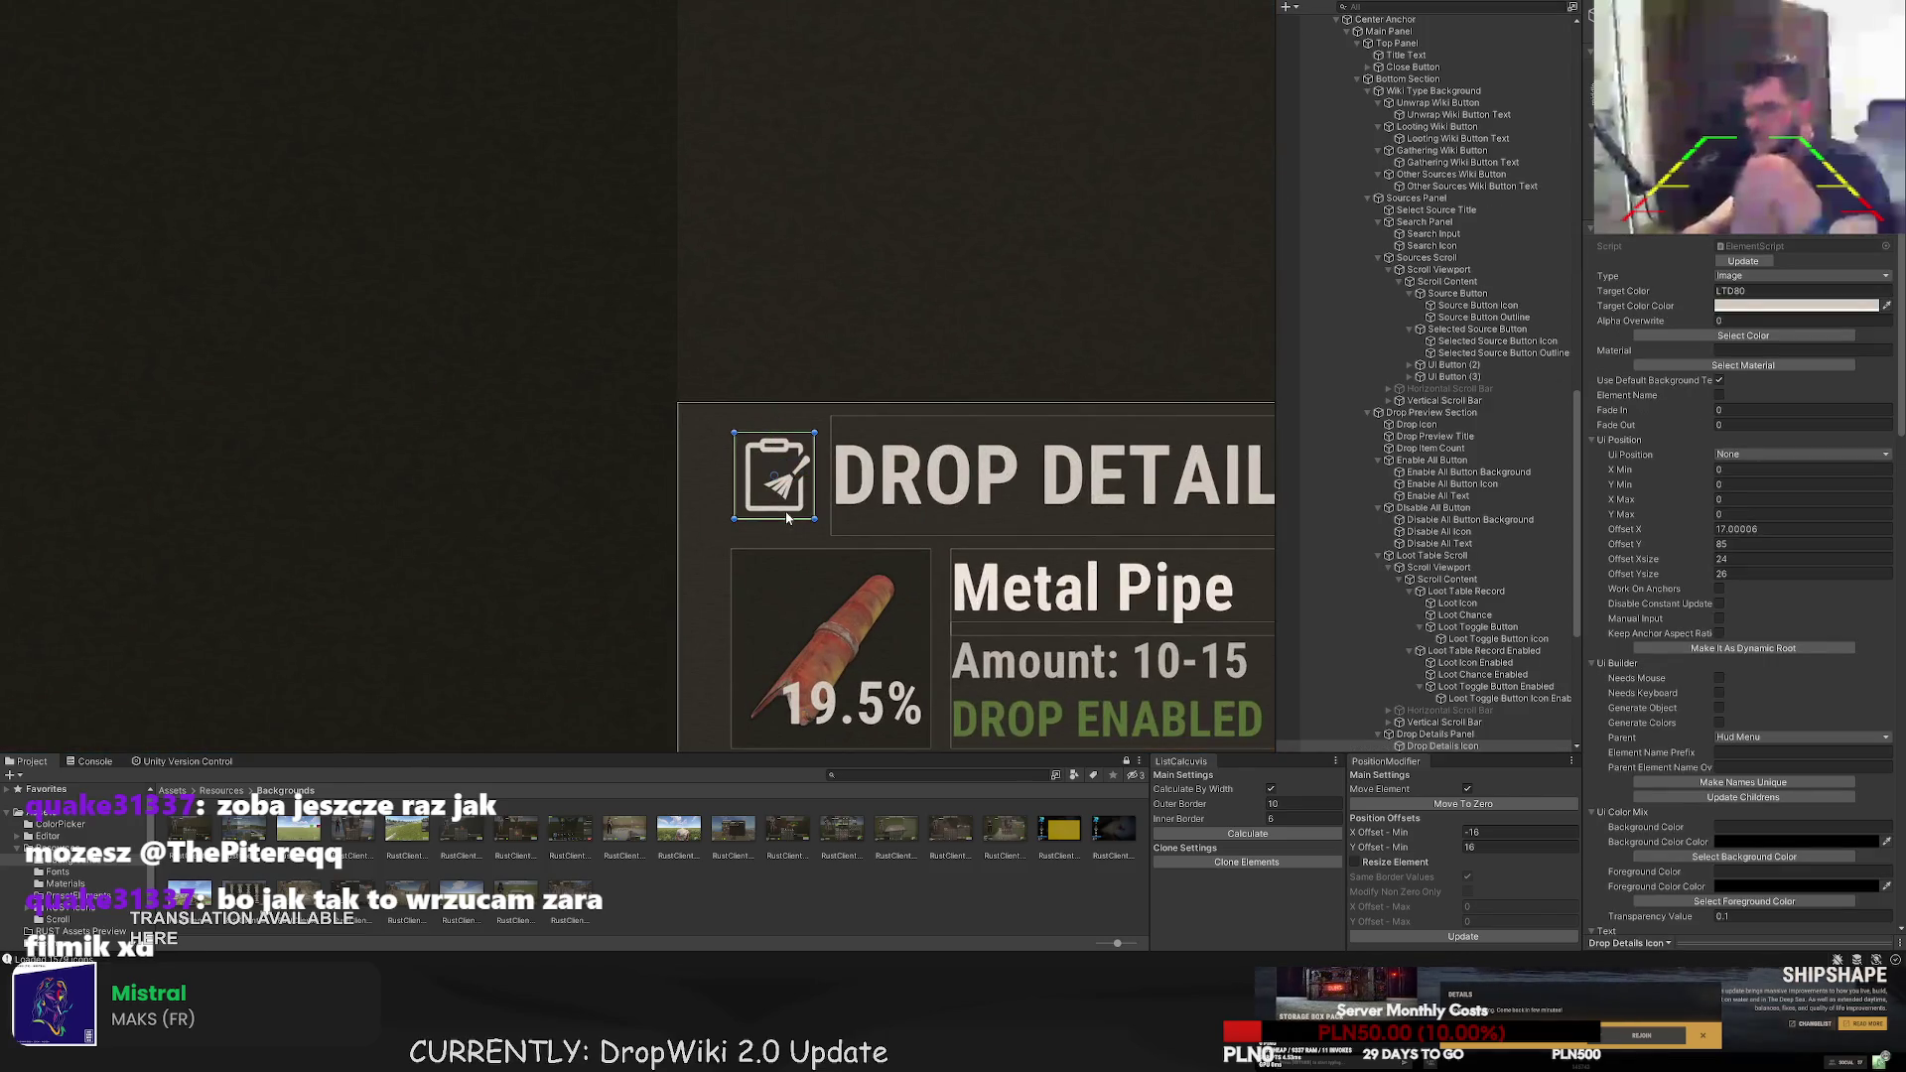
drag(786, 516, 787, 513)
drag(773, 433, 738, 438)
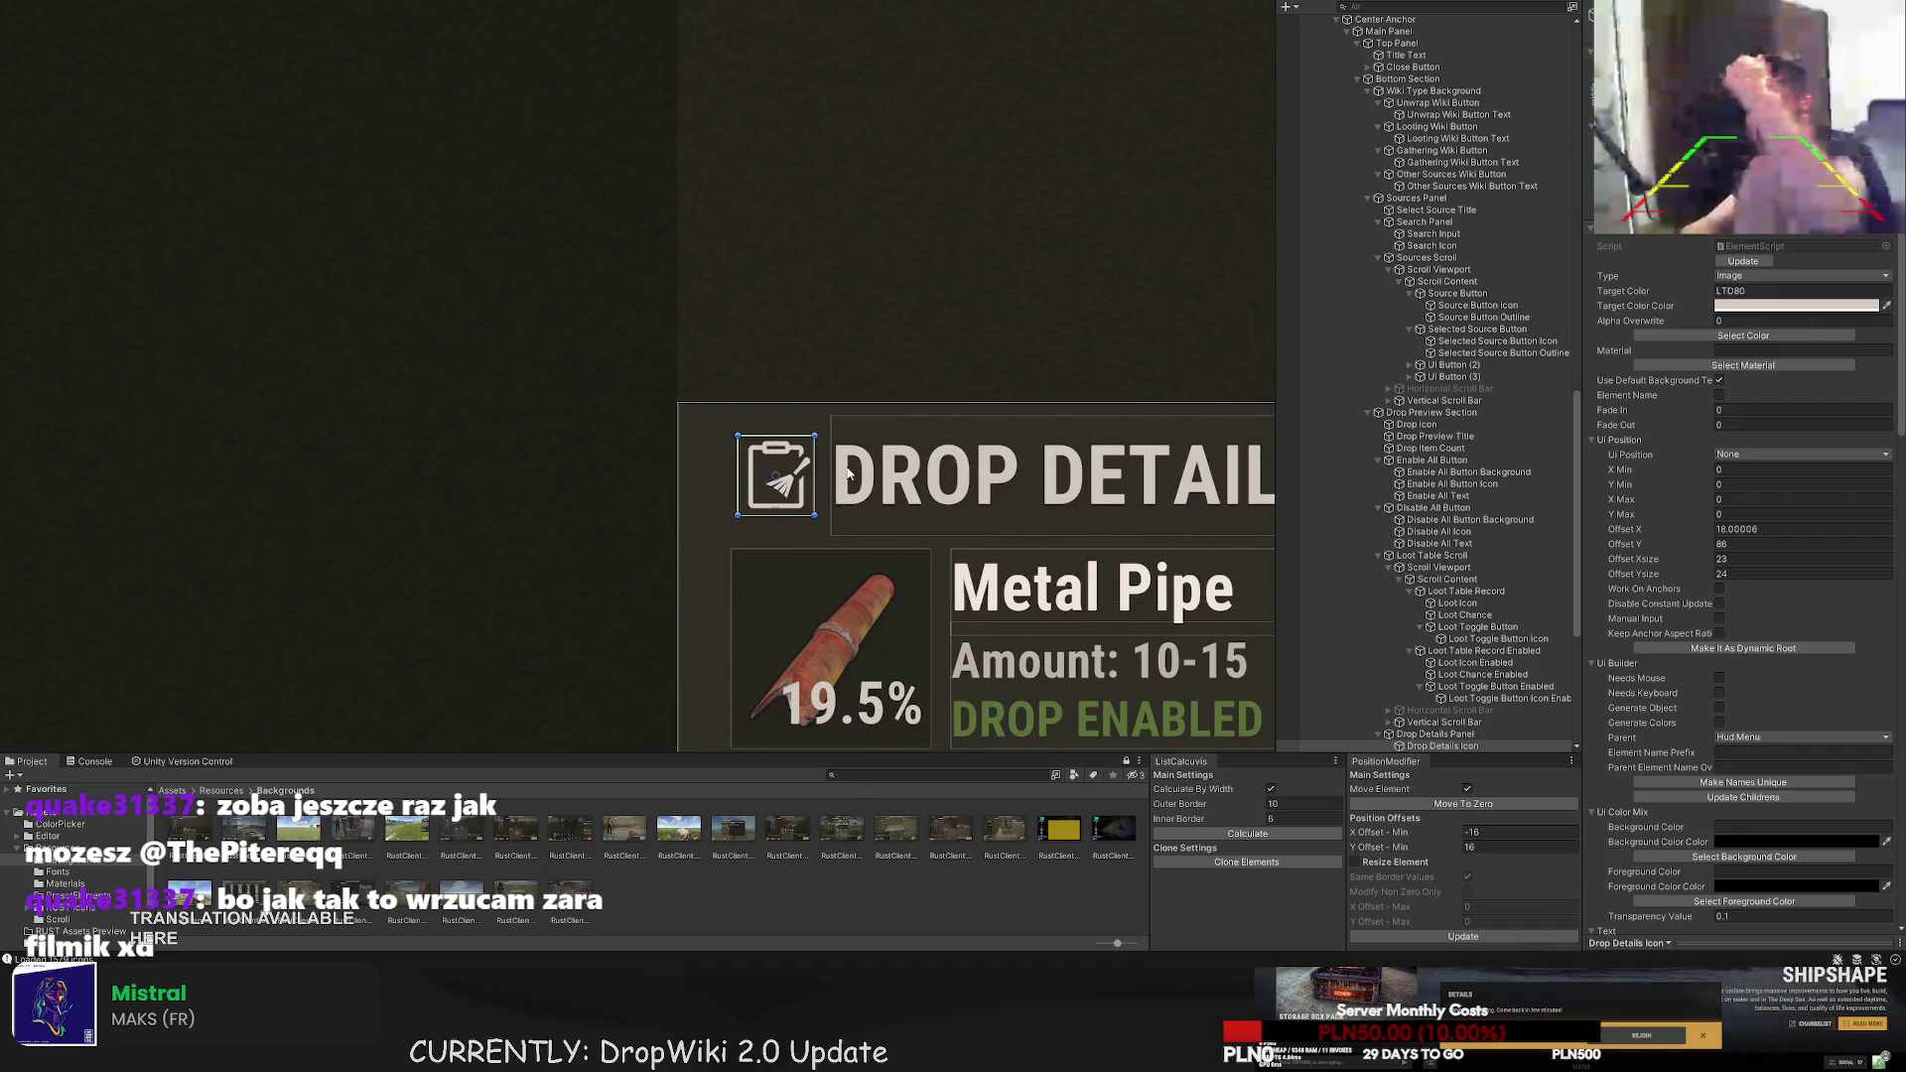
click(854, 516)
- Extend the Drop Details title's left edge by one pixel
scroll(869, 541, down, 5)
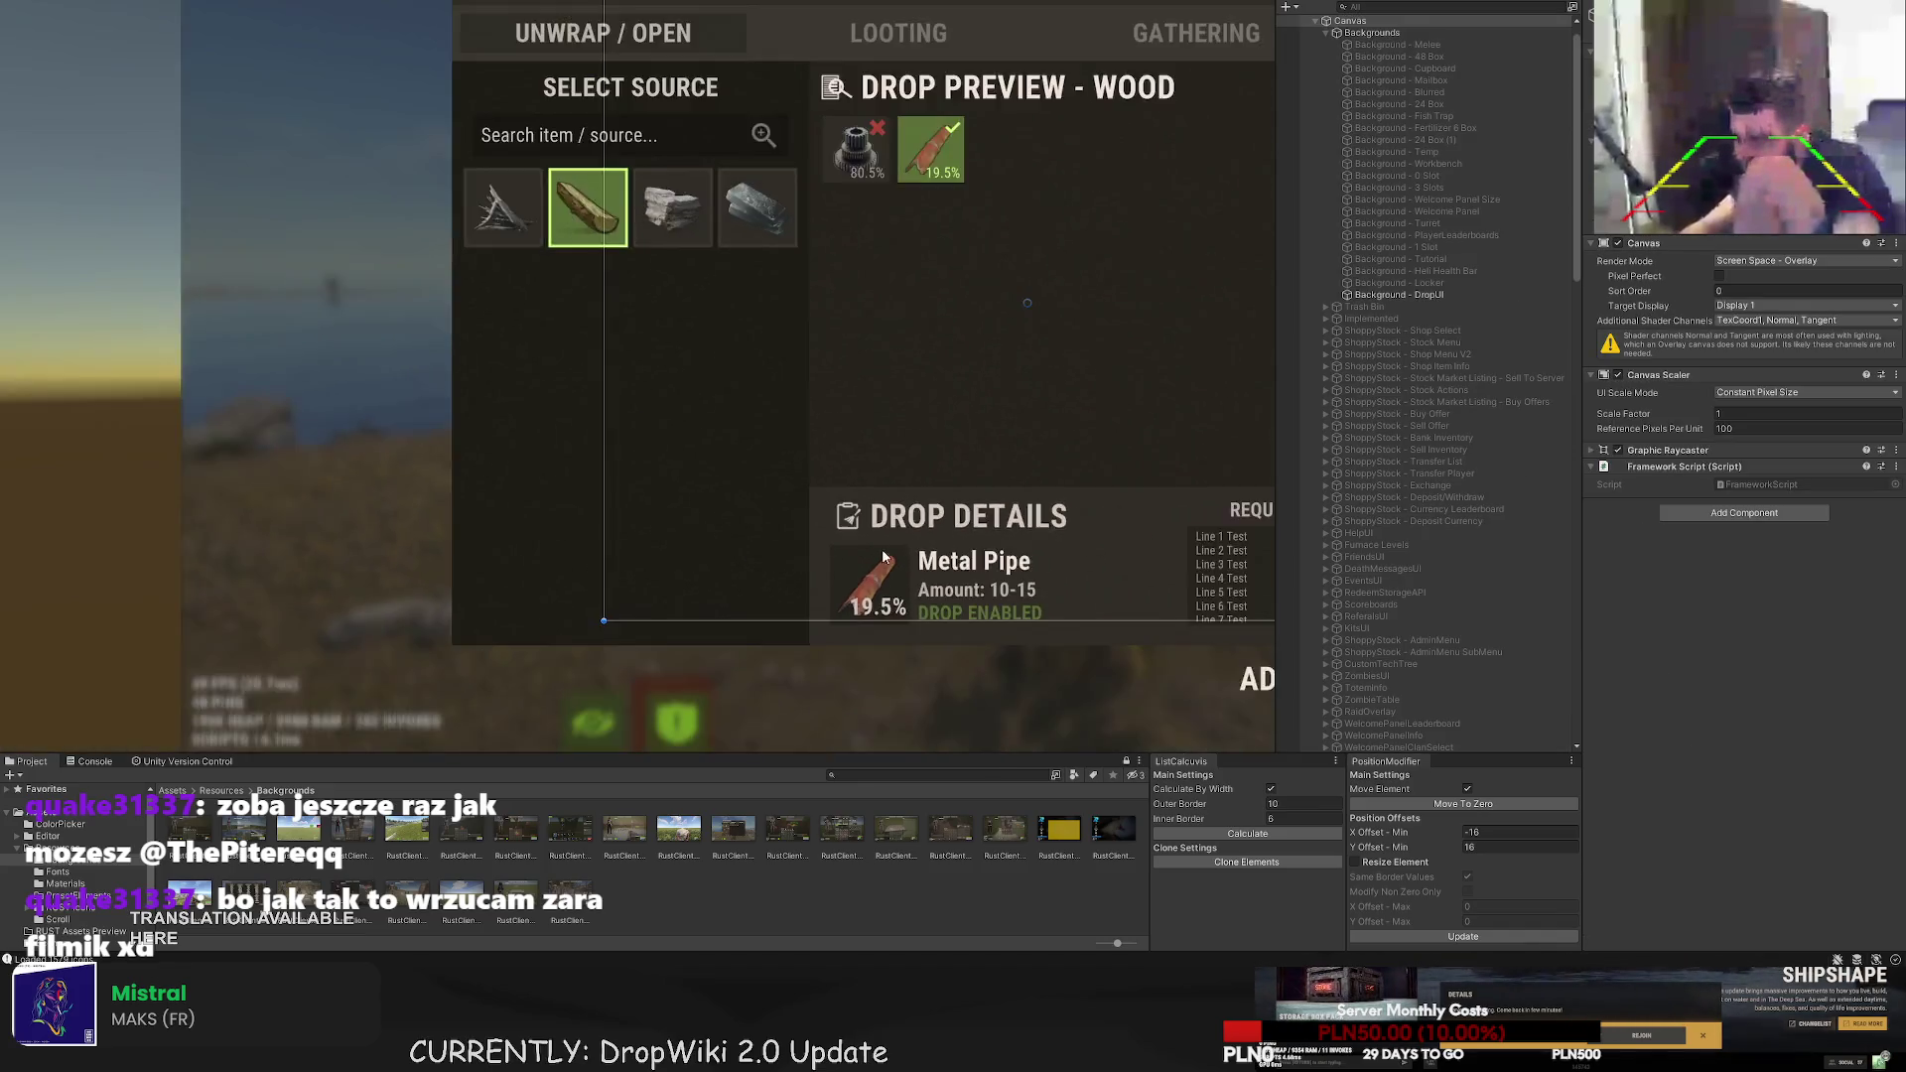
scroll(878, 561, down, 4)
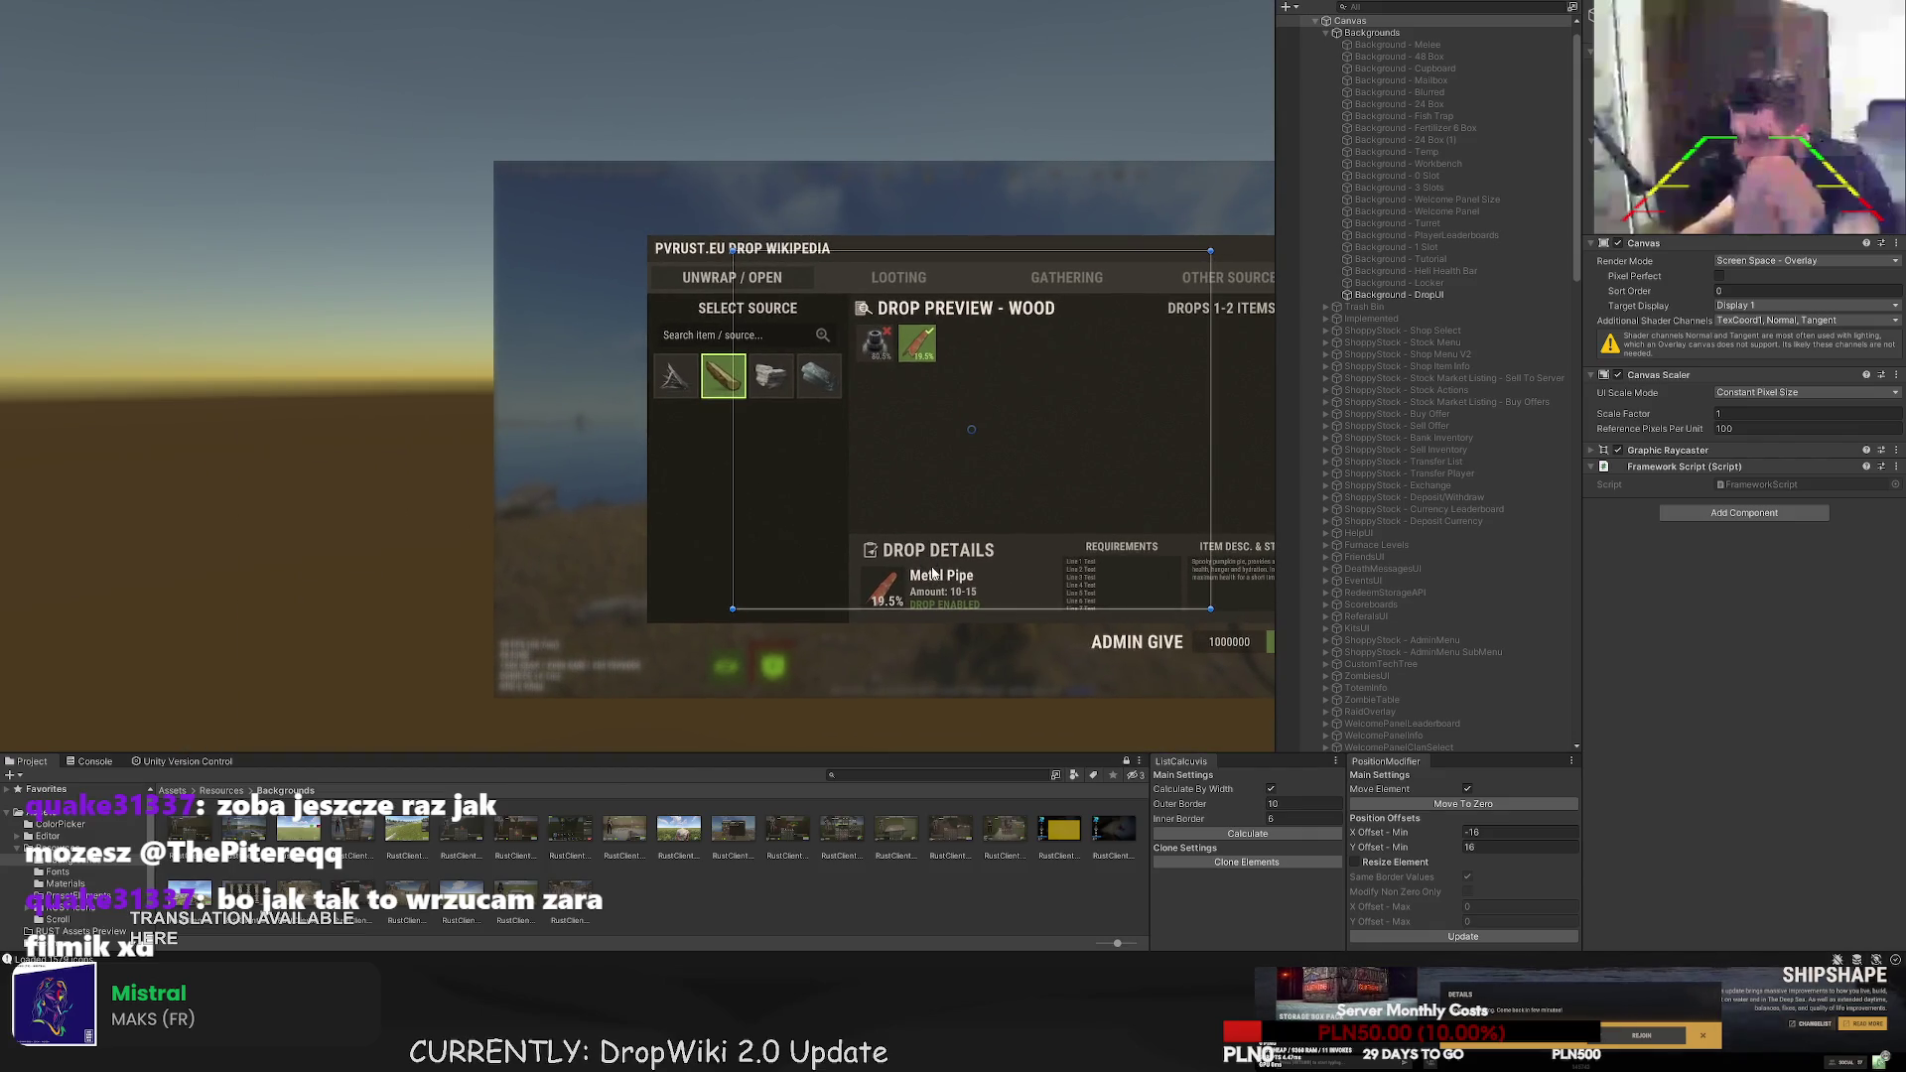
click(936, 573)
scroll(914, 561, up, 3)
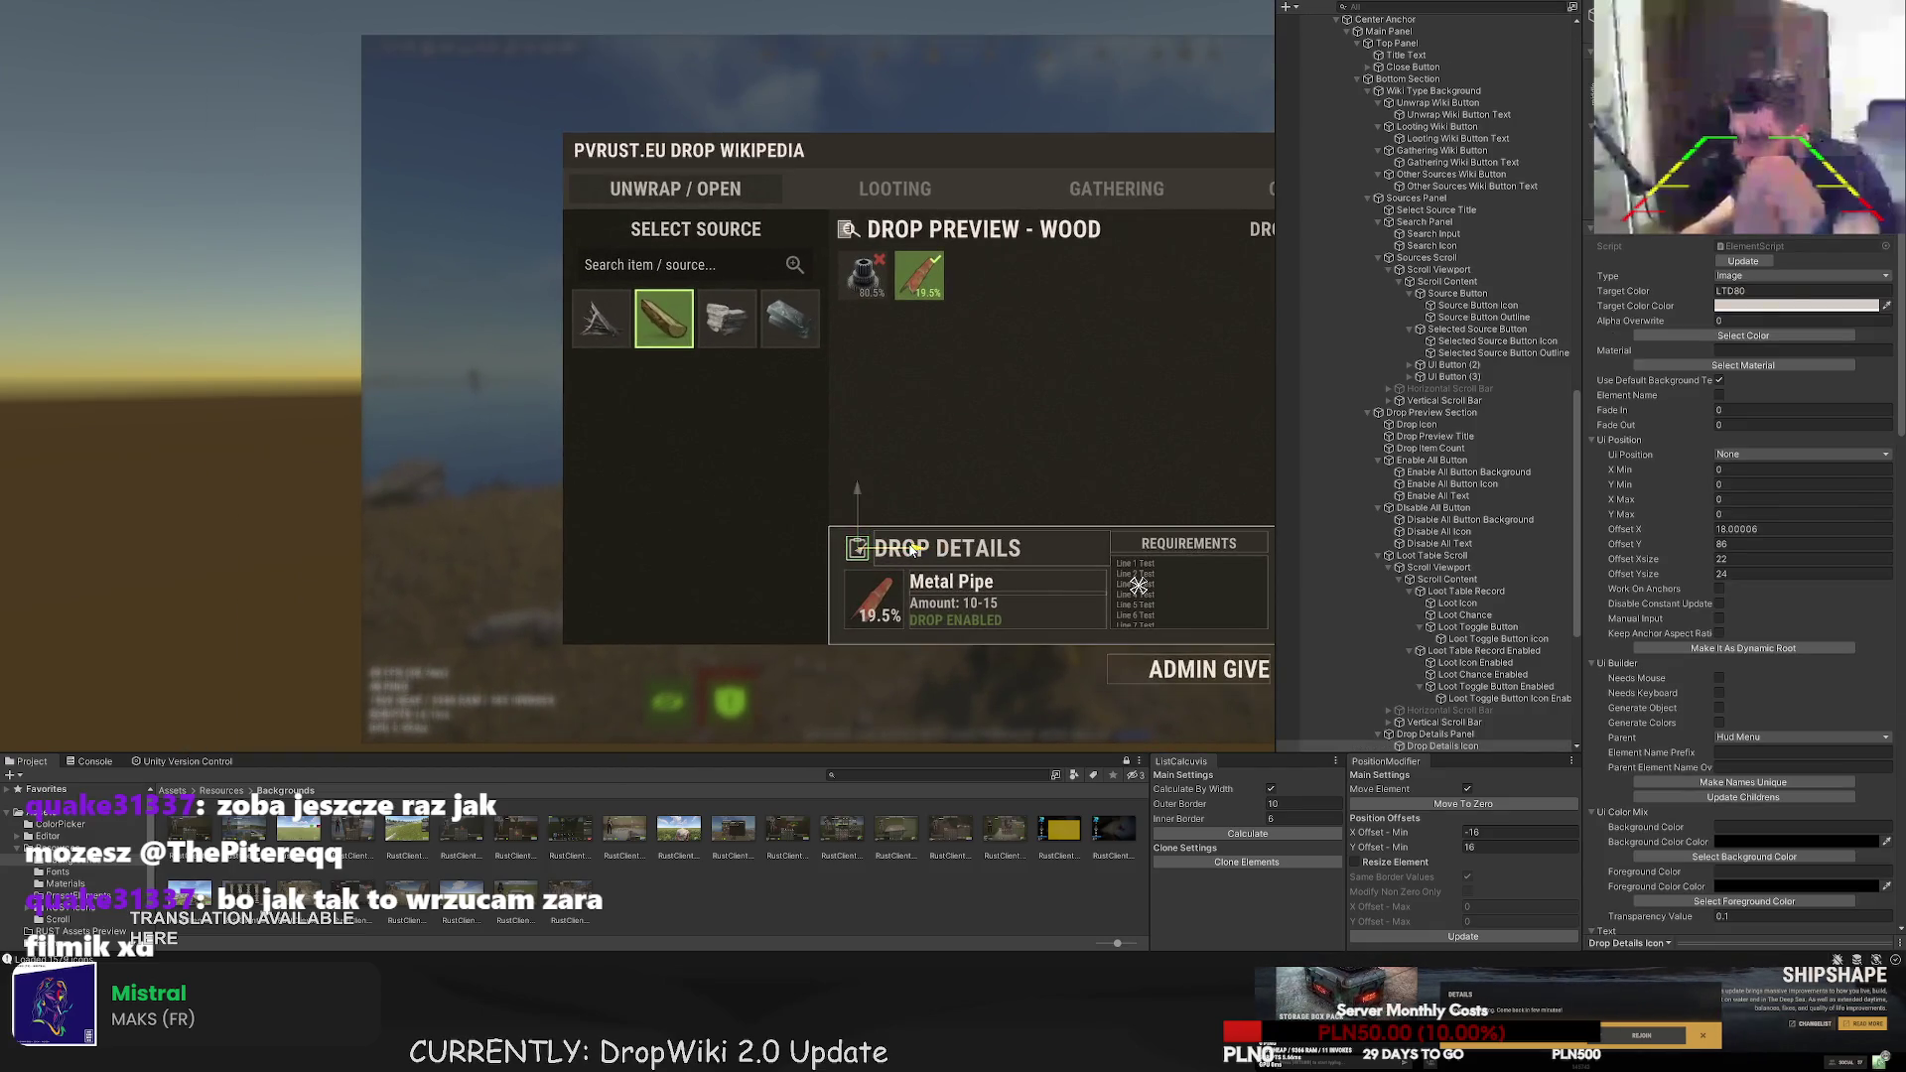
click(912, 549)
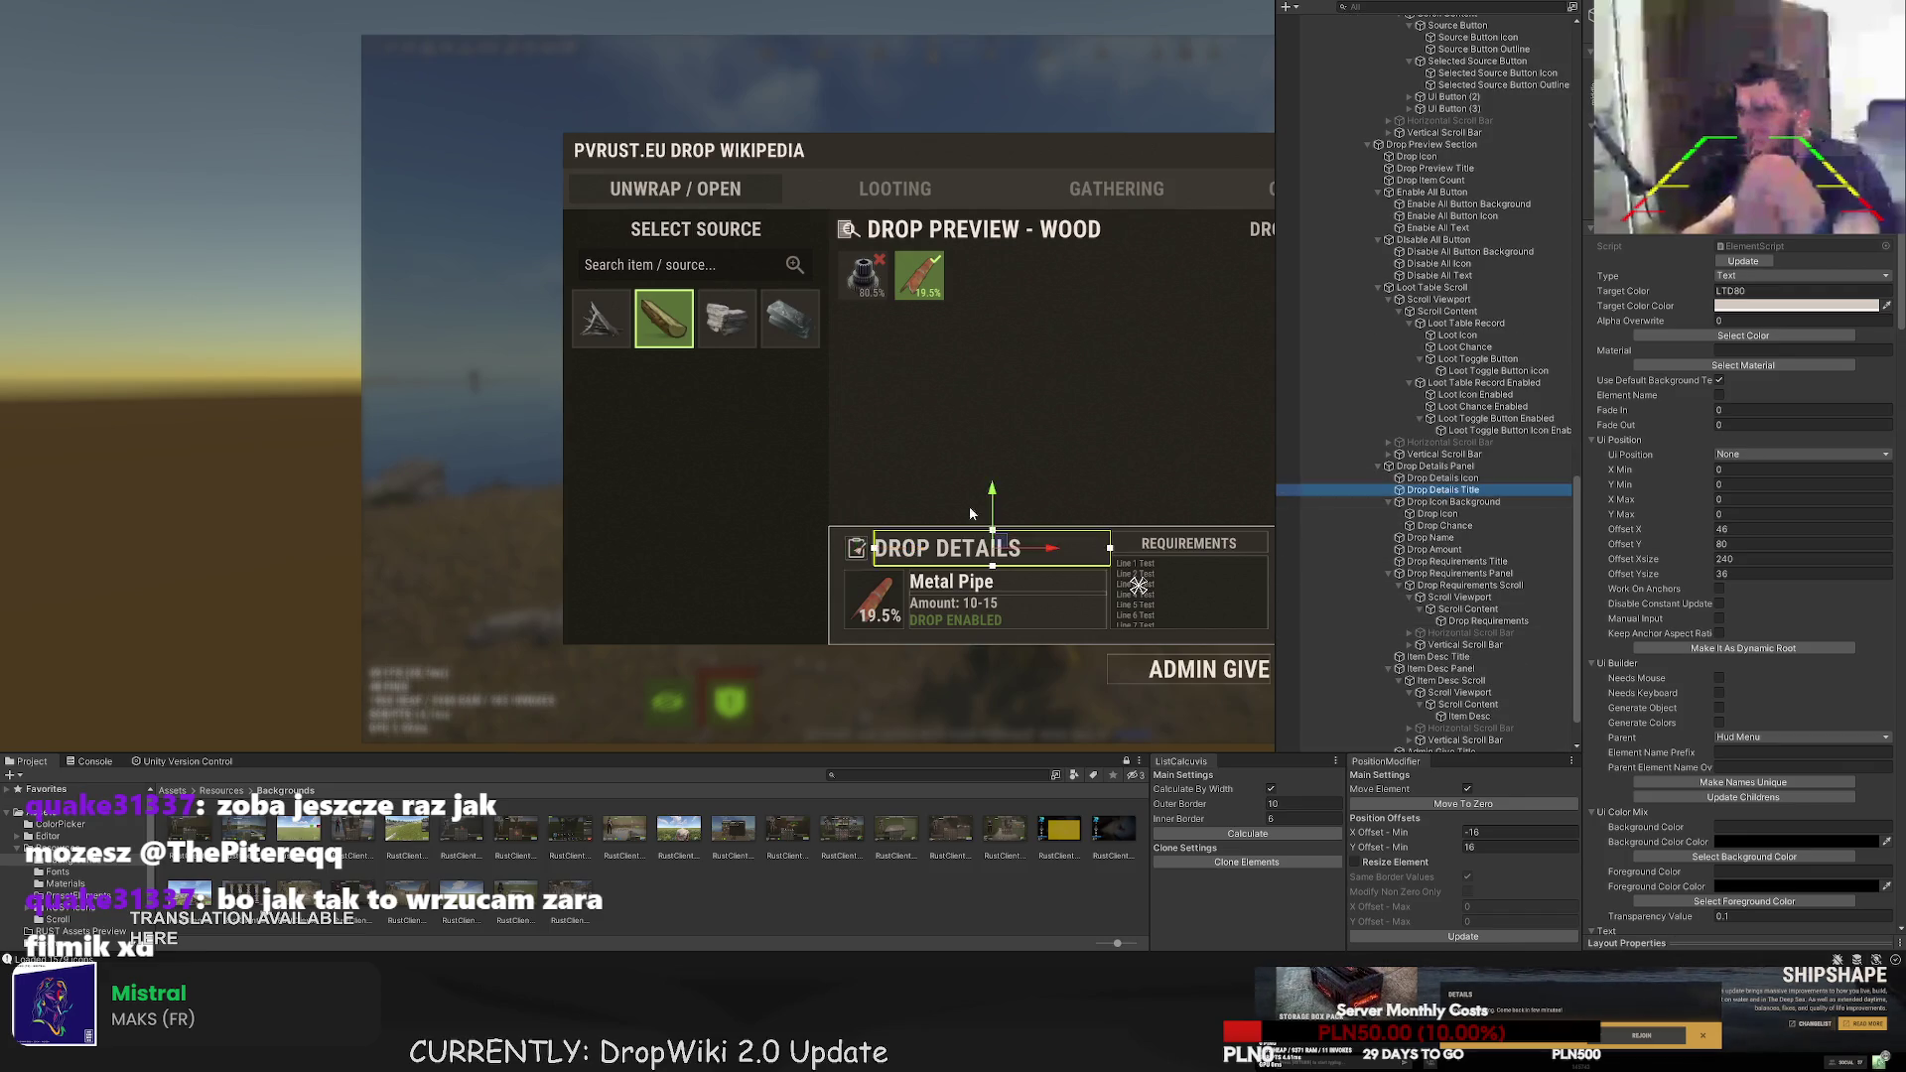
scroll(879, 551, up, 3)
drag(843, 559, 840, 560)
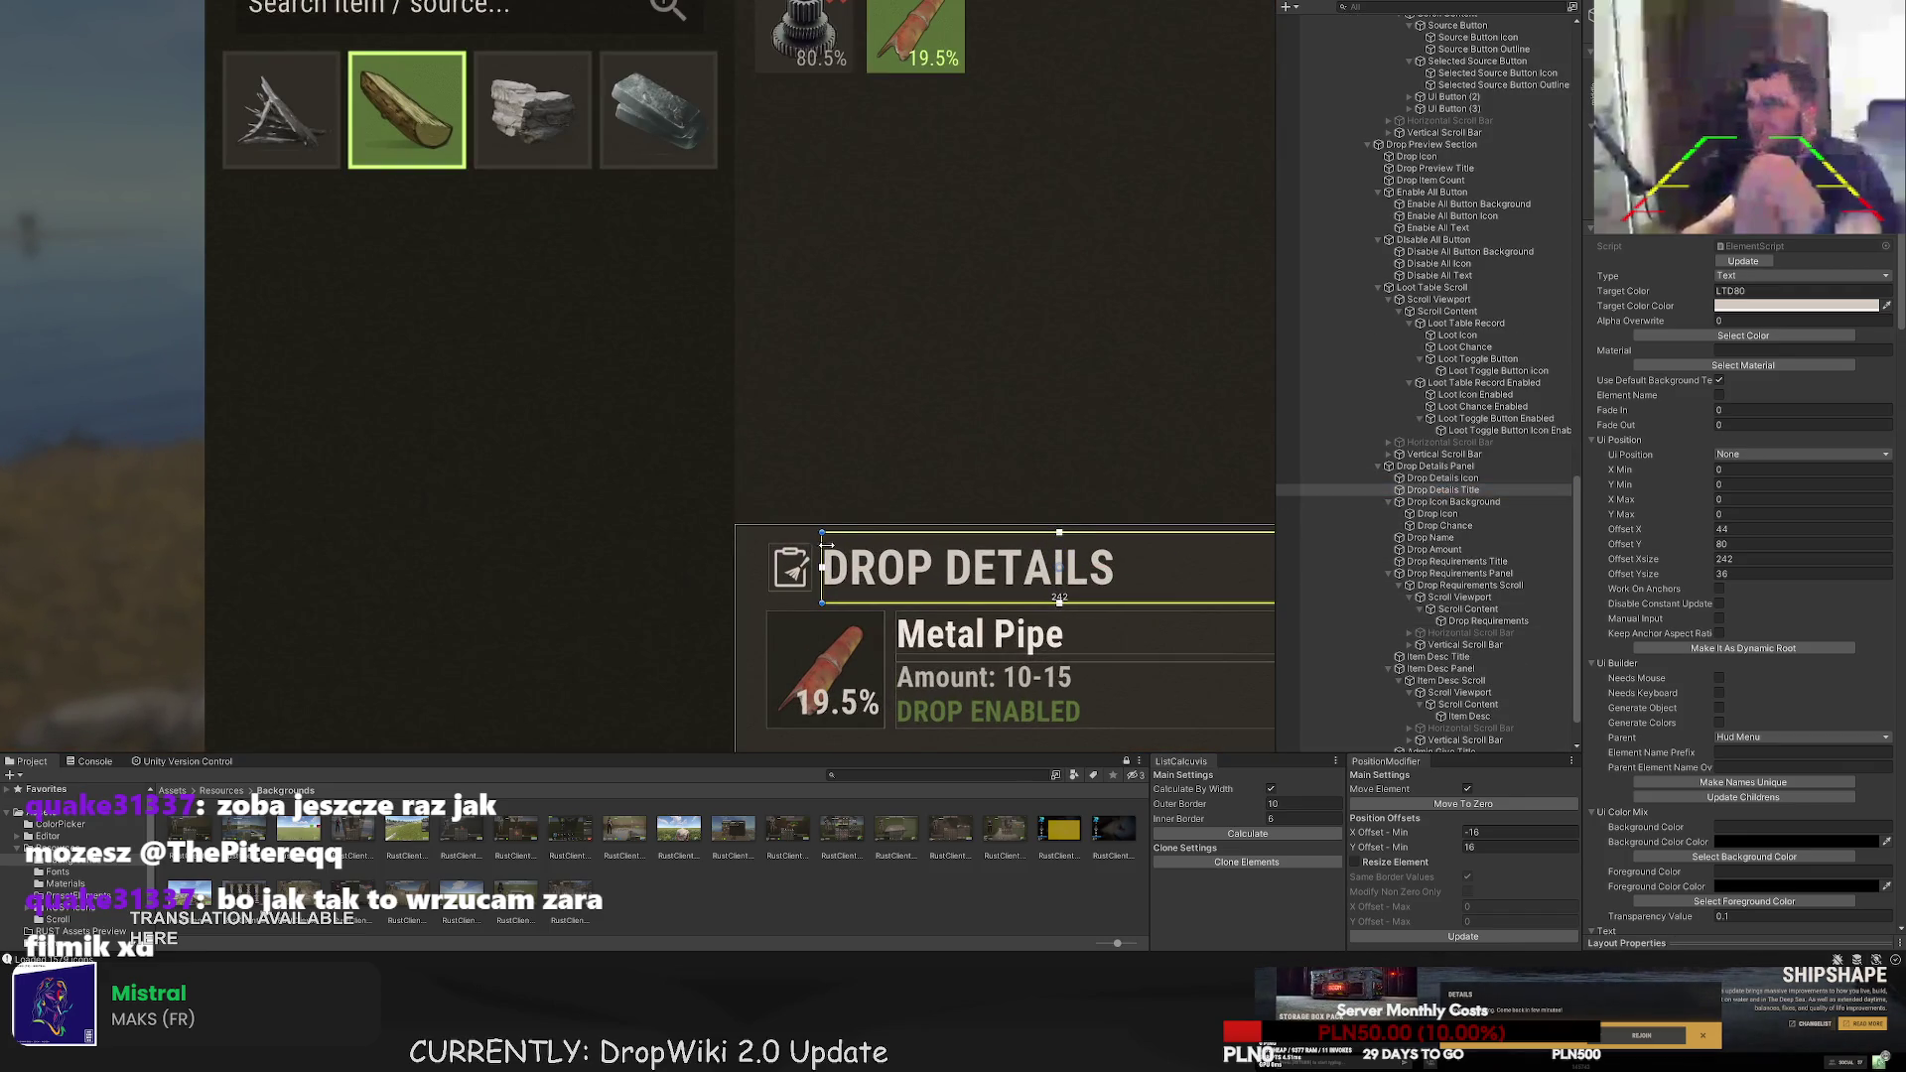
scroll(846, 504, down, 5)
click(912, 550)
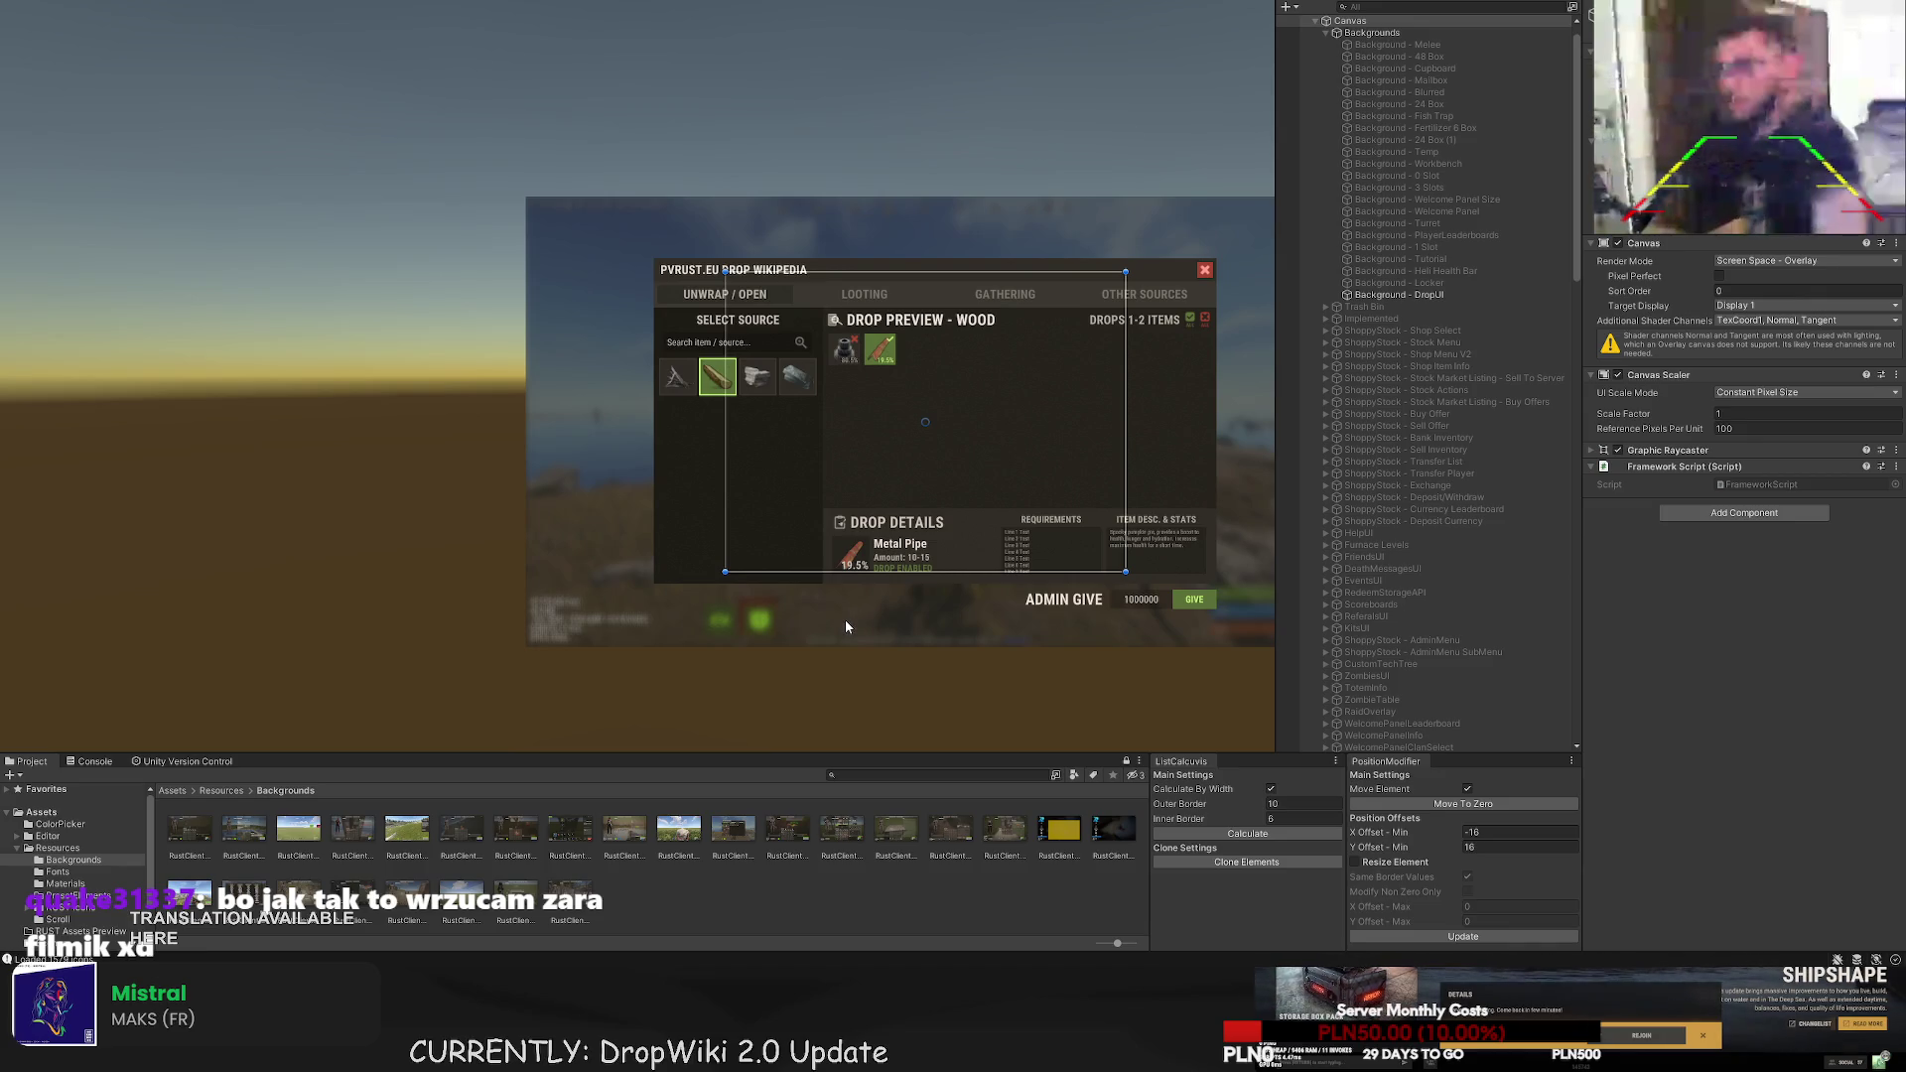
- Move the clipboard icon and Drop Details title together about 6 px left
click(874, 523)
scroll(849, 517, up, 5)
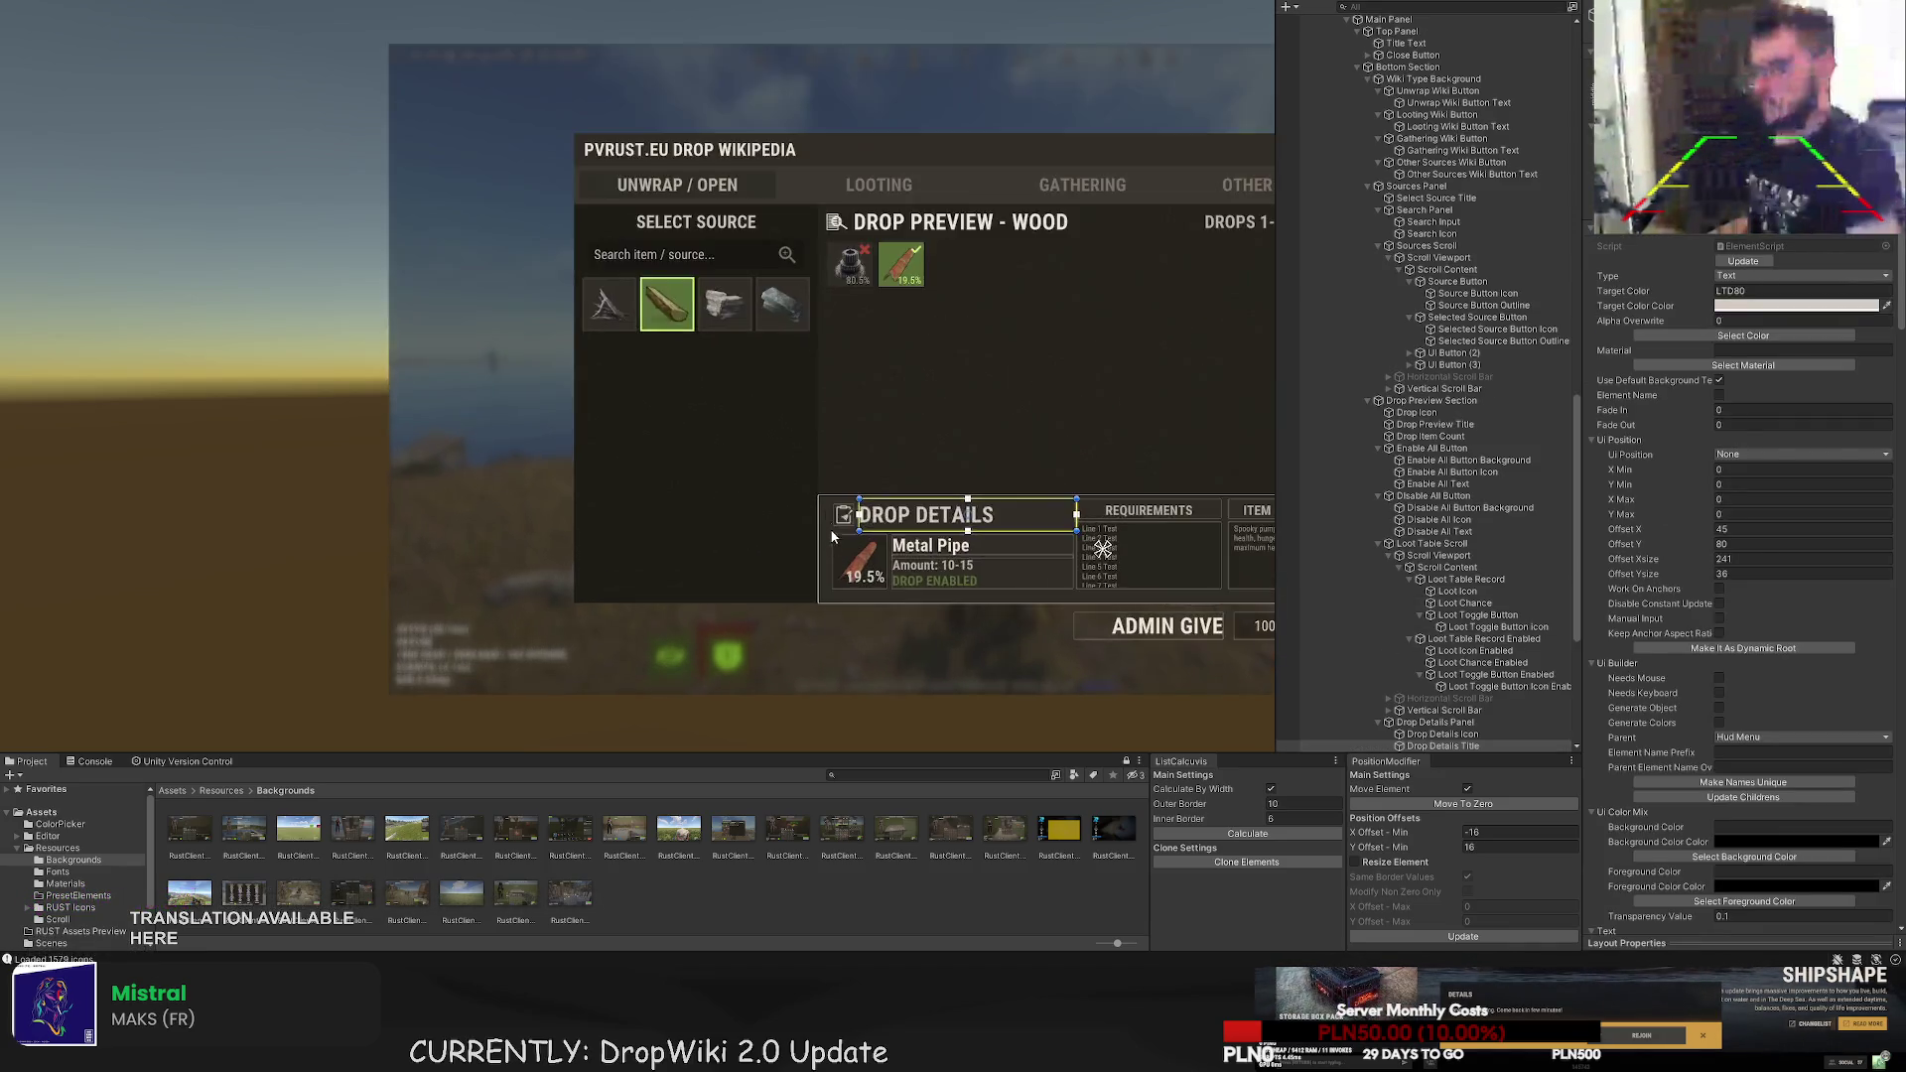
ctrl+click(837, 517)
key(w)
drag(1067, 524, 1062, 524)
click(1019, 432)
scroll(1040, 455, down, 5)
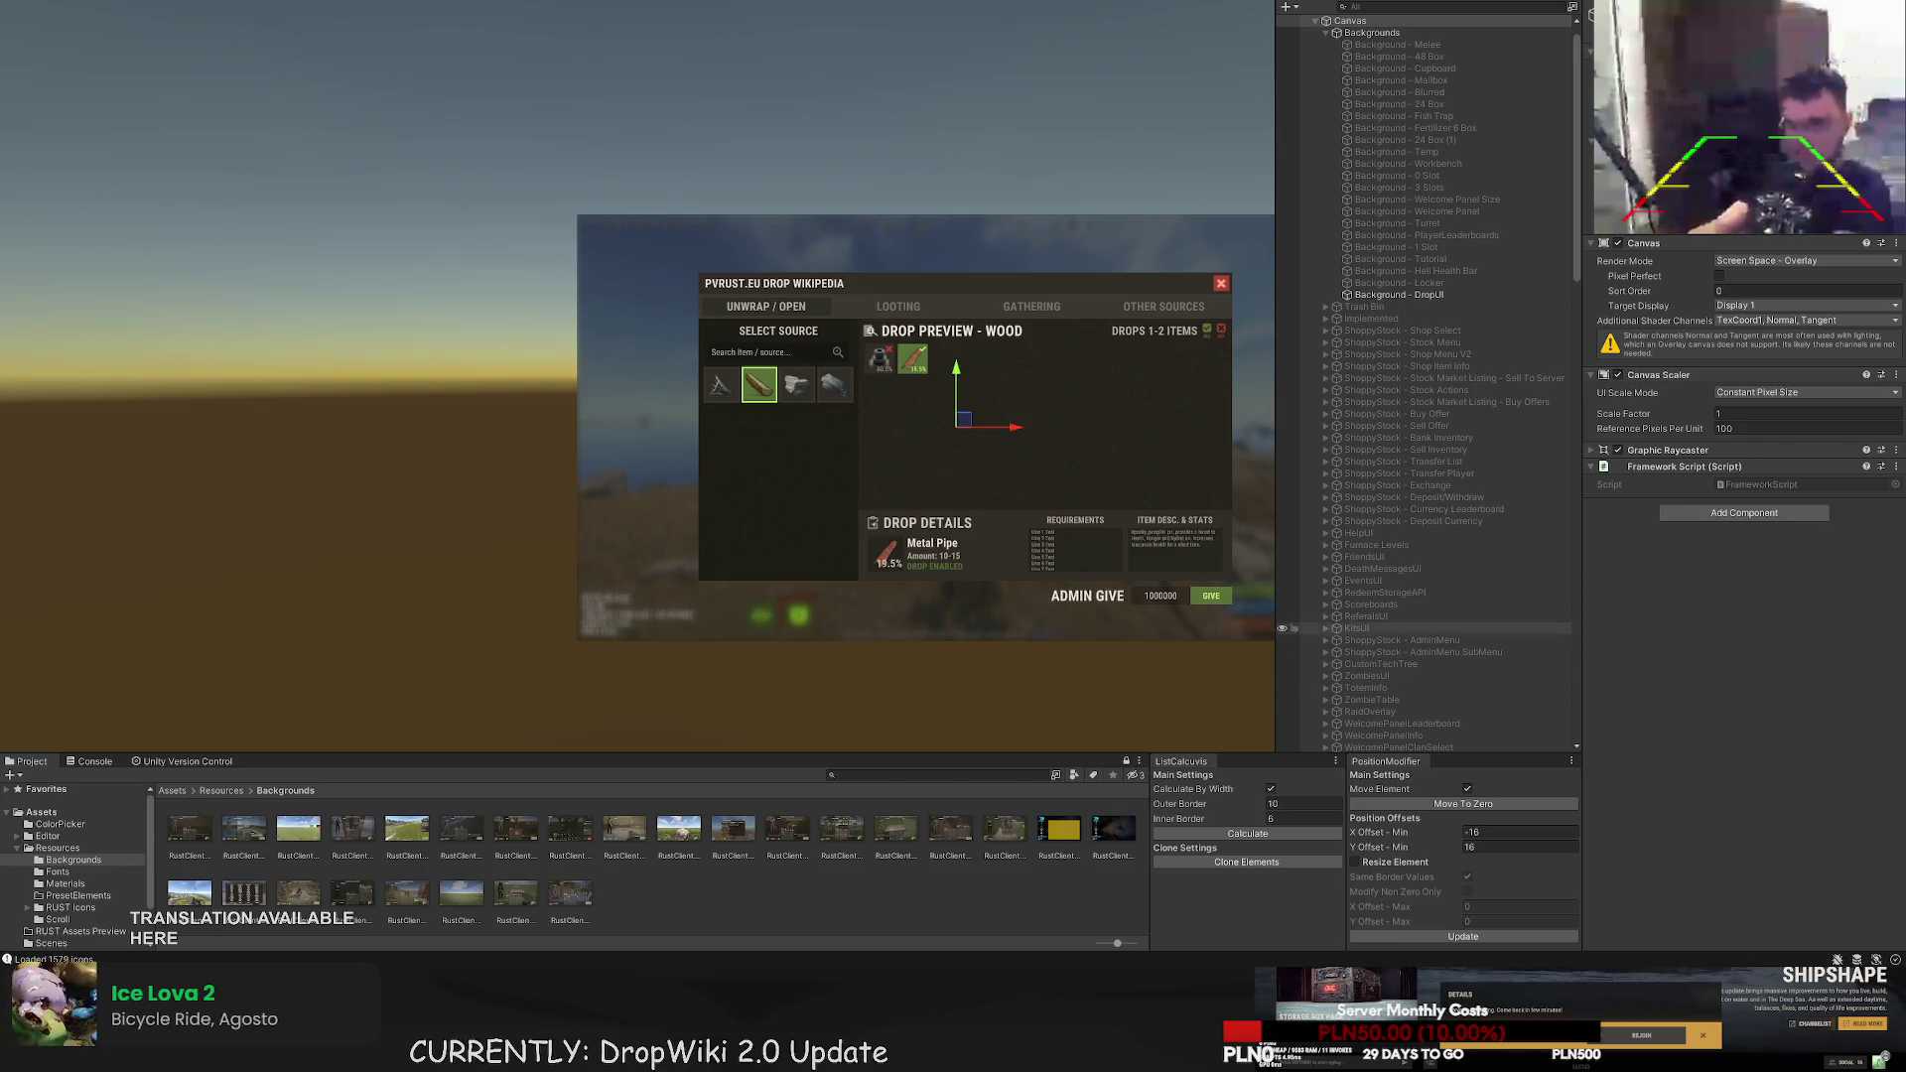
- Zoom and pan the Scene view to look over the DropWiki panel and its Drop Details area
scroll(1002, 475, up, 5)
drag(896, 446, 905, 451)
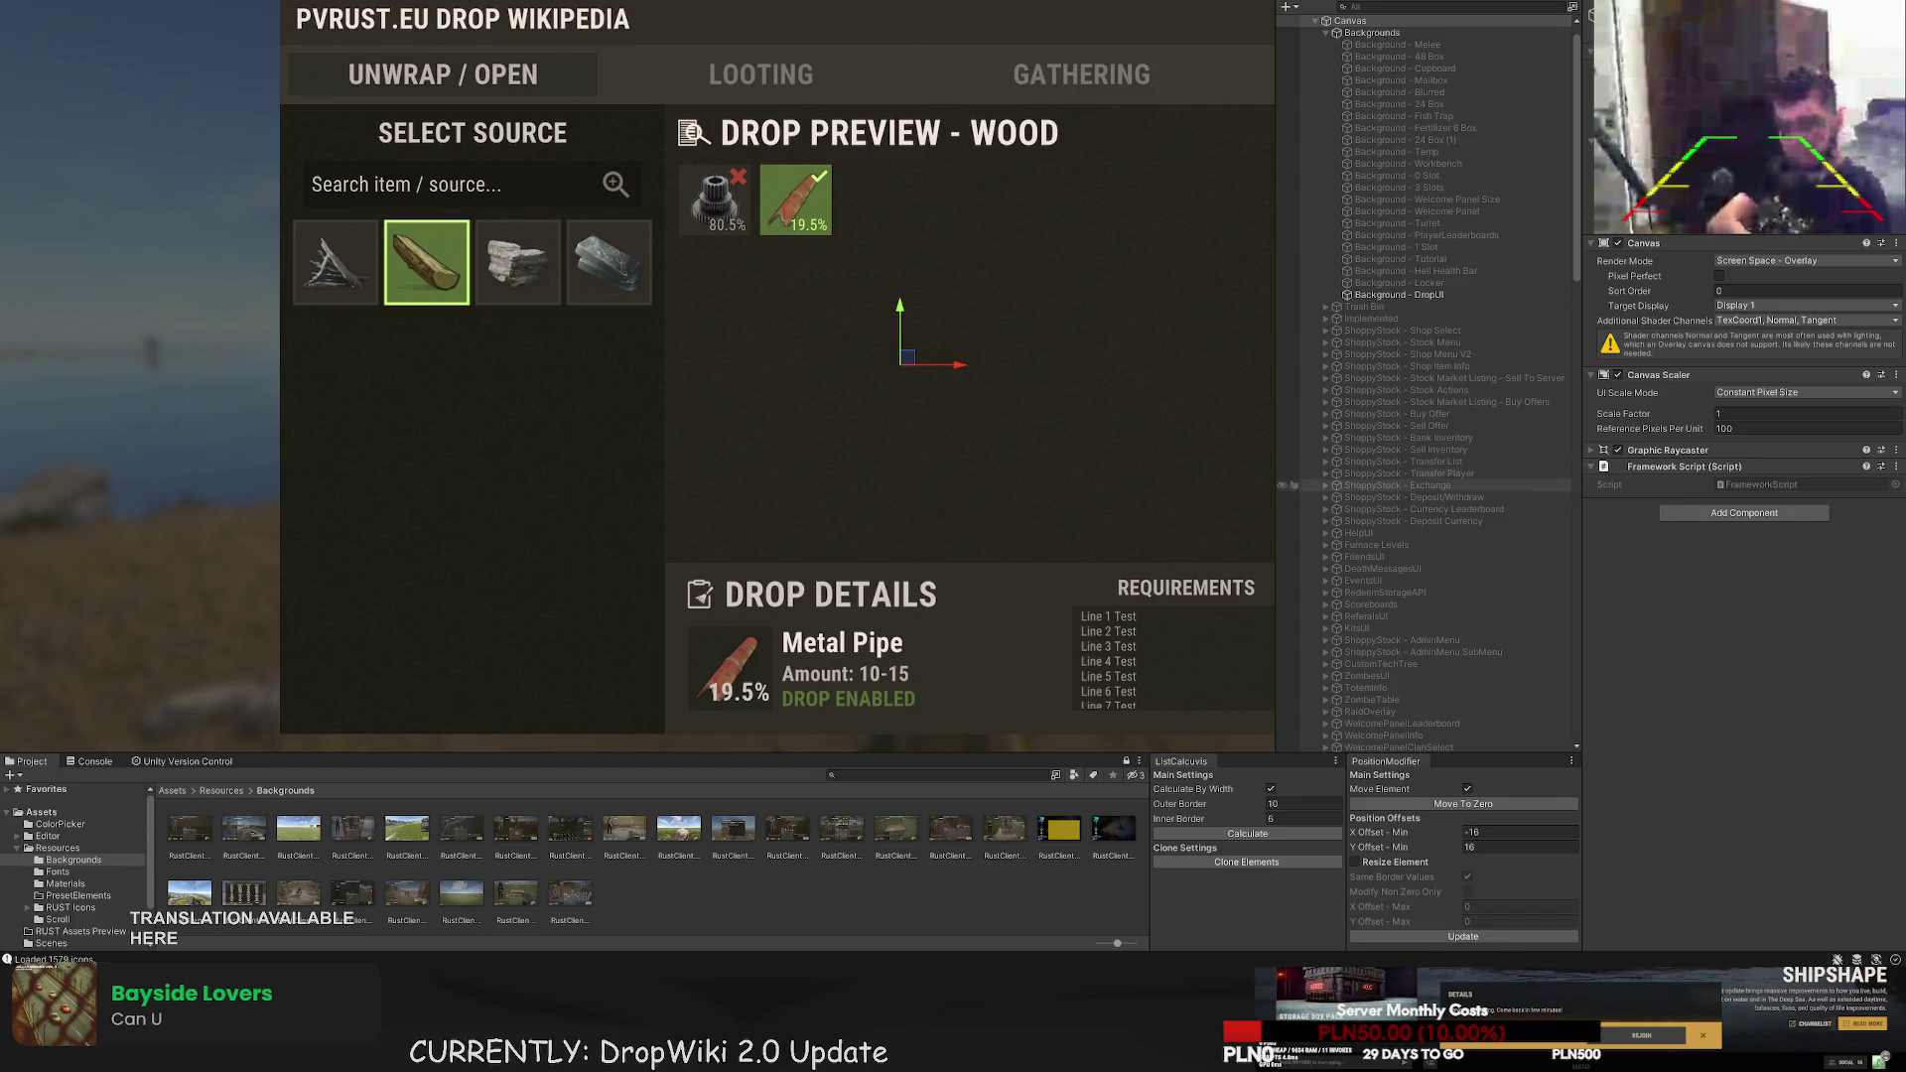
scroll(1039, 445, down, 4)
scroll(1448, 563, down, 6)
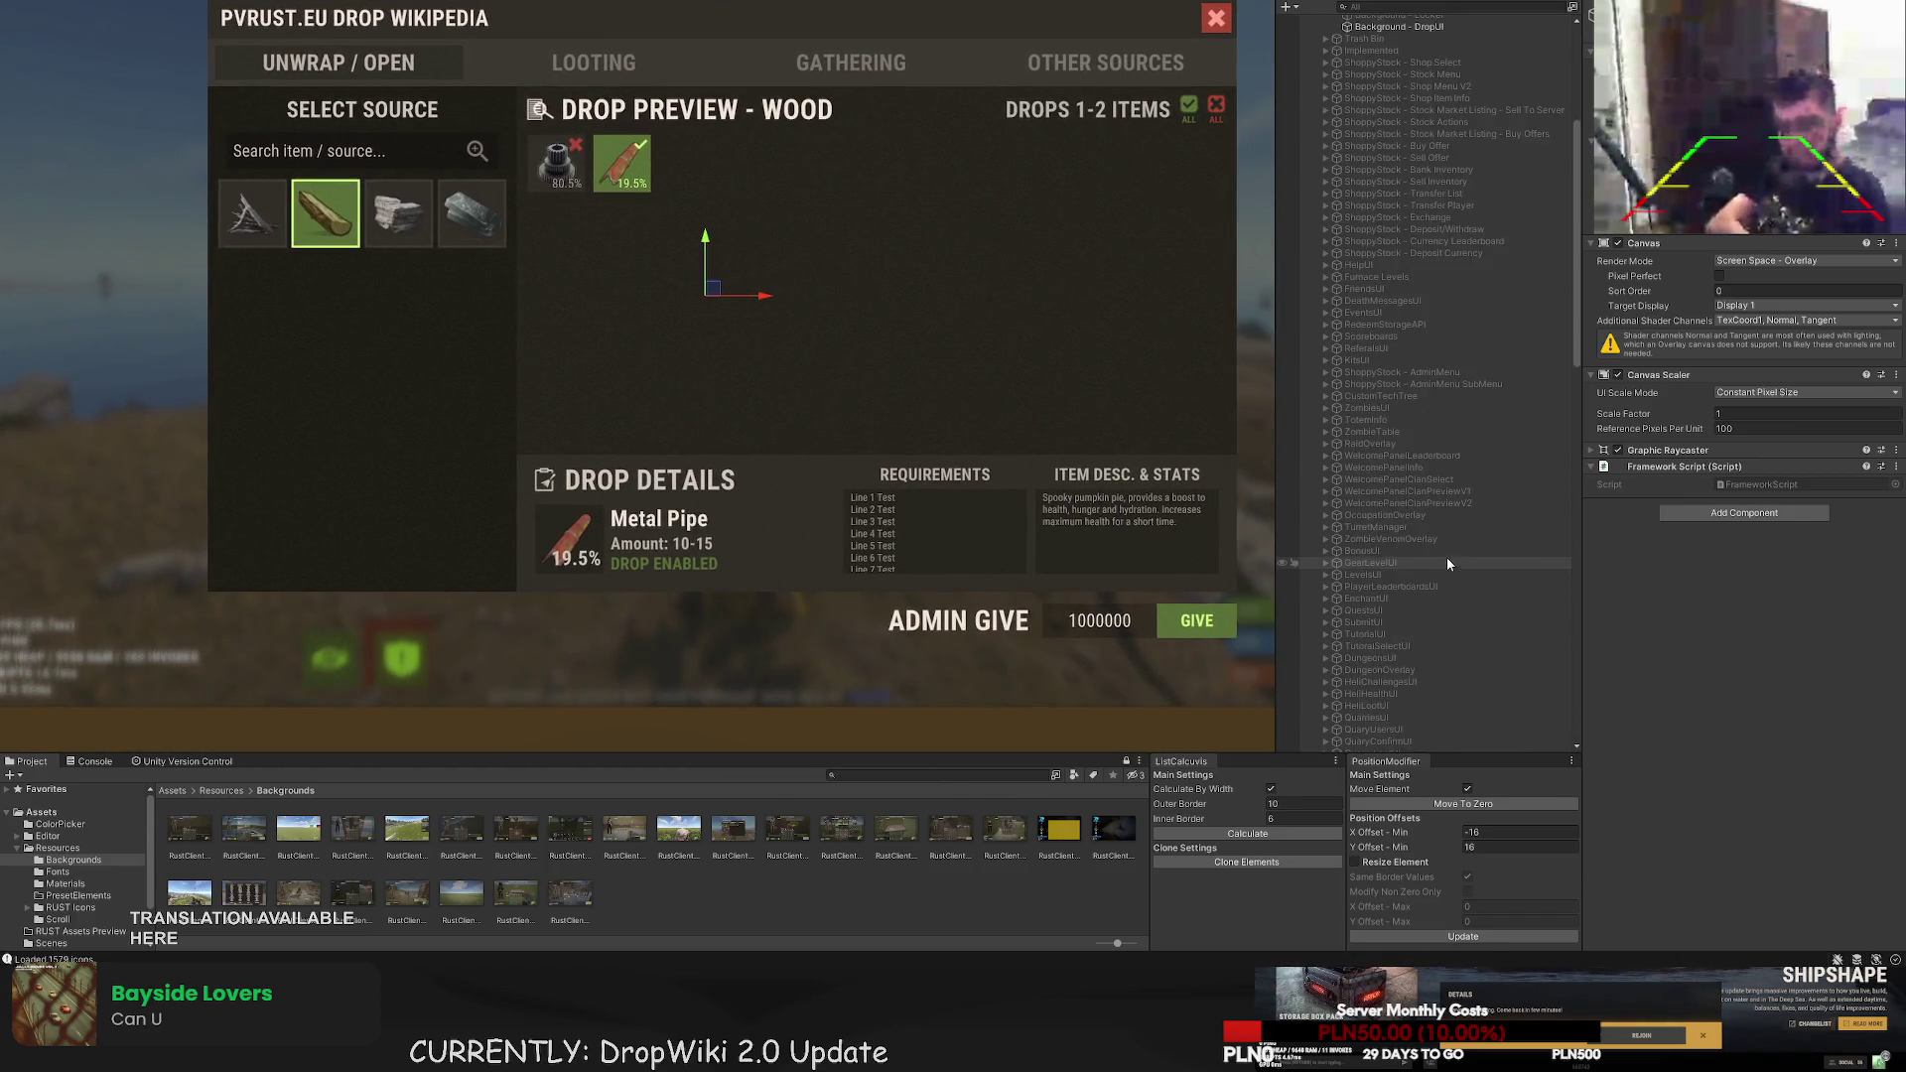
scroll(1483, 566, down, 10)
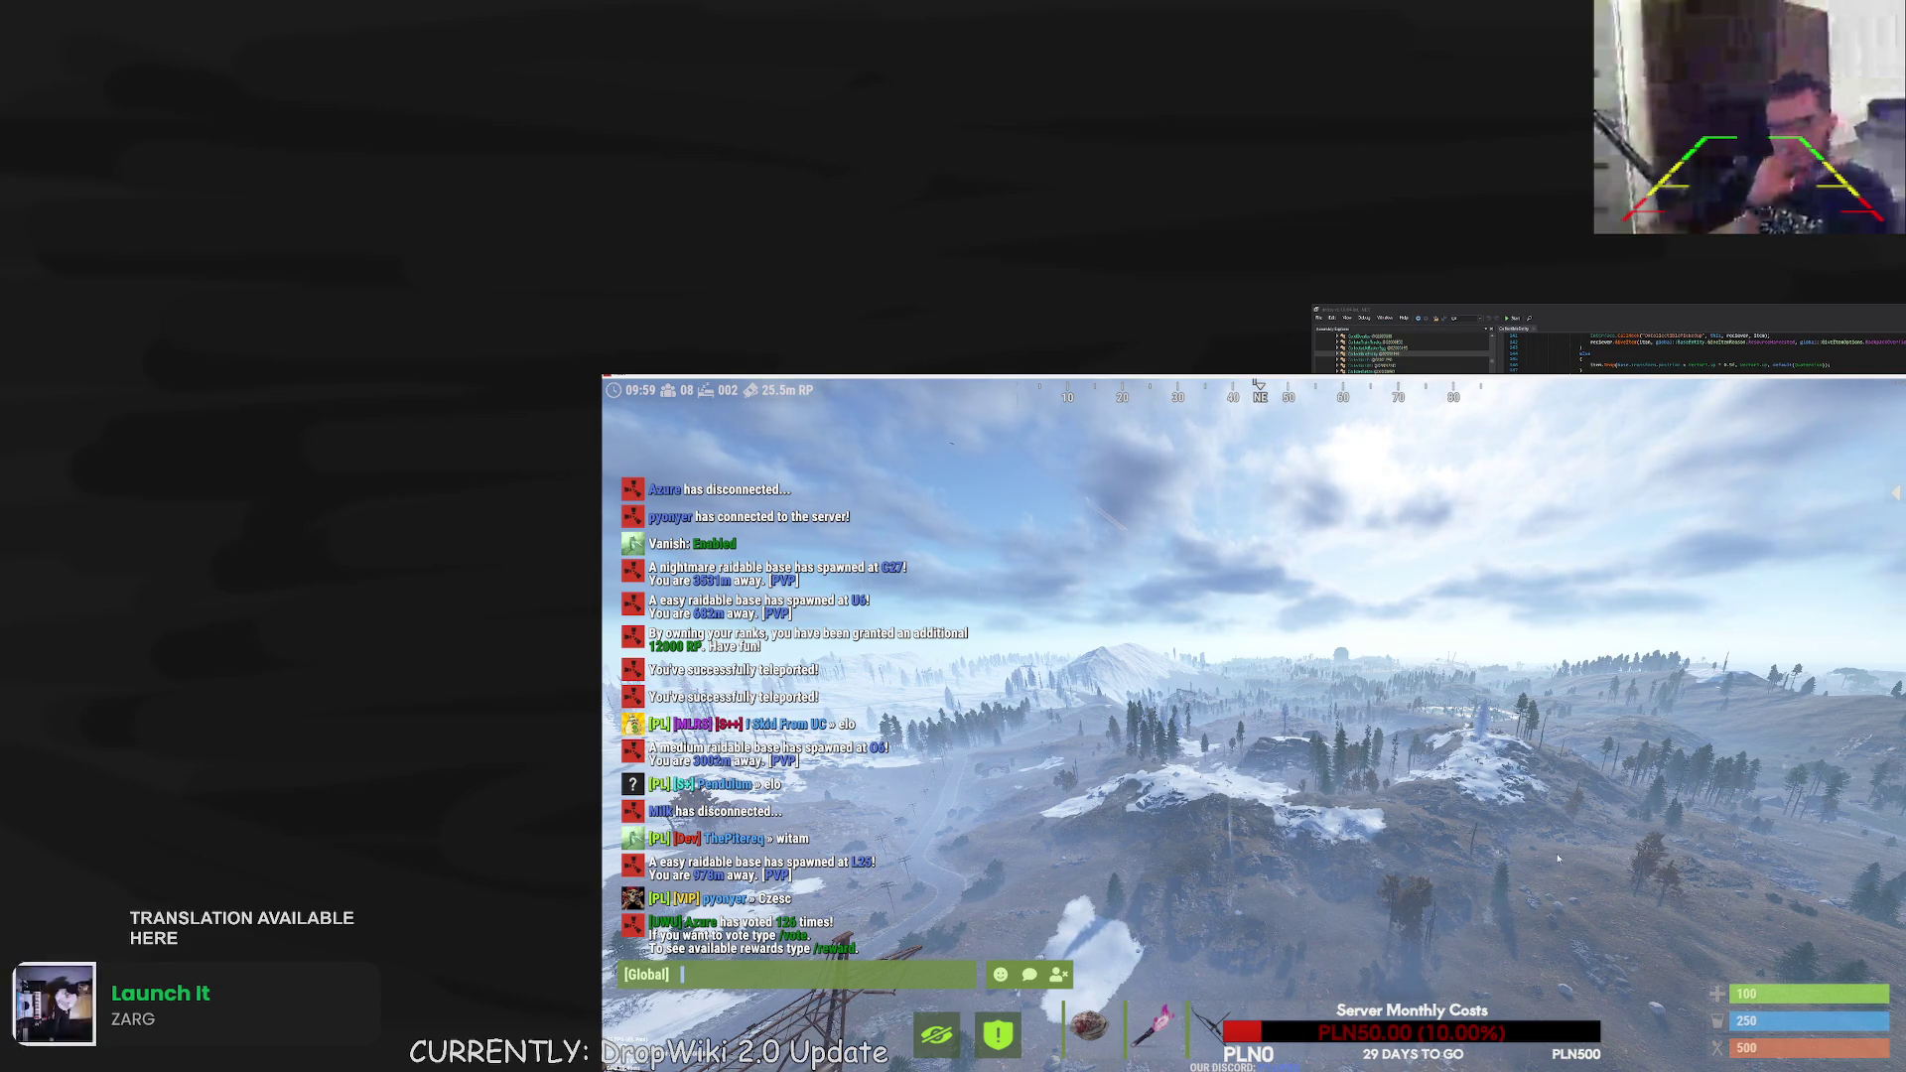
- Close chat and noclip-fly over the snow, past green hills and down into the valley
key(Escape)
key(w)
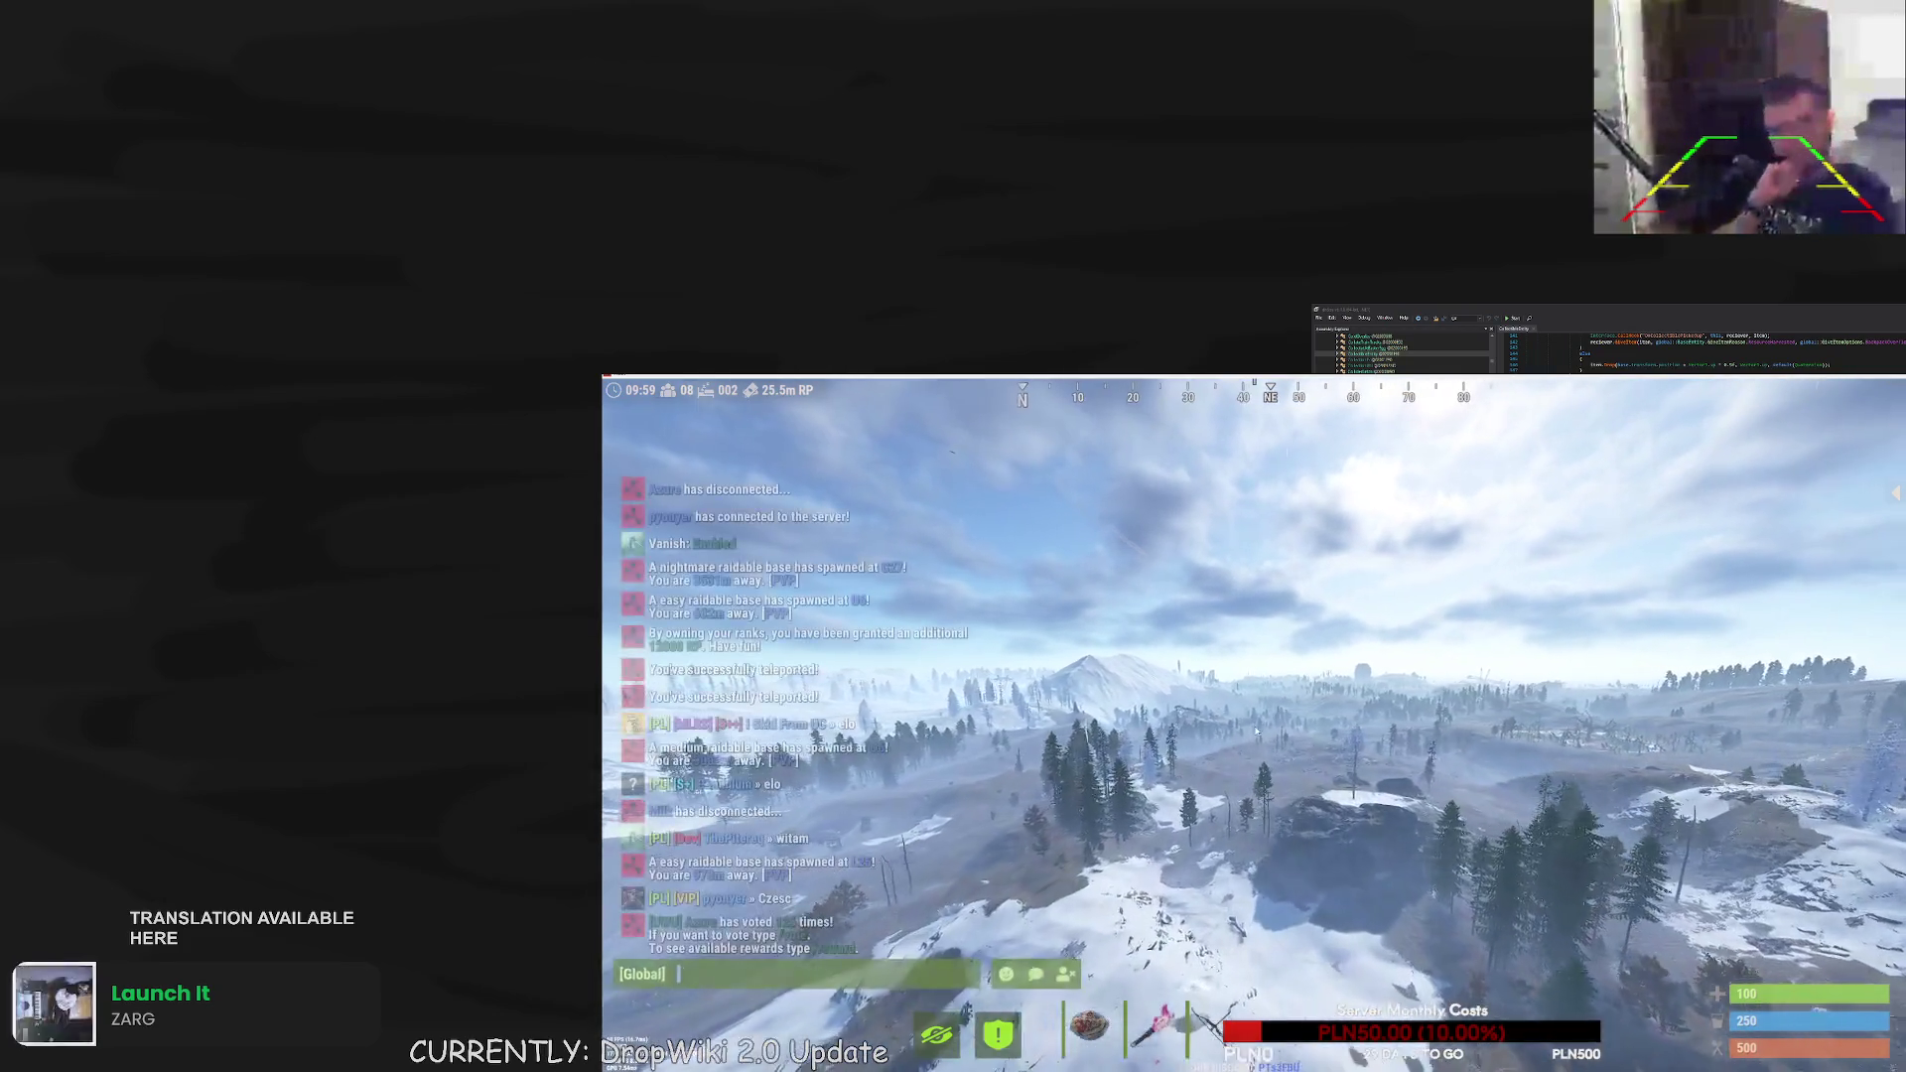
key(Escape)
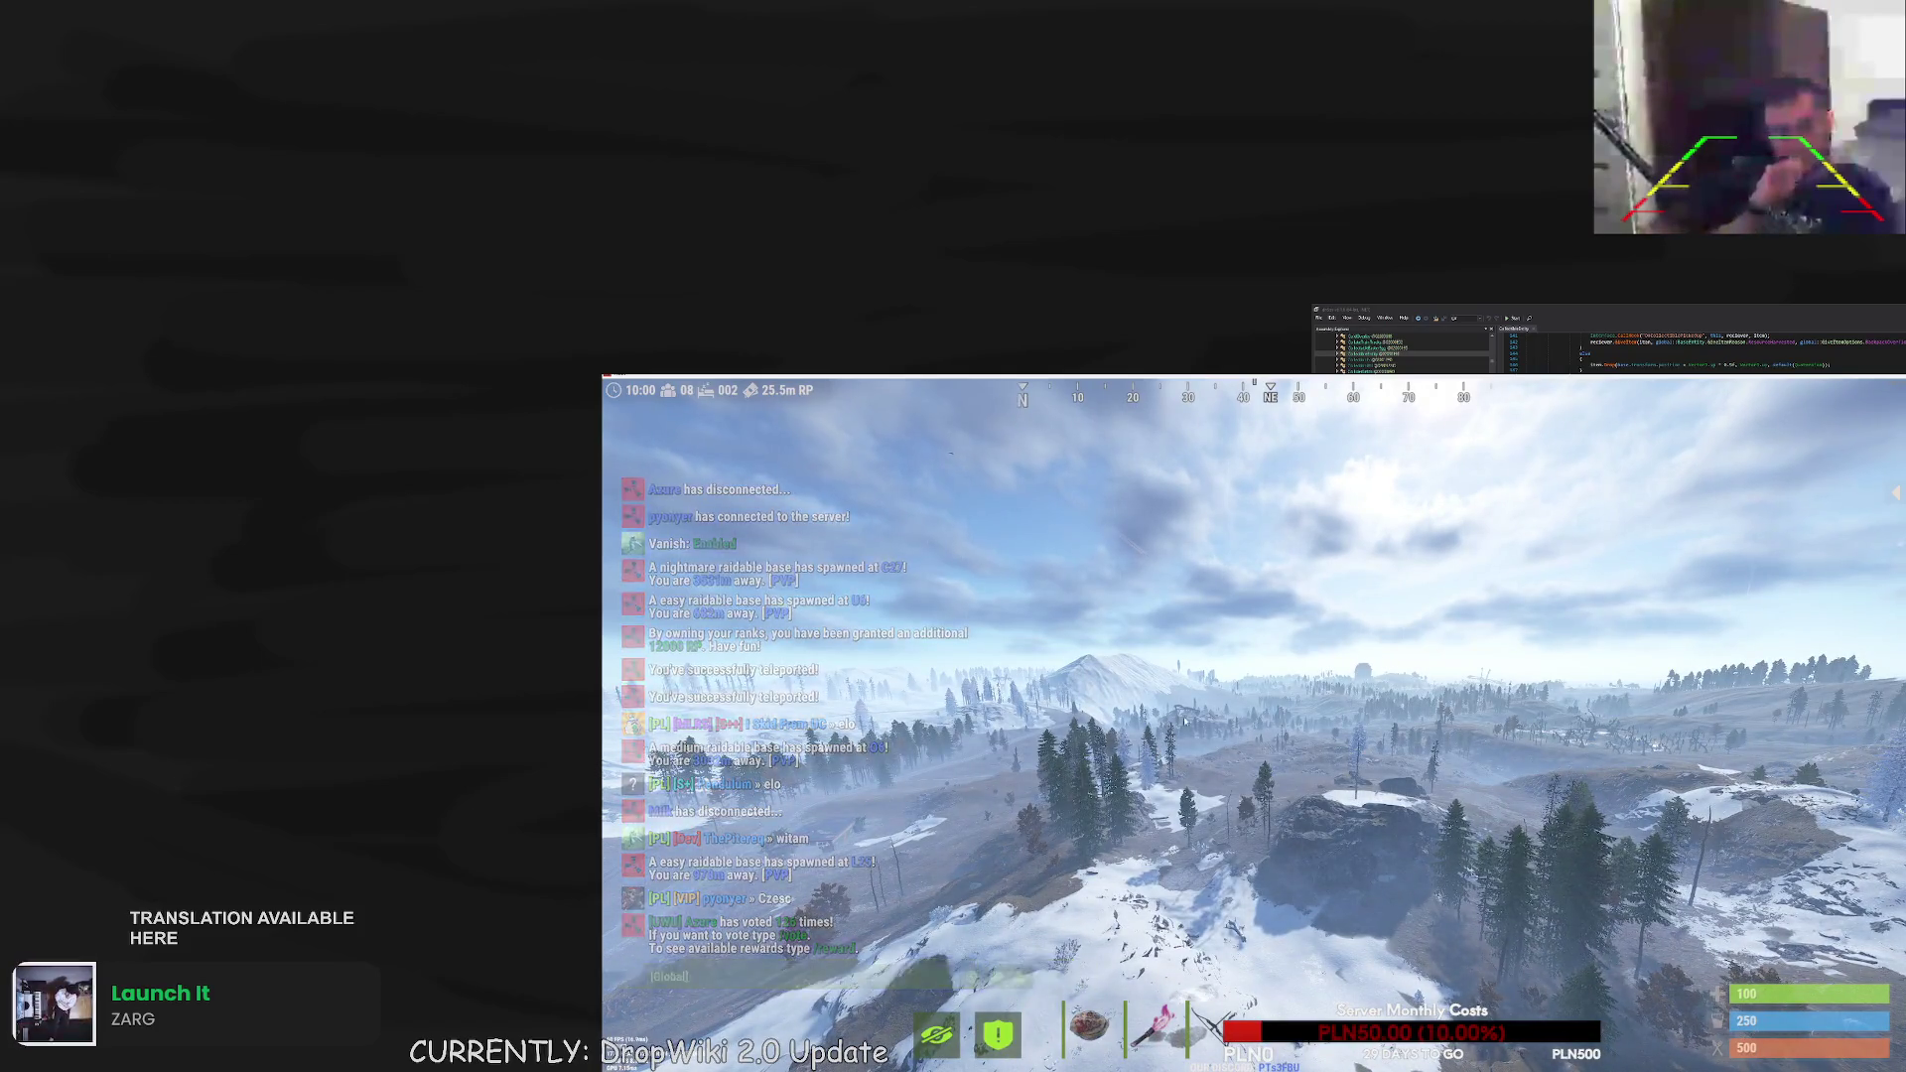
key(w)
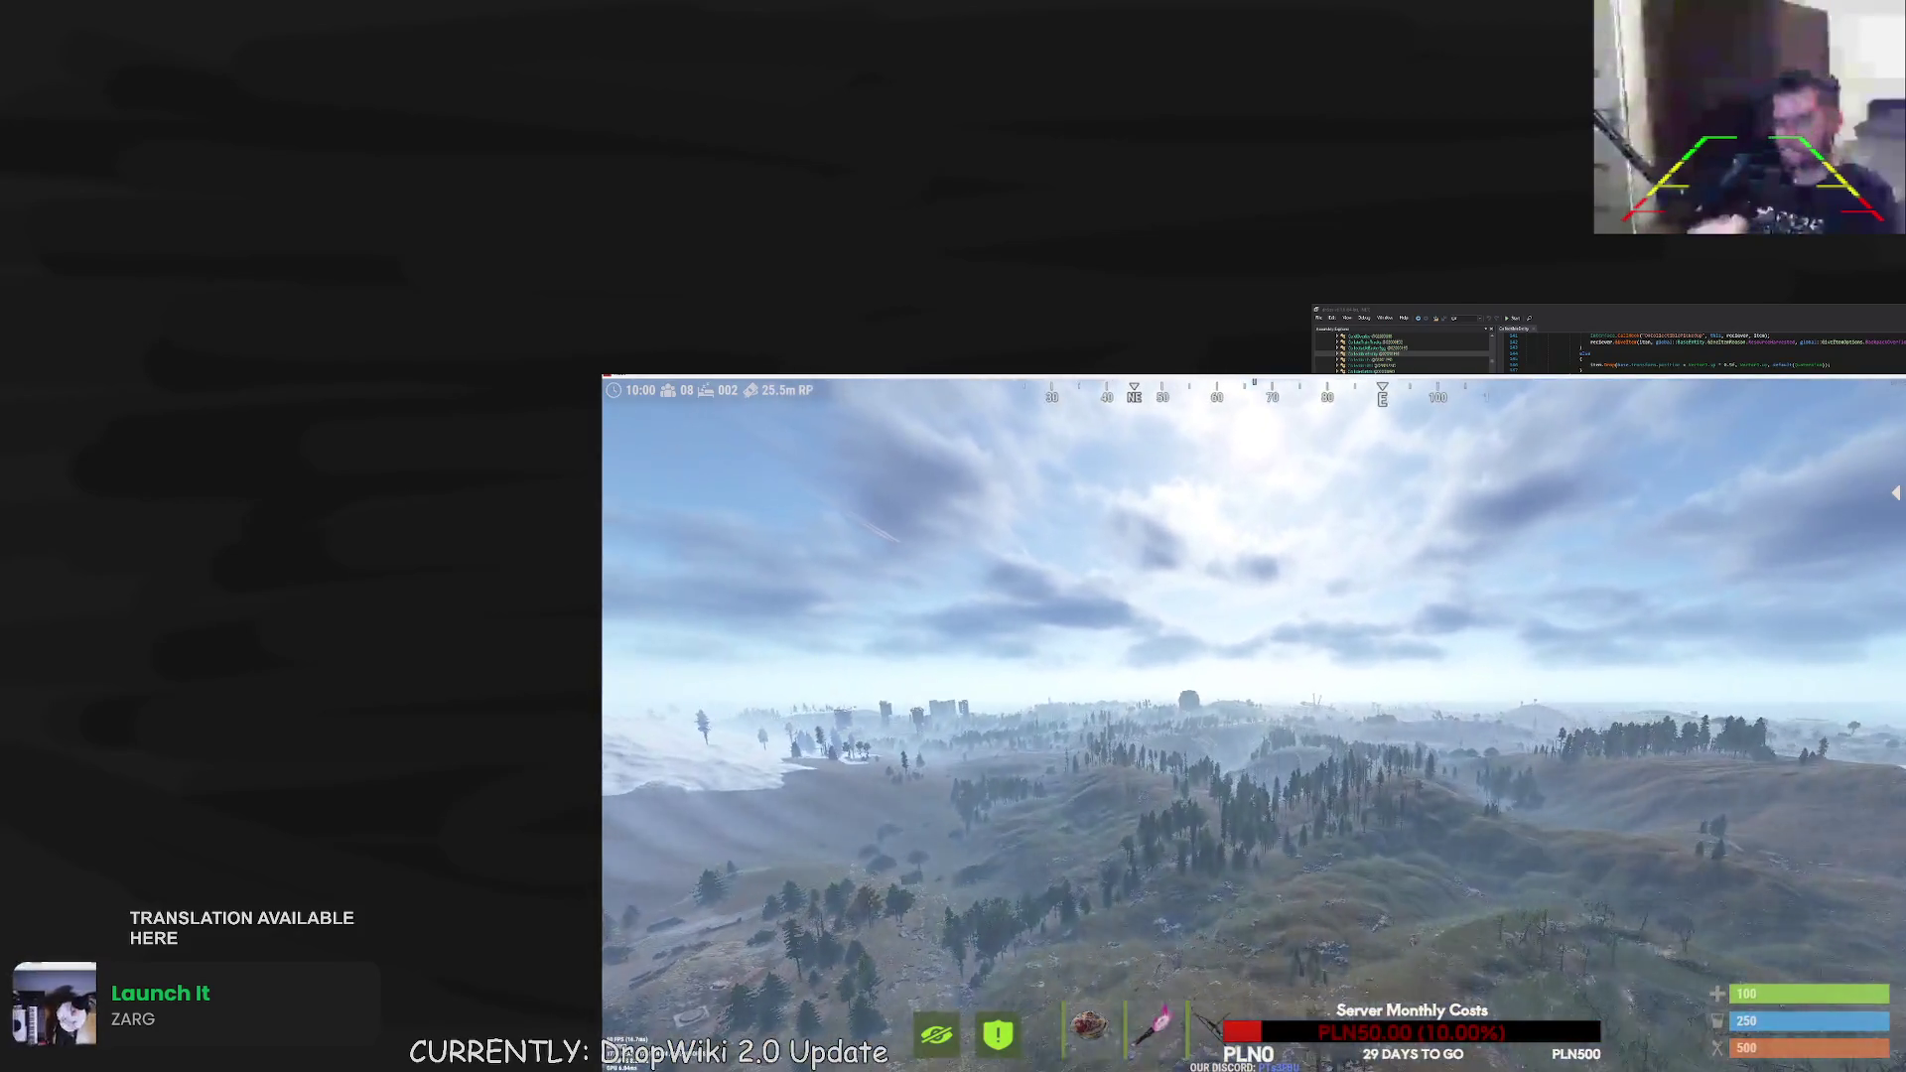
key(w)
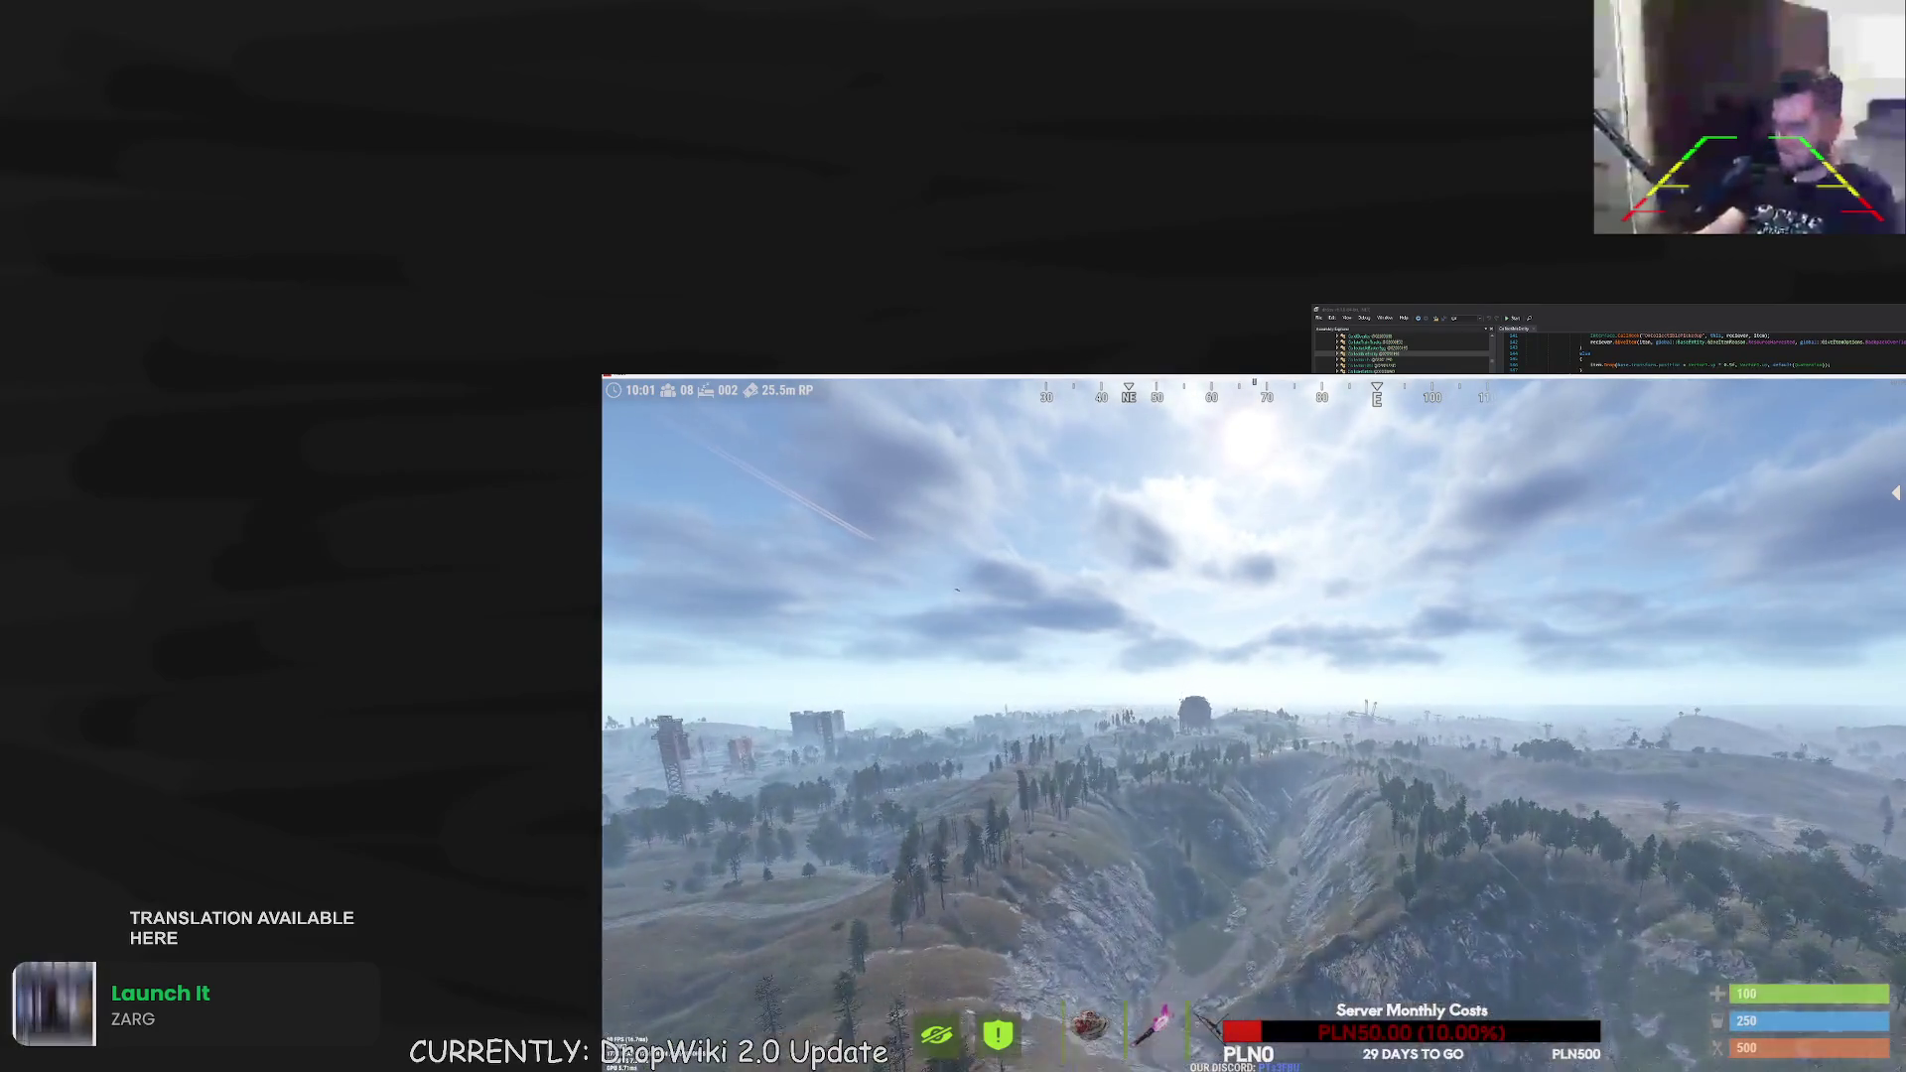
key(w)
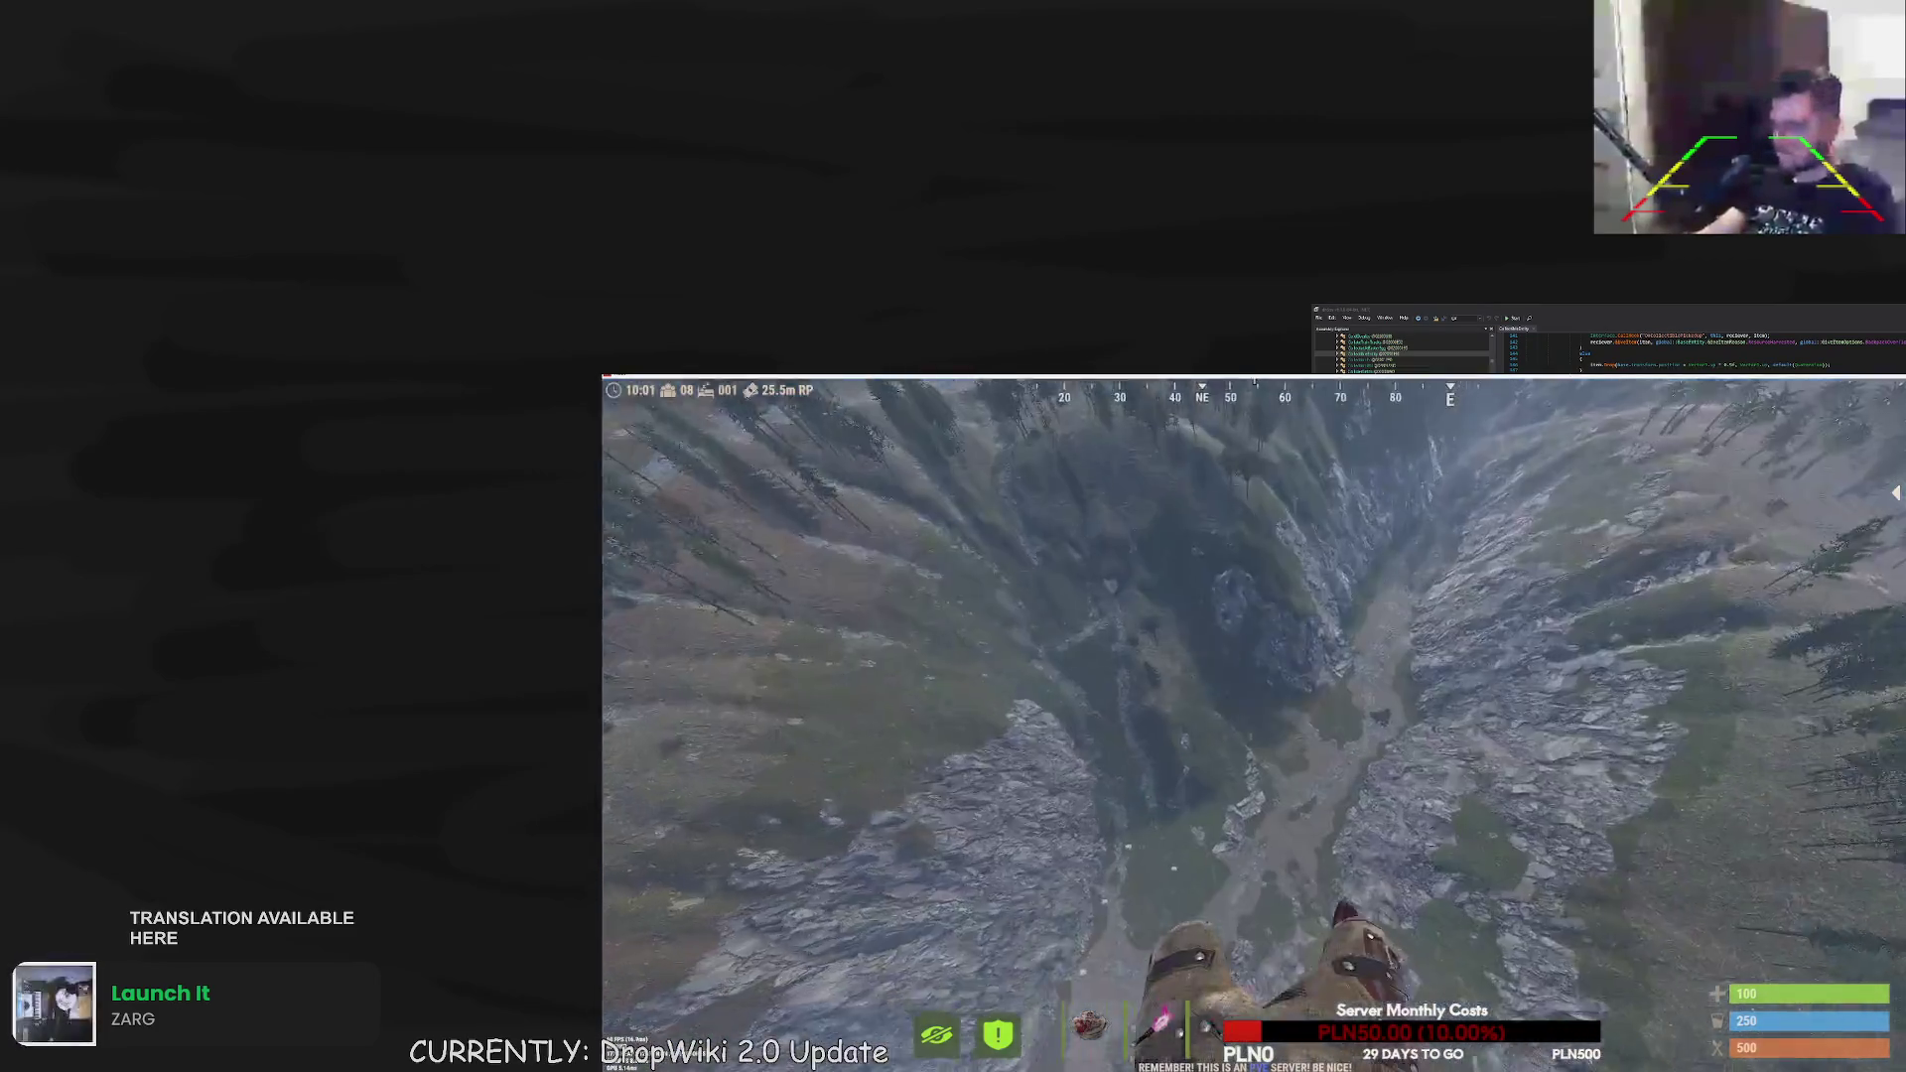
key(w)
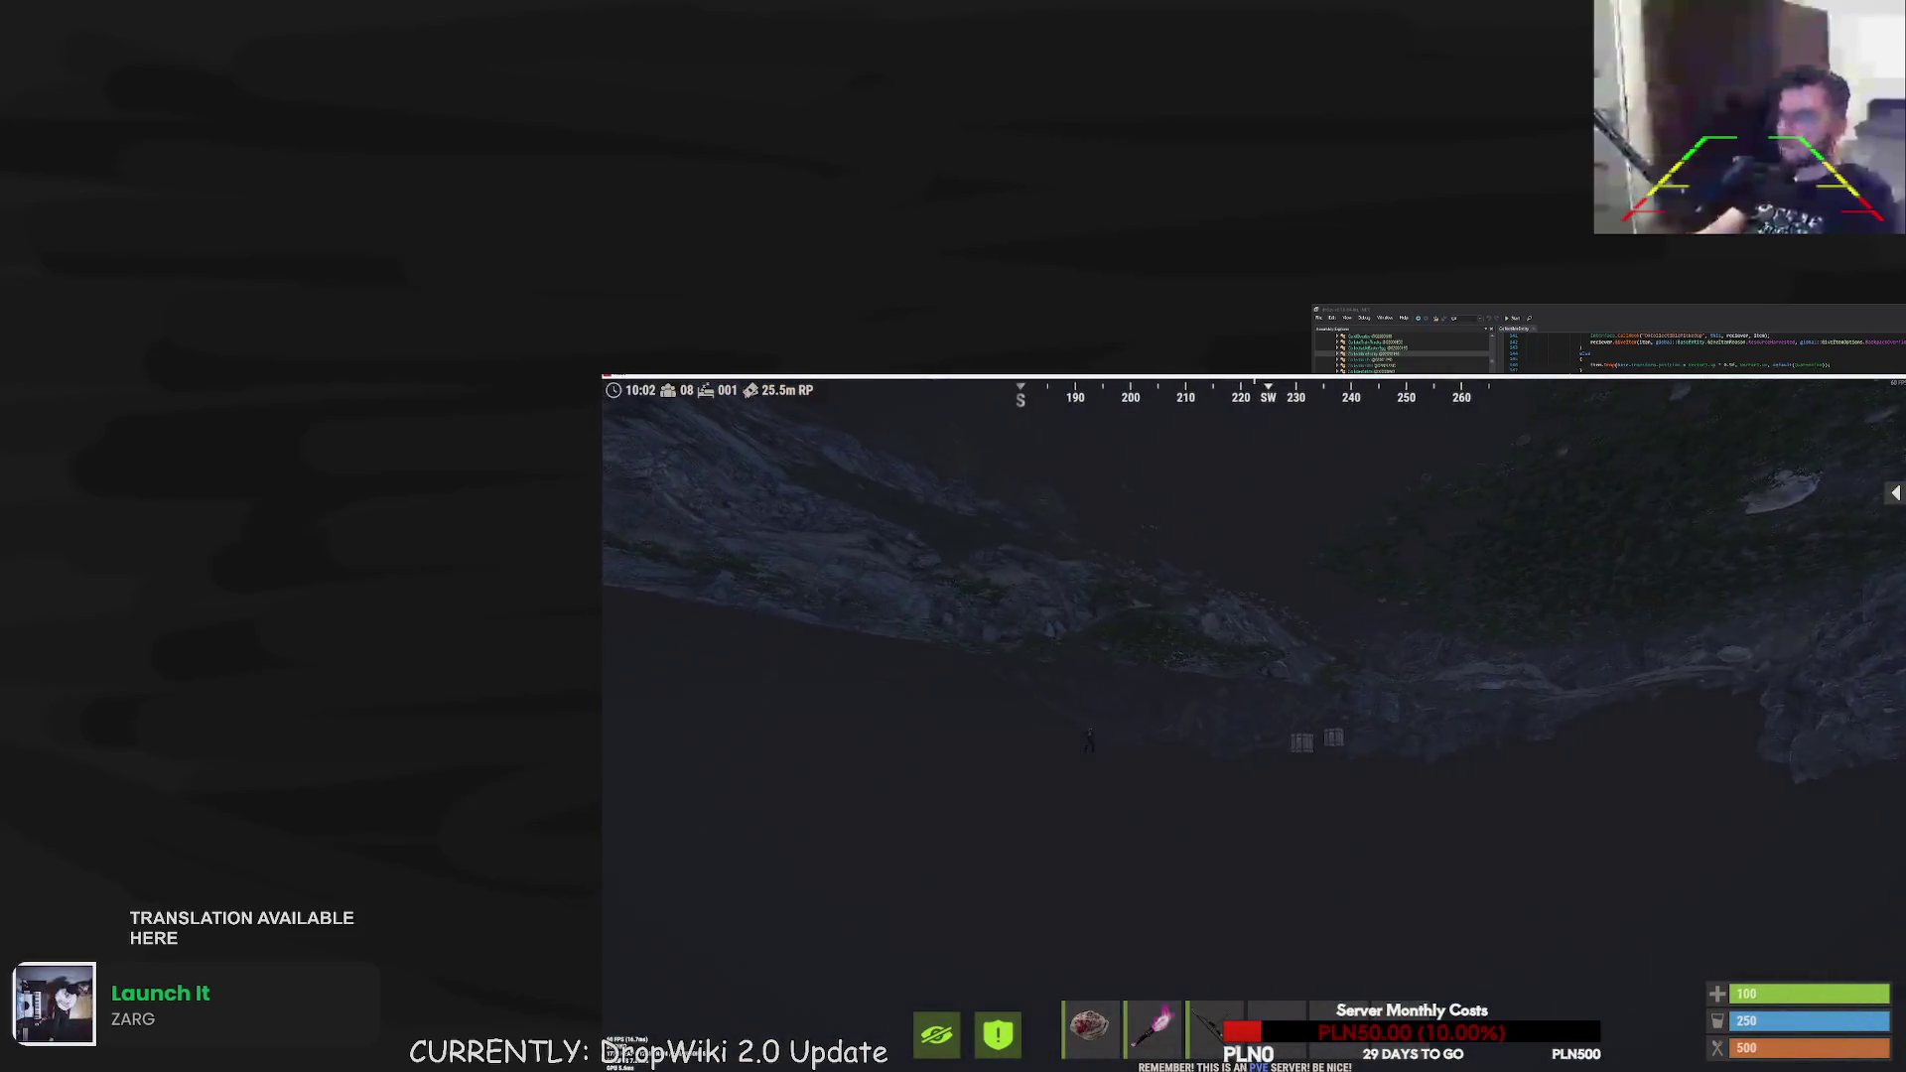
key(w)
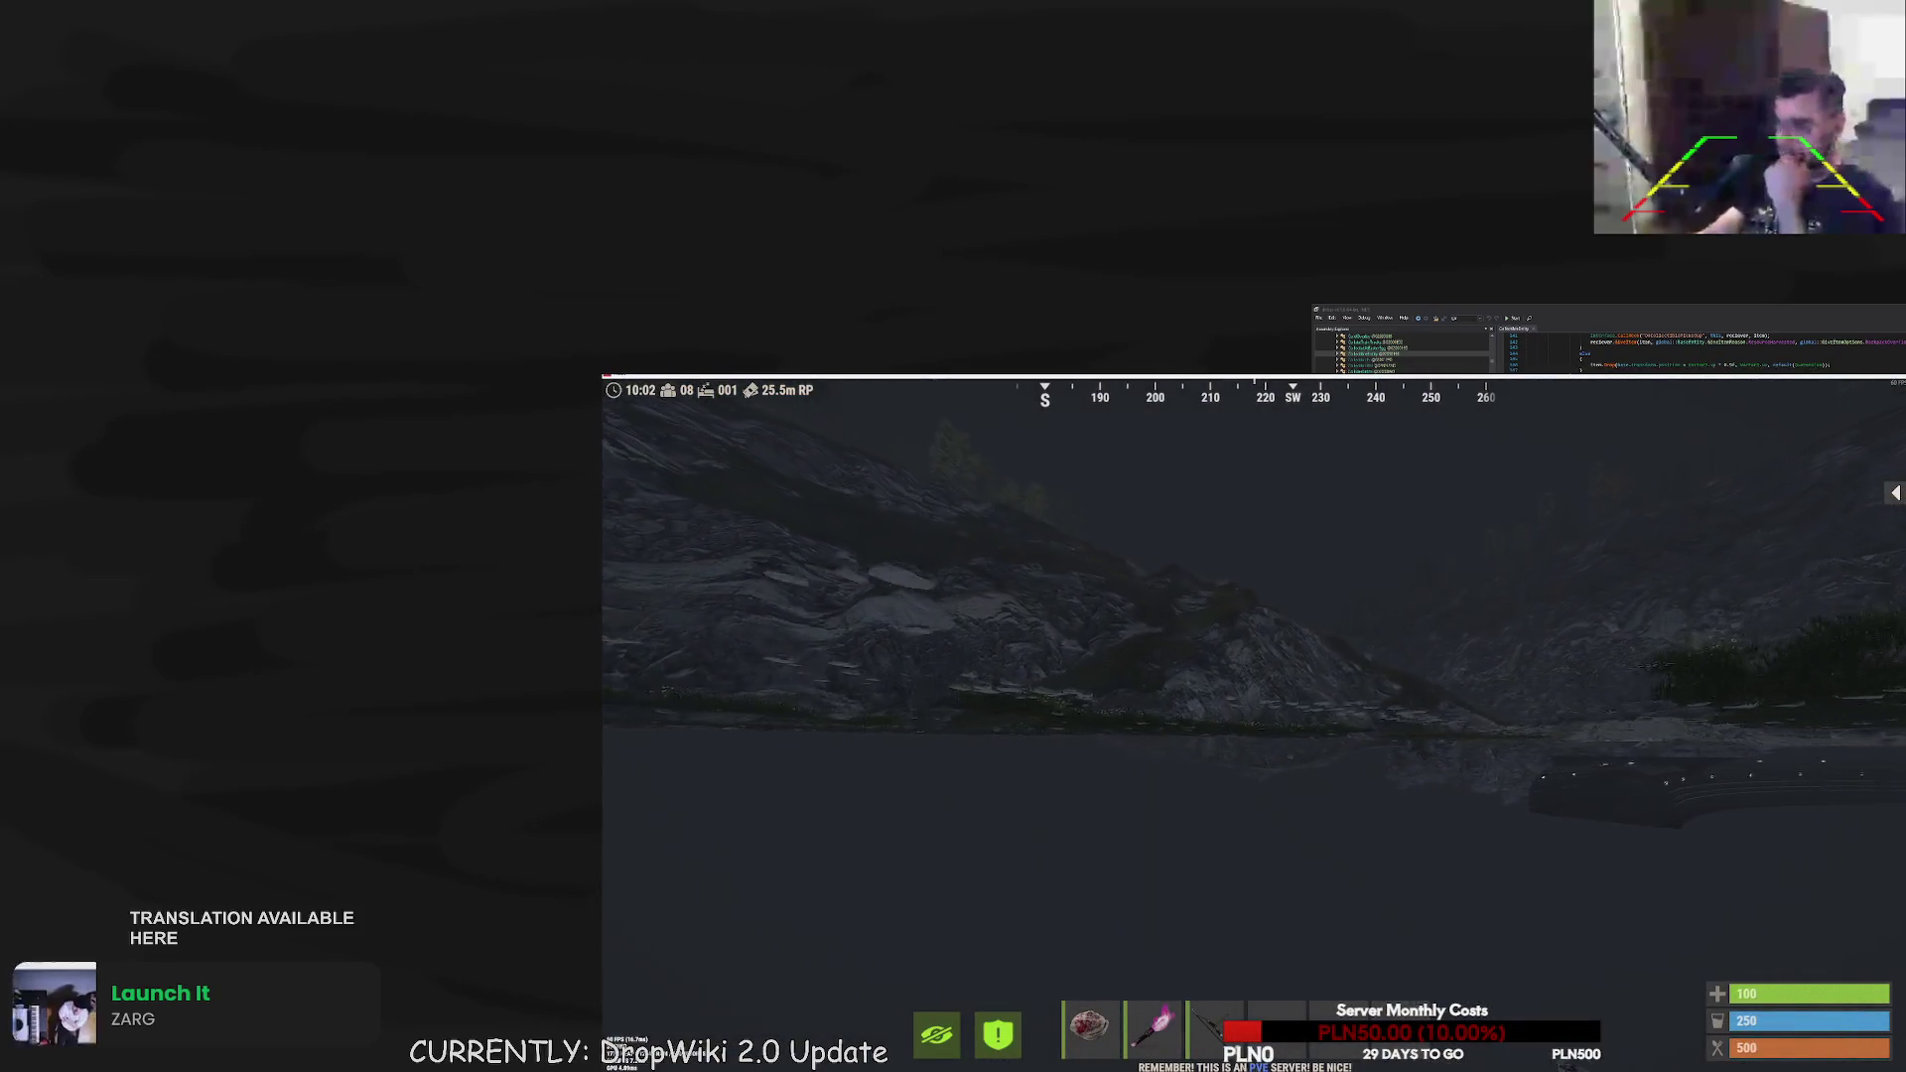
- Fly into the underground train tunnel and follow it under the wooden beams
key(w)
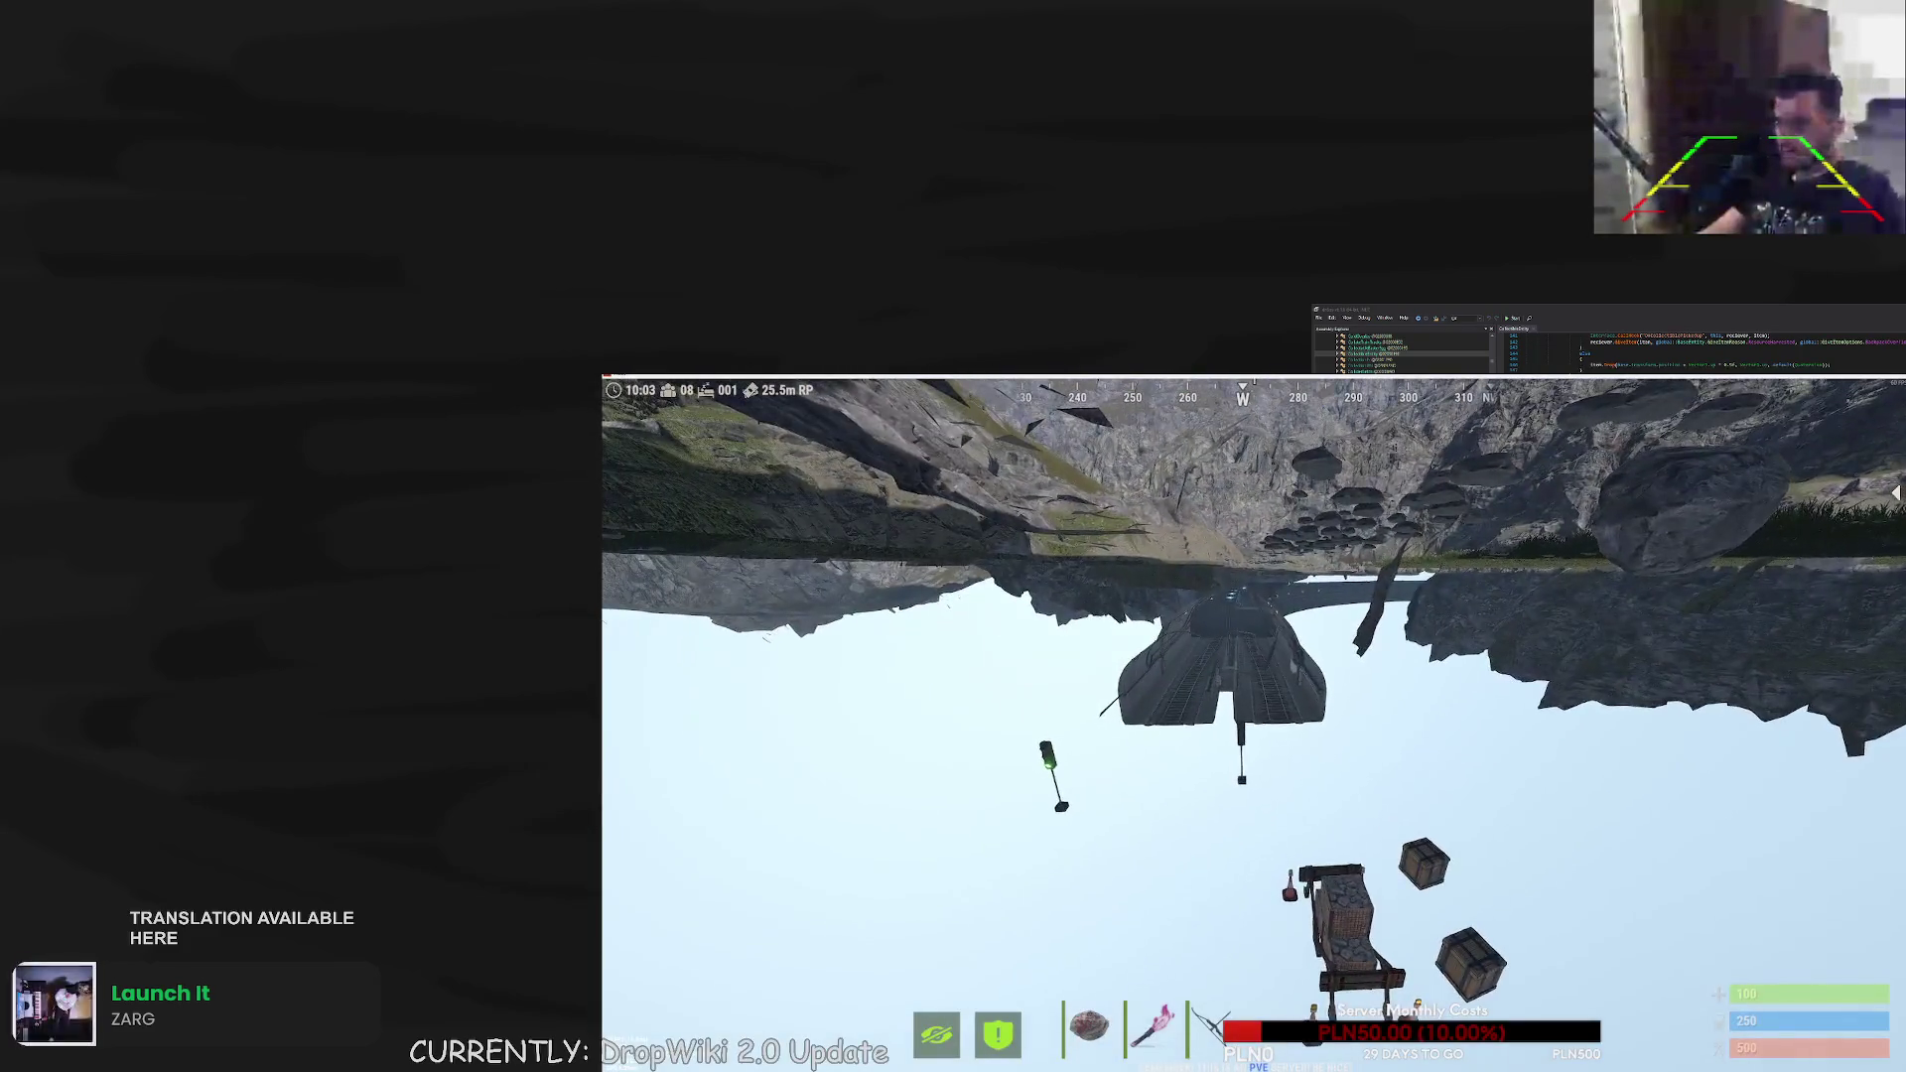
key(w)
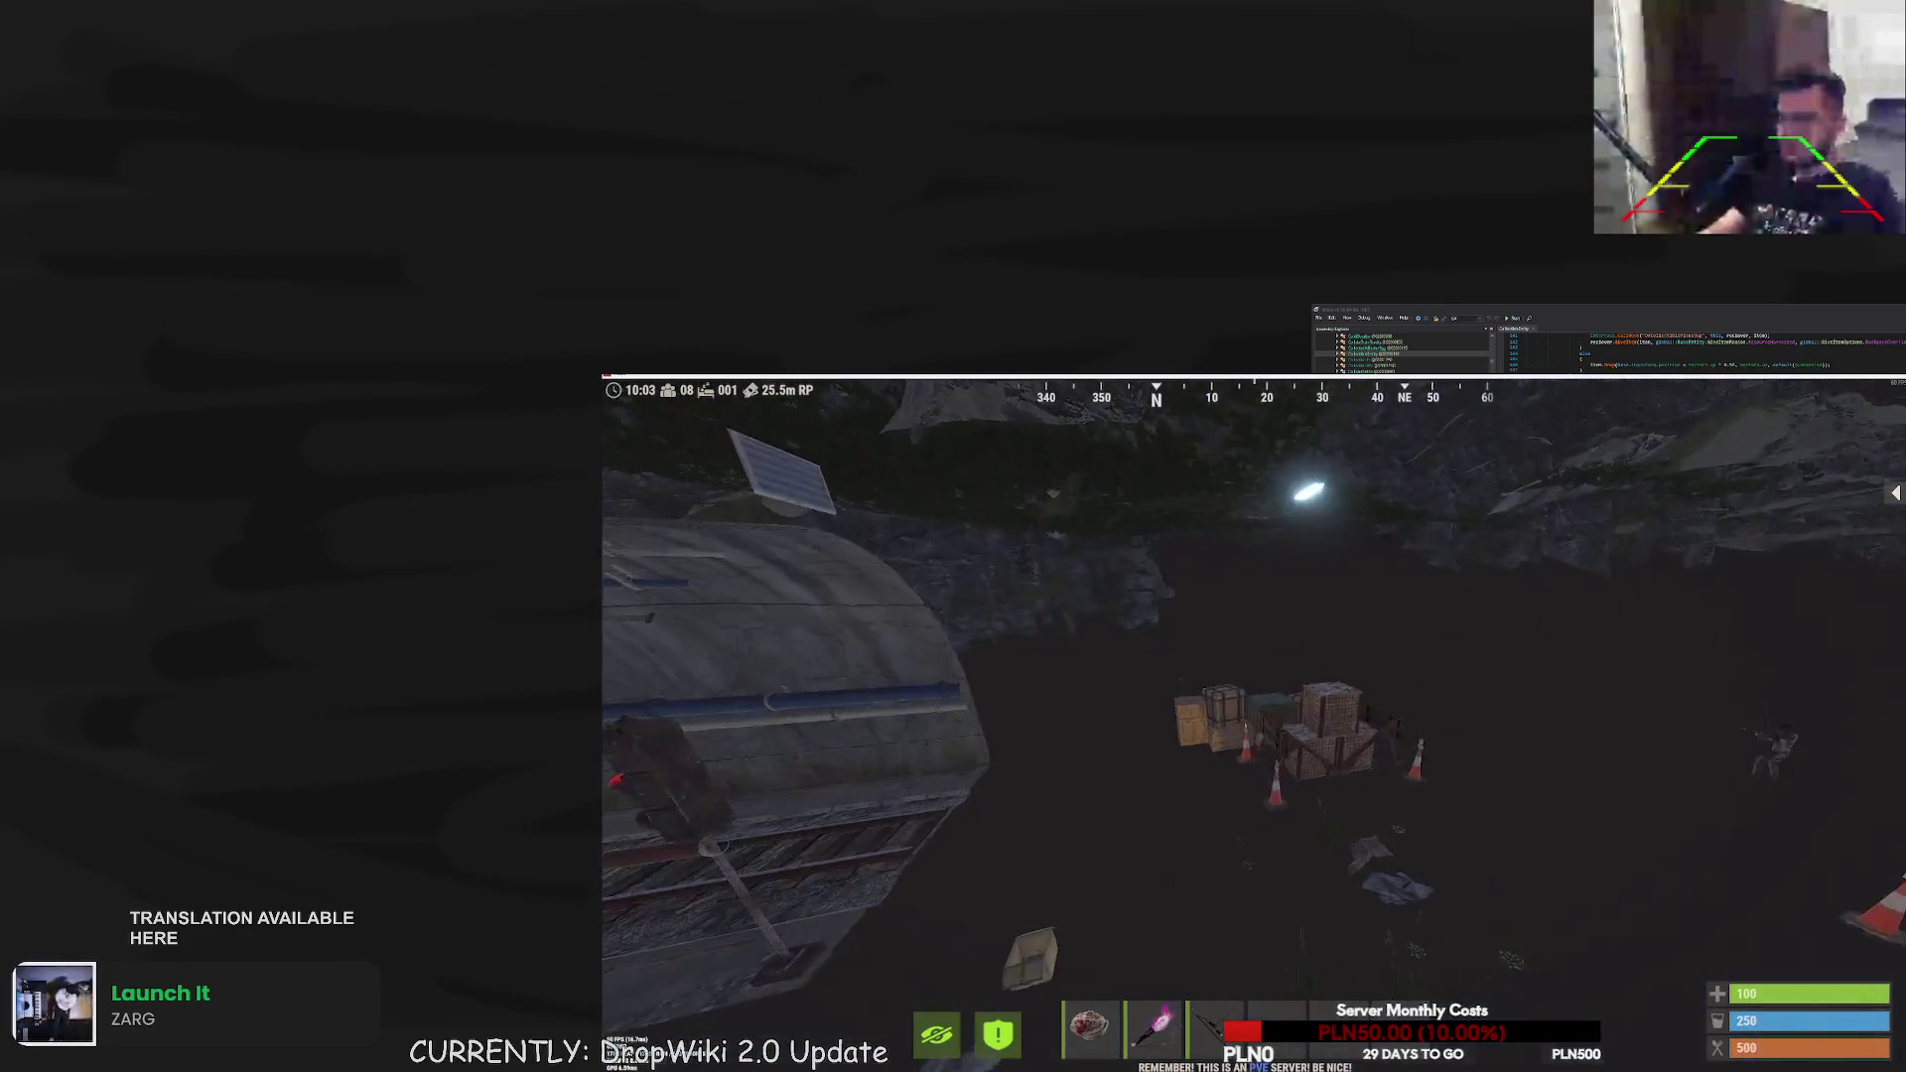
key(w)
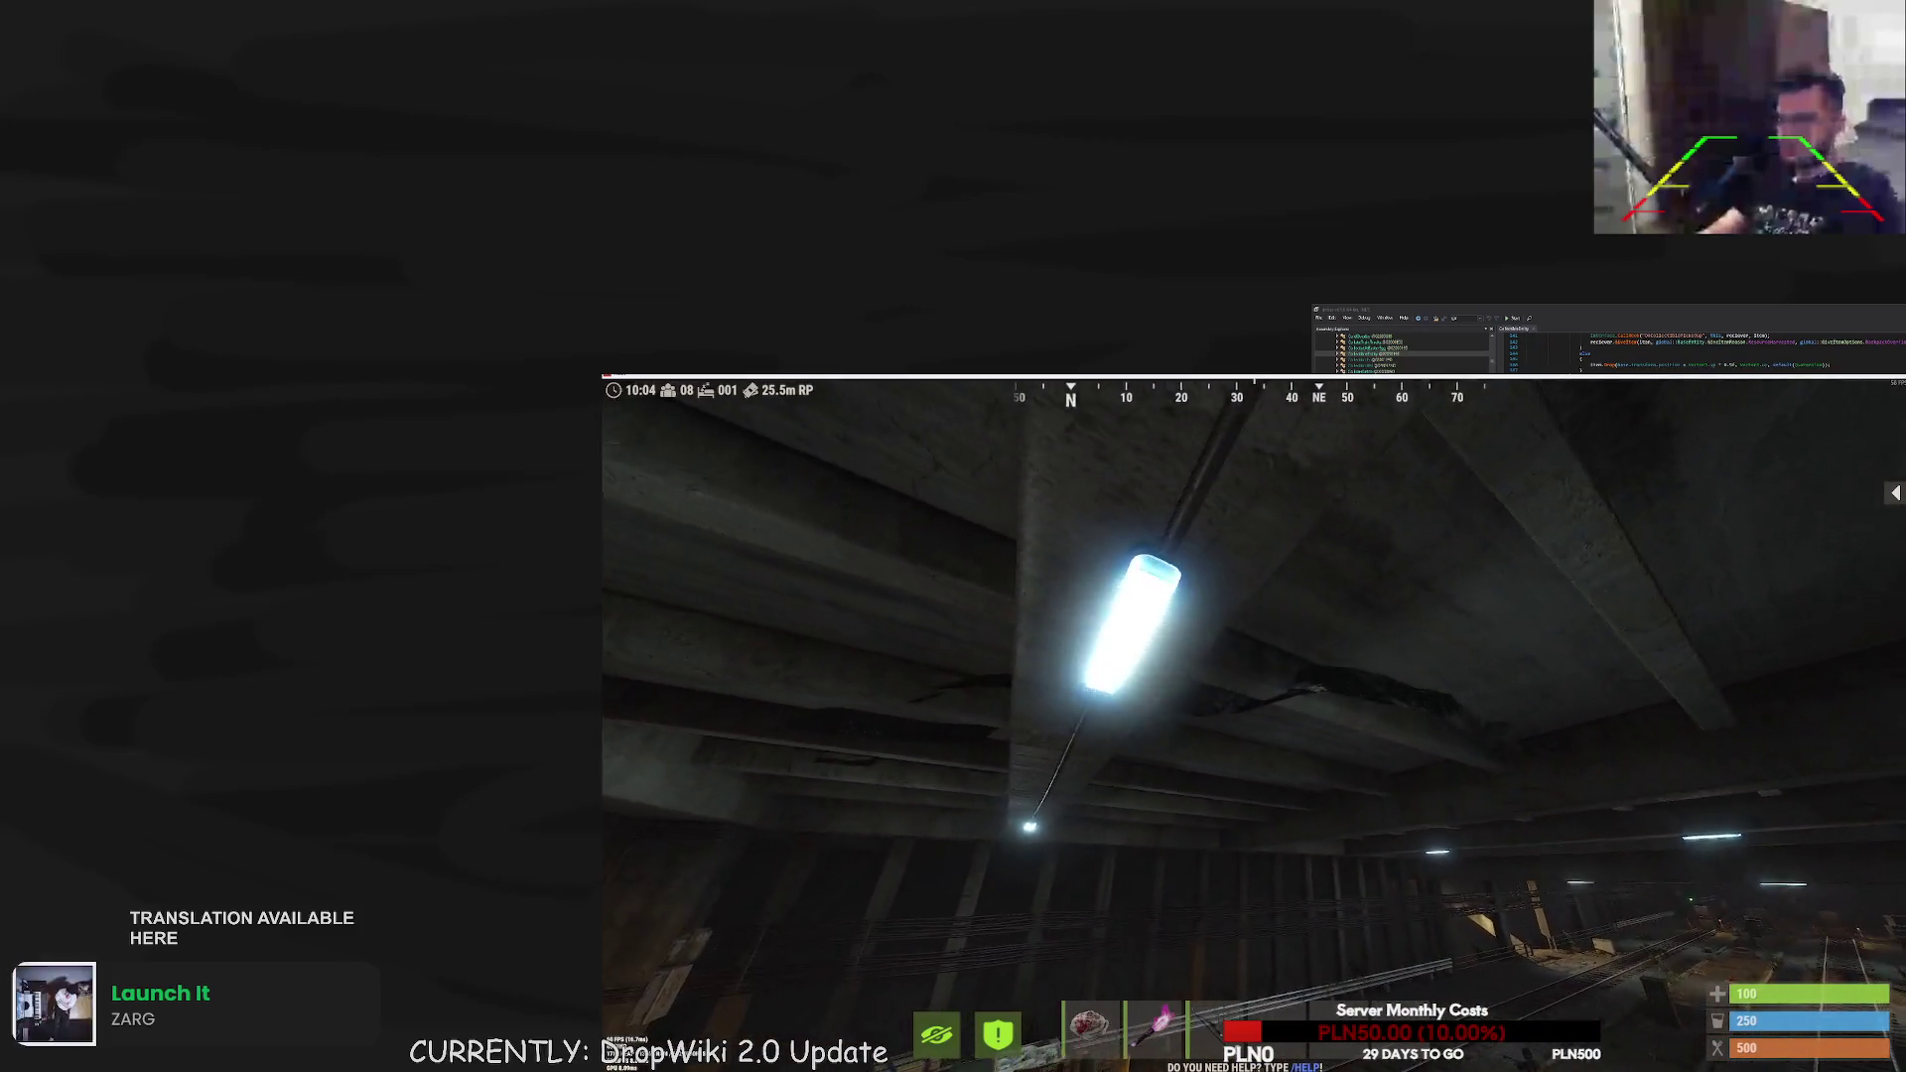
key(w)
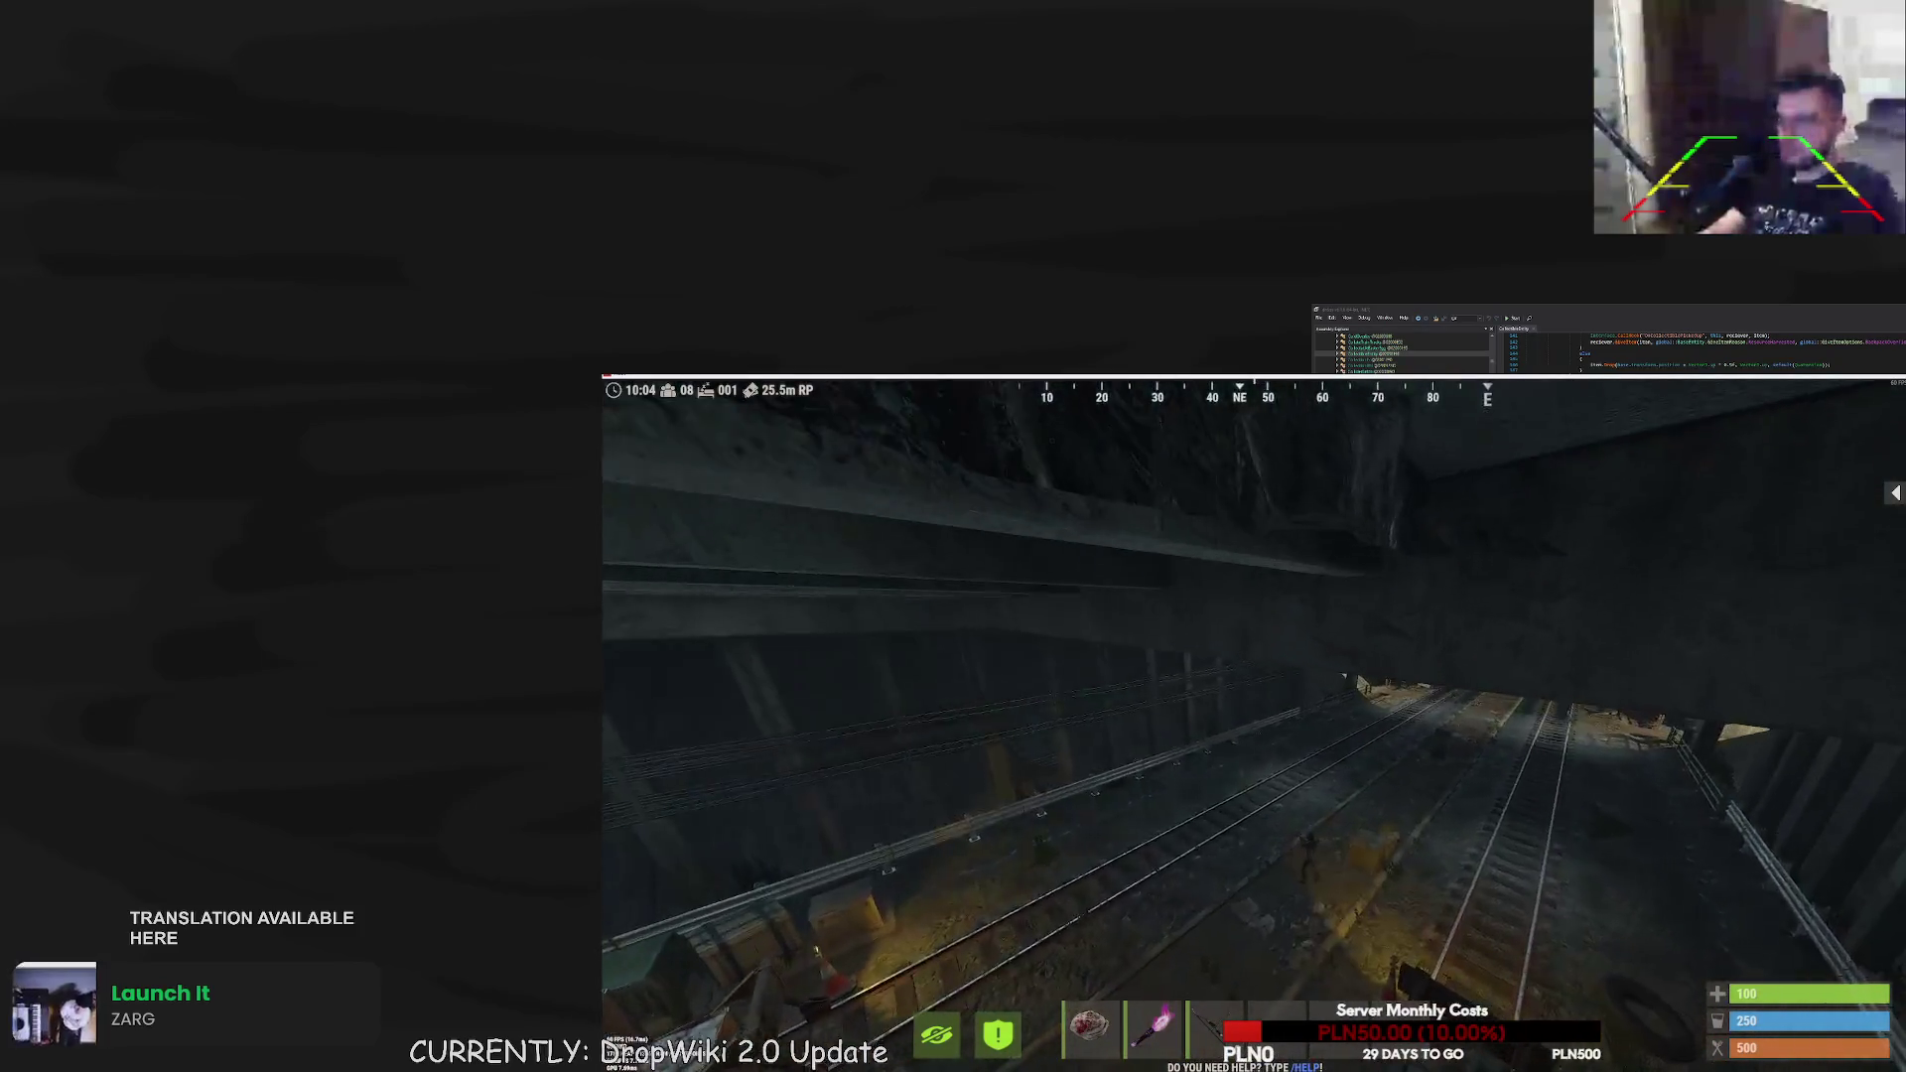
key(w)
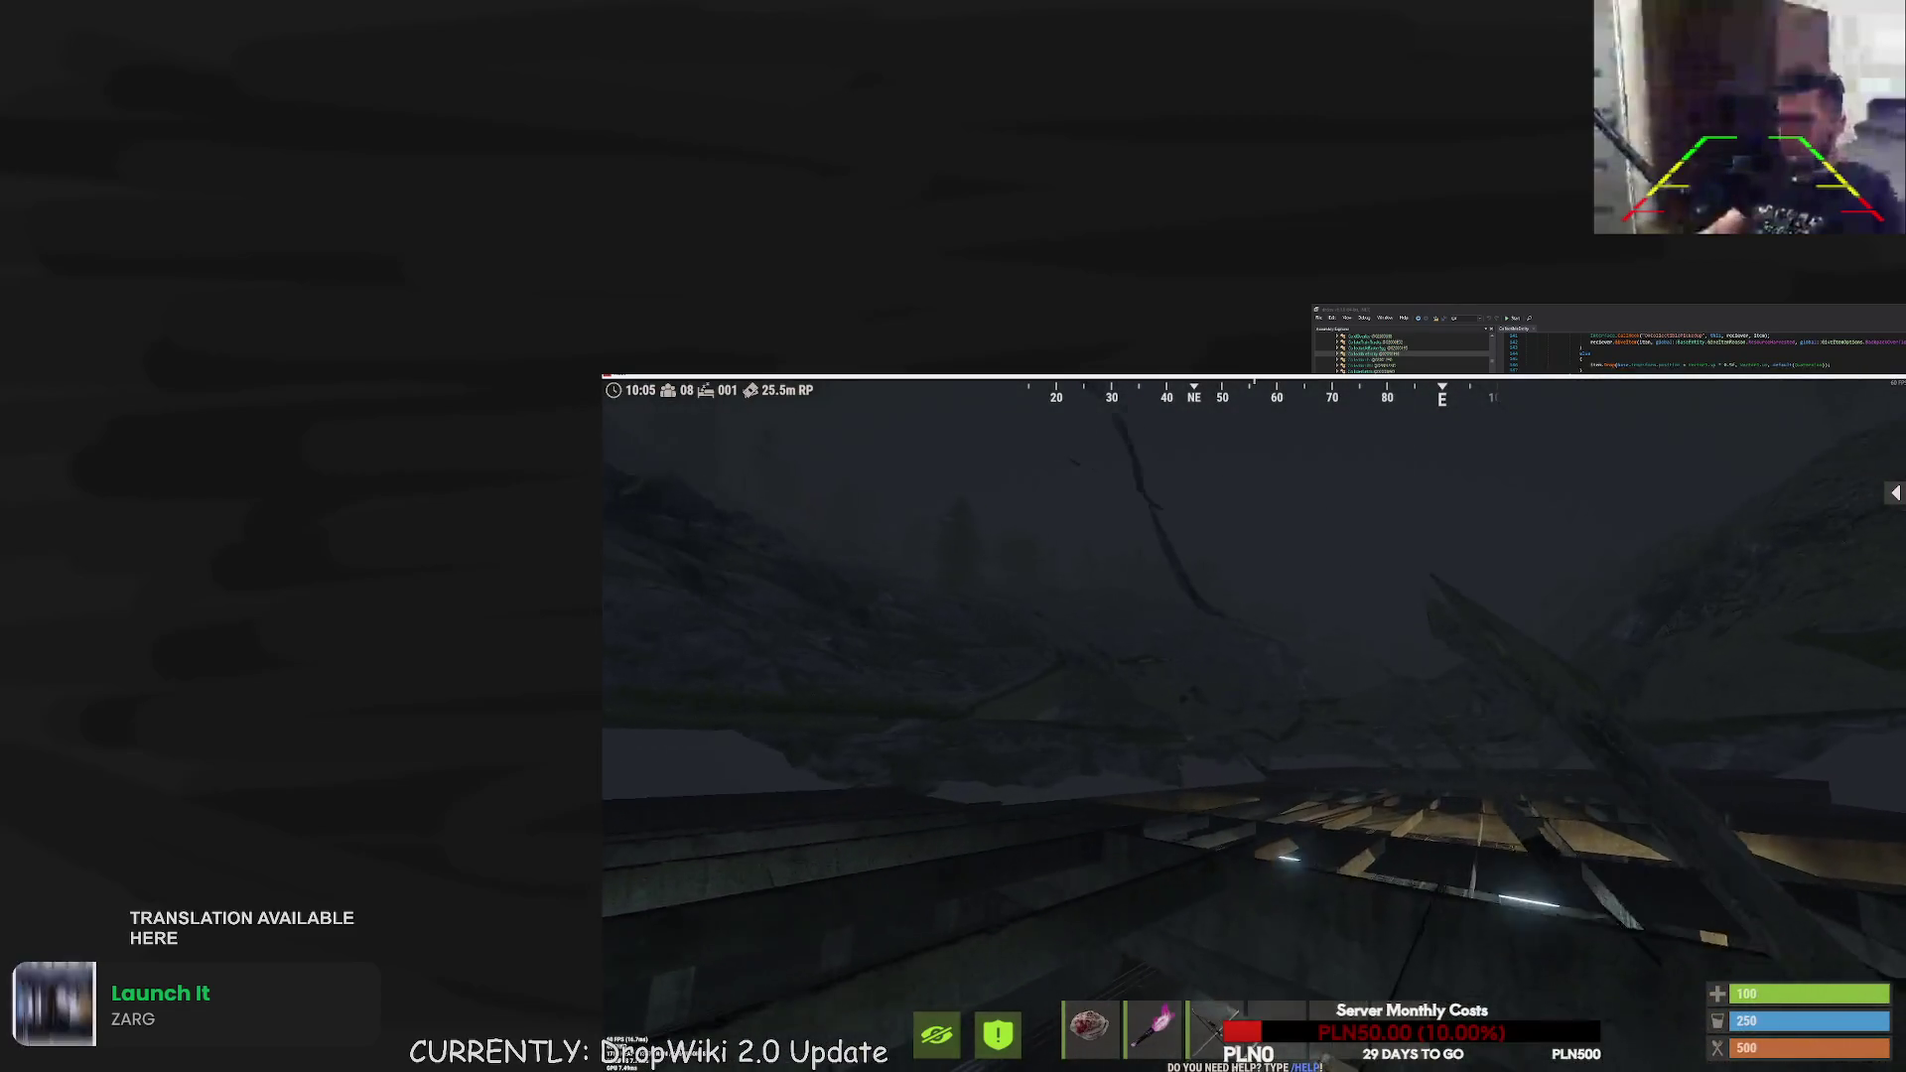
key(w)
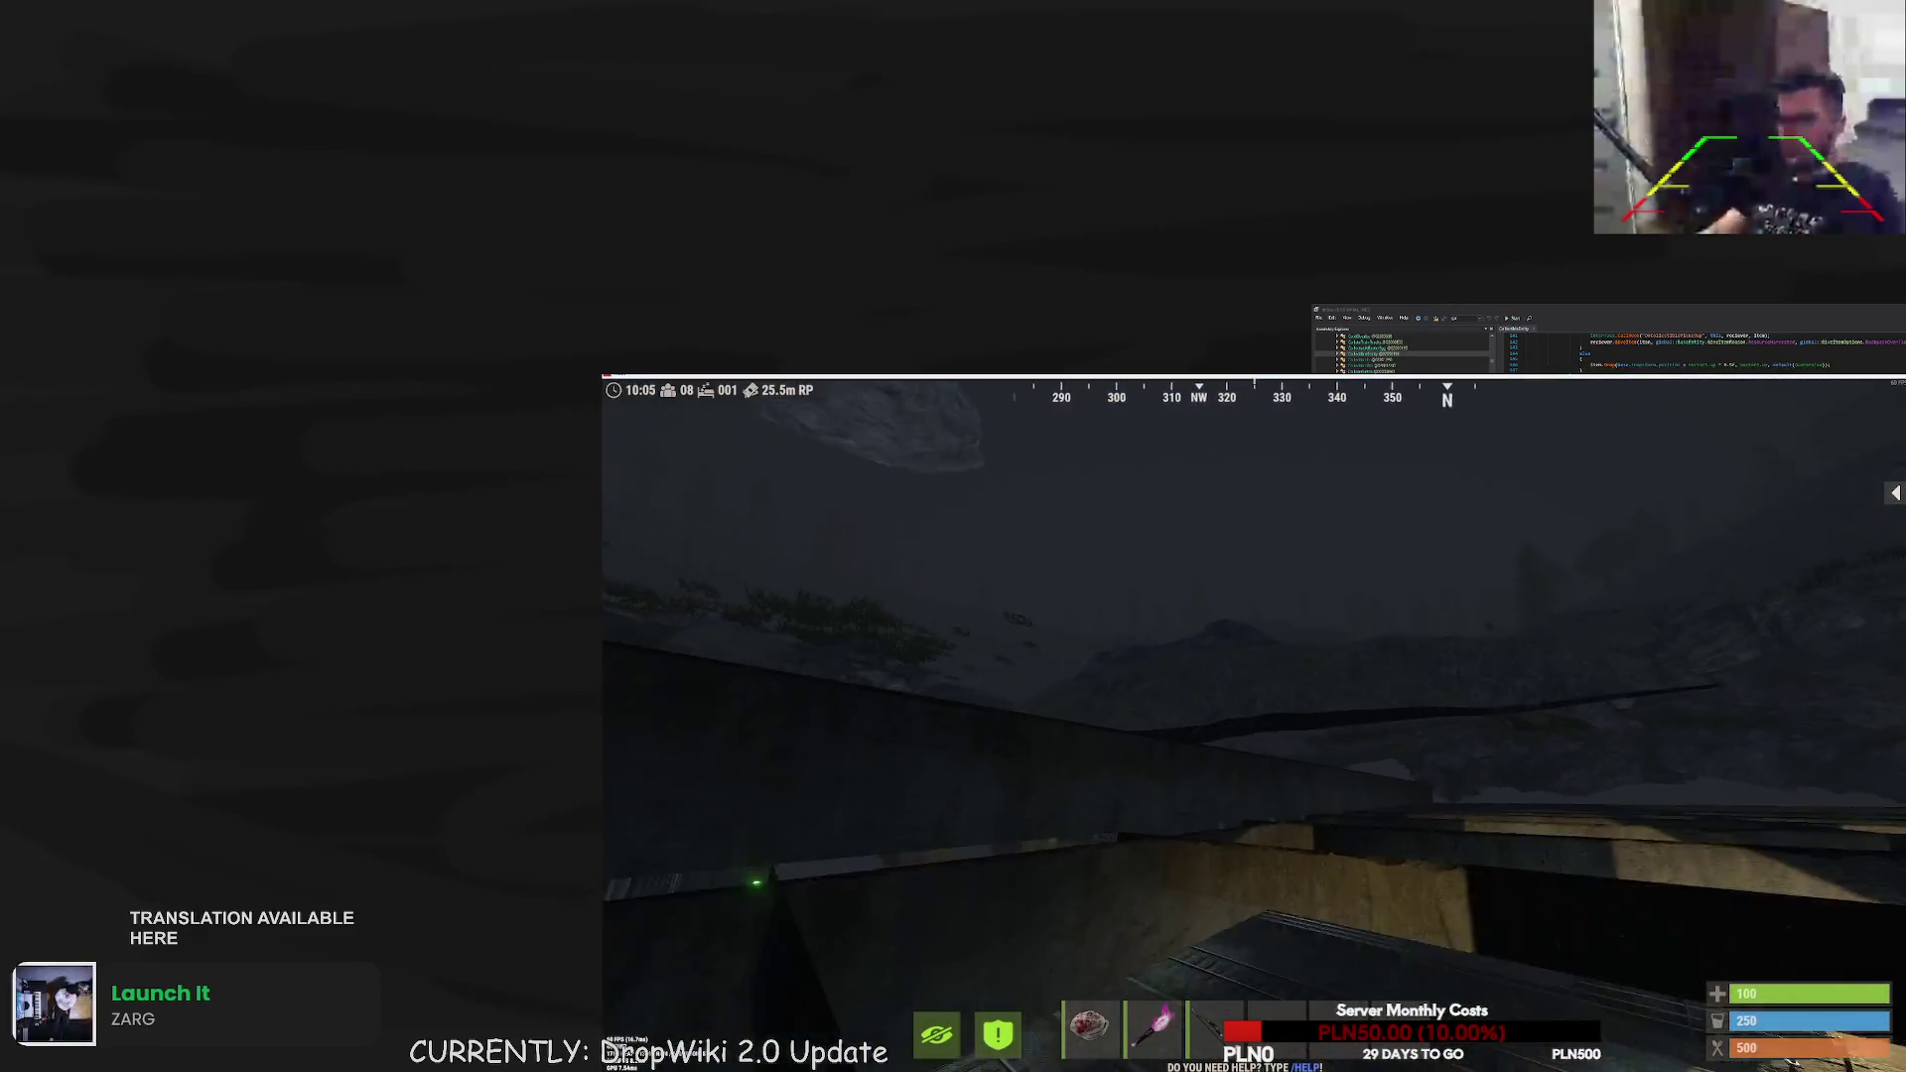
key(w)
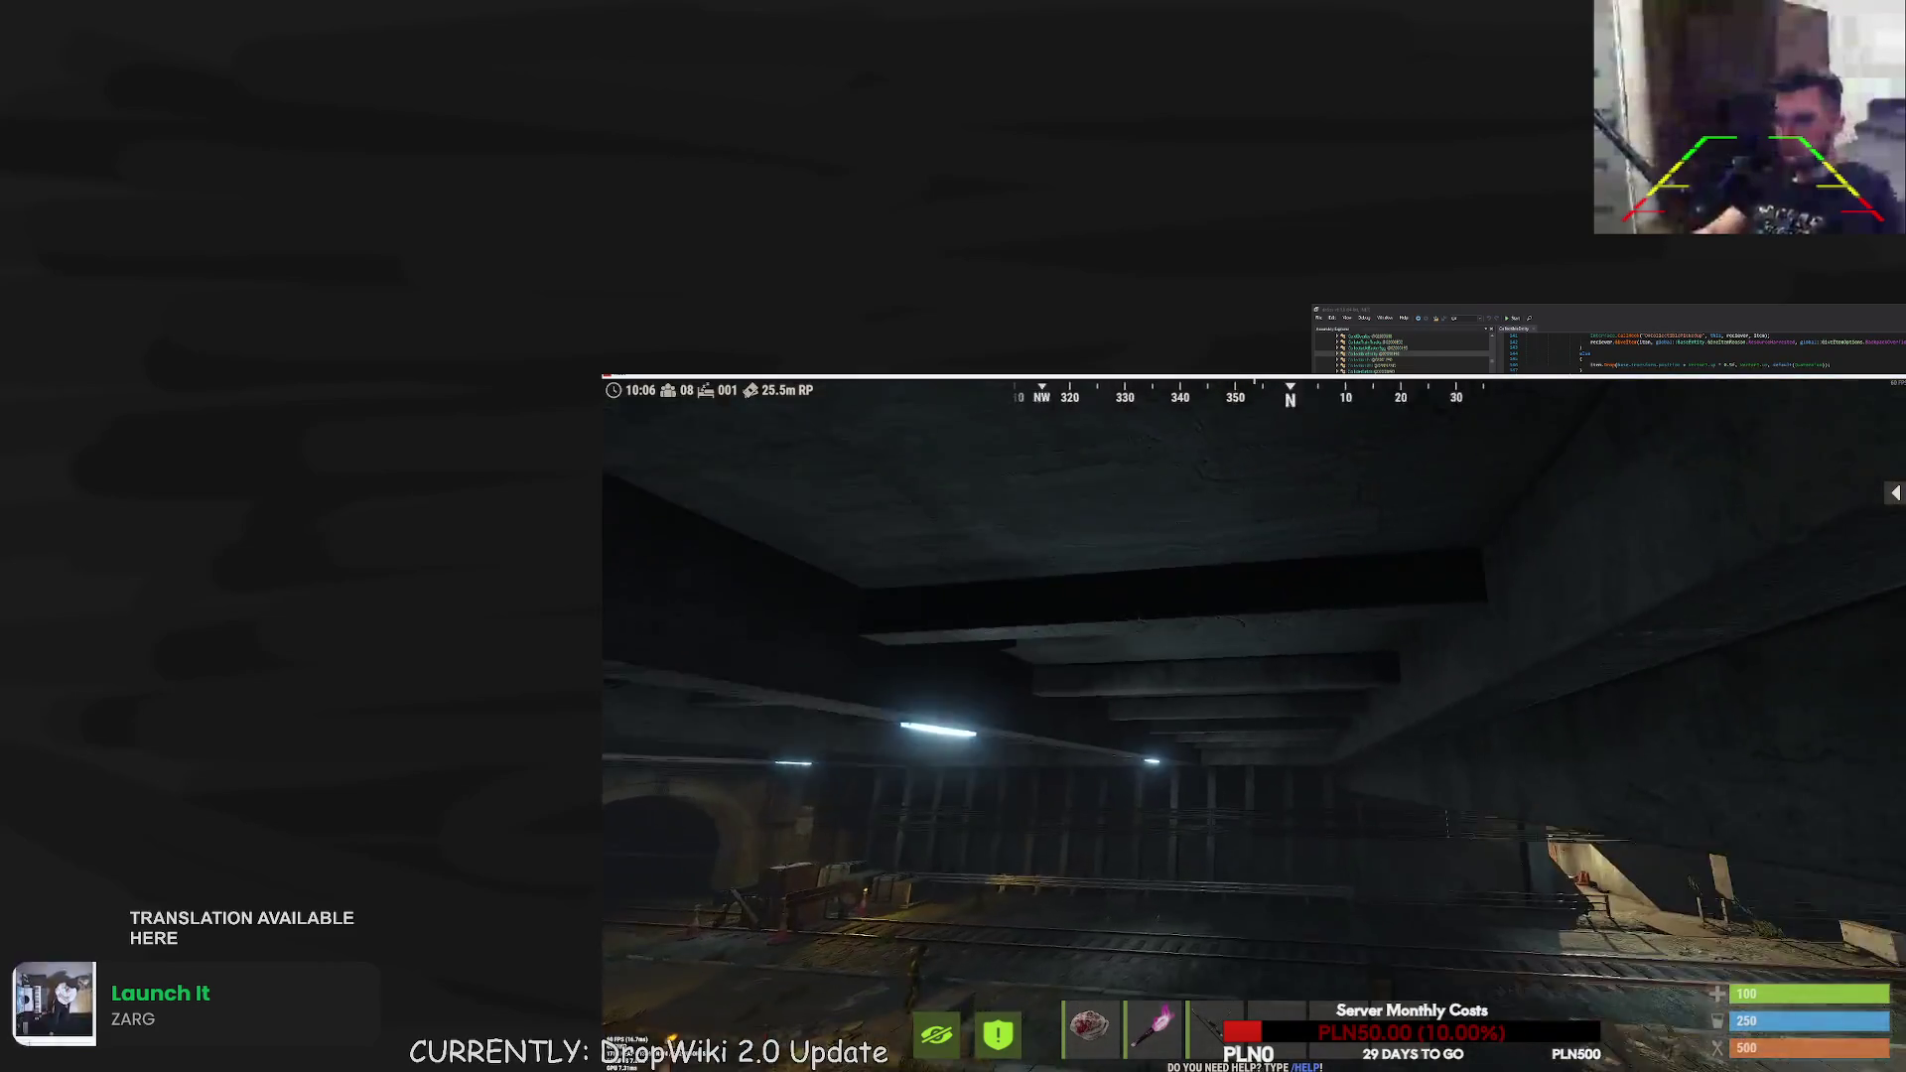
key(w)
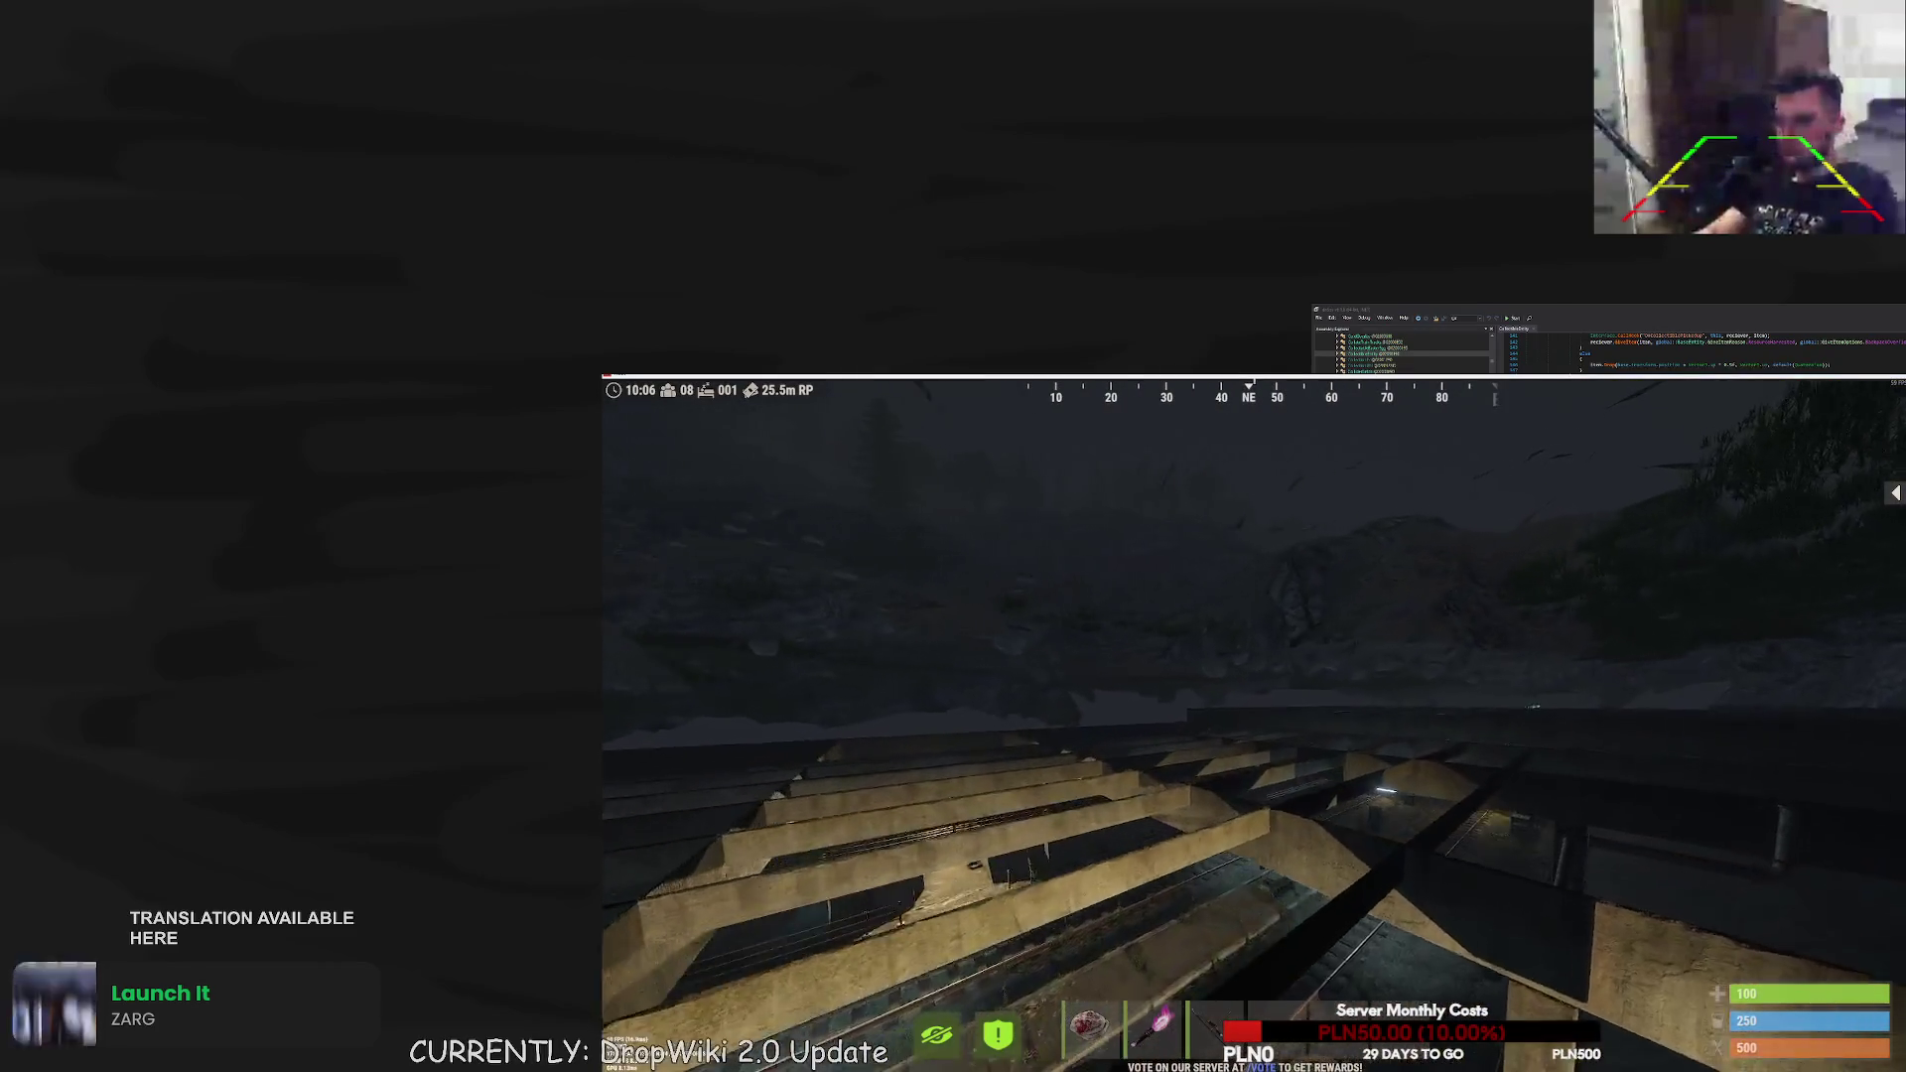
key(w)
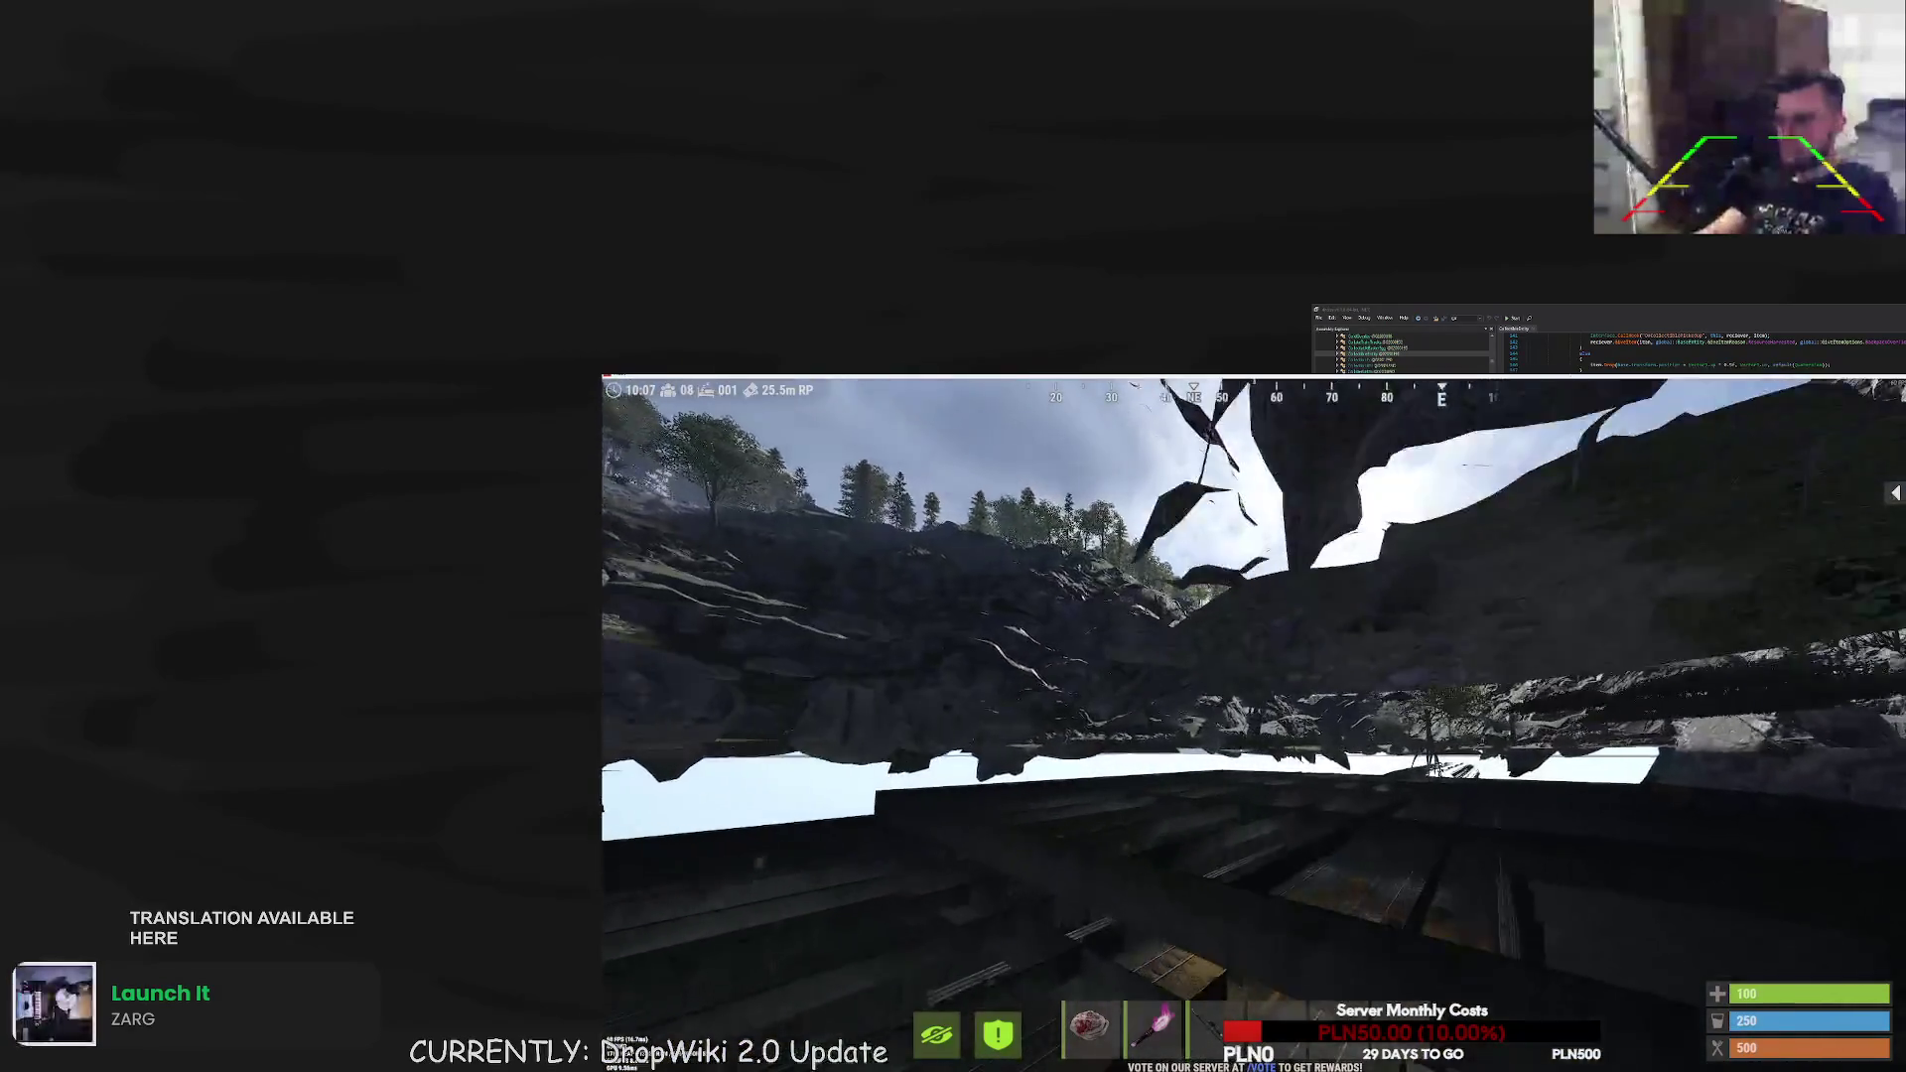
- Leave the tunnel and fly through the rocky canyon toward its rock wall
key(w)
key(w)
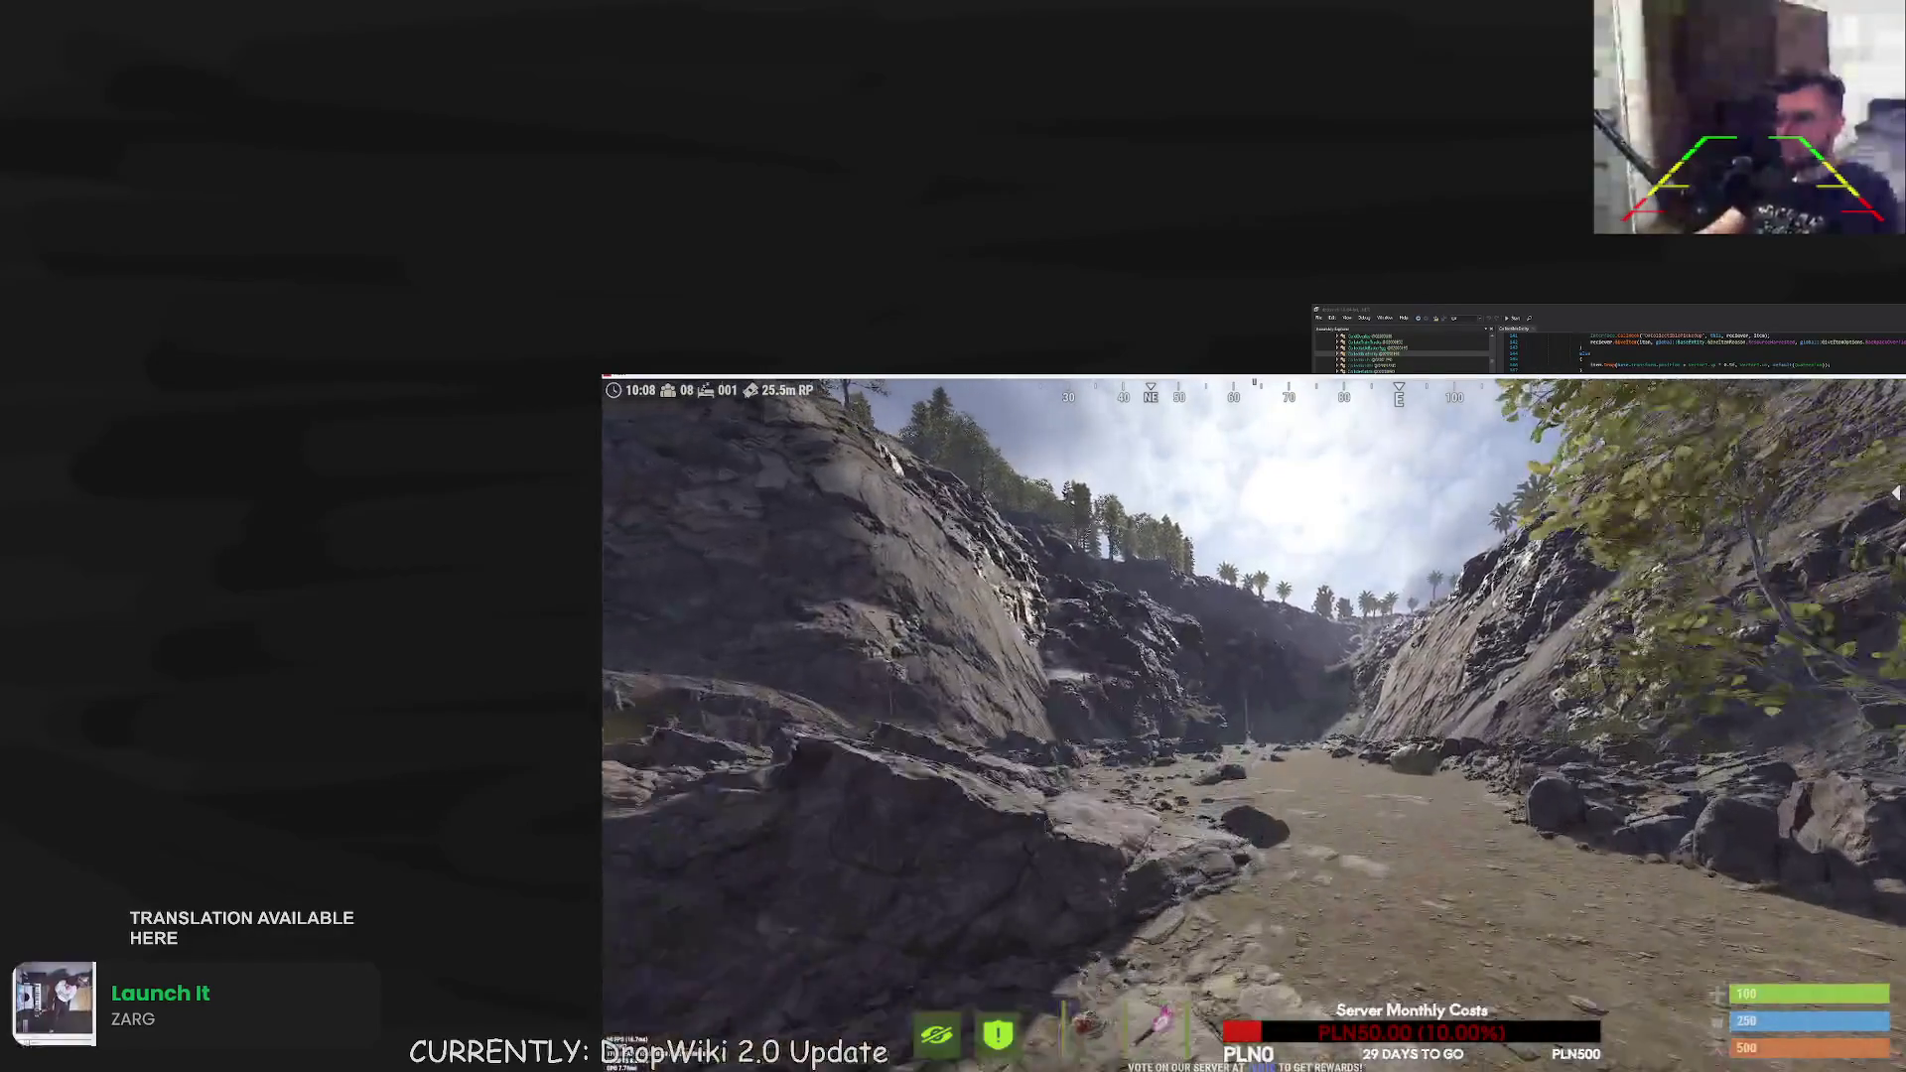
key(w)
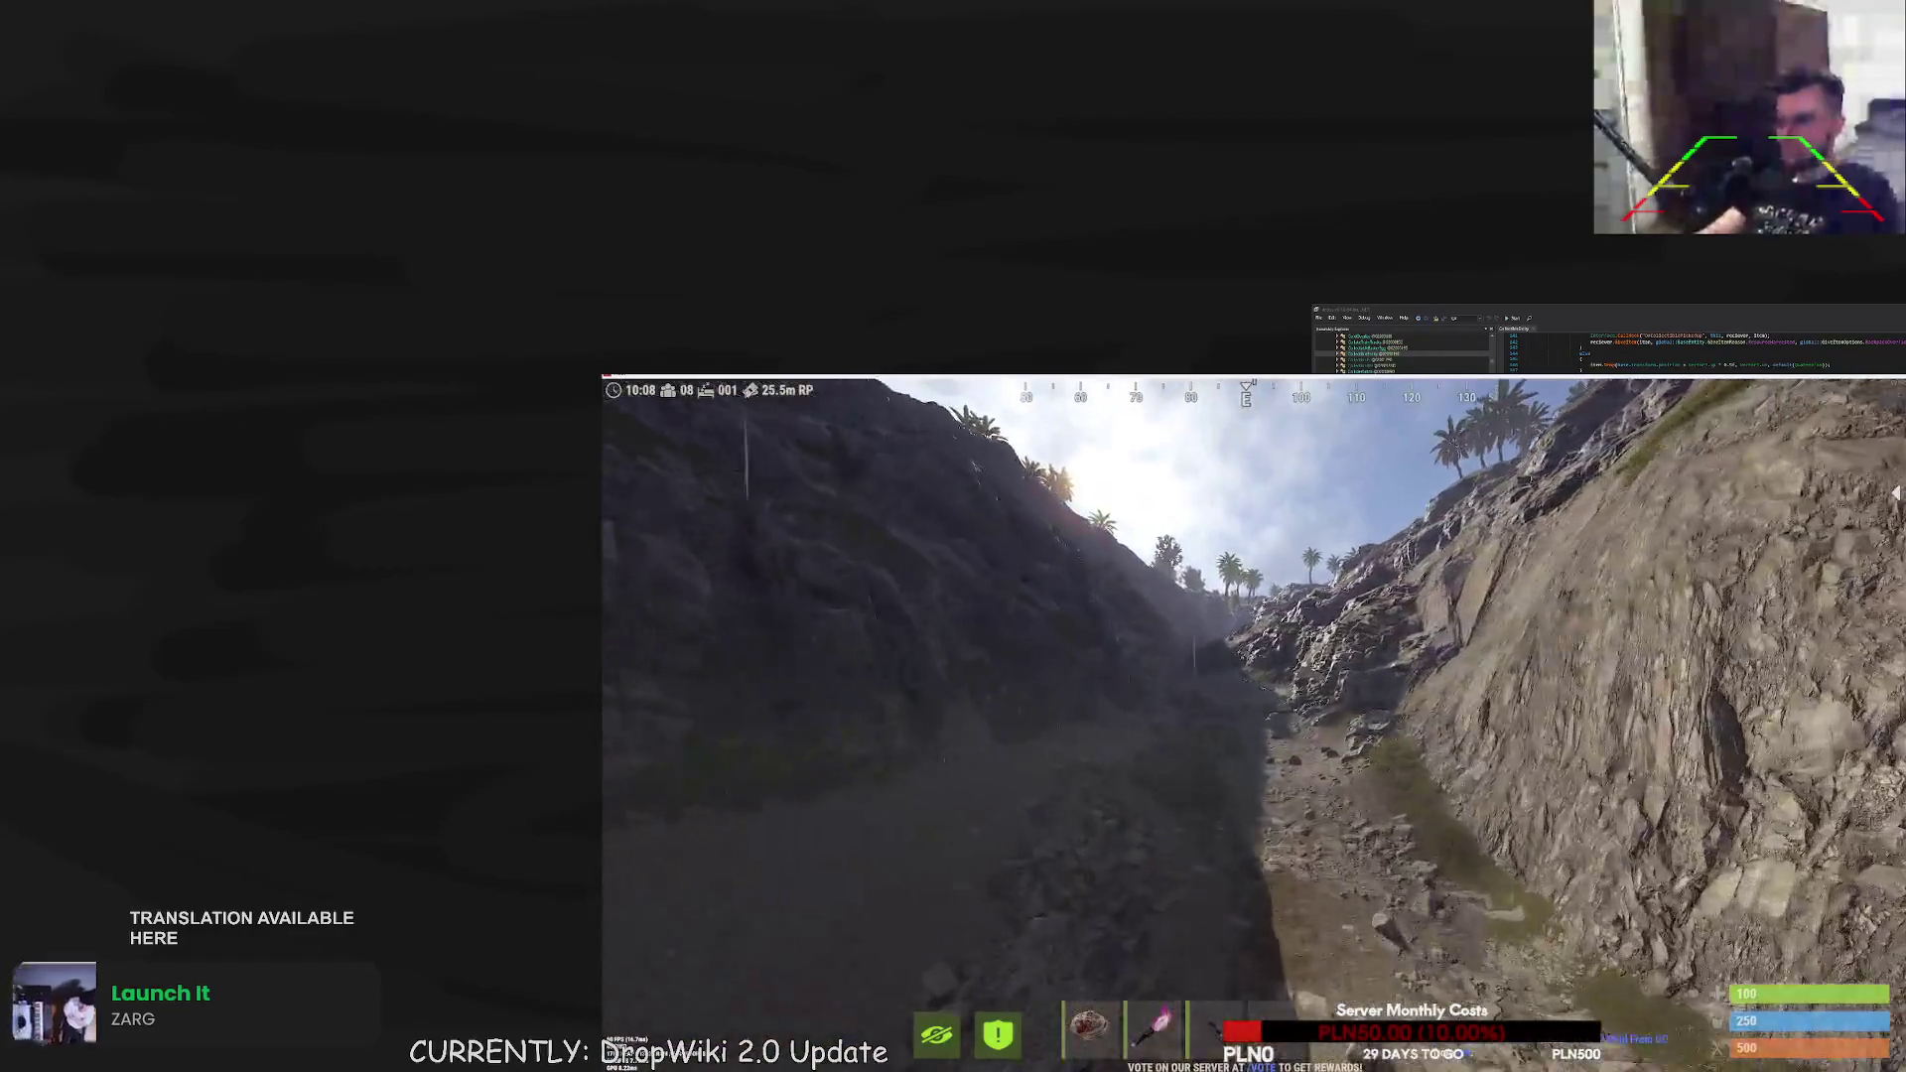
key(w)
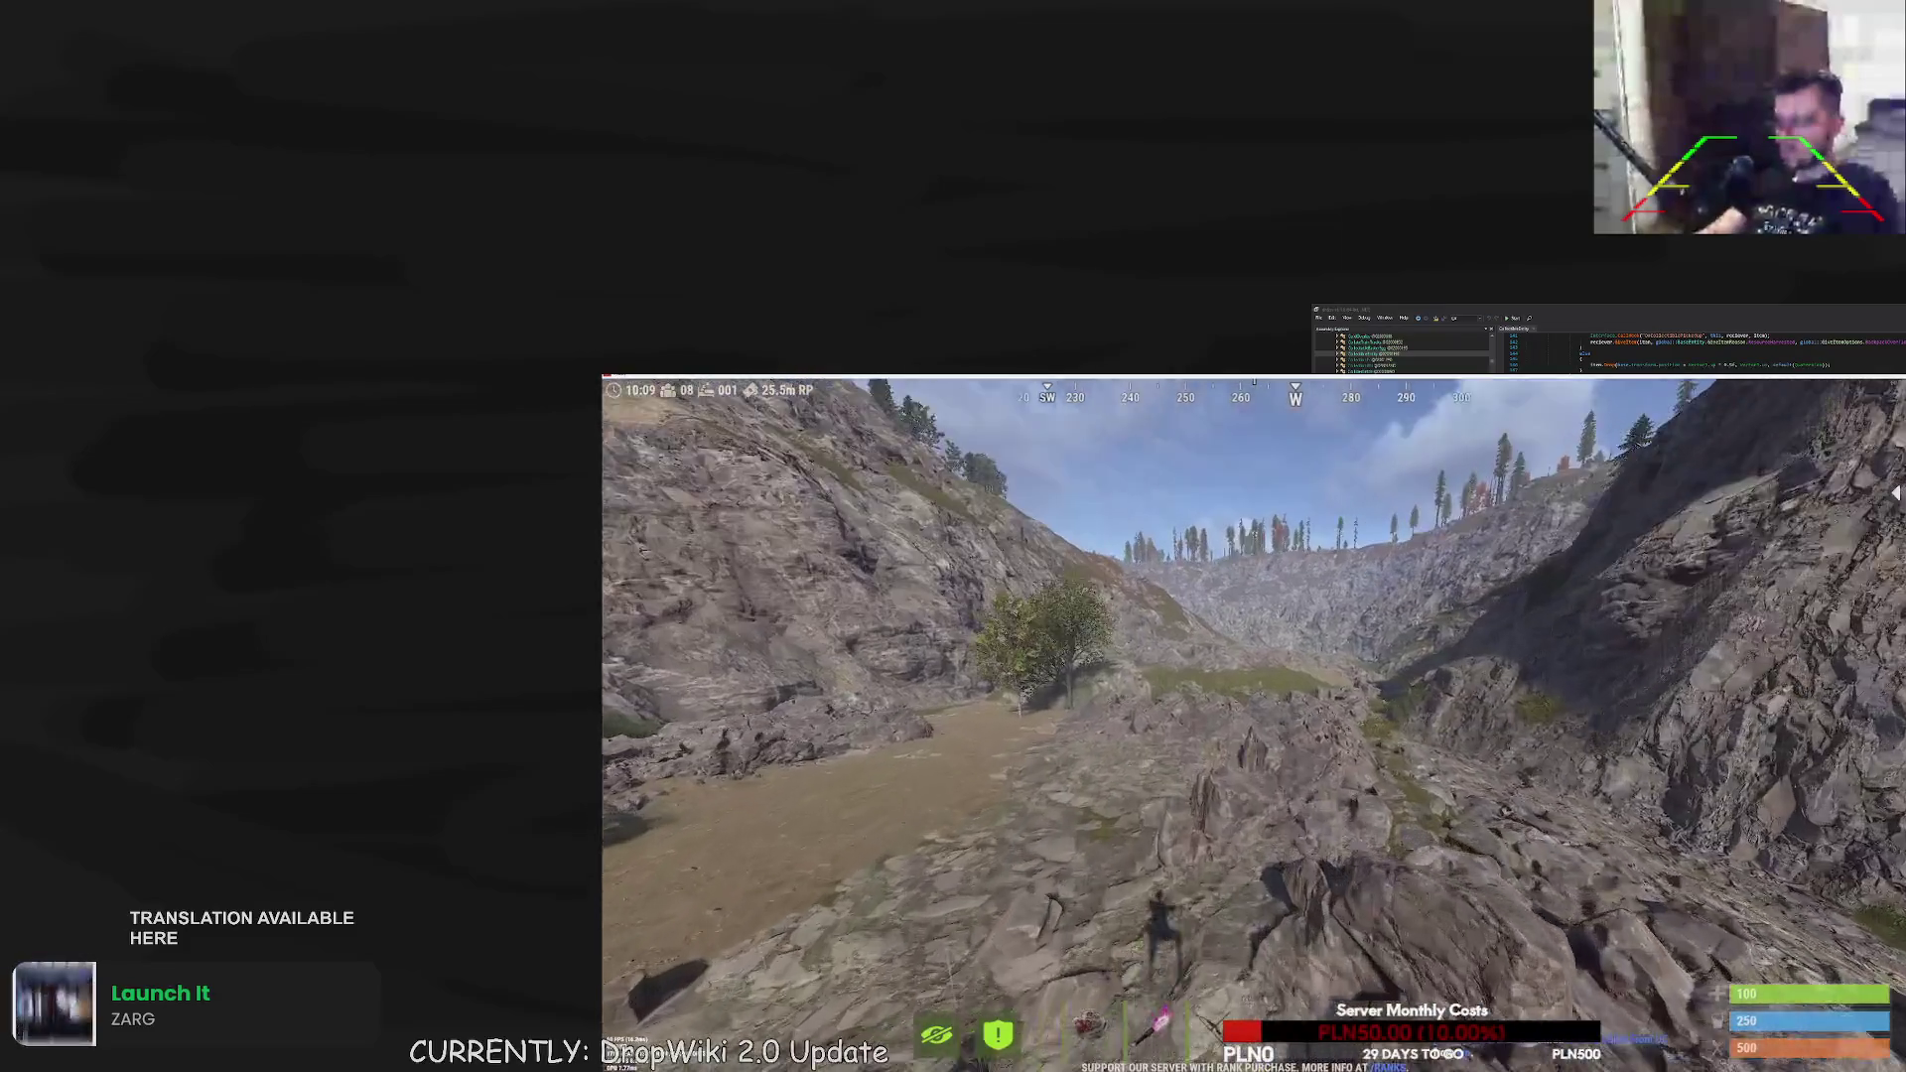
key(w)
key(w)
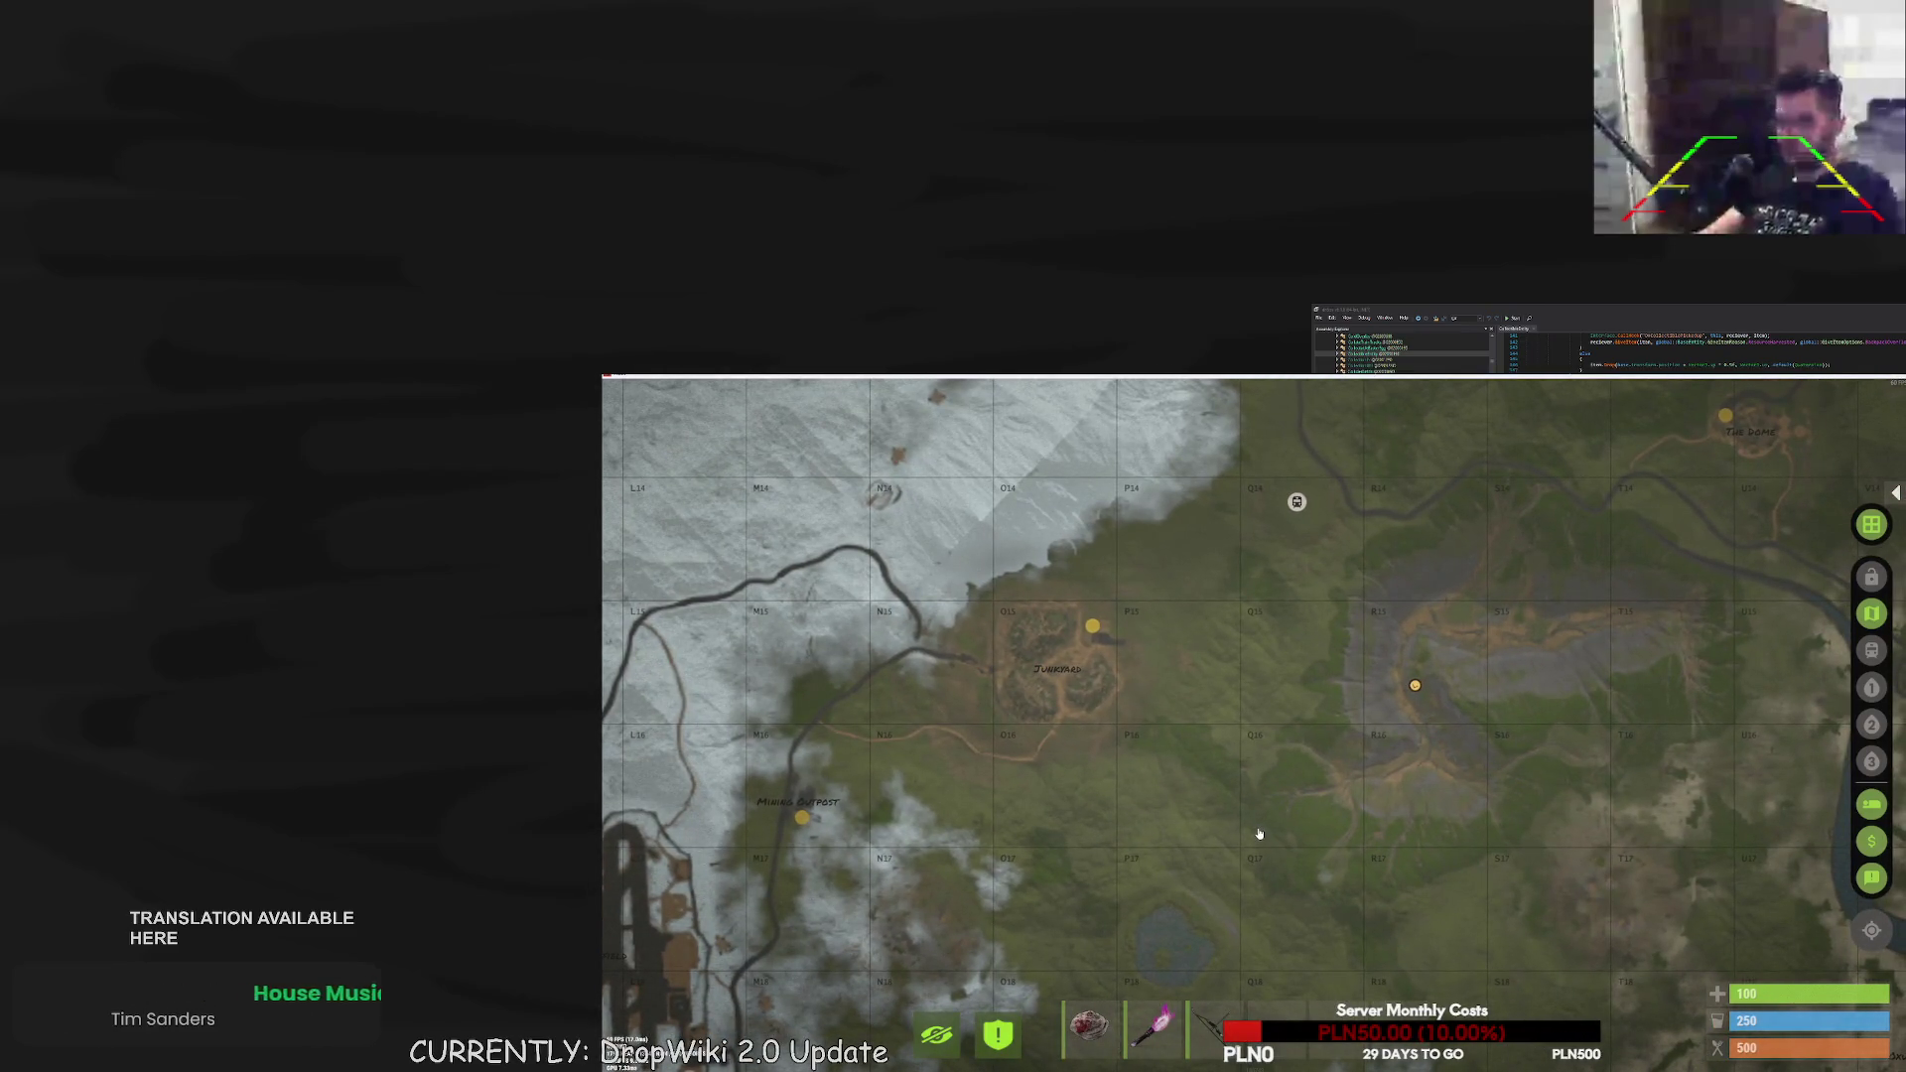
- Close the world map with G to return to the game view
key(g)
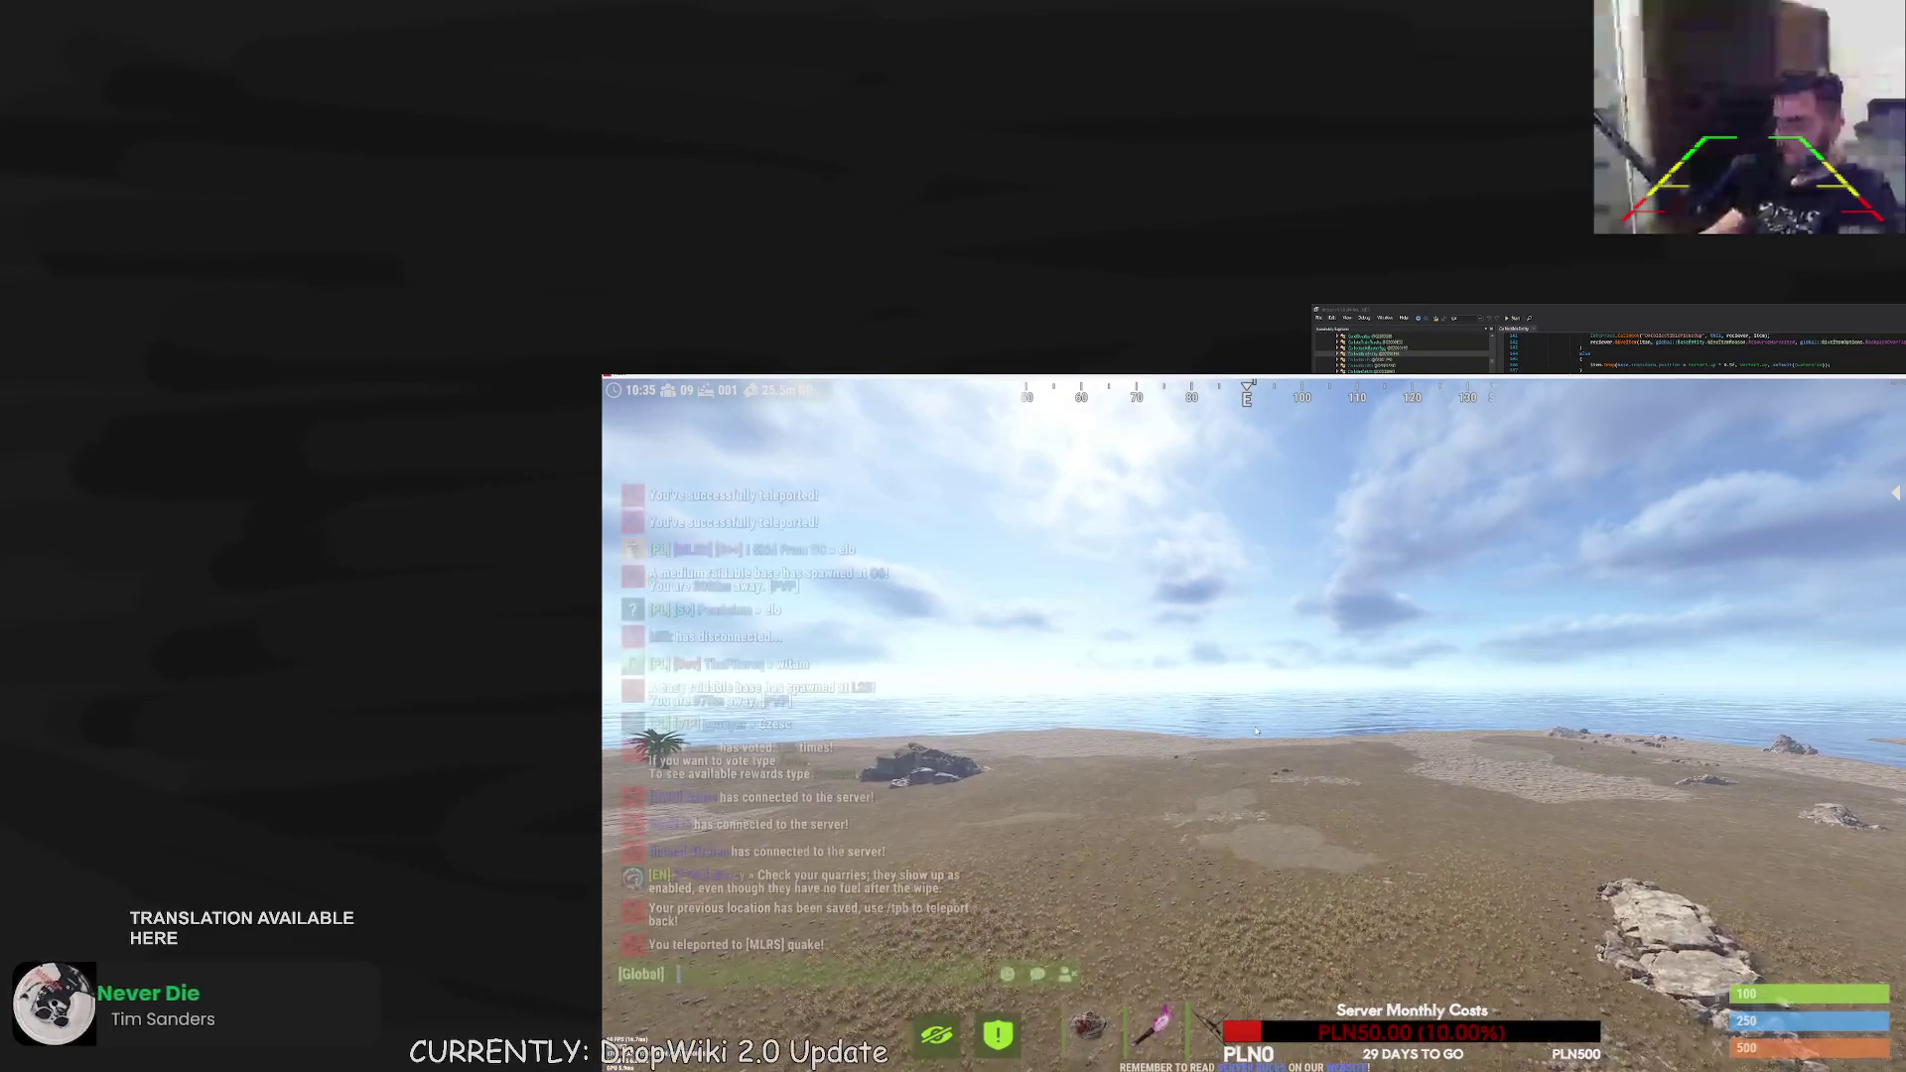
- Type a chat message, then send the /qr command to bring up the quarries menu
text(#en they wi)
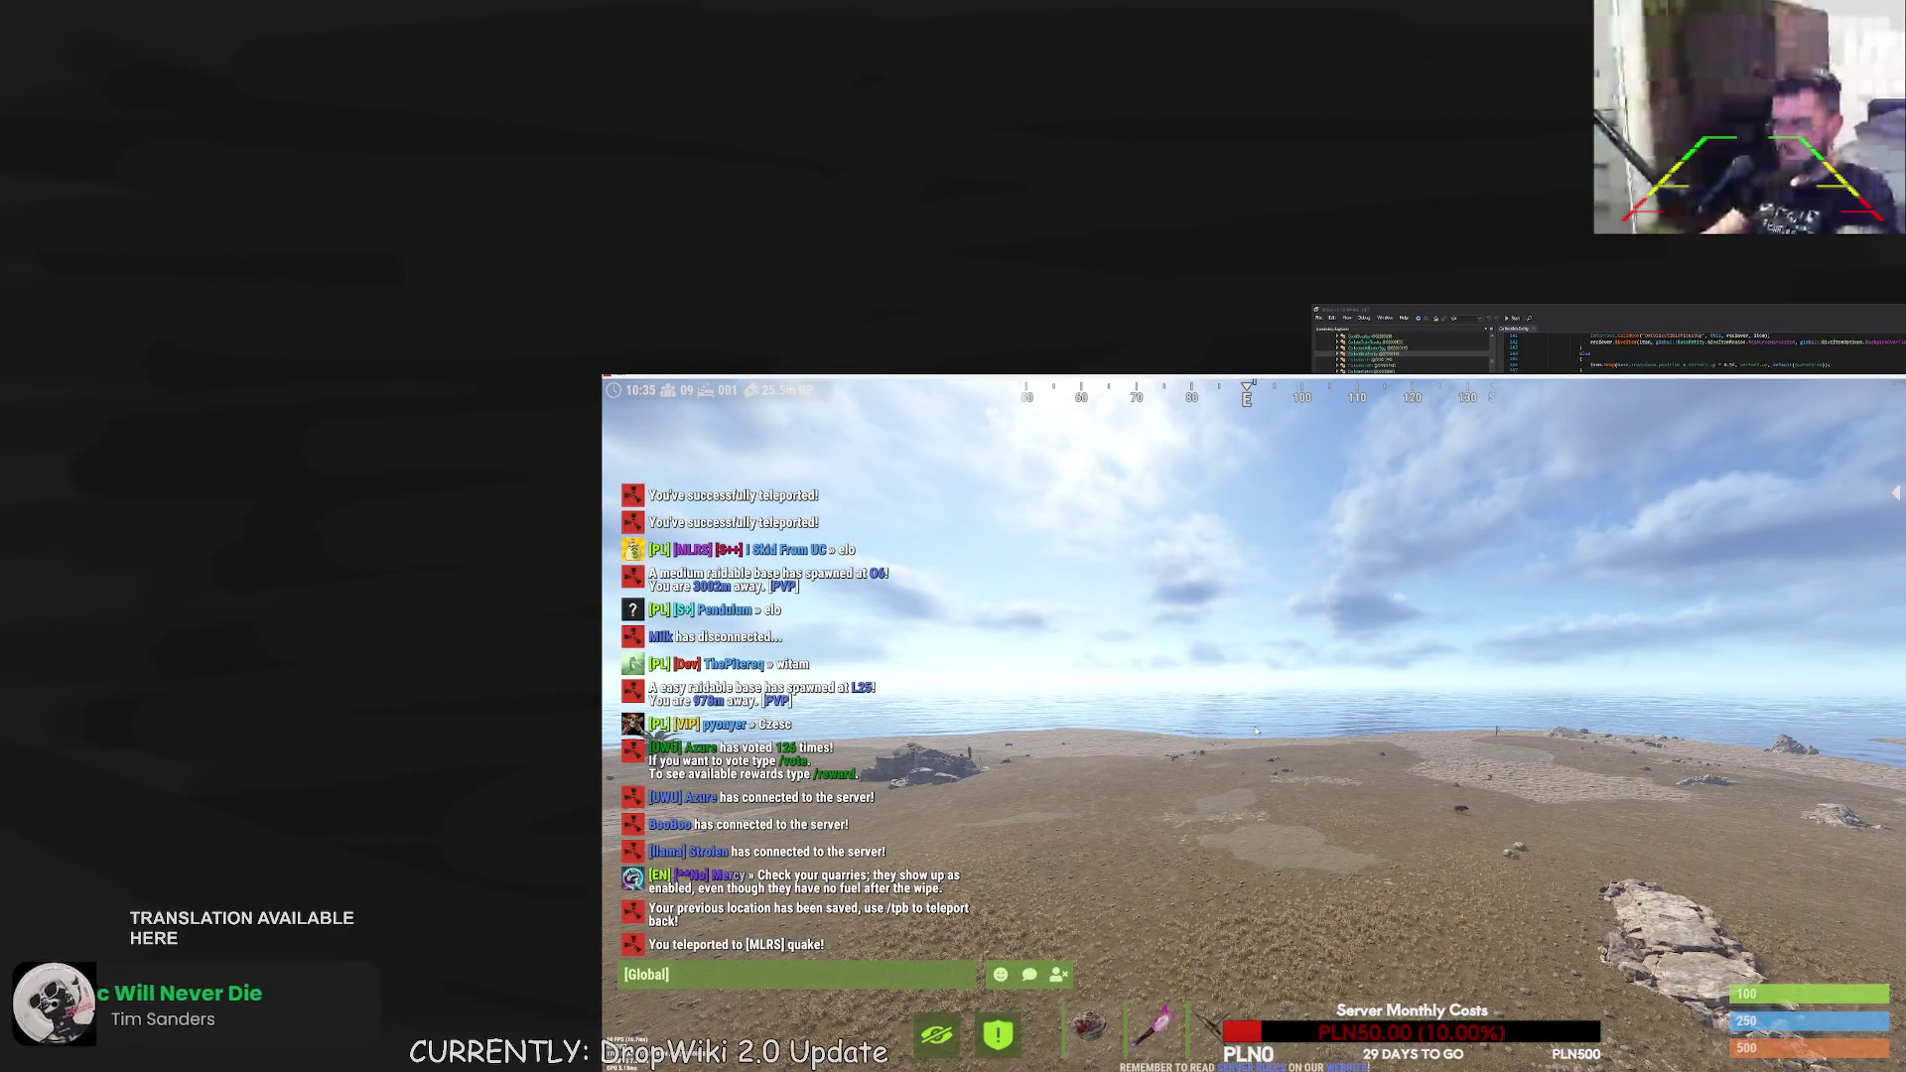
text(ll probabl)
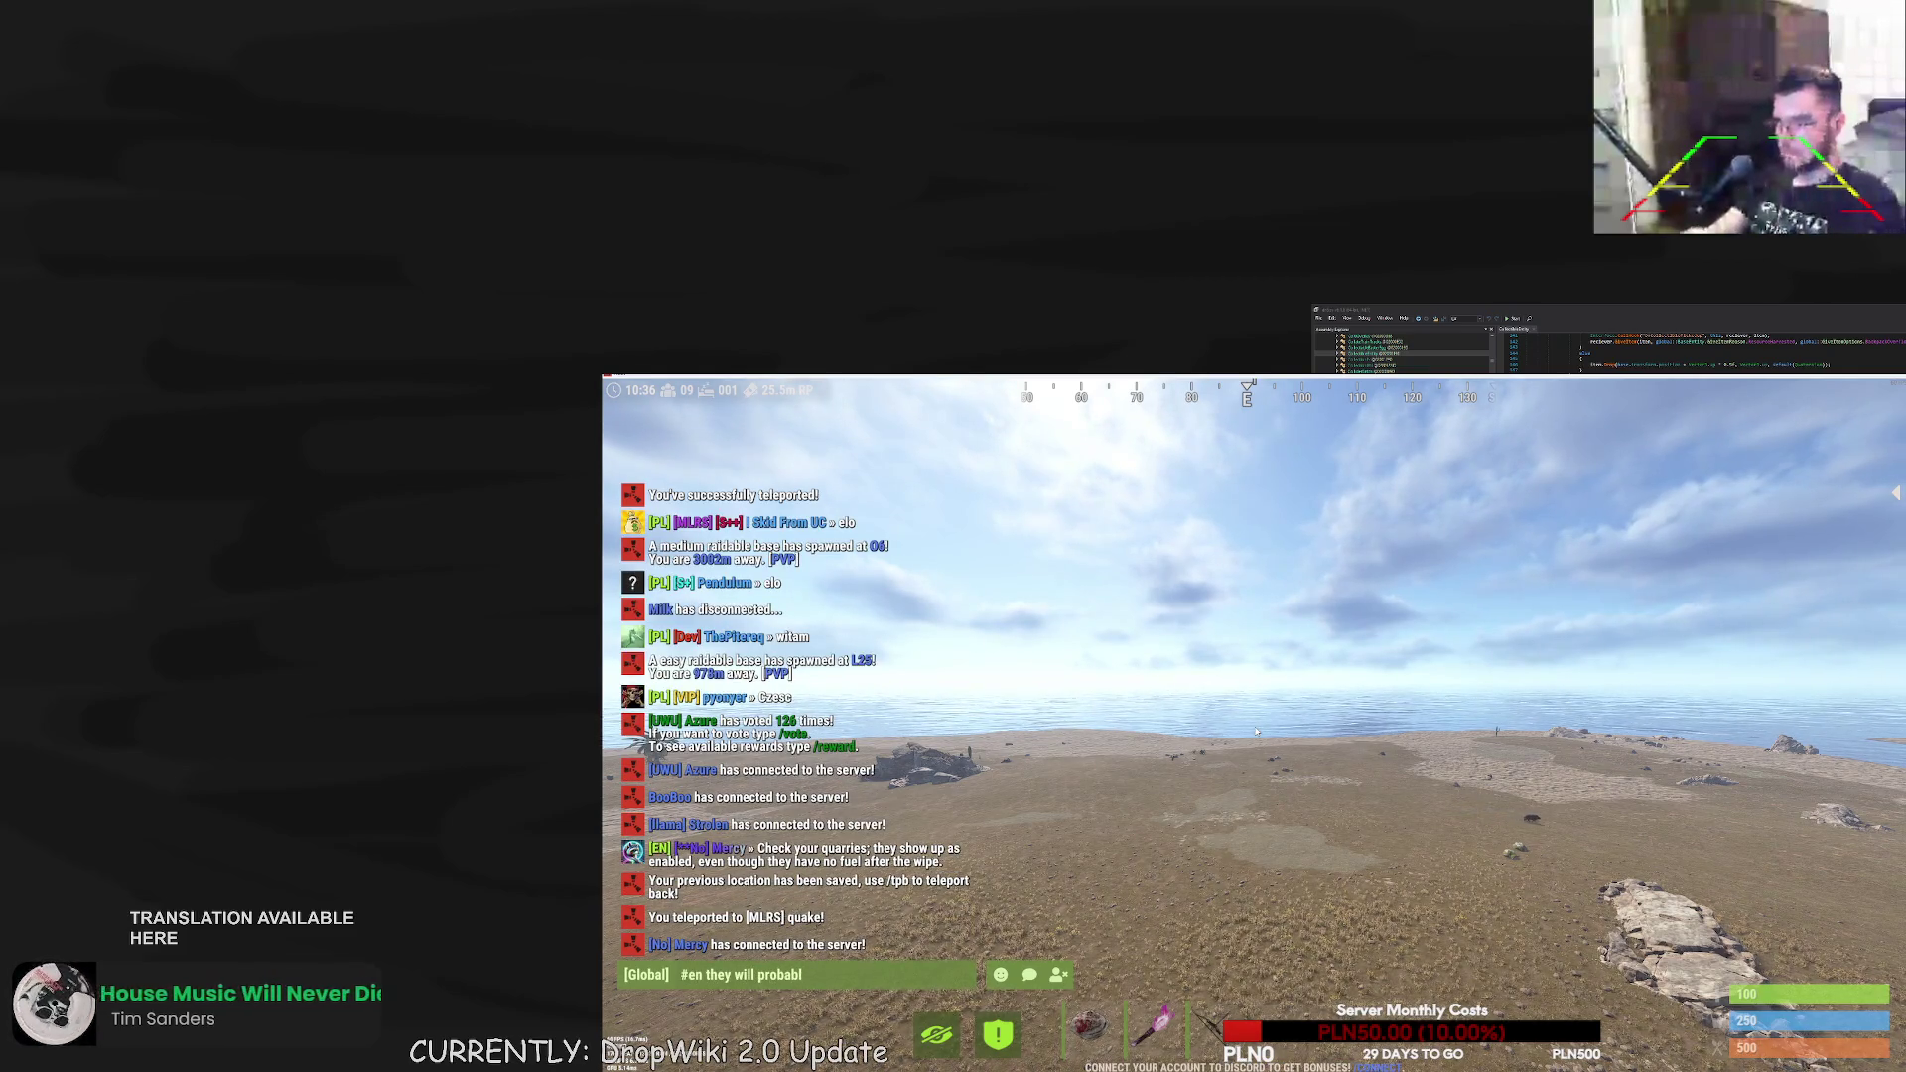
text(y)
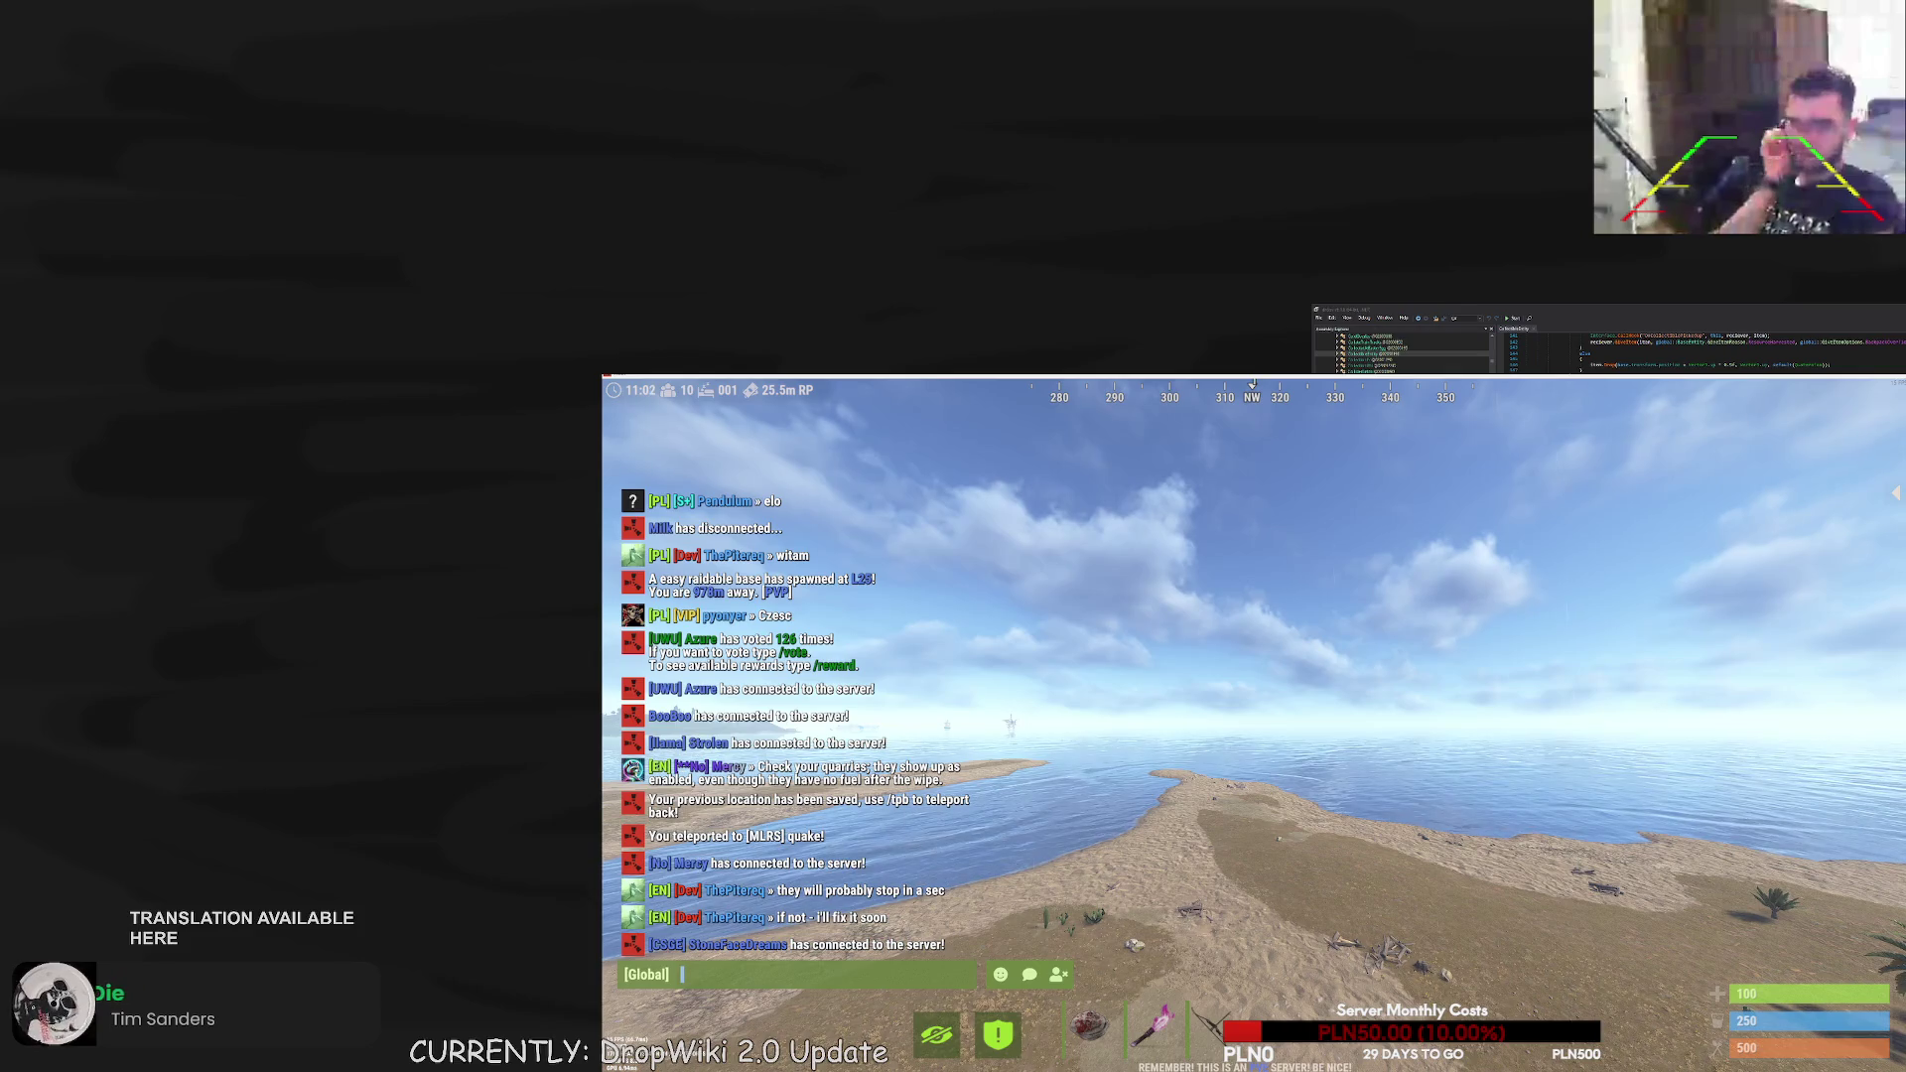
text(/qr)
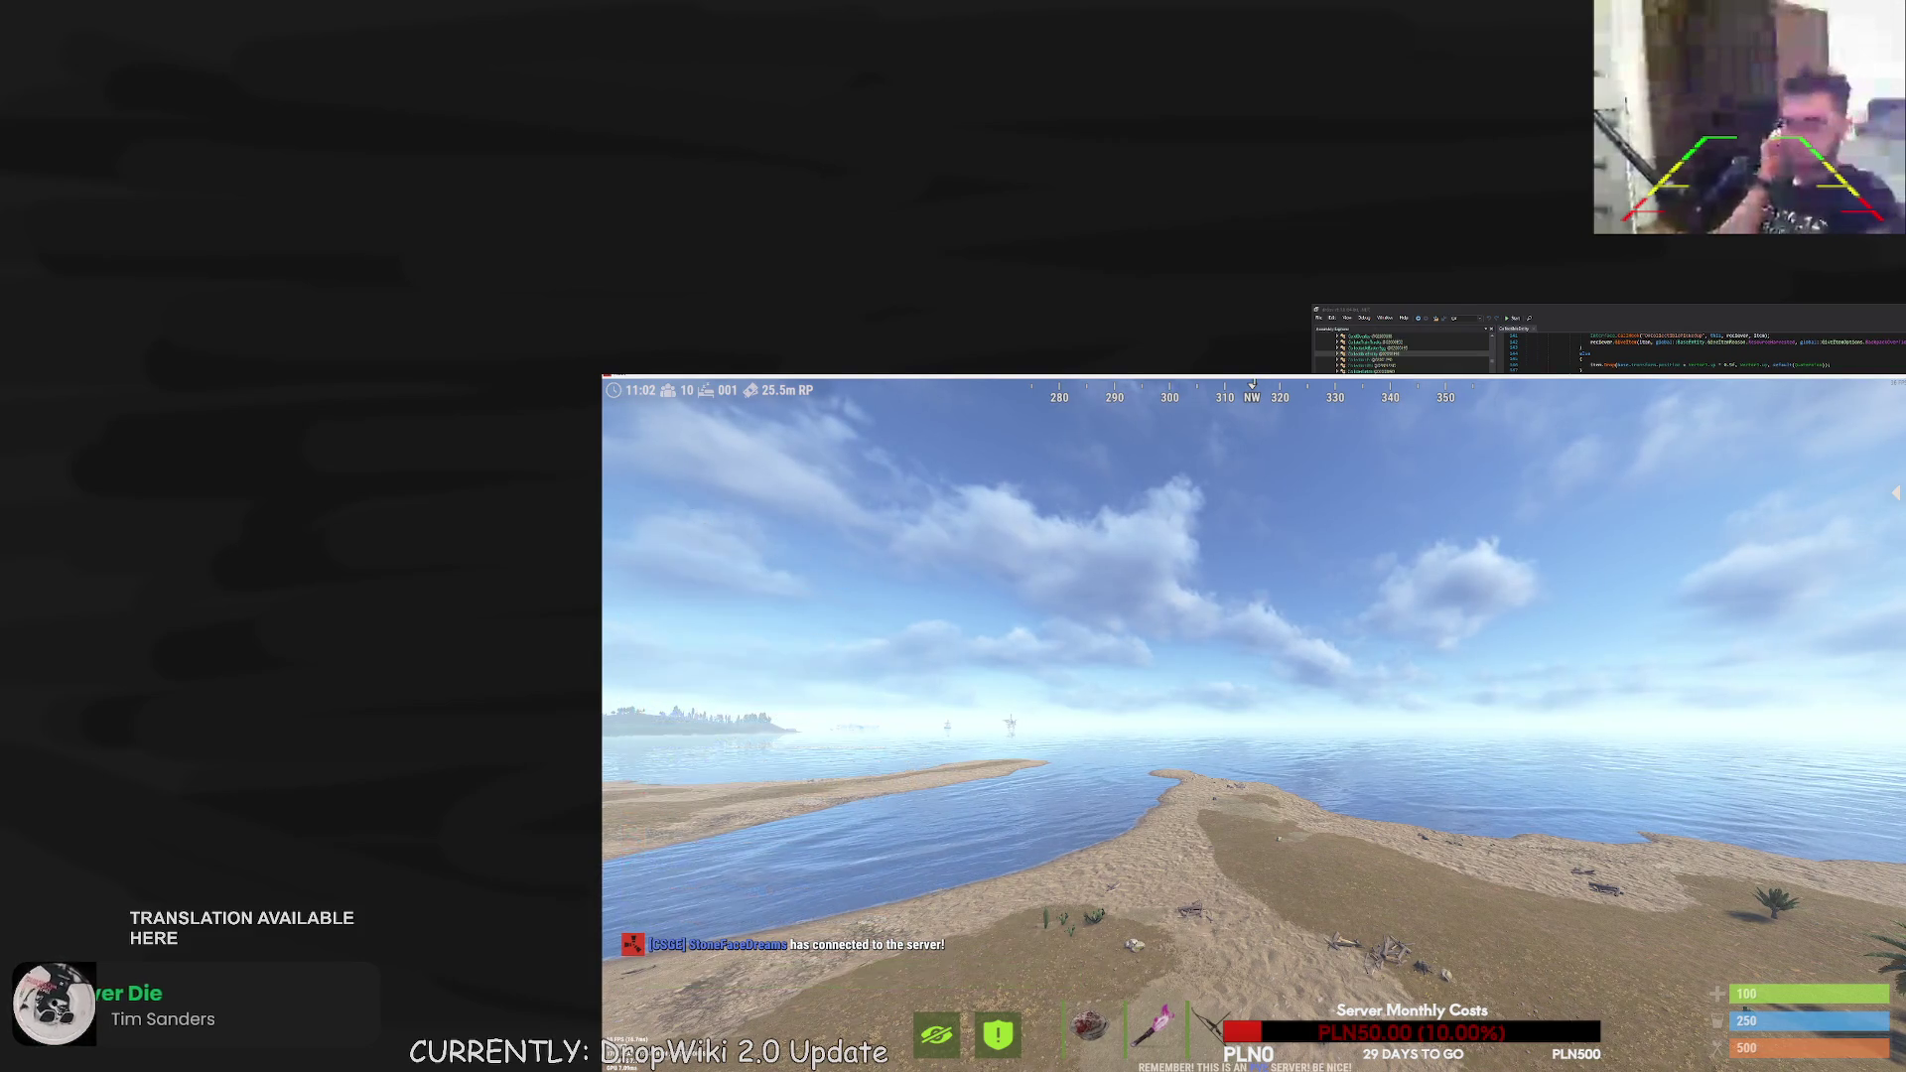
key(Return)
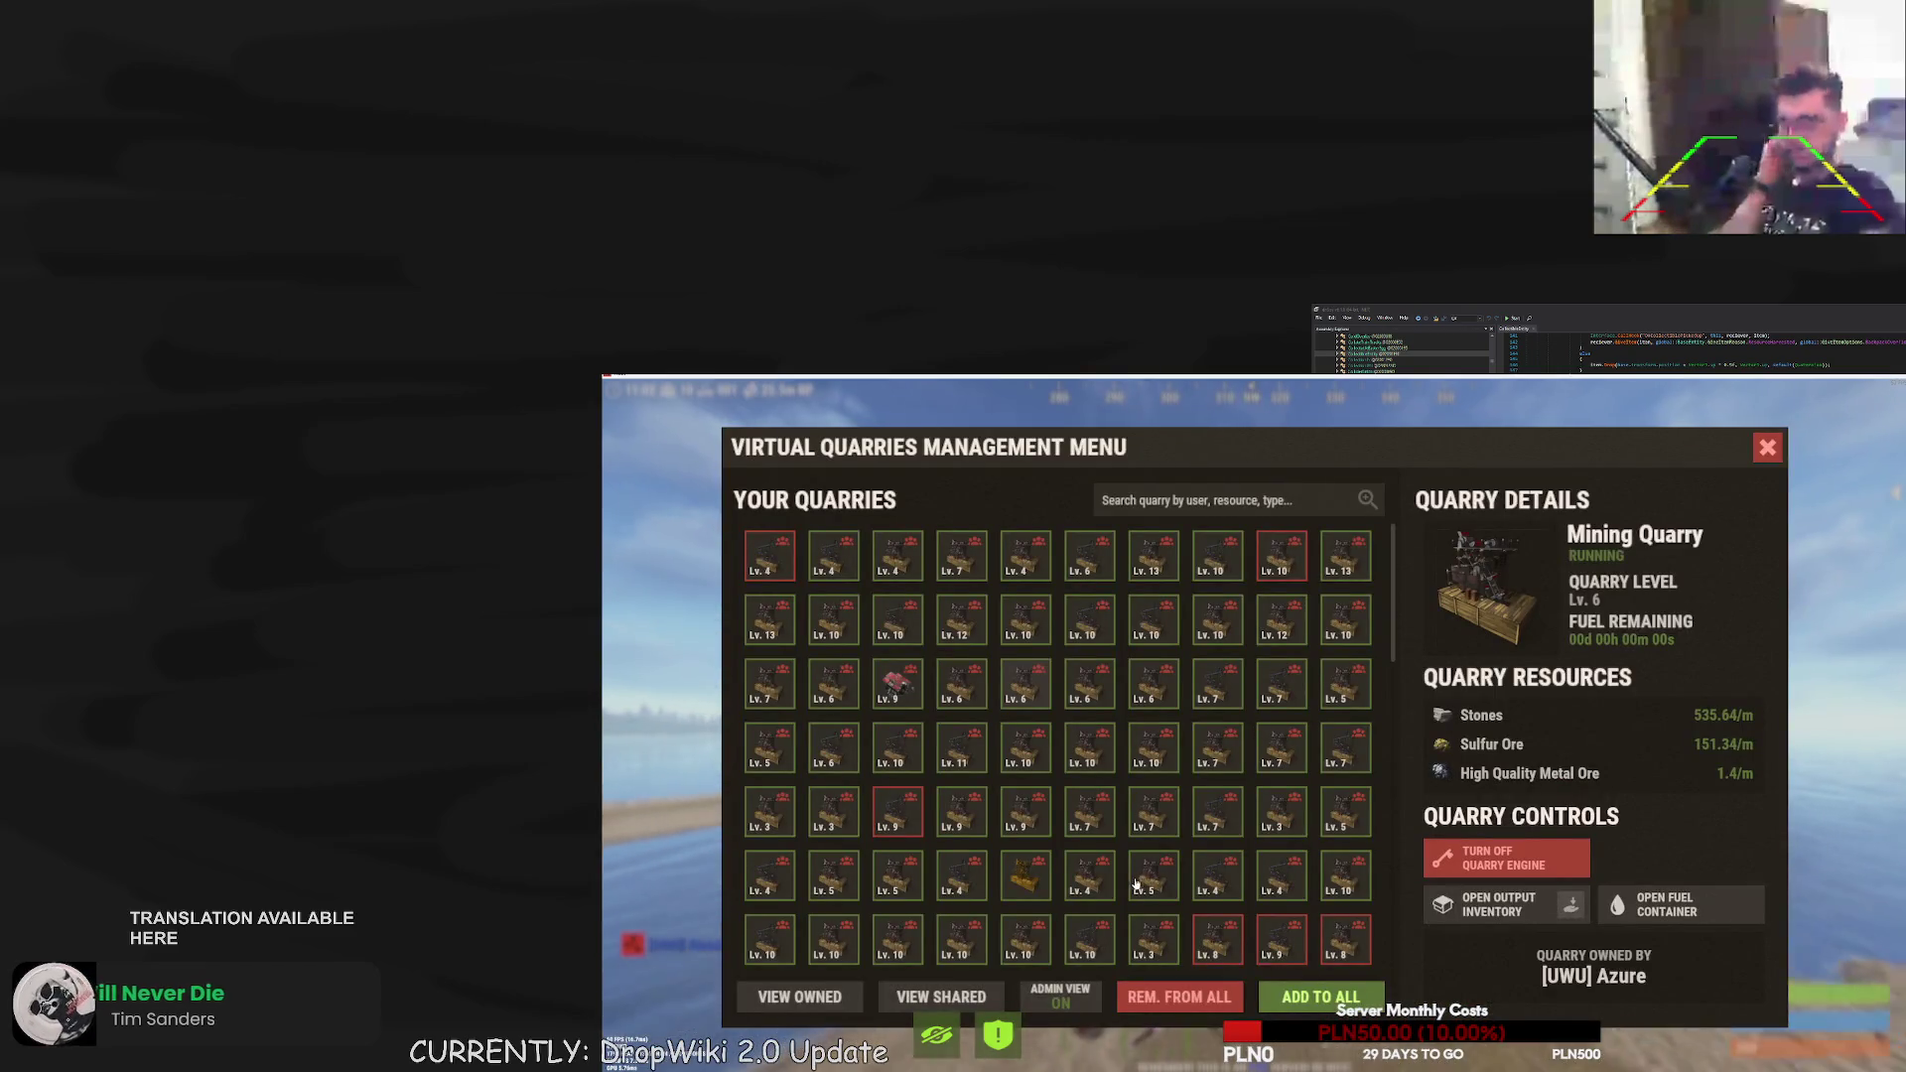
- Scroll the Your Quarries grid and inspect the Lv. 6 quarries and Lv. 11 Mining Pumpjack
scroll(1127, 881, down, 5)
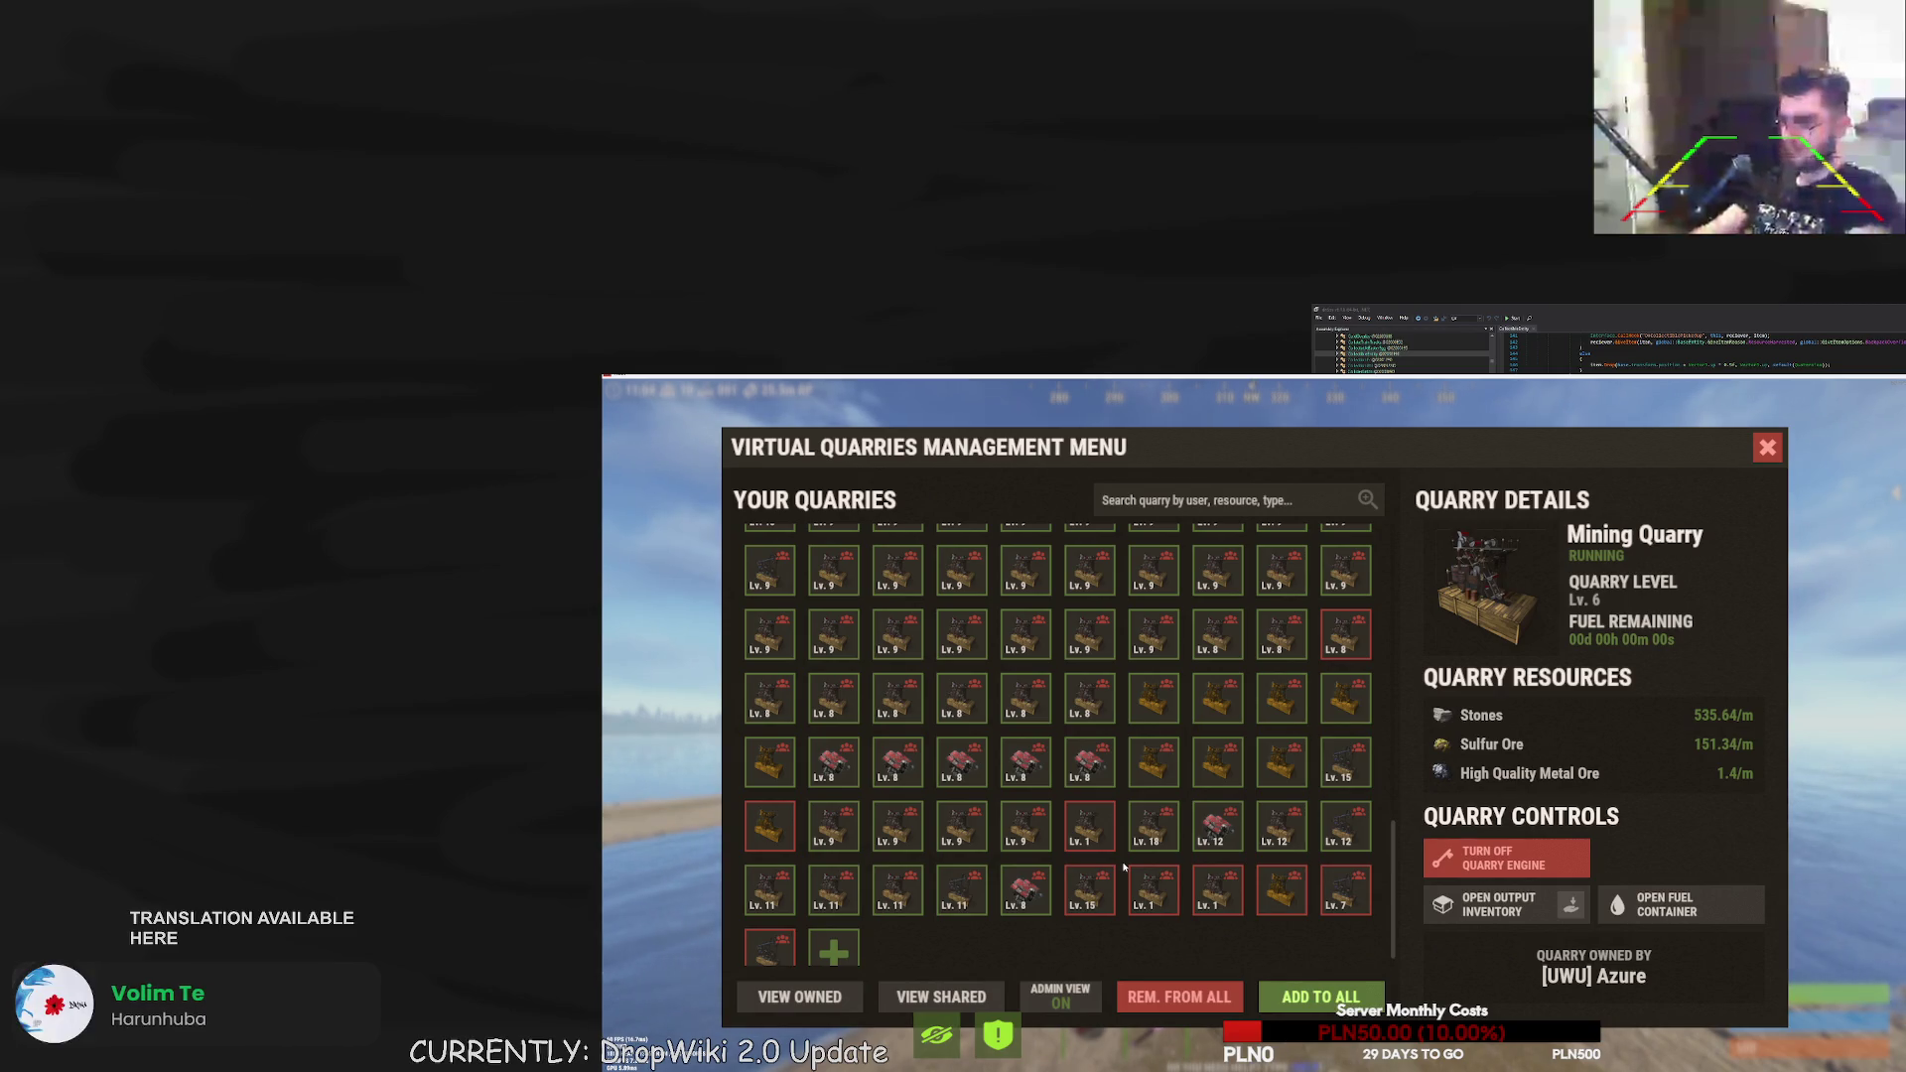
scroll(1080, 795, up, 10)
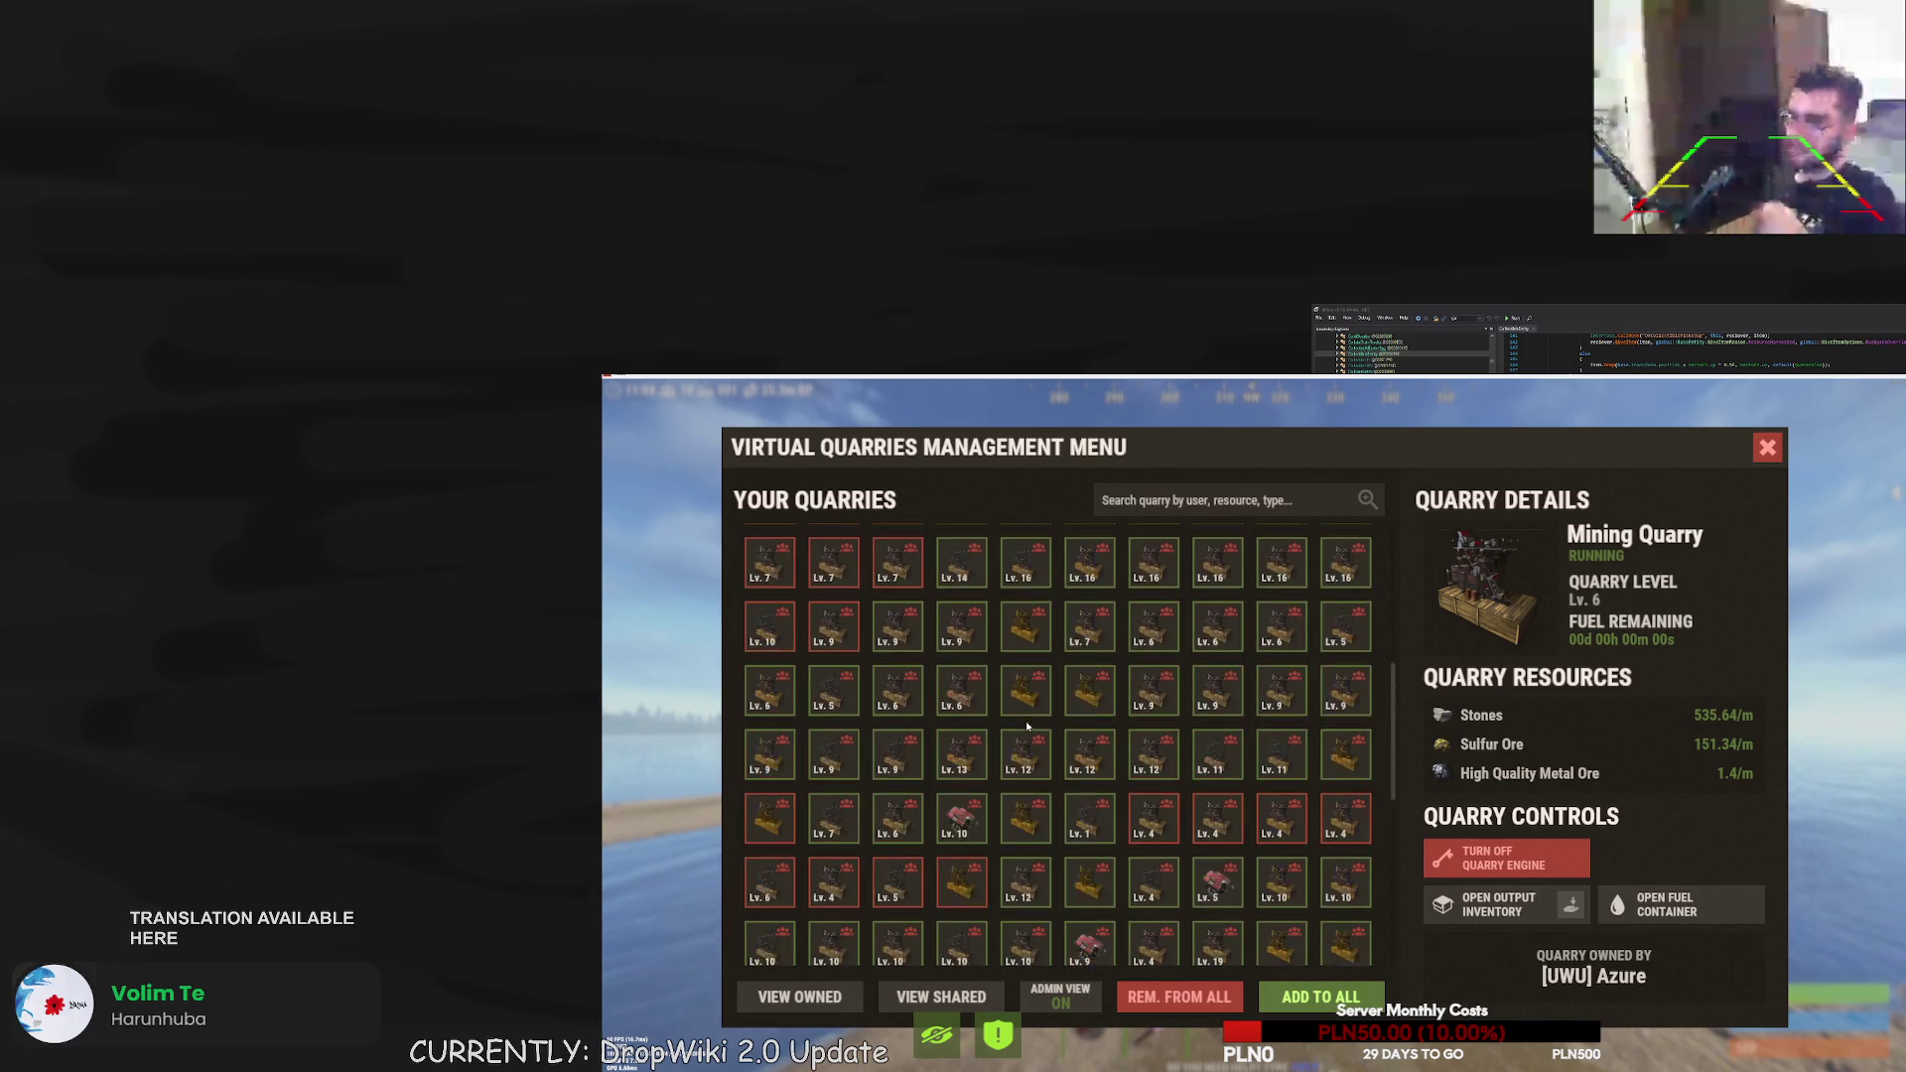
scroll(1019, 749, down, 3)
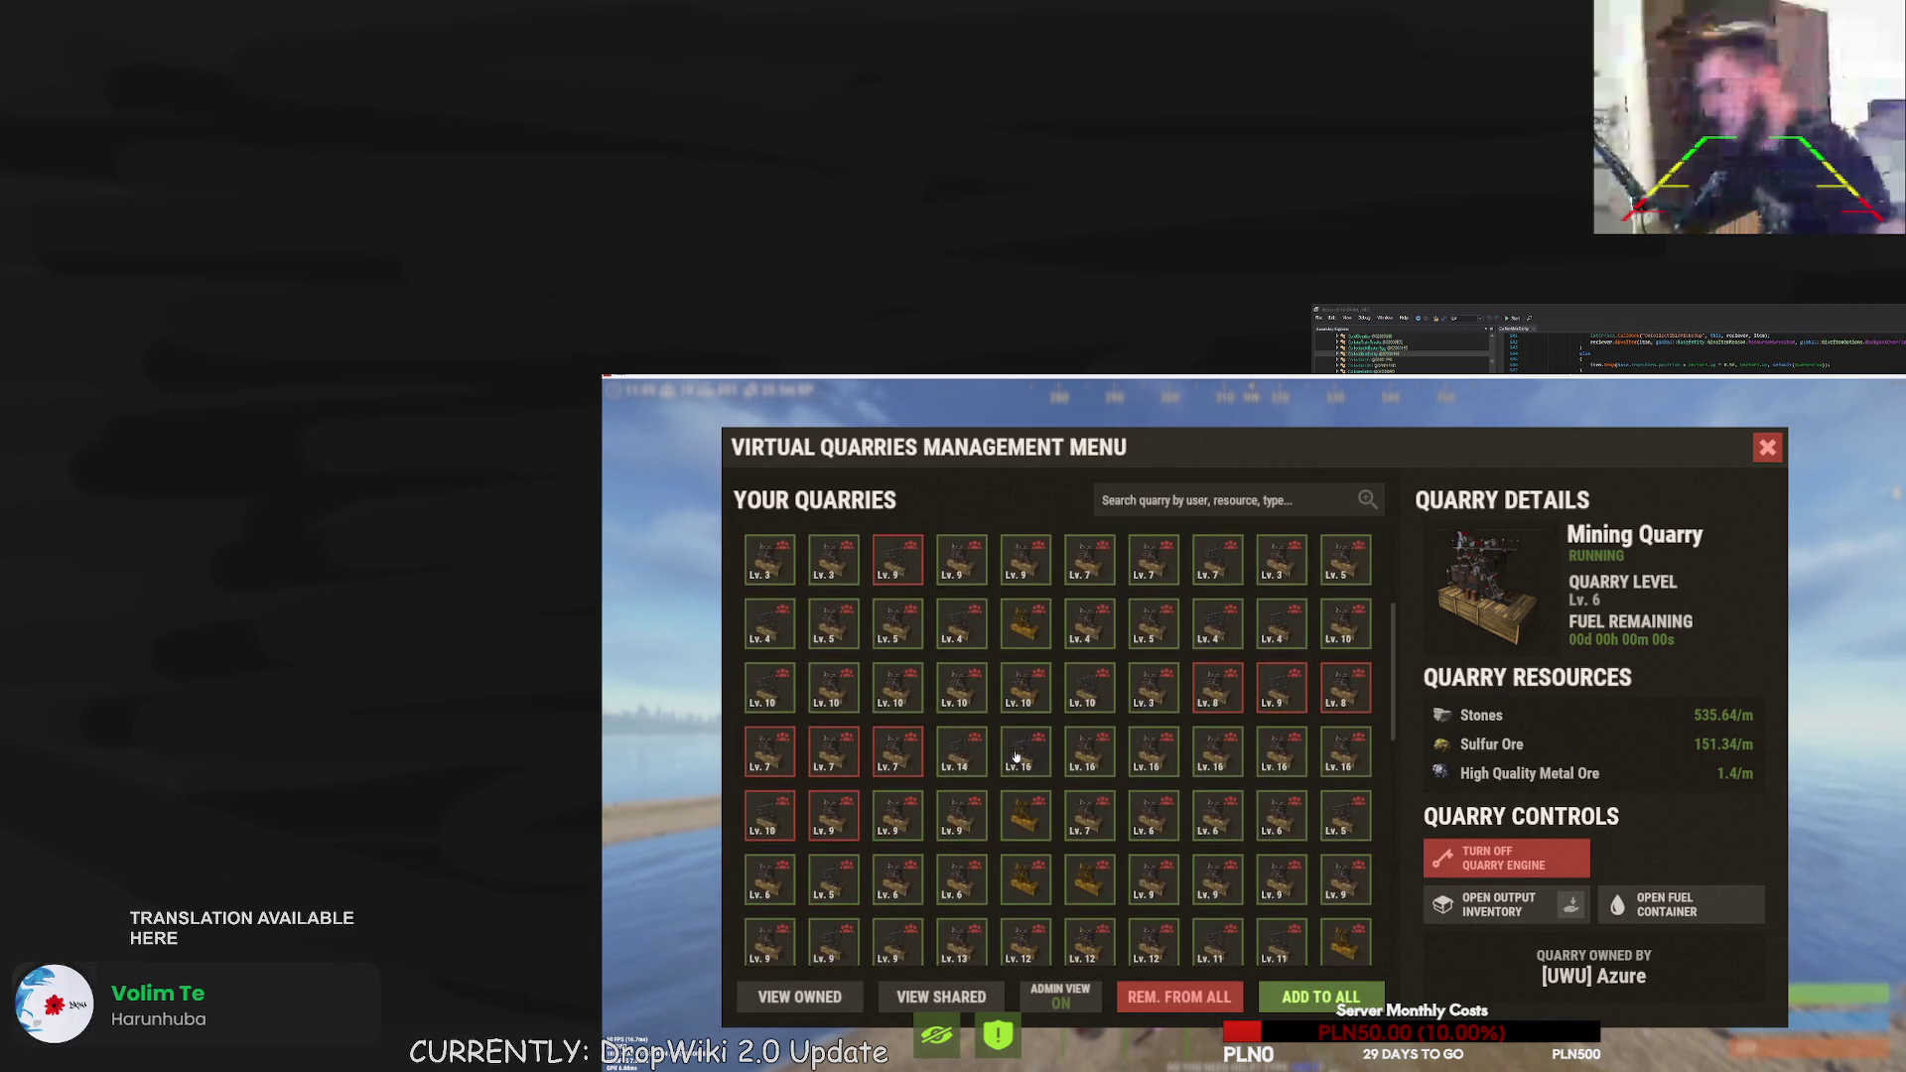
scroll(1016, 758, down, 1)
scroll(1015, 757, up, 5)
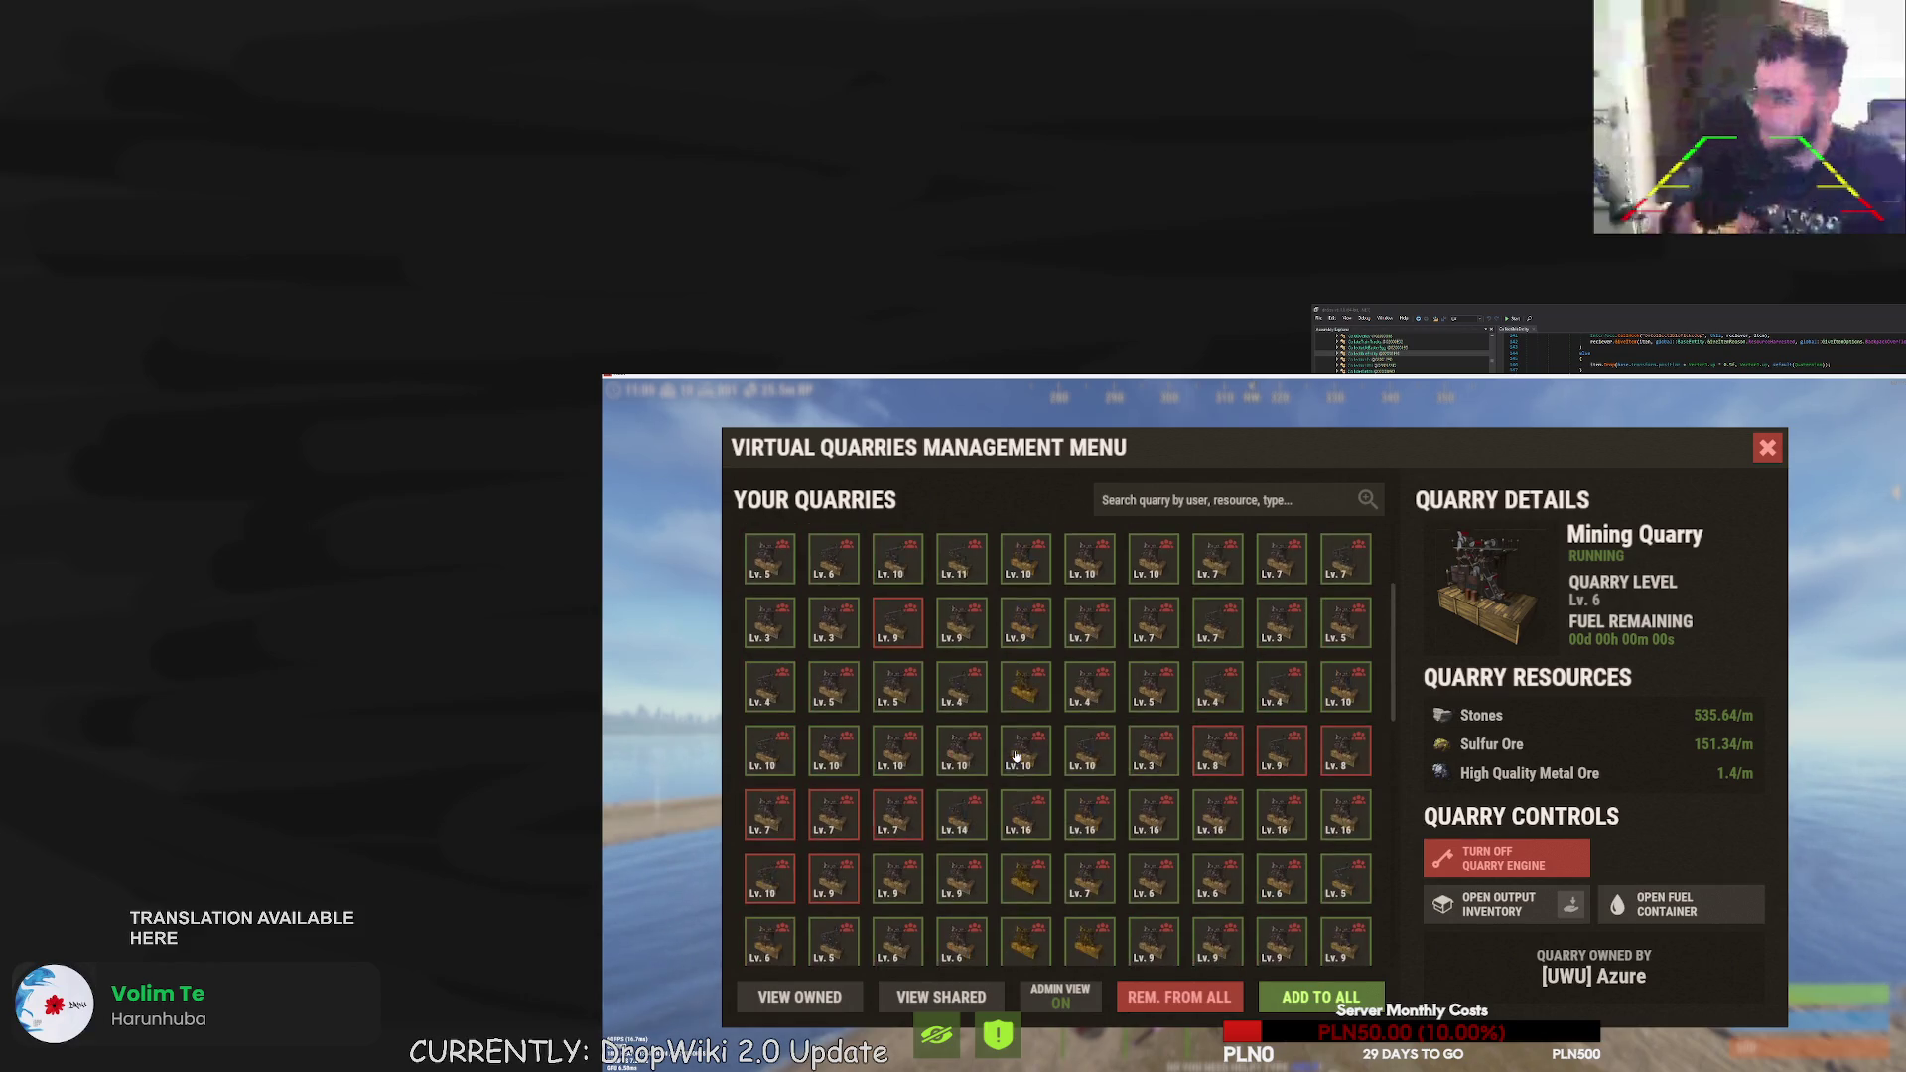
click(1087, 695)
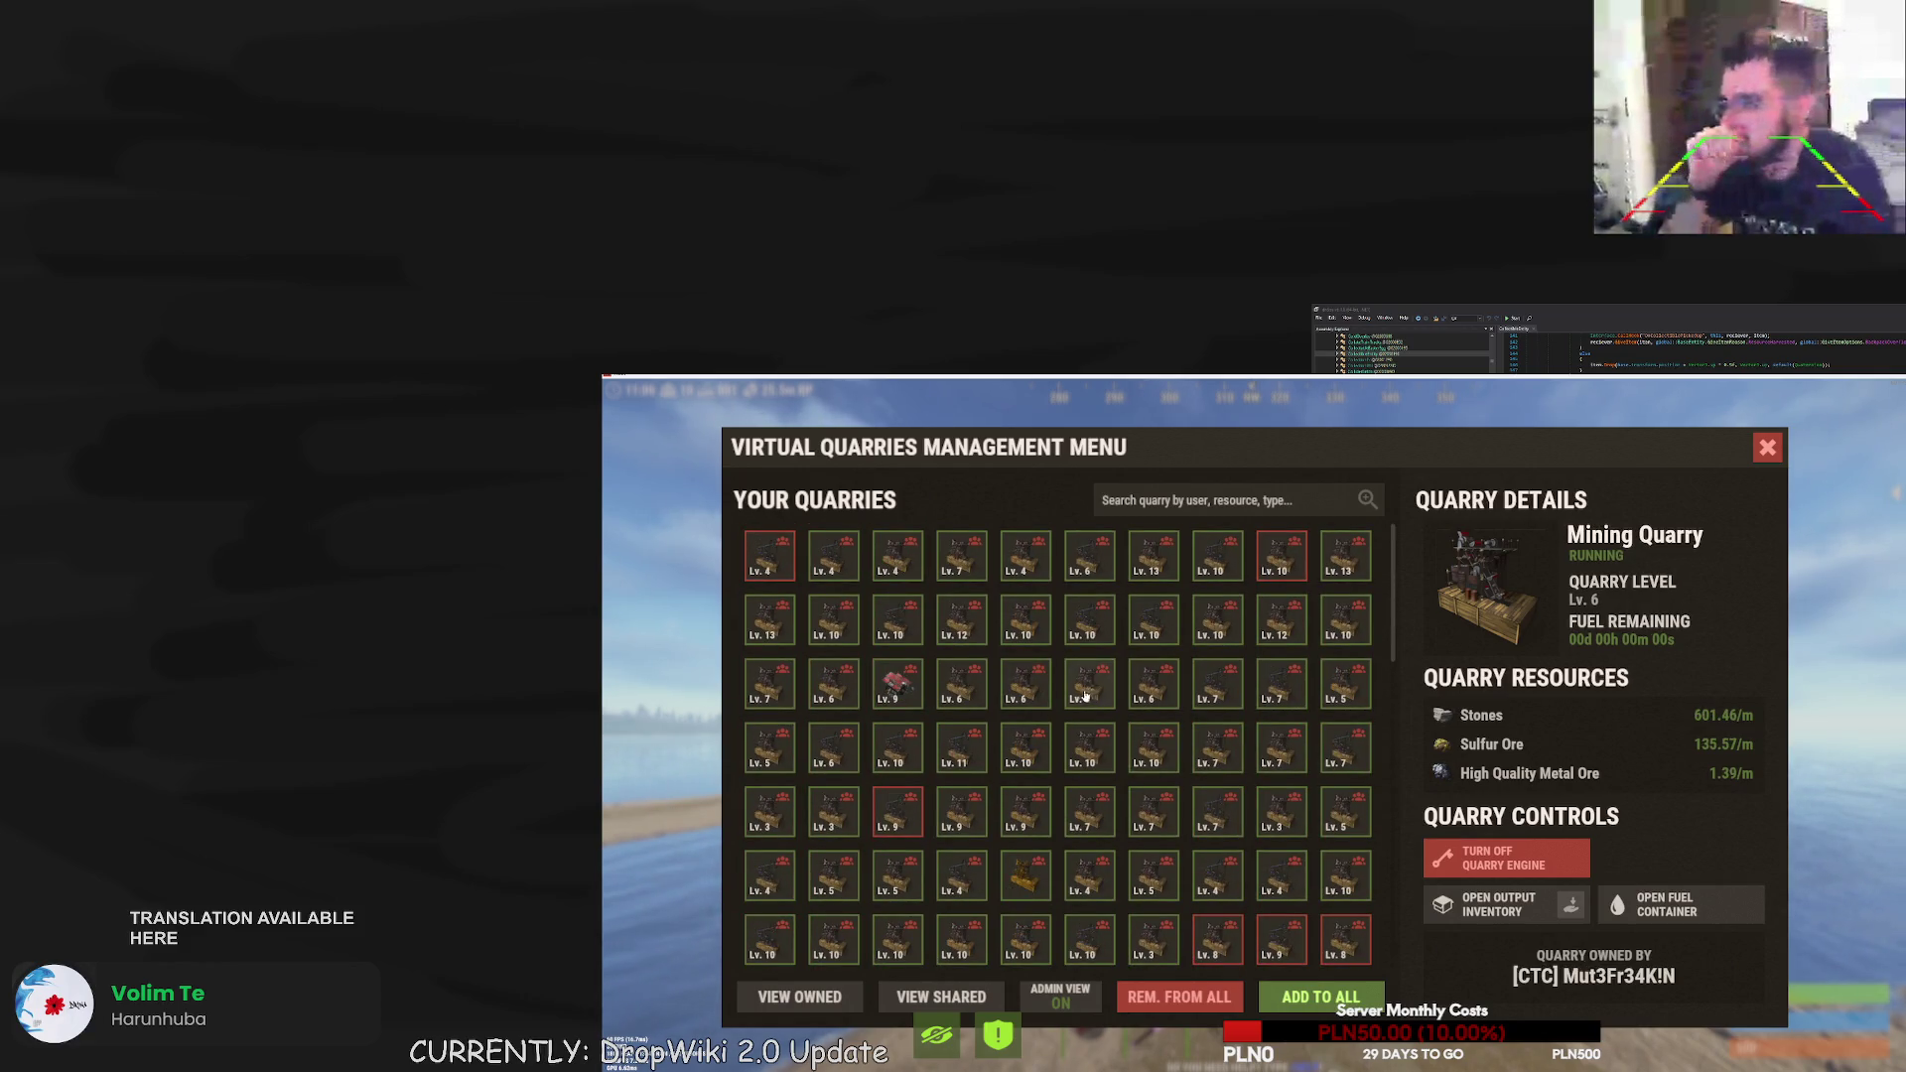
click(1022, 698)
click(977, 761)
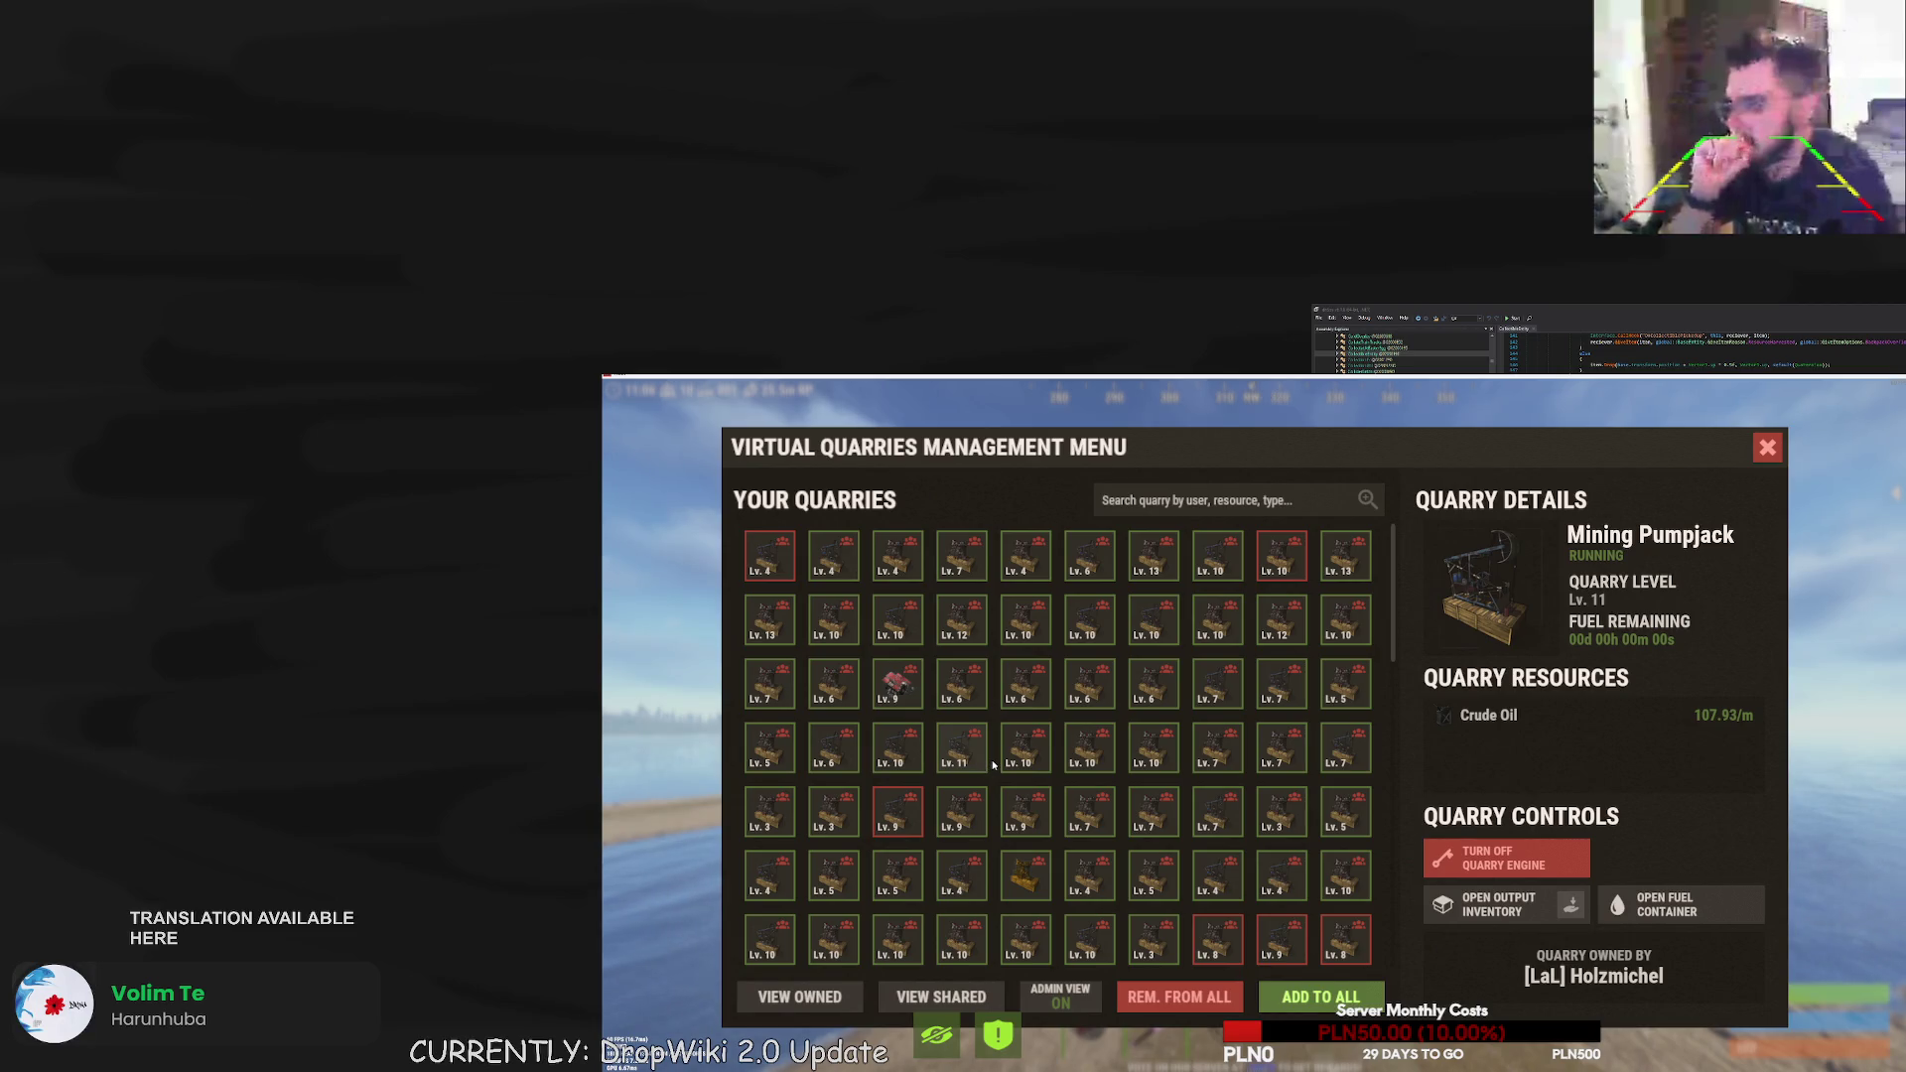
- Browse quarry tiles along the rows, including the Lv. 4, Lv. 10, Lv. 3 and Lv. 6 quarries
click(993, 834)
click(961, 871)
click(1026, 871)
click(1089, 874)
click(1161, 879)
click(1217, 875)
click(1281, 876)
click(1342, 876)
click(771, 812)
click(834, 812)
click(834, 683)
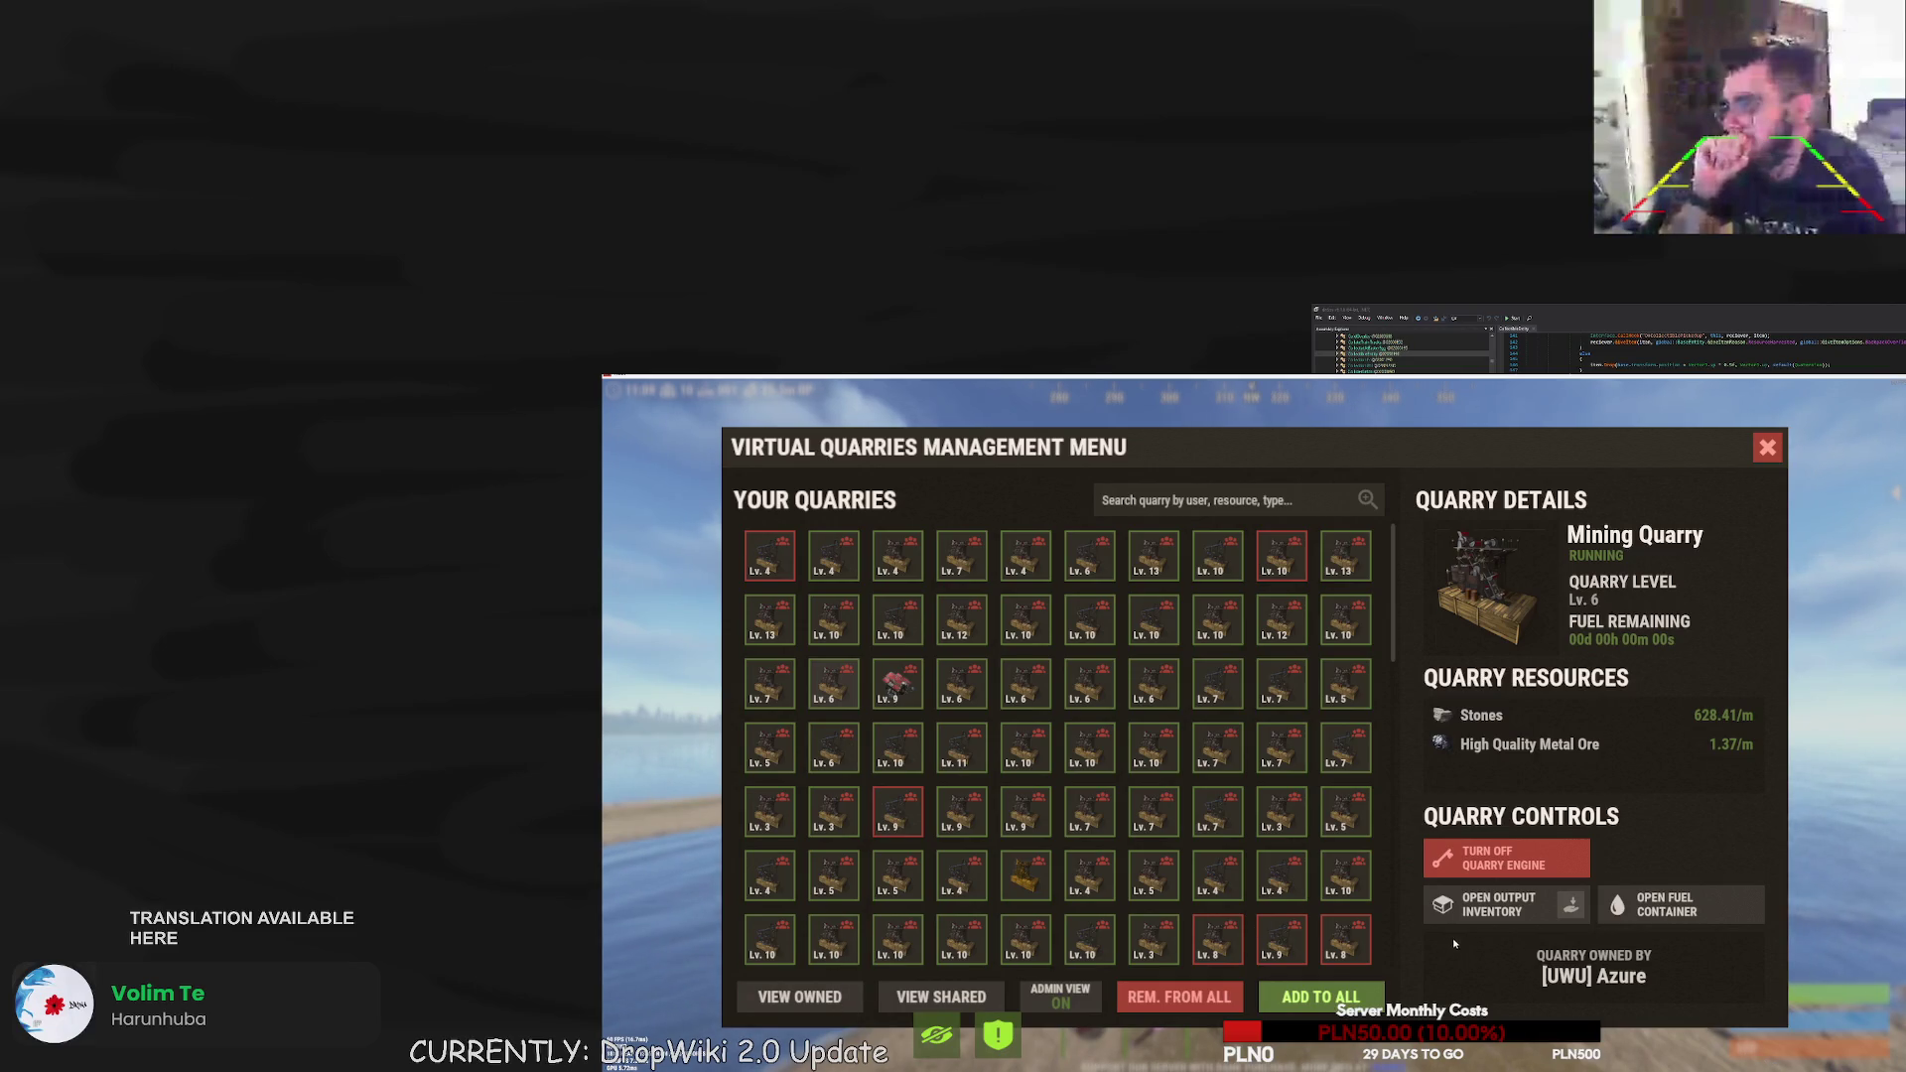
- Scroll down to inspect the Lv. 8 Sawmill and Lv. 11 Pumpjack, then close the menu
scroll(1382, 927, down, 5)
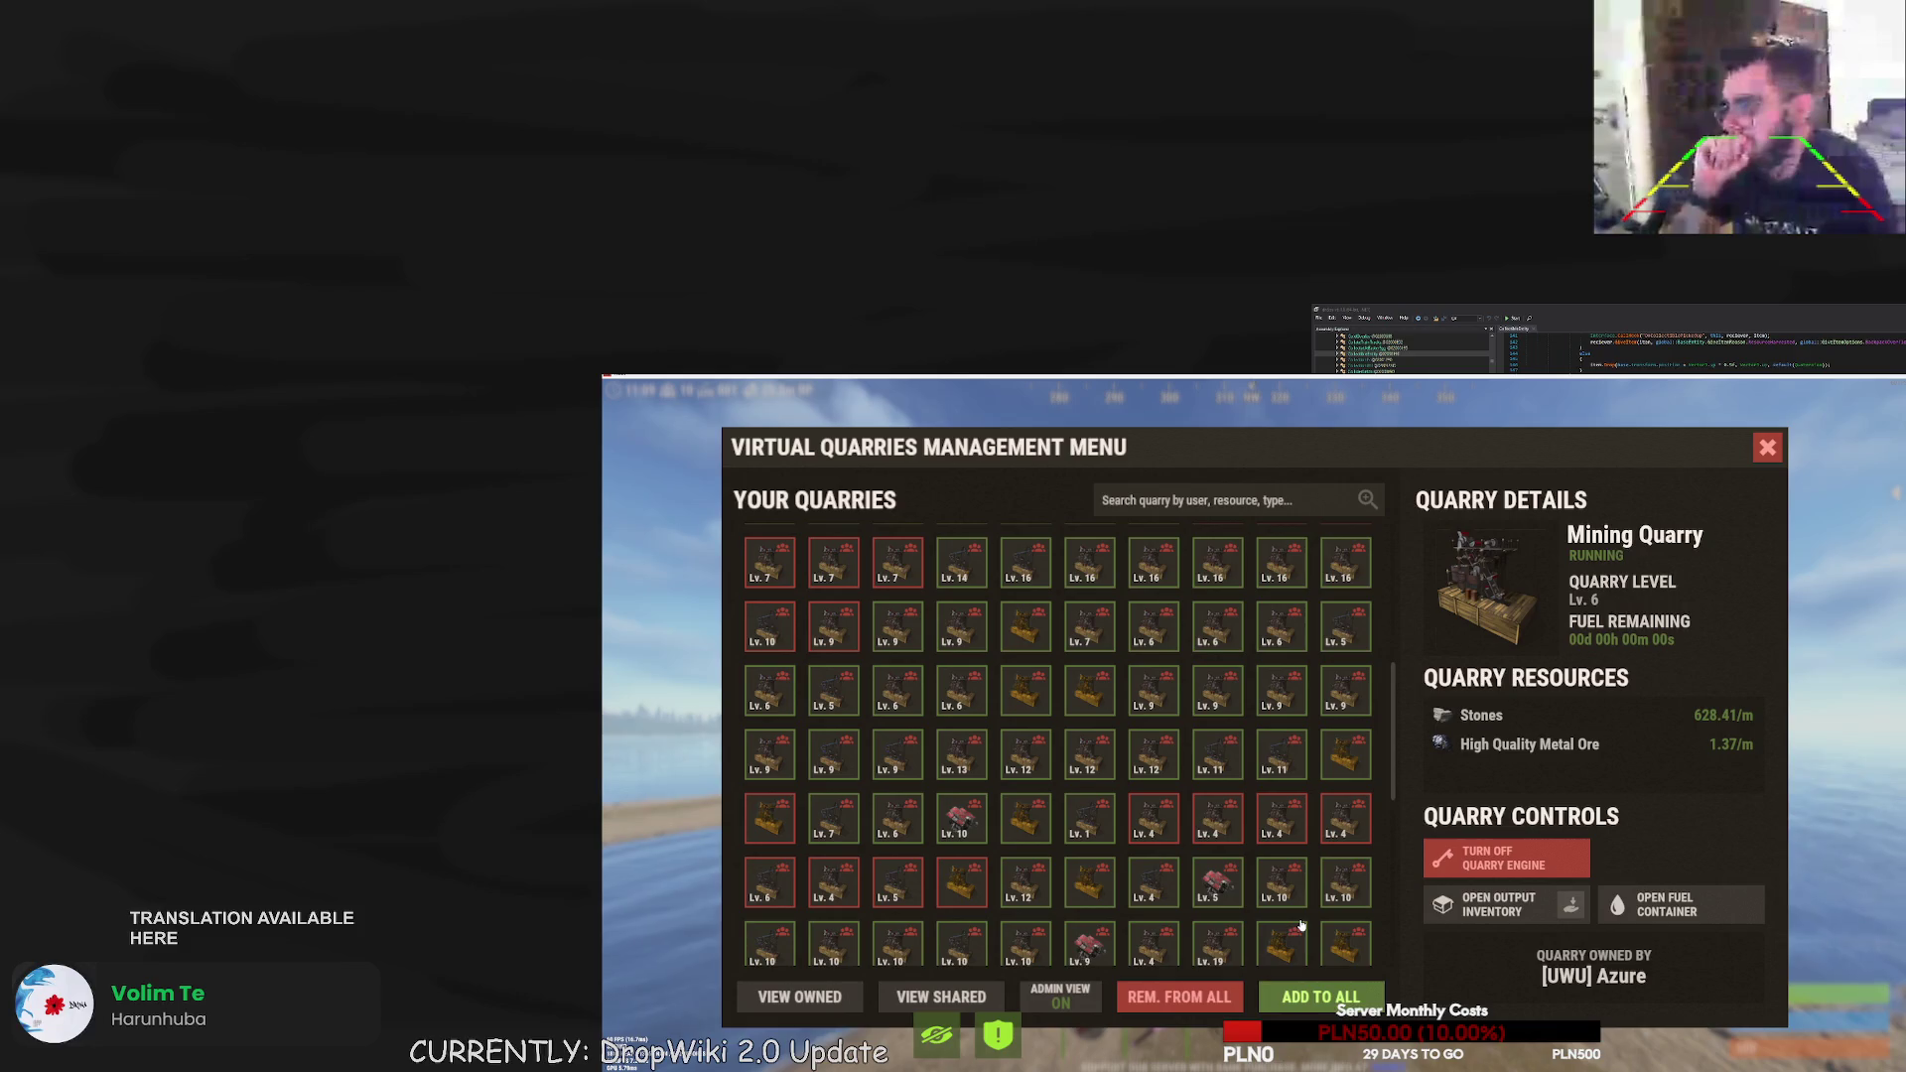
scroll(1302, 926, down, 2)
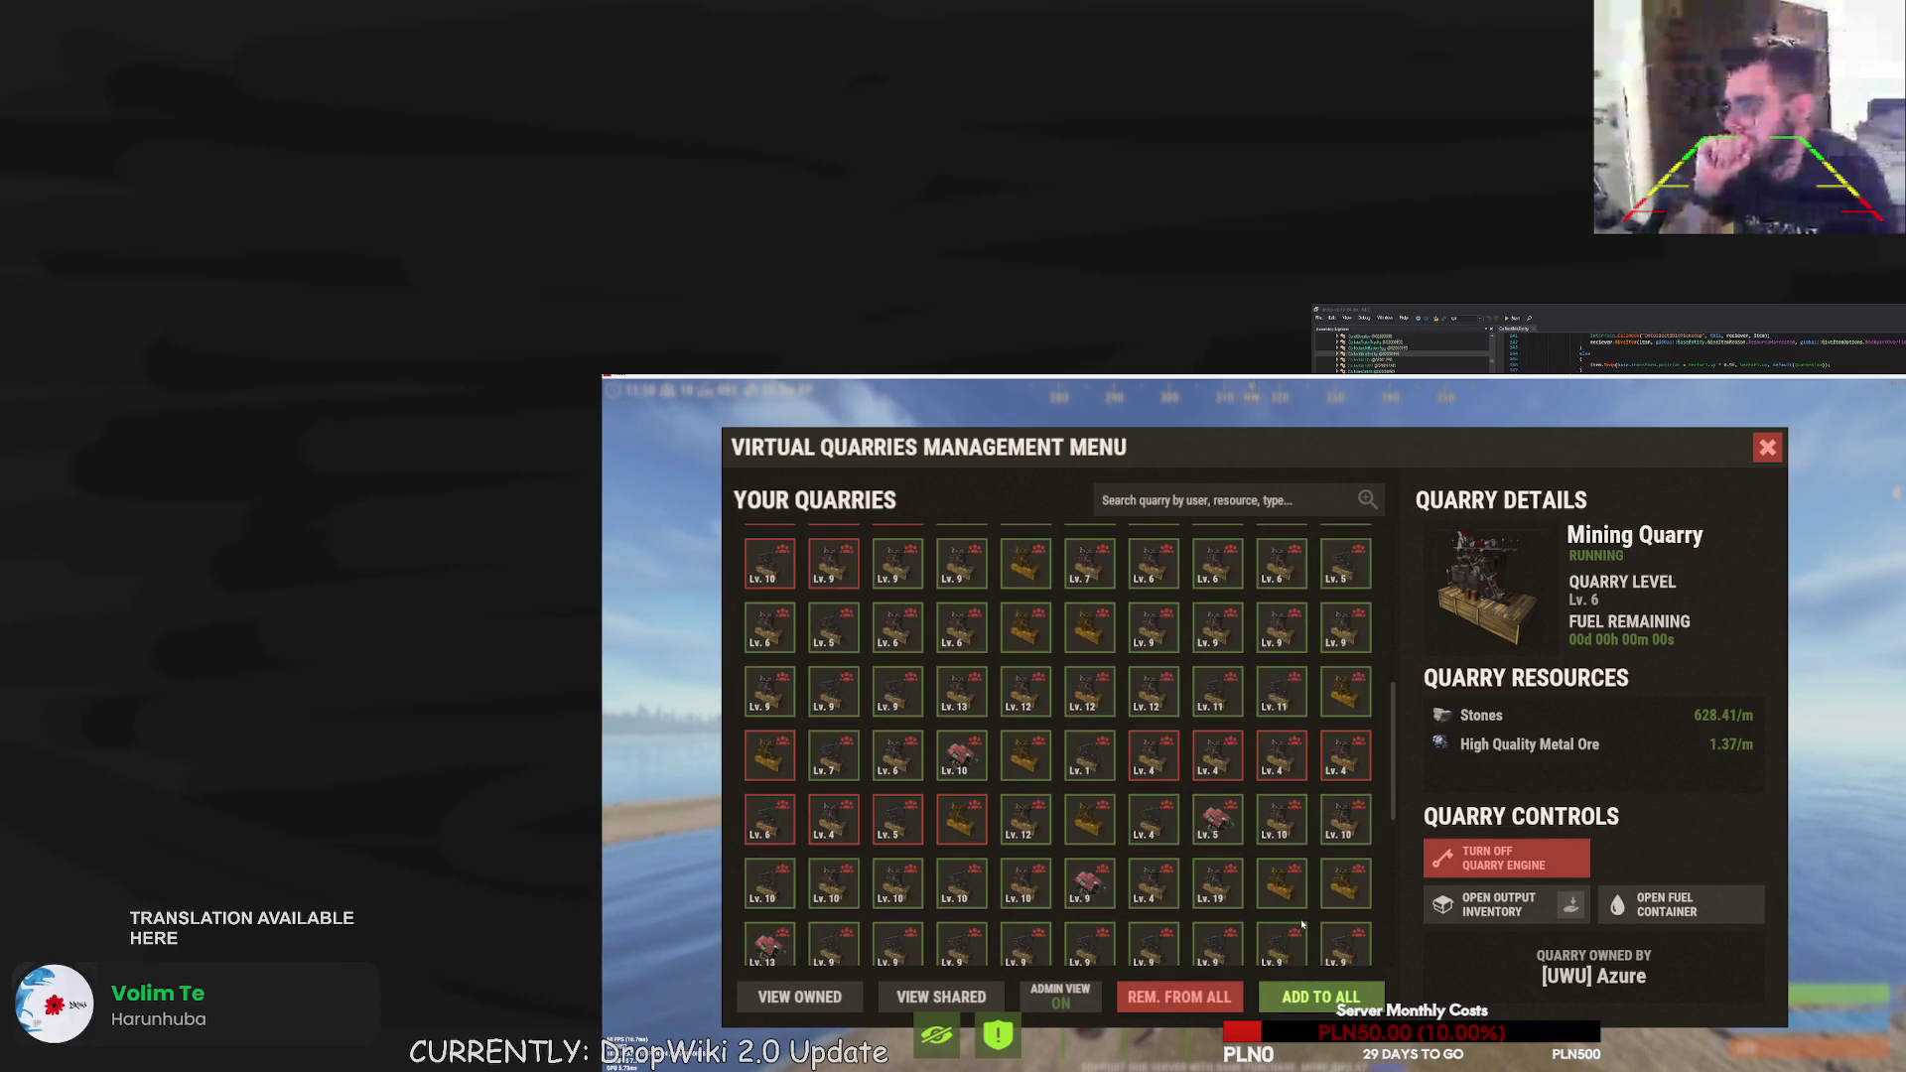
scroll(1277, 916, down, 3)
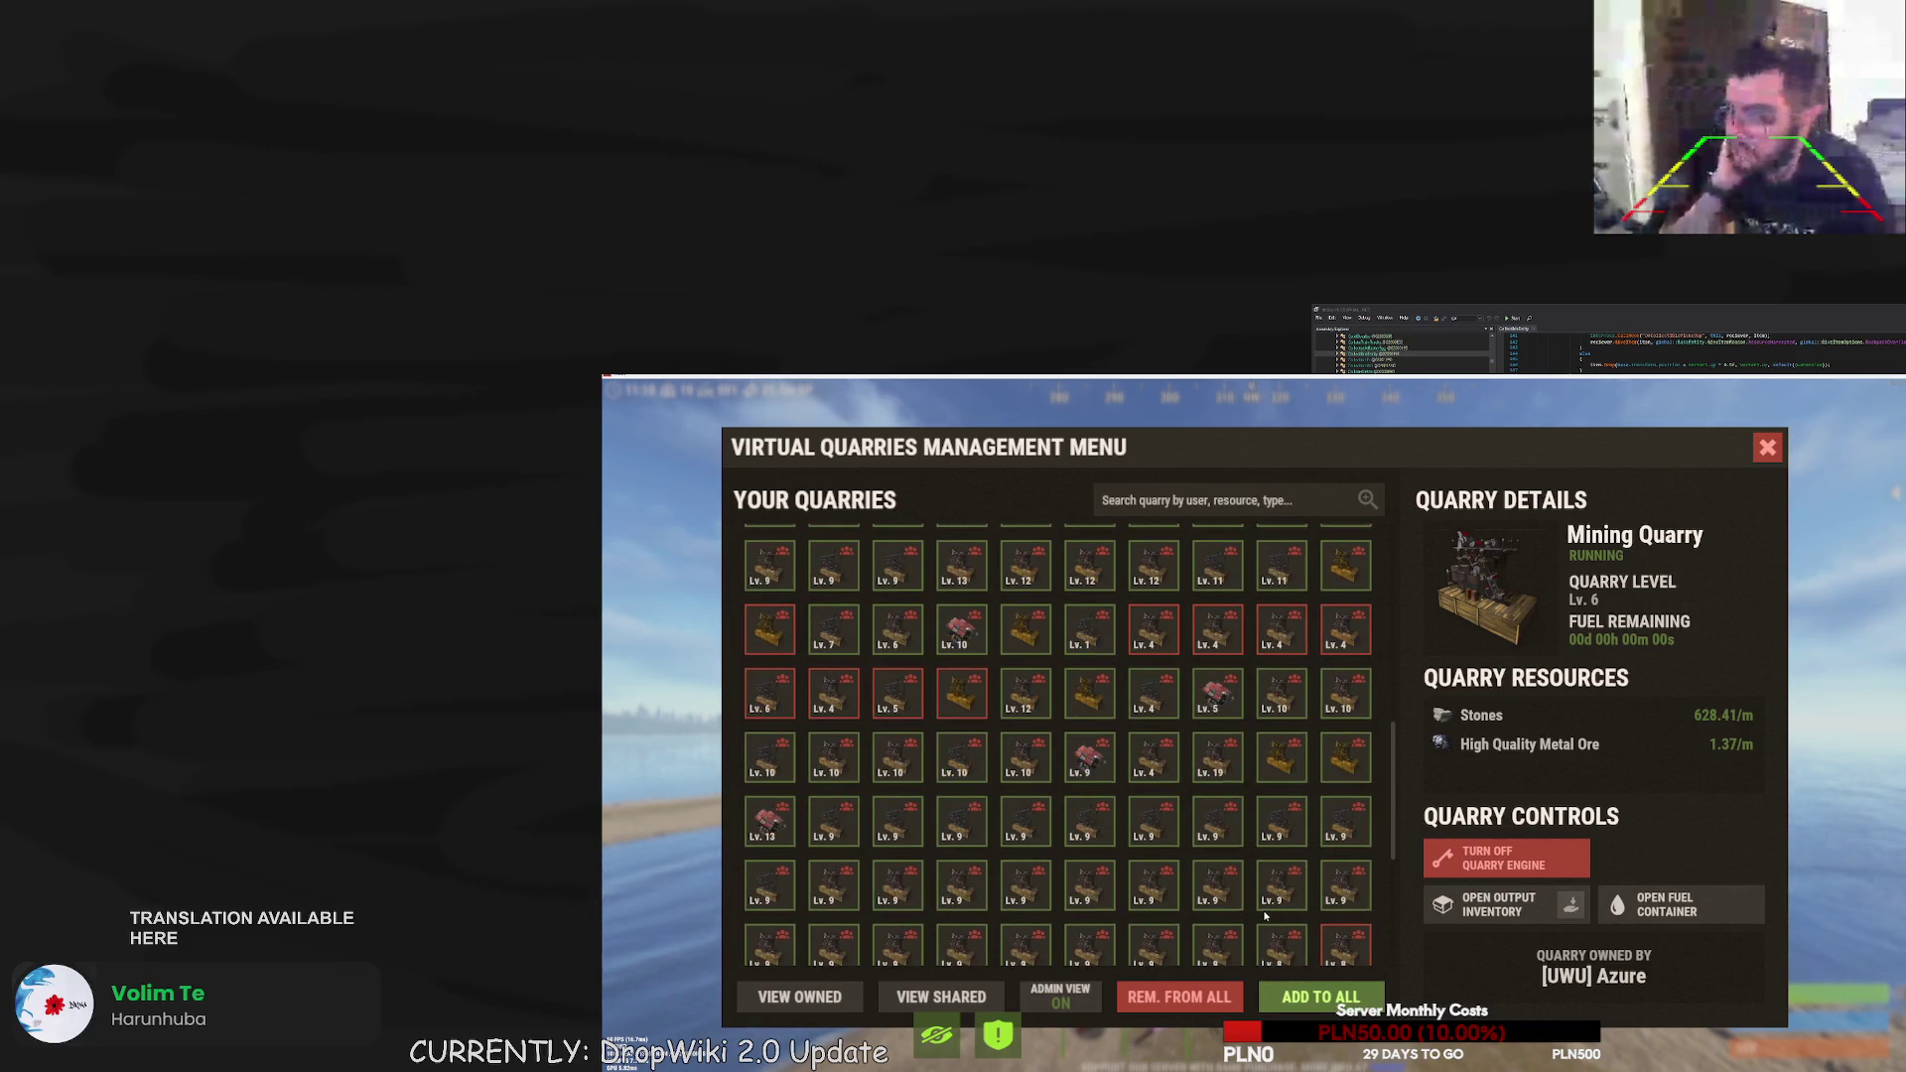
scroll(1246, 908, down, 3)
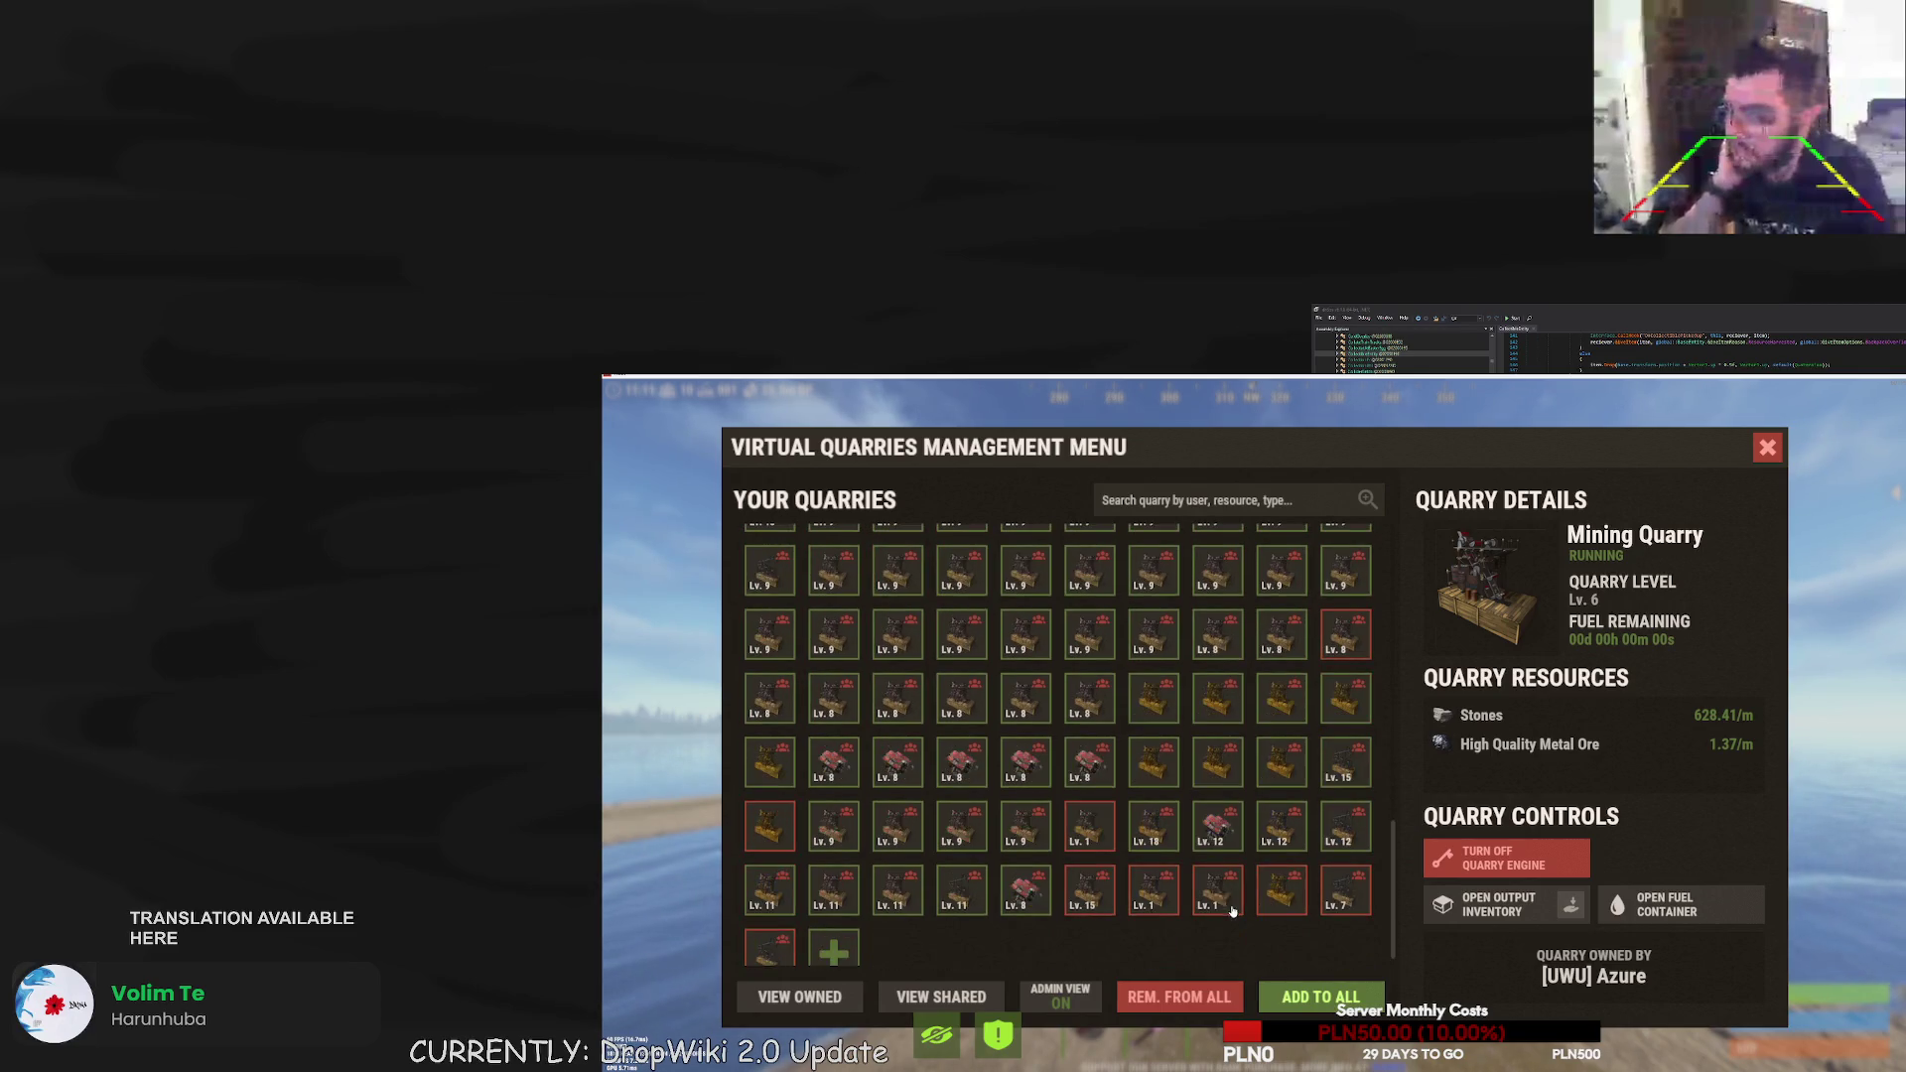
click(1032, 897)
click(956, 888)
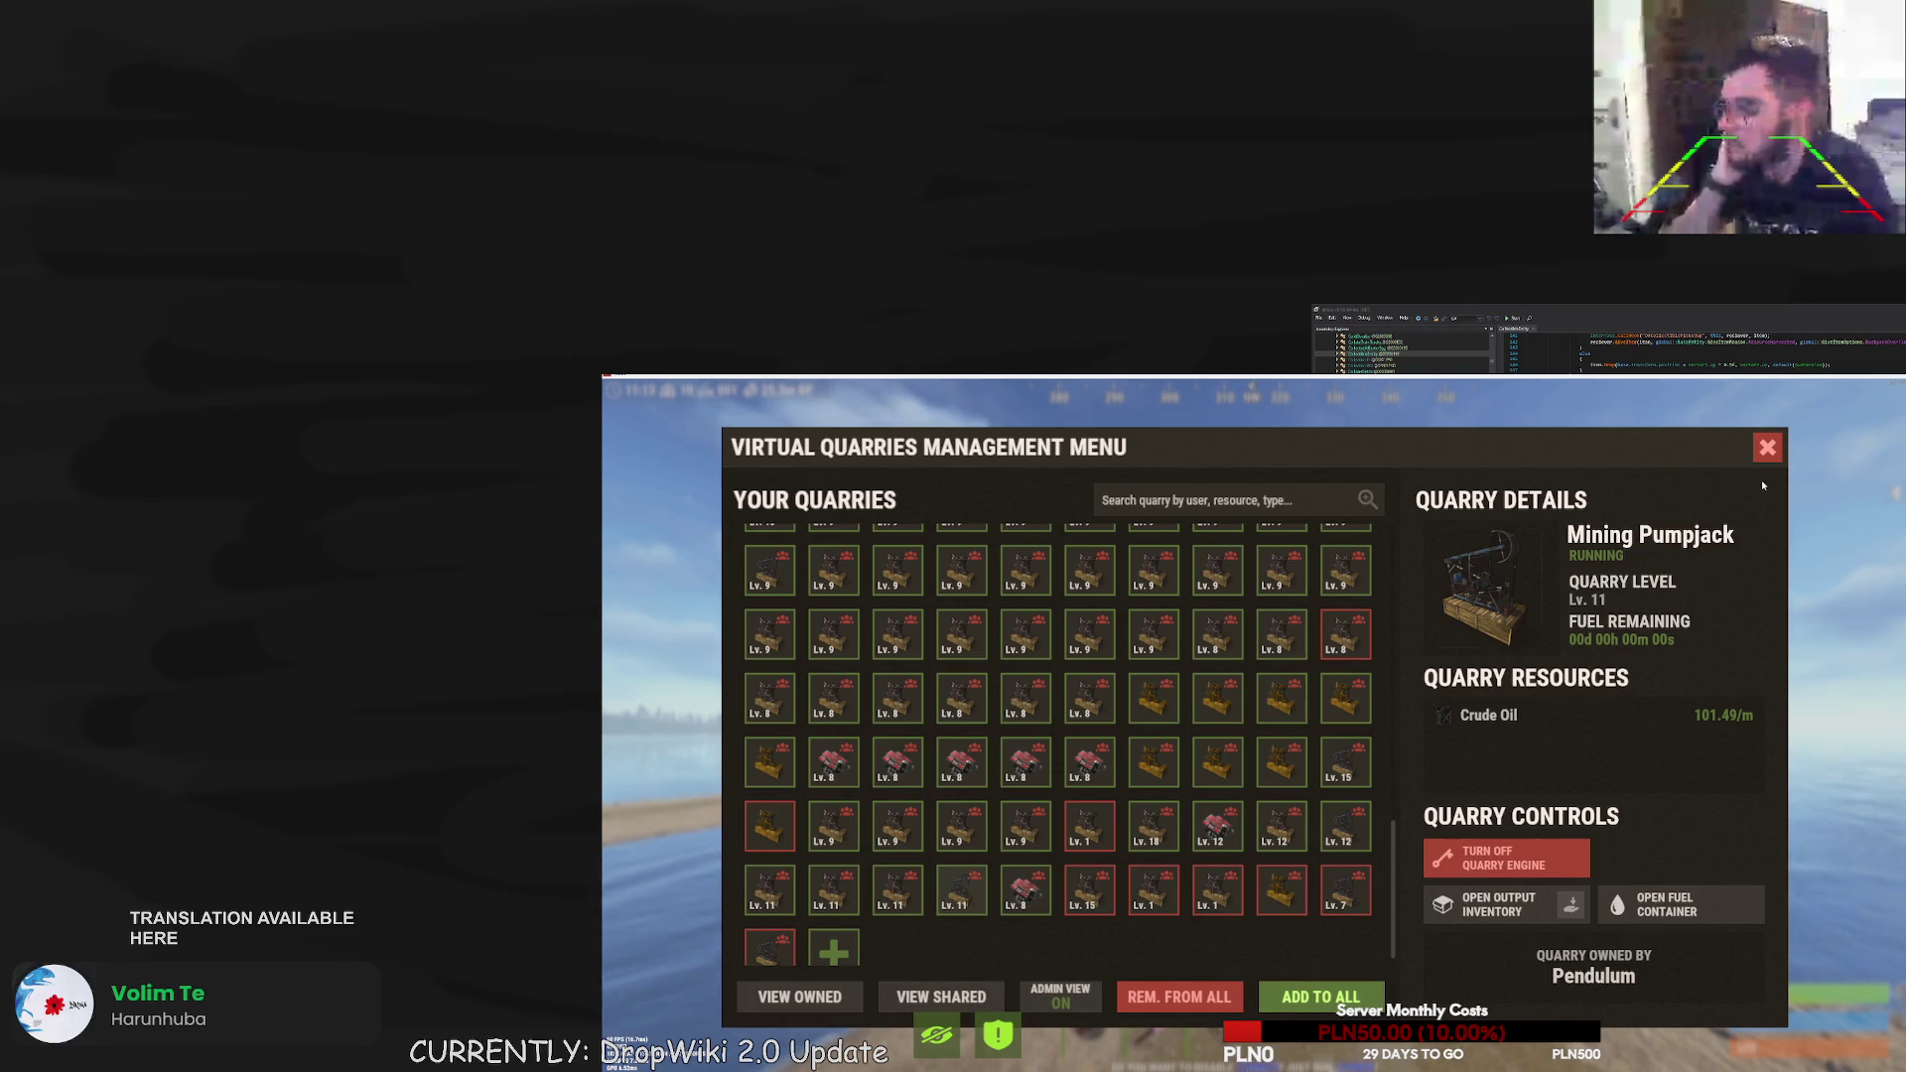
click(1768, 448)
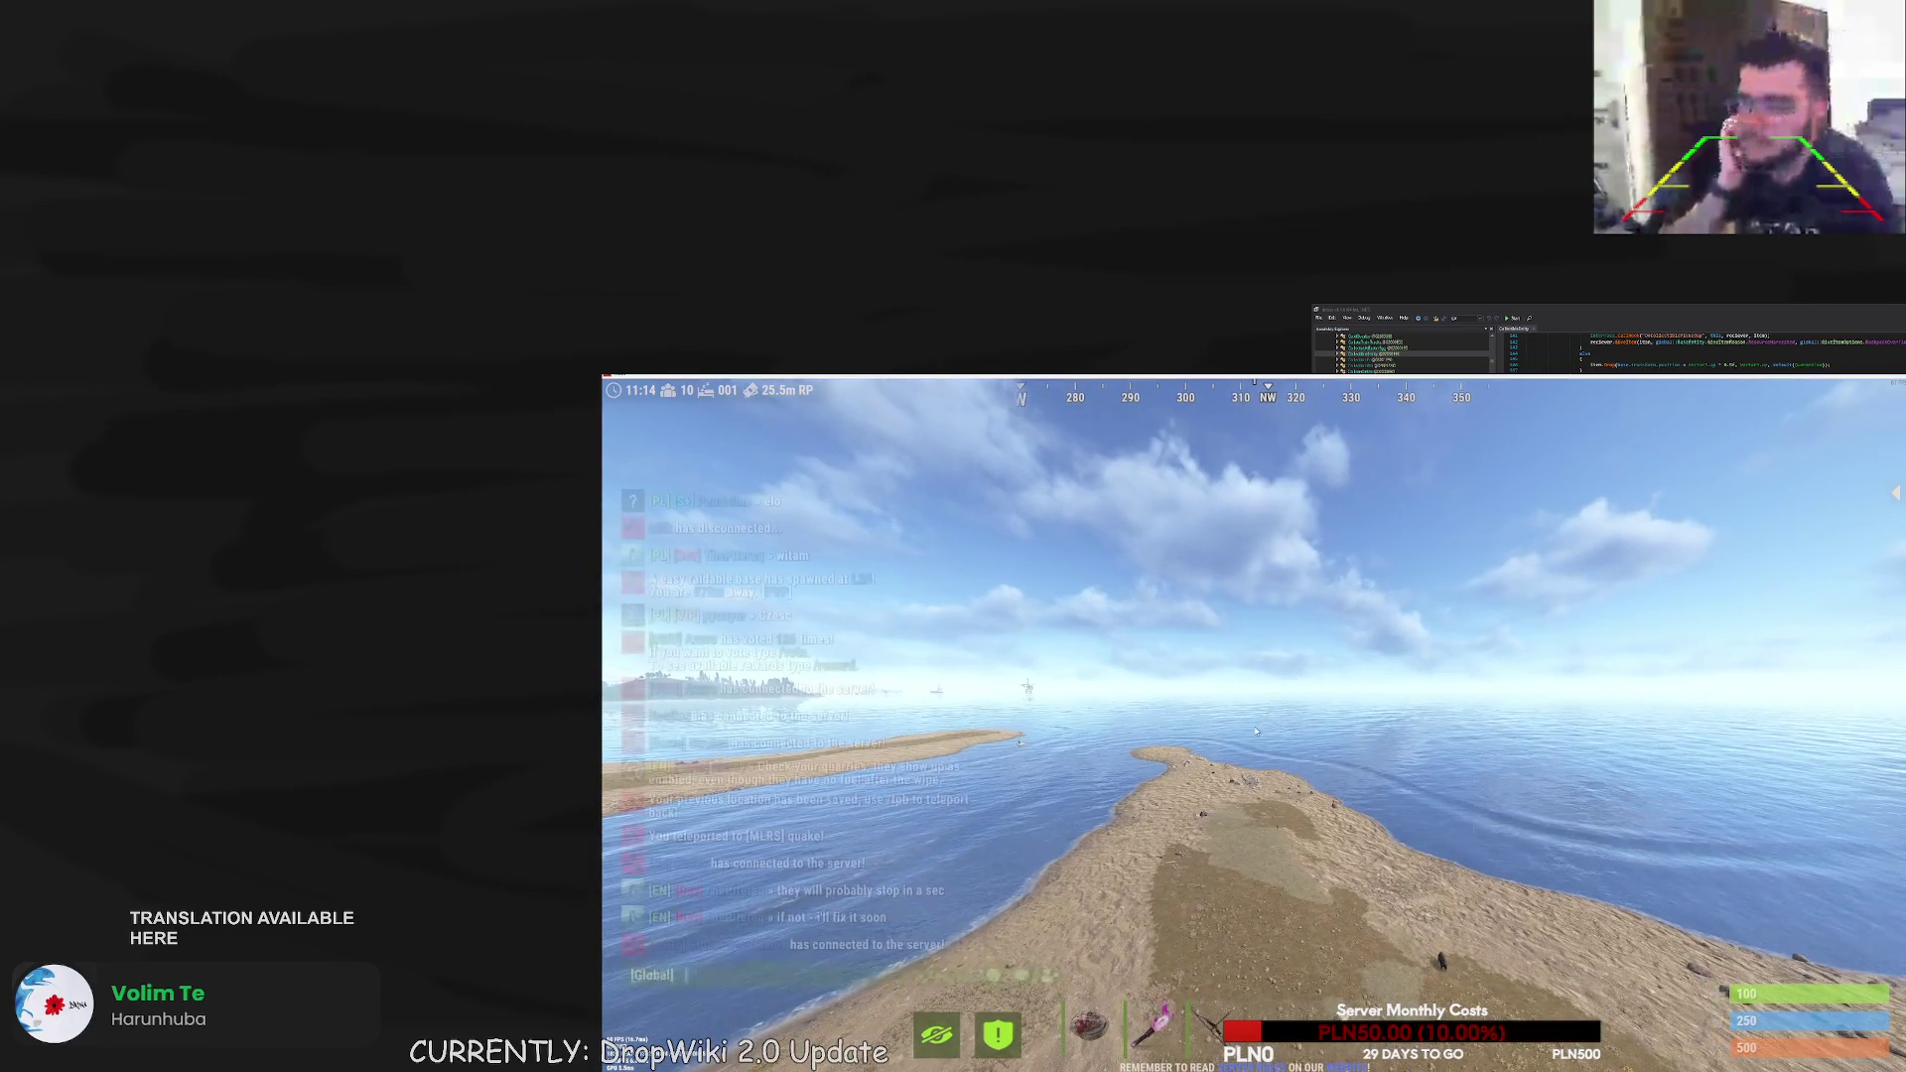
key(Return)
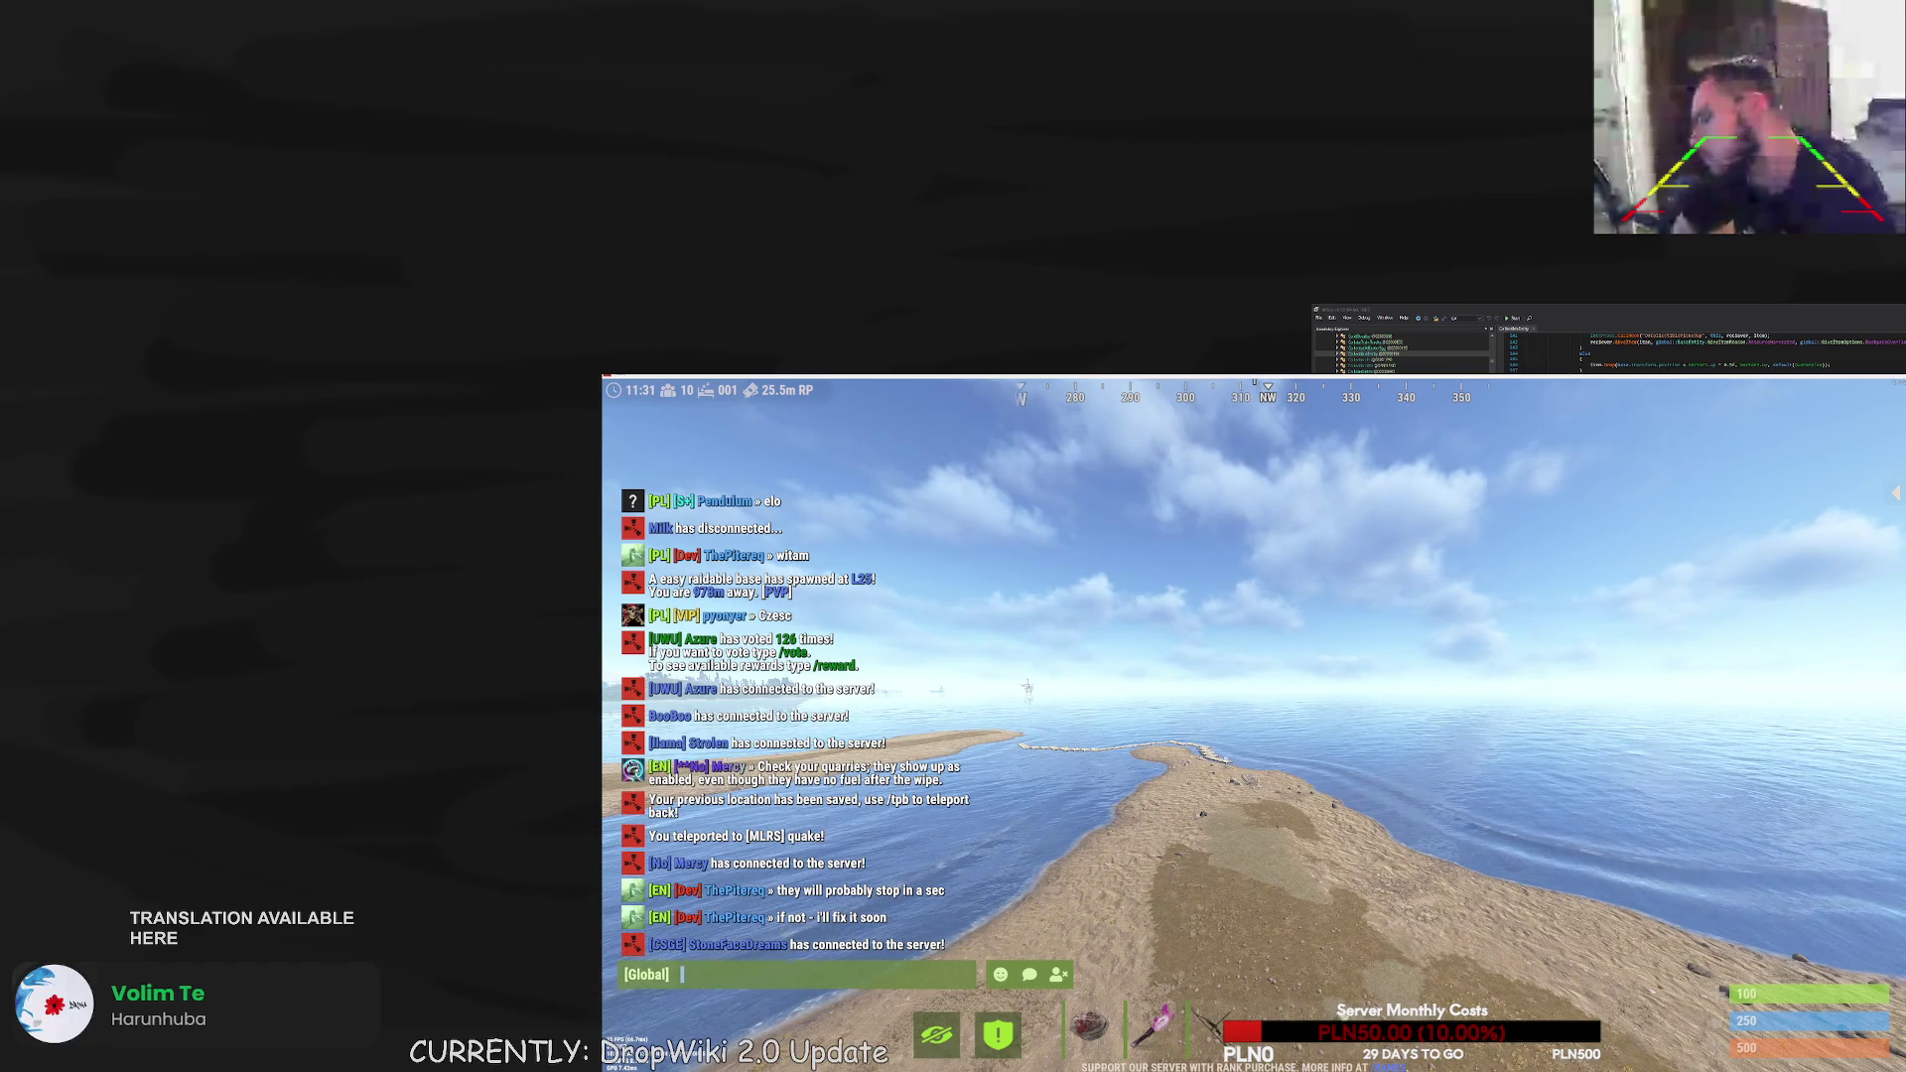
key(Escape)
text(/vq)
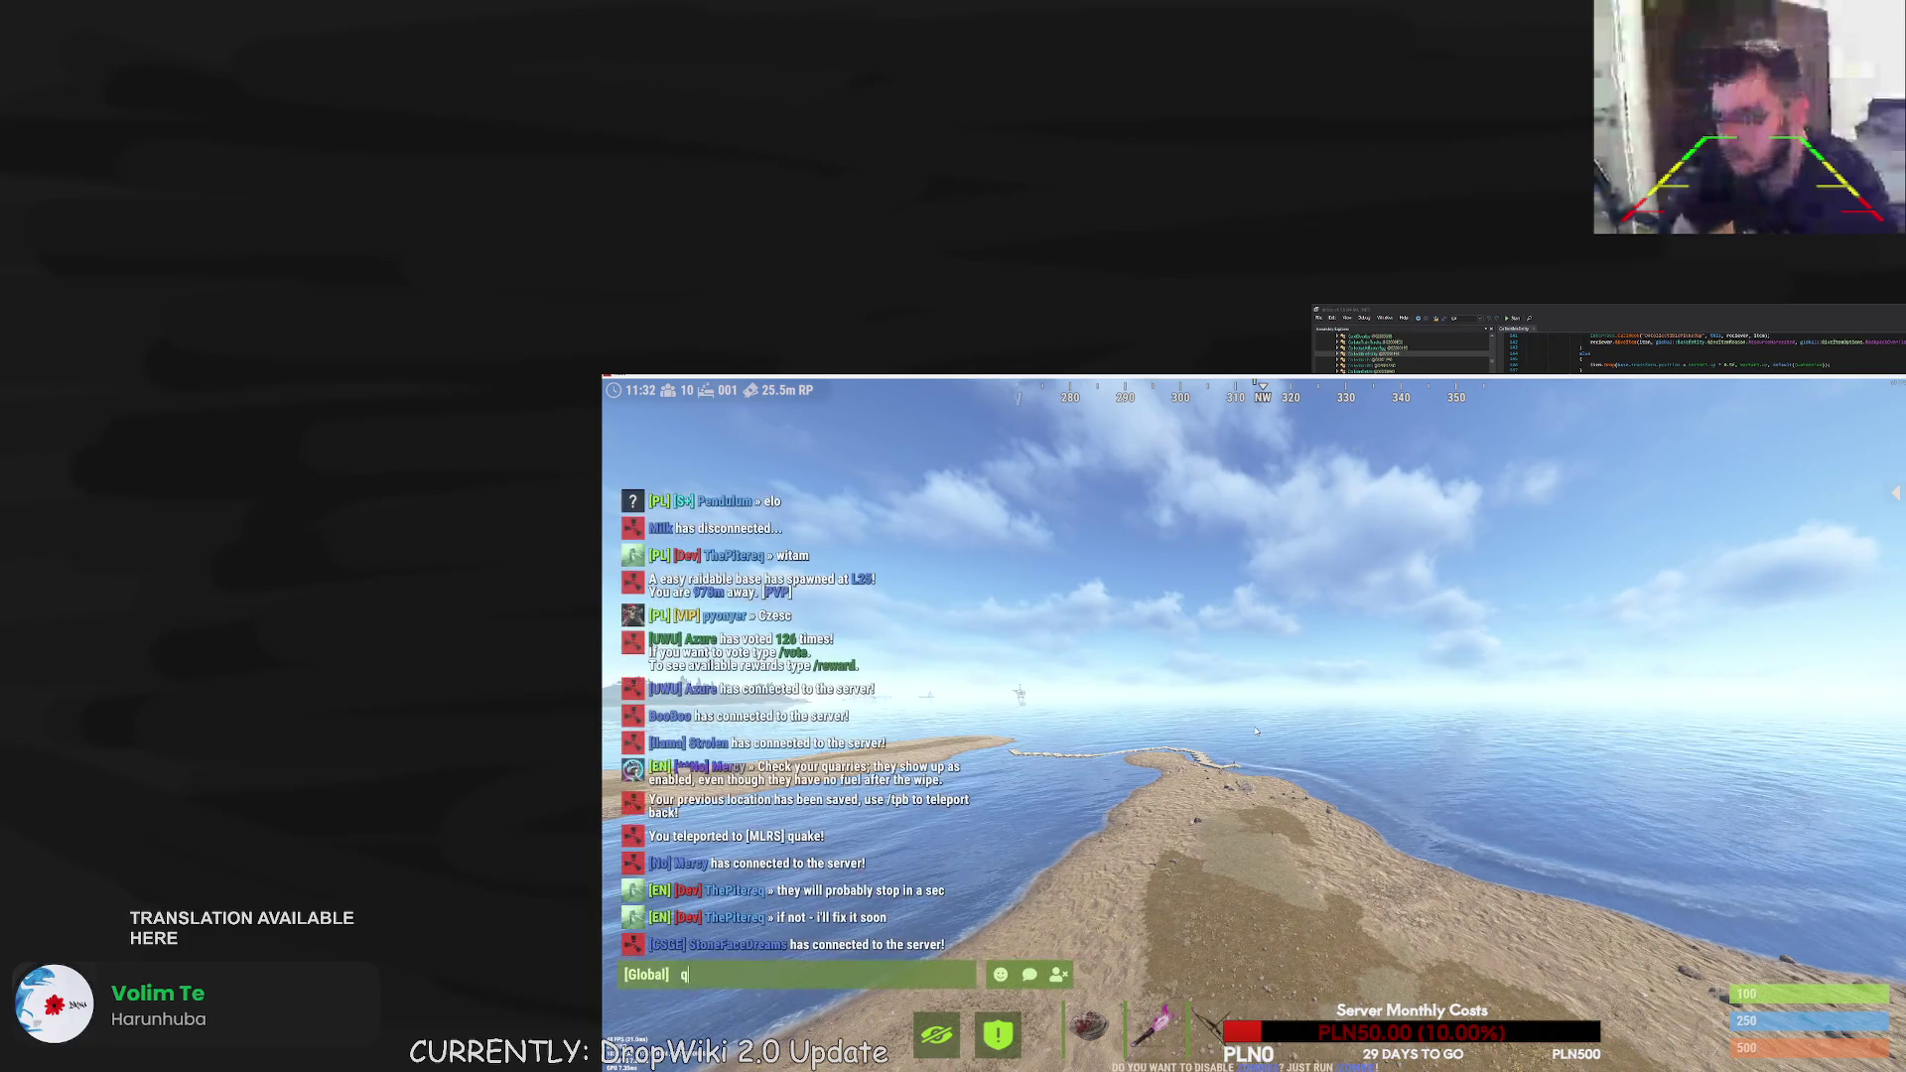
key(Return)
click(1756, 457)
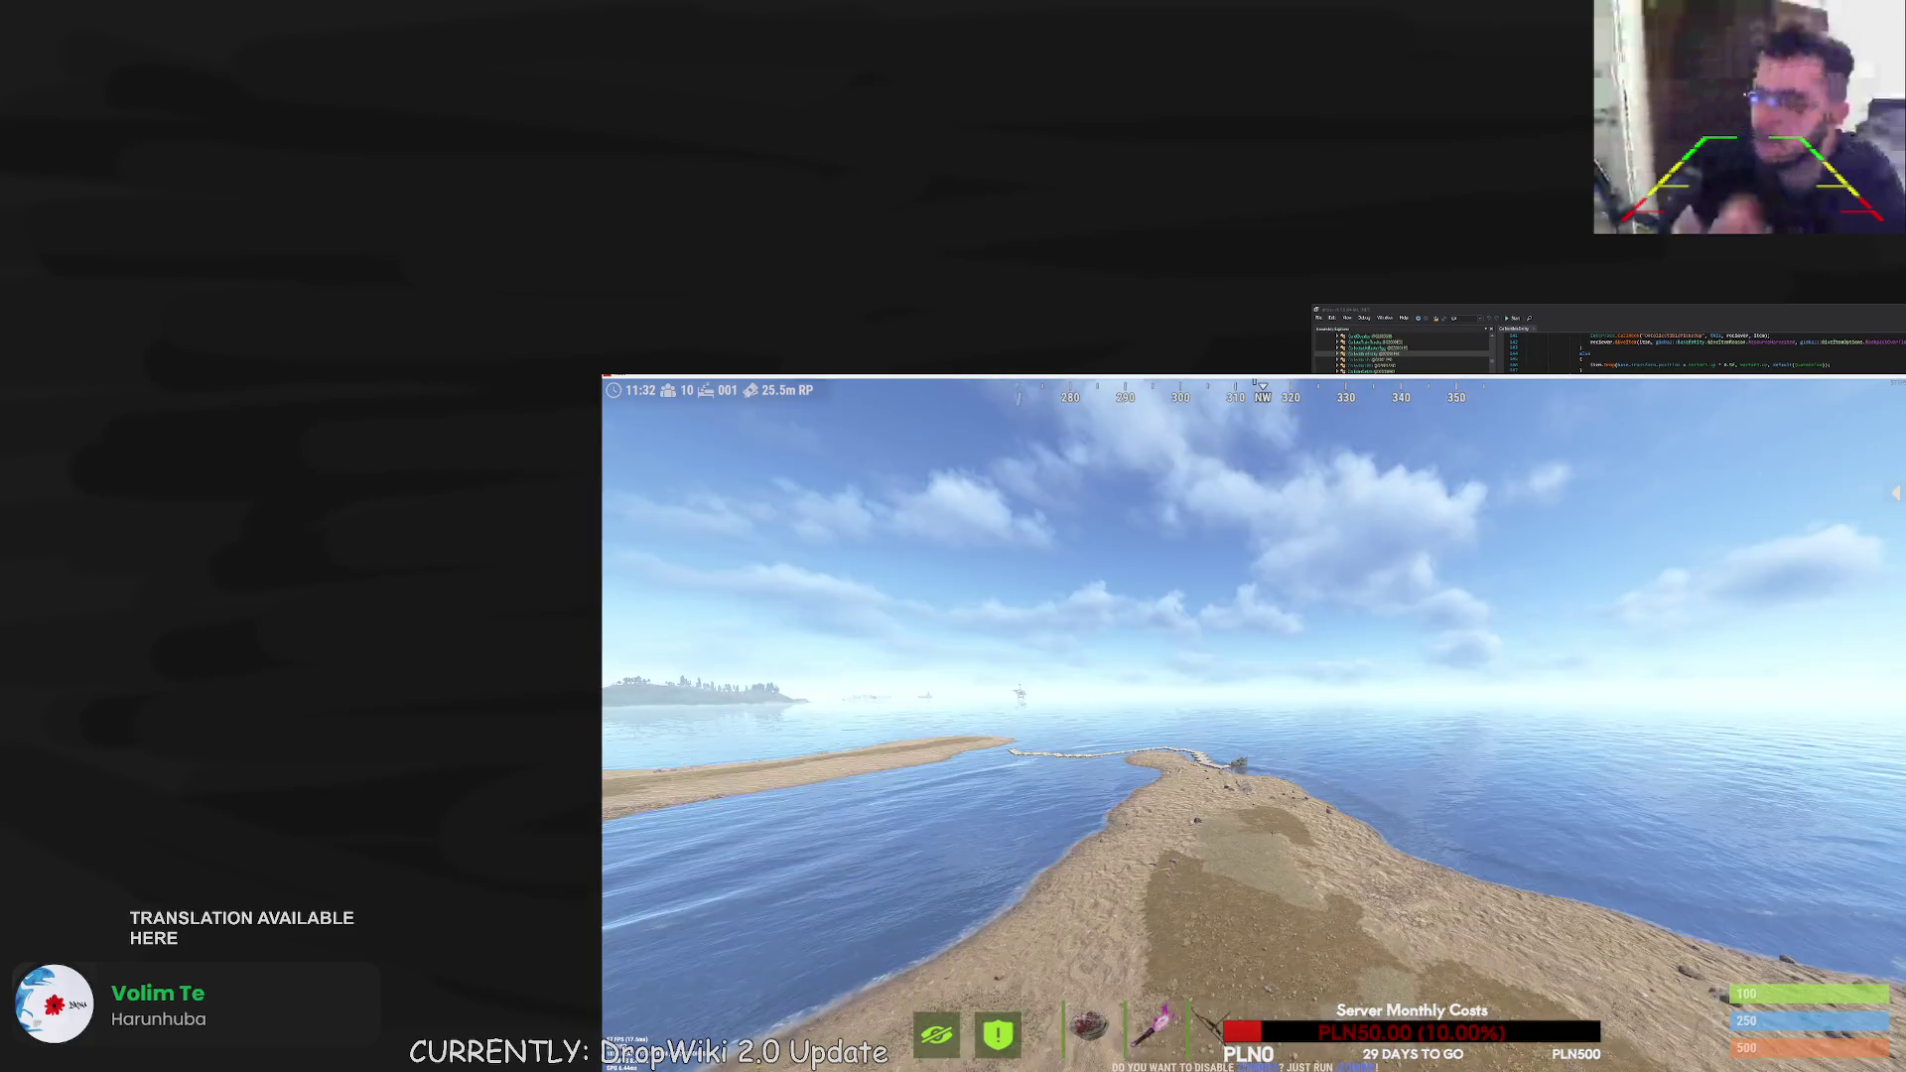
key(F1)
- Run c.reload VirtualQuarries in the console, then close it and walk along the sand spit
text(c.reload VirtualQuarri)
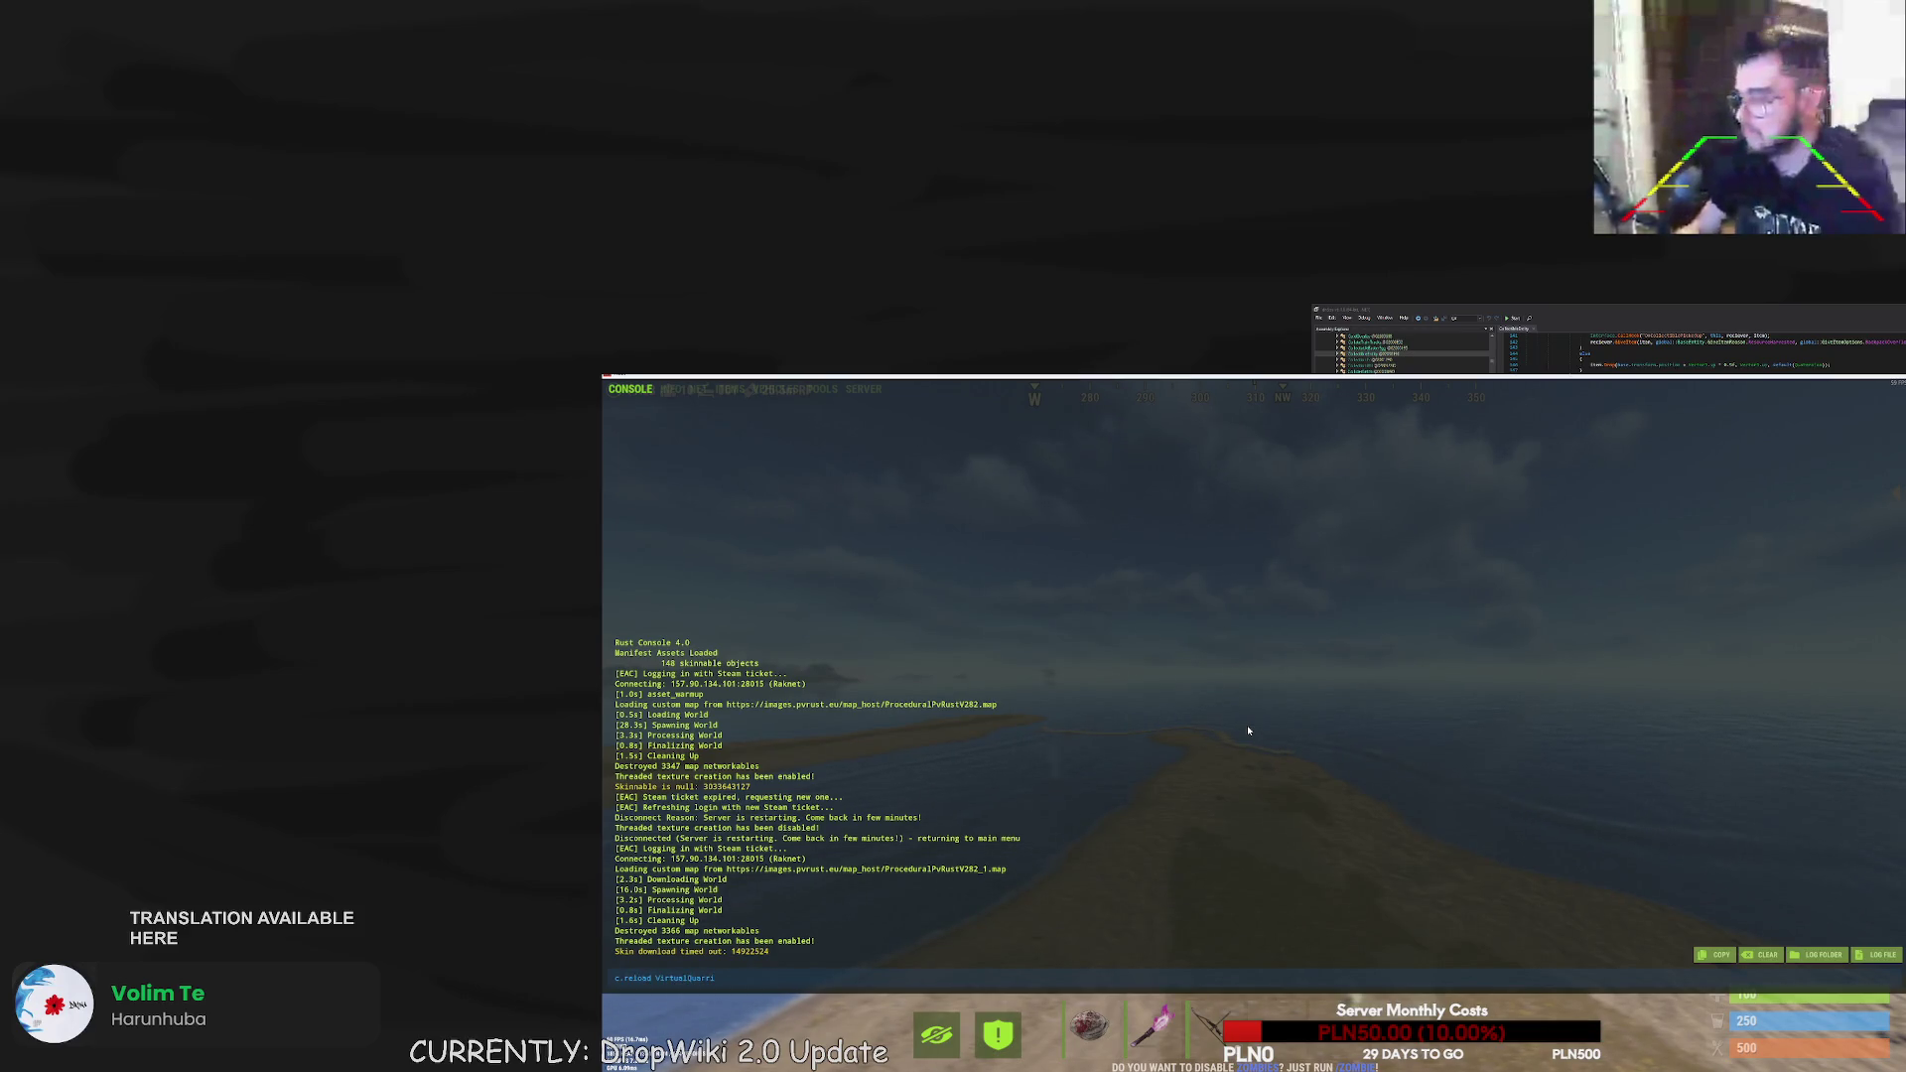
key(Return)
key(F1)
key(w)
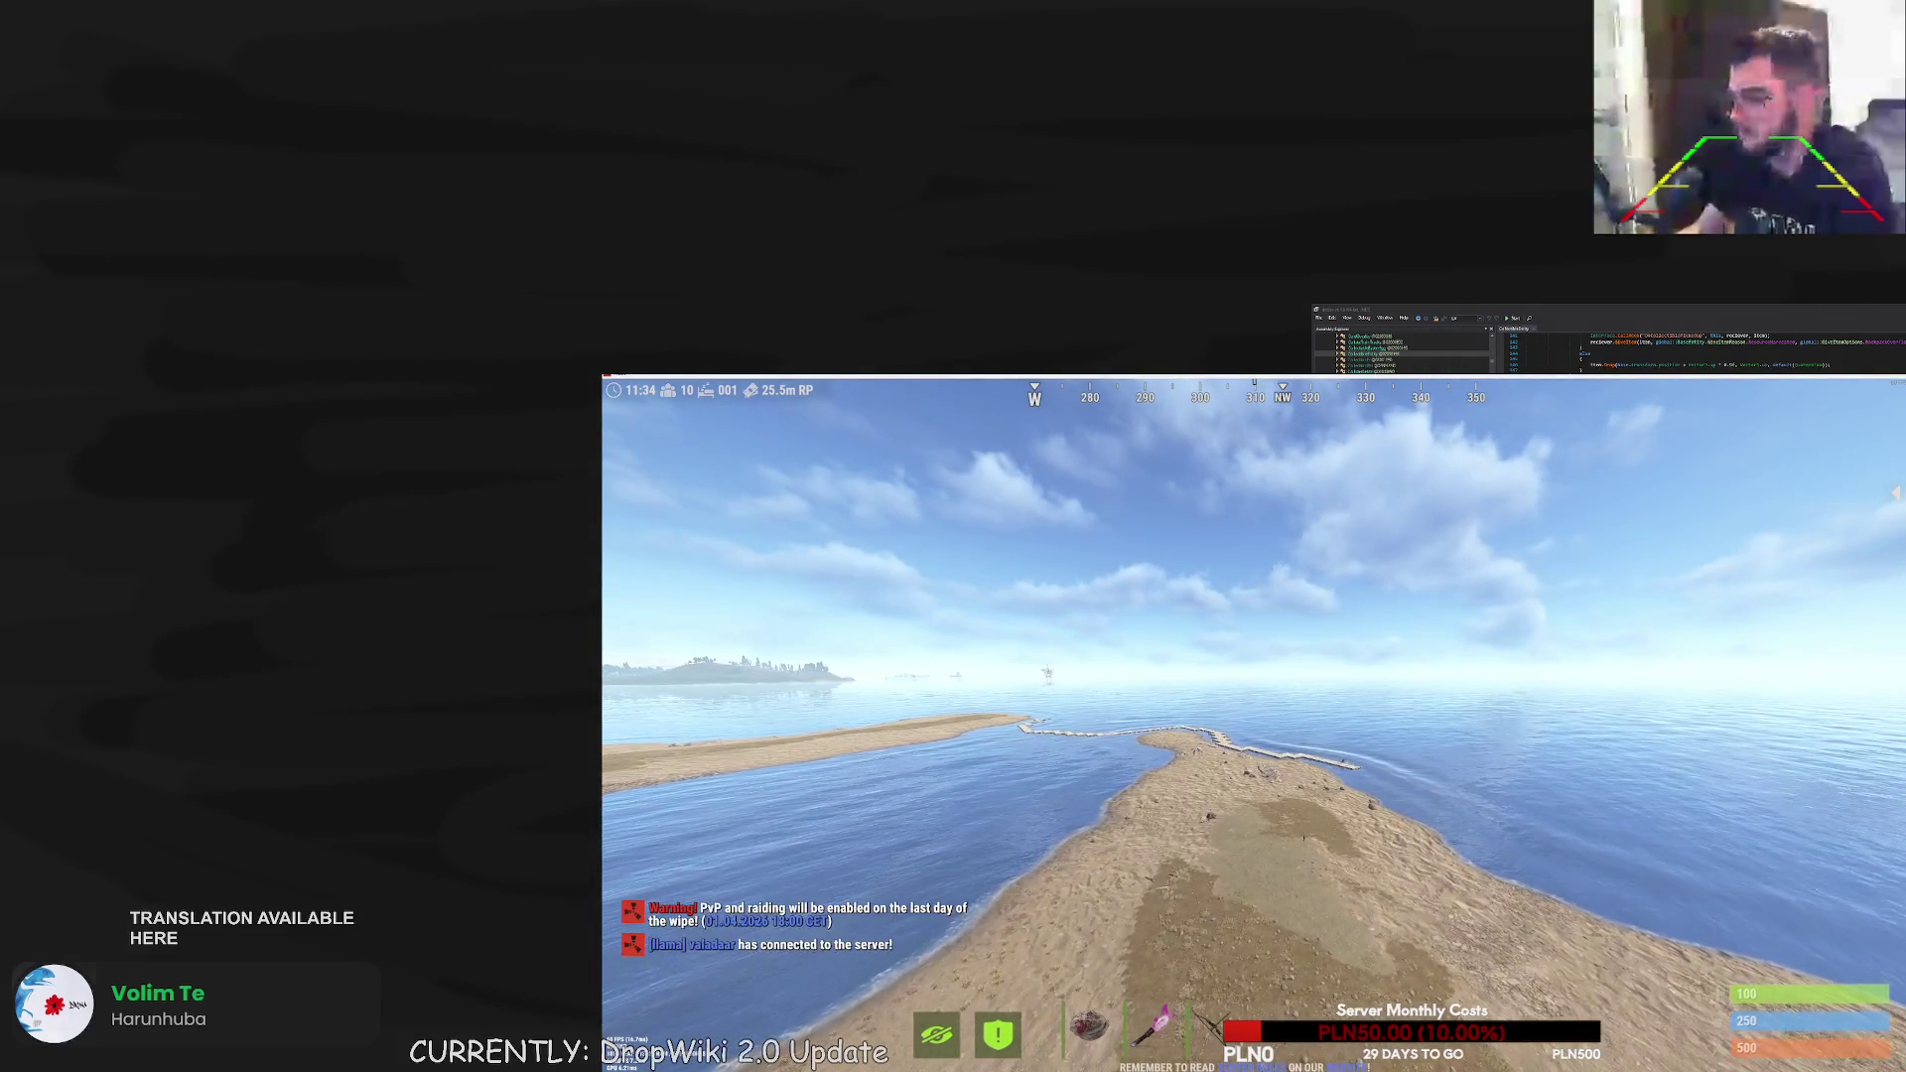
- Reopen the console and rerun the c.reload VirtualQuarries command
key(F1)
key(Up)
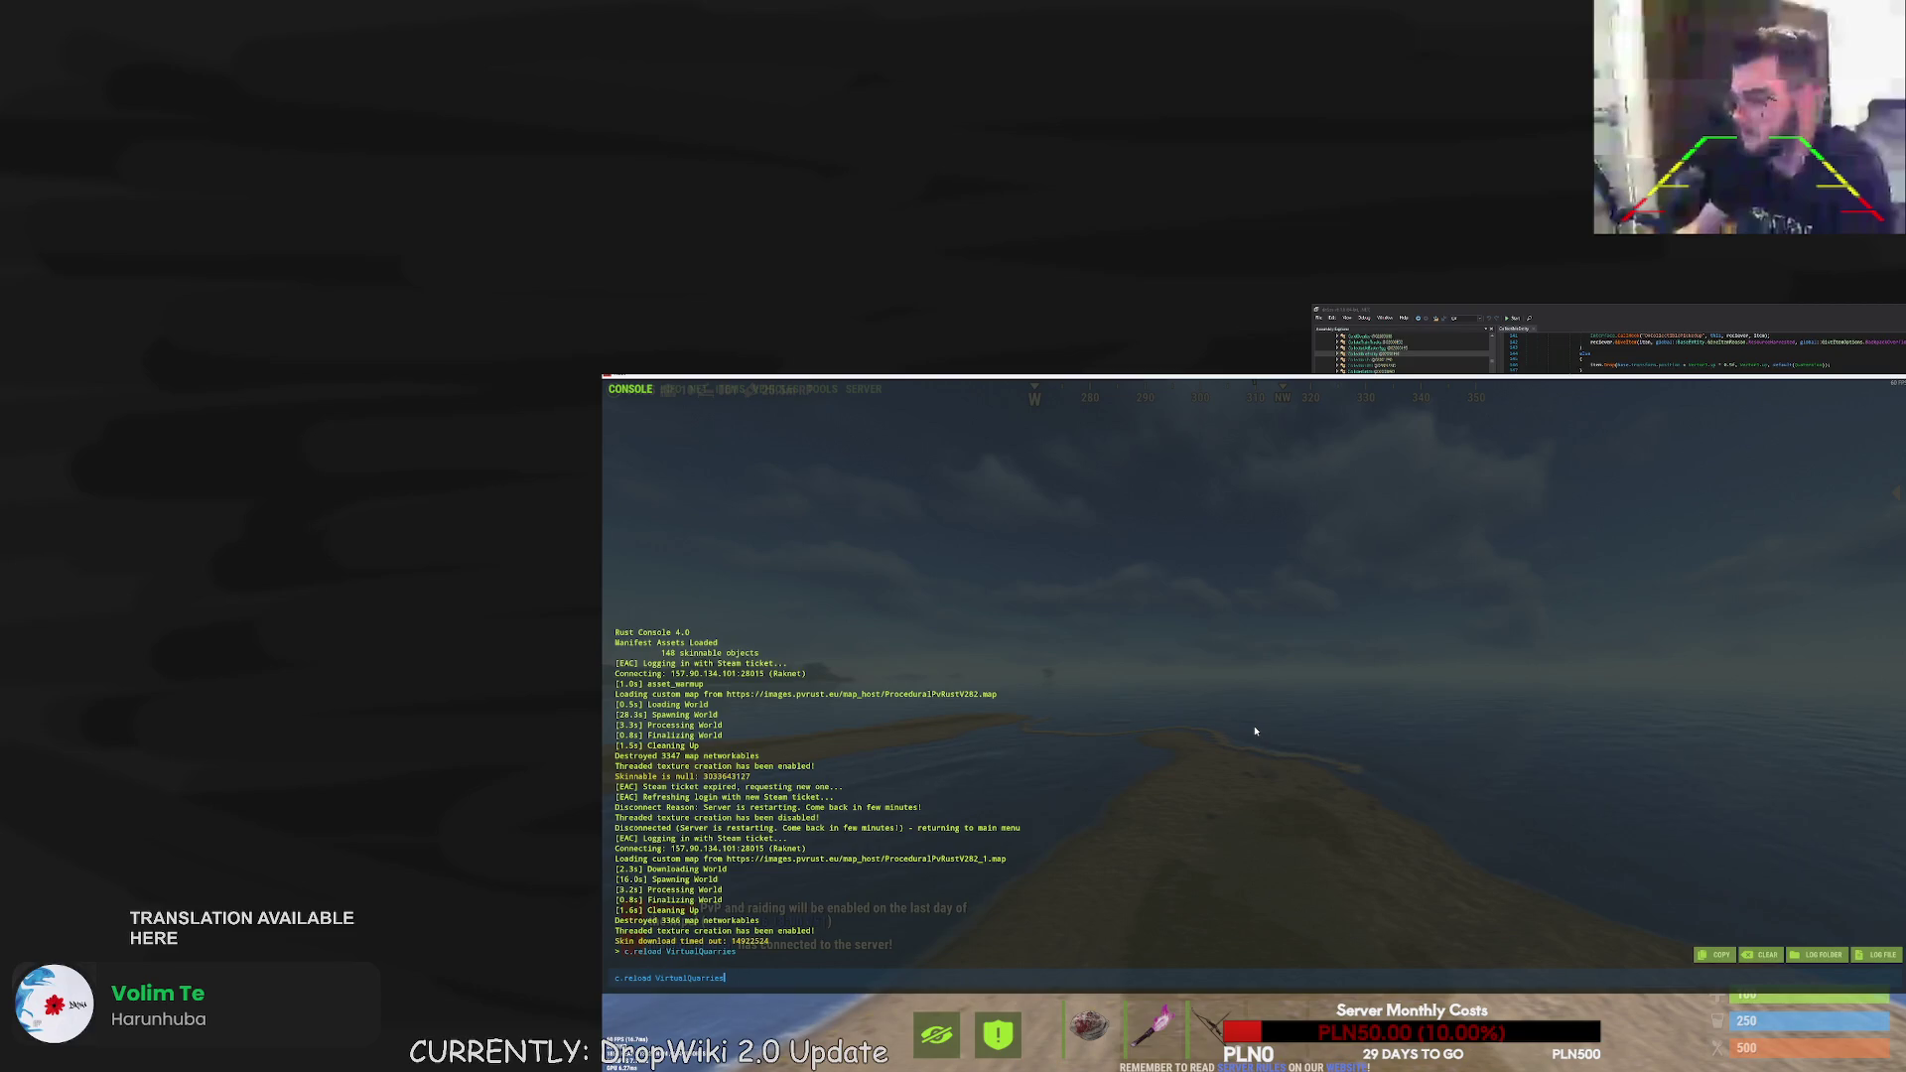
key(Return)
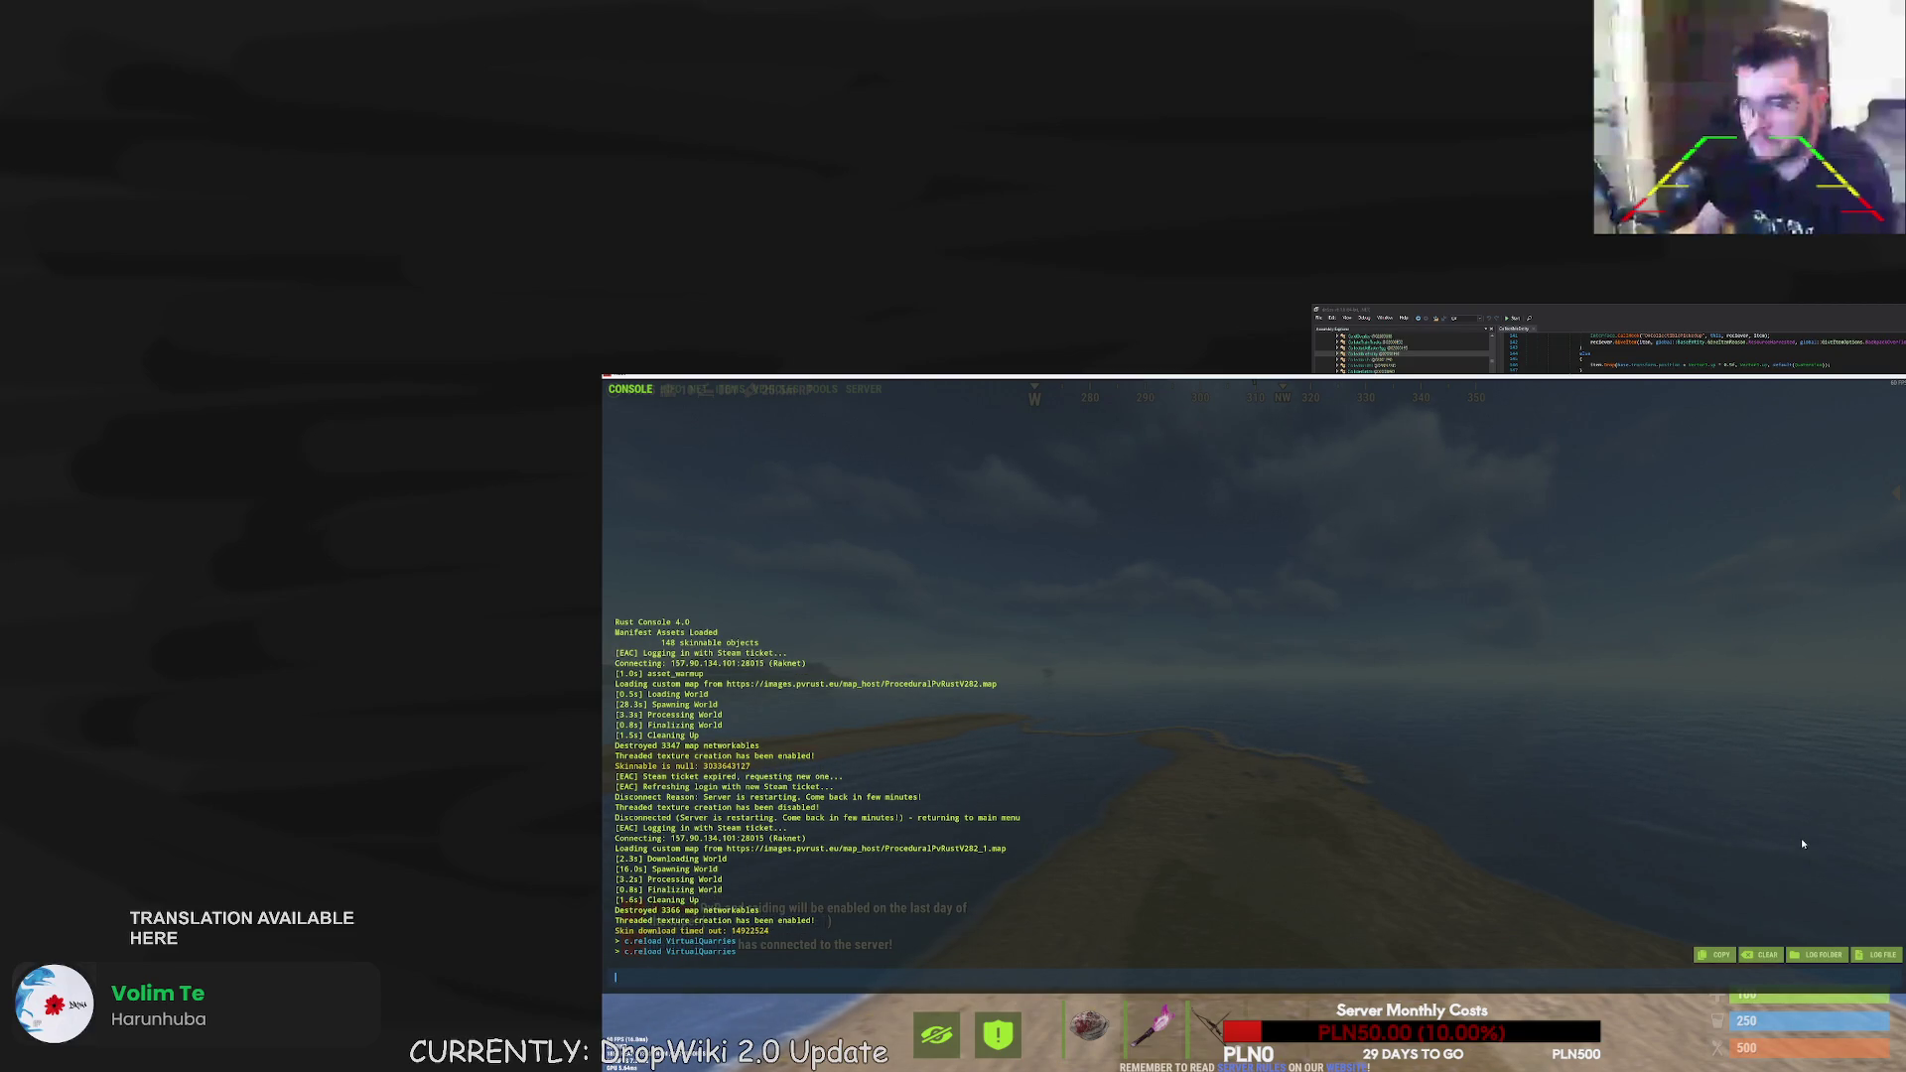
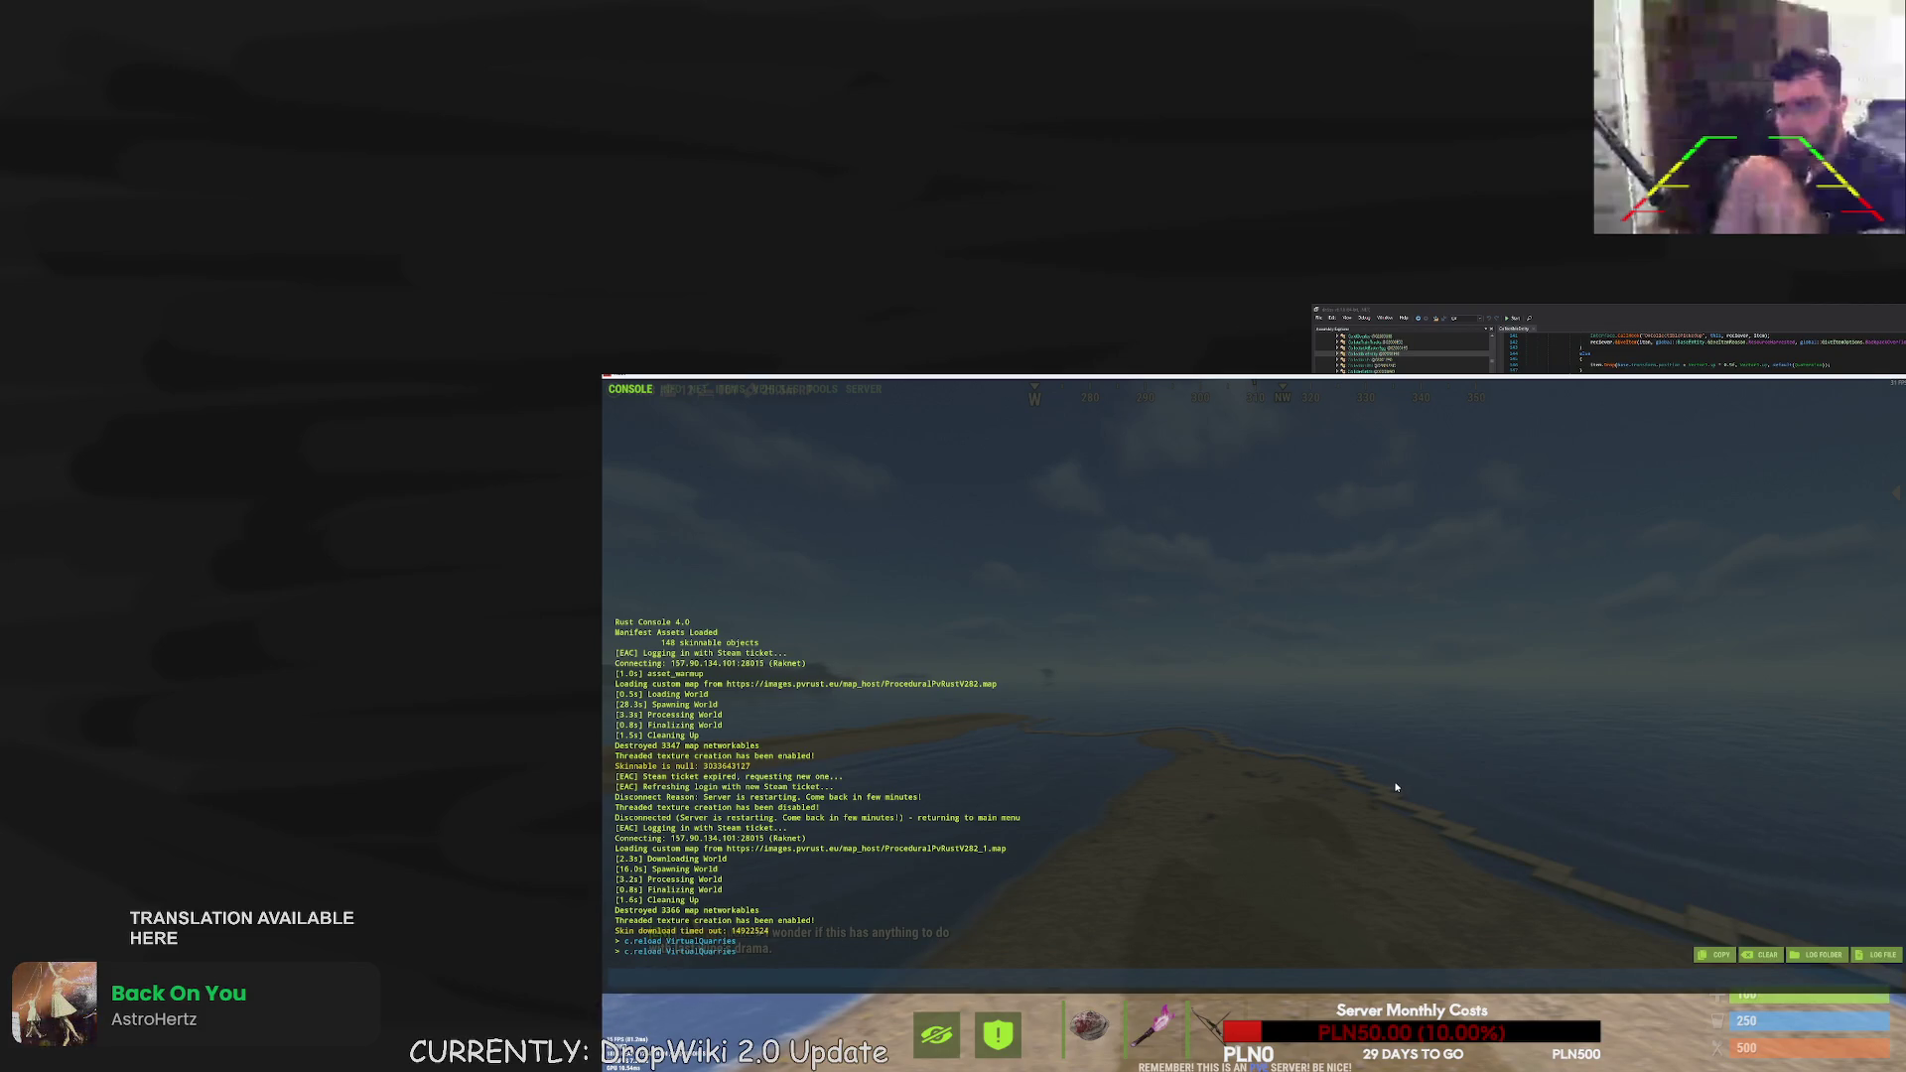
- Leave the console and fly across the island and out over the water along the foundation ring
key(F1)
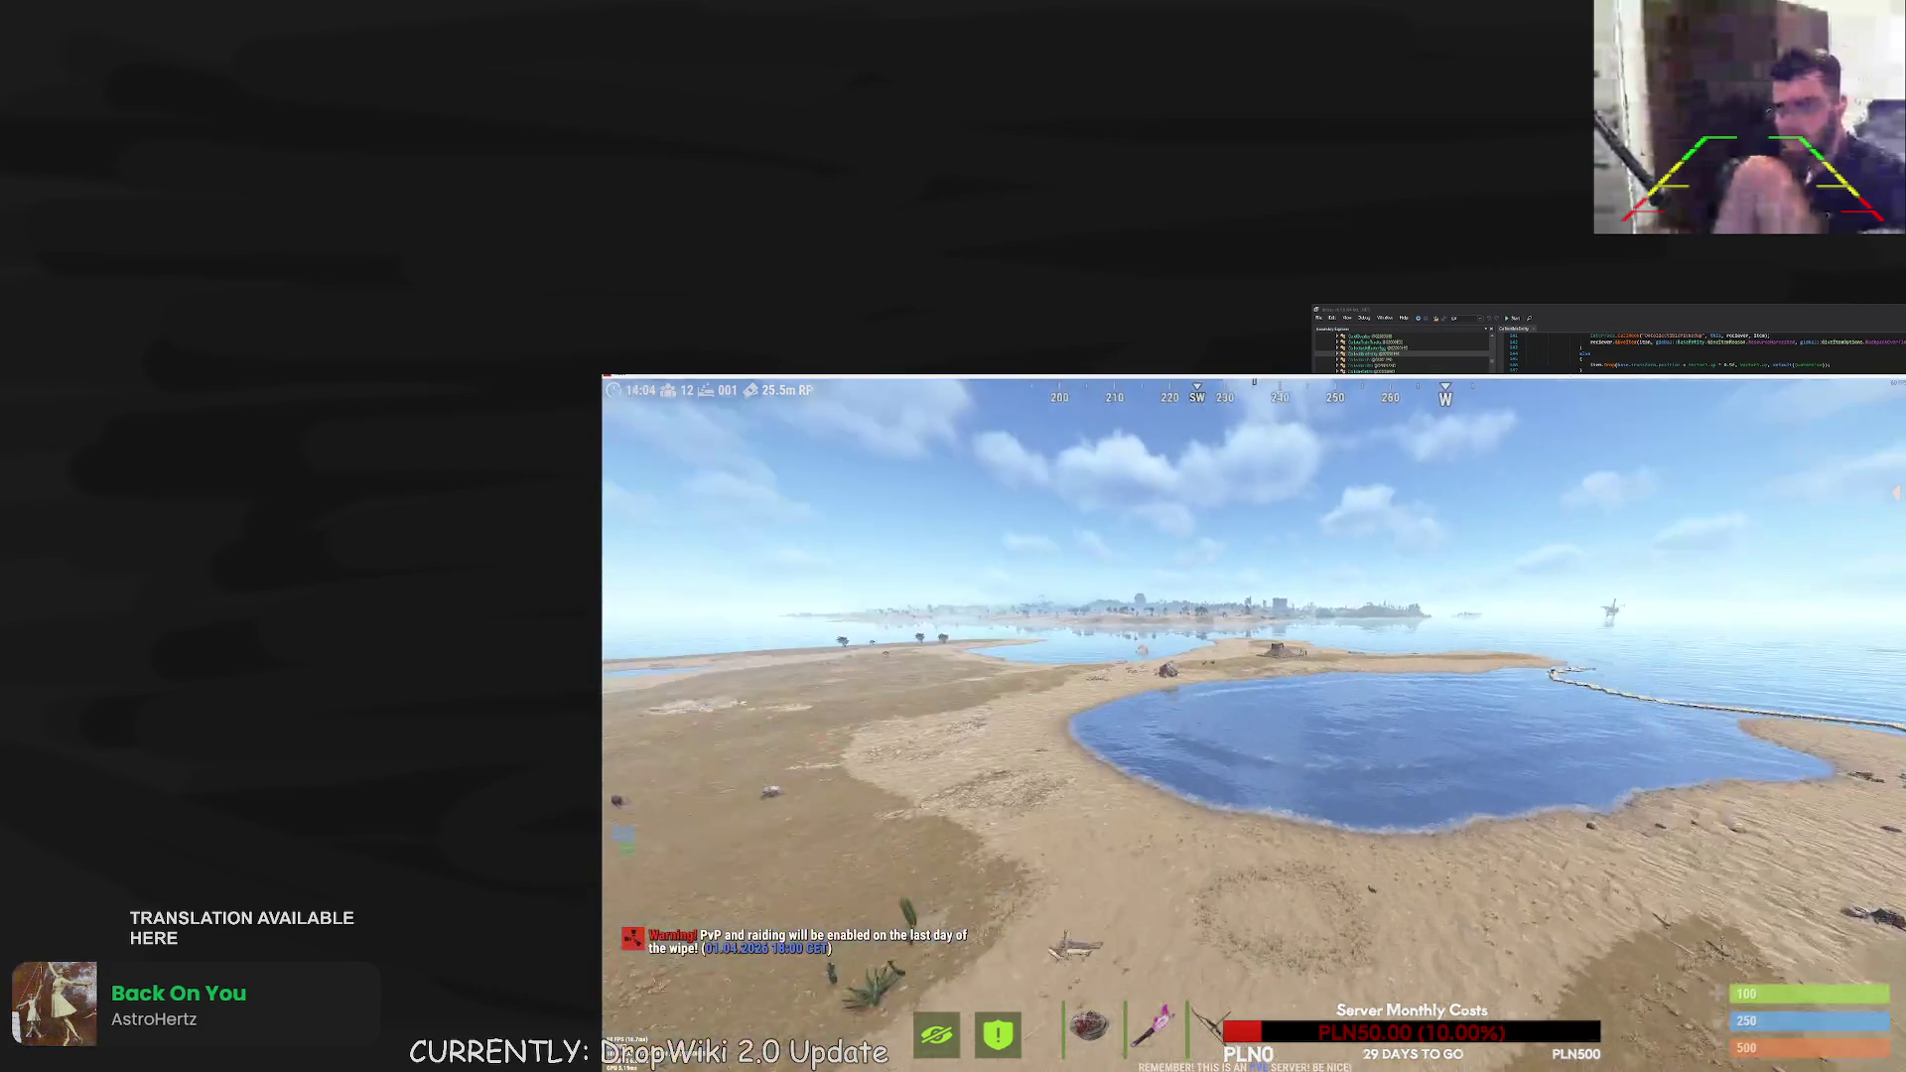
key(w)
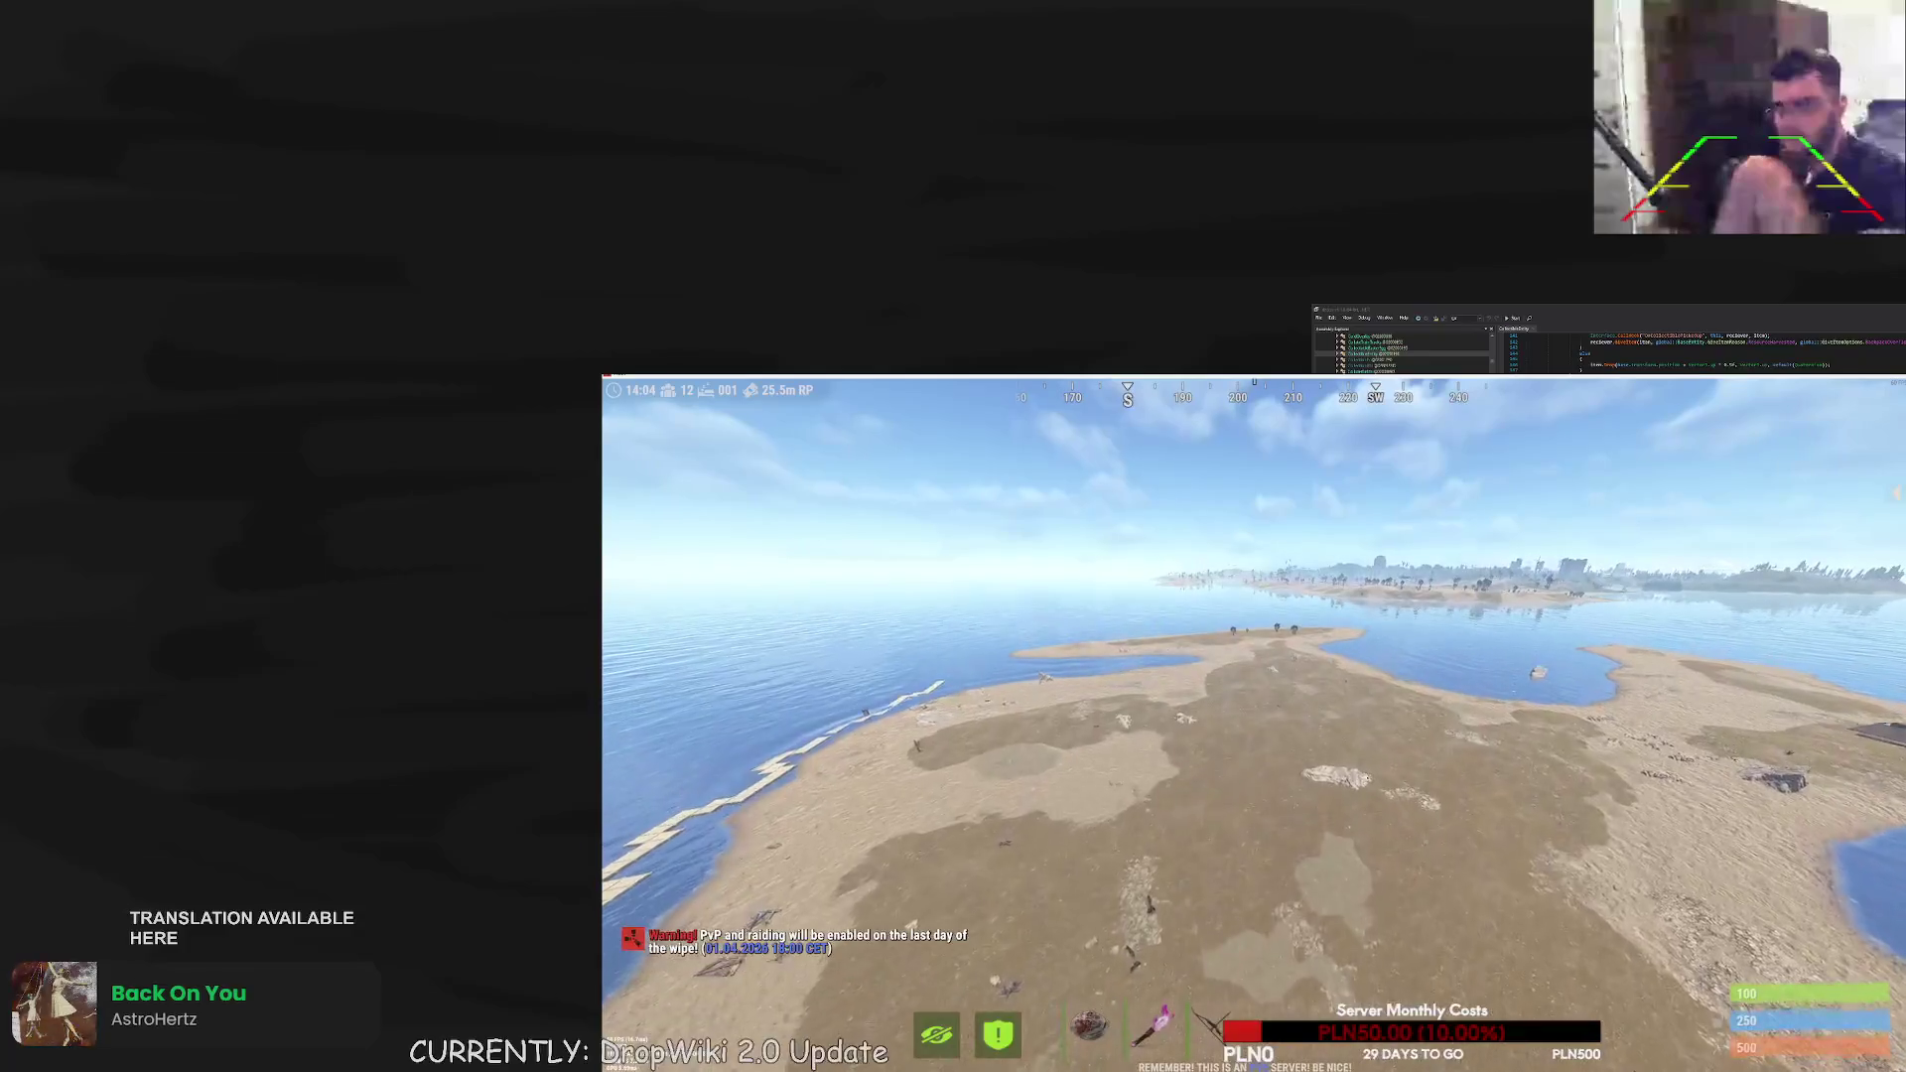
key(w)
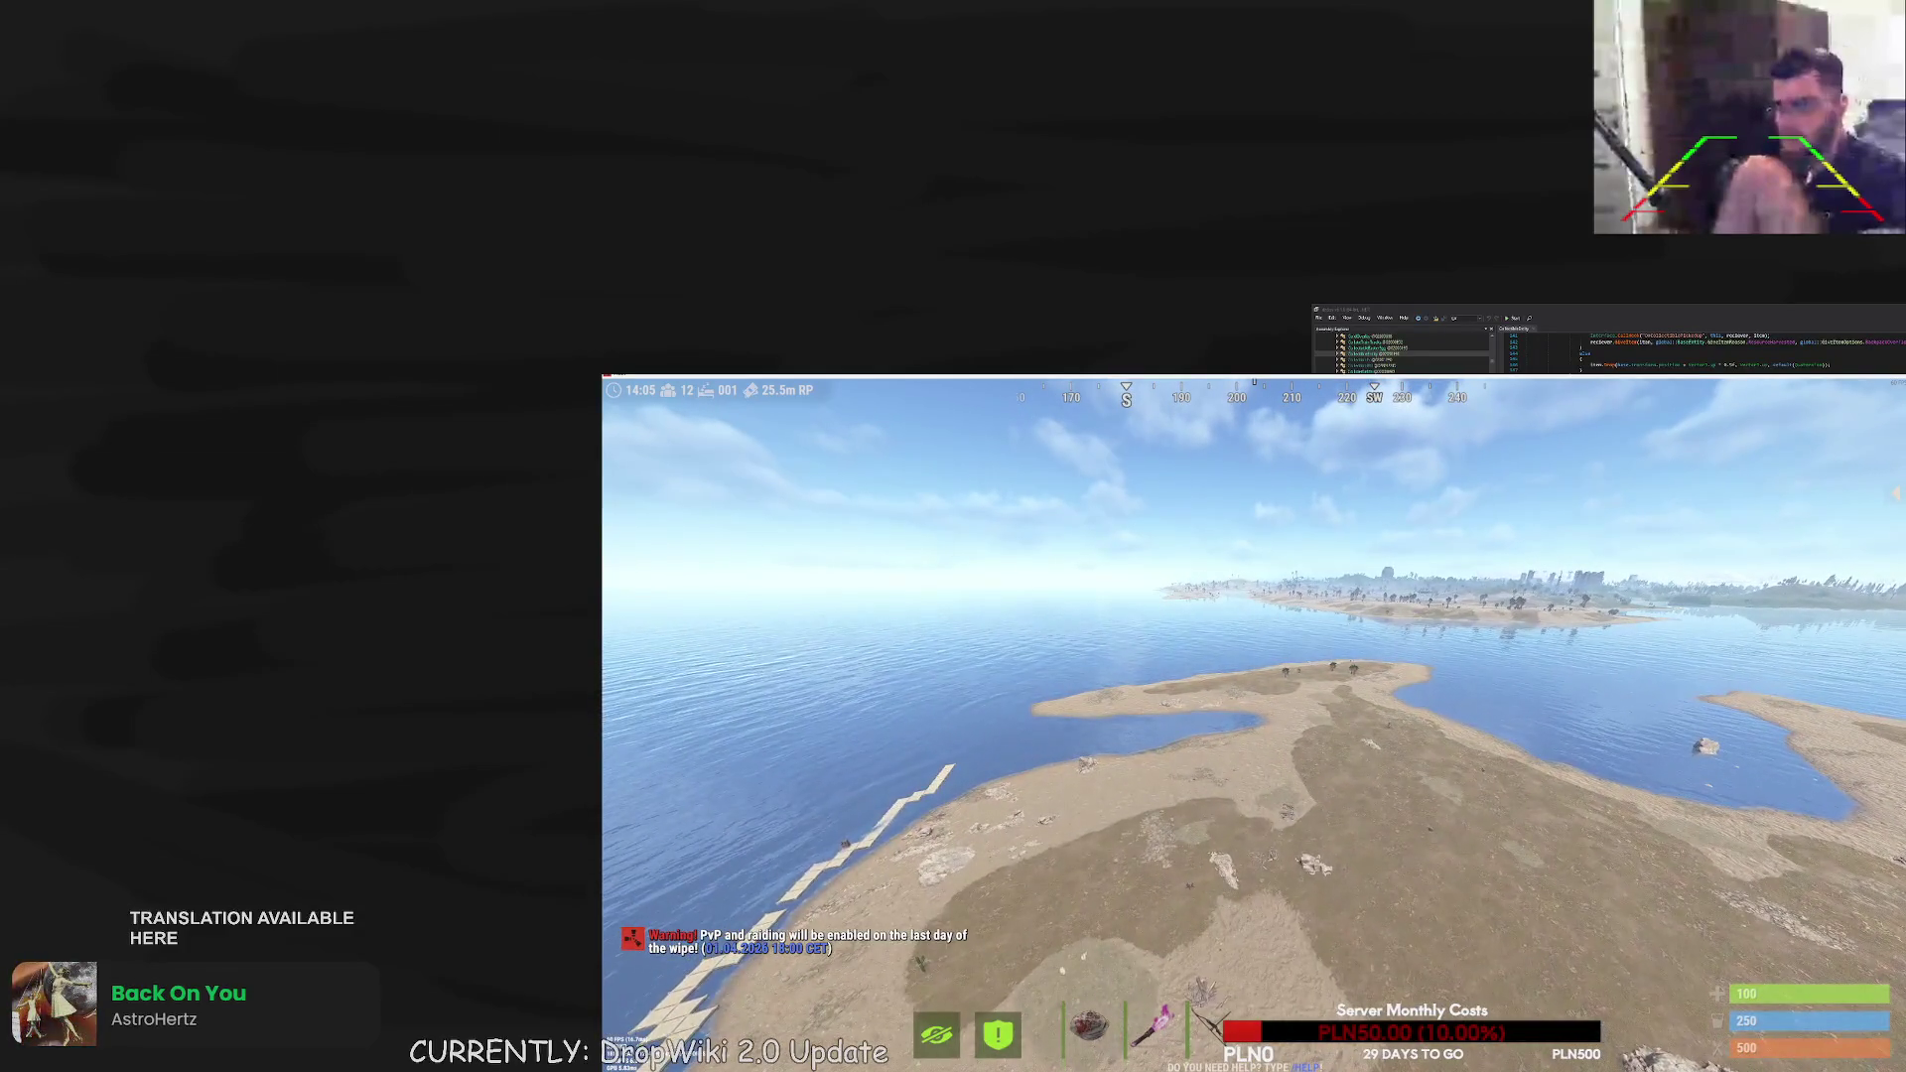
key(w)
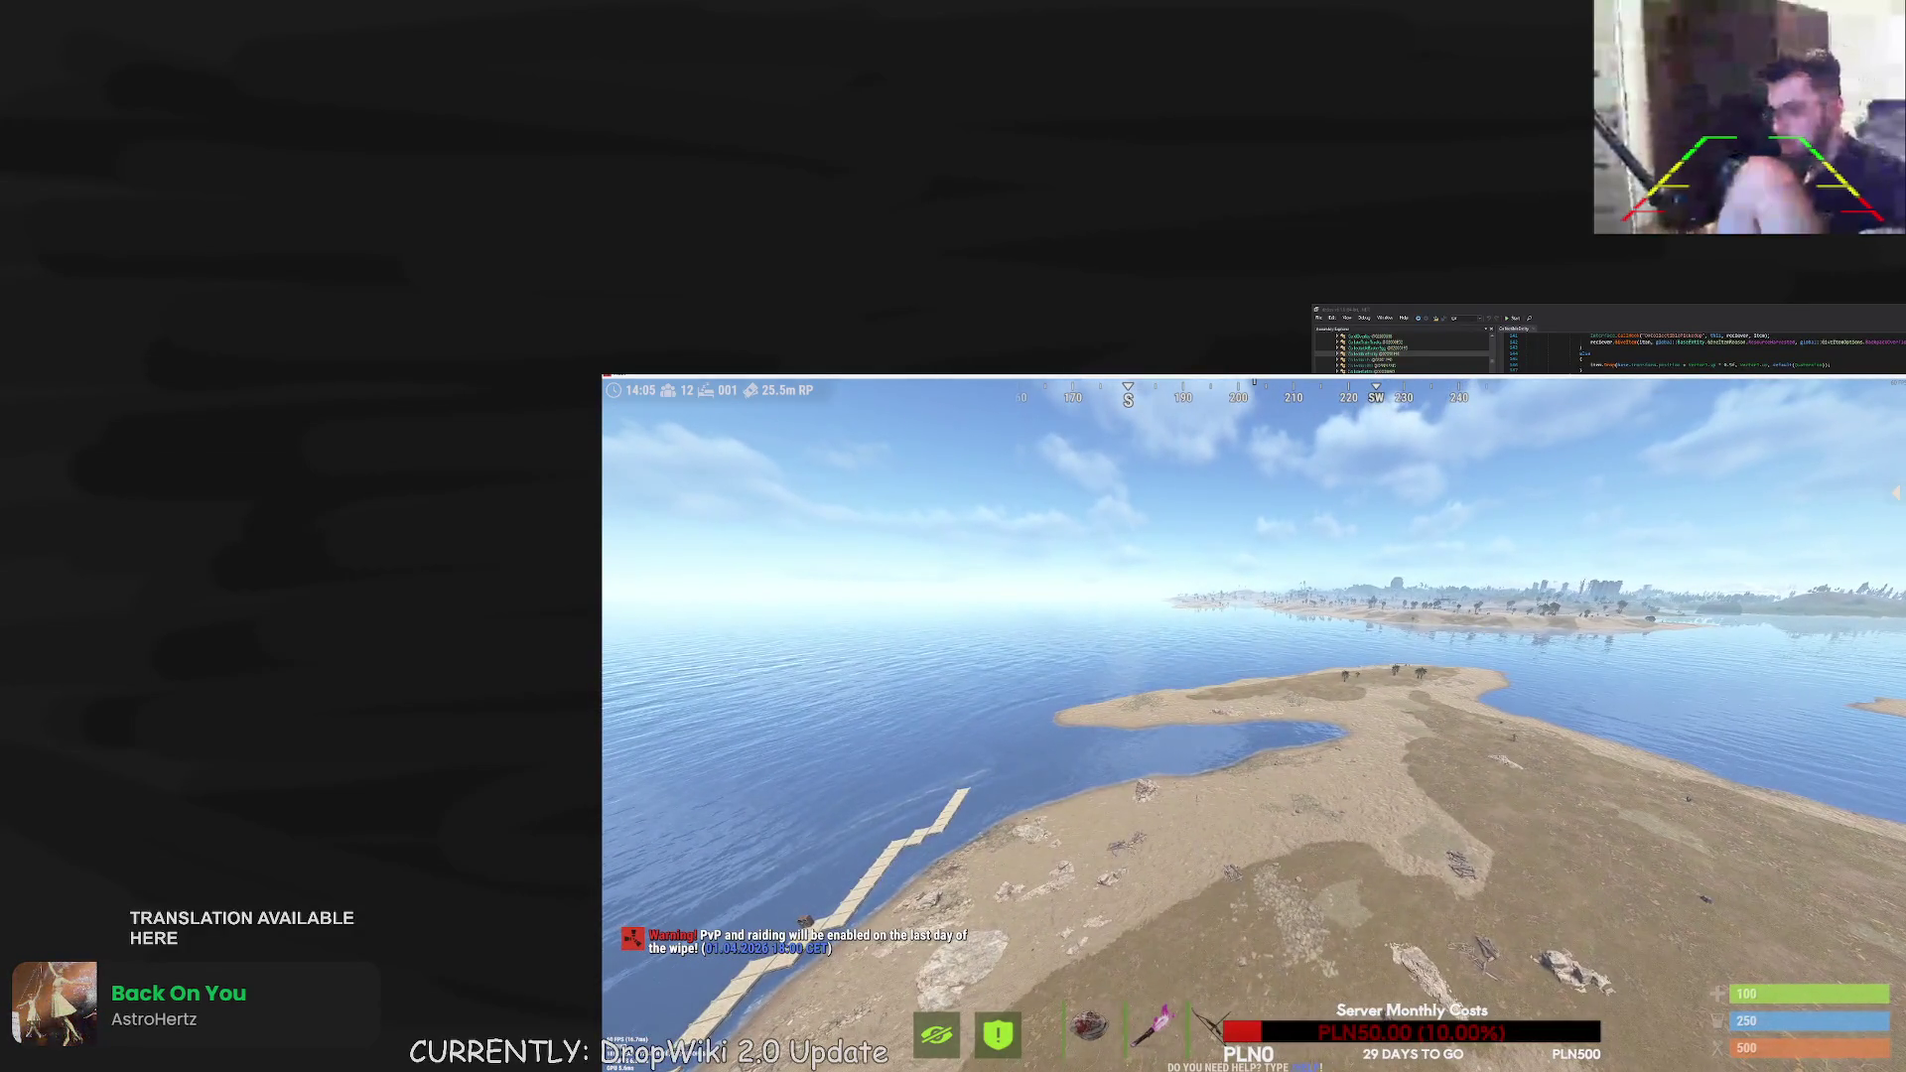
key(w)
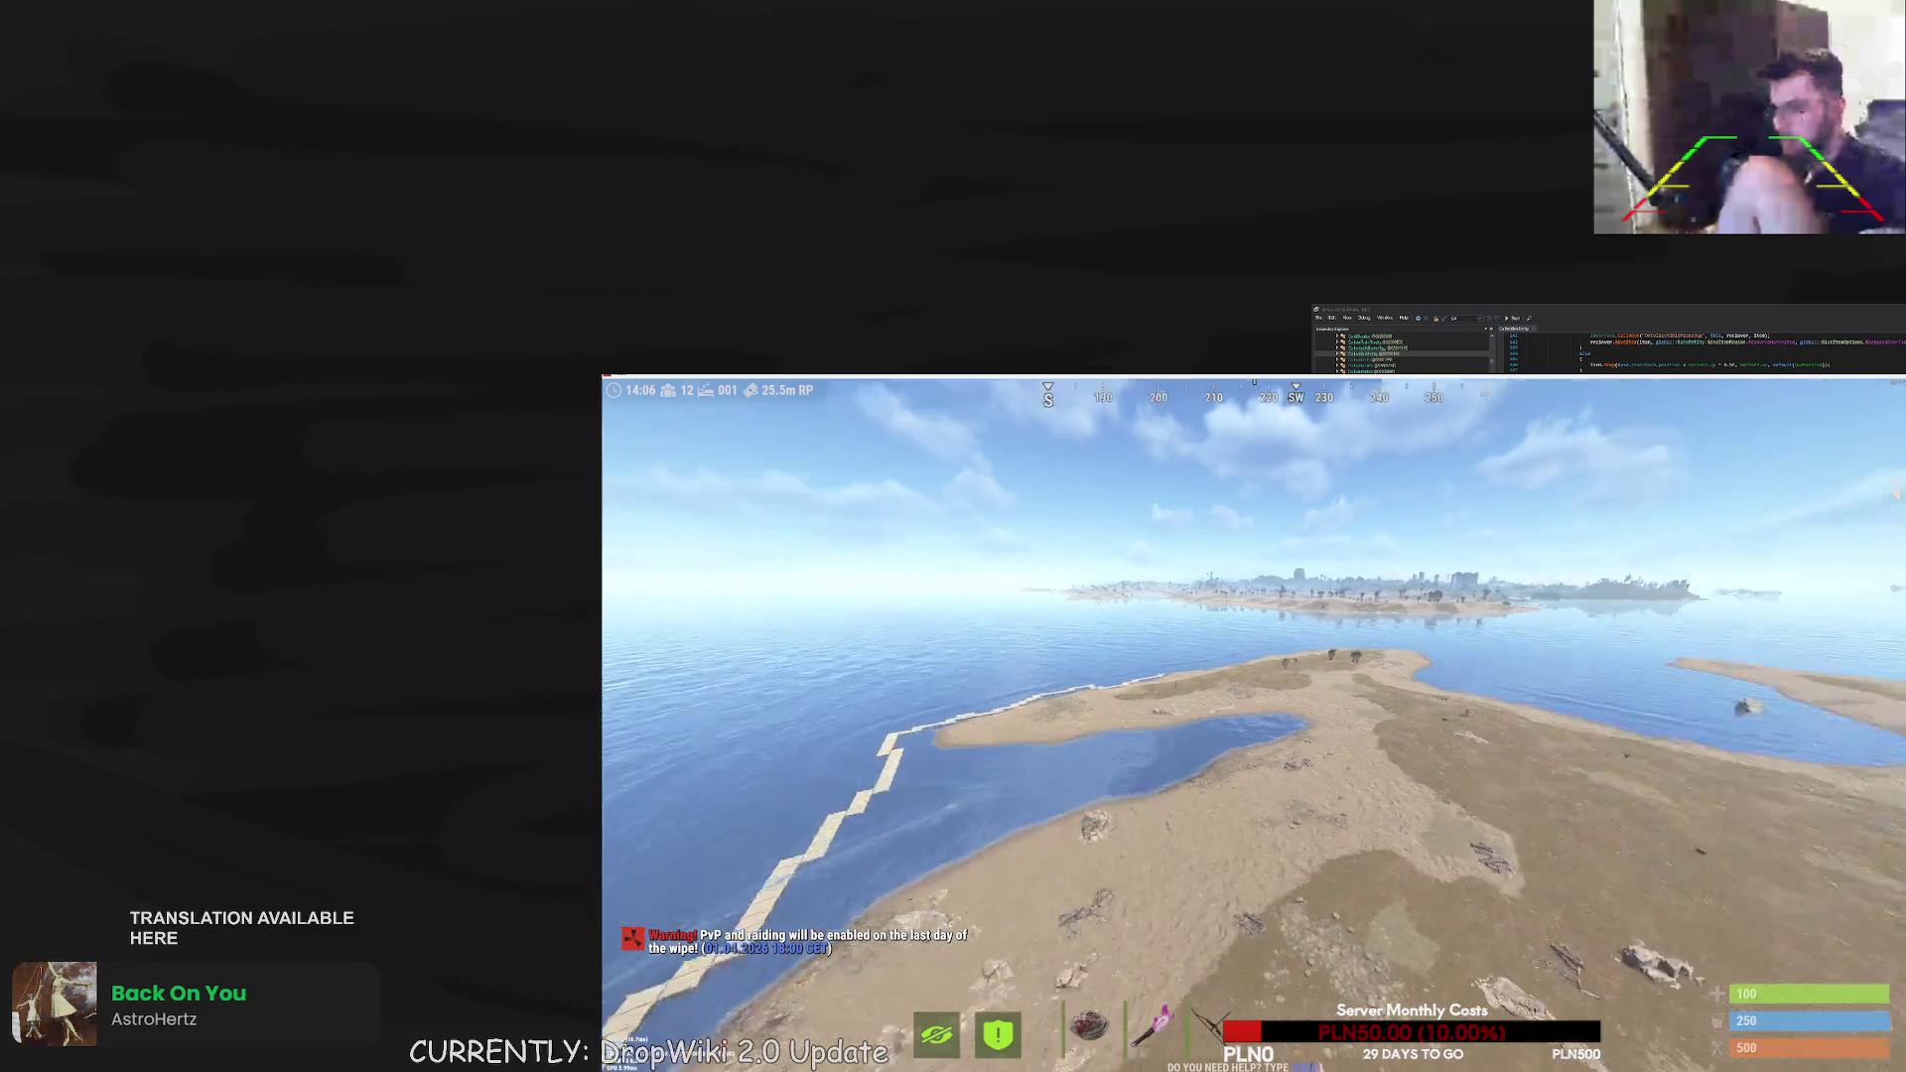
key(w)
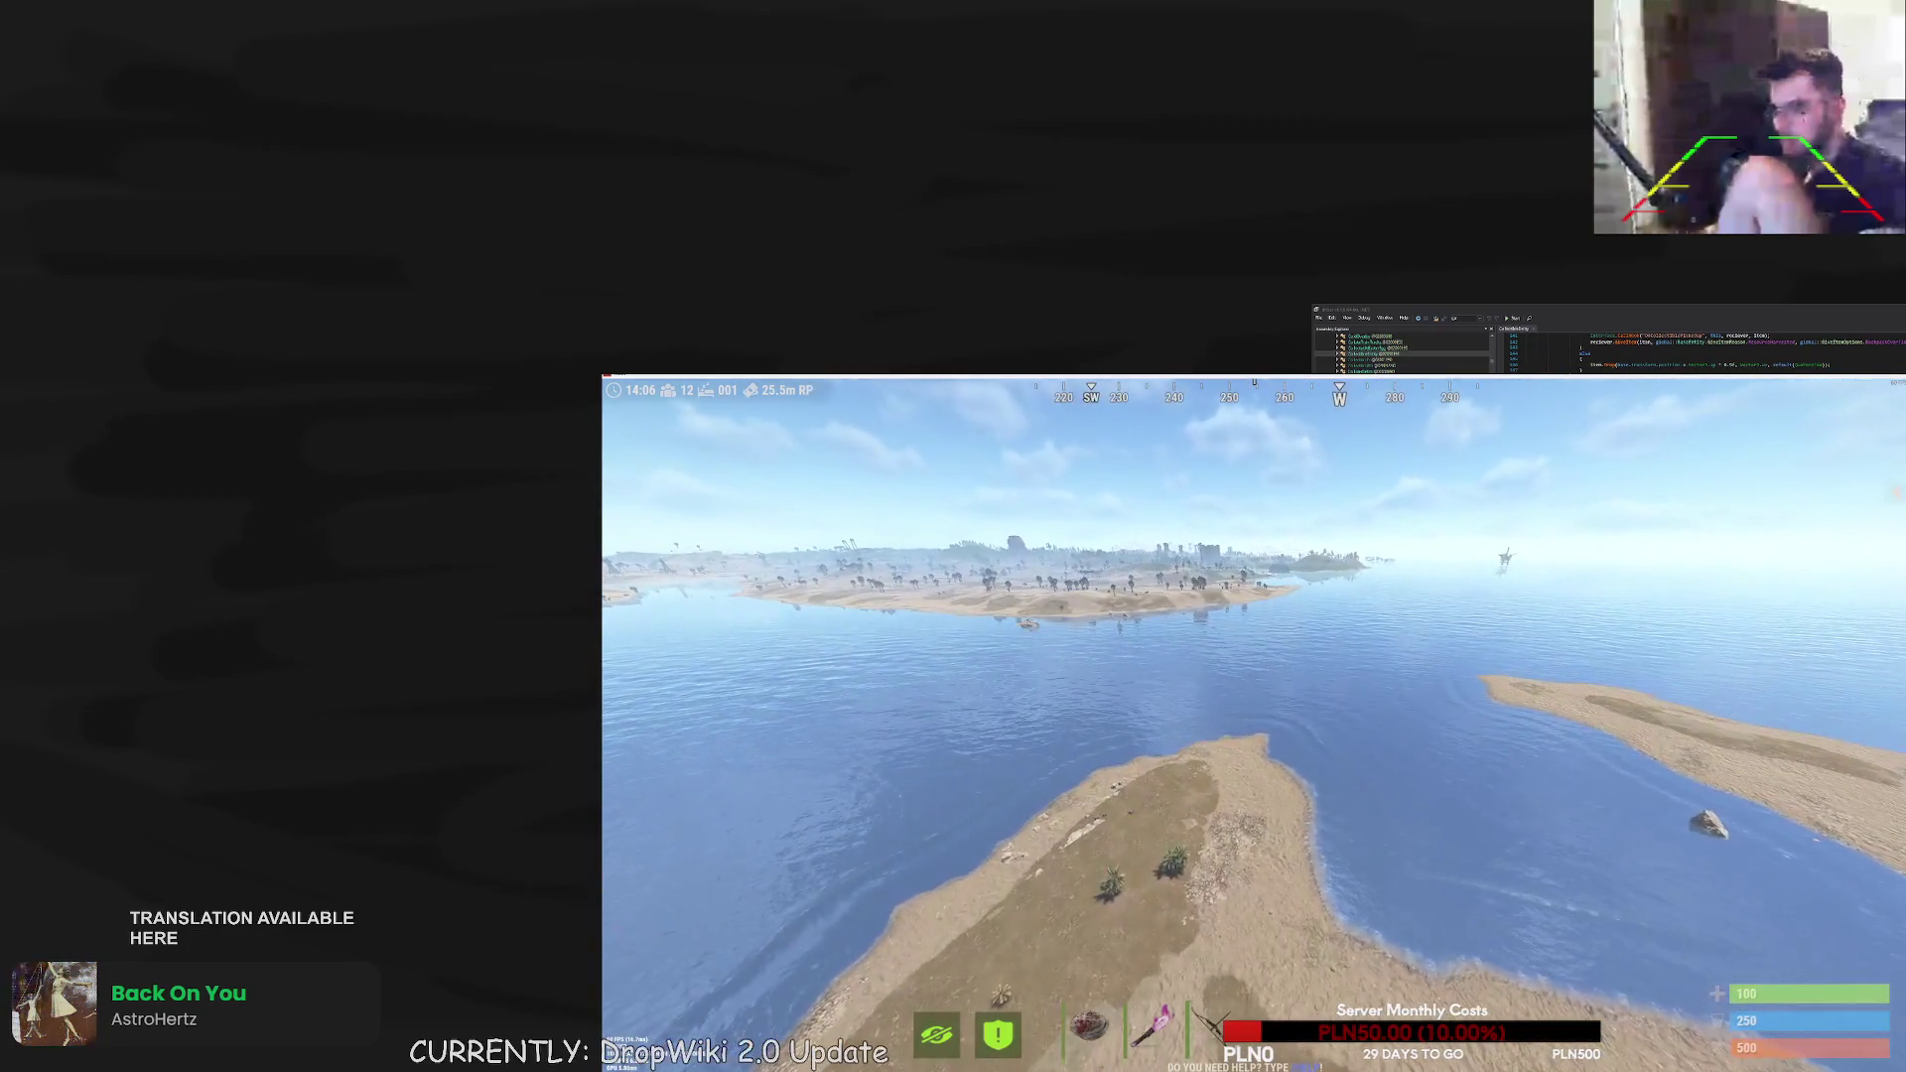
- Open and close chat, fly back toward the island, and reopen the developer console
key(Return)
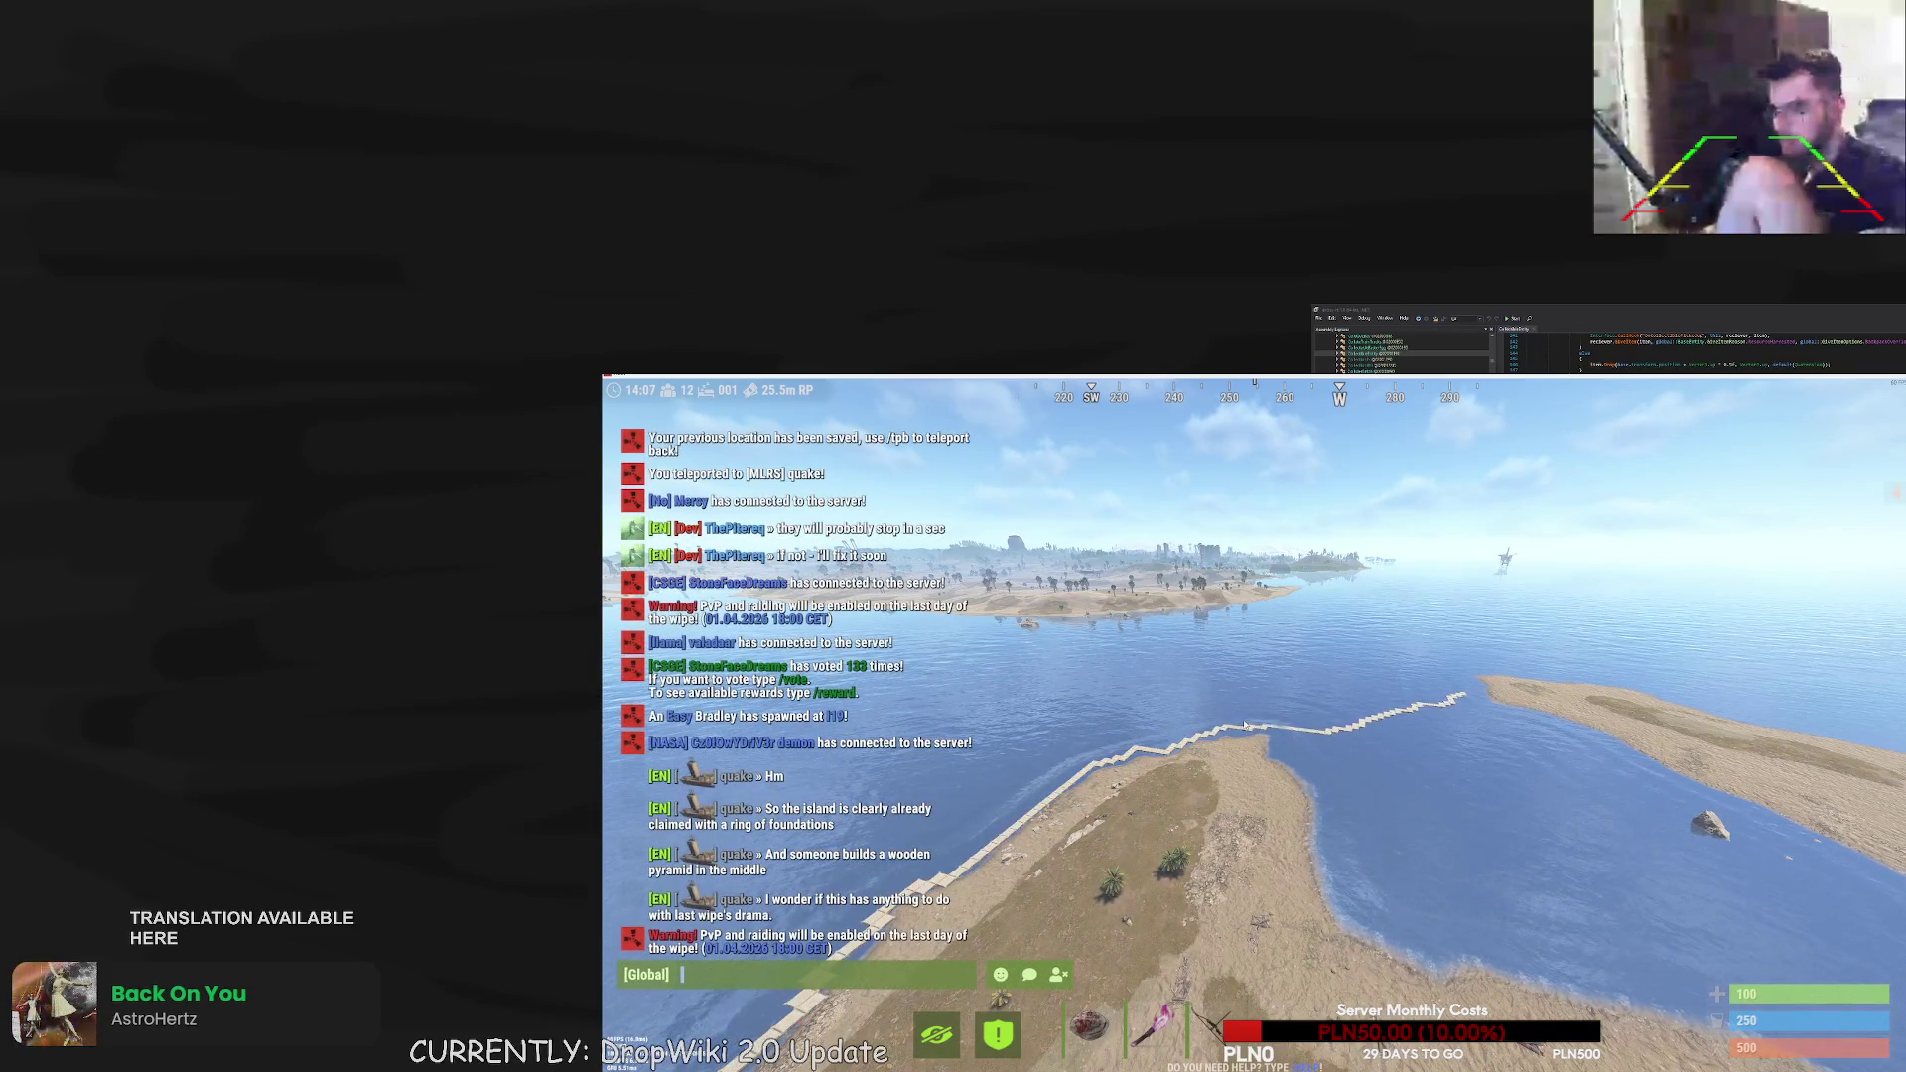
key(Escape)
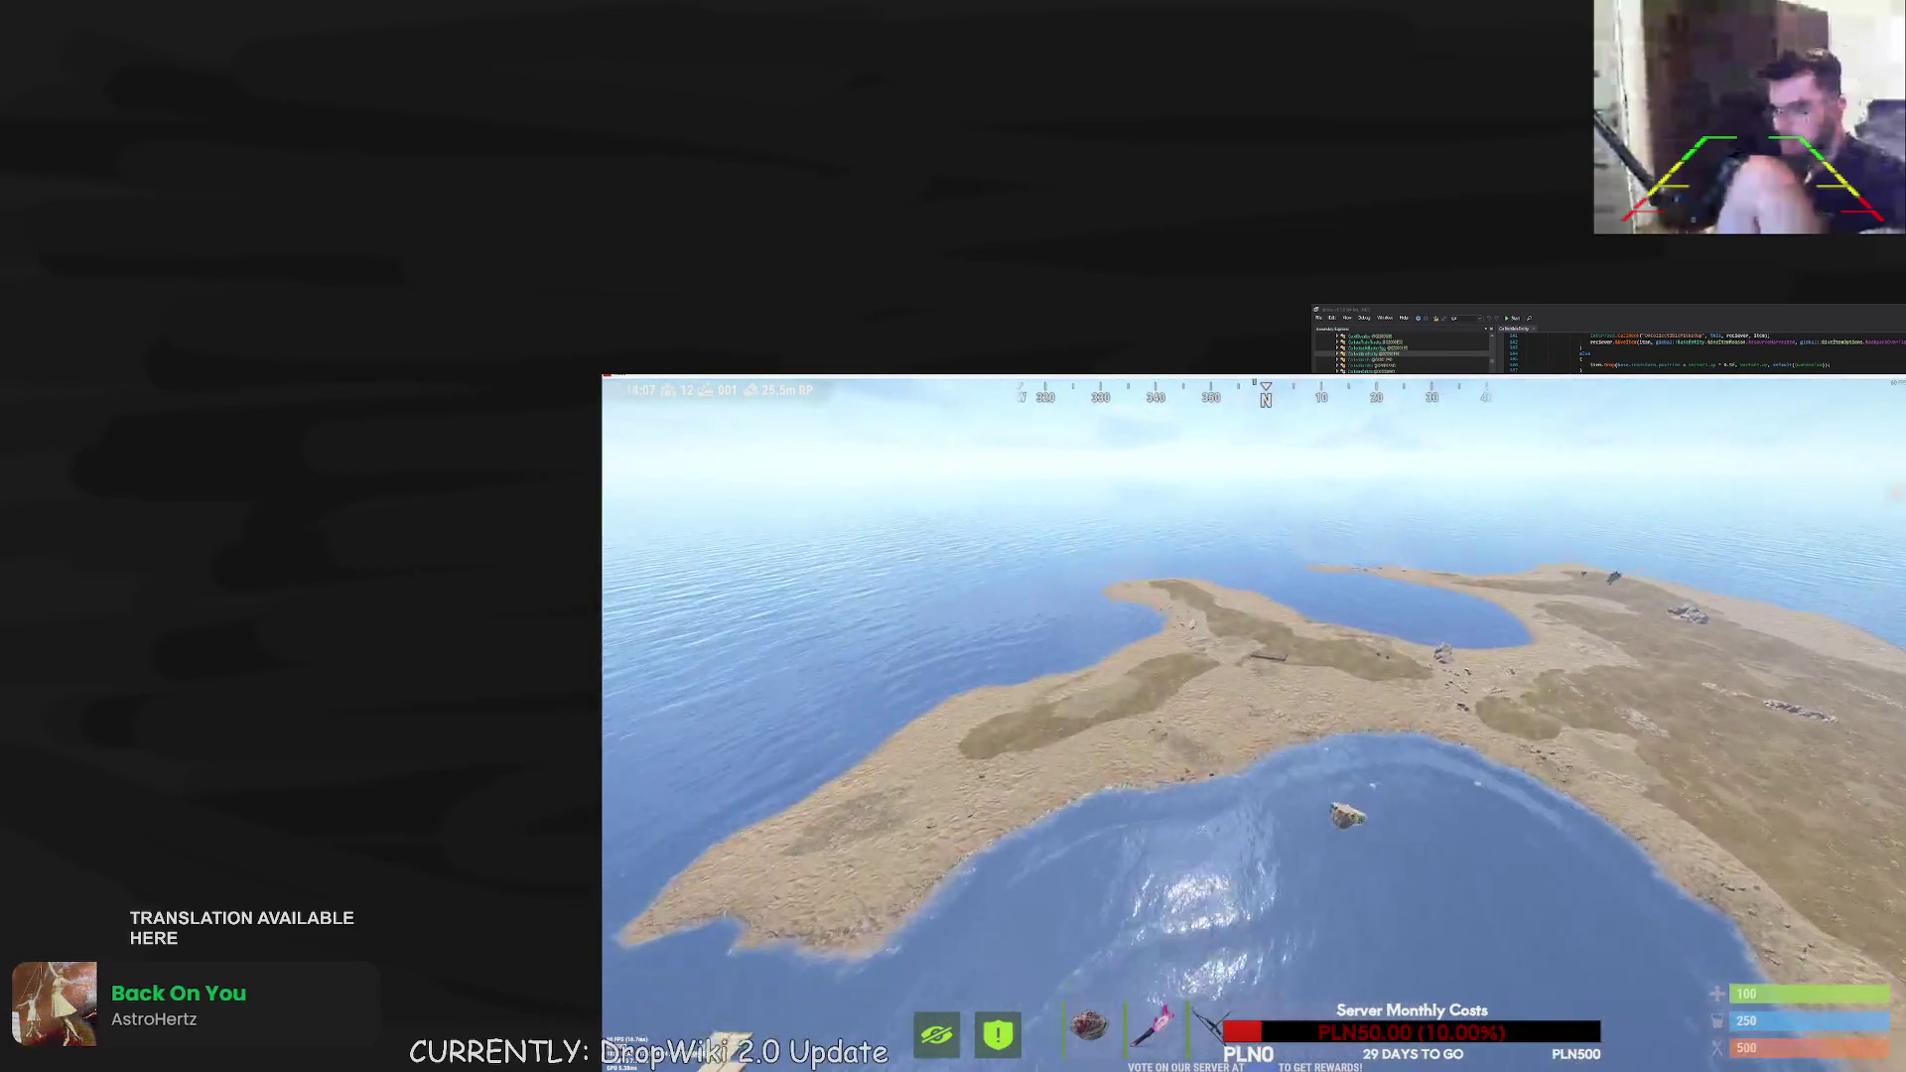
key(w)
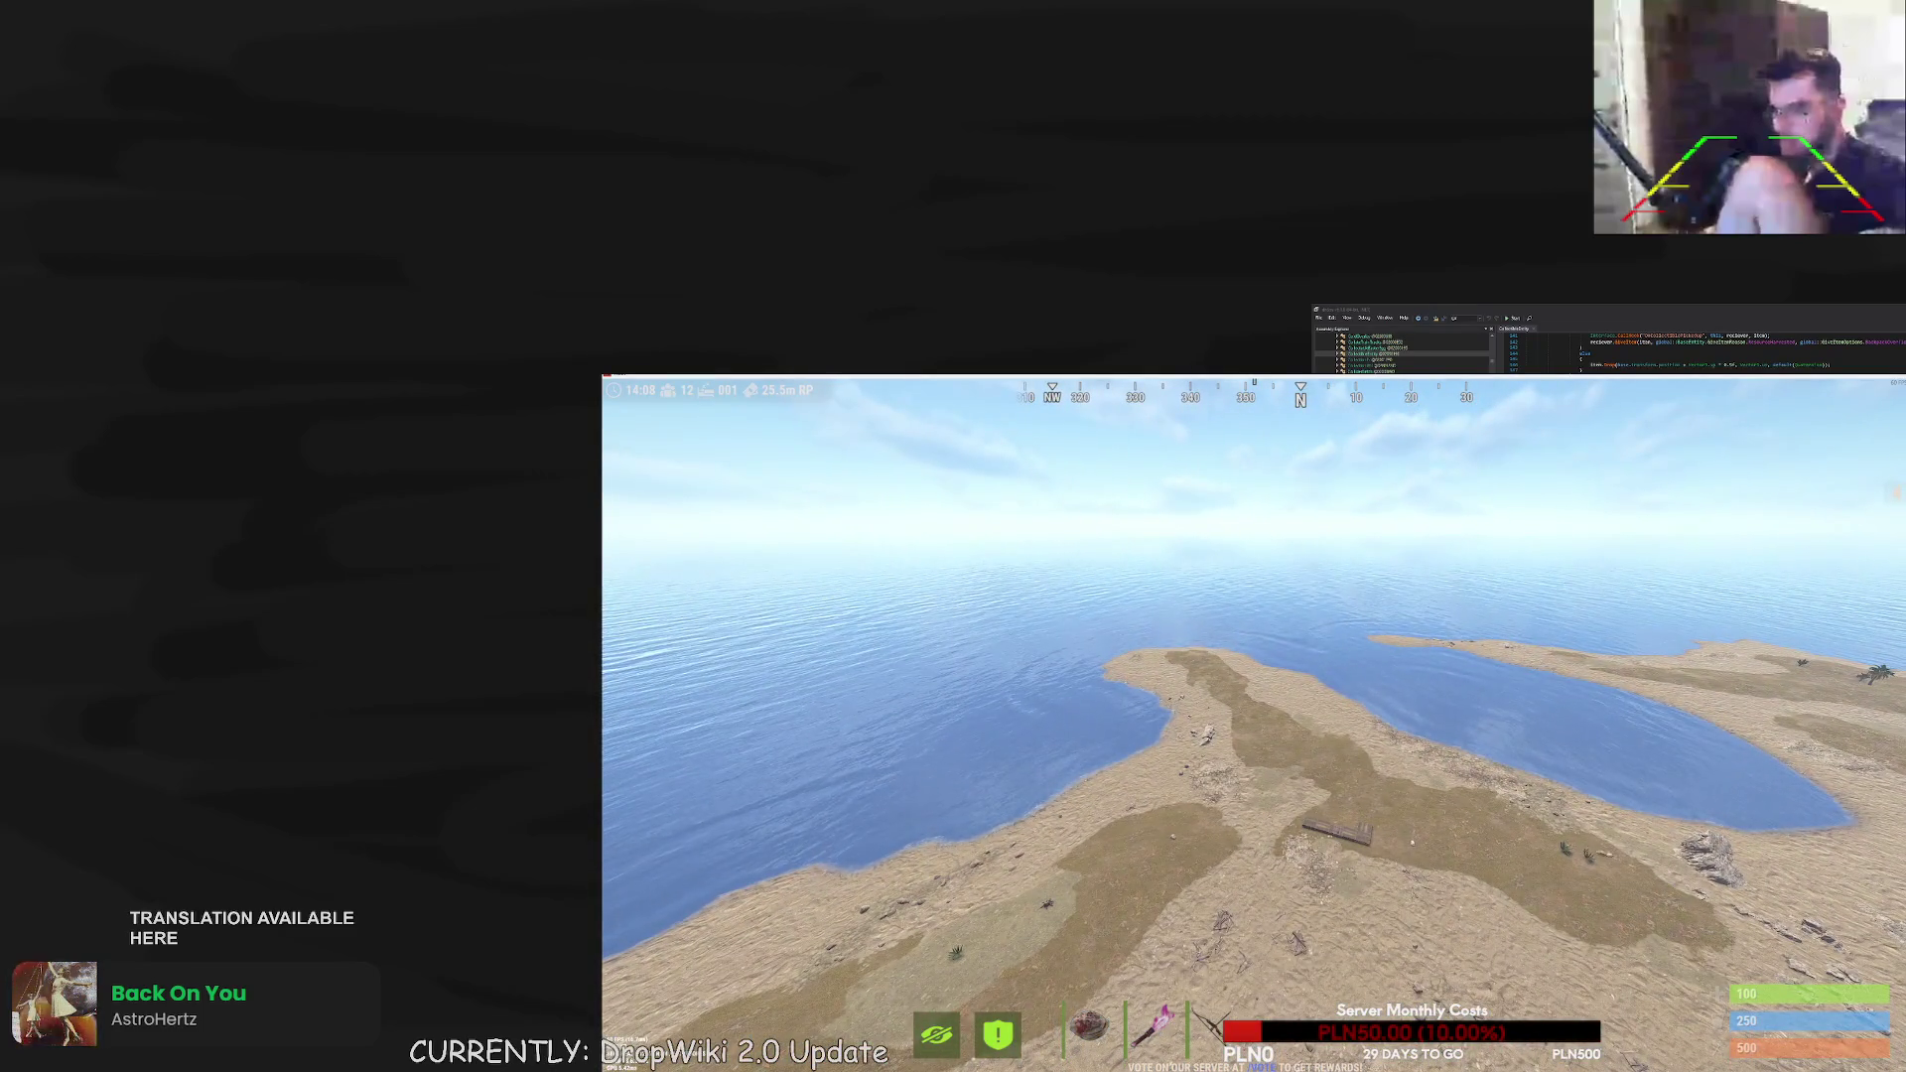
key(F1)
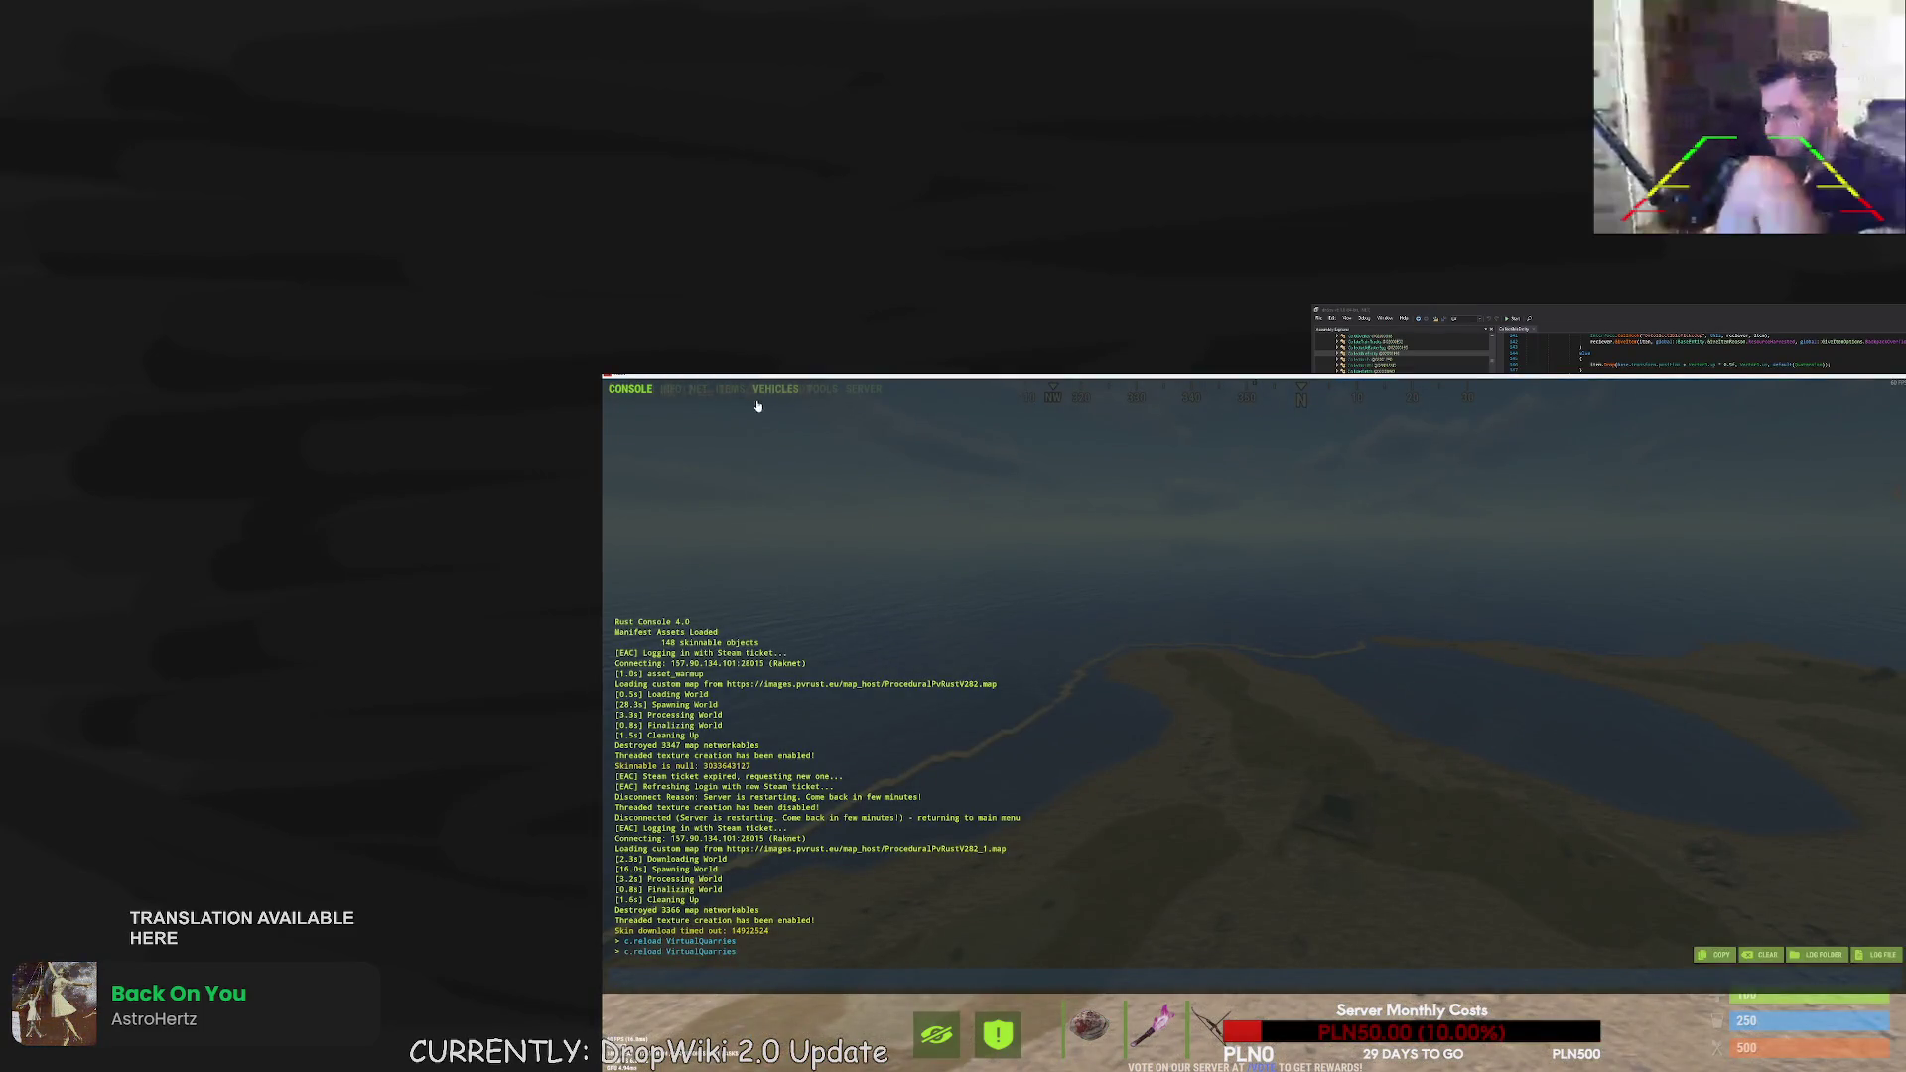
- Spawn a Hammer from the console's ITEMS > Tool list and return to the game
click(731, 388)
click(1116, 415)
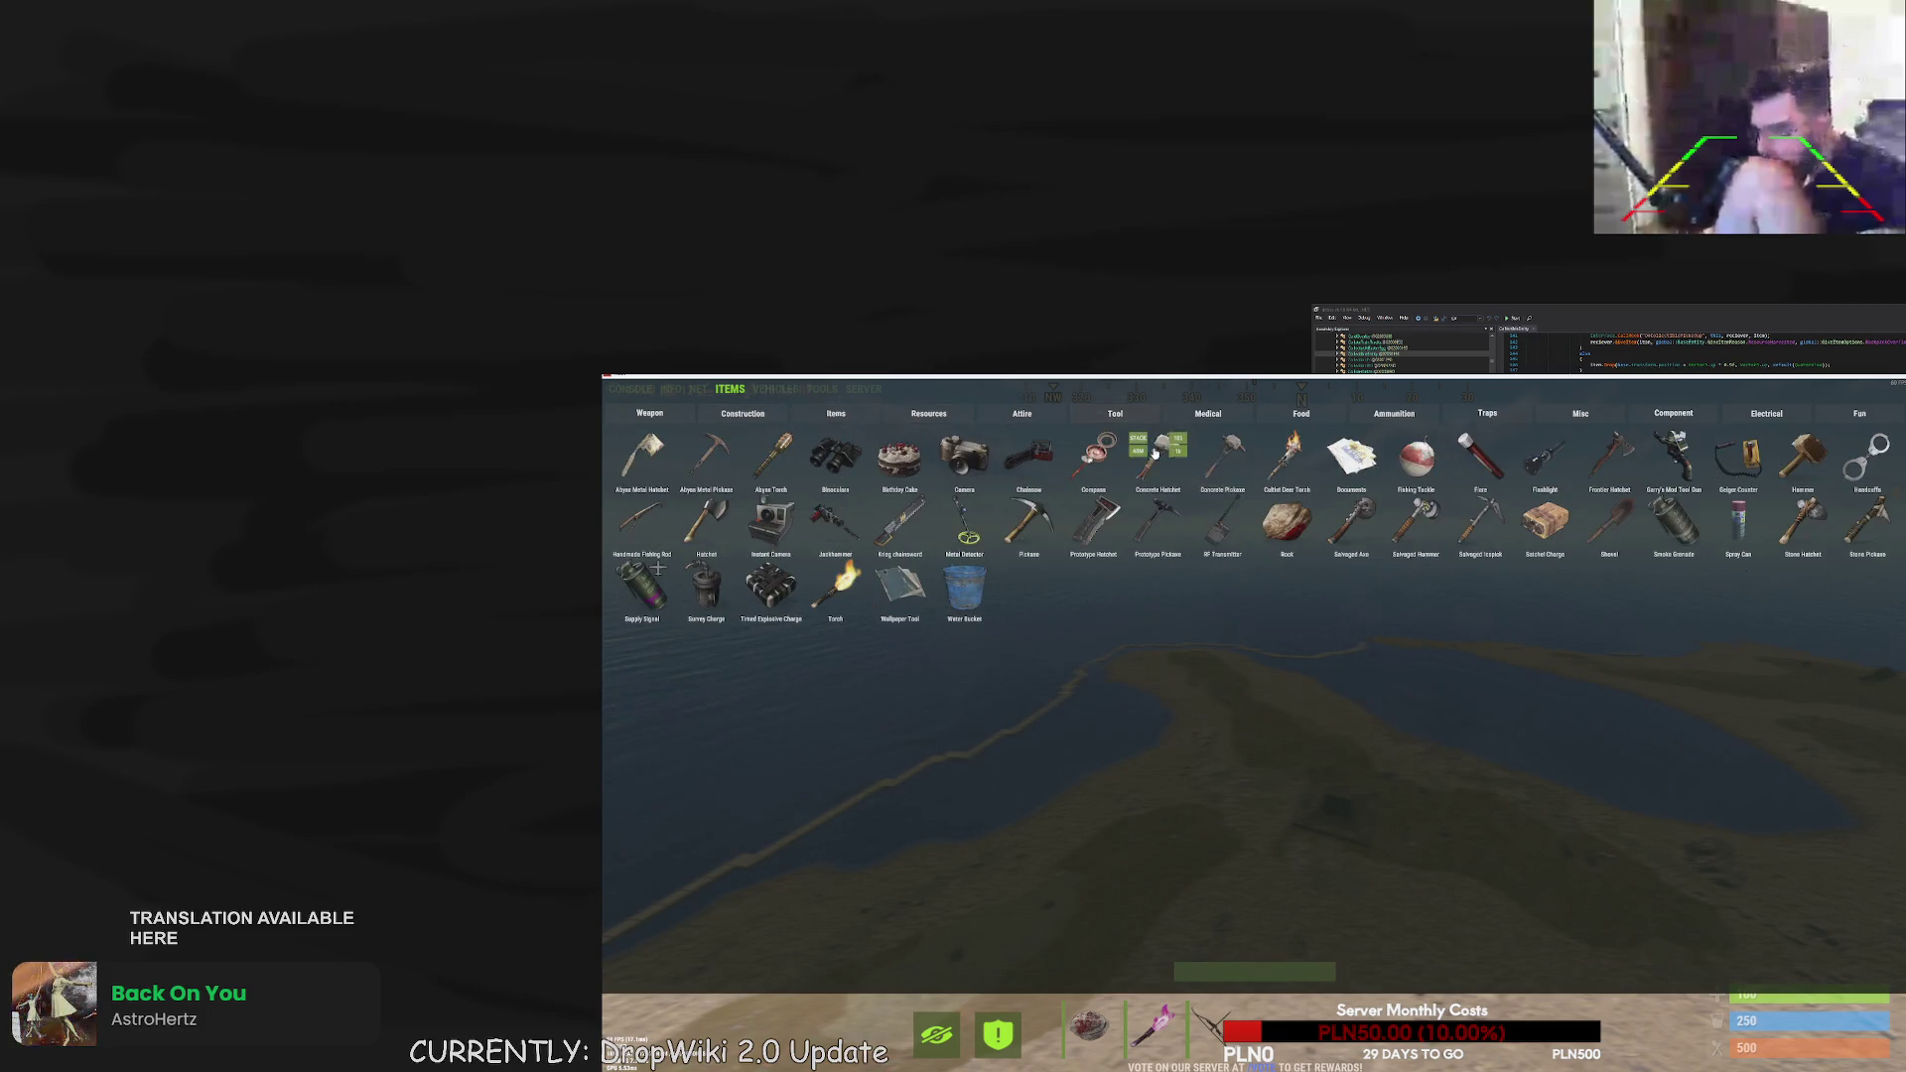
click(1804, 457)
key(F1)
- Equip the hammer, check owners of the roof and foundations, then rise and open chat
scroll(1254, 724, down, 5)
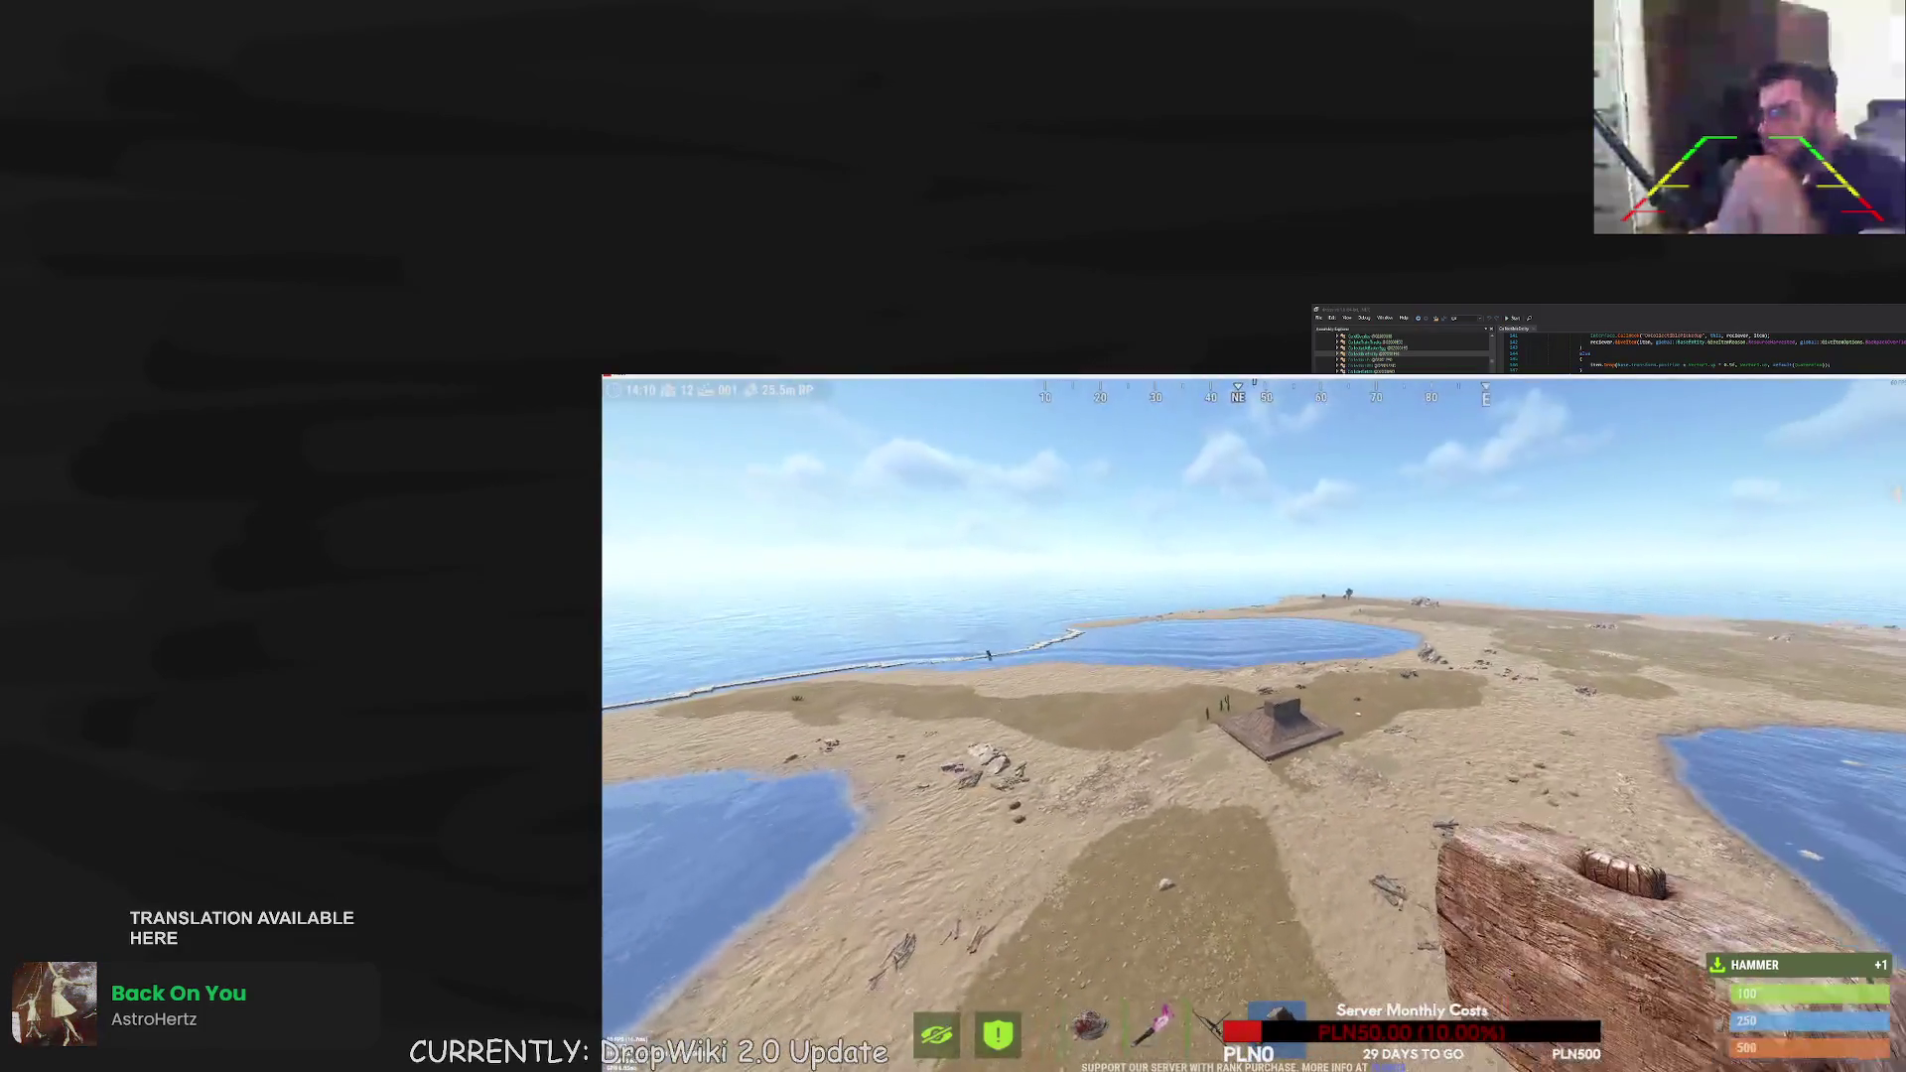
right_click(1254, 725)
right_click(1254, 726)
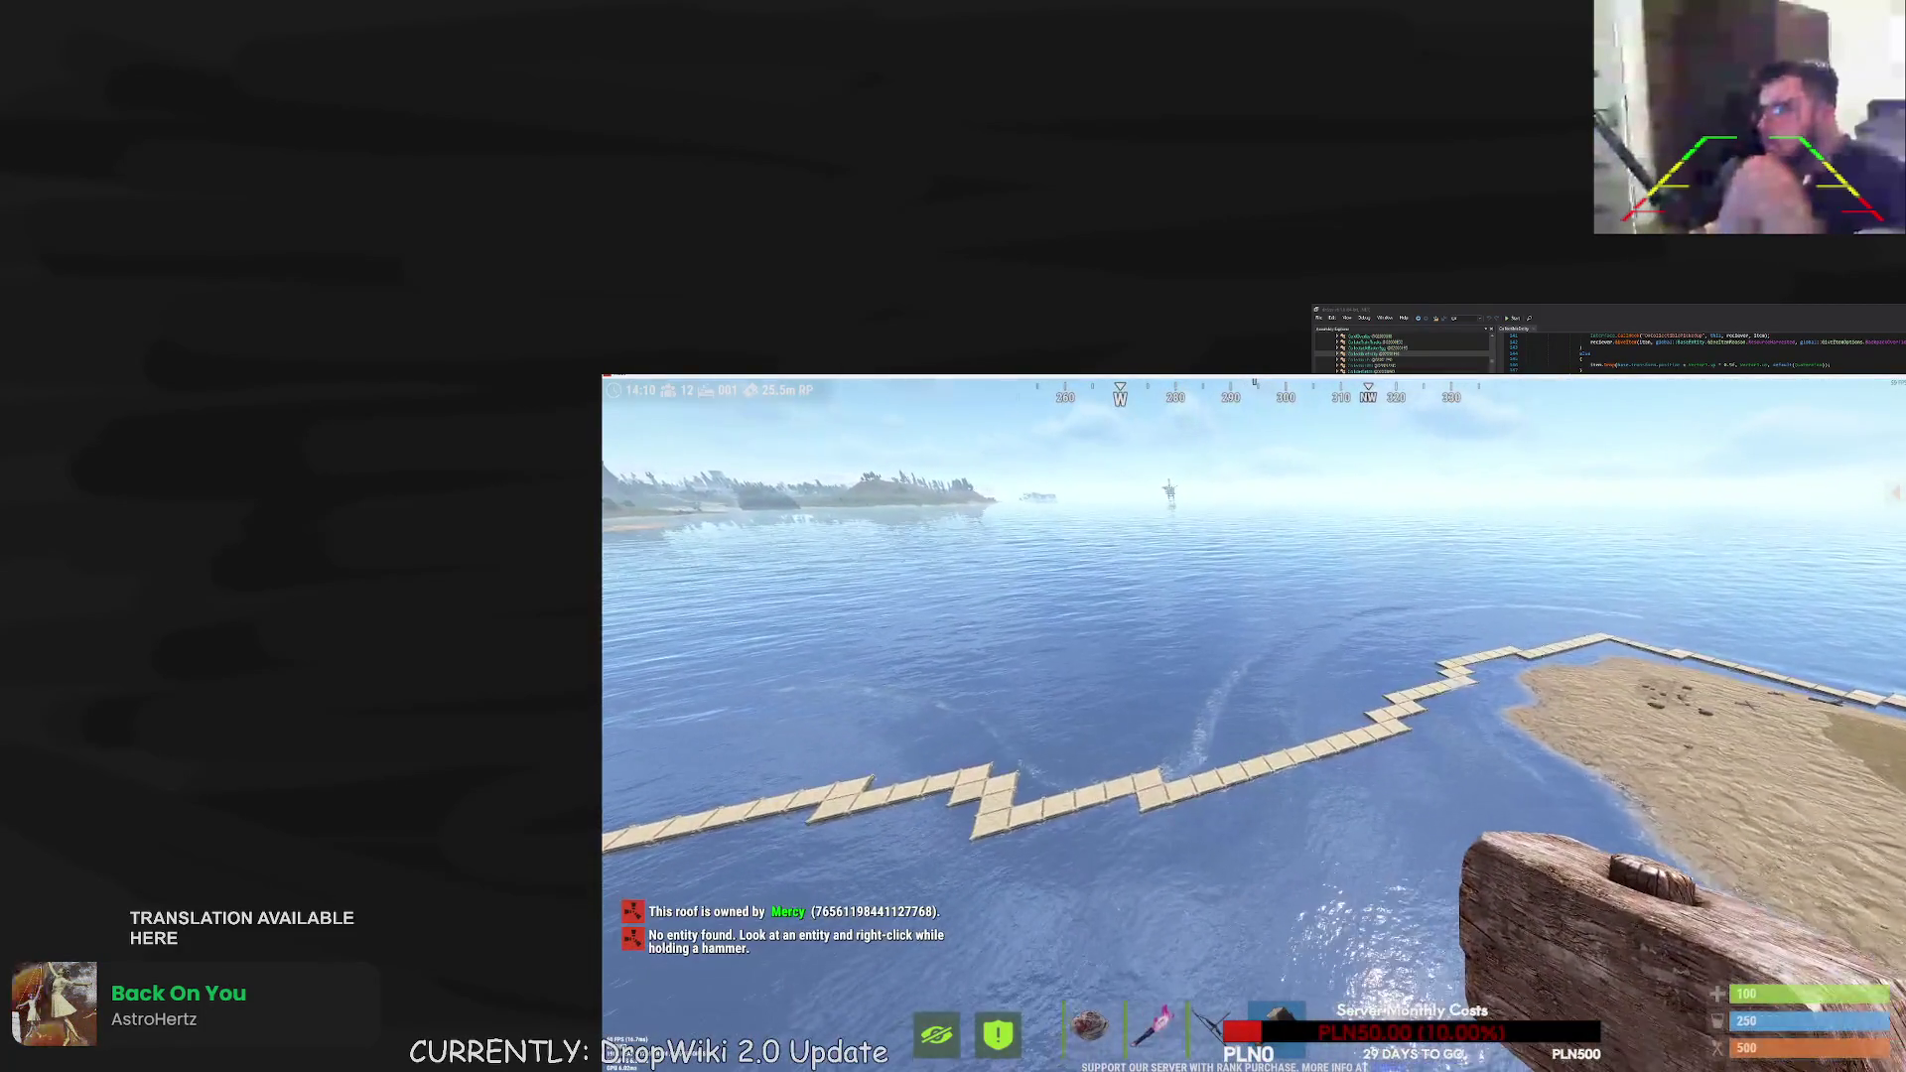
right_click(1254, 724)
right_click(1254, 724)
right_click(1254, 724)
right_click(1254, 723)
key(space)
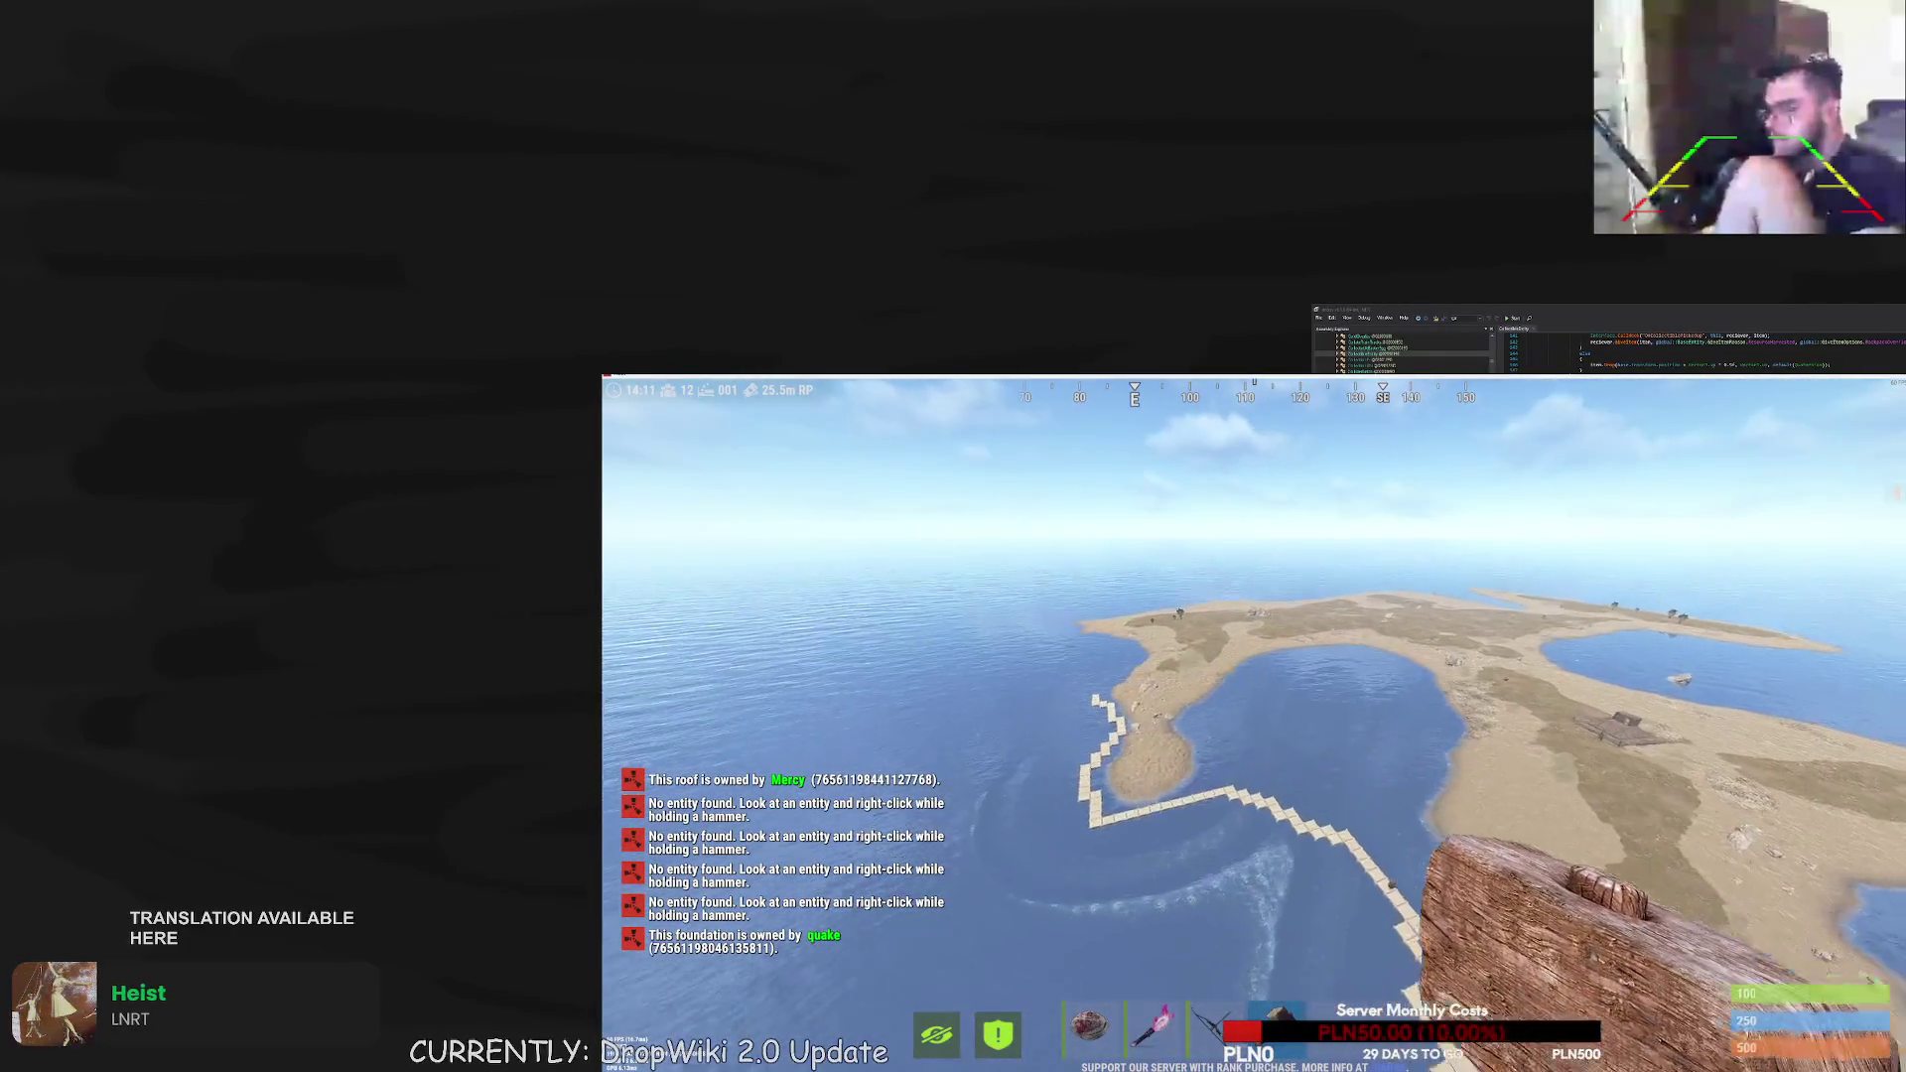
key(Return)
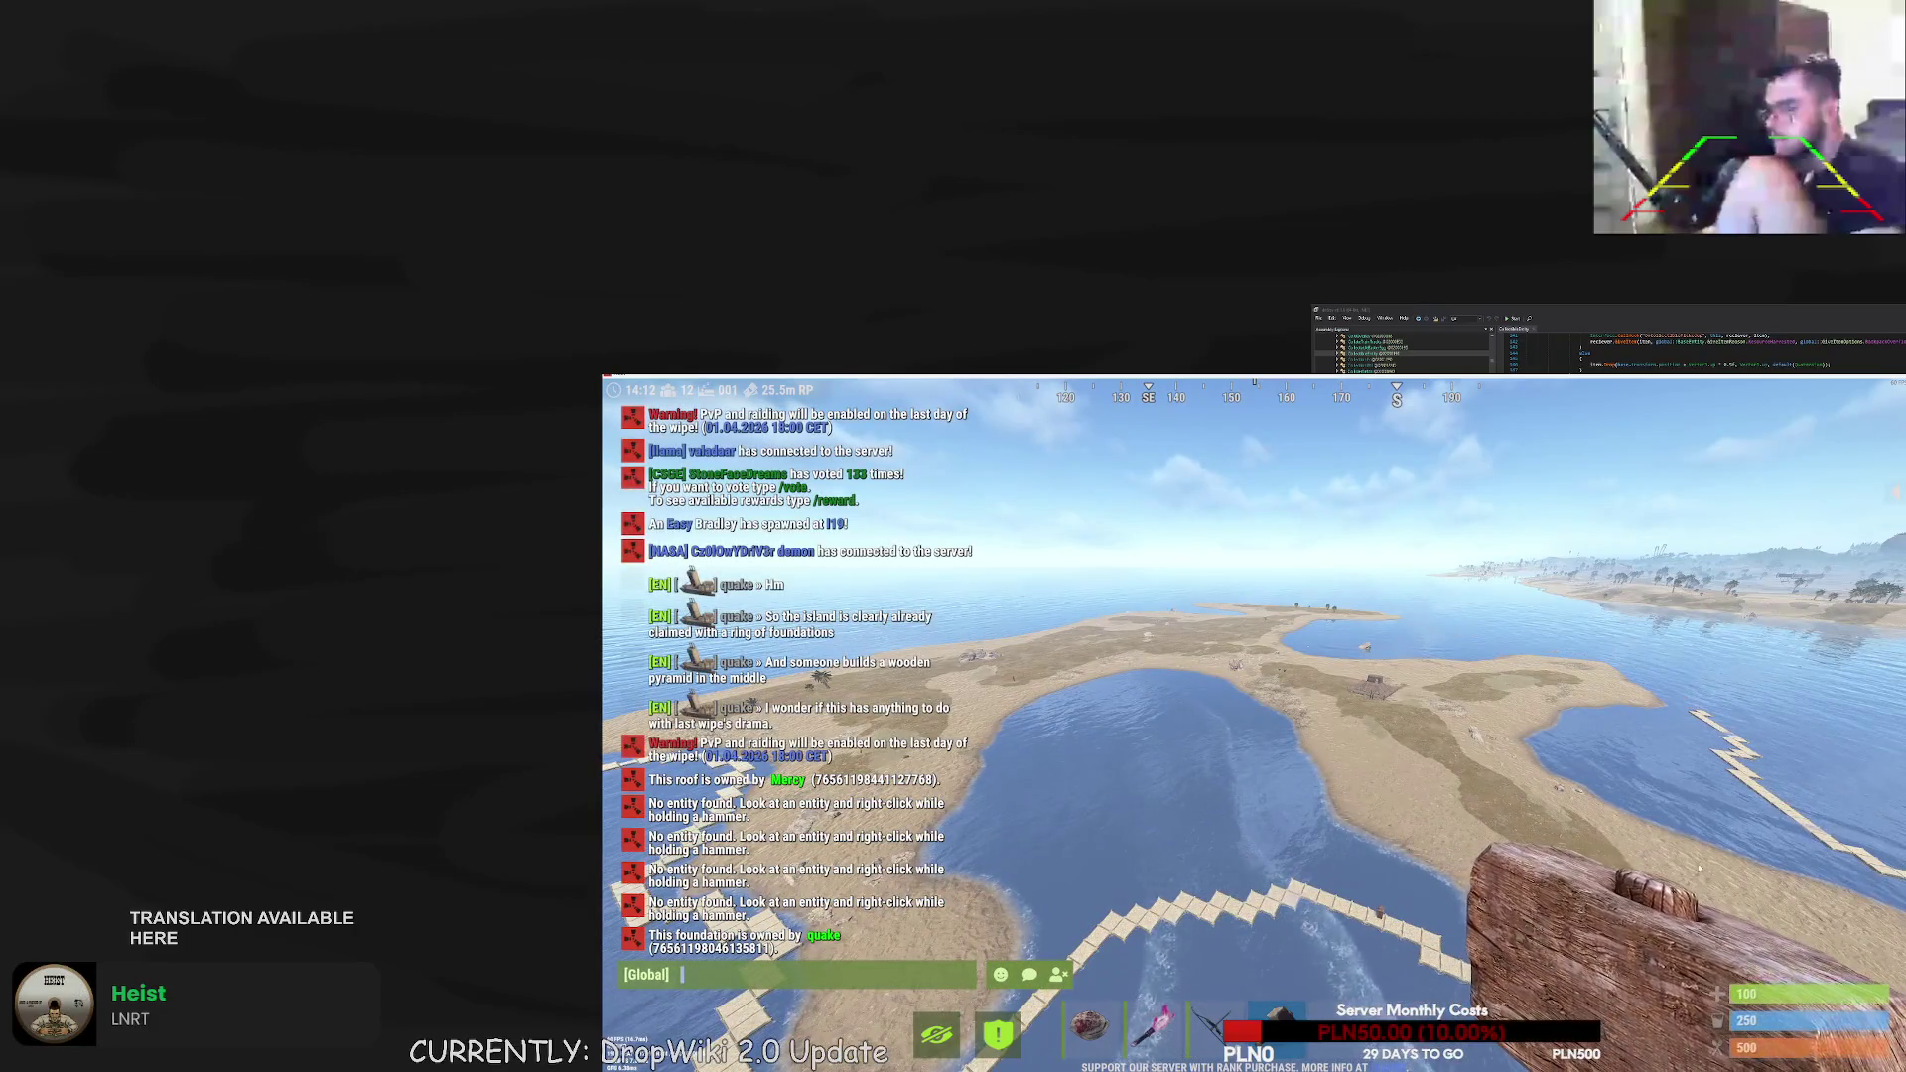